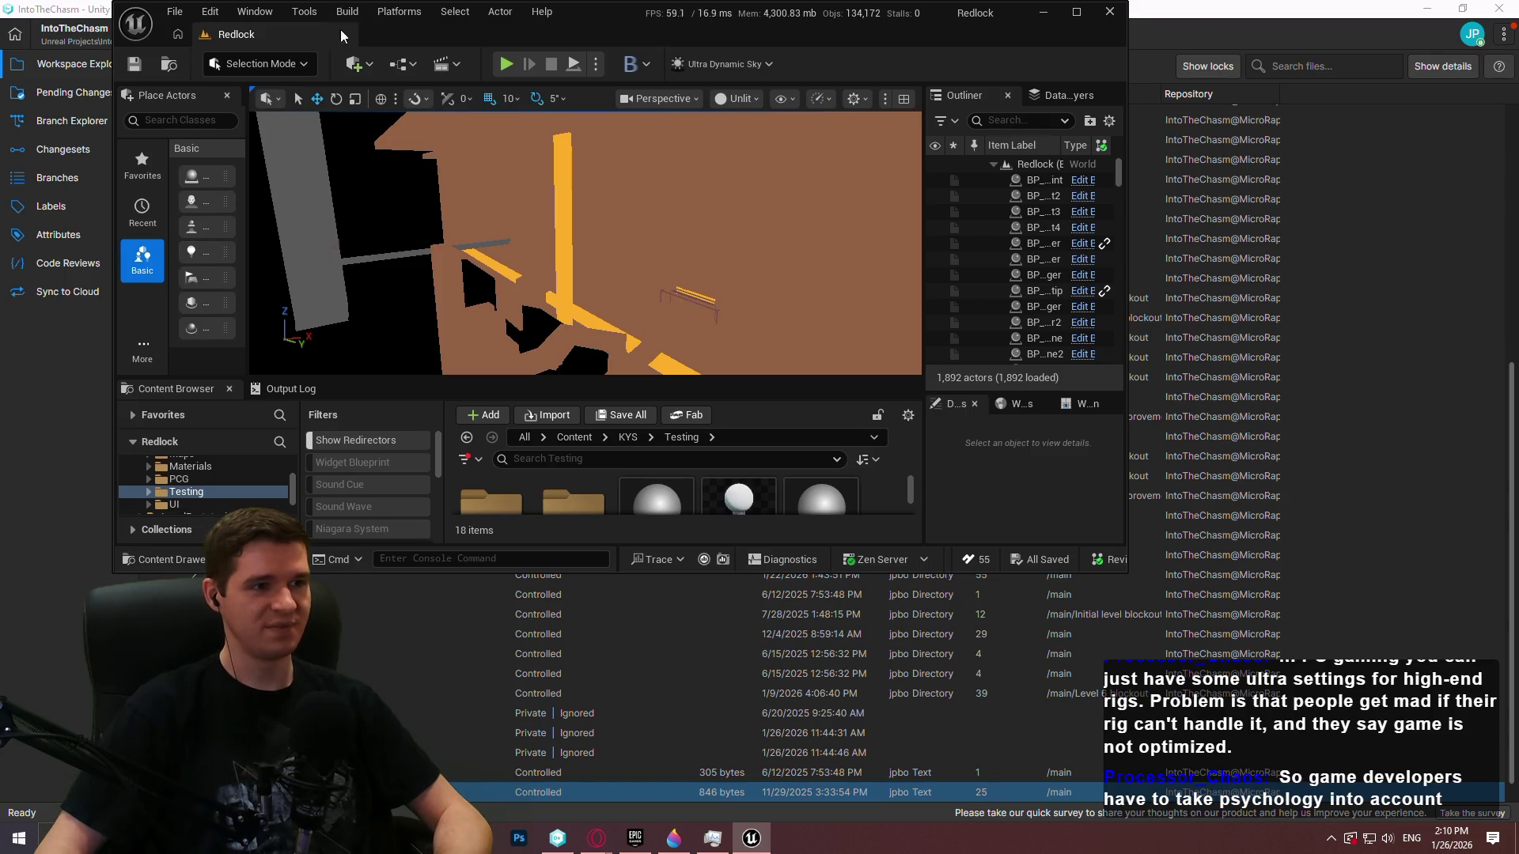
Maximize the editor window and switch the viewport to Lit view mode
double_click(652, 17)
left_click(1043, 98)
left_click(1044, 150)
Enlarge the viewport and fly the camera around the lit Redlock level
mouse_move(706, 322)
left_mouse_down()
mouse_move(688, 316)
mouse_move(728, 308)
mouse_move(704, 324)
mouse_move(716, 316)
mouse_move(793, 427)
left_mouse_up()
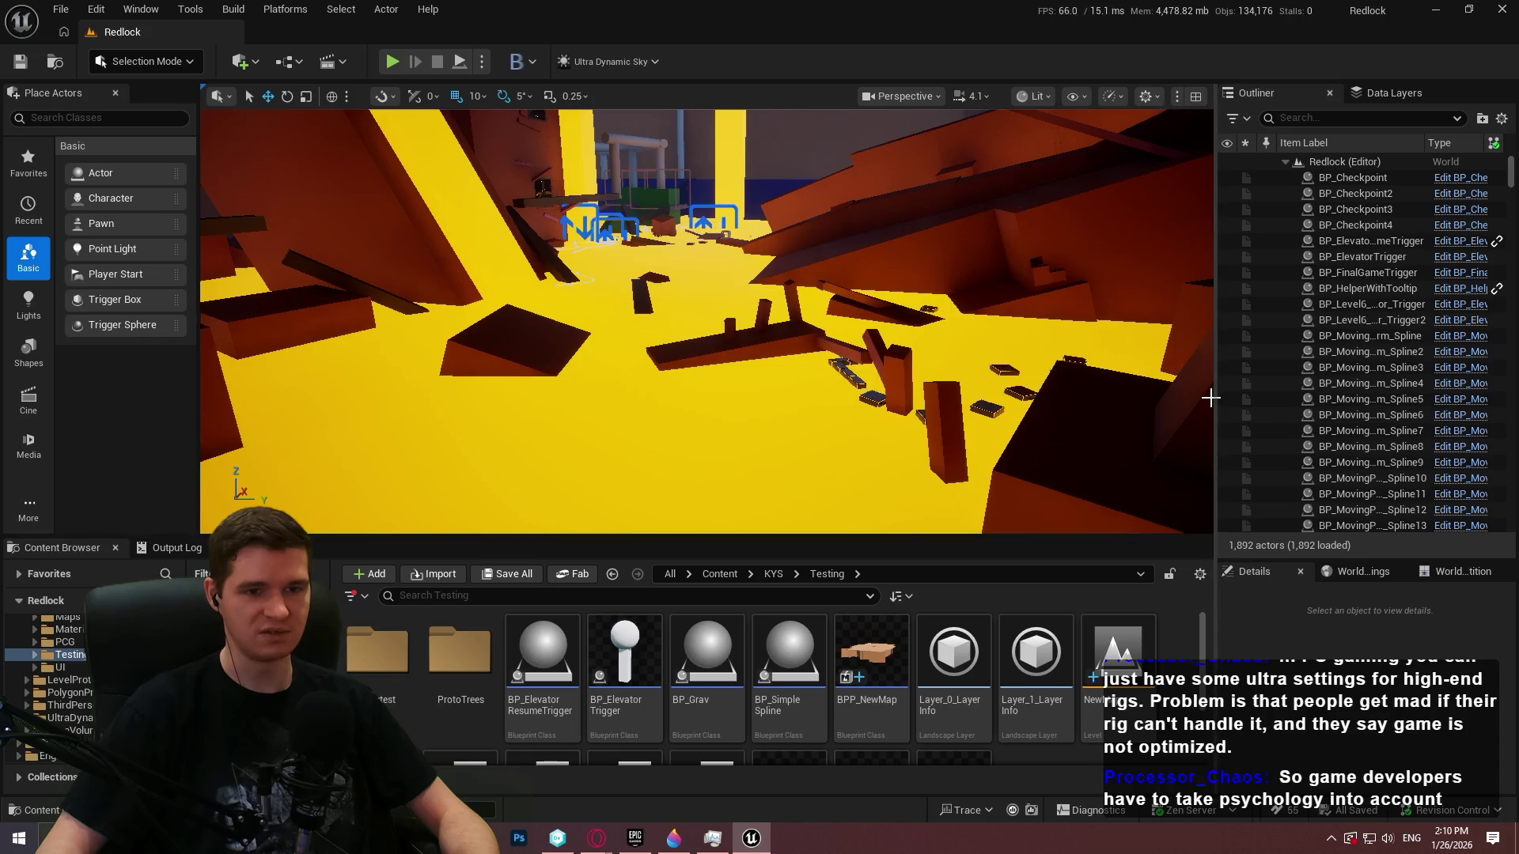
left_click_drag(1223, 393, 1271, 393)
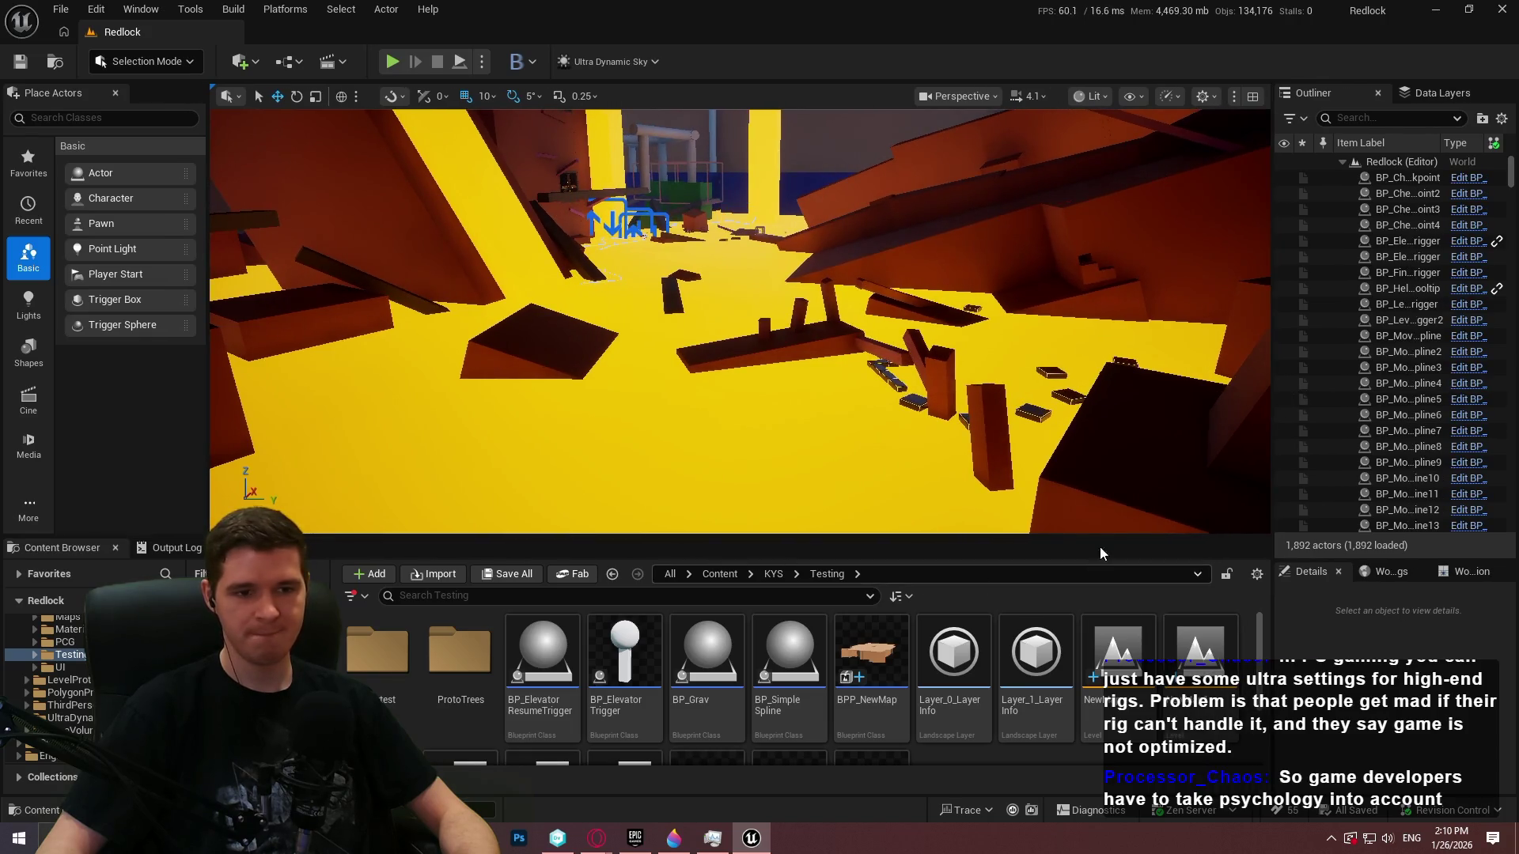
left_click_drag(1104, 535, 1104, 562)
left_click_drag(949, 475, 950, 333)
mouse_move(1088, 370)
left_mouse_down()
mouse_move(1088, 300)
mouse_move(1088, 370)
left_mouse_up()
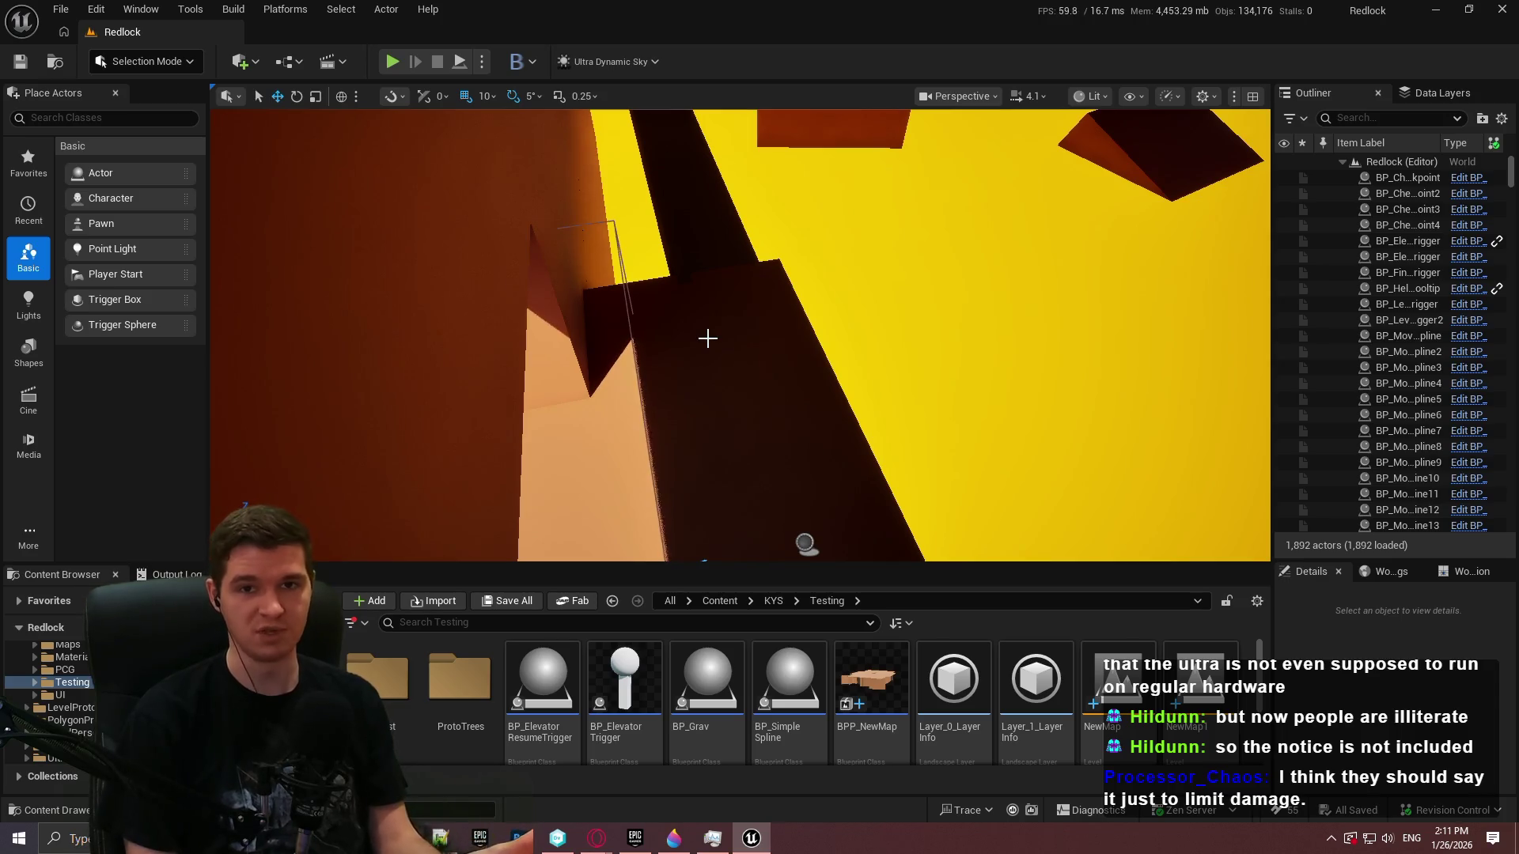
Select Cube208 and start playing the level in immersive full screen
right_click(708, 422)
left_click(851, 802)
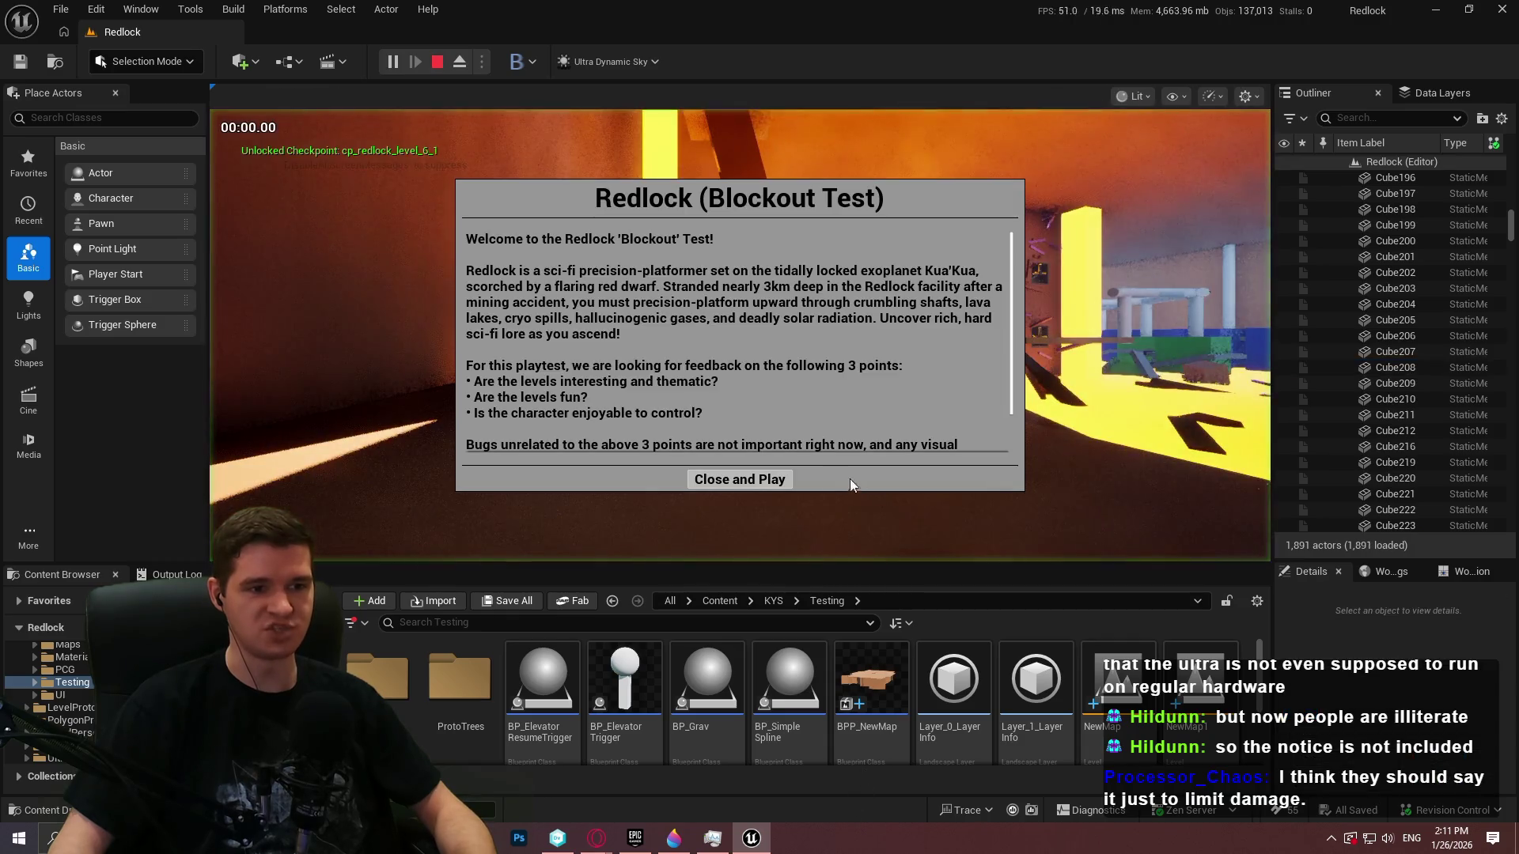
left_click(744, 477)
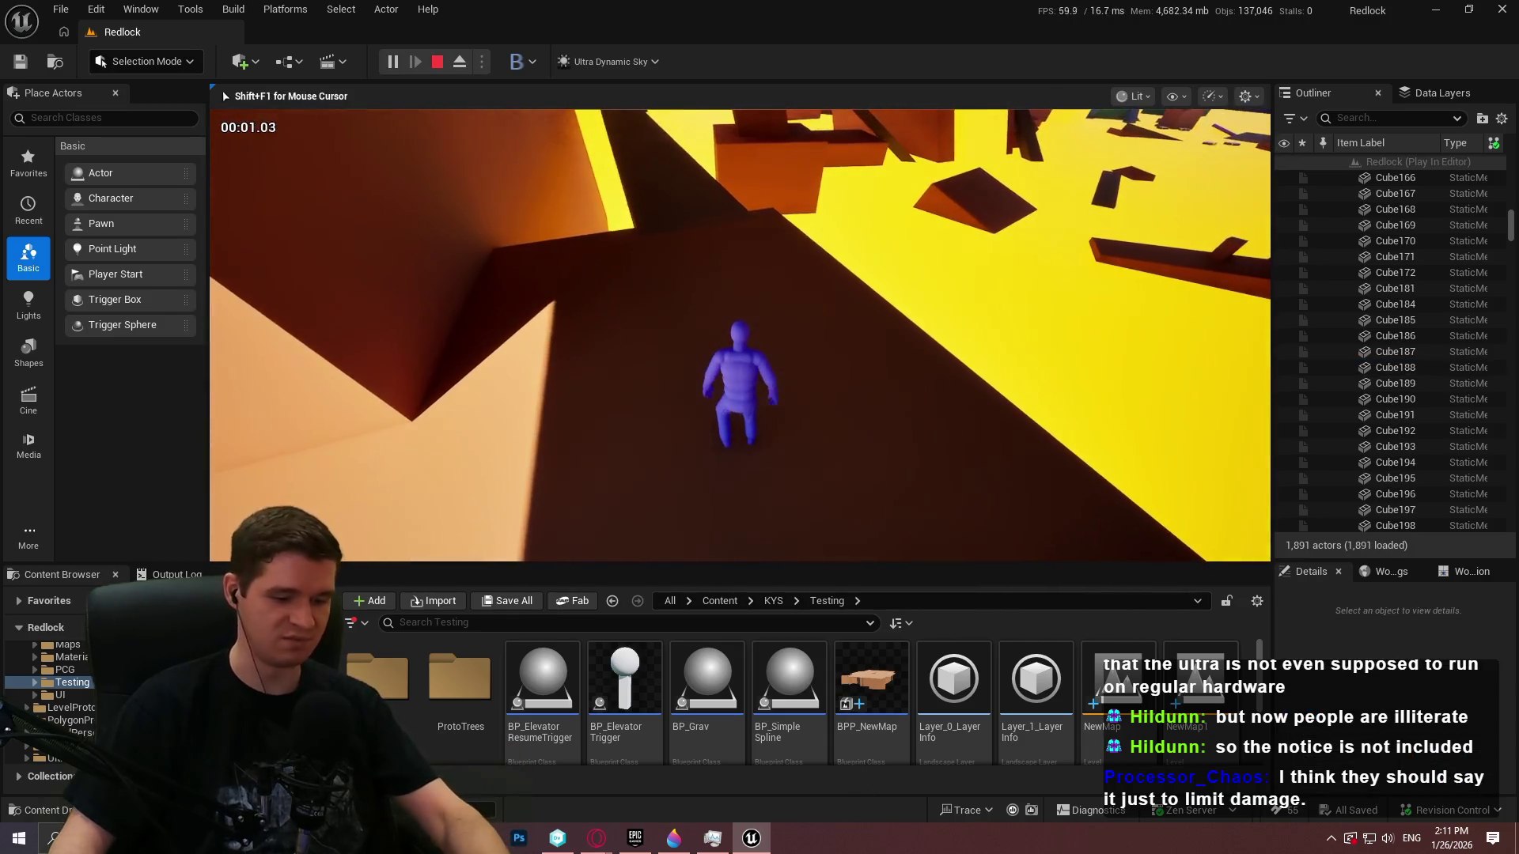
key("F11")
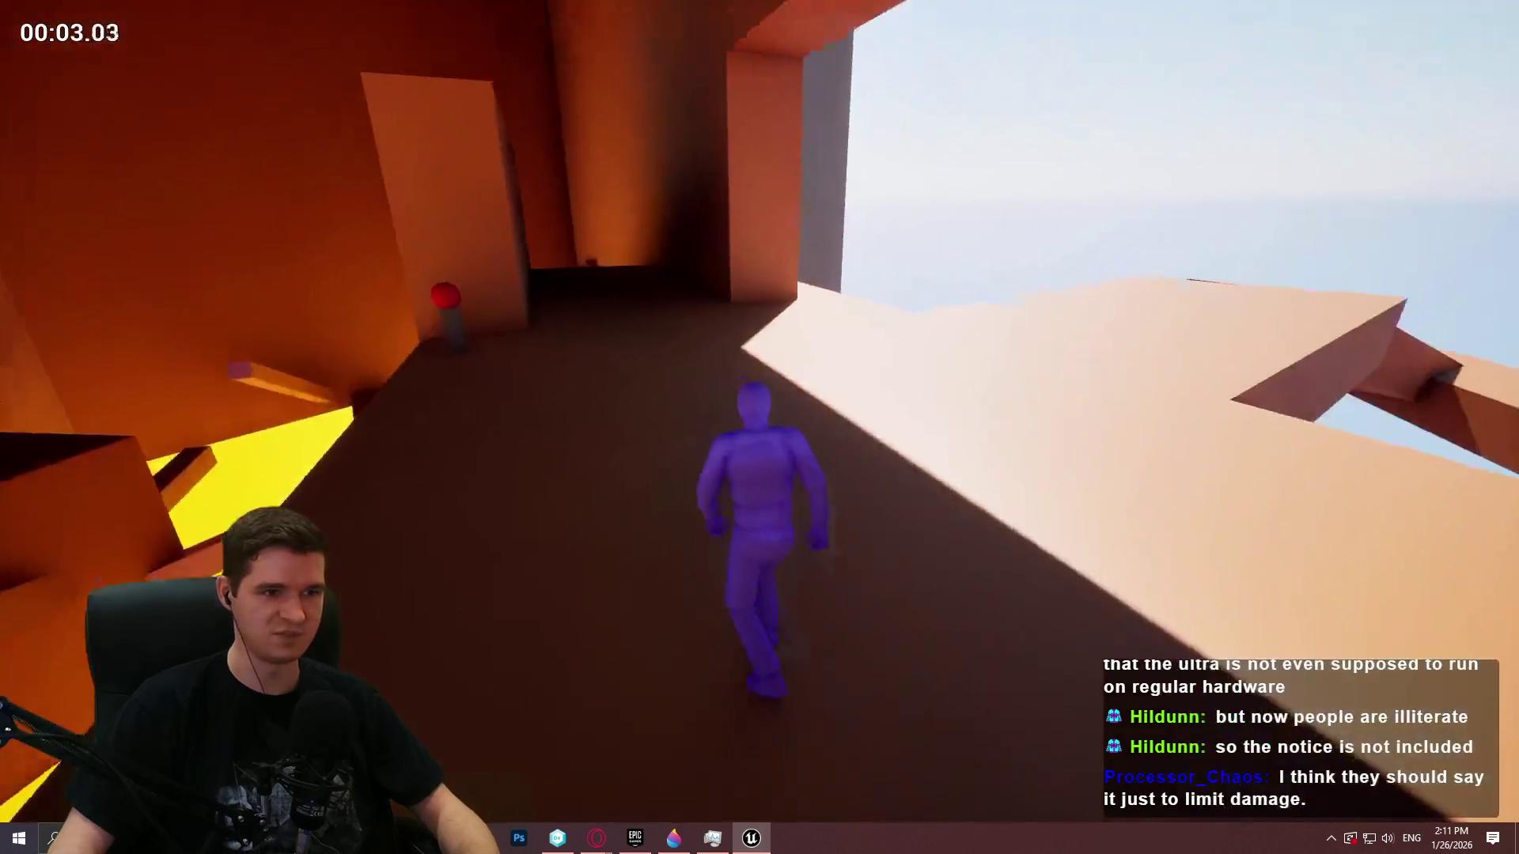
Climb the character through the dark shaft, ledges, chute and beam up the dark ramp
key("w")
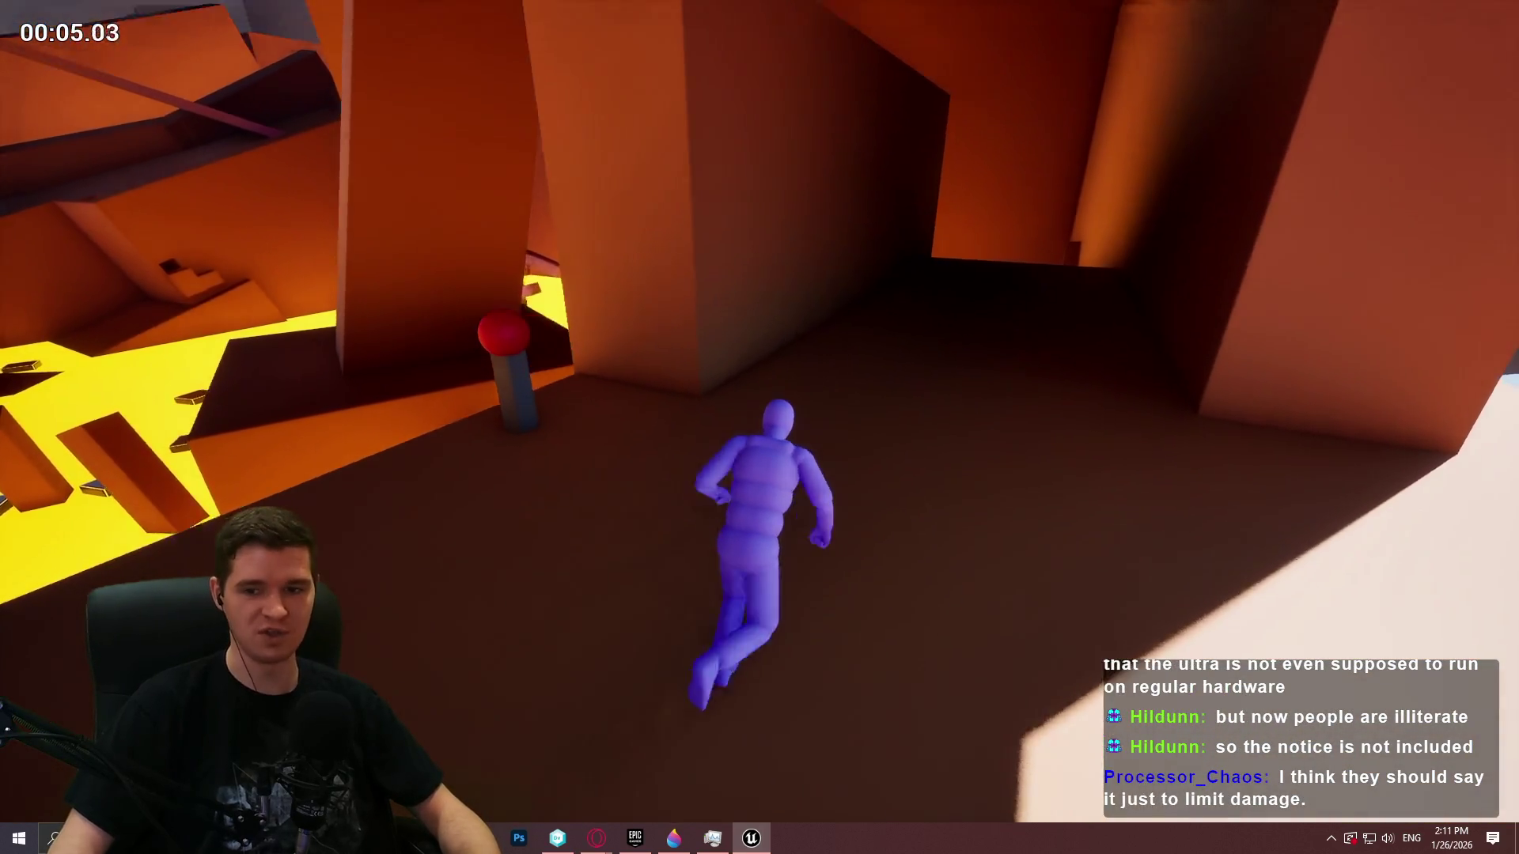
key("w")
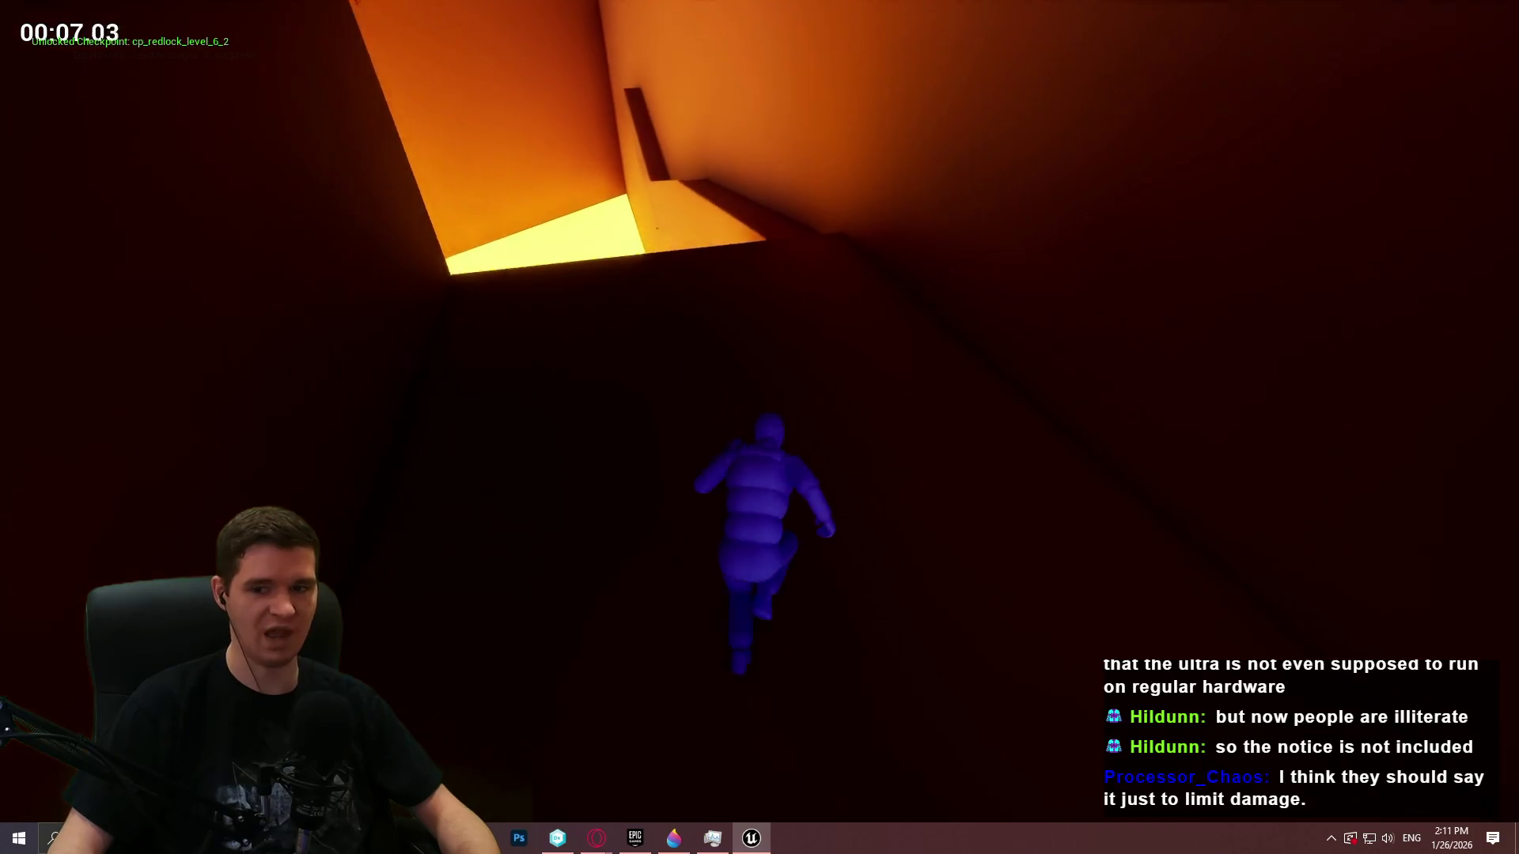
key("w")
key("w")
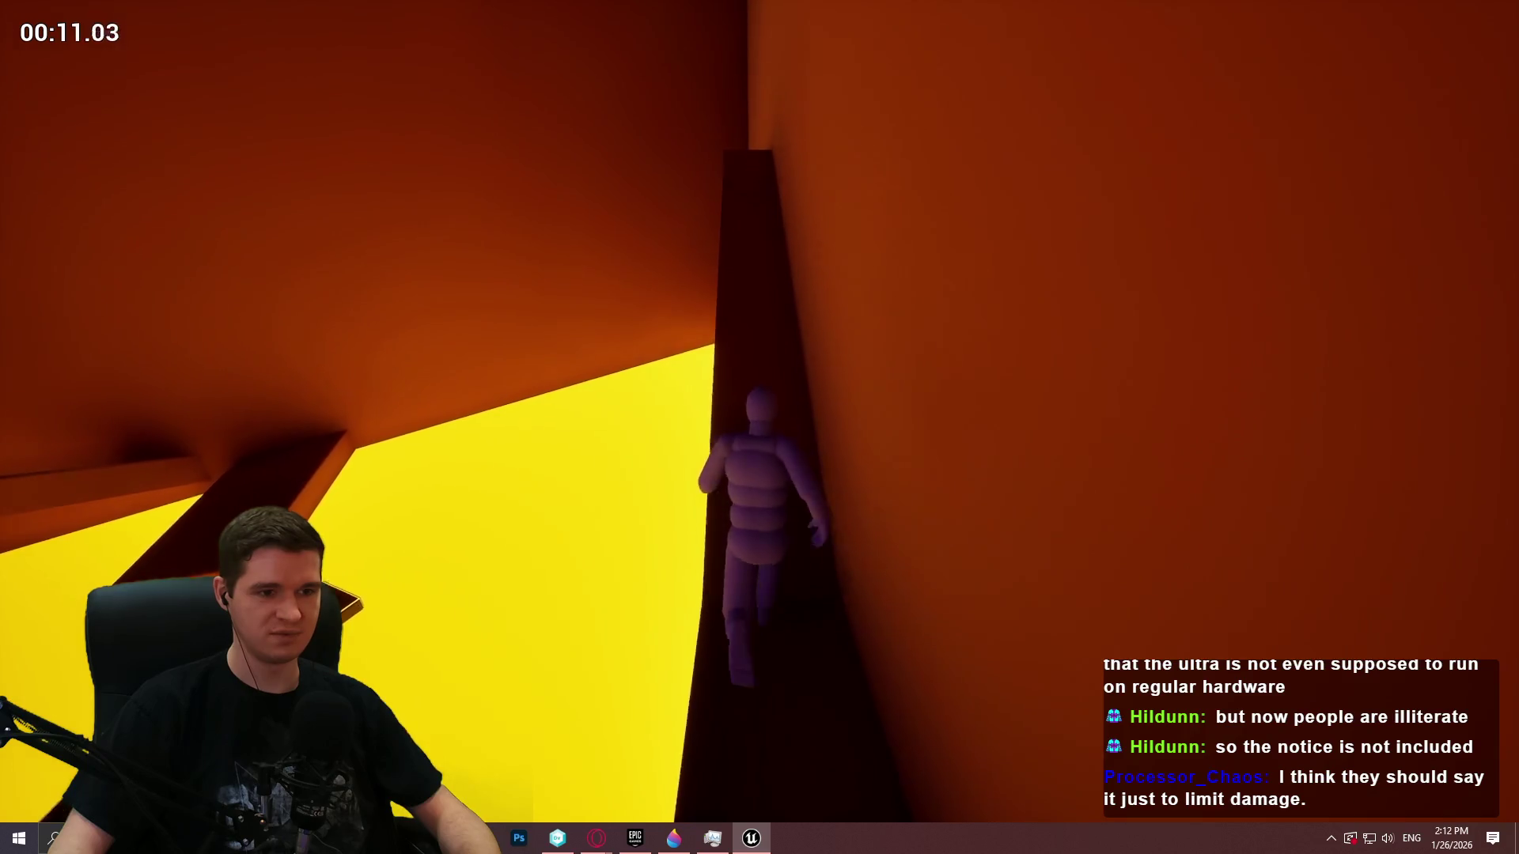
key("w")
key("w")
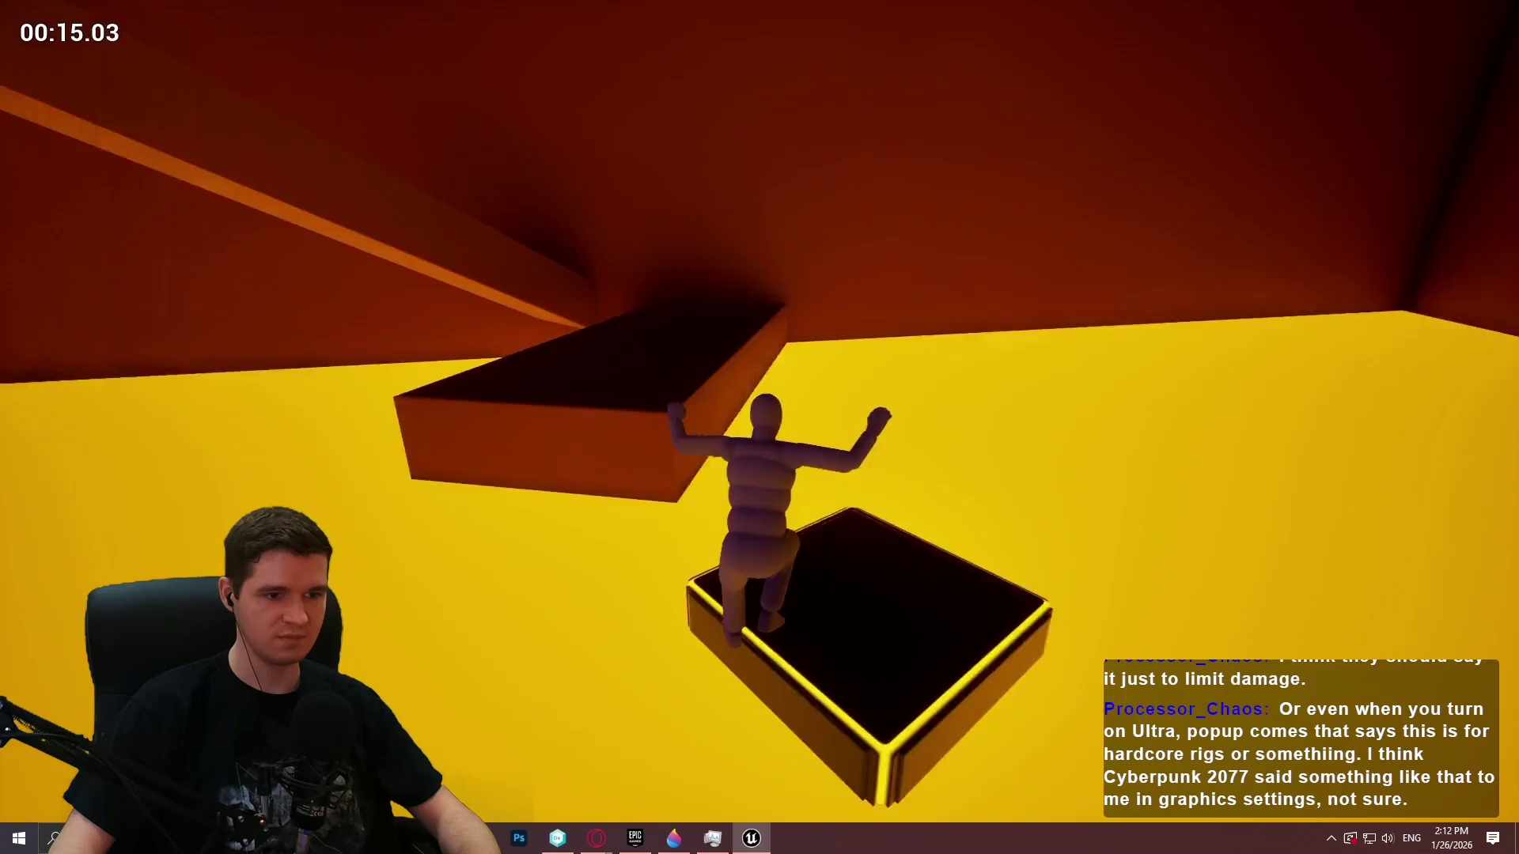
key("w")
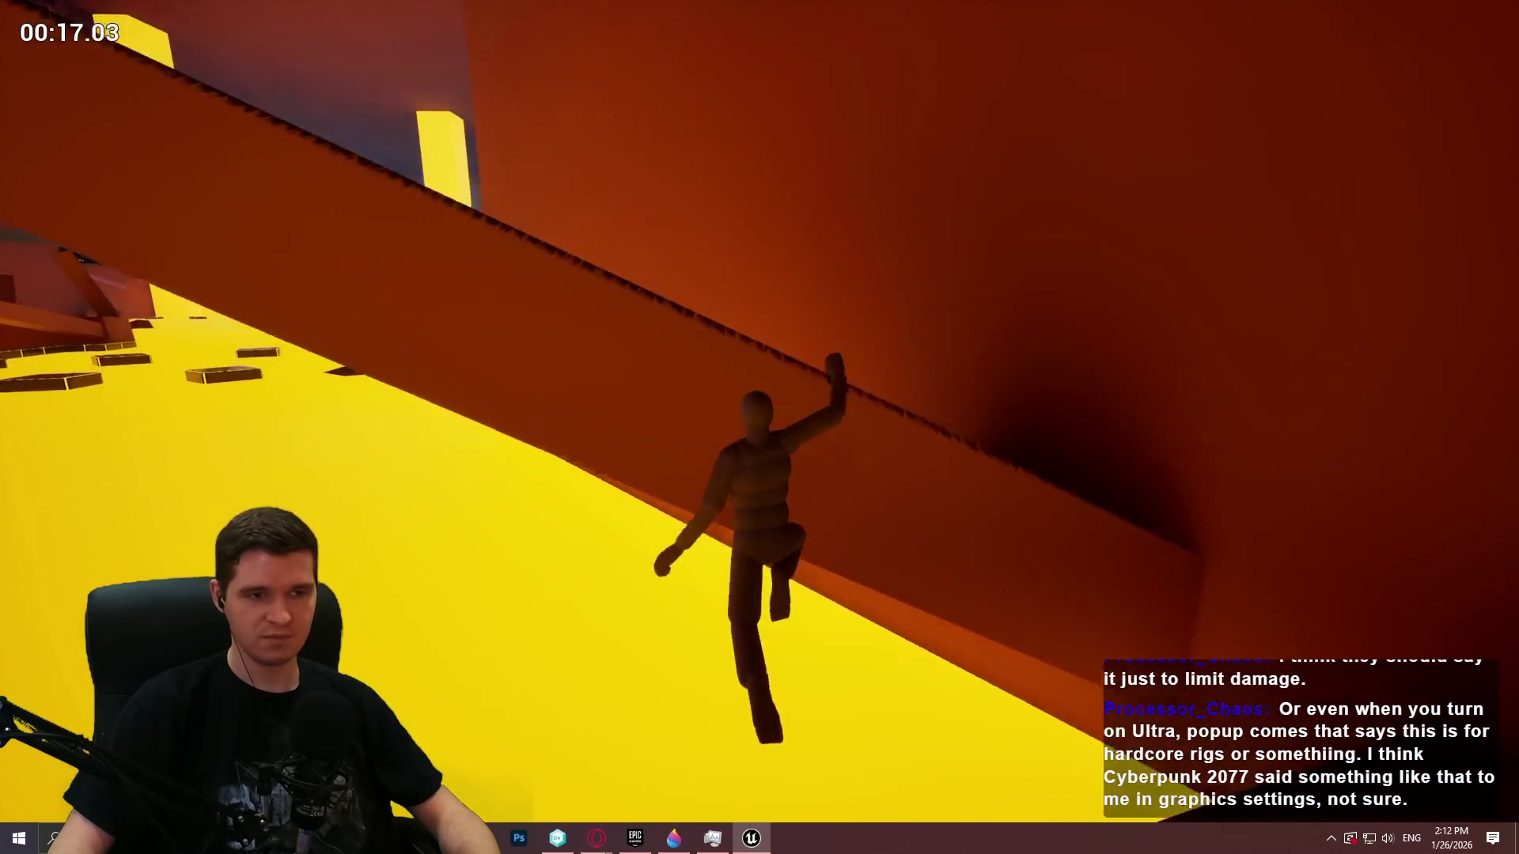
key("w")
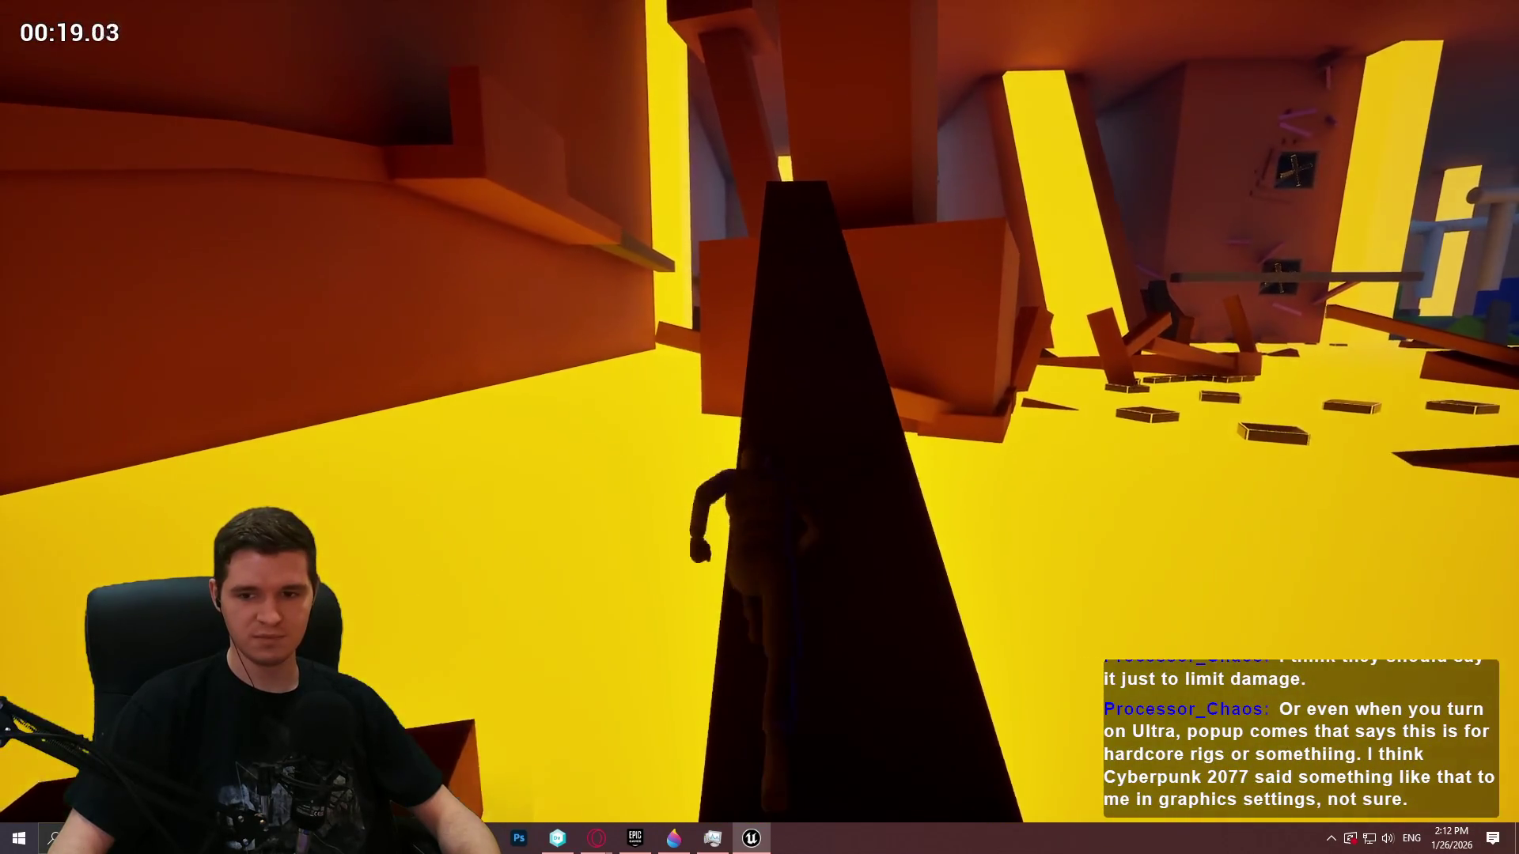
key("w")
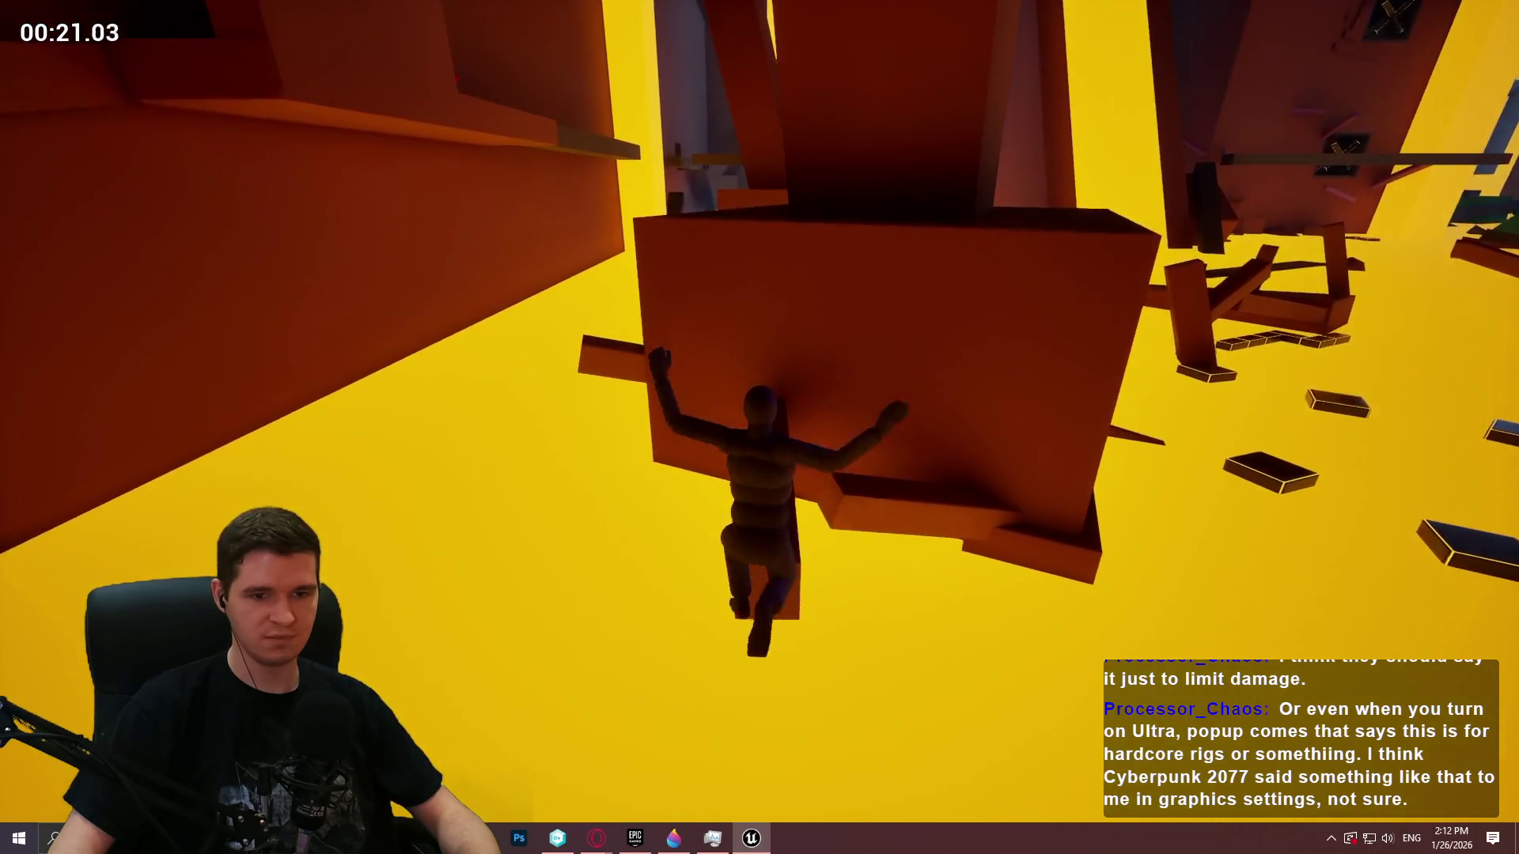
key("w")
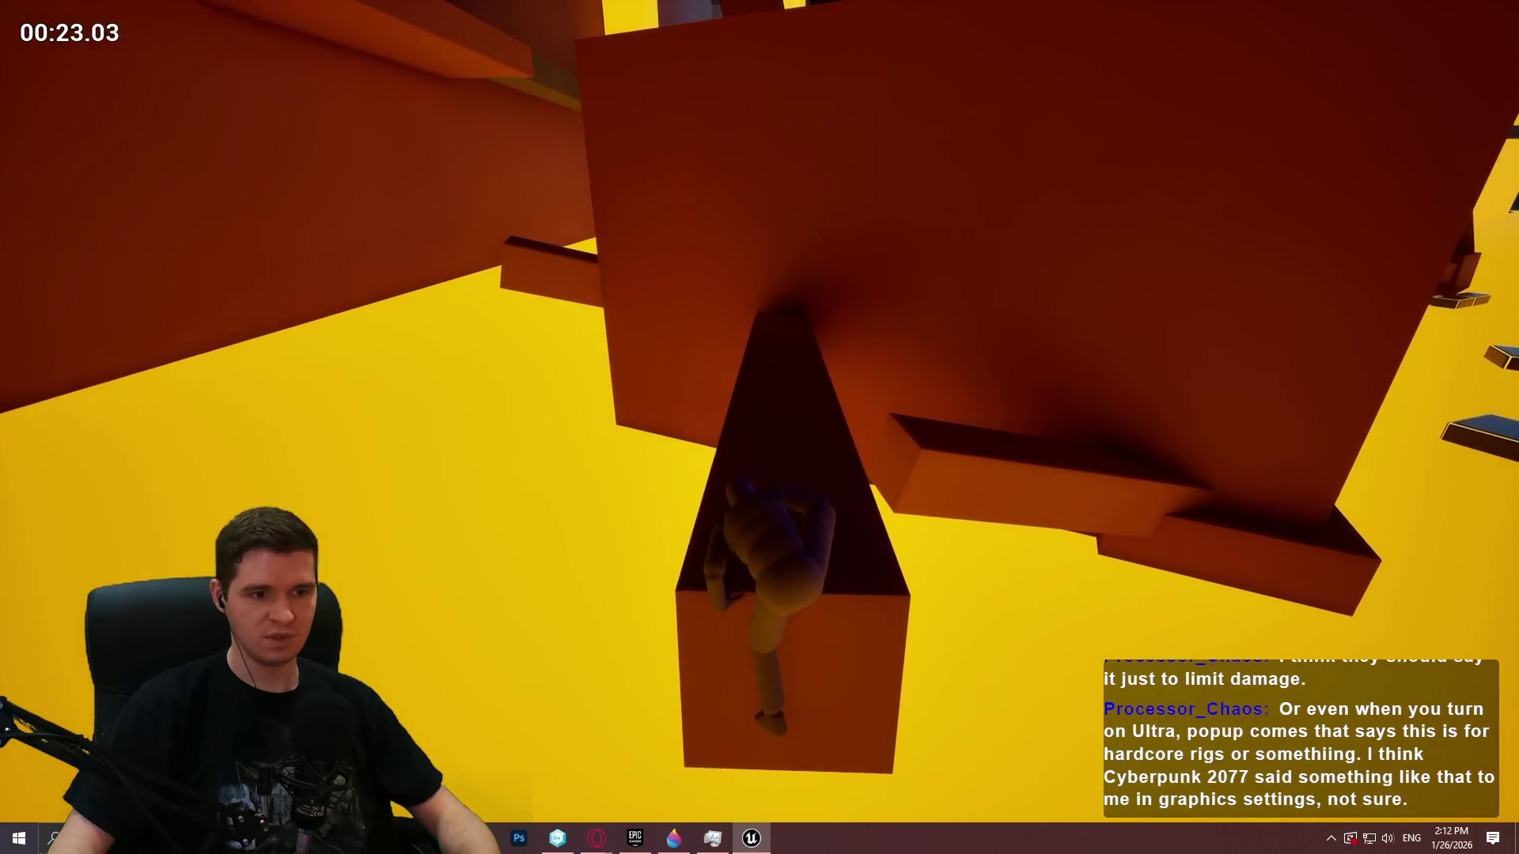
key("w")
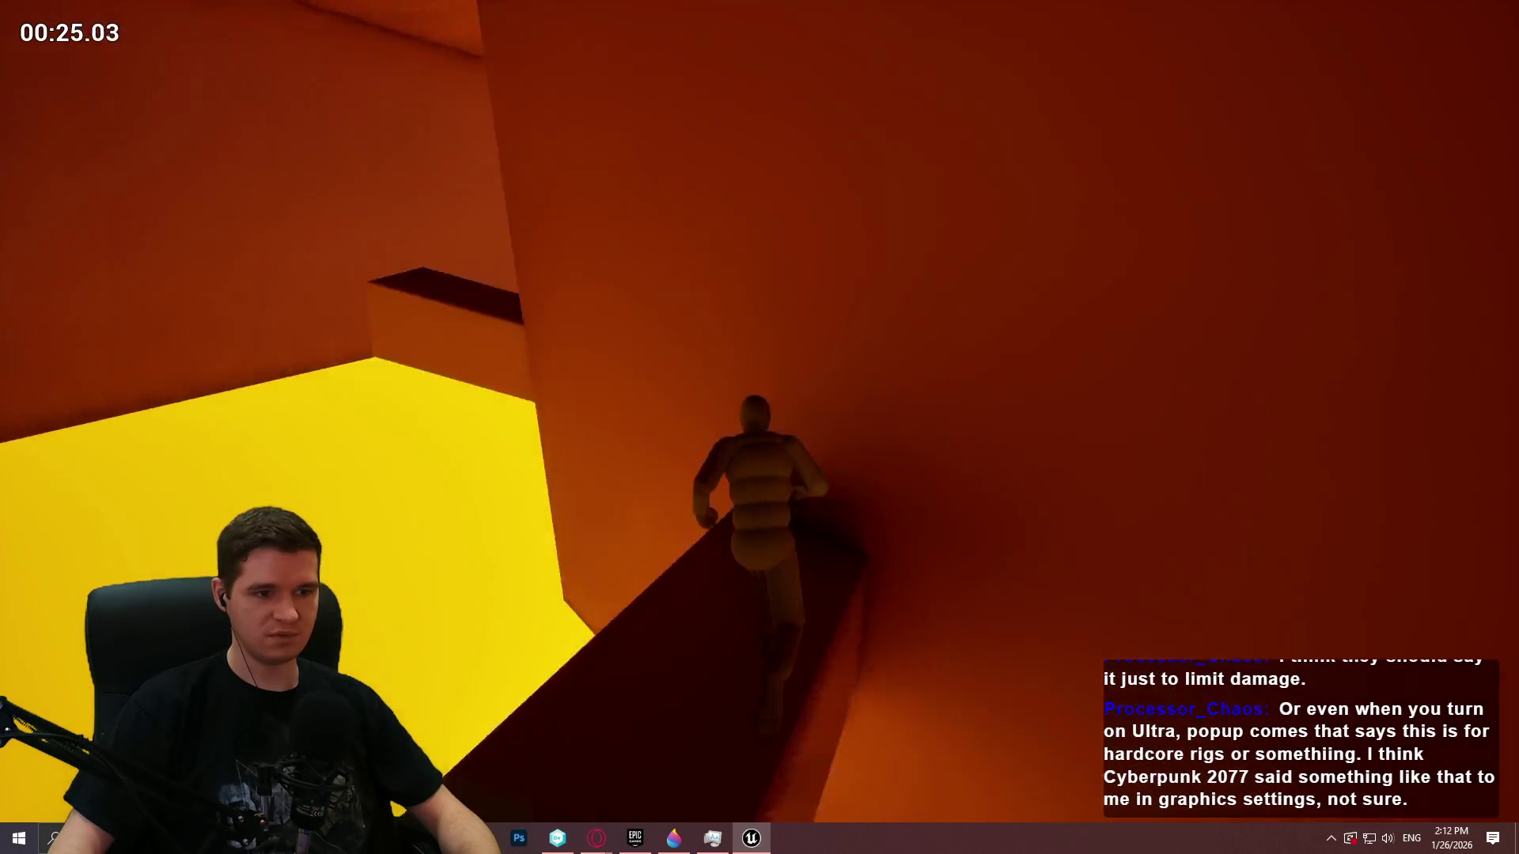
key("w")
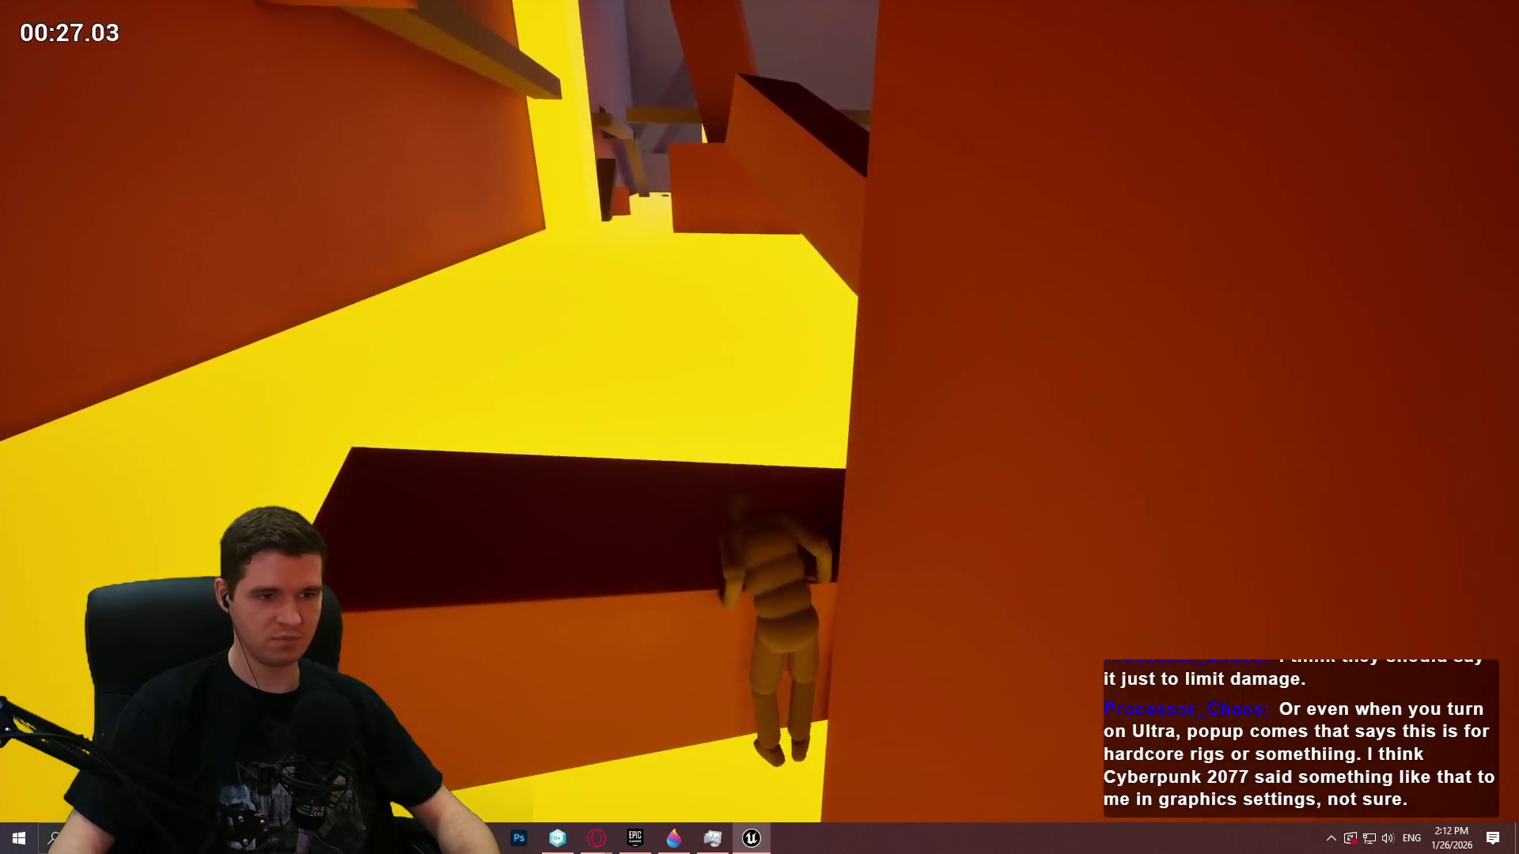
key("w")
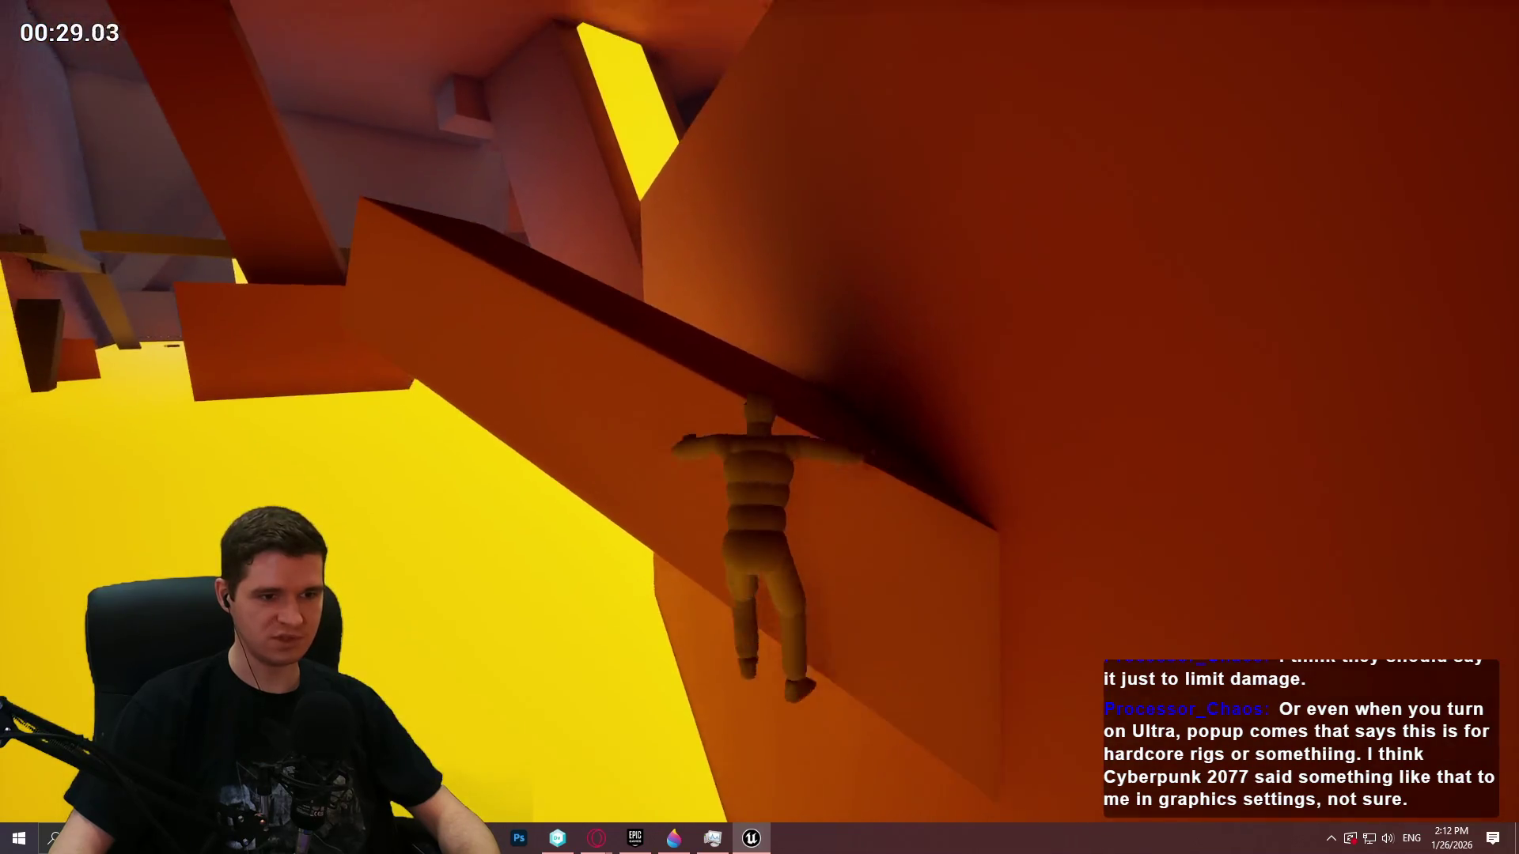
key("w")
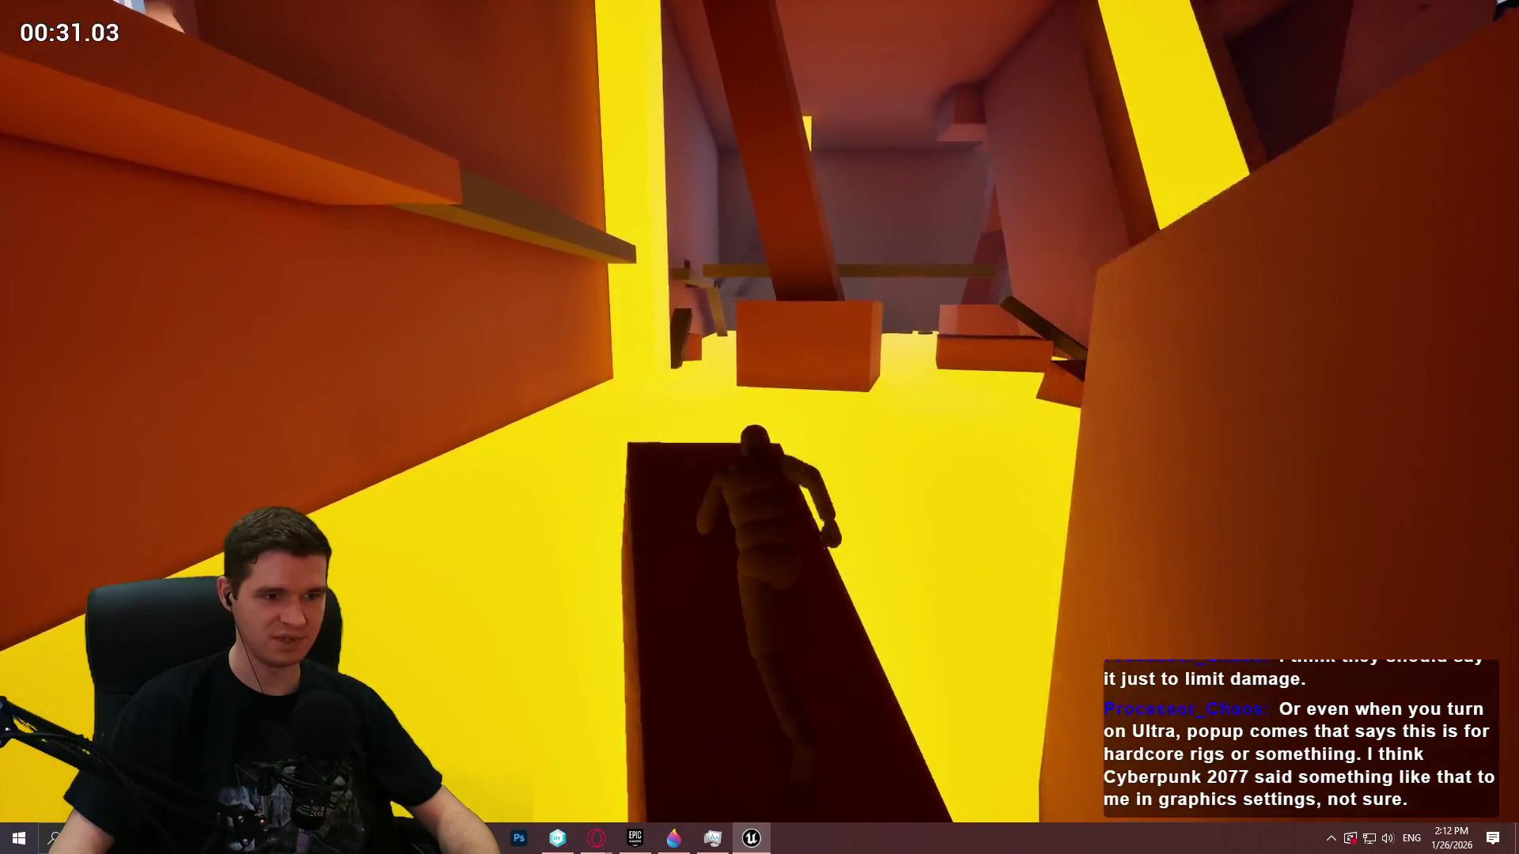
key("w")
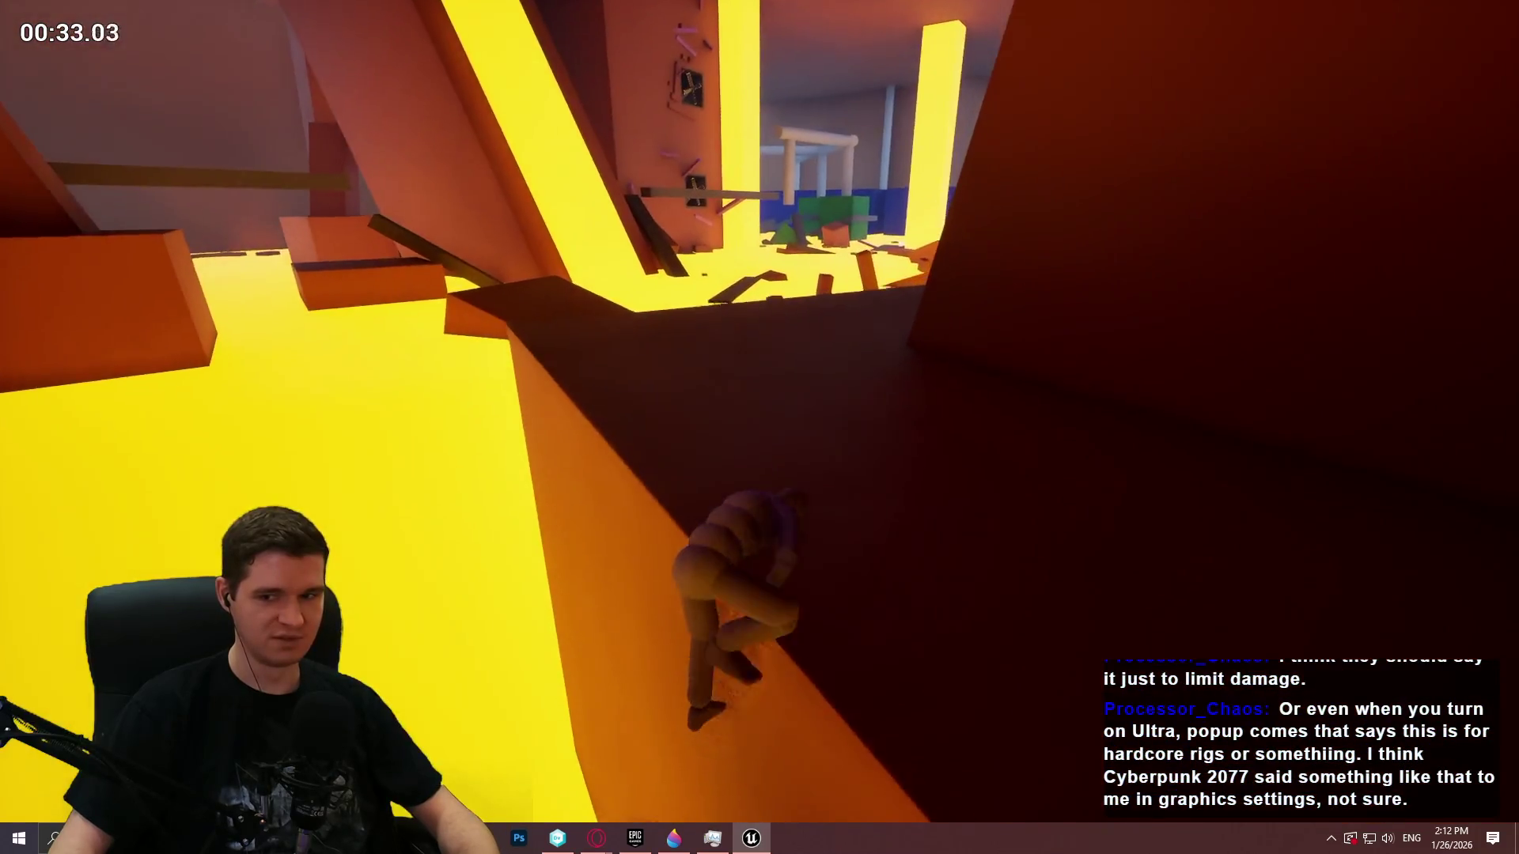
key("w")
key("w")
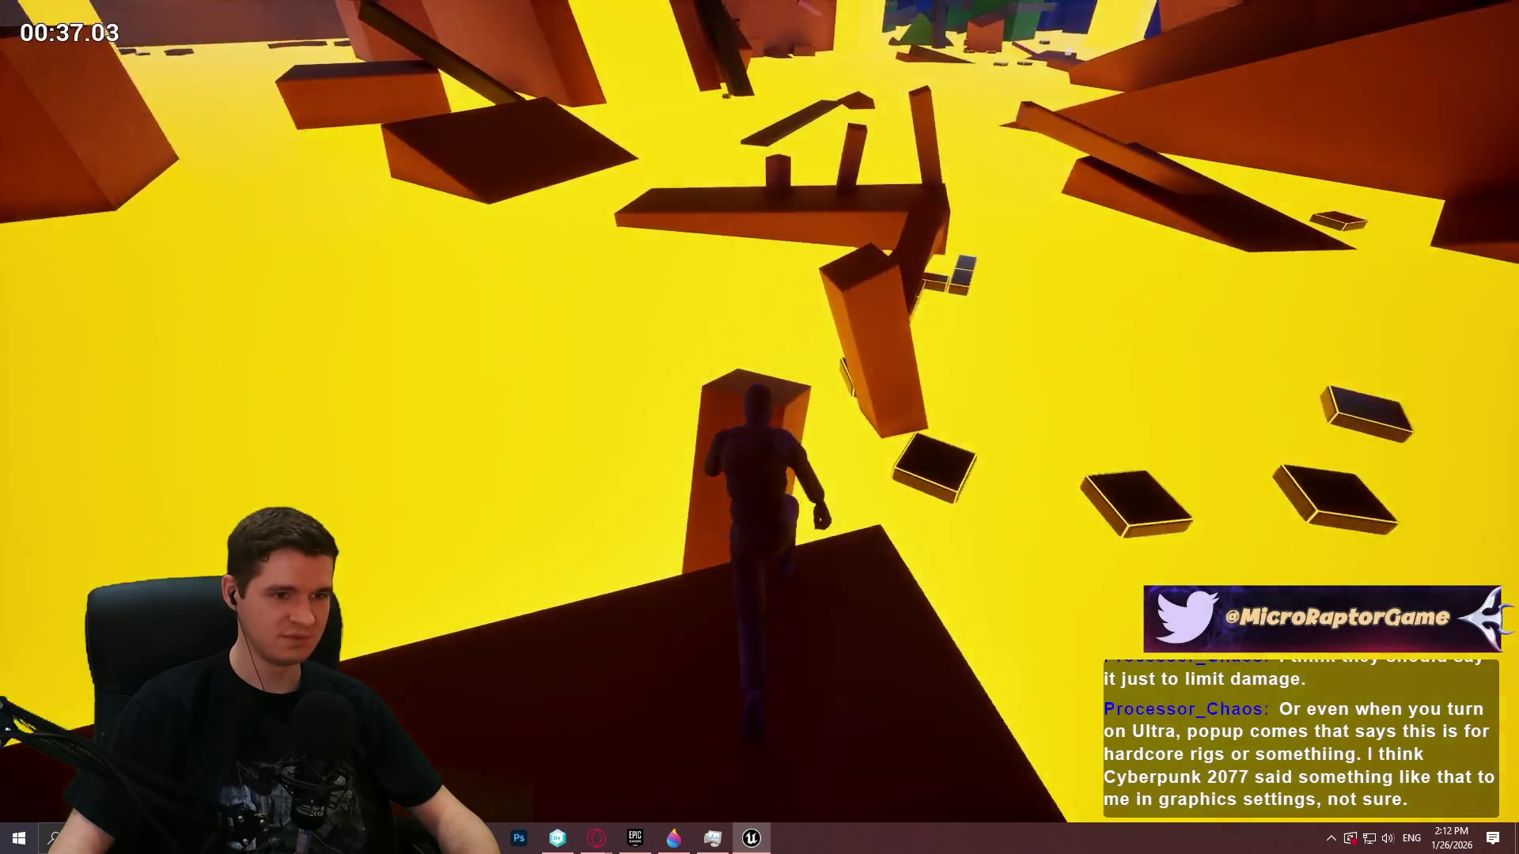
Jump from the ramp across the blocks and onto the tall pillar
key("space")
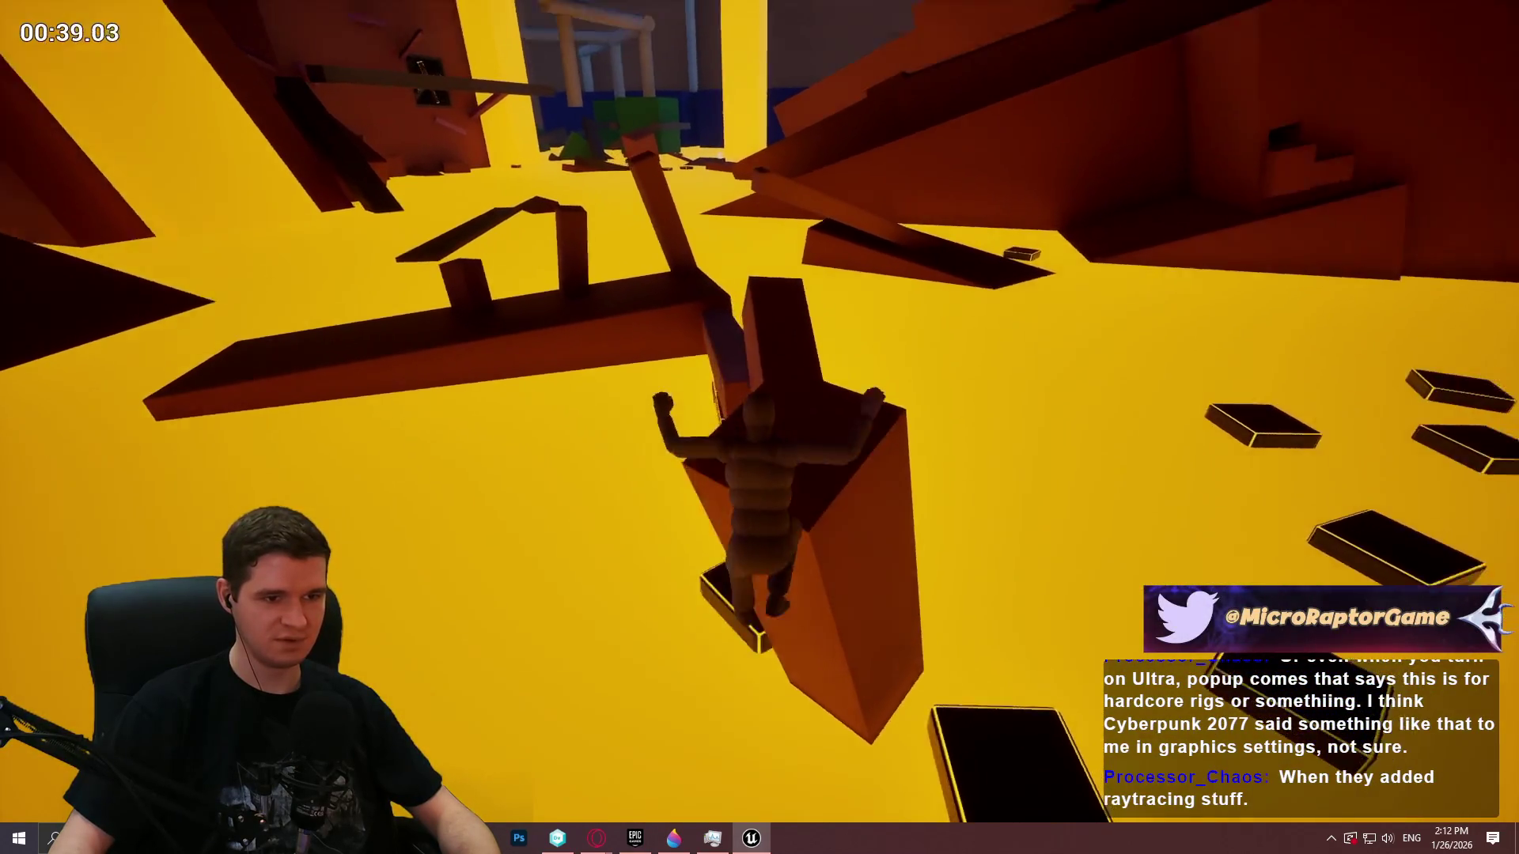
key("w")
key("space")
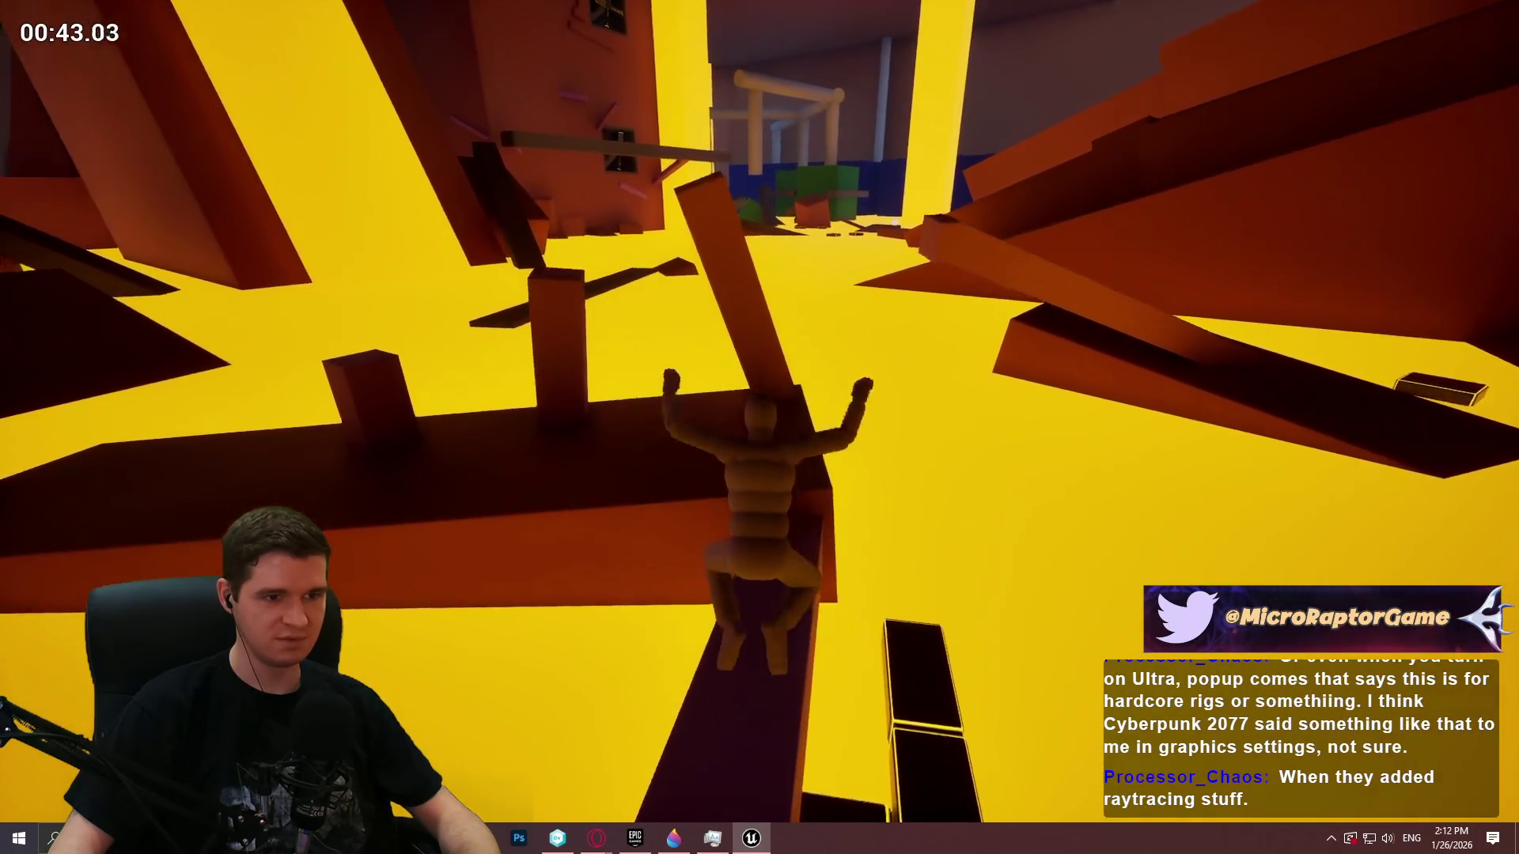
key("w")
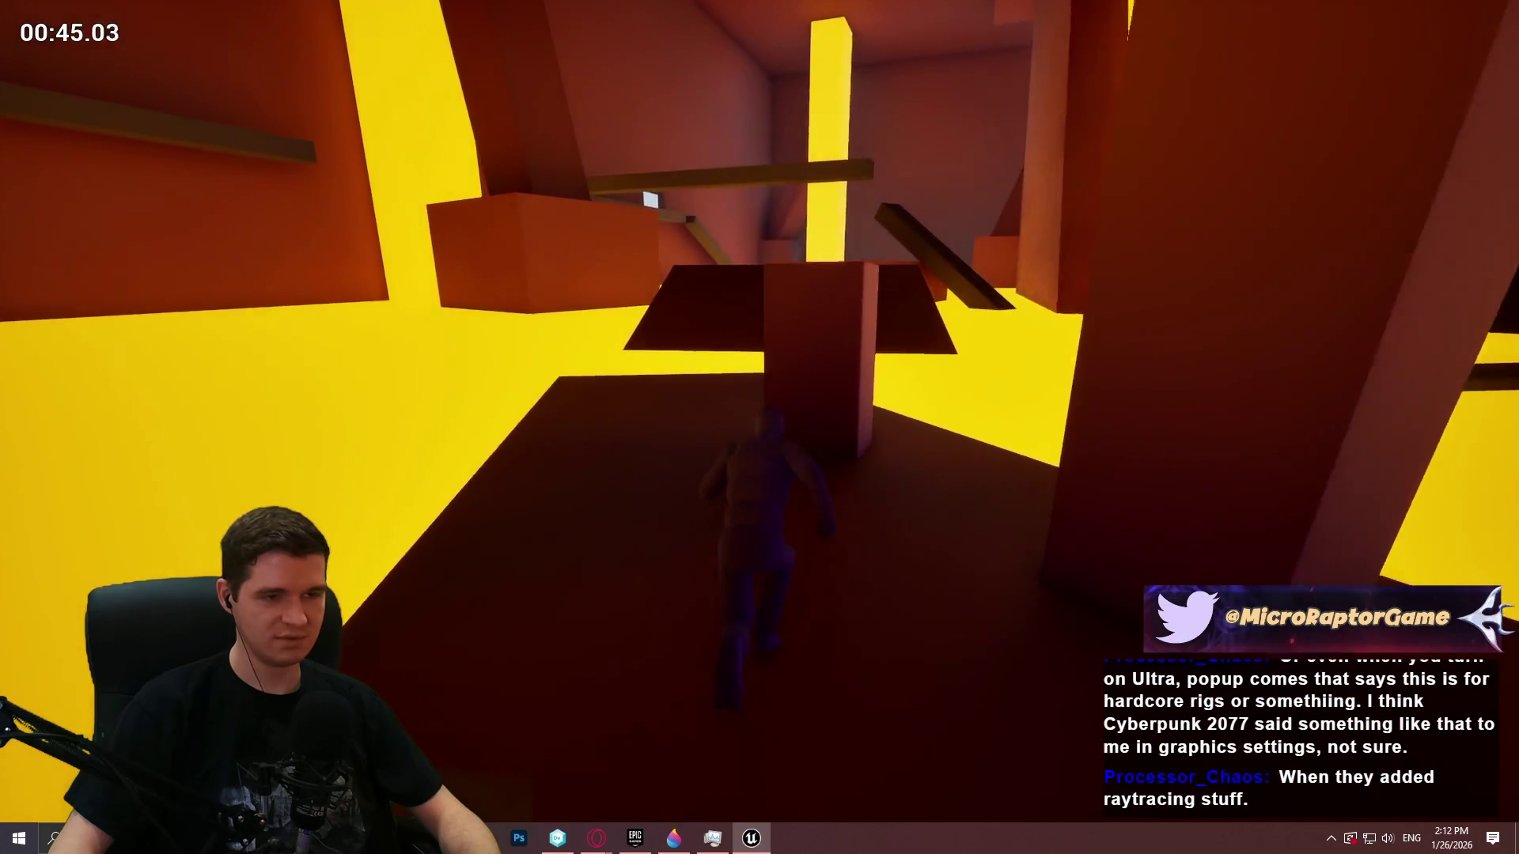
key("space")
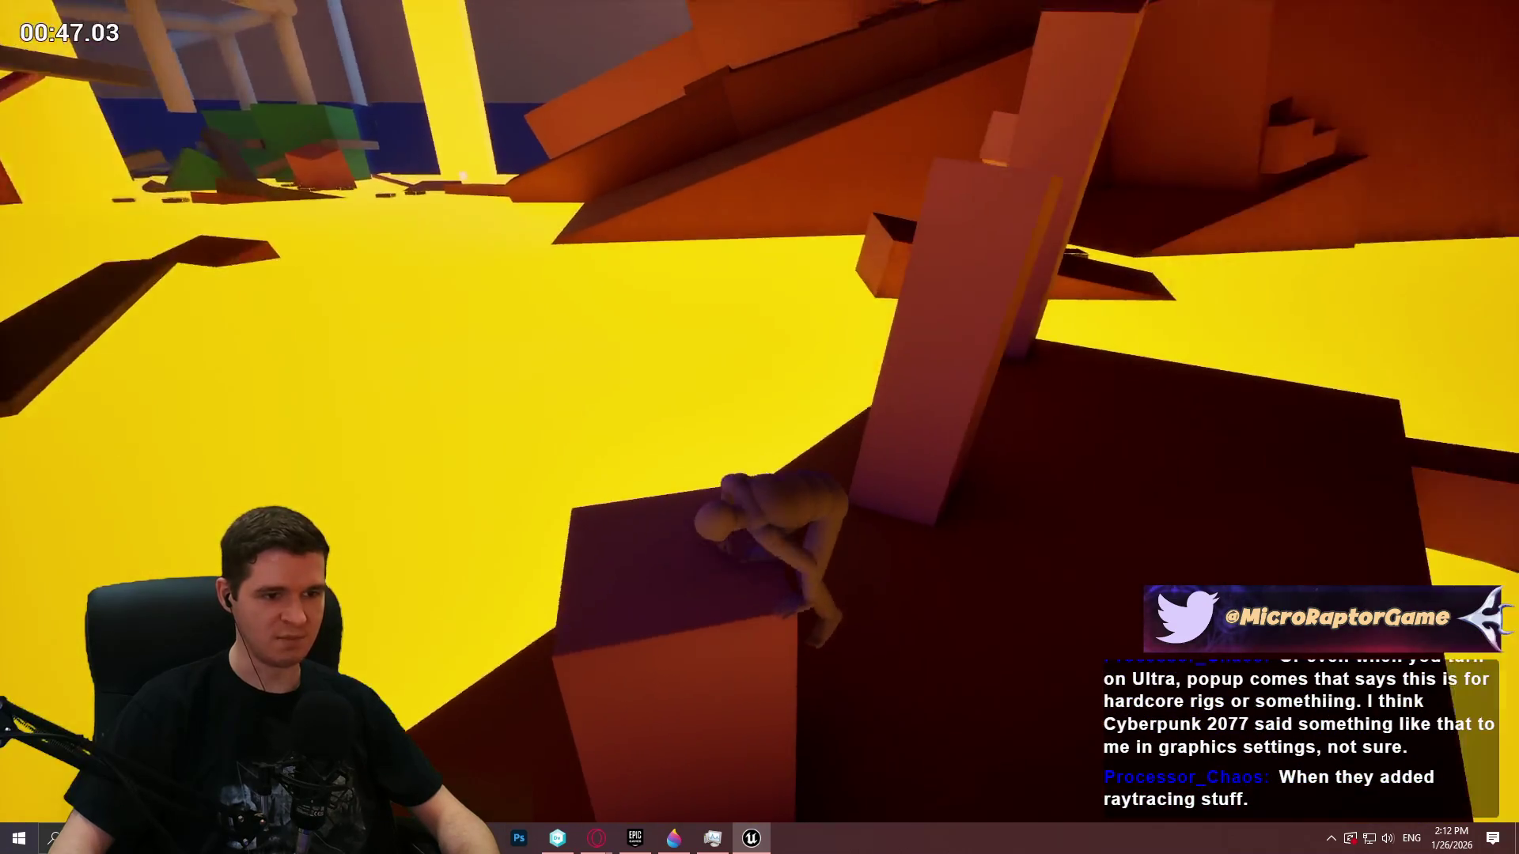
key("w")
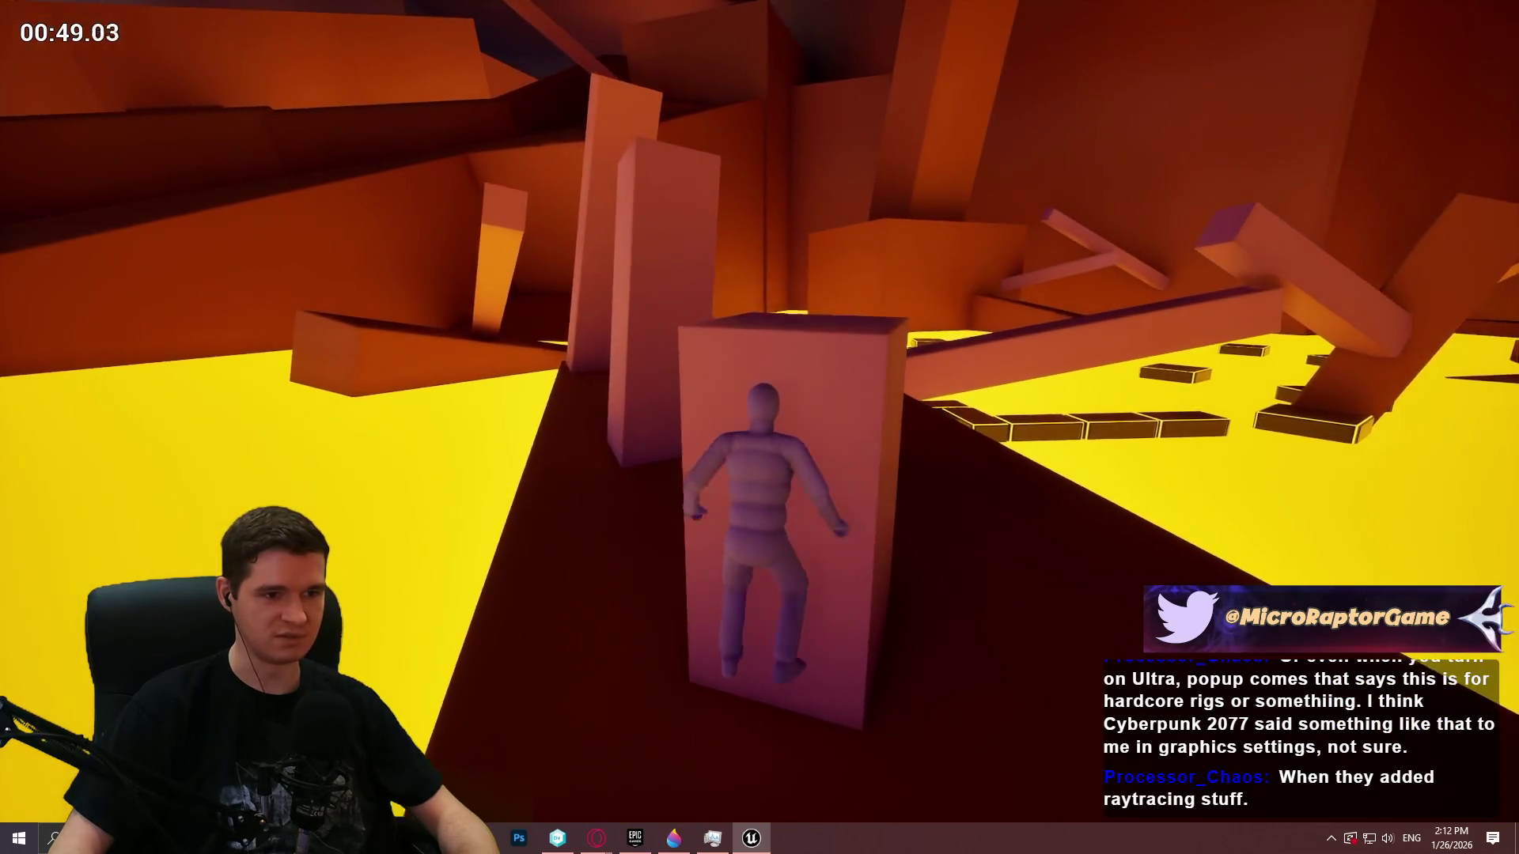
key("w")
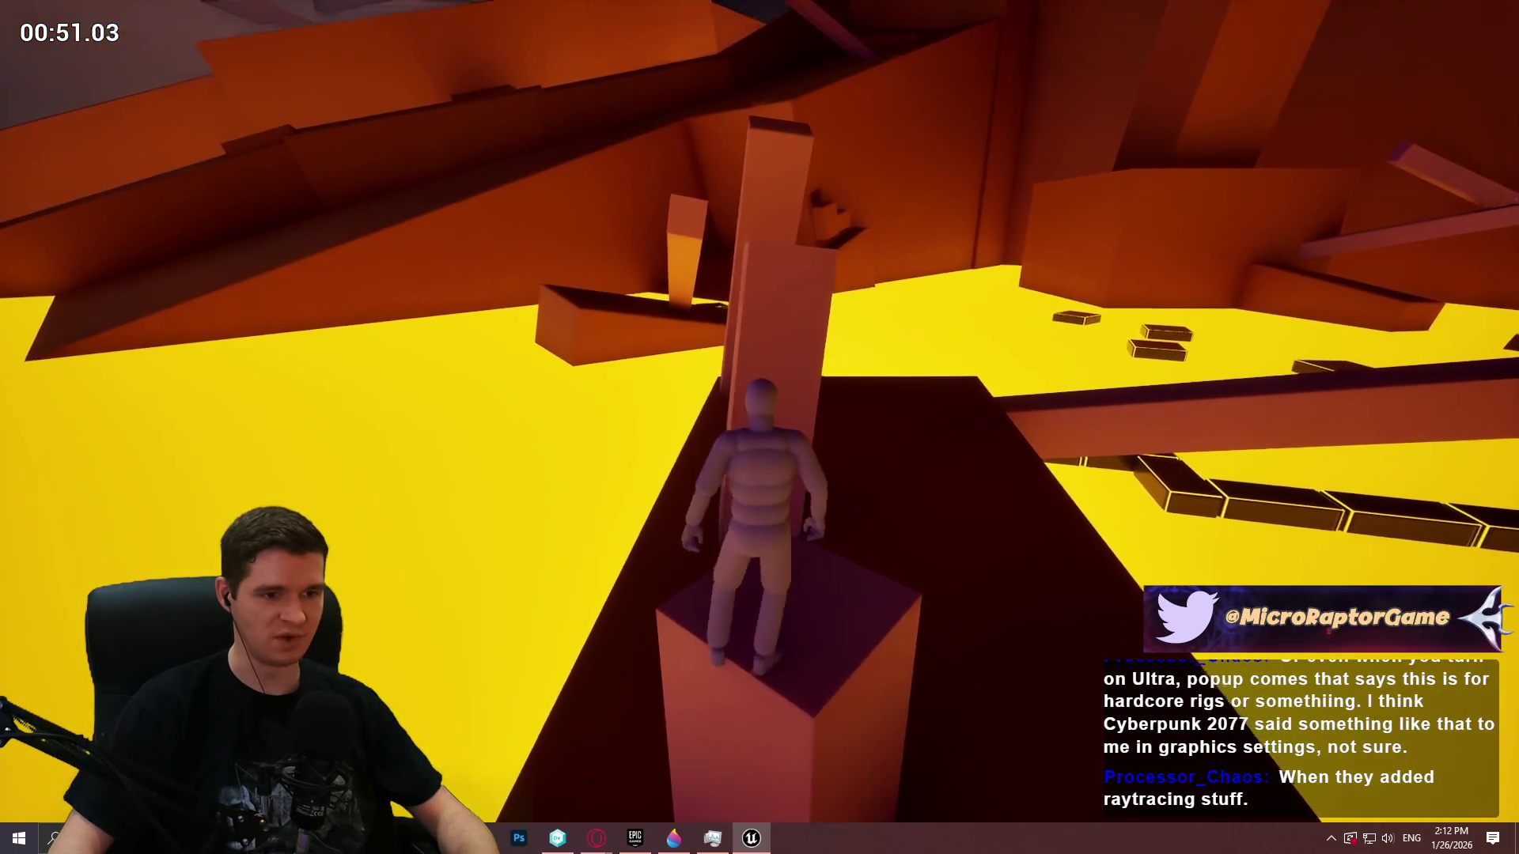
key("space")
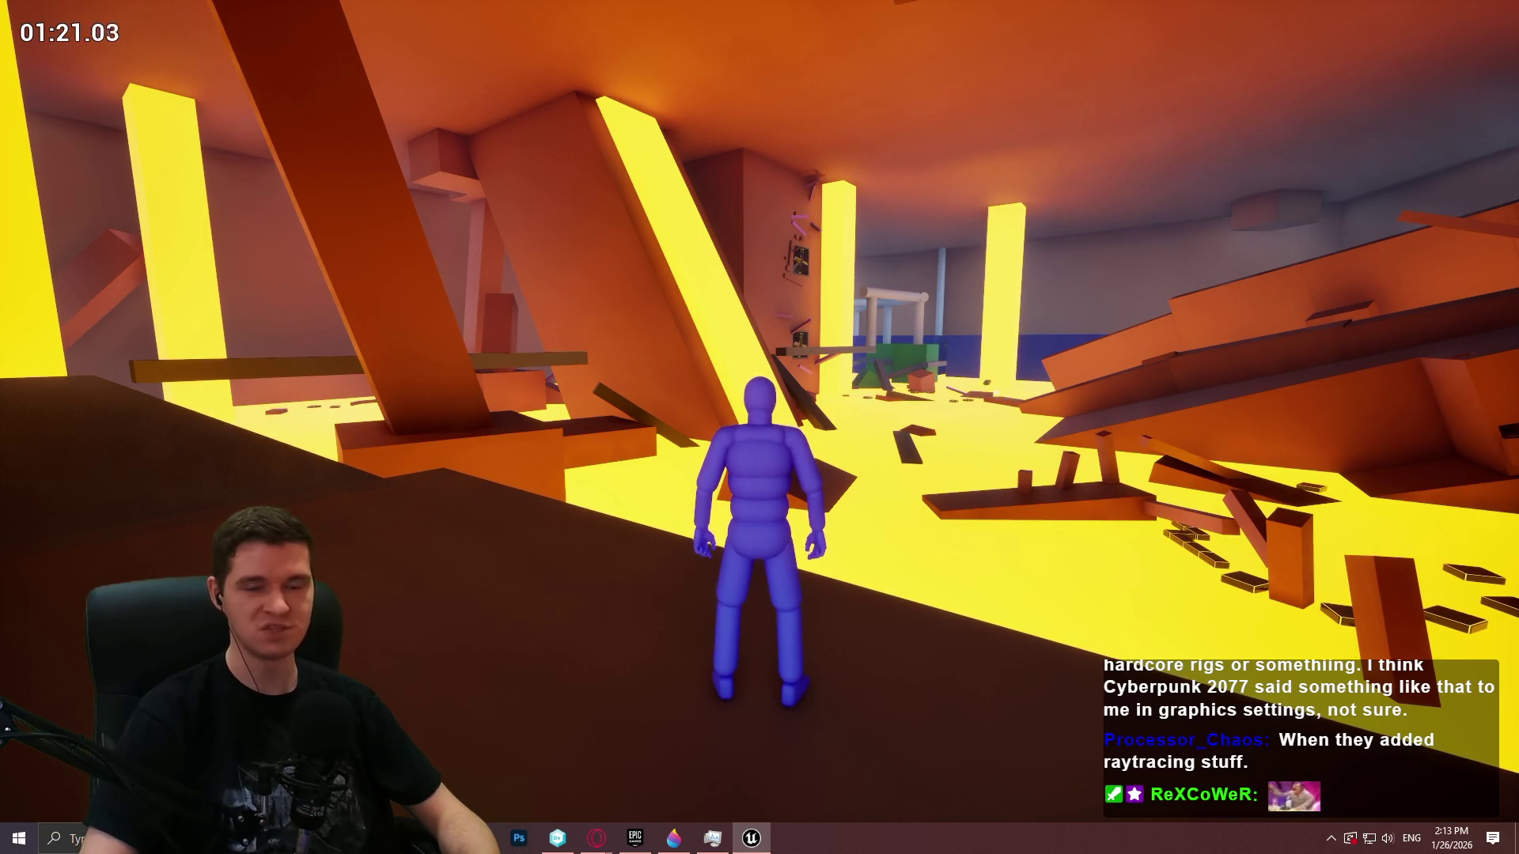
Run along the ledge, then stop the play session and exit immersive fullscreen
key("w")
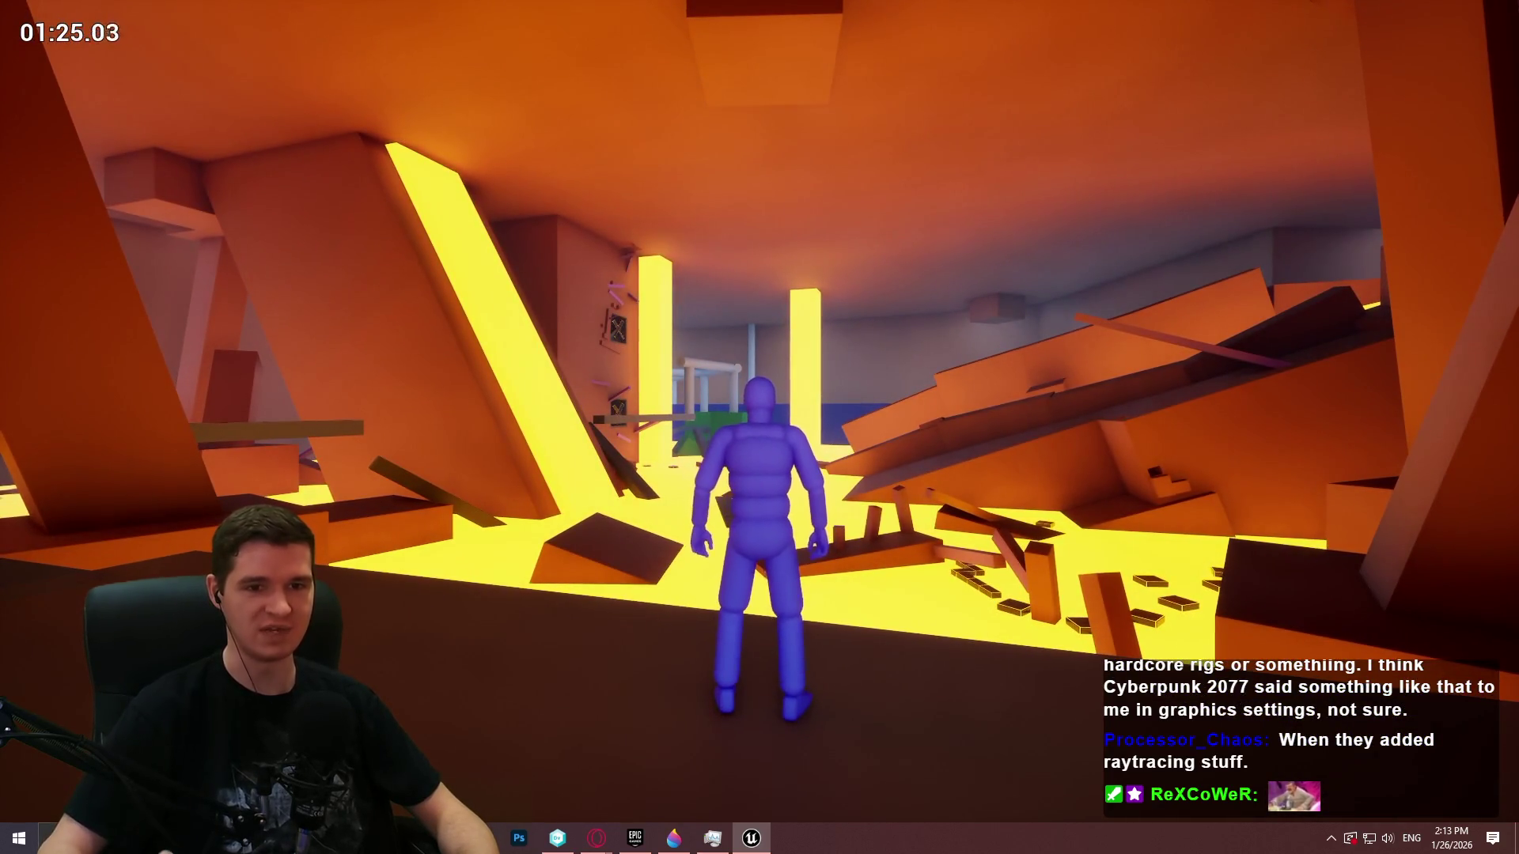
key("w")
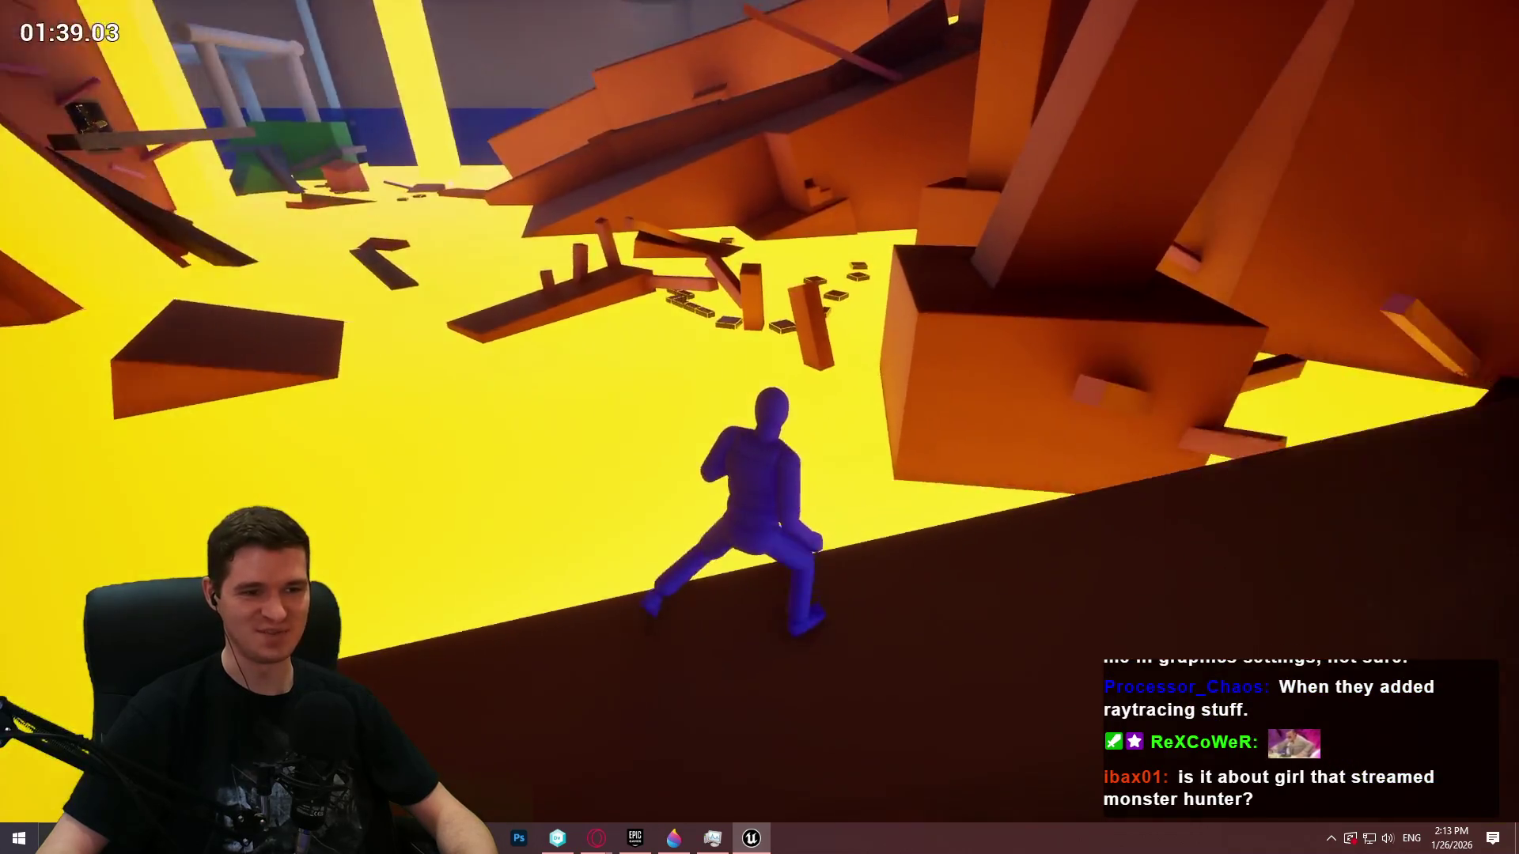
key("Escape")
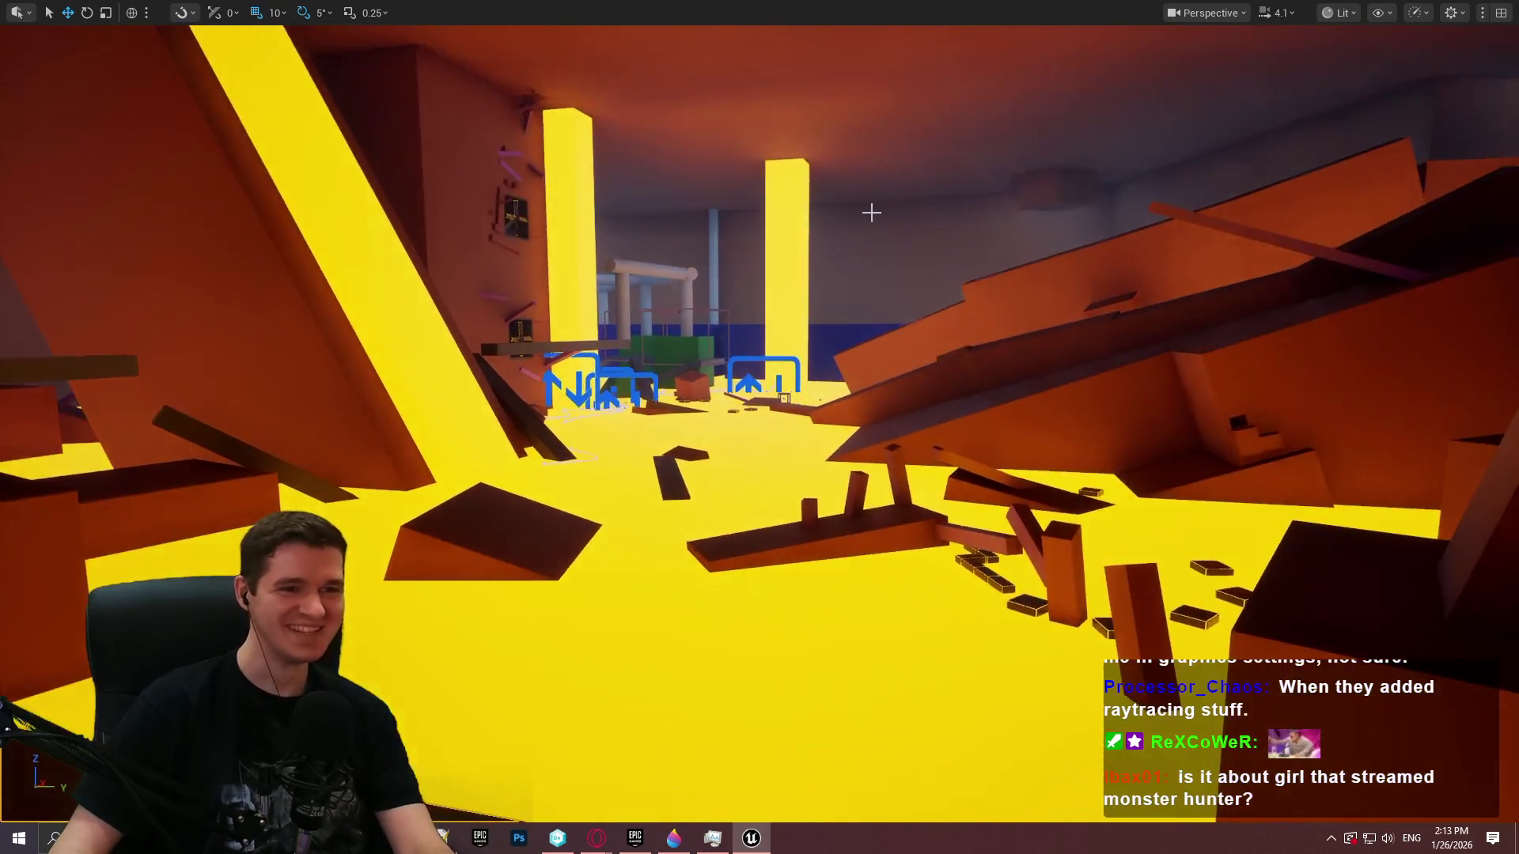
key("F11")
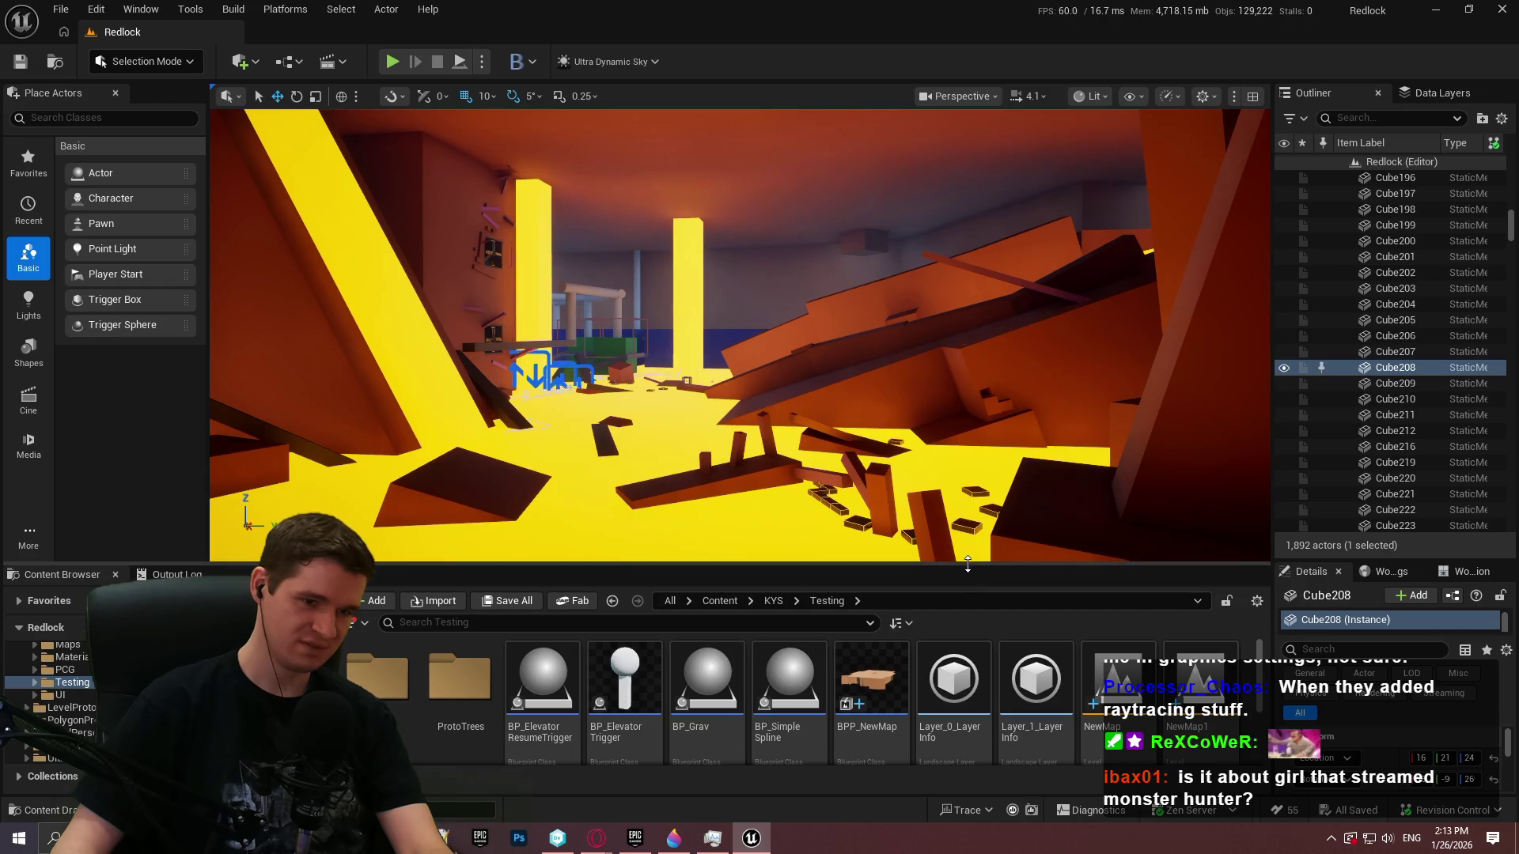
Resize the panels, orbit toward the yellow pillars, and select the slanted beam Cube229
left_click_drag(962, 564, 962, 360)
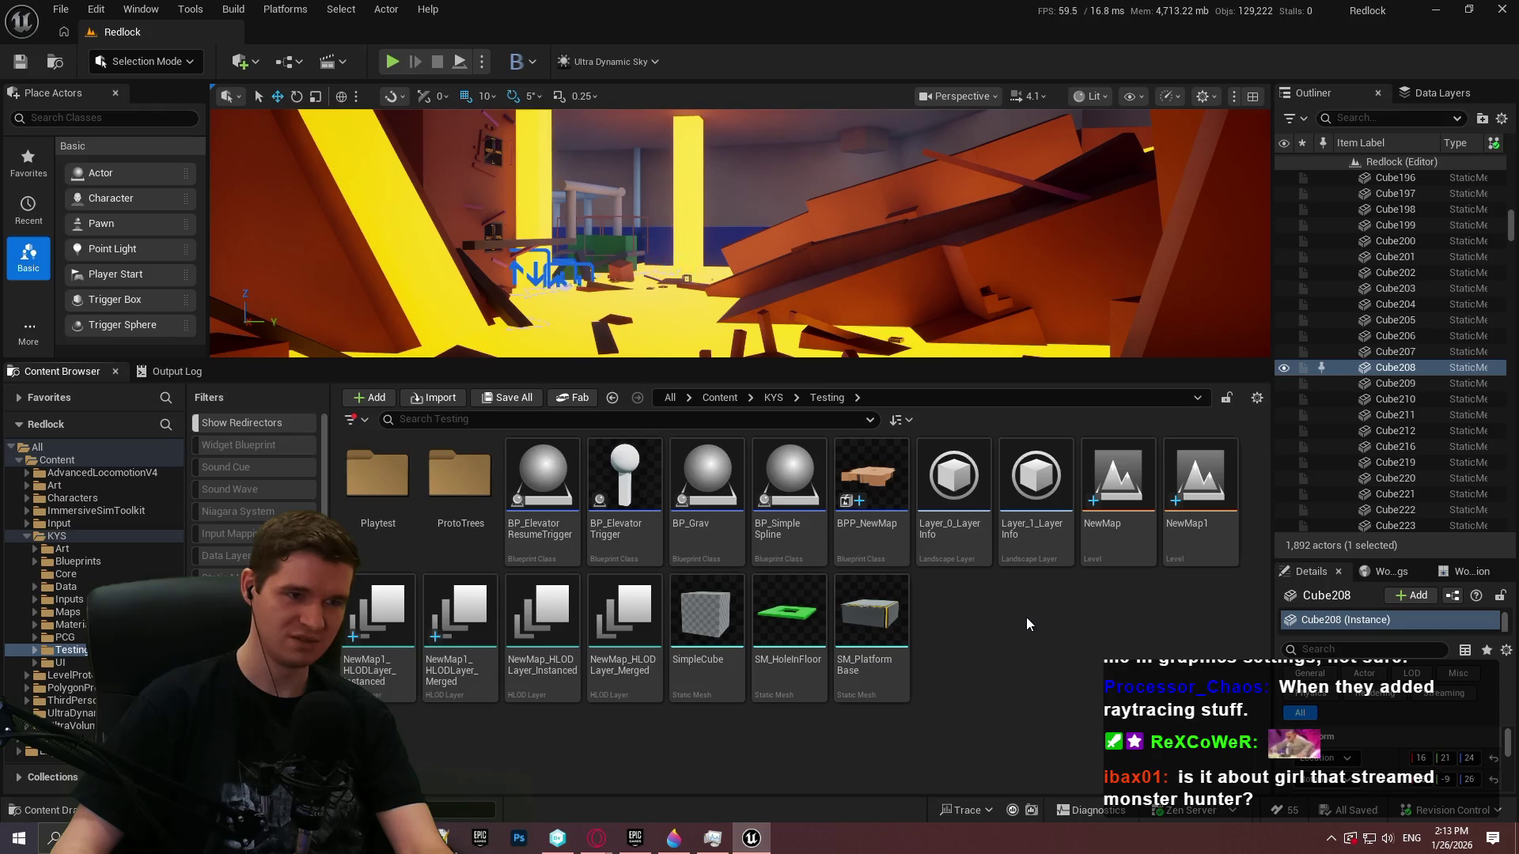
left_click_drag(712, 237, 443, 237)
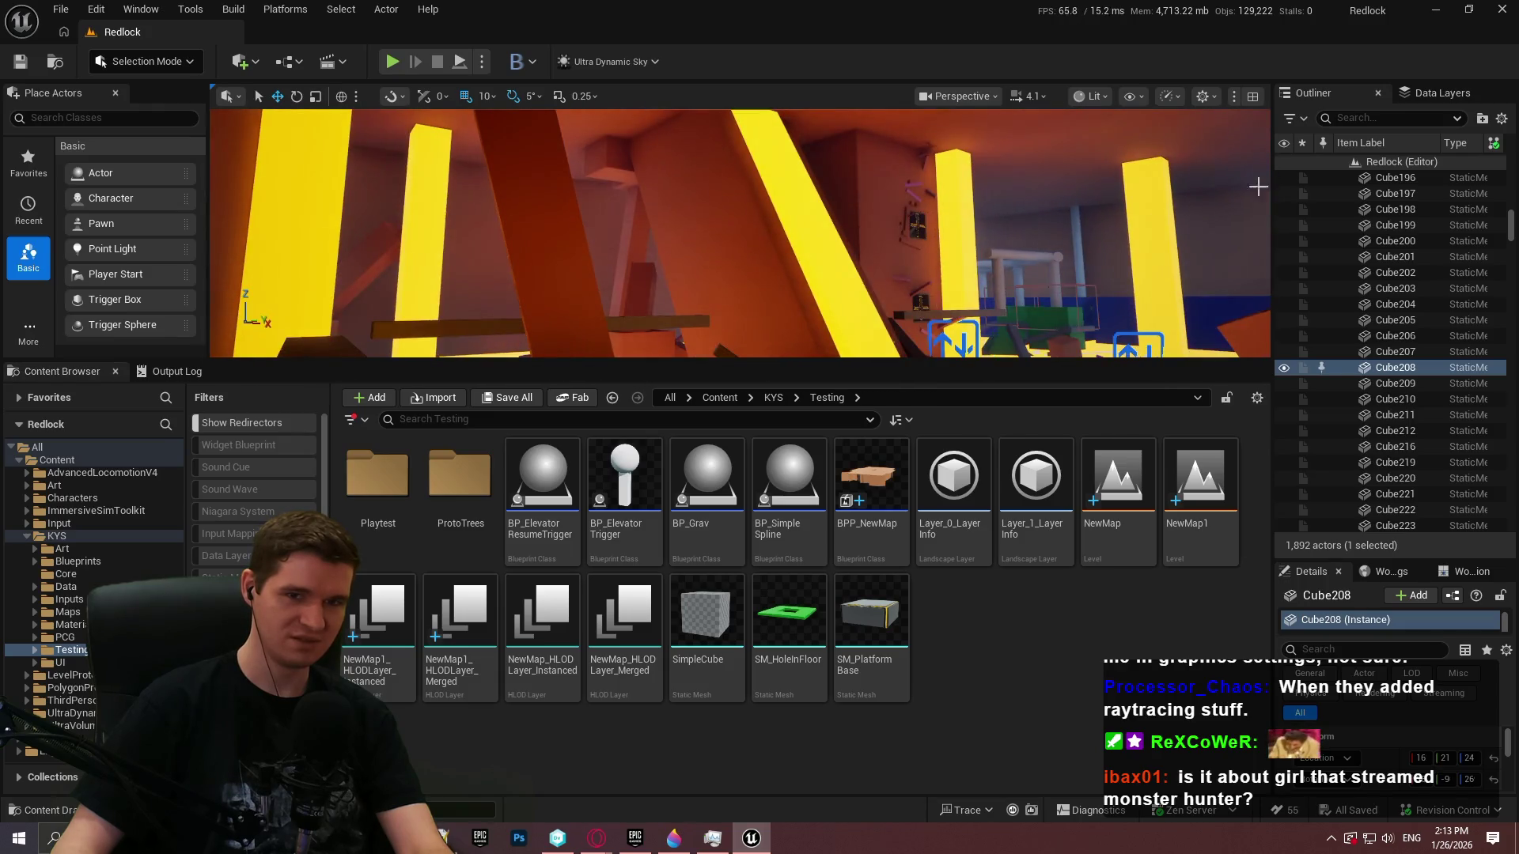
left_click_drag(1075, 377, 1075, 450)
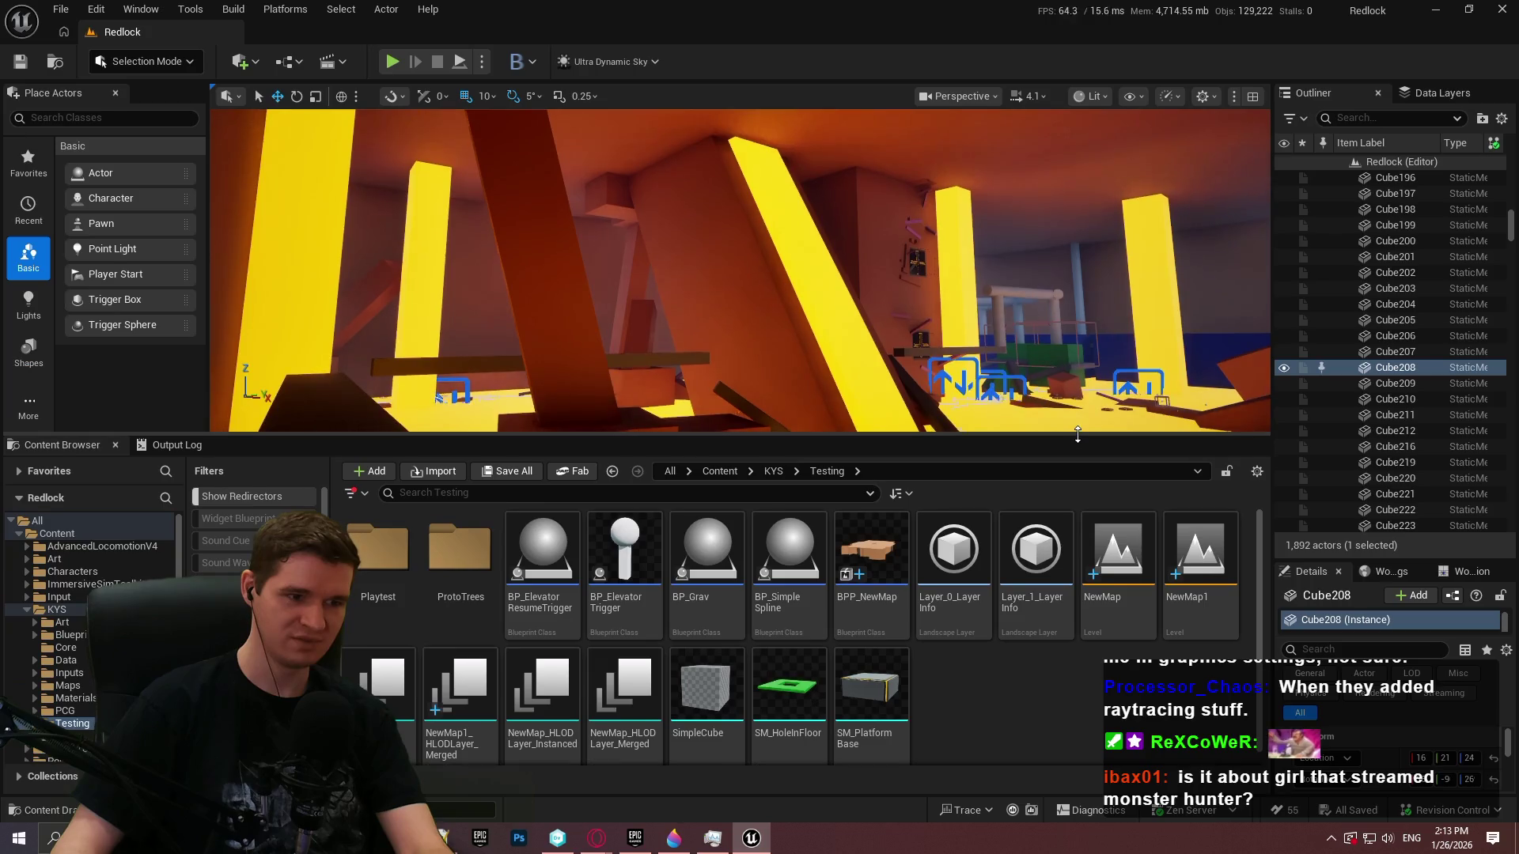
mouse_move(930, 334)
left_mouse_down()
mouse_move(870, 334)
mouse_move(871, 269)
mouse_move(871, 340)
mouse_move(855, 348)
left_mouse_up()
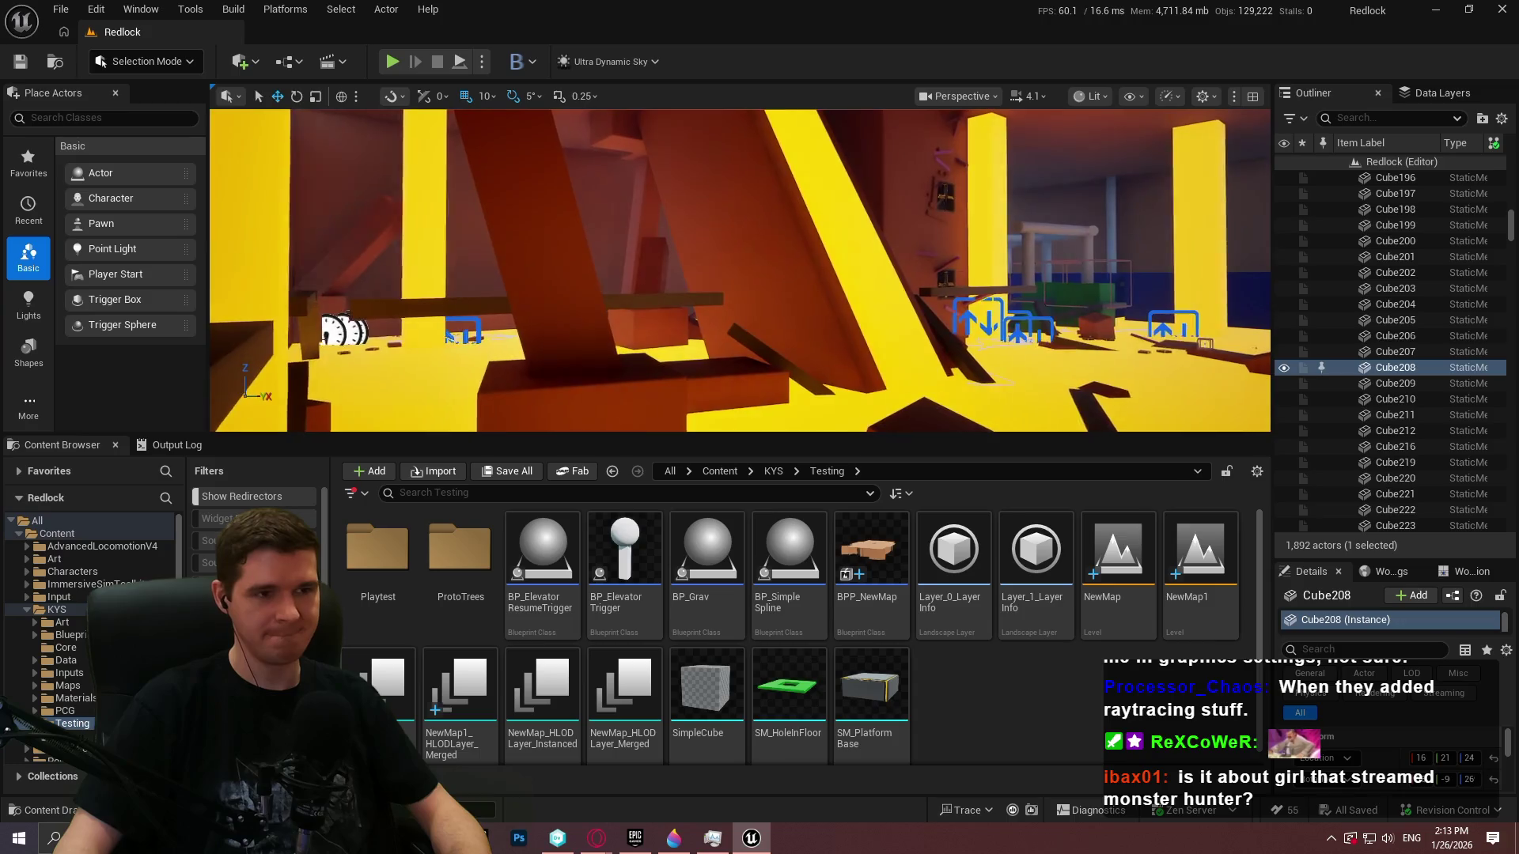
left_click(721, 236)
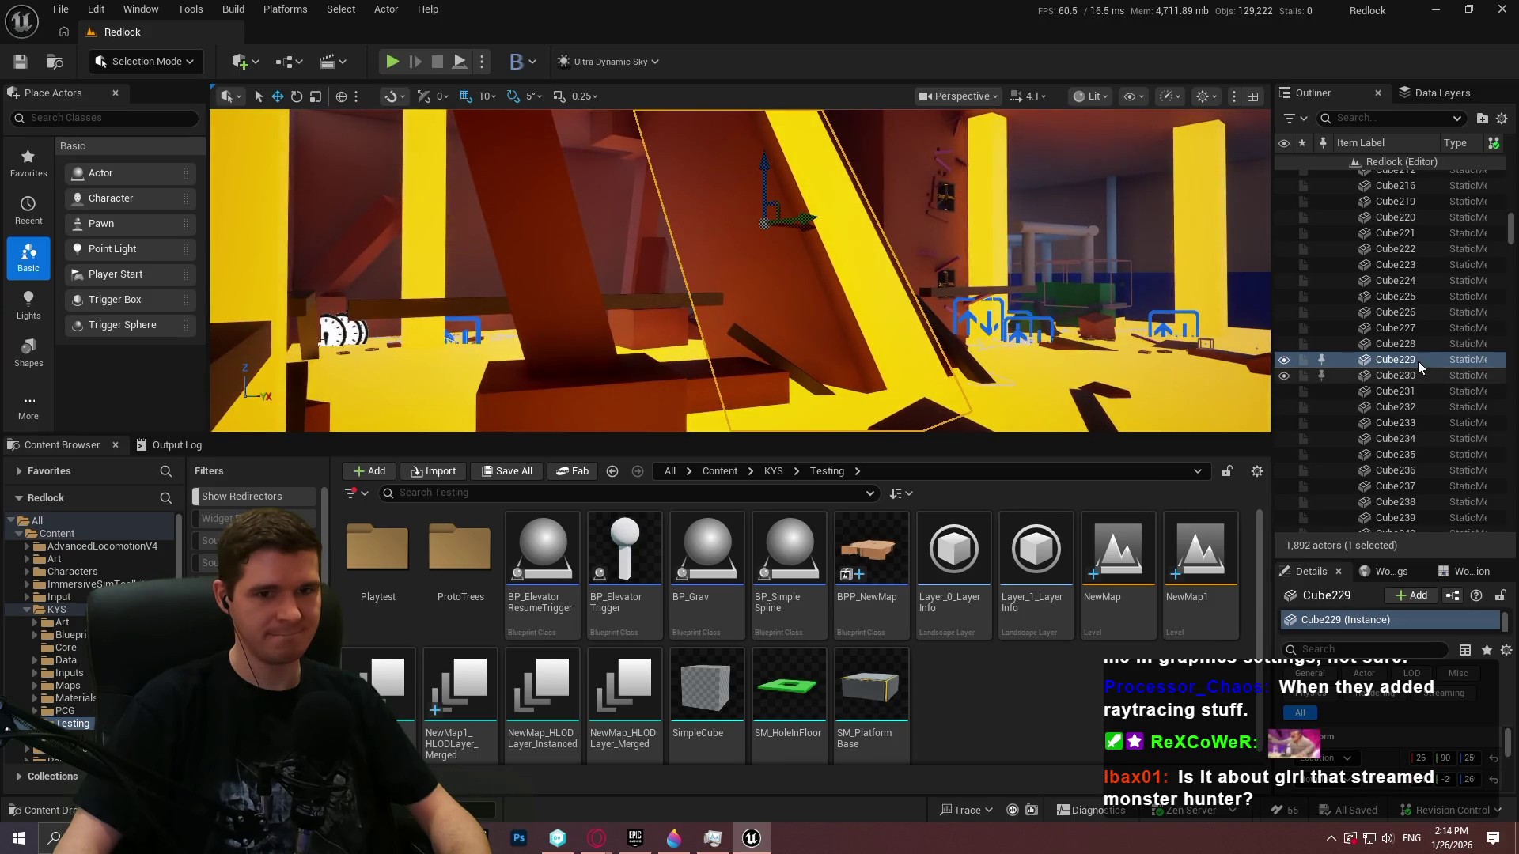
Create a packed level actor from Cube229, saving NewMap2 and BPP_NewMap2, then open NewMap2
right_click(1421, 368)
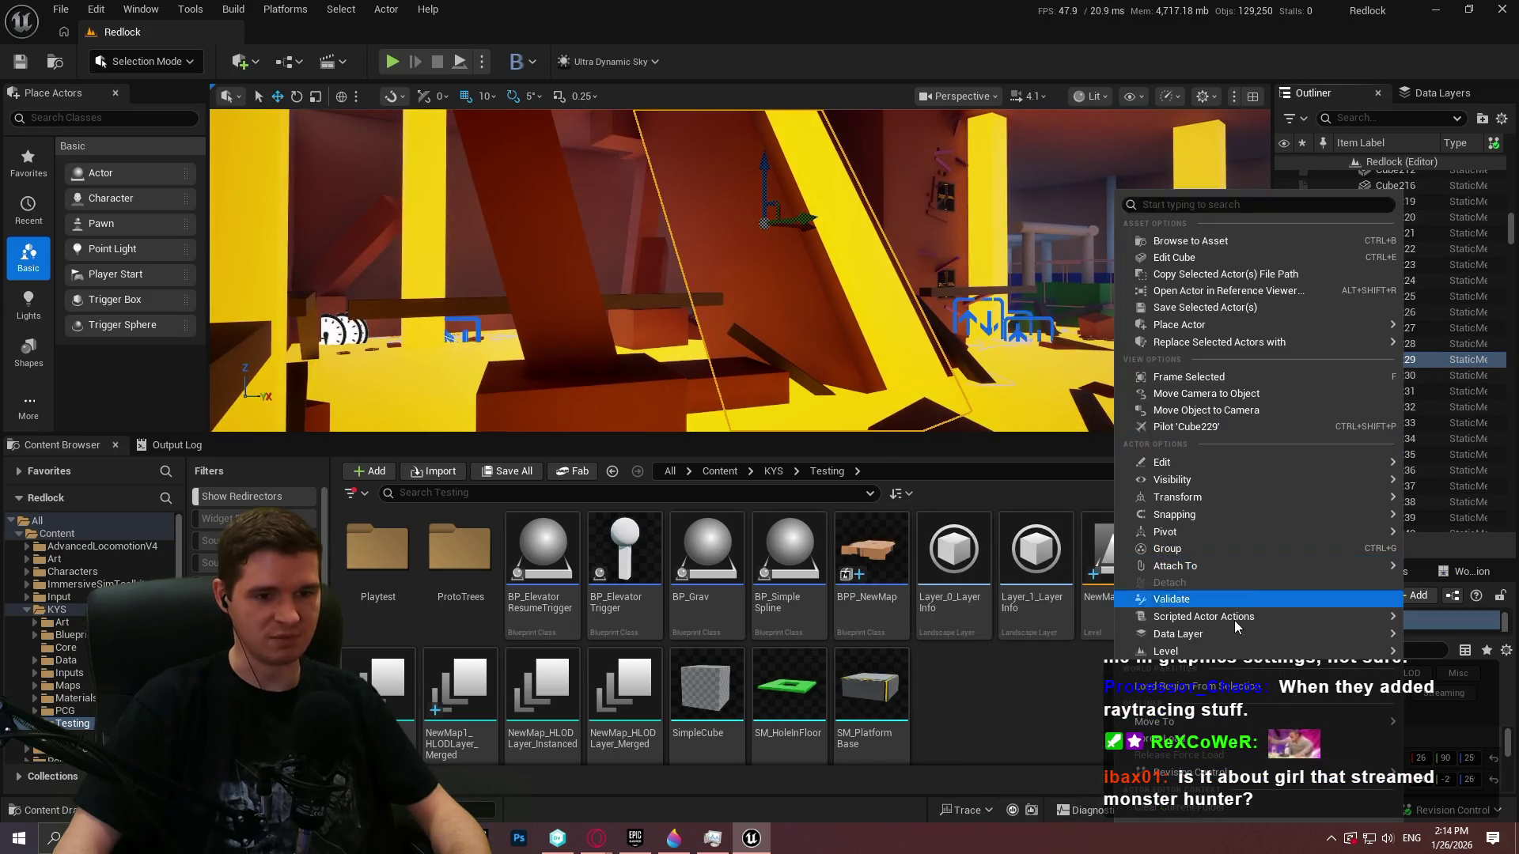
mouse_move(1222, 653)
left_click(1037, 693)
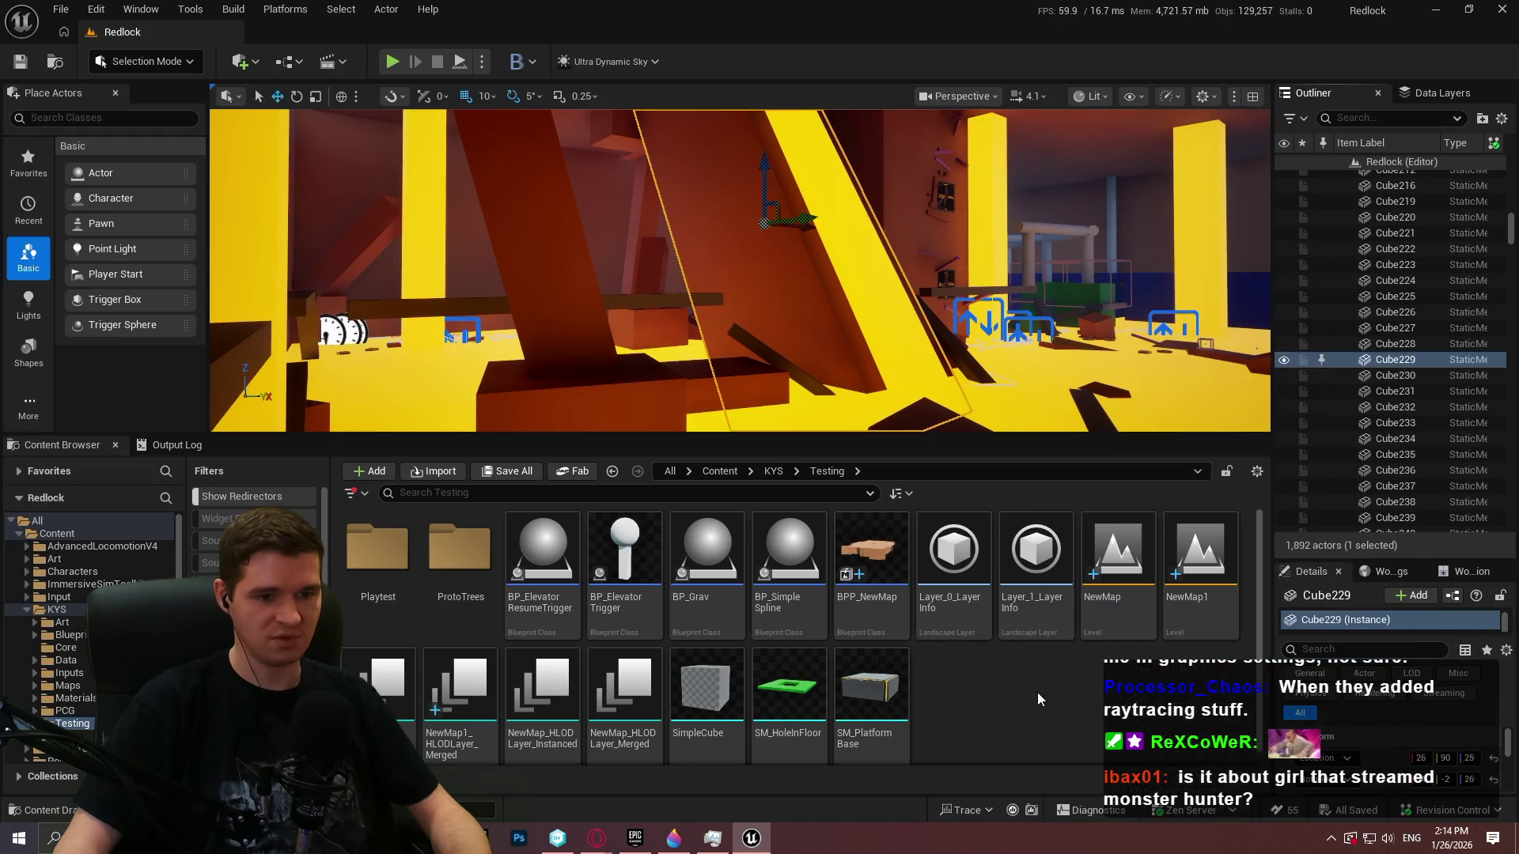
left_click(910, 476)
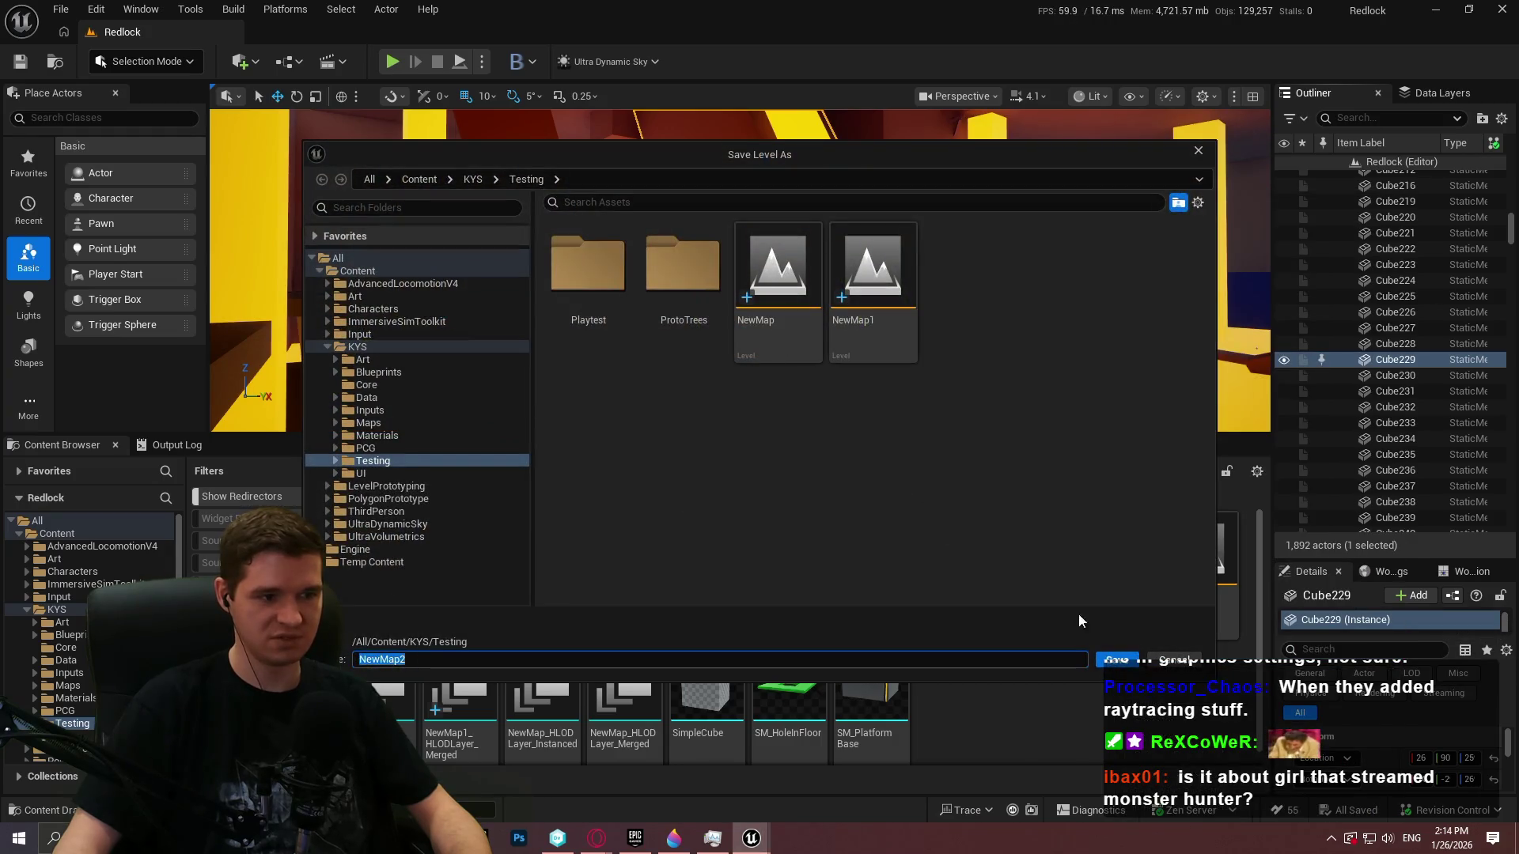
left_click(1130, 662)
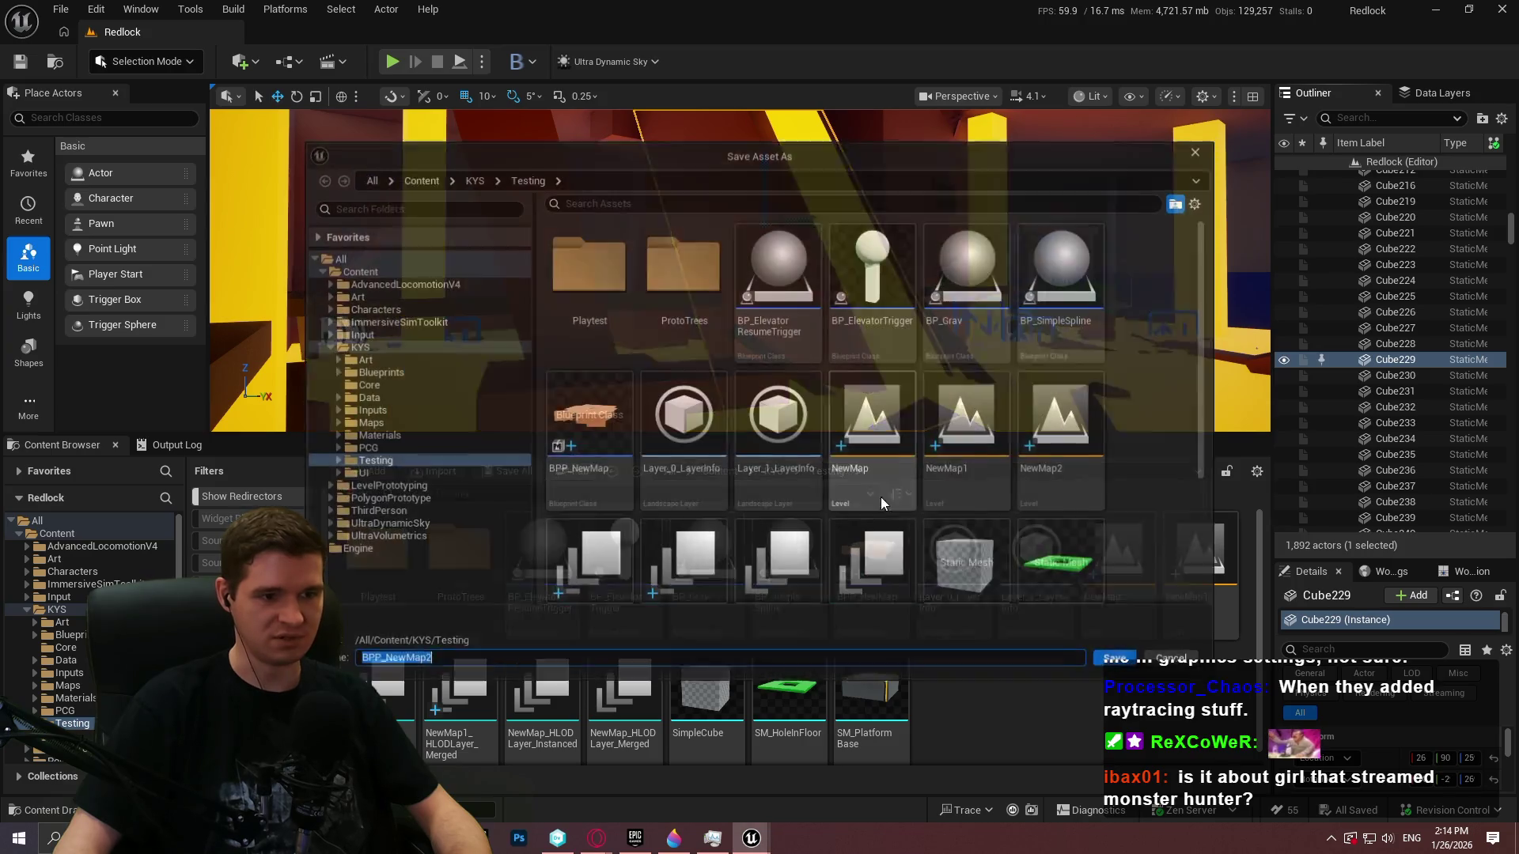
left_click(1118, 662)
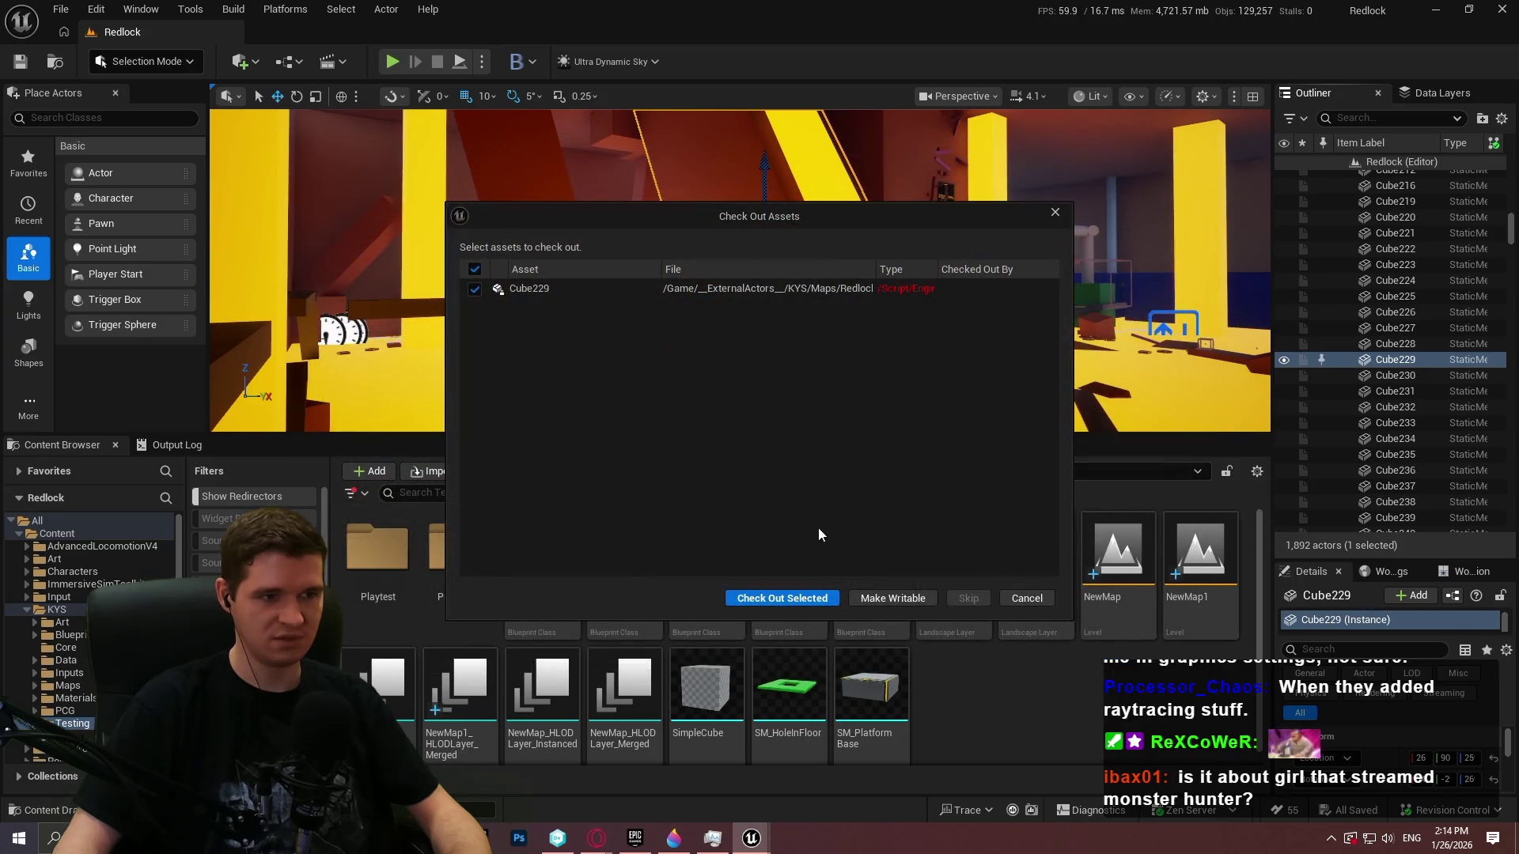
left_click(761, 598)
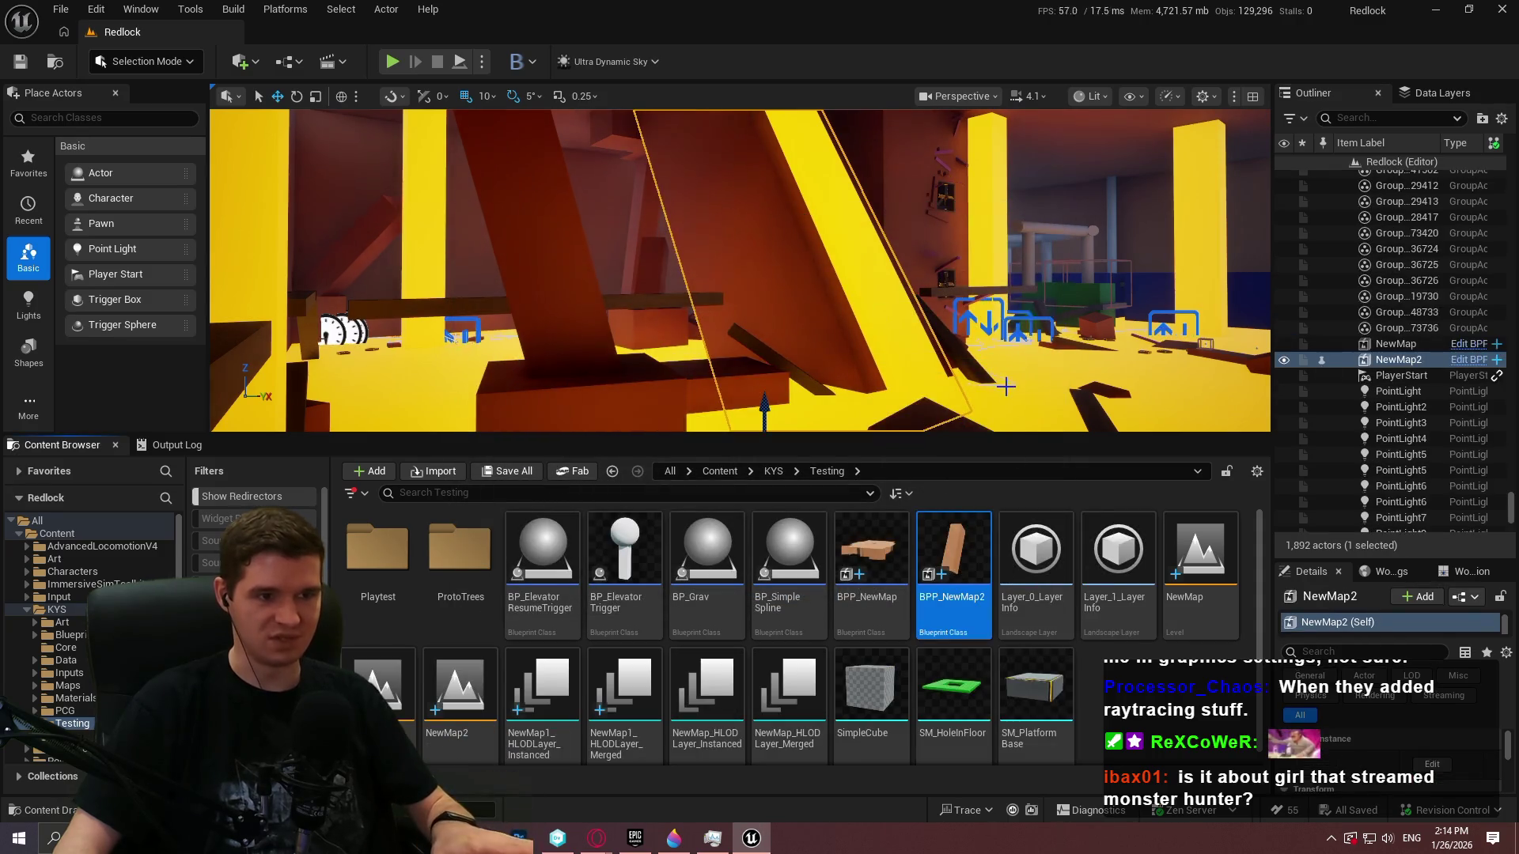
scroll(1074, 685, "down", 1)
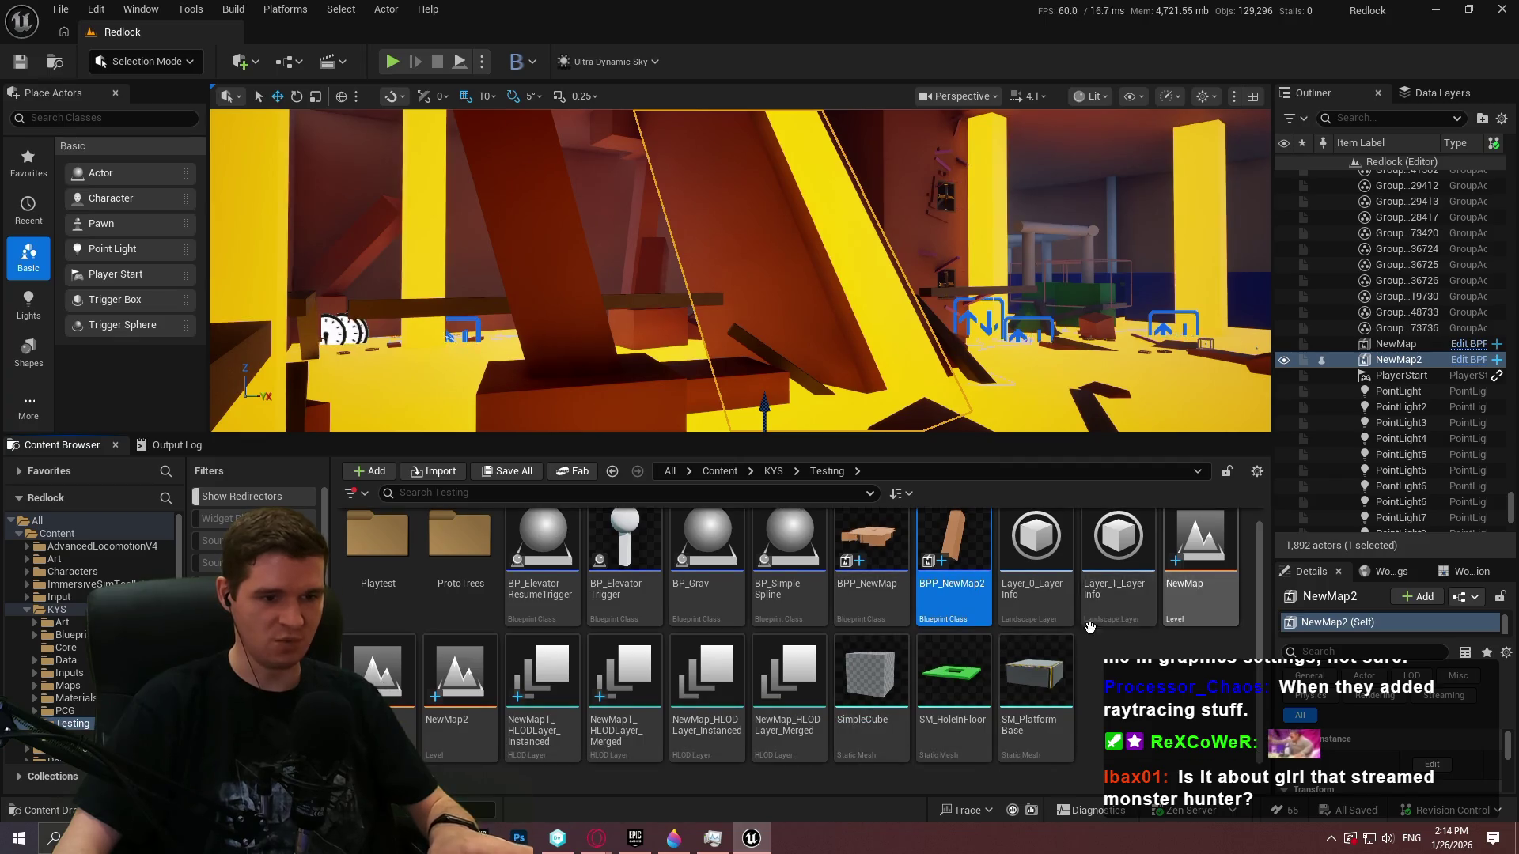
double_click(483, 731)
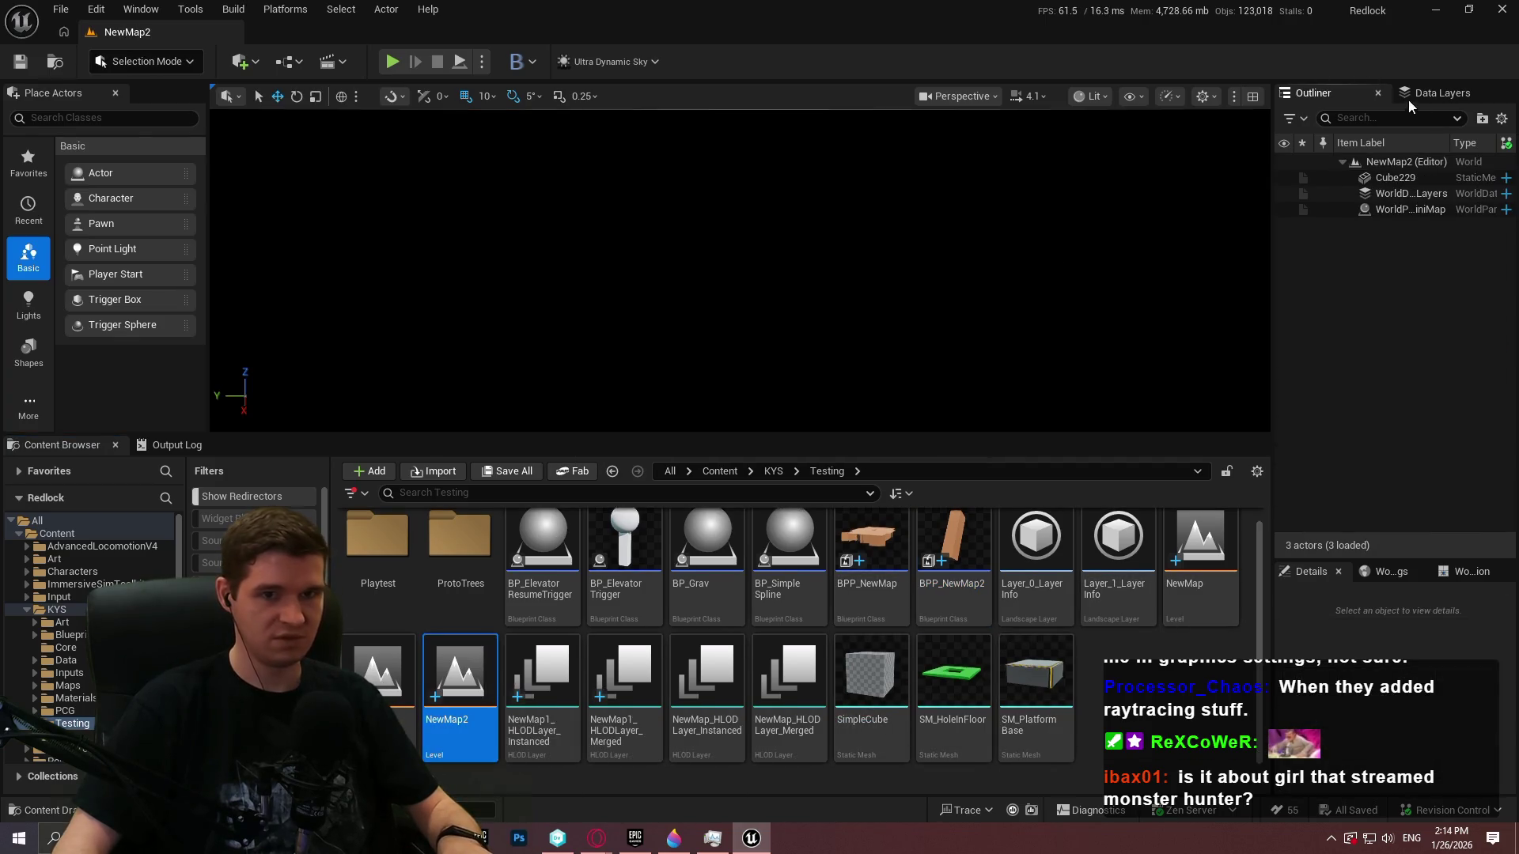
Check NewMap2's data layers, then select Cube229 in the Outliner and fly closer to it
left_click(1430, 99)
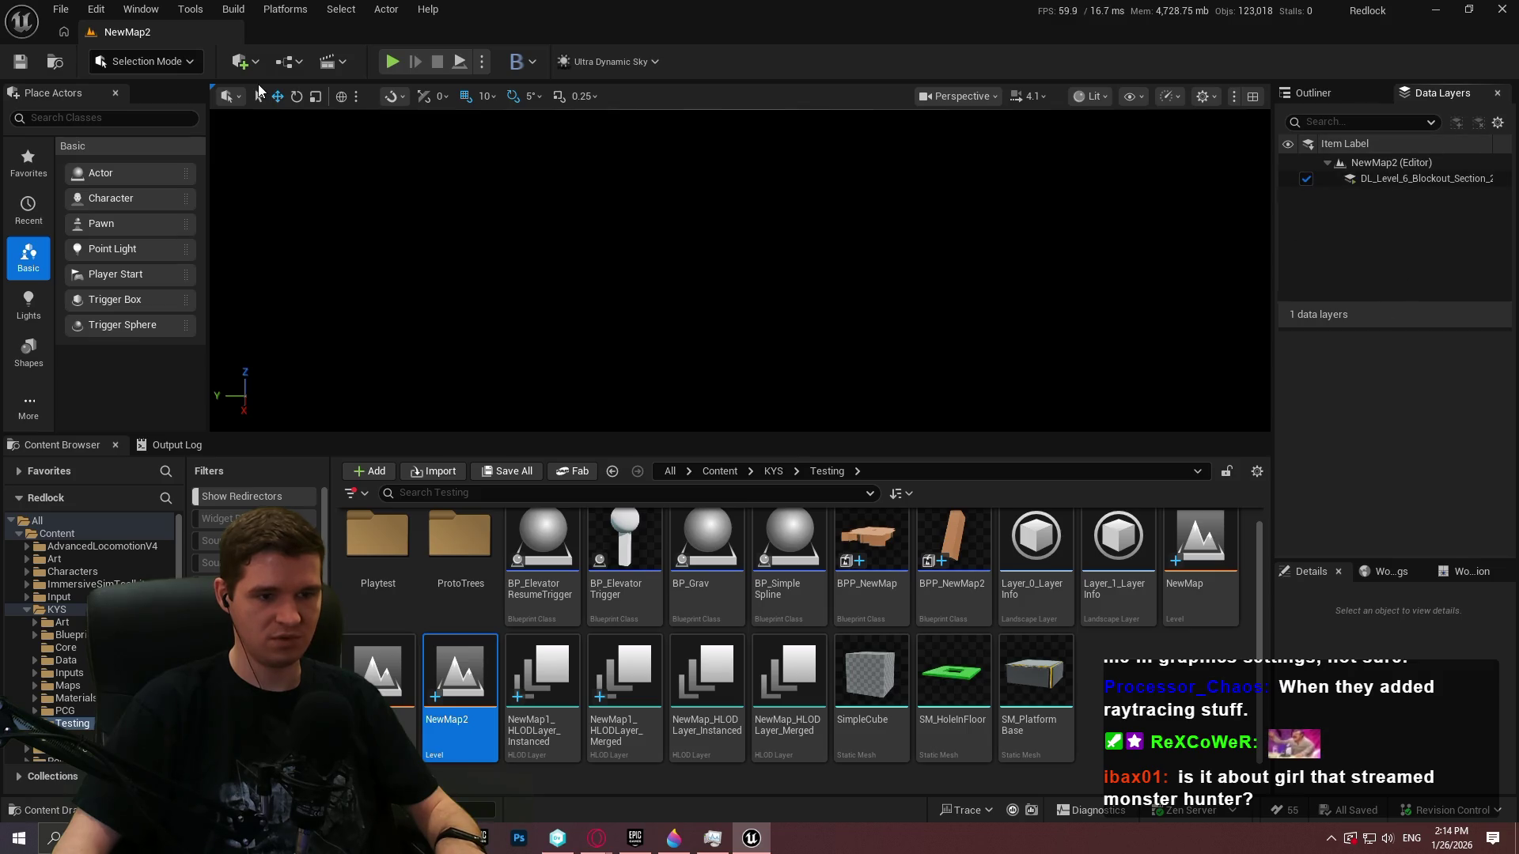
mouse_move(913, 544)
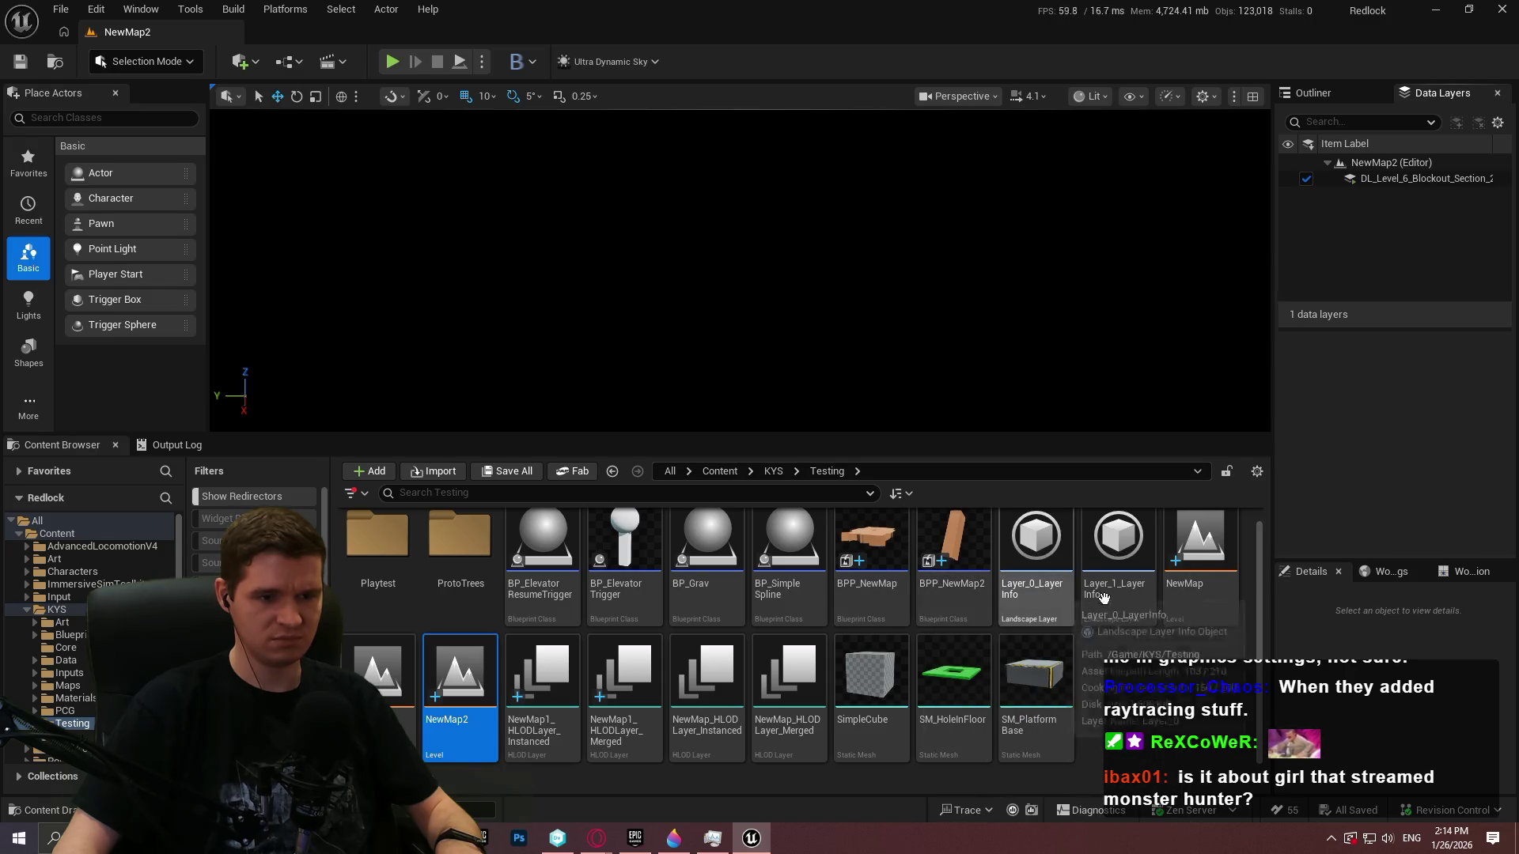
mouse_move(1240, 603)
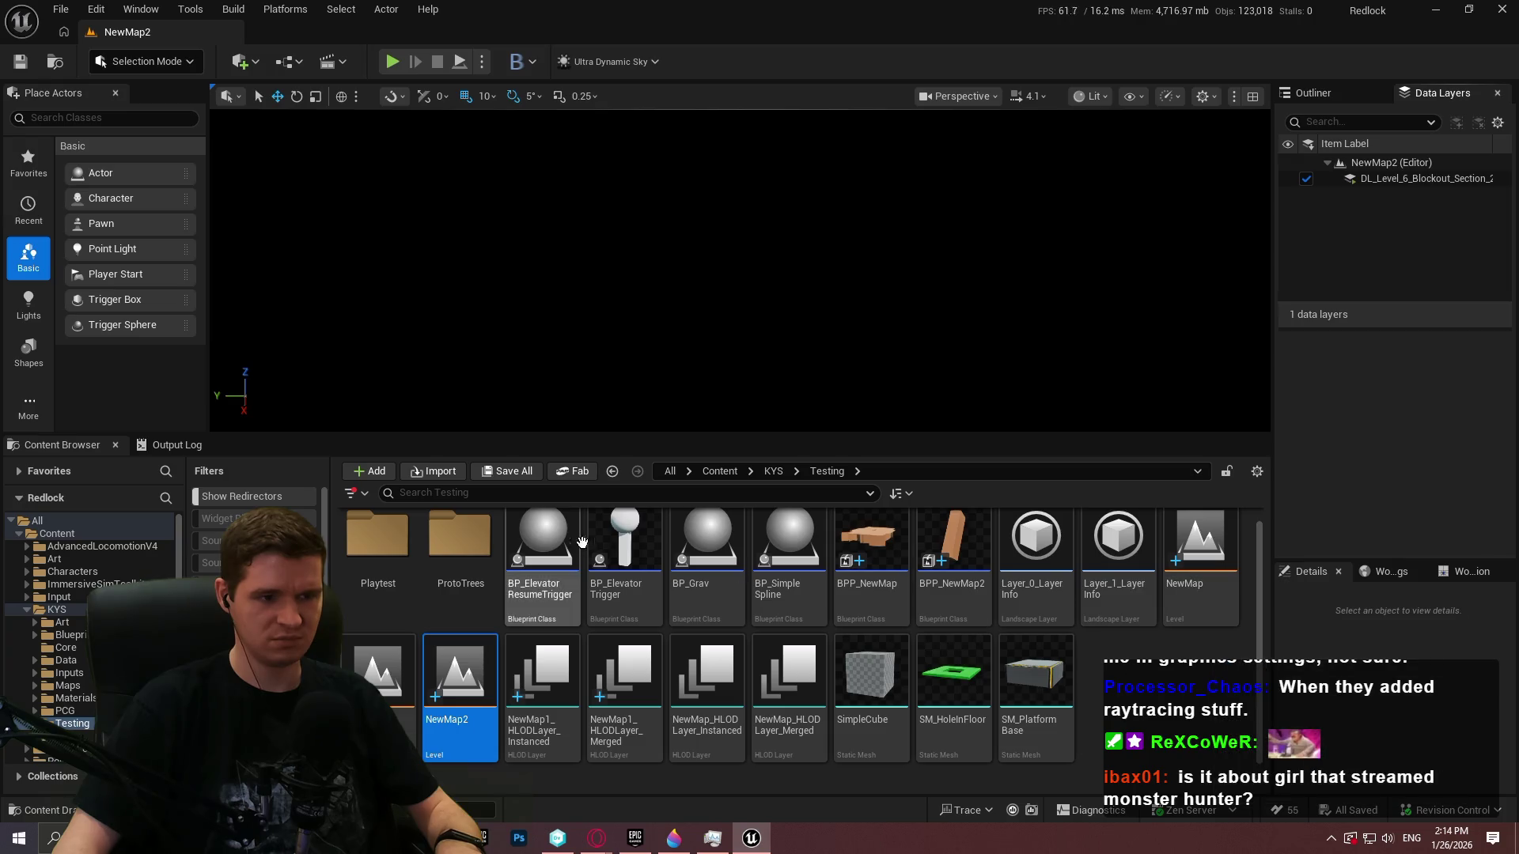
scroll(729, 528, "up", 1)
mouse_move(729, 527)
left_click(1351, 93)
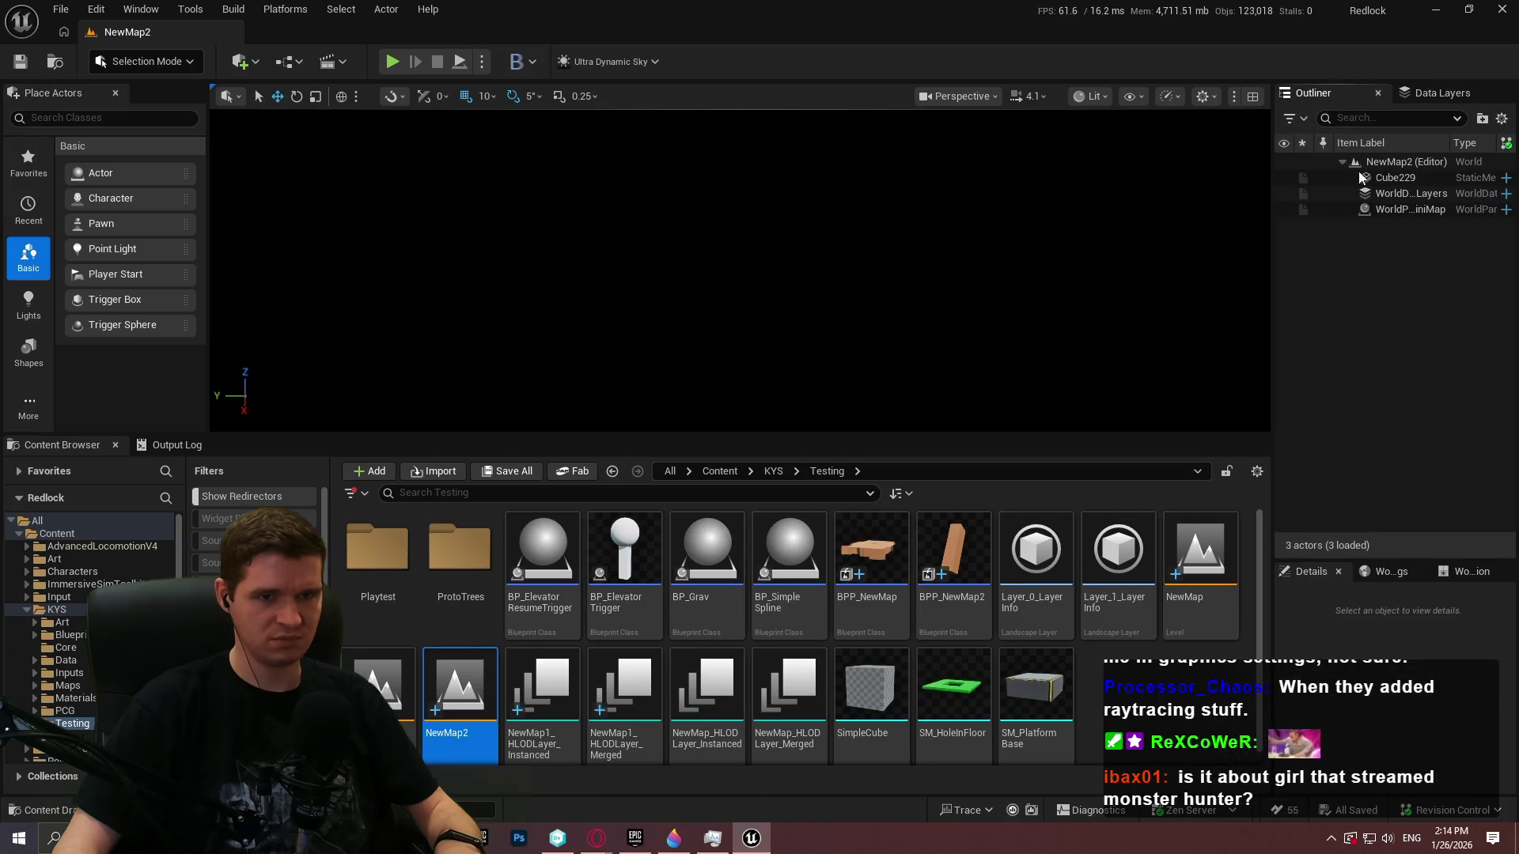
left_click(1384, 182)
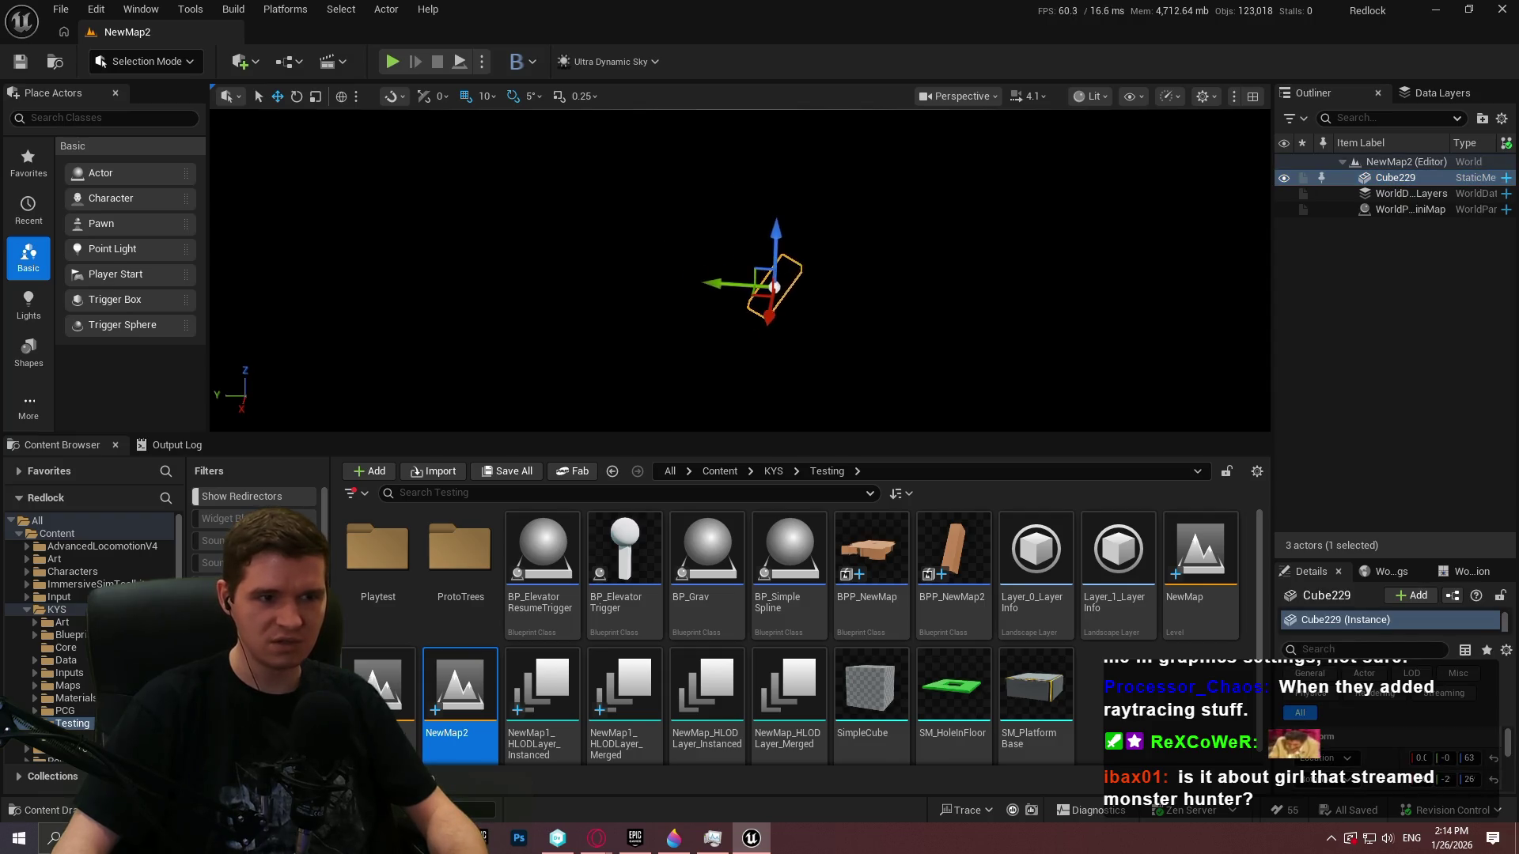
scroll(787, 285, "up", 2)
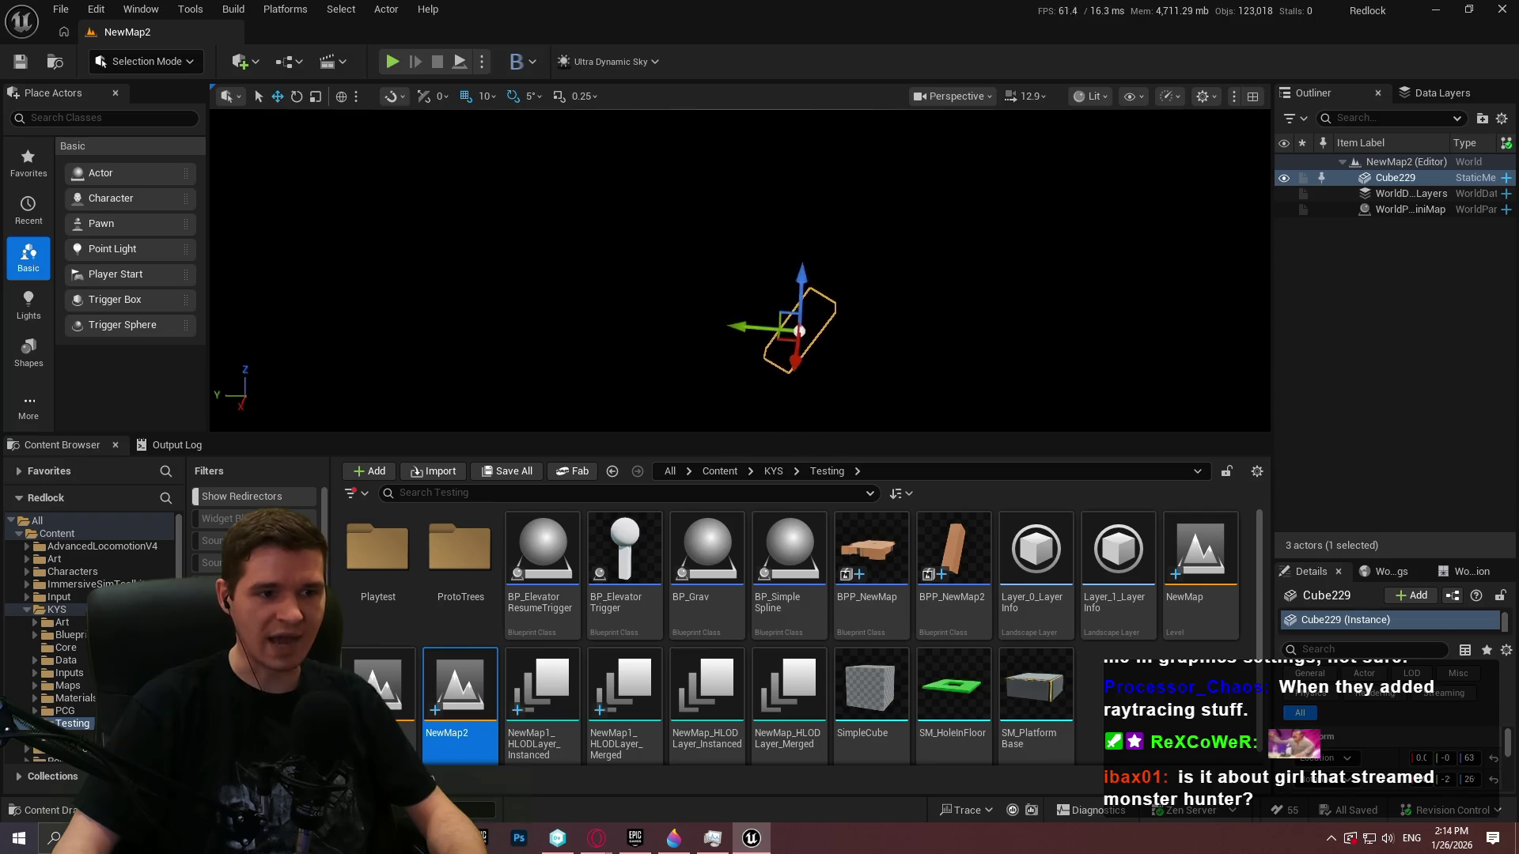
key("w")
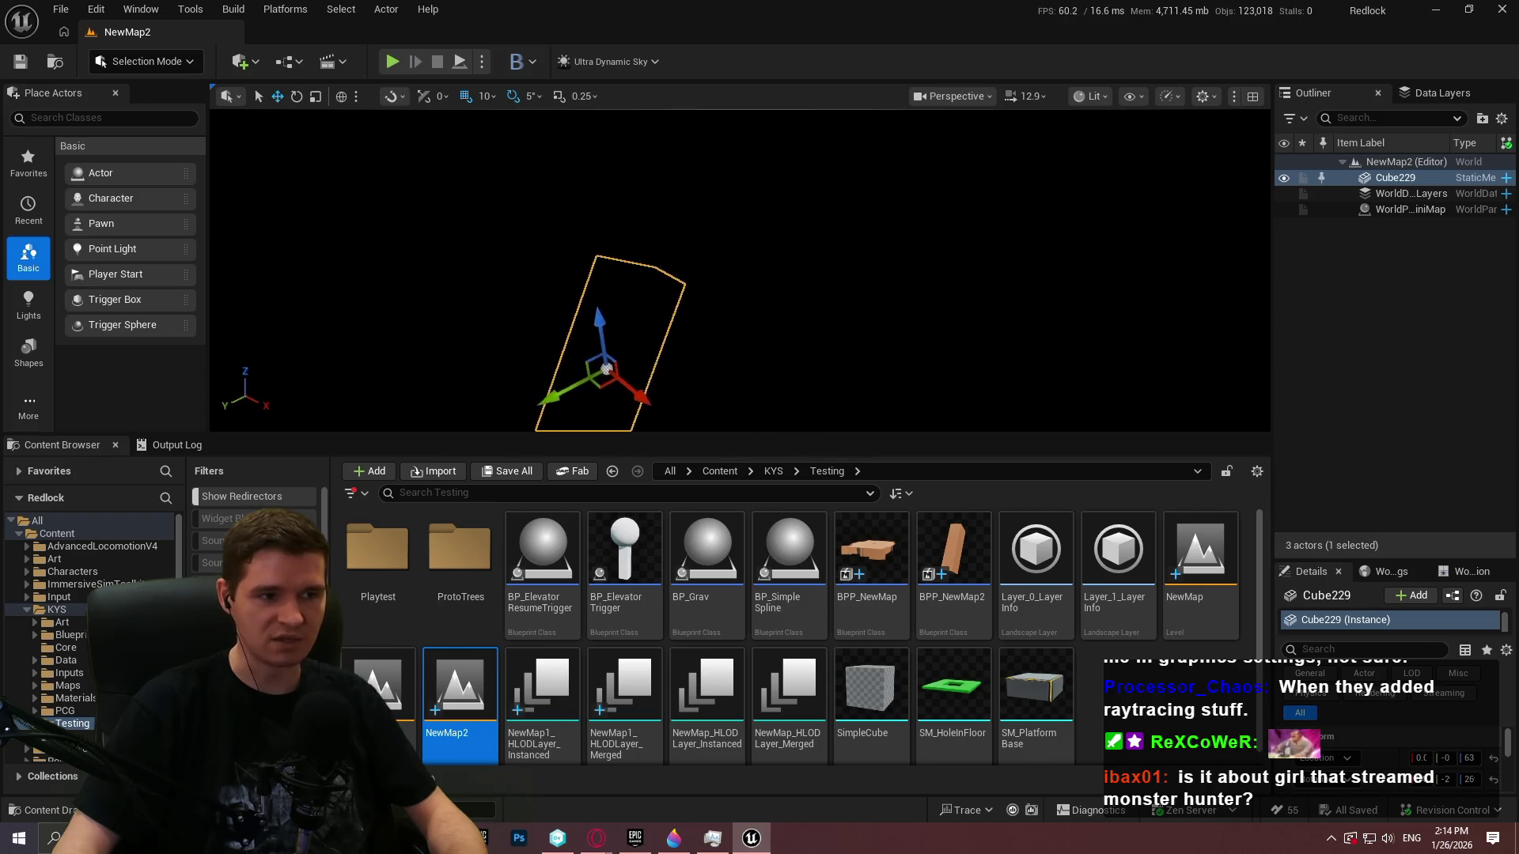
Inspect the DL_Level_6_Blockout_Section_2 data layer's settings and its options menu
left_click(1438, 96)
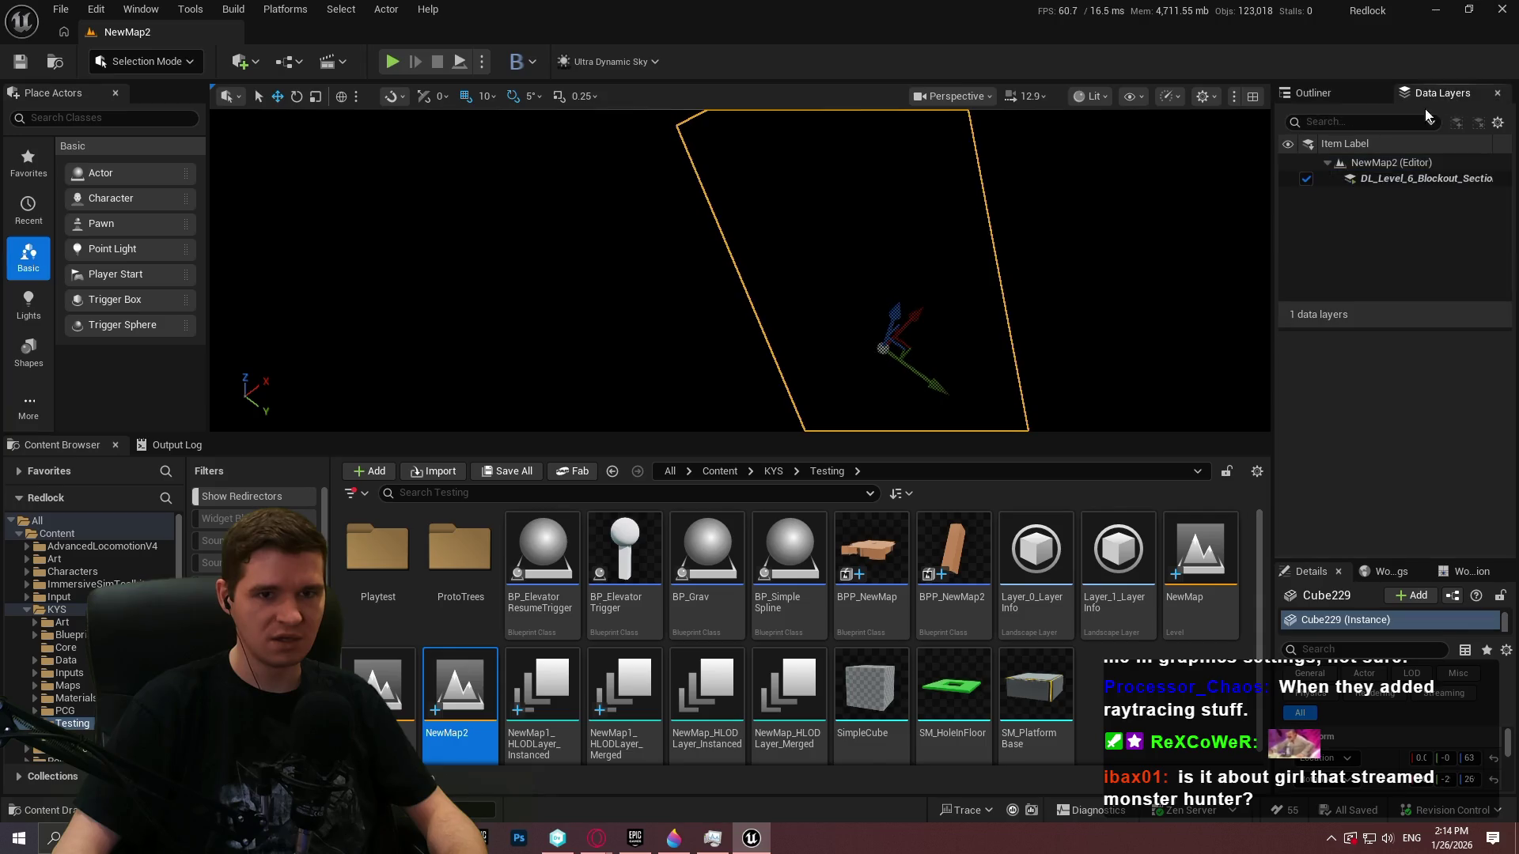
right_click(1392, 183)
left_click(1364, 353)
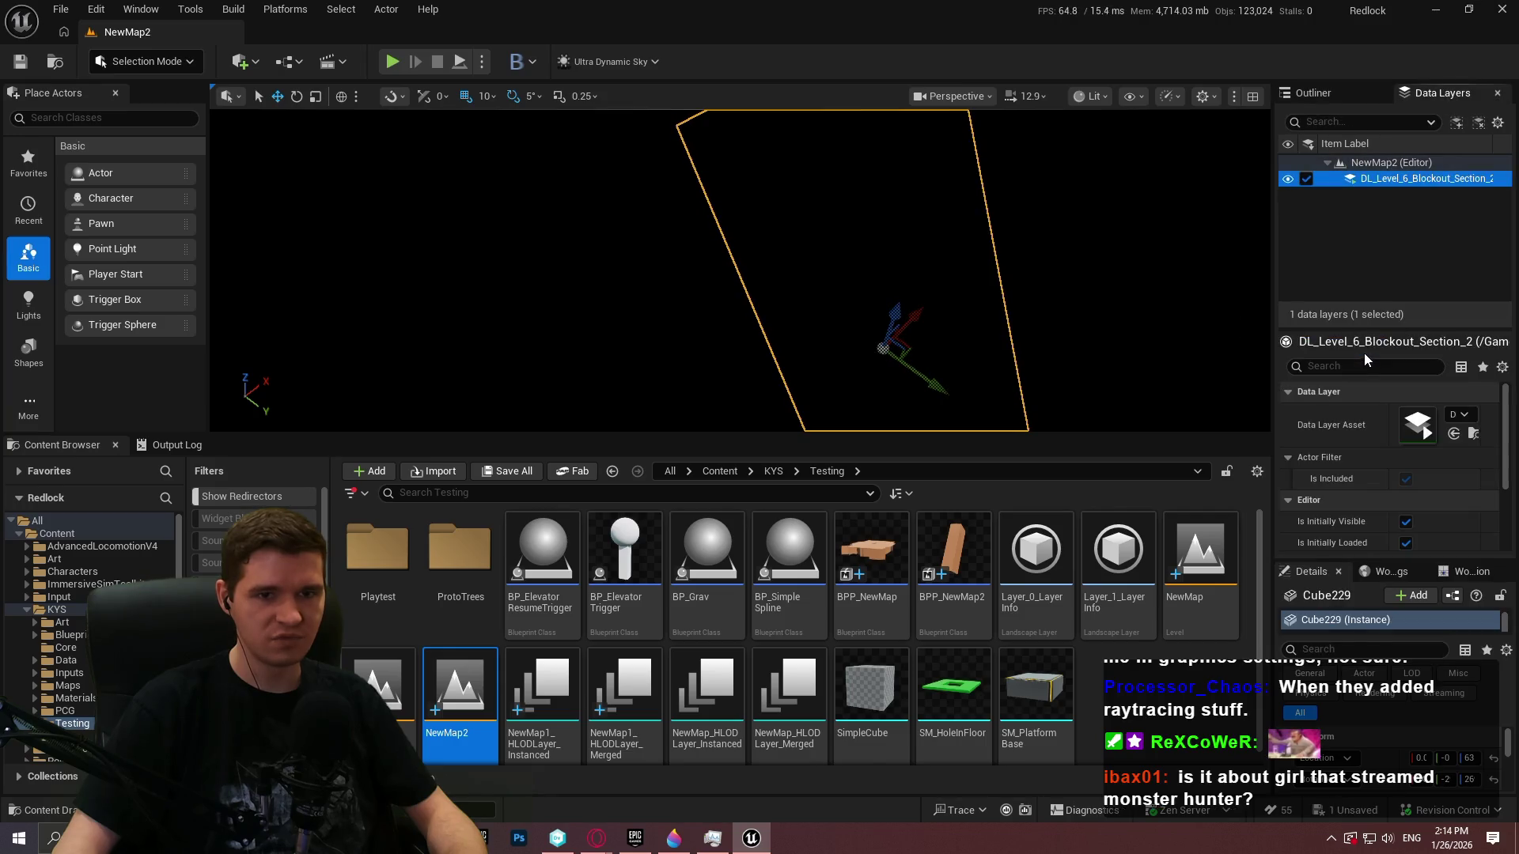
left_click(1388, 215)
left_click(1397, 184)
right_click(1397, 183)
Create a new asset-backed data layer named testtttt and save its asset
mouse_move(1379, 240)
left_click(1108, 267)
type("testtttt")
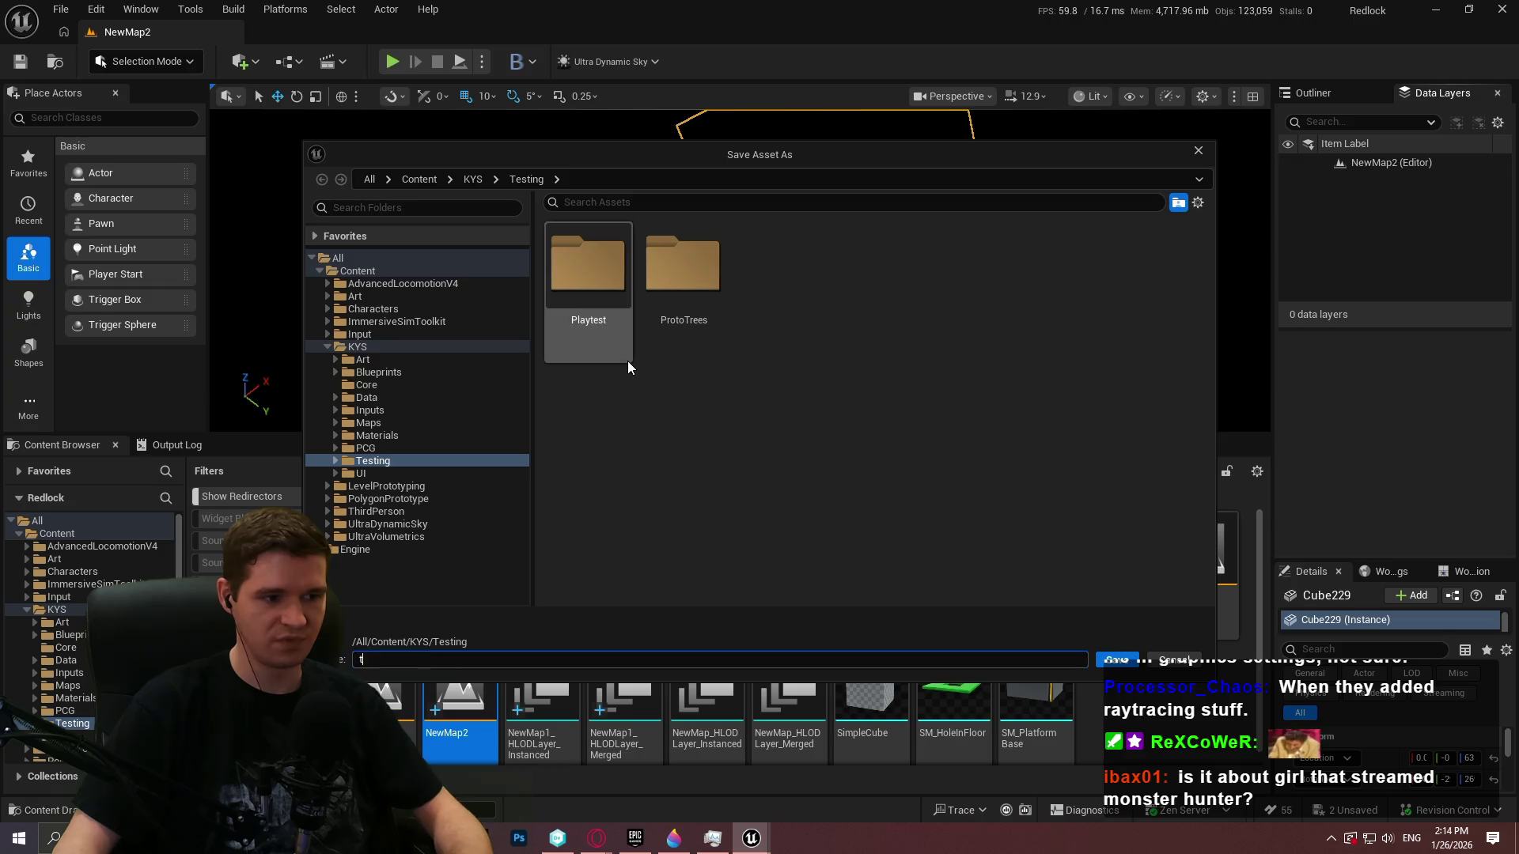
left_click(1123, 661)
Review Cube229's and the testtttt data layer's options, then save the changes
left_click(1321, 93)
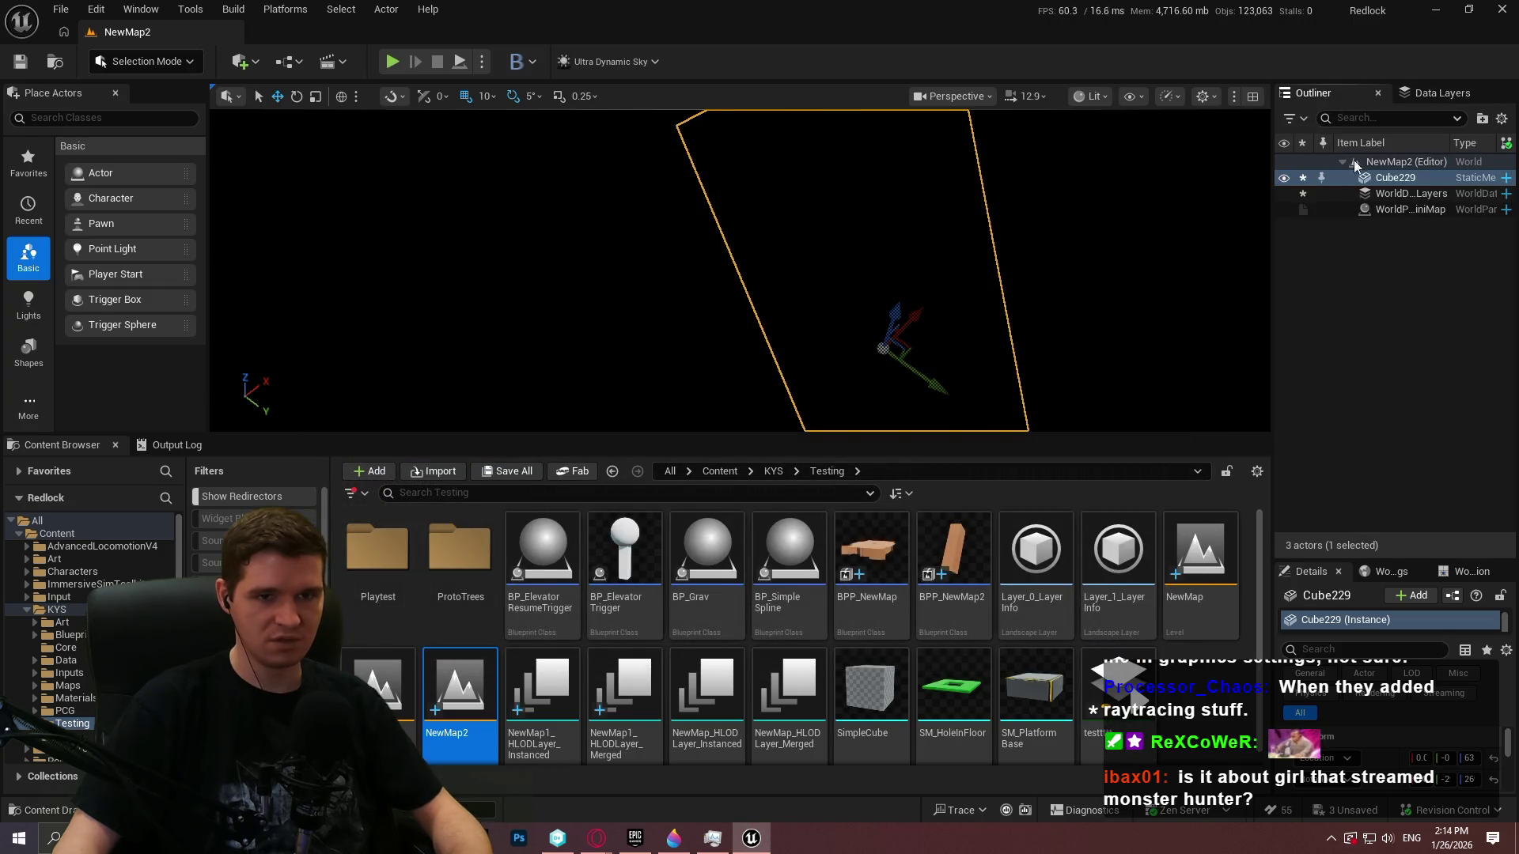
right_click(1376, 179)
mouse_move(1335, 314)
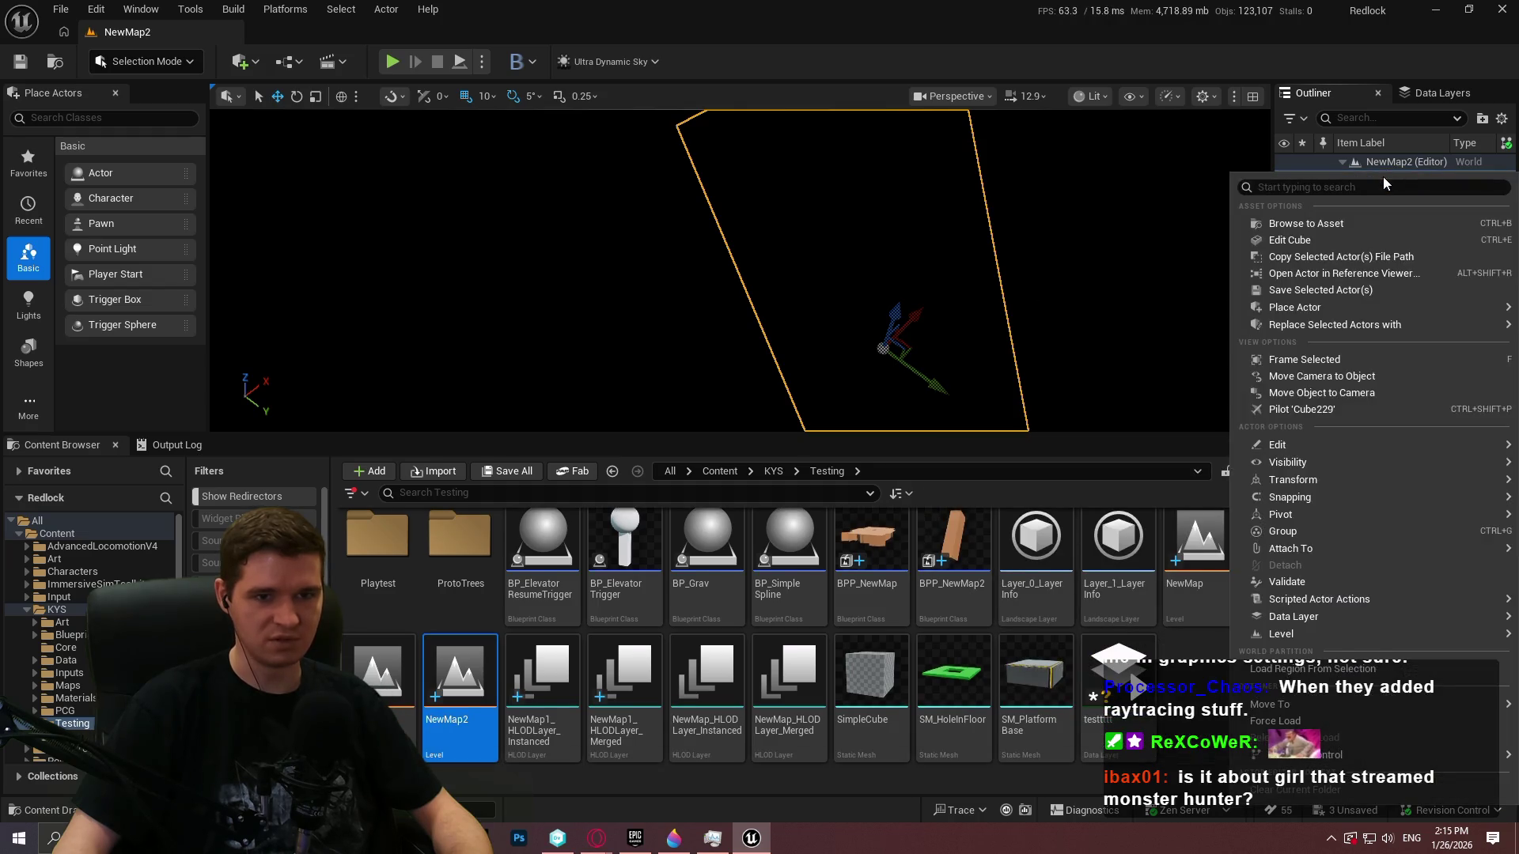
left_click(1429, 97)
right_click(1357, 184)
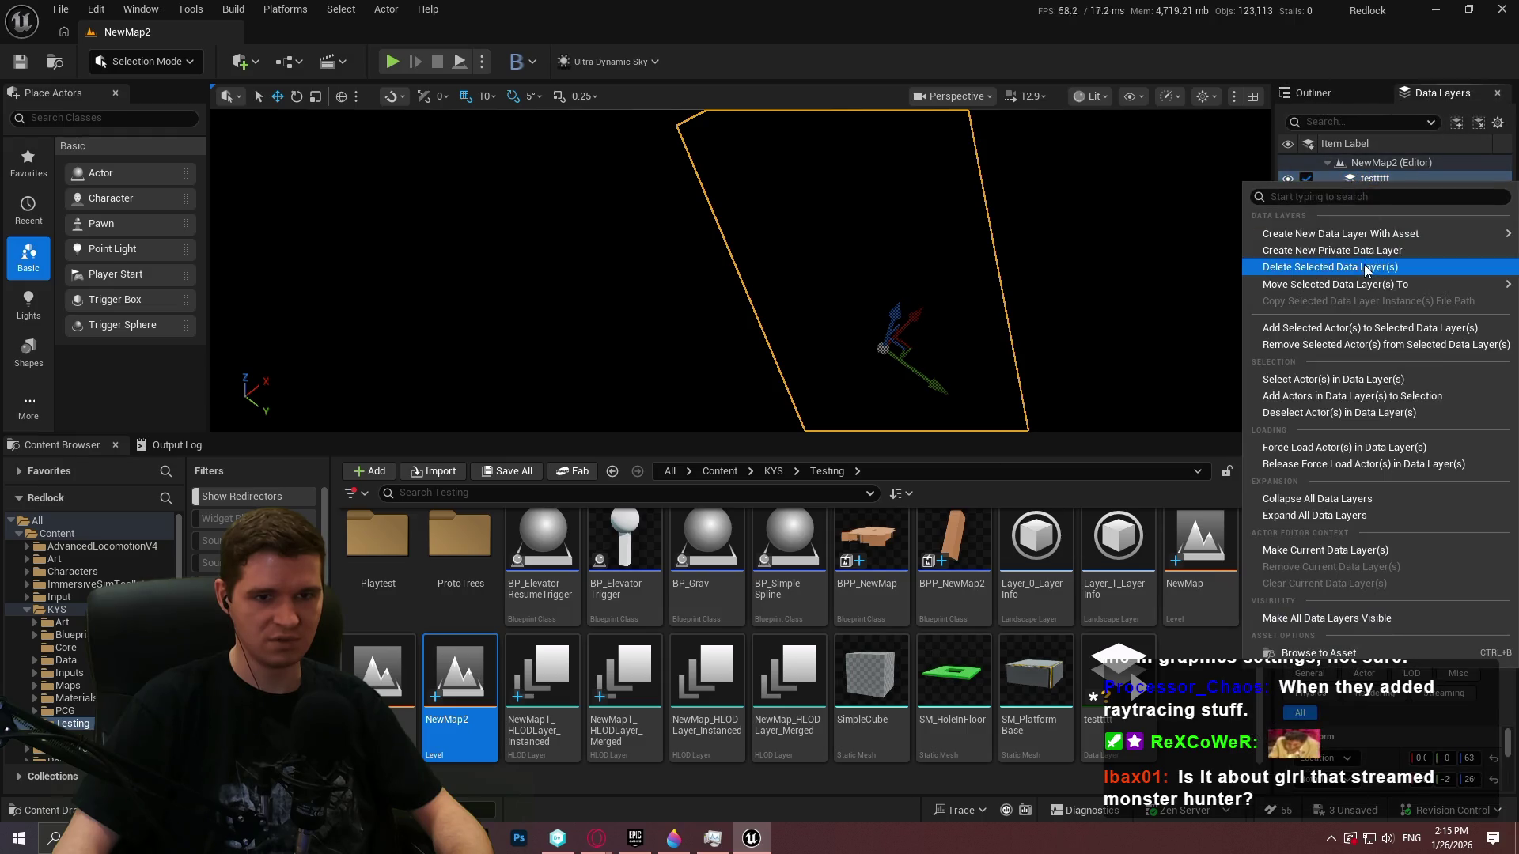
left_click(1313, 343)
key("ctrl+s")
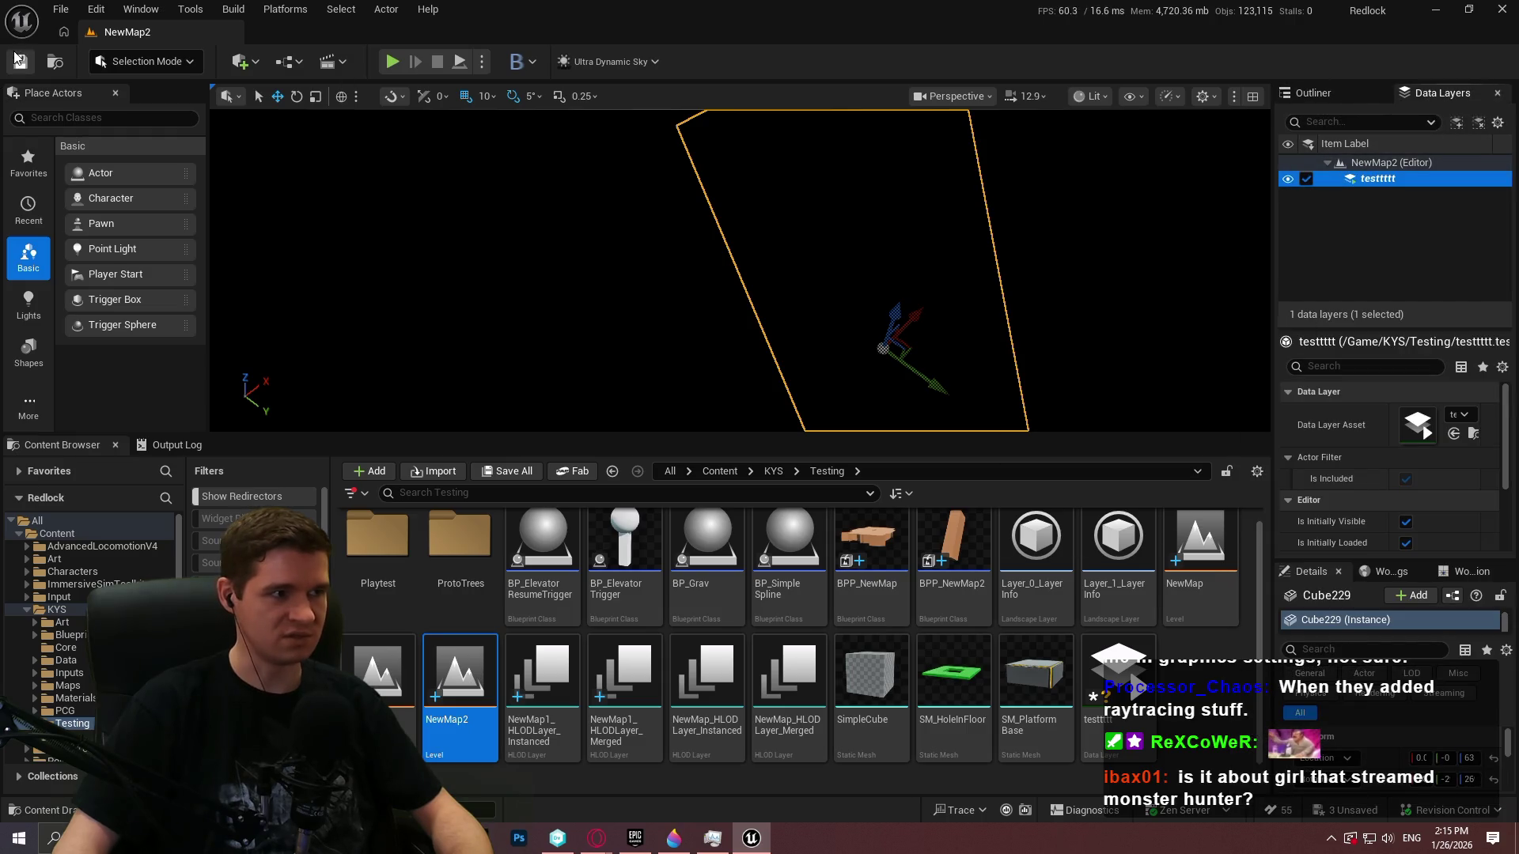
Go to KYS > Maps and open the Redlock level, saving testtttt first
right_click(435, 700)
left_click(491, 675)
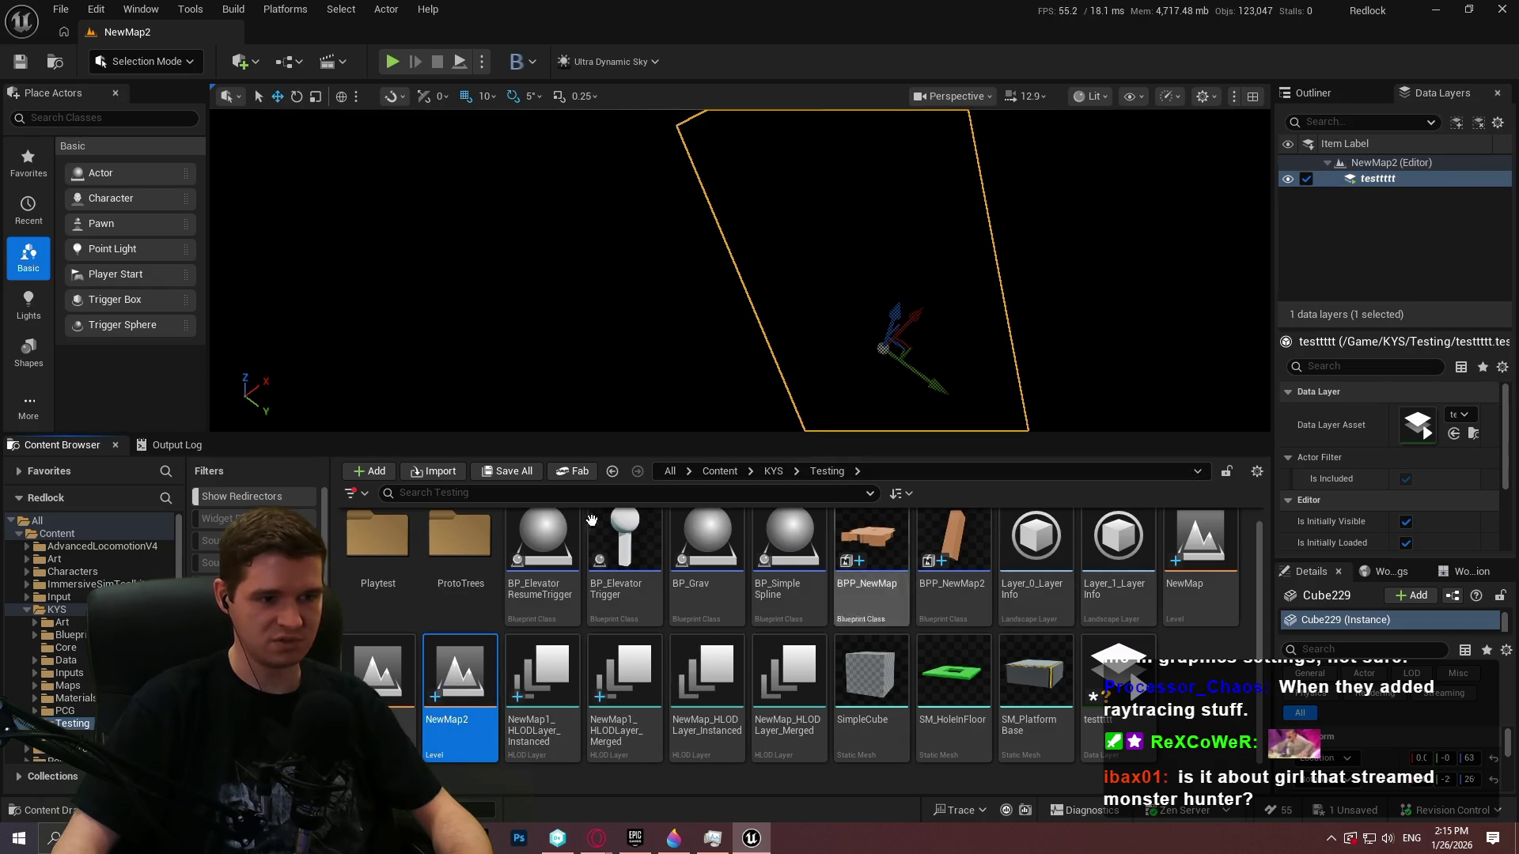
left_click(719, 471)
double_click(870, 553)
key("alt+Left")
left_click(789, 549)
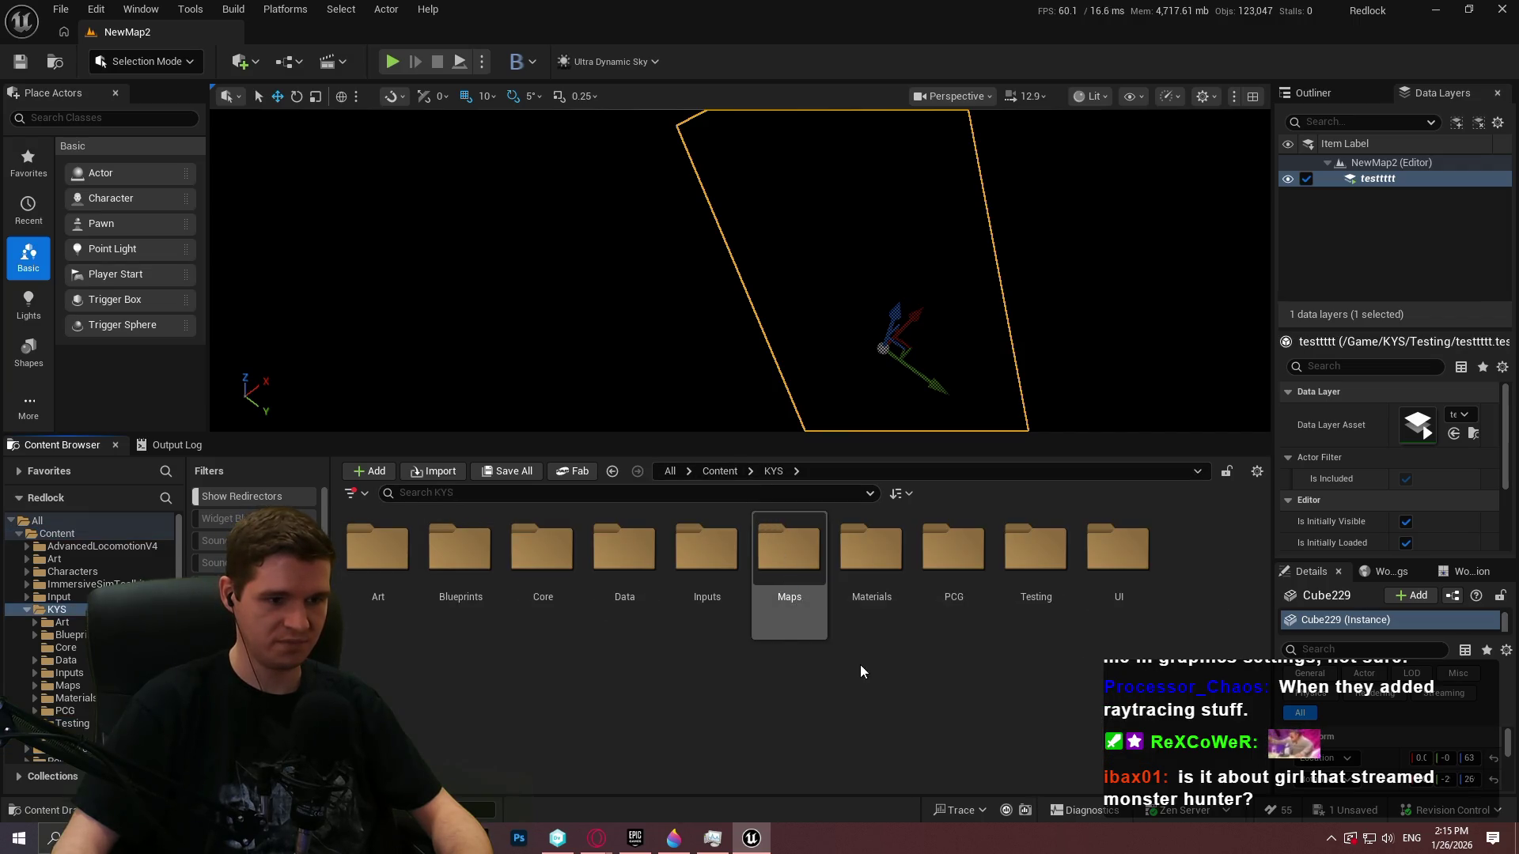
double_click(789, 554)
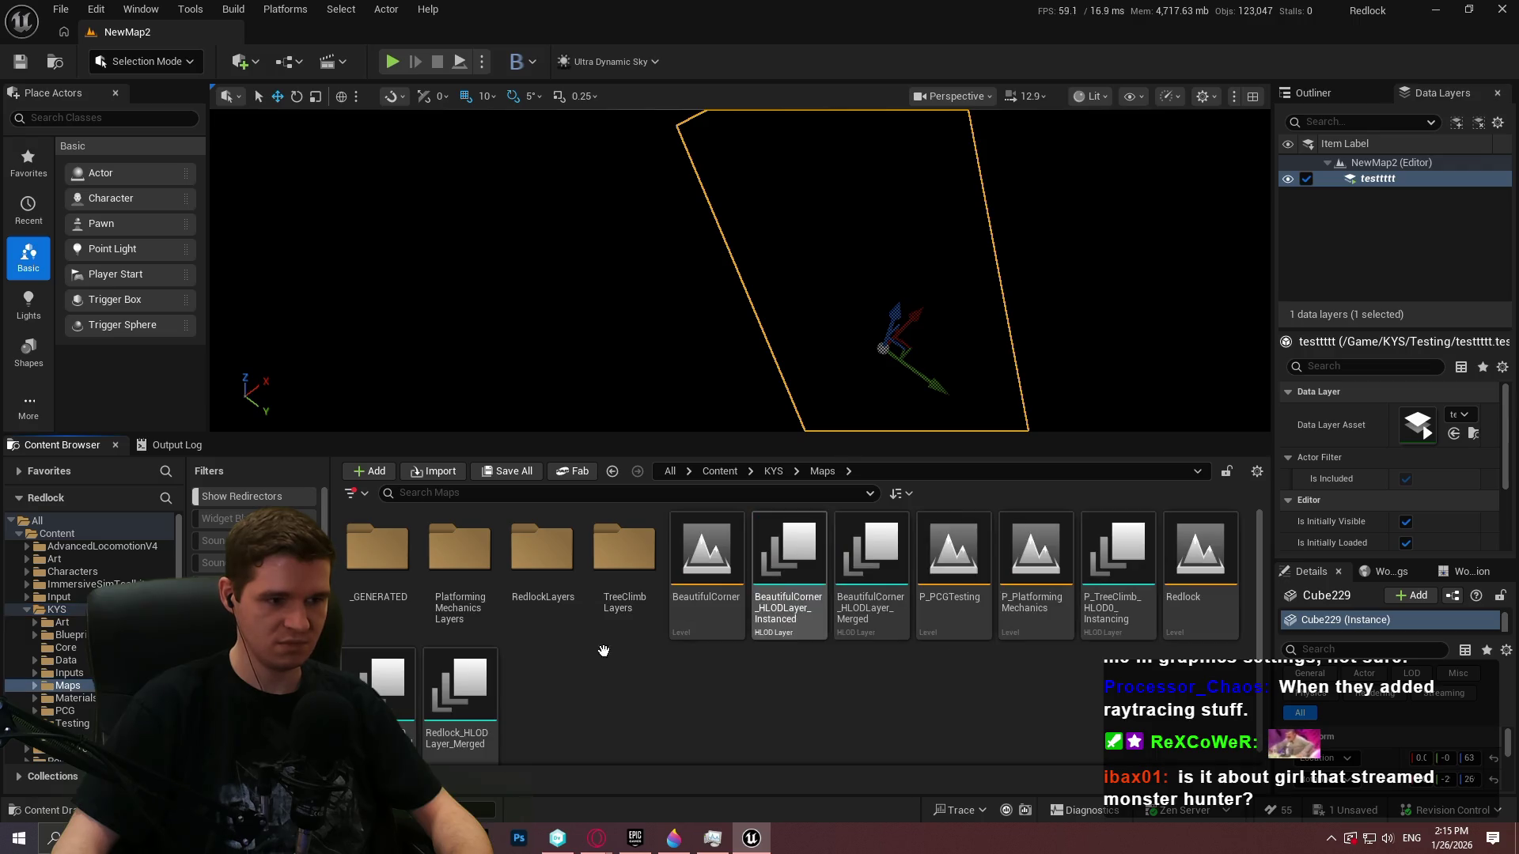
double_click(1191, 586)
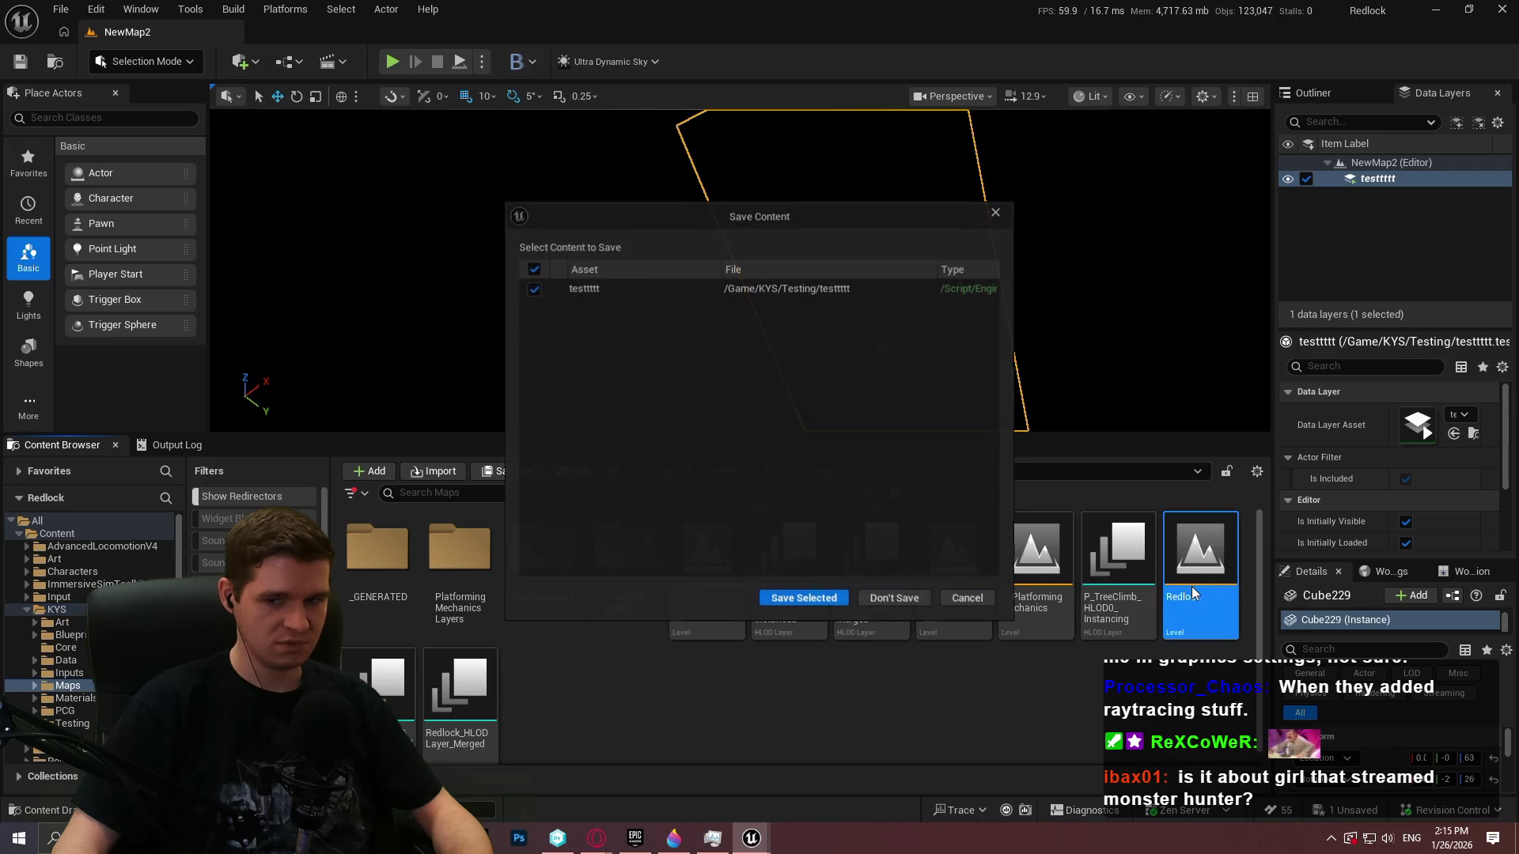
left_click(790, 598)
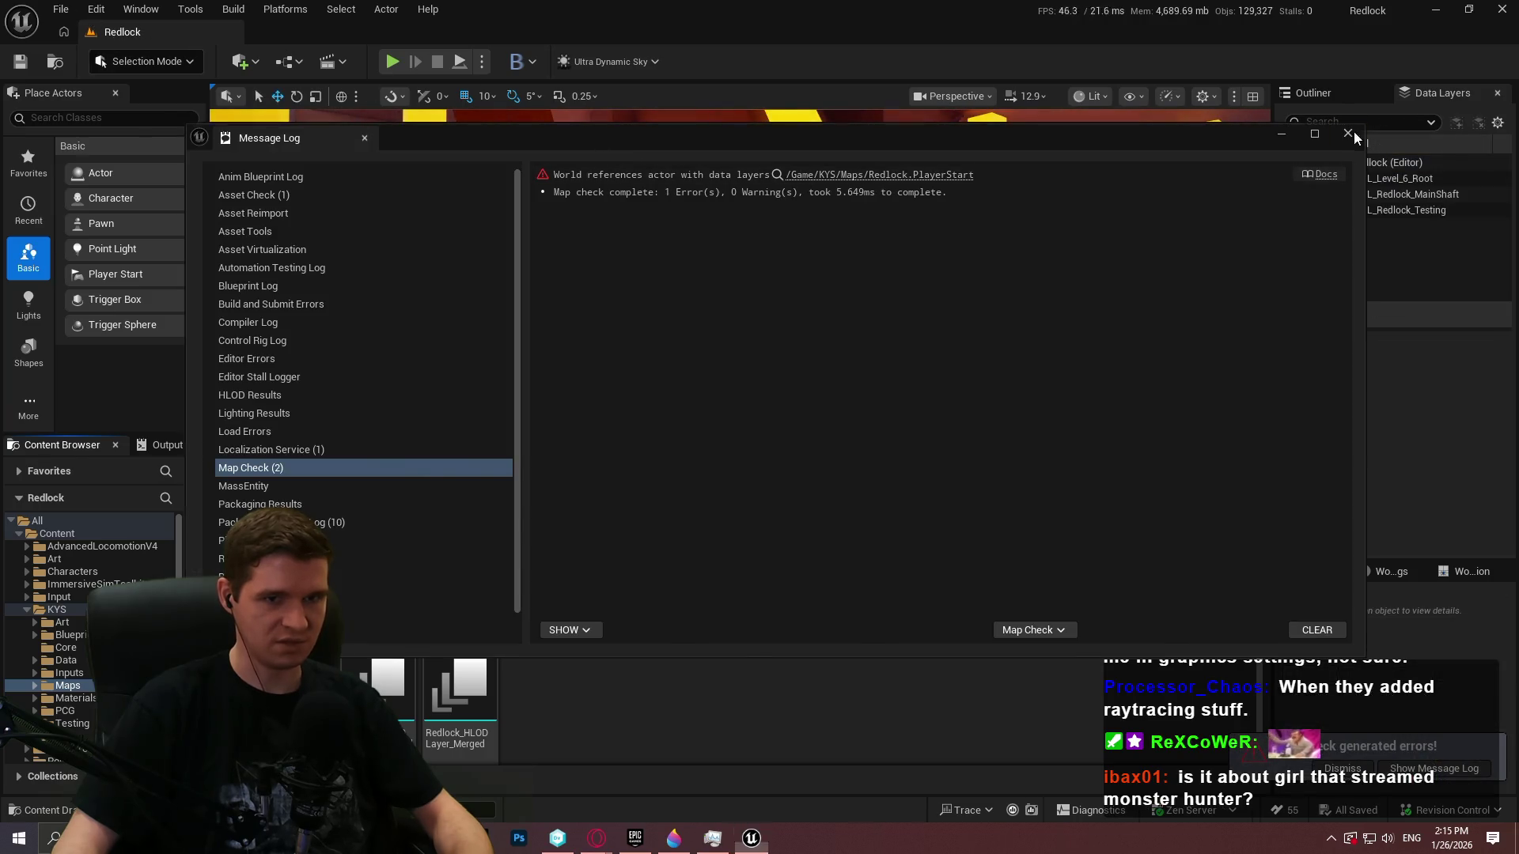
Fly to the orange Cube208 wall and briefly play from there
left_click(1348, 134)
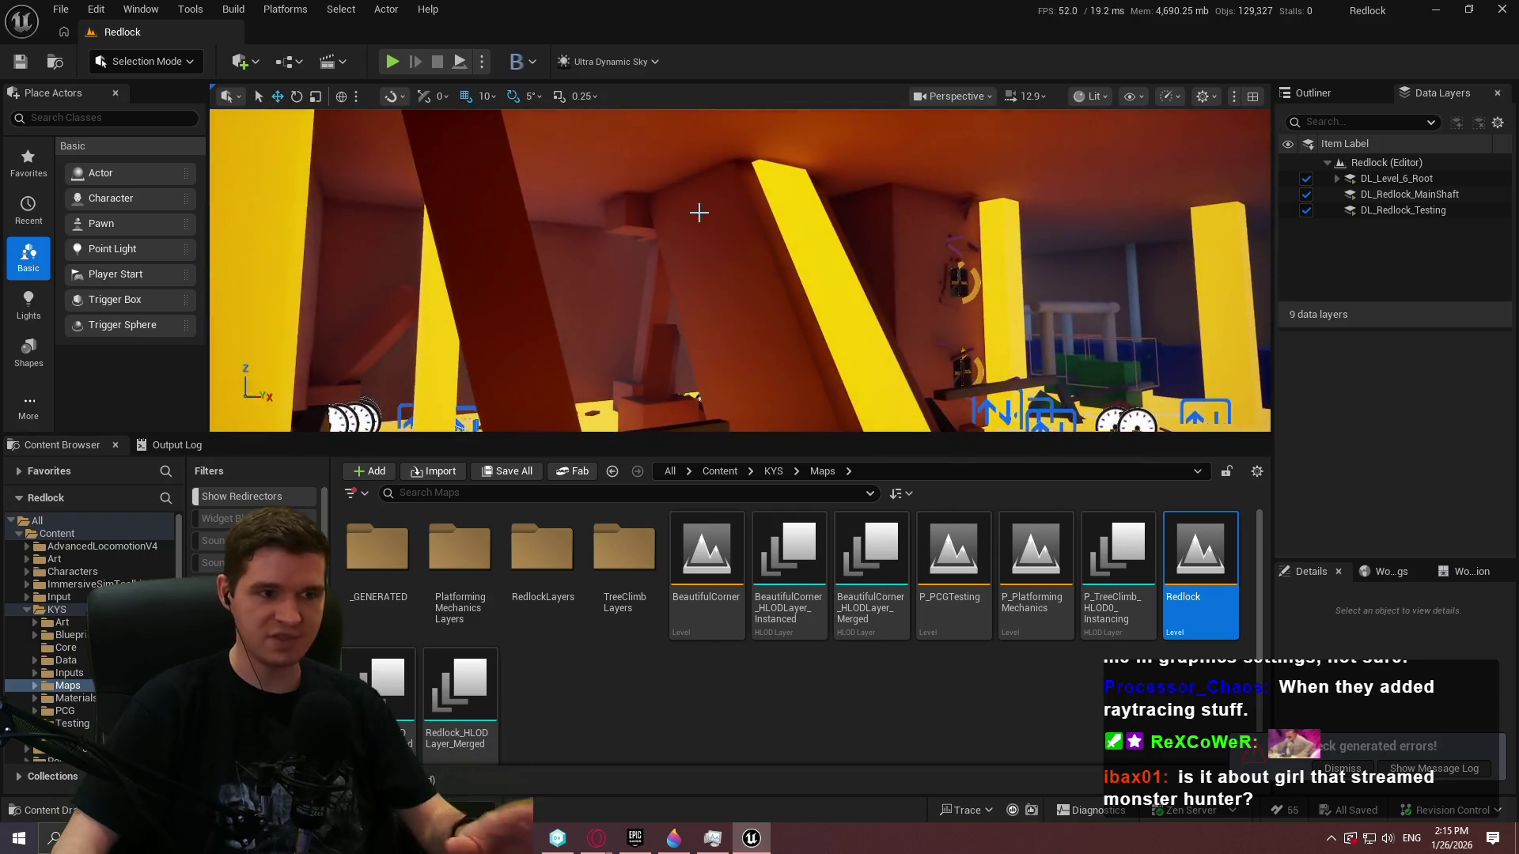
left_click(722, 247)
mouse_move(722, 247)
left_mouse_down()
mouse_move(760, 226)
mouse_move(635, 225)
left_mouse_up()
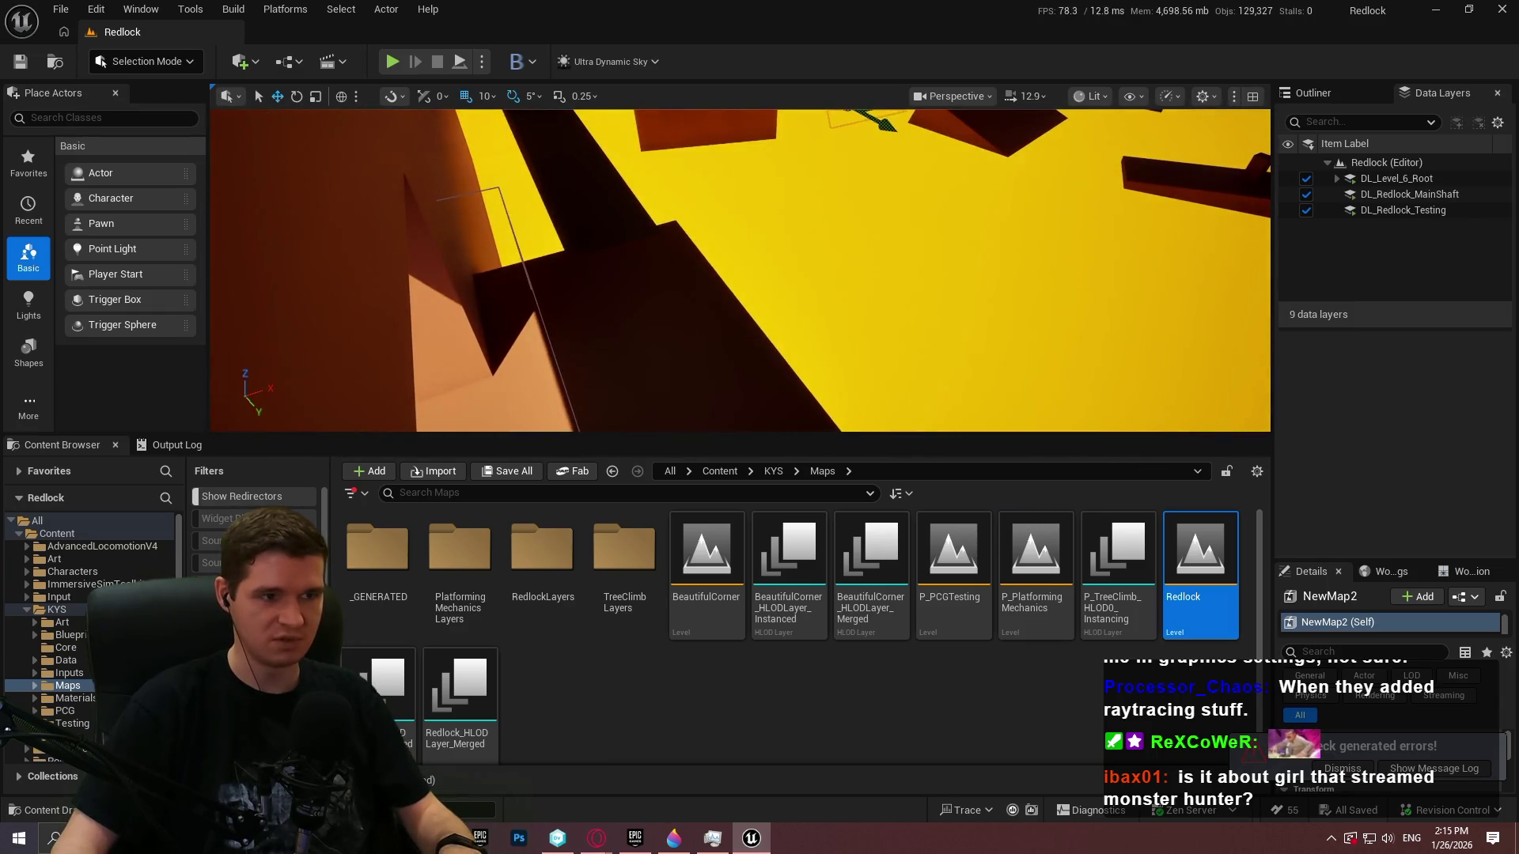
right_click(625, 261)
left_click(759, 808)
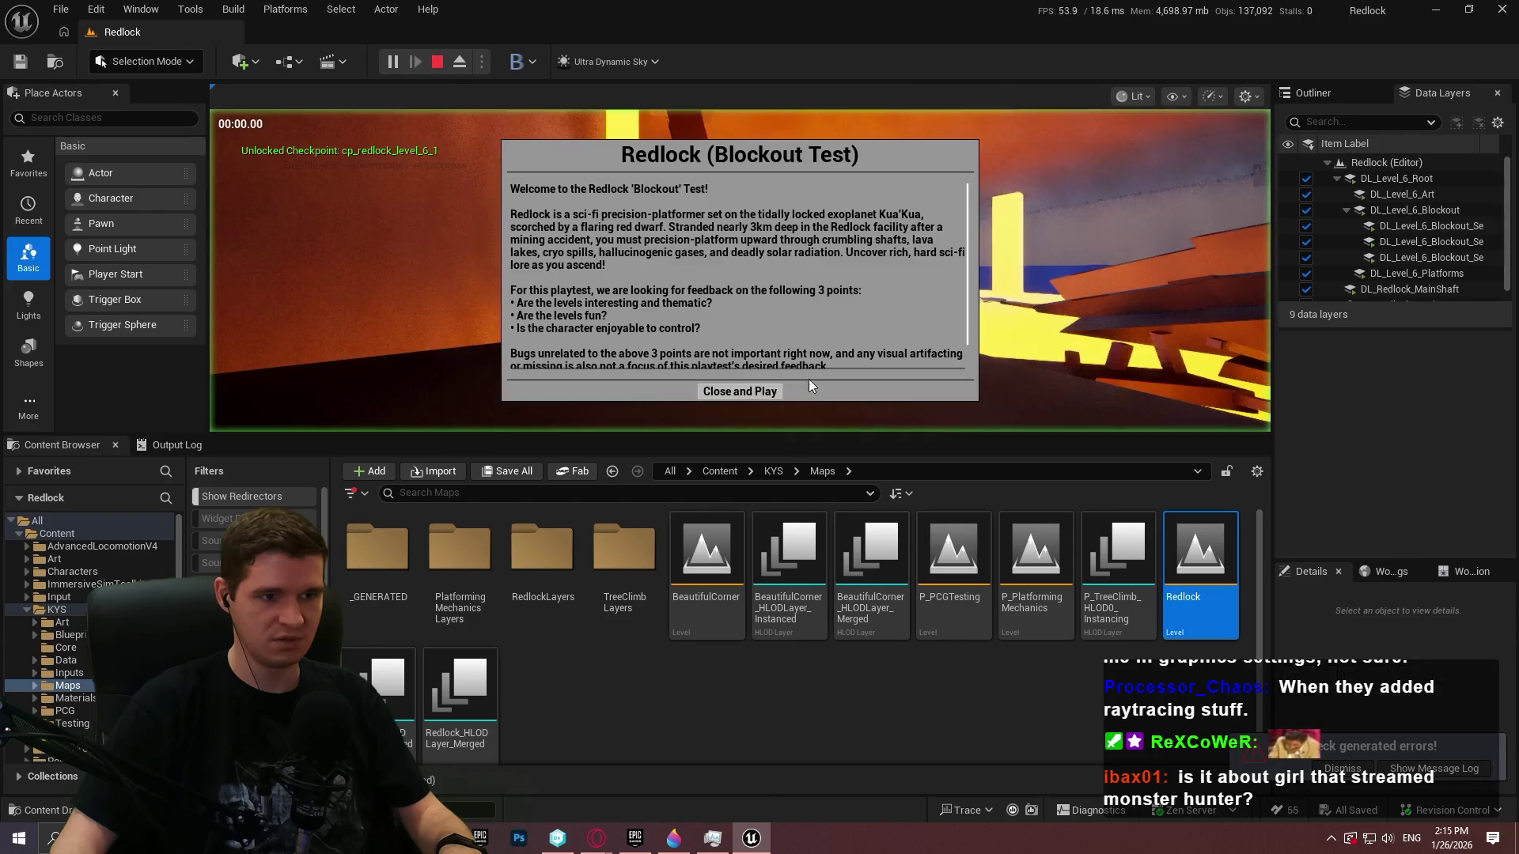
left_click(742, 394)
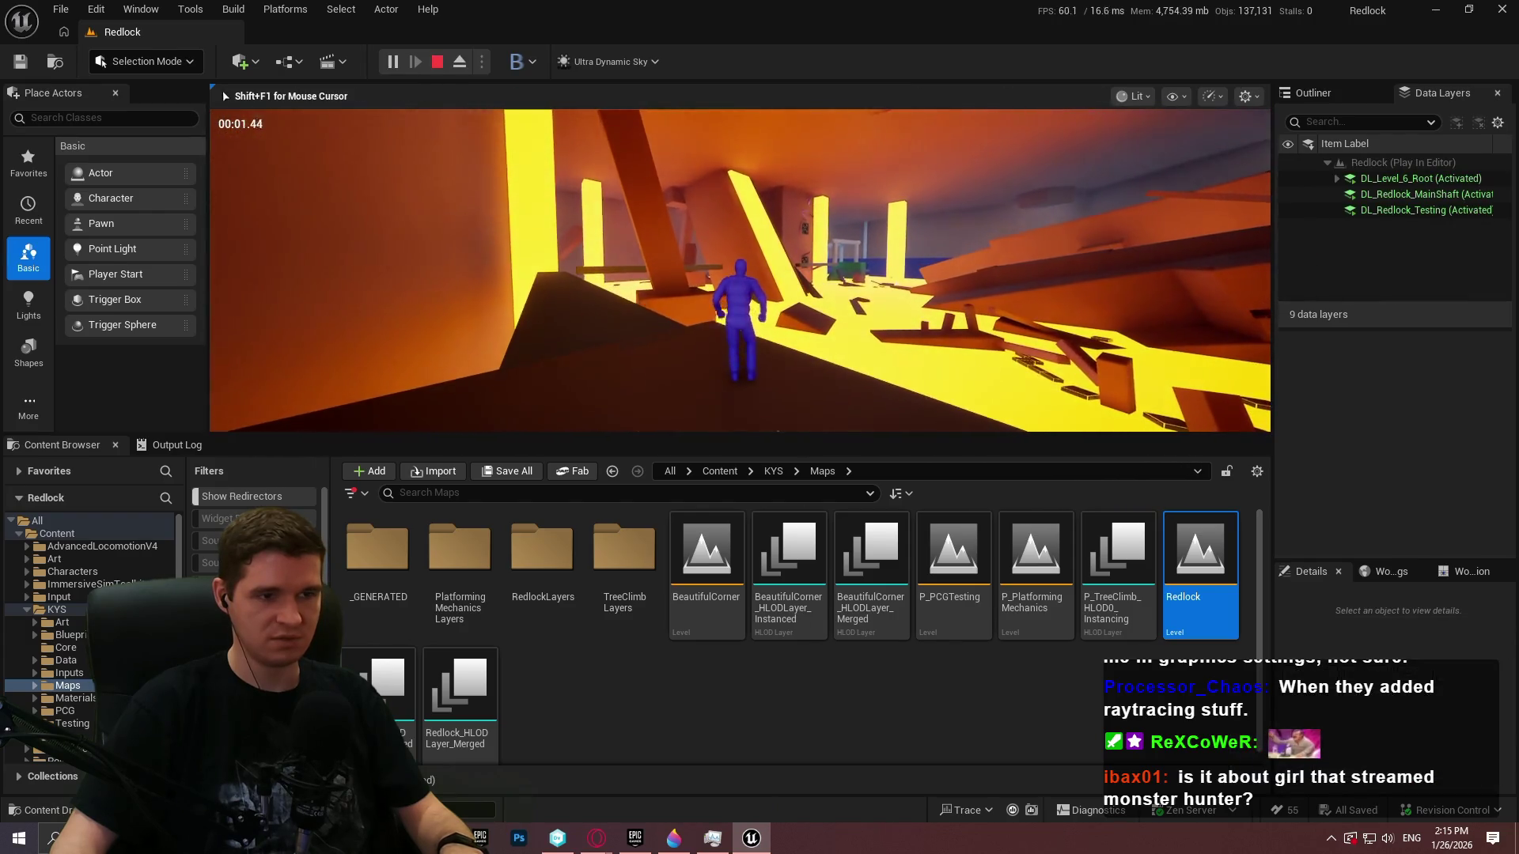
key("Escape")
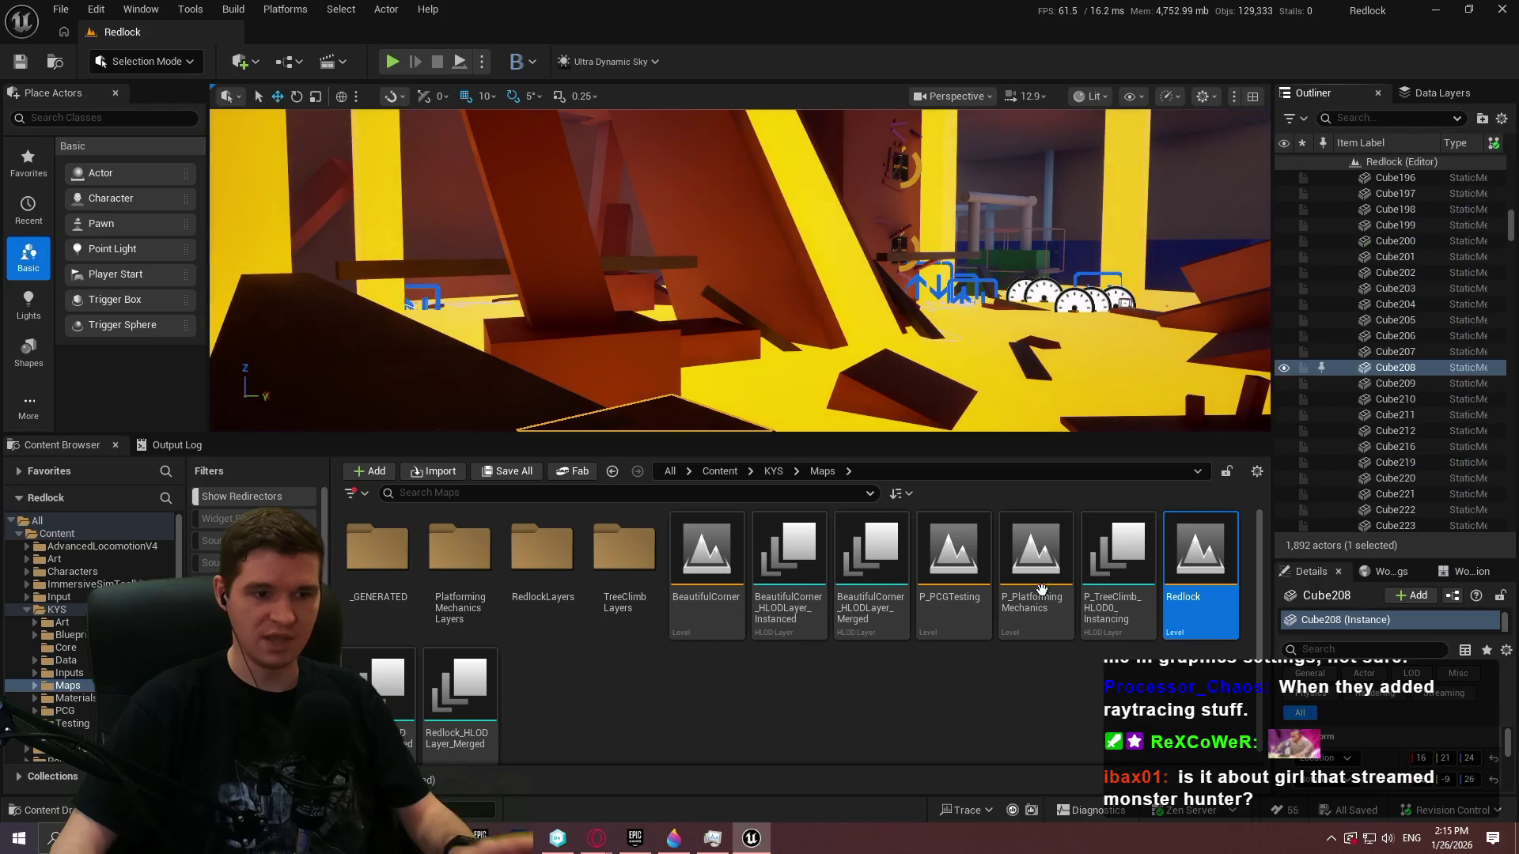
Drag the testtttt asset from KYS/Testing into Data Layers to create an instance
left_click(772, 471)
double_click(1034, 567)
scroll(1100, 625, "down", 1)
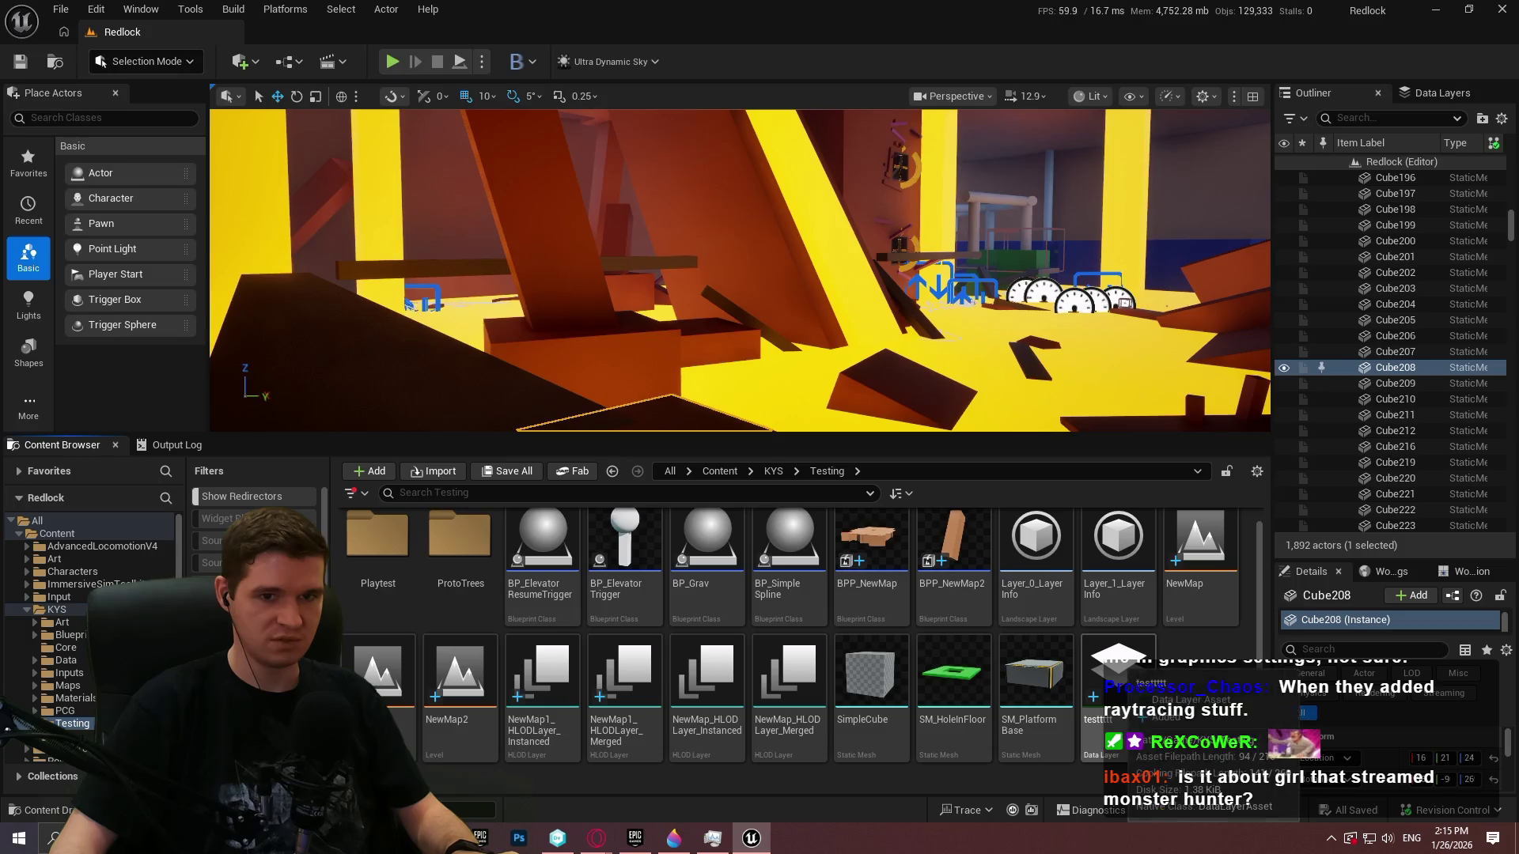
left_click(1440, 93)
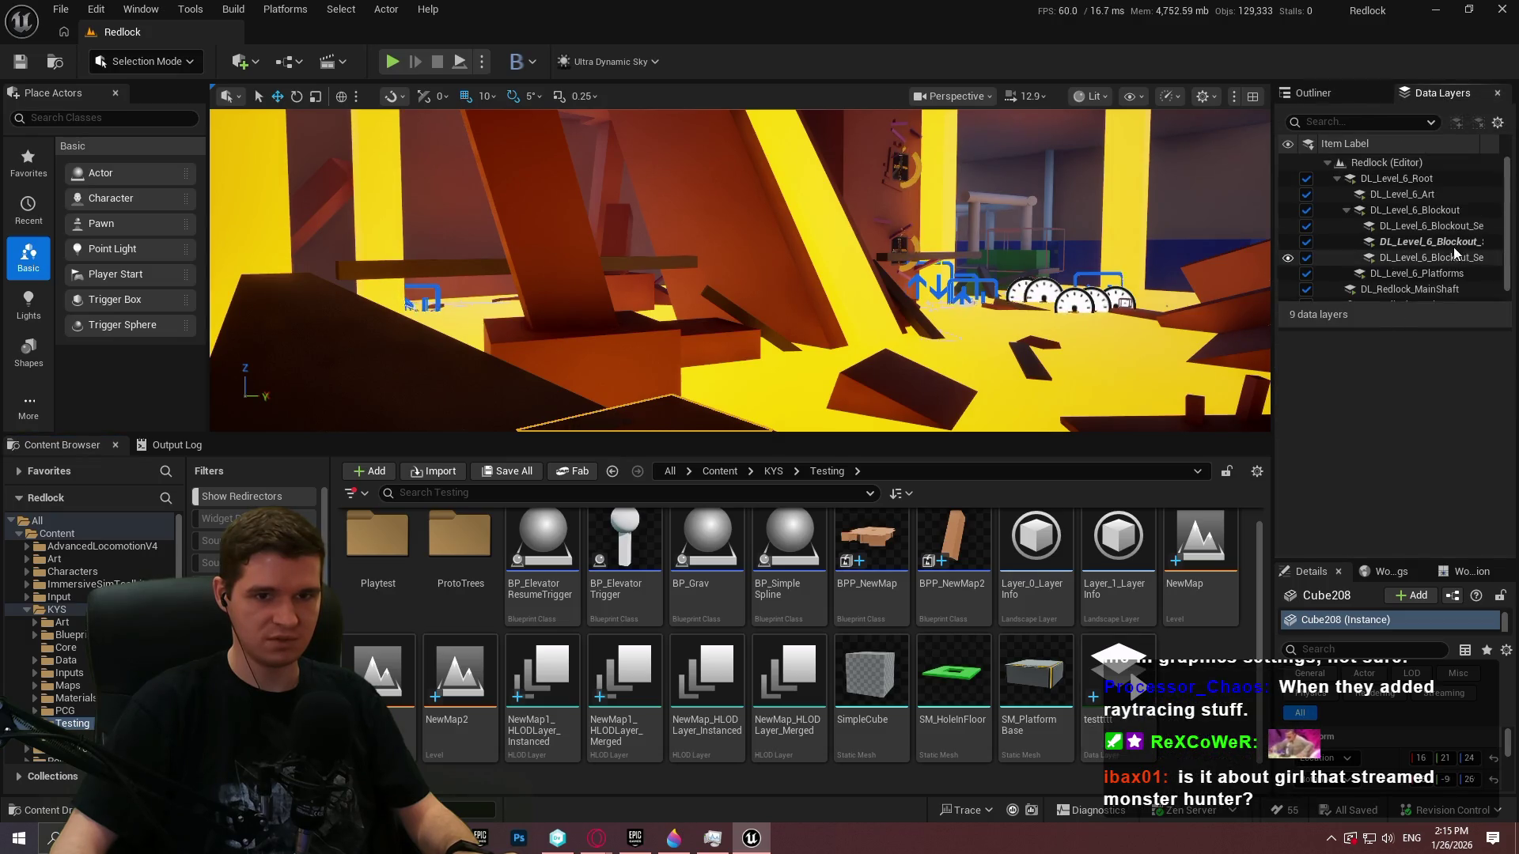
scroll(1444, 277, "down", 1)
scroll(1413, 180, "up", 1)
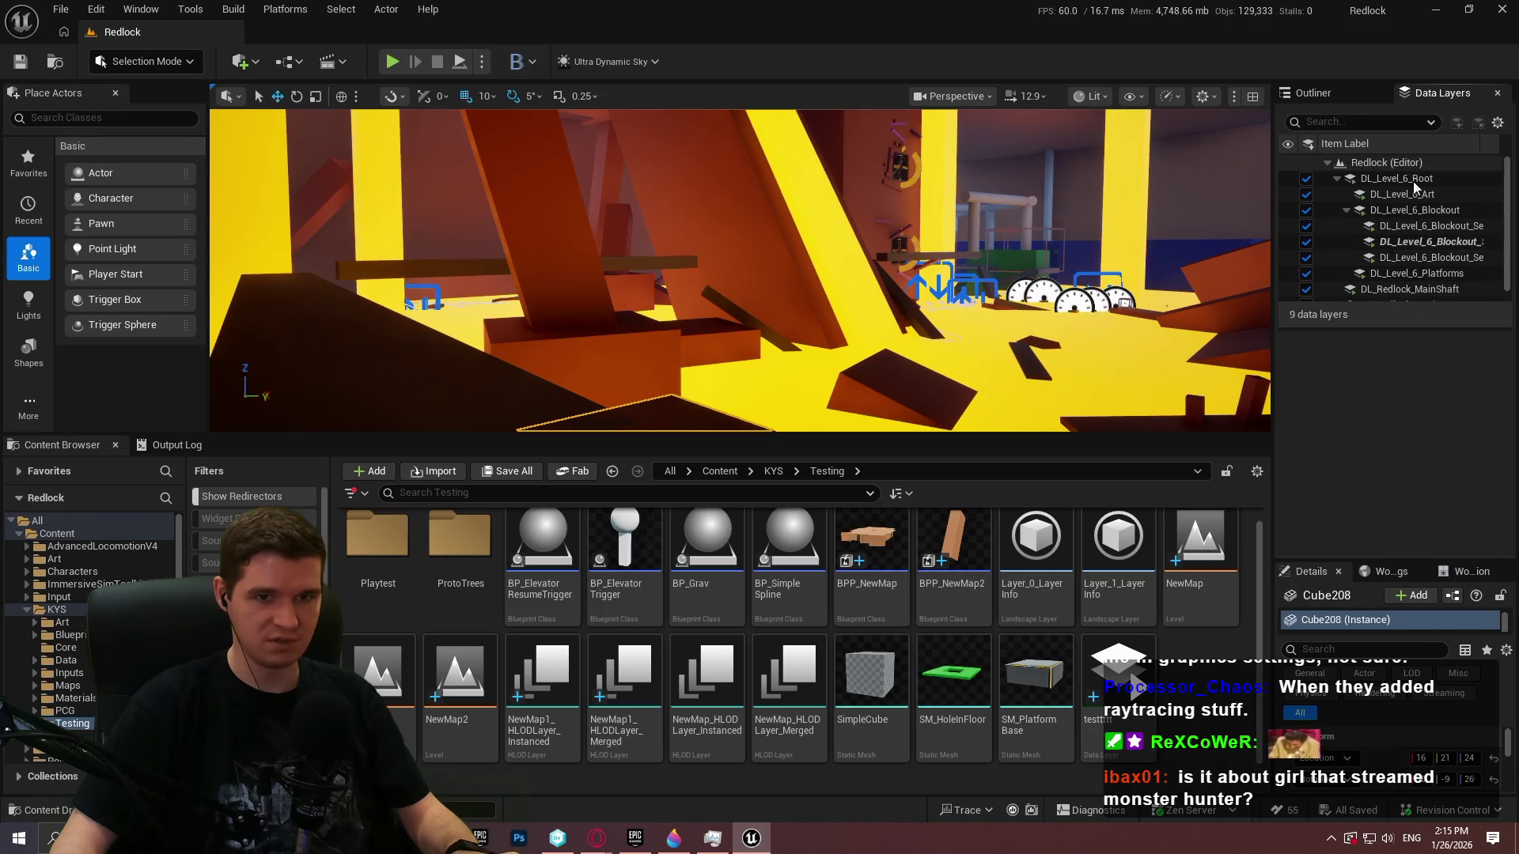
left_click_drag(1100, 723, 1374, 163)
left_click(1336, 181)
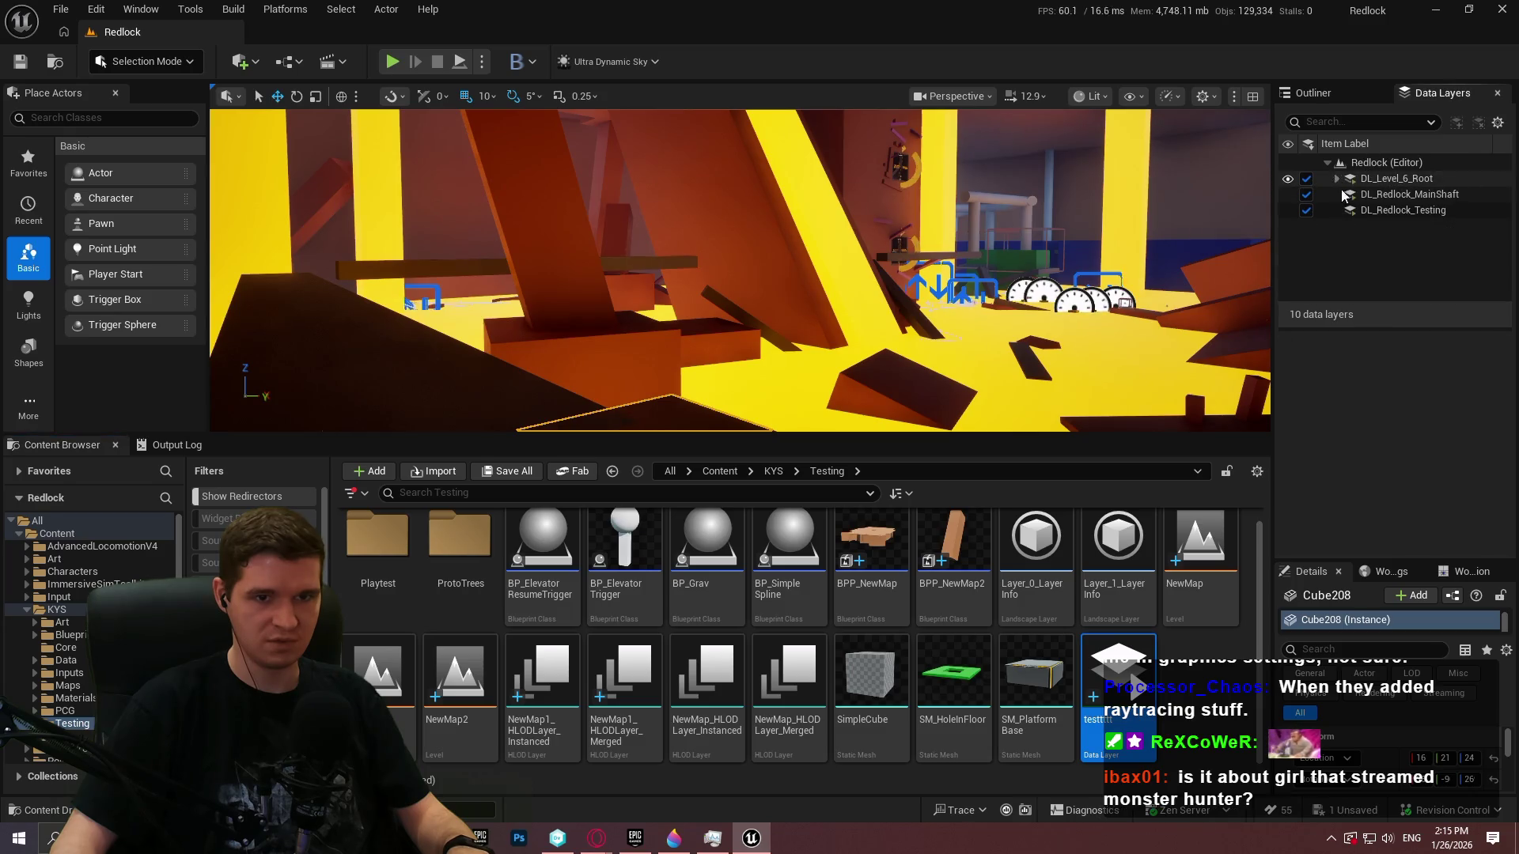
Expand the DL_Level_6_Root layer group and bring up the wall's actions
double_click(1396, 178)
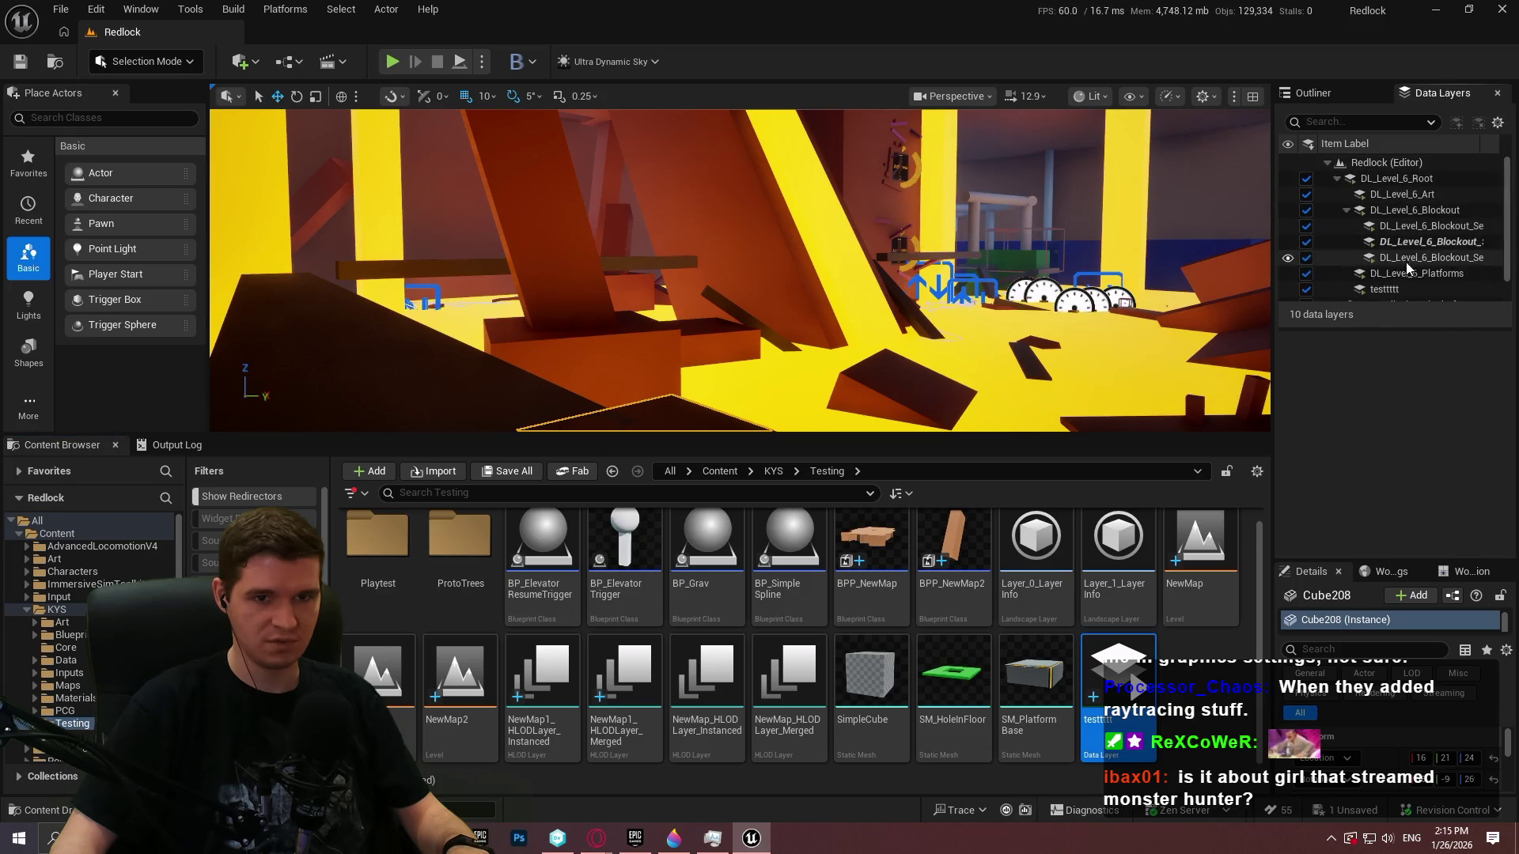
scroll(1358, 207, "down", 1)
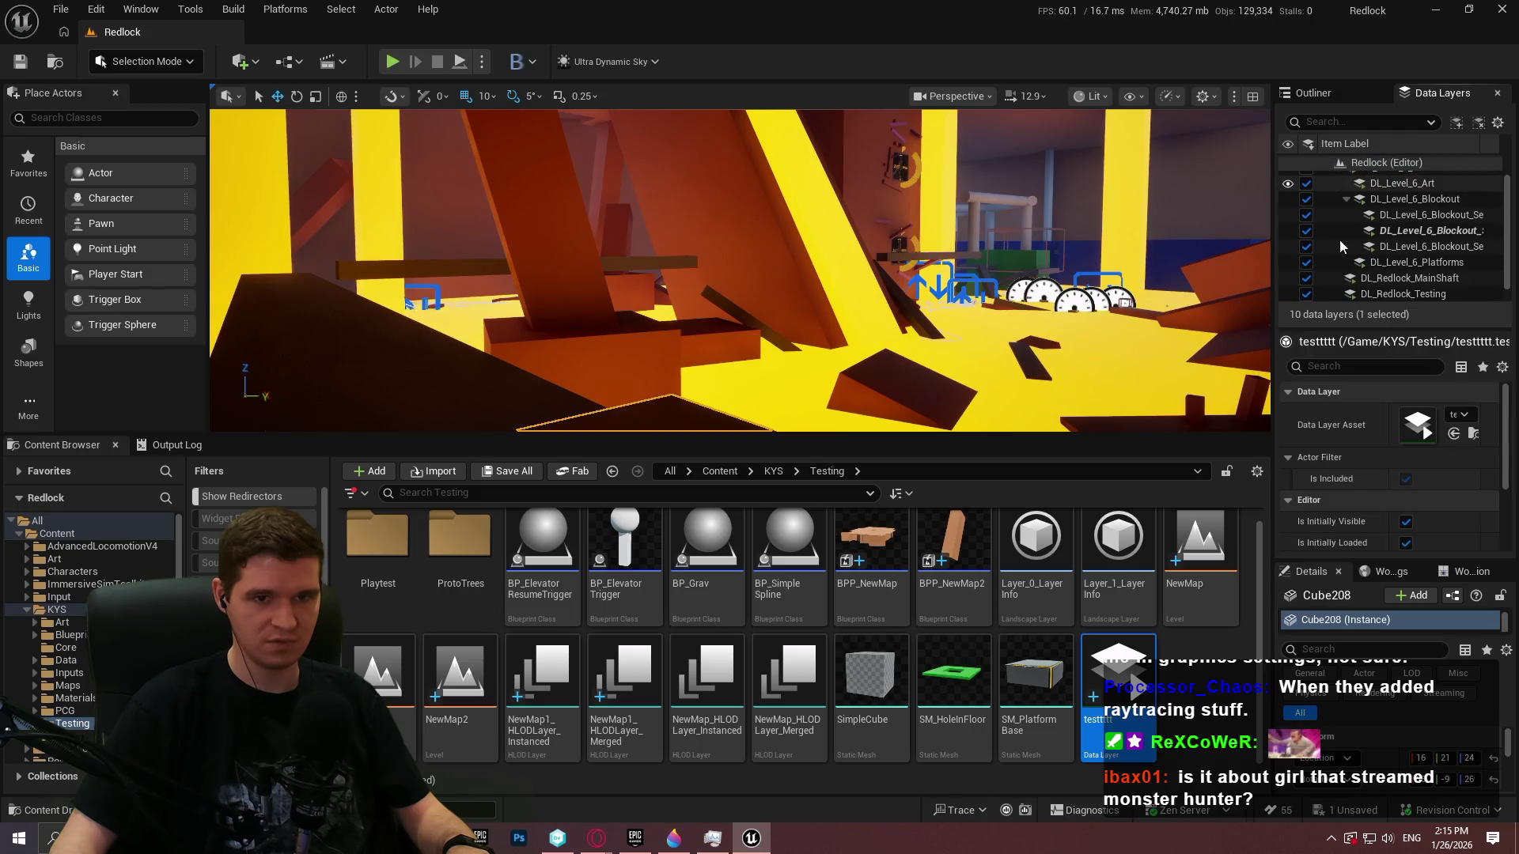
scroll(1343, 242, "up", 1)
right_click(750, 261)
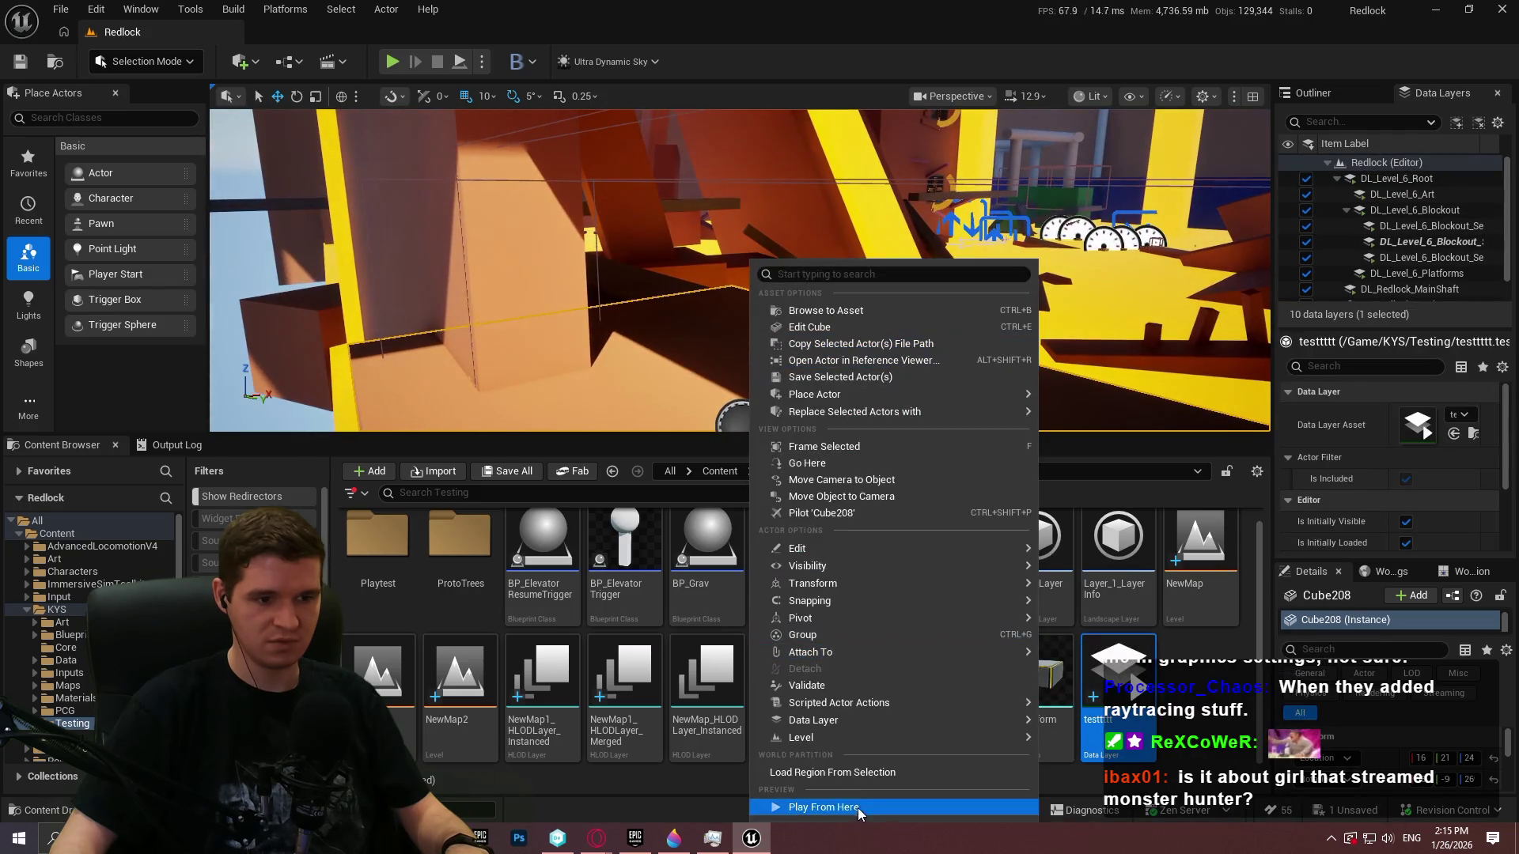
Play from the wall, run the character along the ledge, then stop
left_click(822, 807)
left_click(740, 395)
key("w")
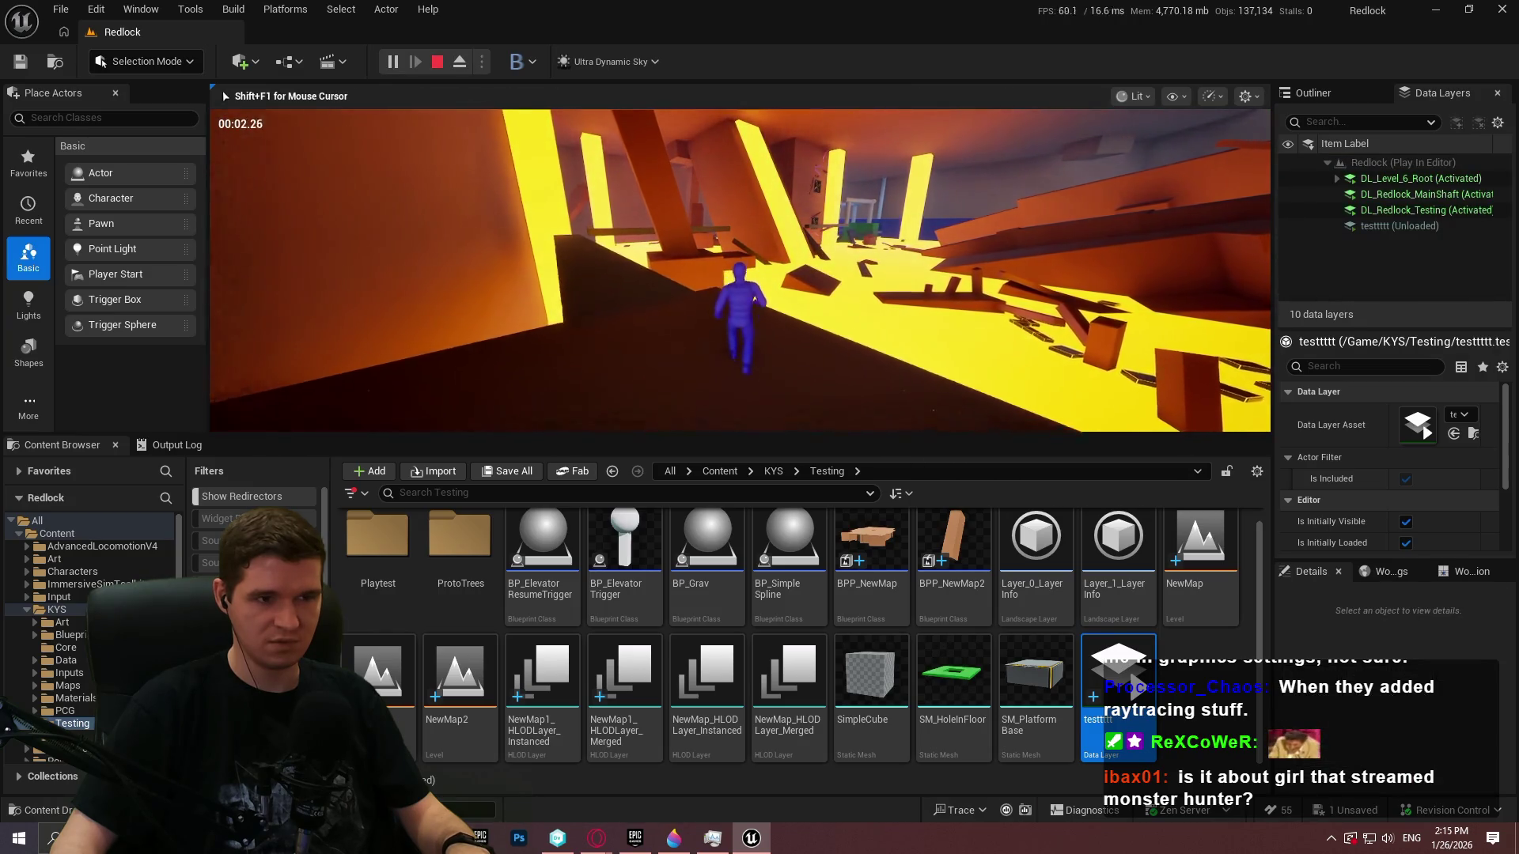
key("w")
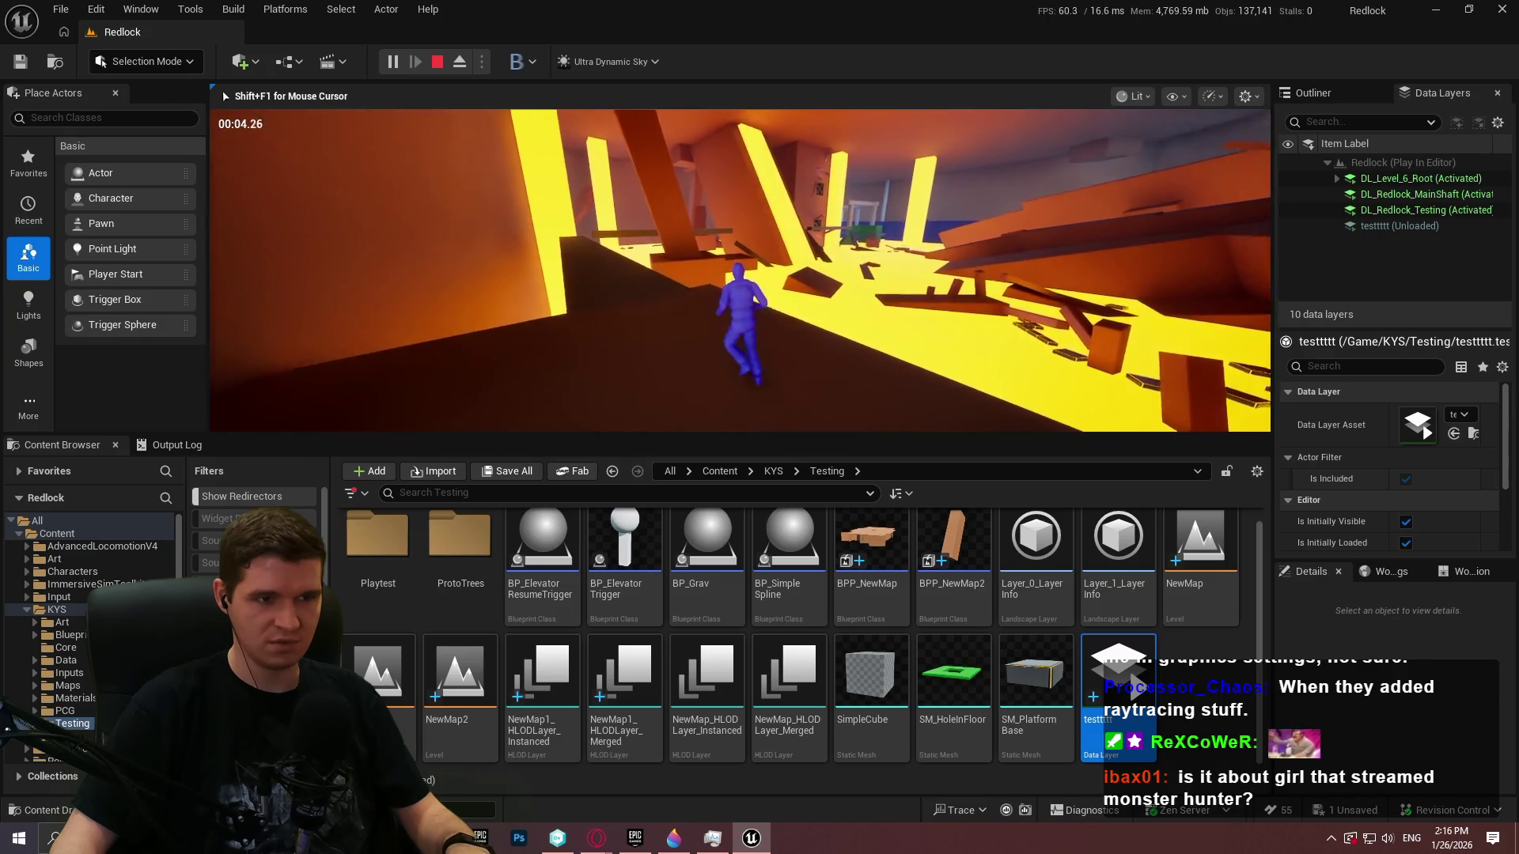
key("w")
key("w")
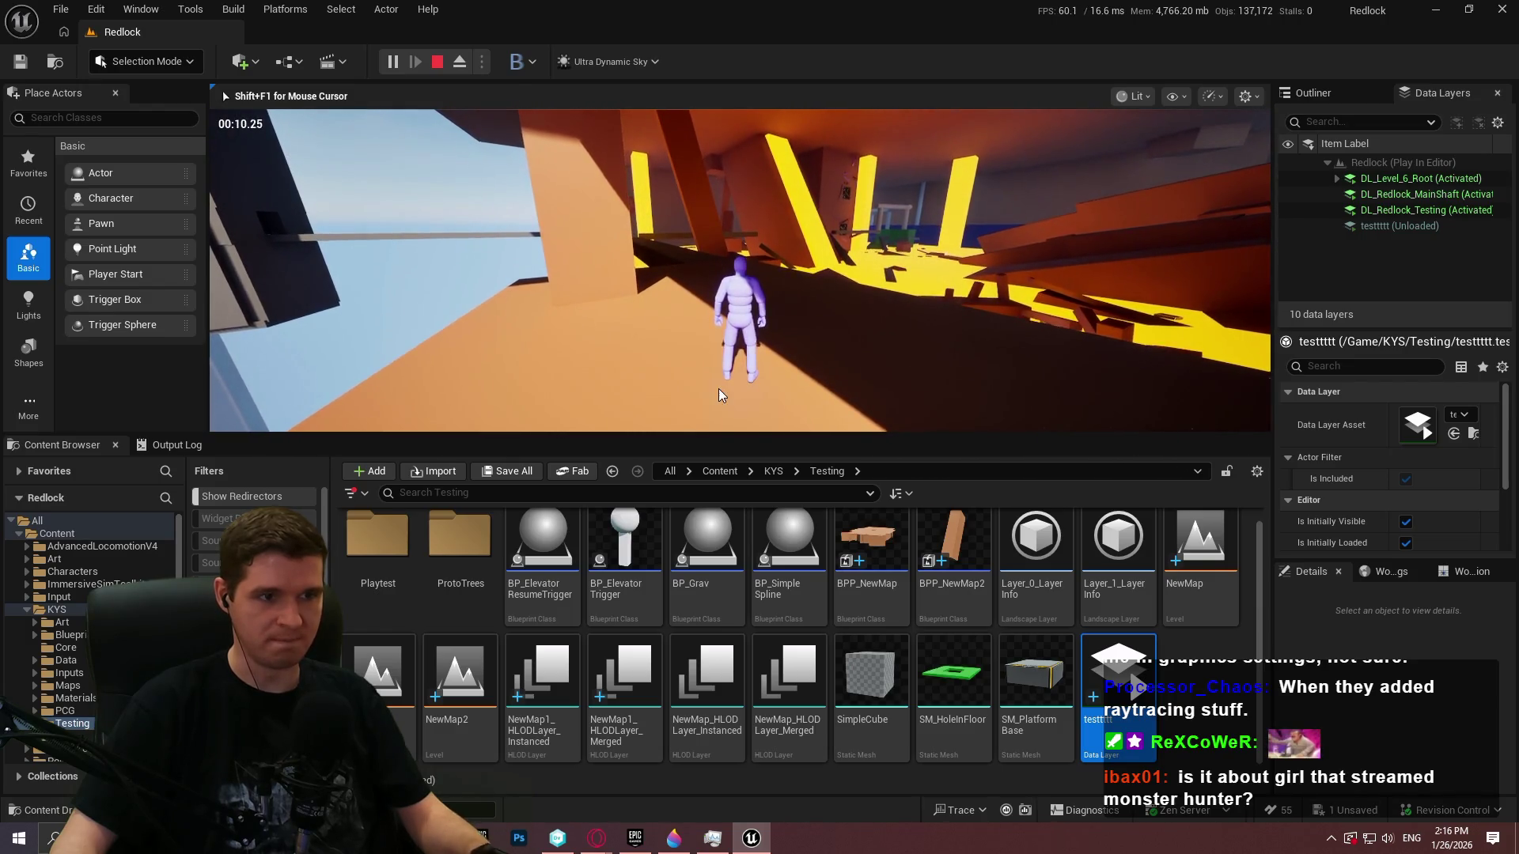
key("Escape")
Focus on Cube208 and play the level again with Alt+P, toggling fullscreen
key("f")
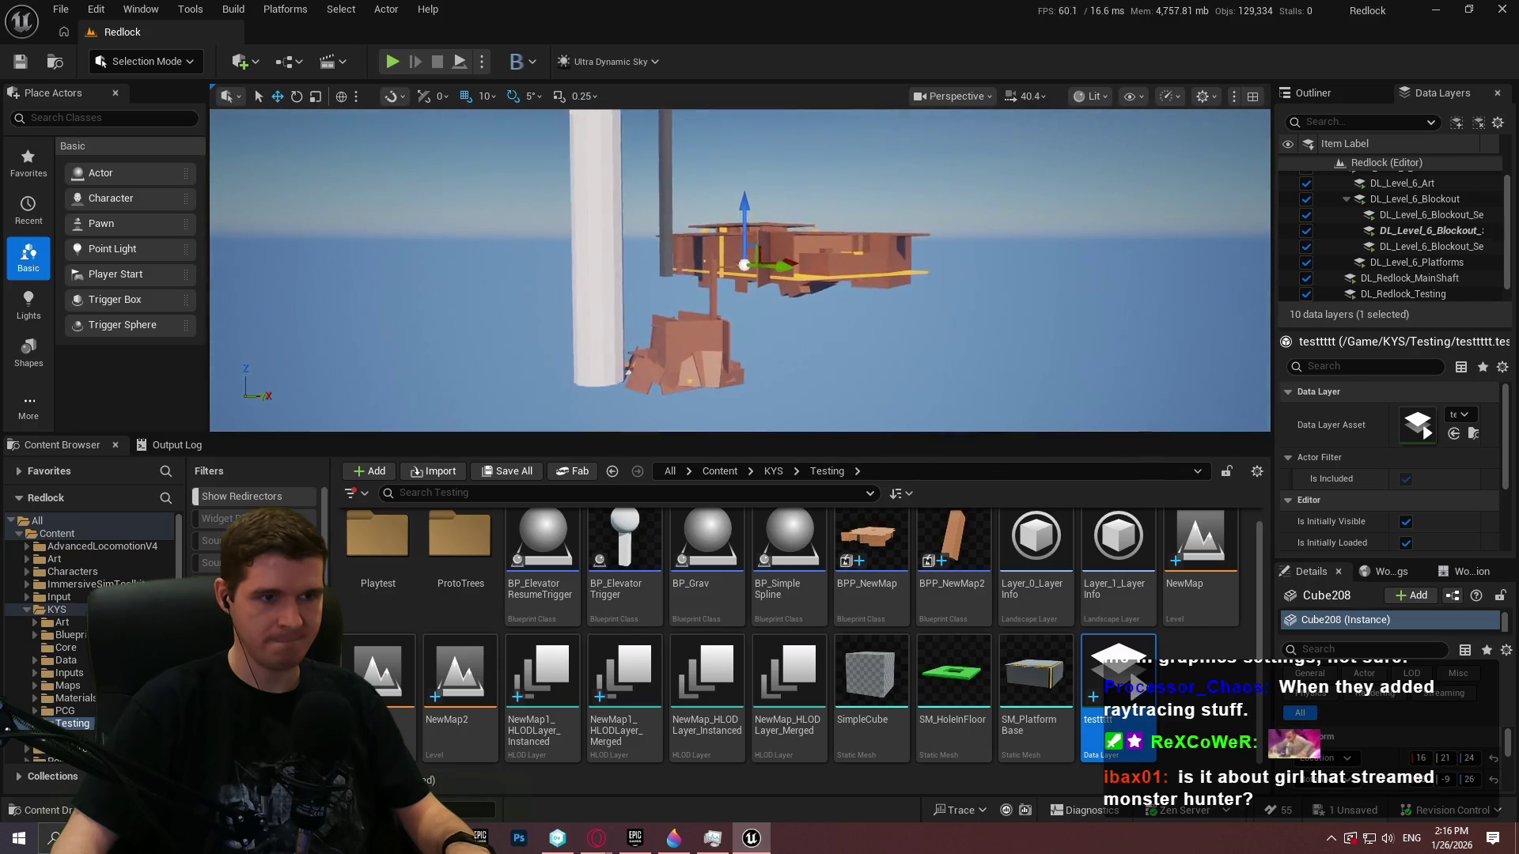
scroll(828, 200, "up", 2)
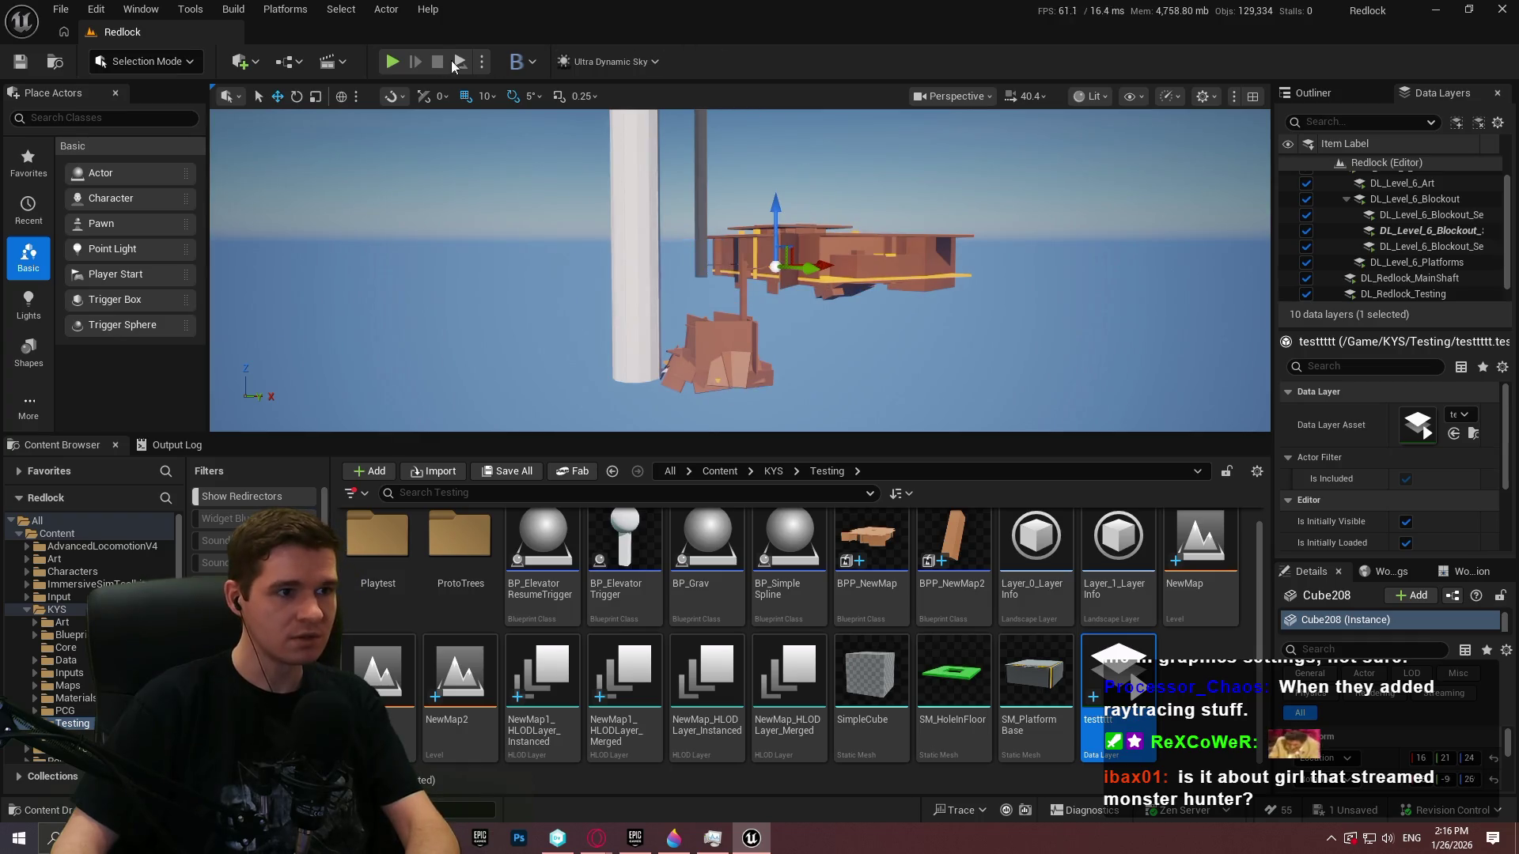
key("alt+p")
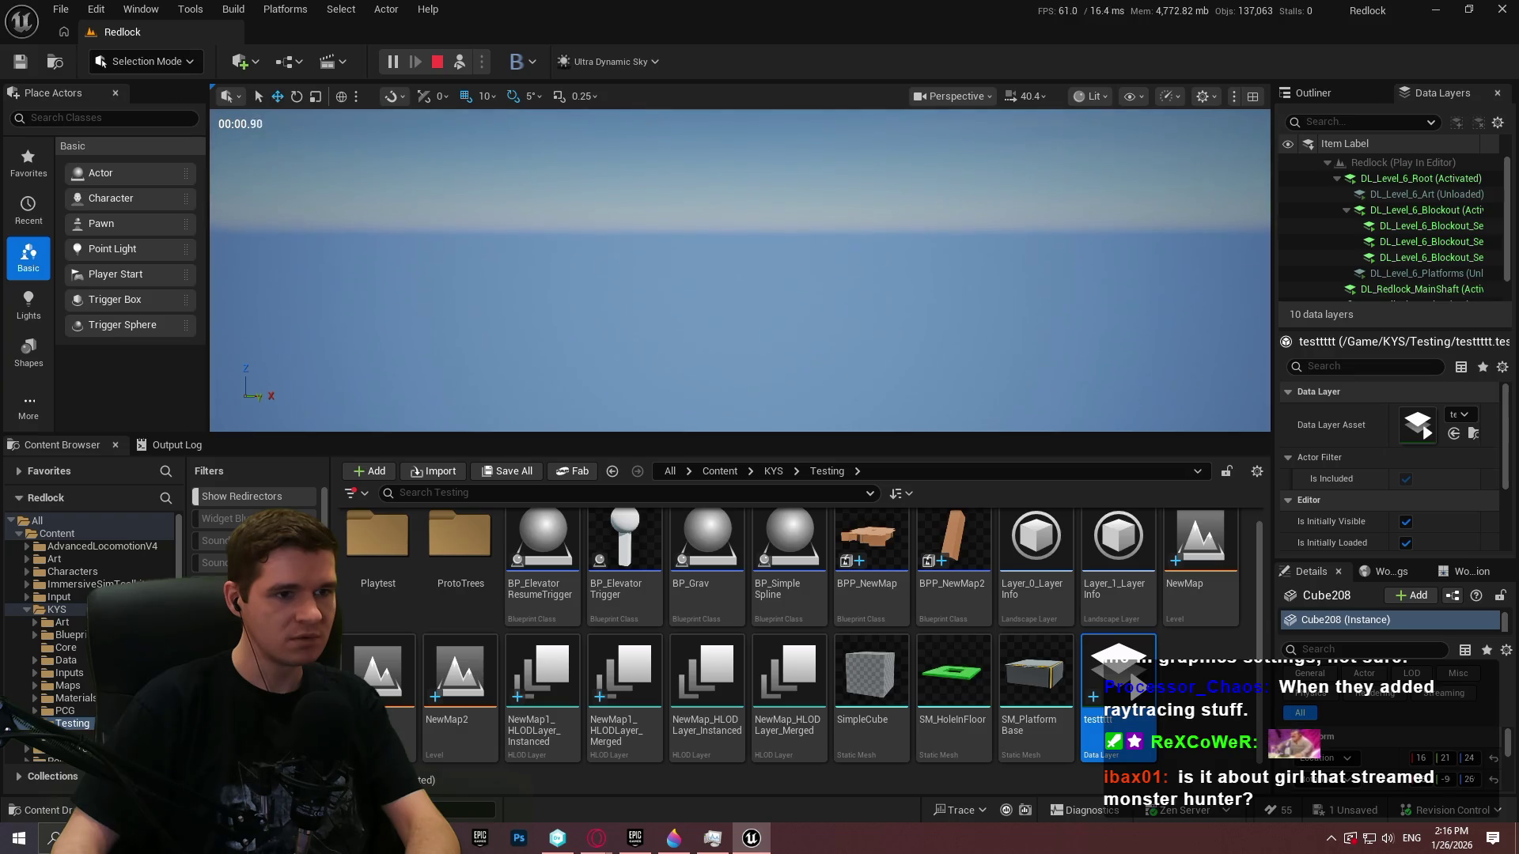
key("F11")
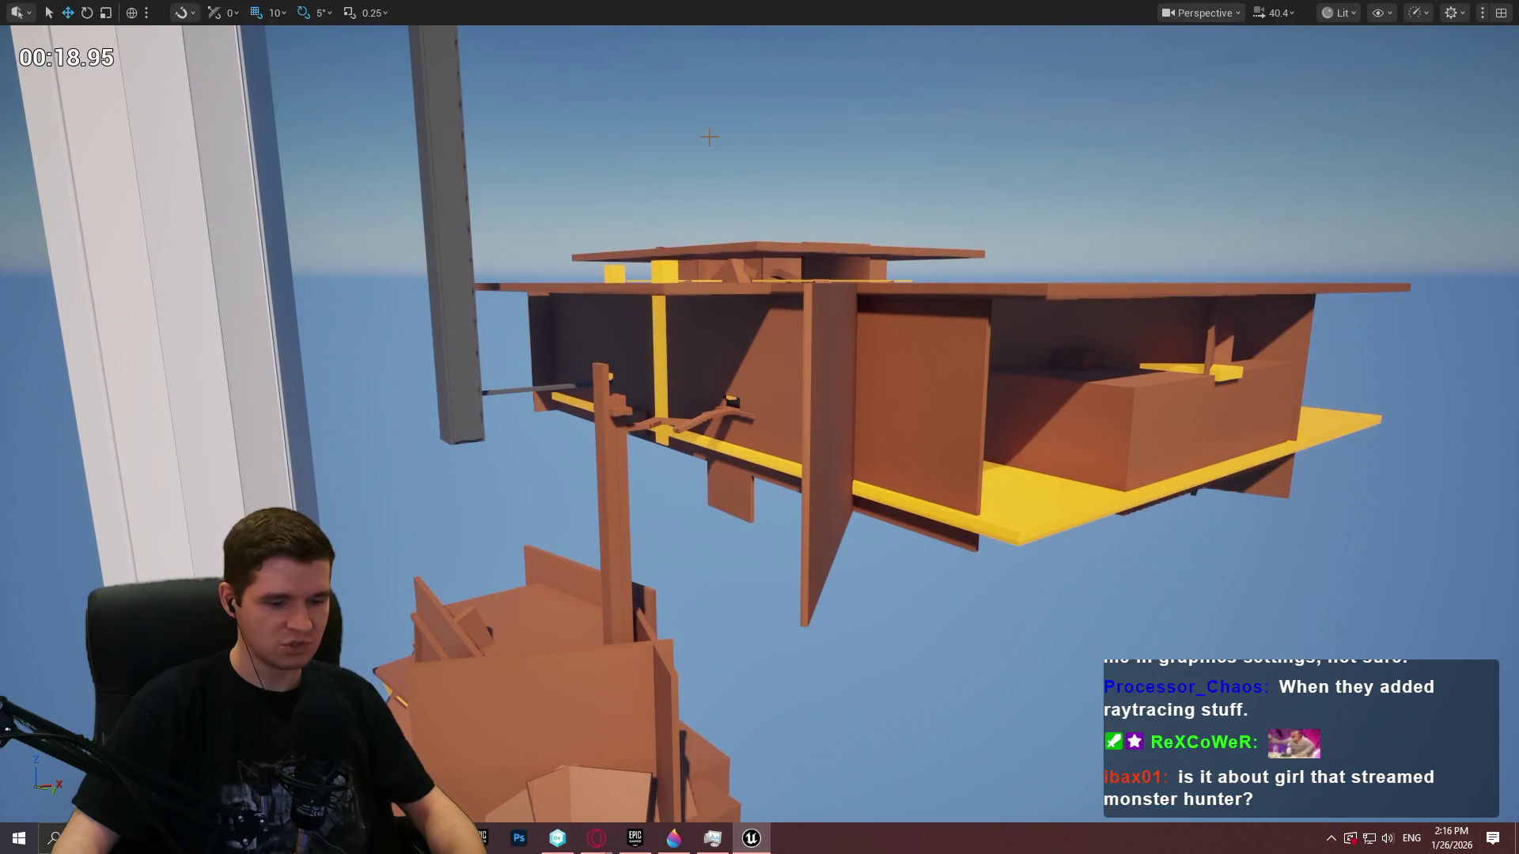
key("F11")
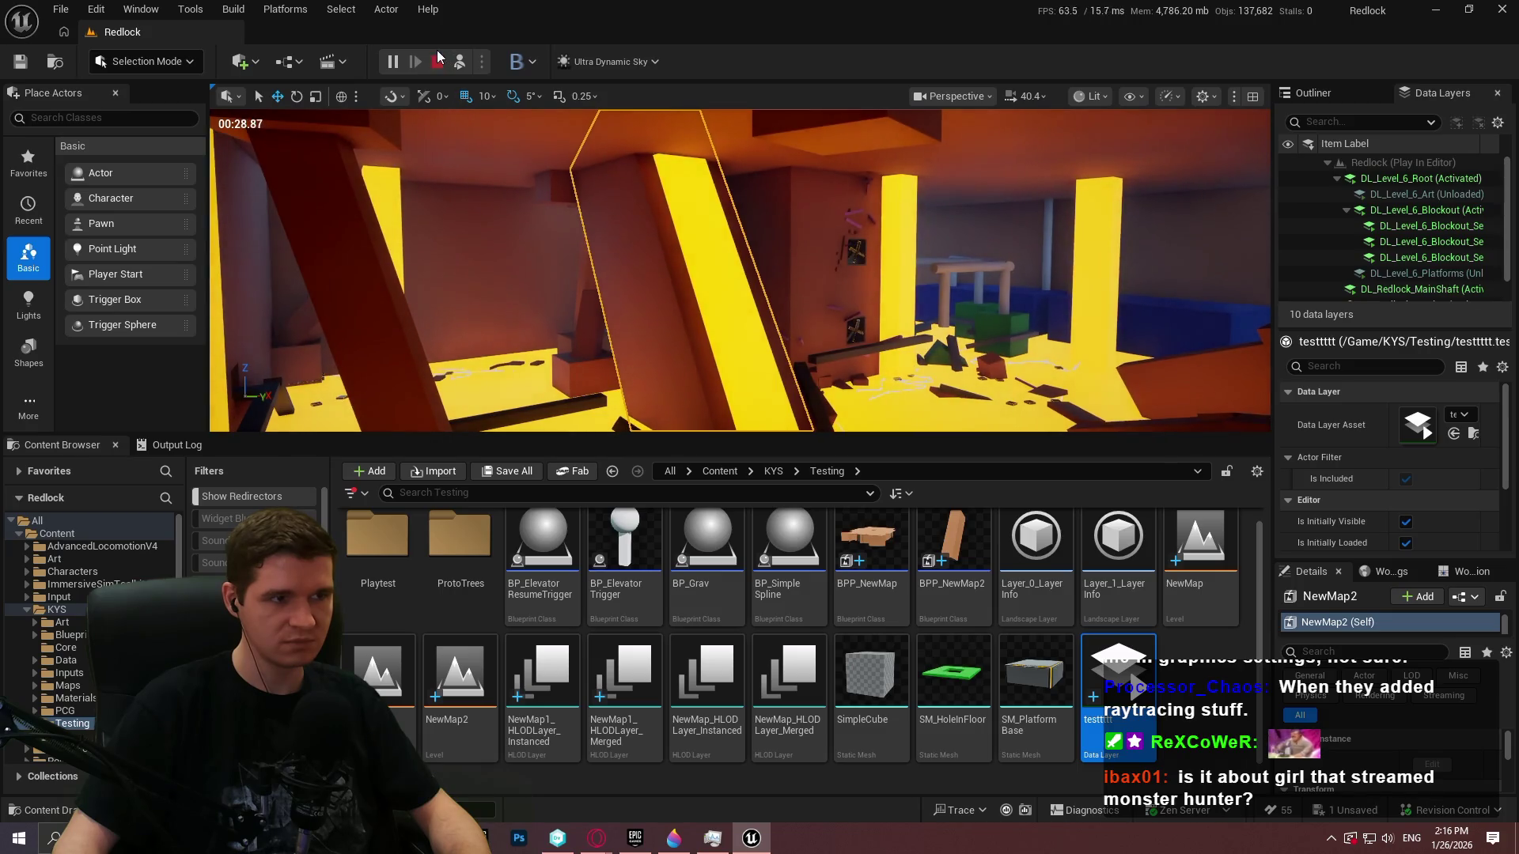
Stop play and move the slanted lava-area piece up toward the right pillar
left_click(437, 59)
left_click(1345, 134)
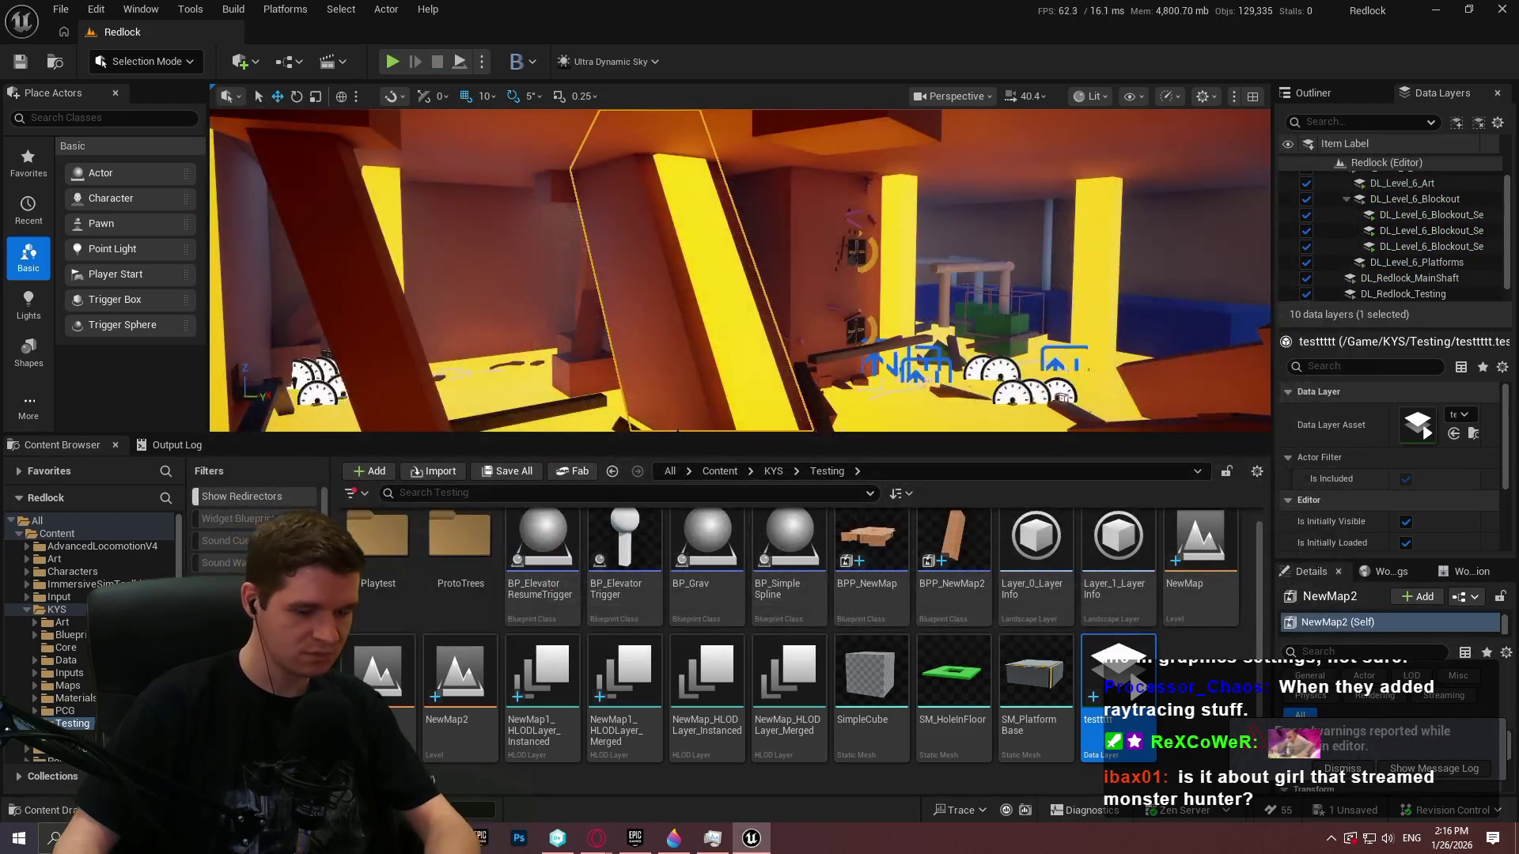
key("F11")
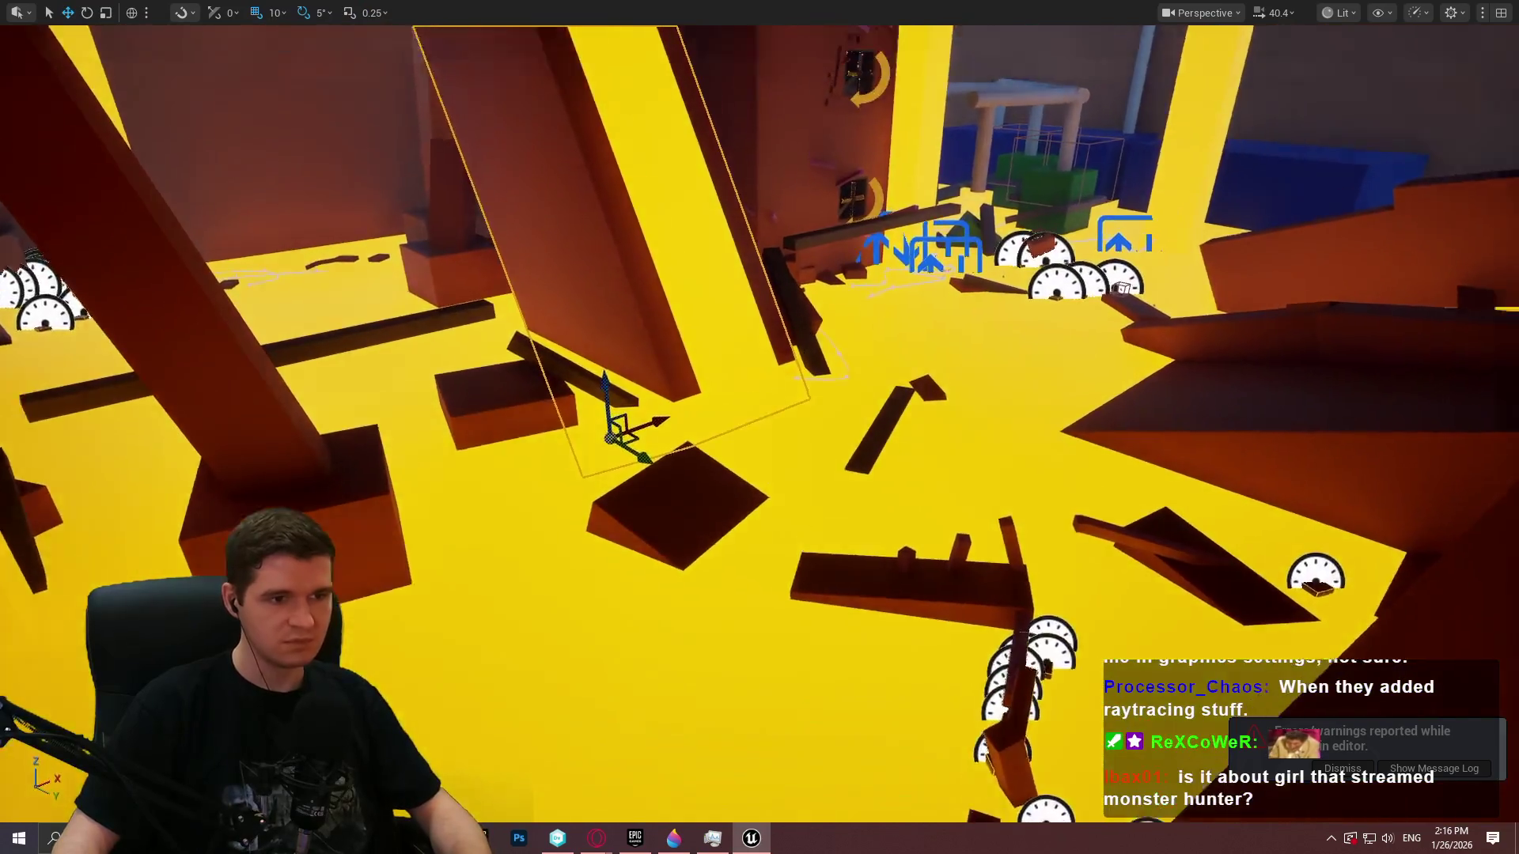
left_click_drag(618, 538, 681, 451)
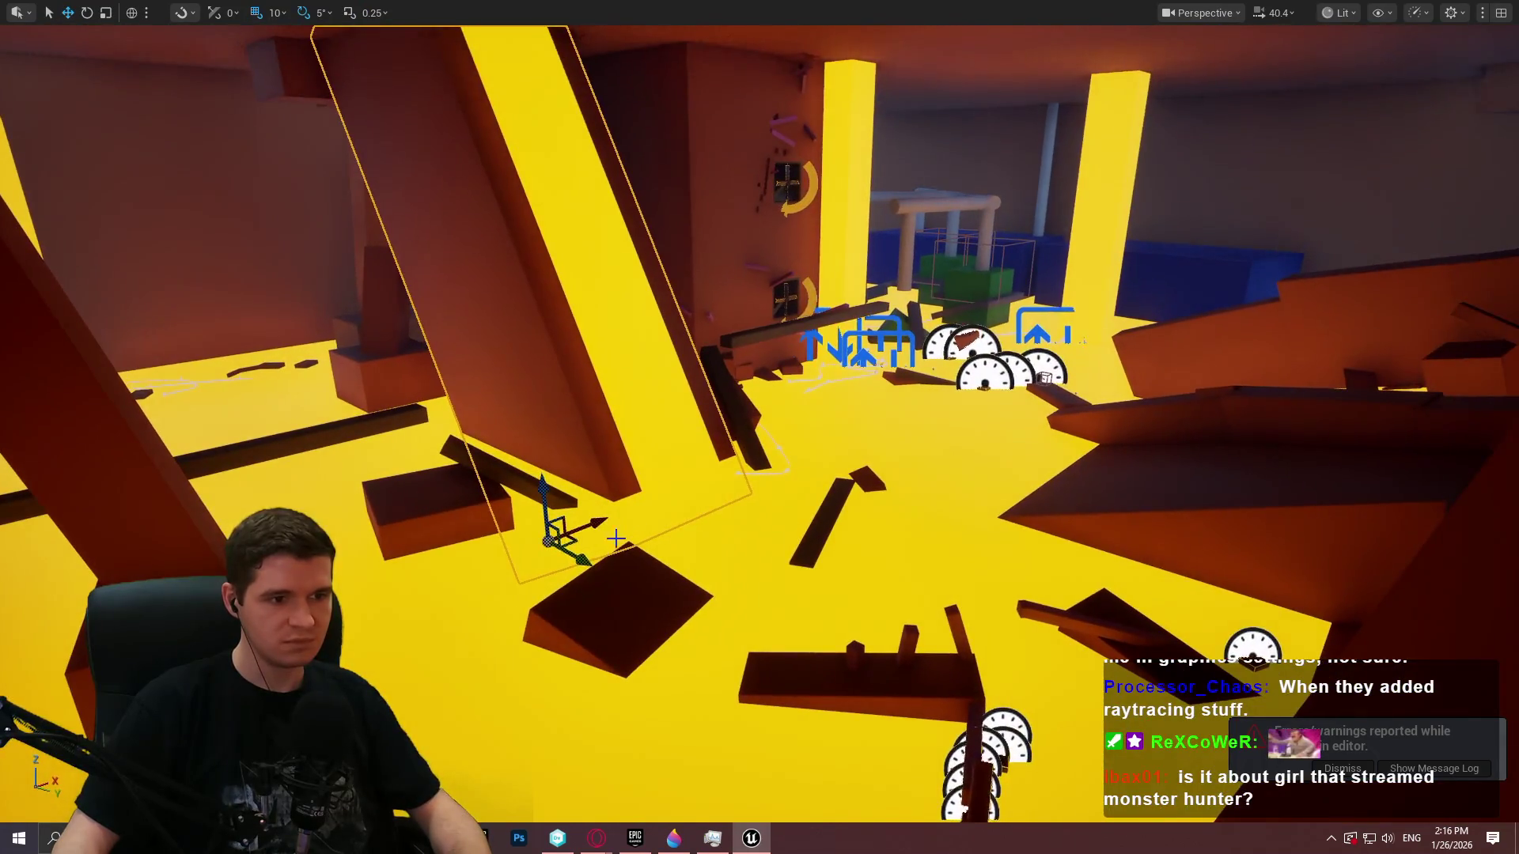
mouse_move(598, 523)
left_mouse_down()
mouse_move(1064, 345)
mouse_move(1021, 349)
left_mouse_up()
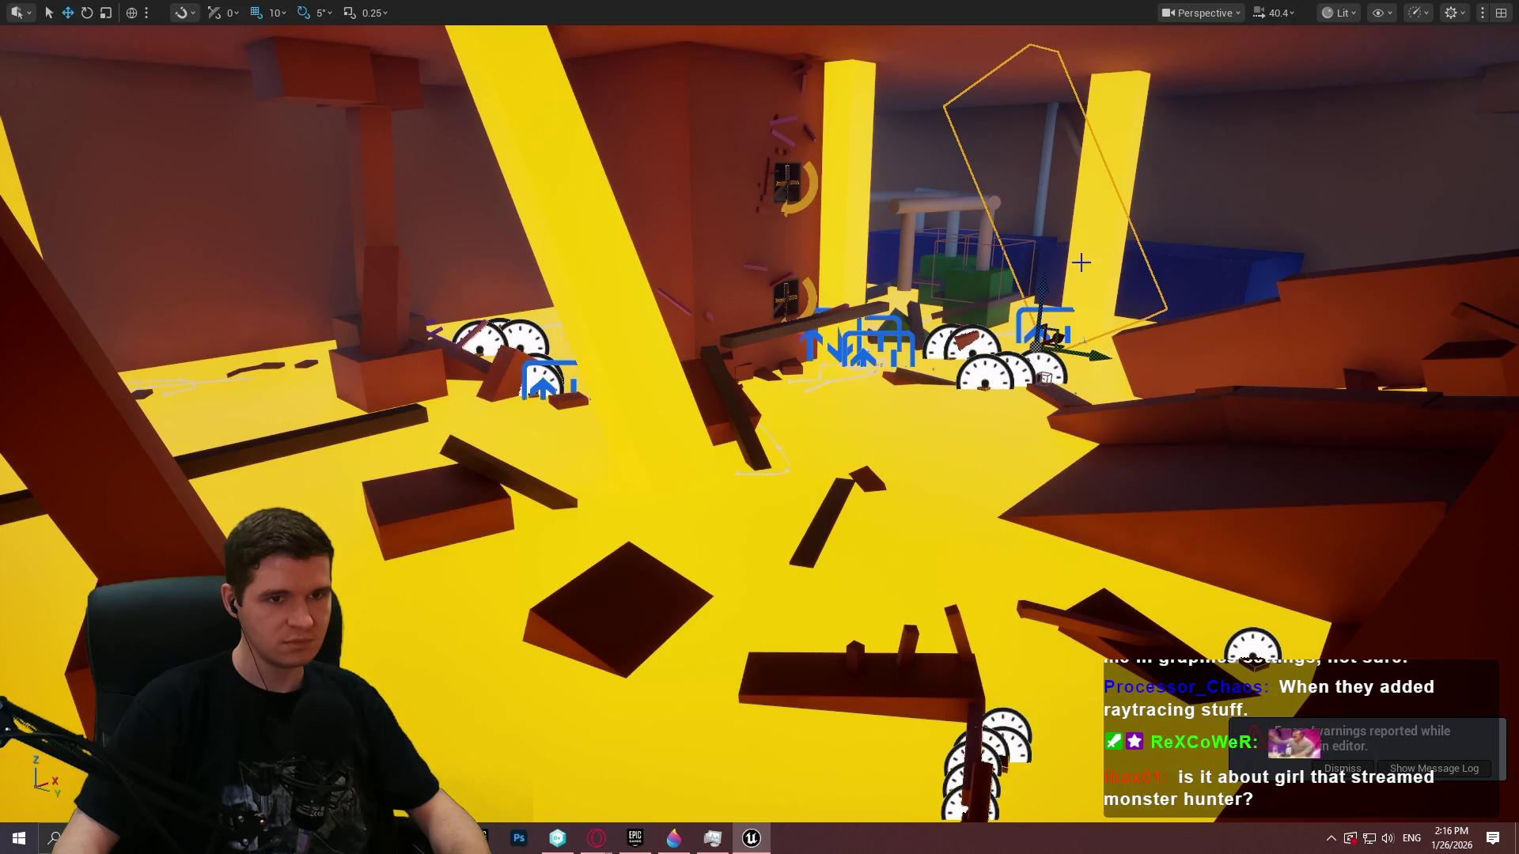
key("F11")
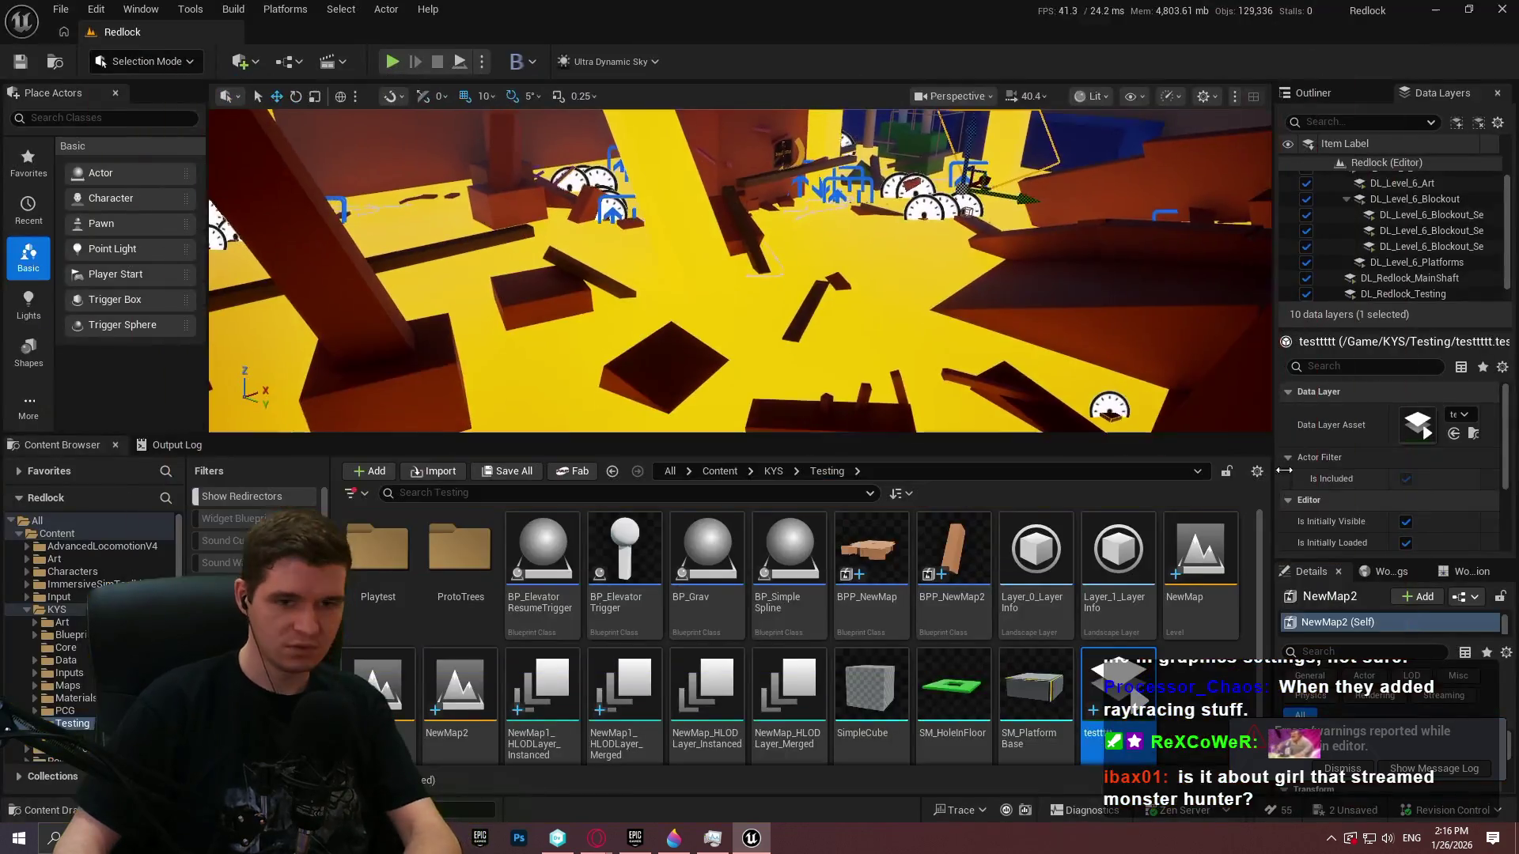
Inspect the World Partition setup settings, then play from the Cube208 wall
left_click(1383, 571)
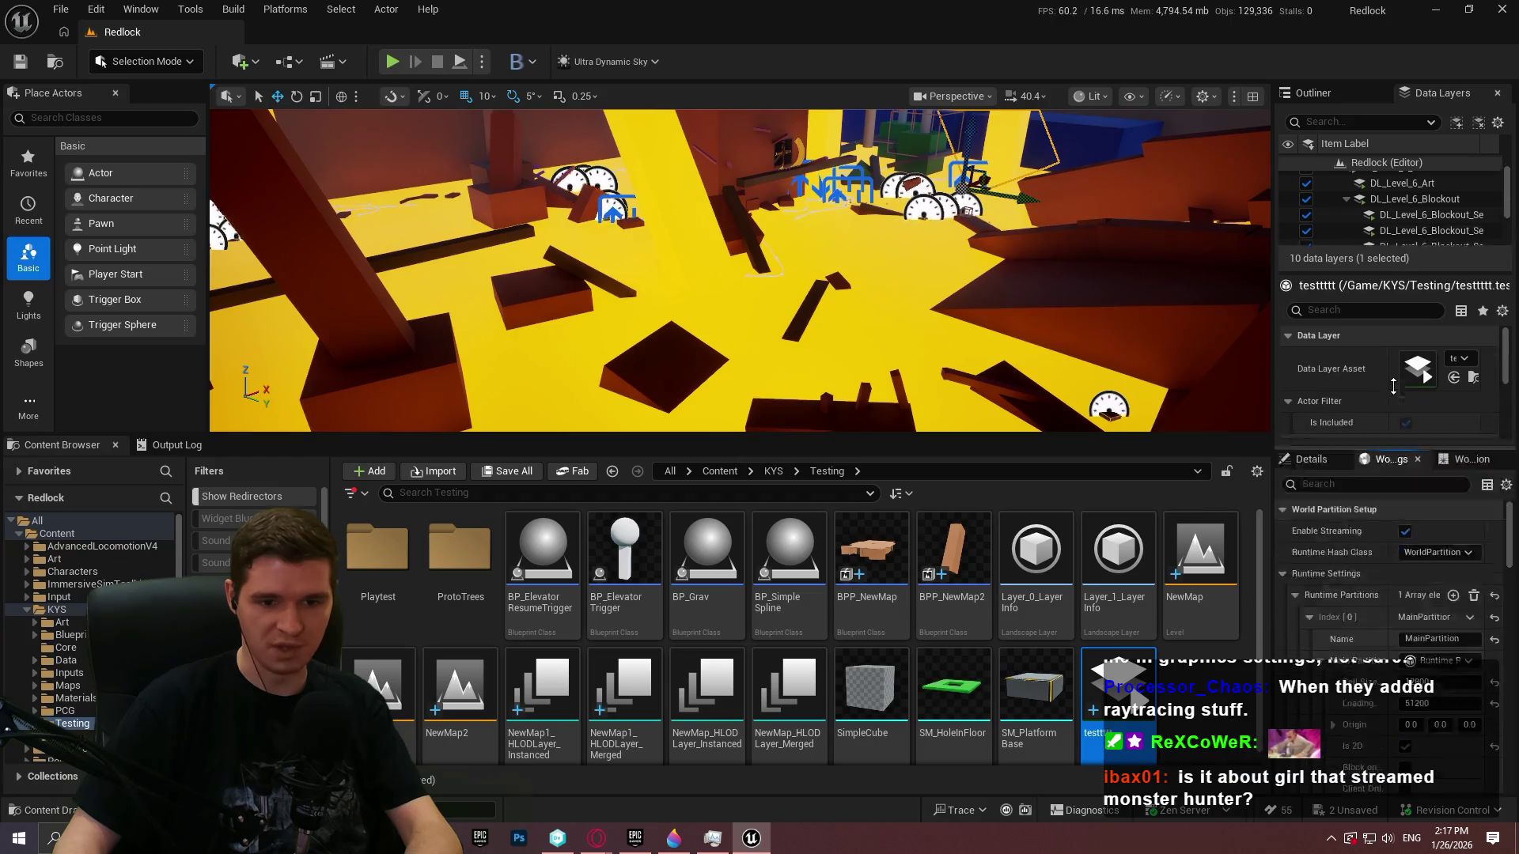
left_click_drag(1072, 334, 1072, 334)
right_click(848, 253)
left_click(944, 756)
right_click(838, 261)
left_click(900, 813)
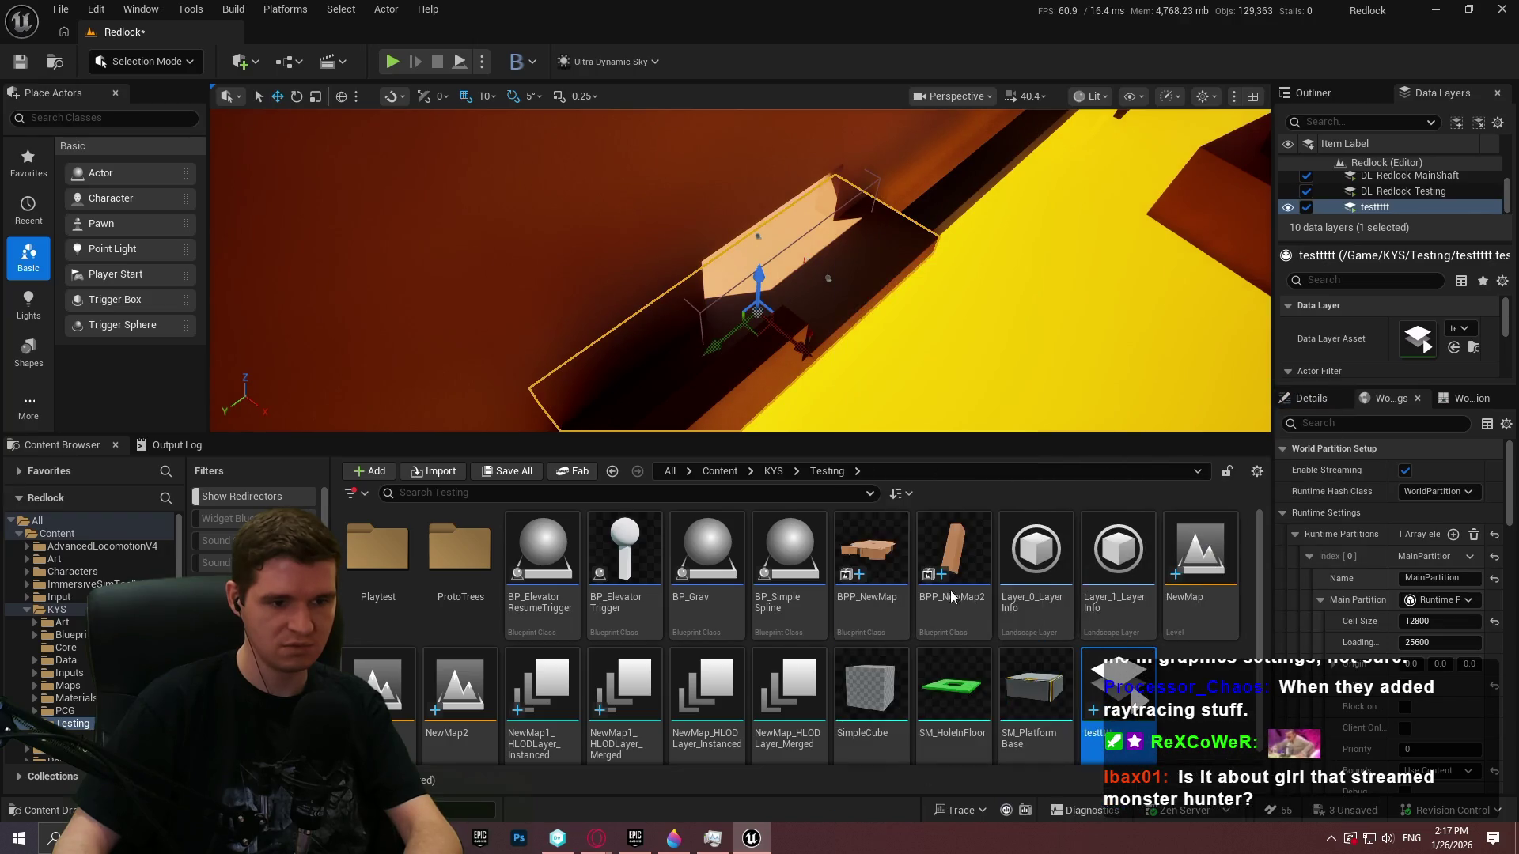
left_click(741, 391)
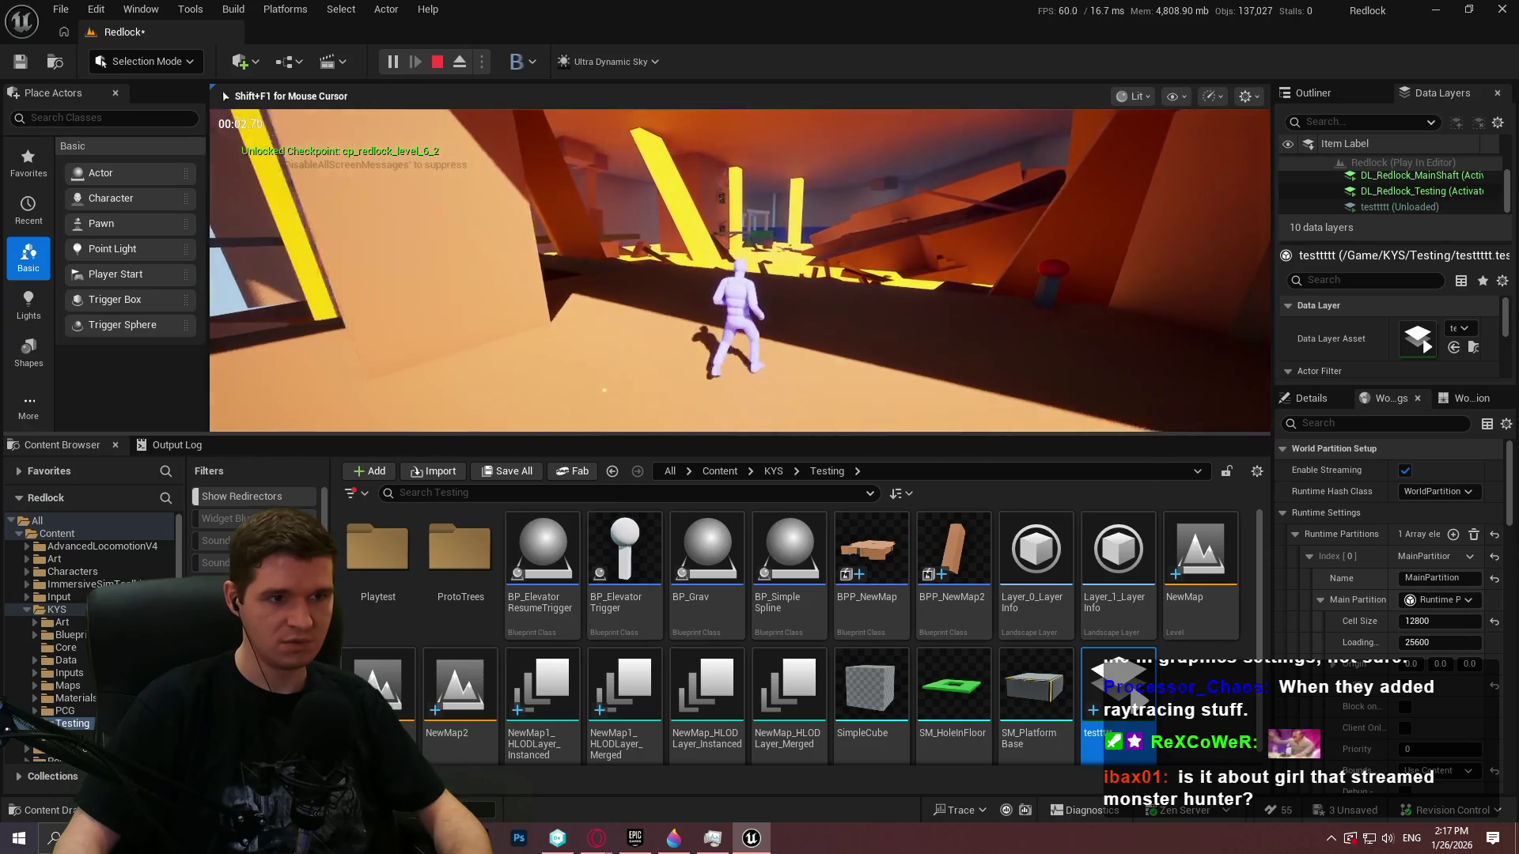
Playtest fullscreen, run the character into the lava, then stop and restore the editor layout
key("F11")
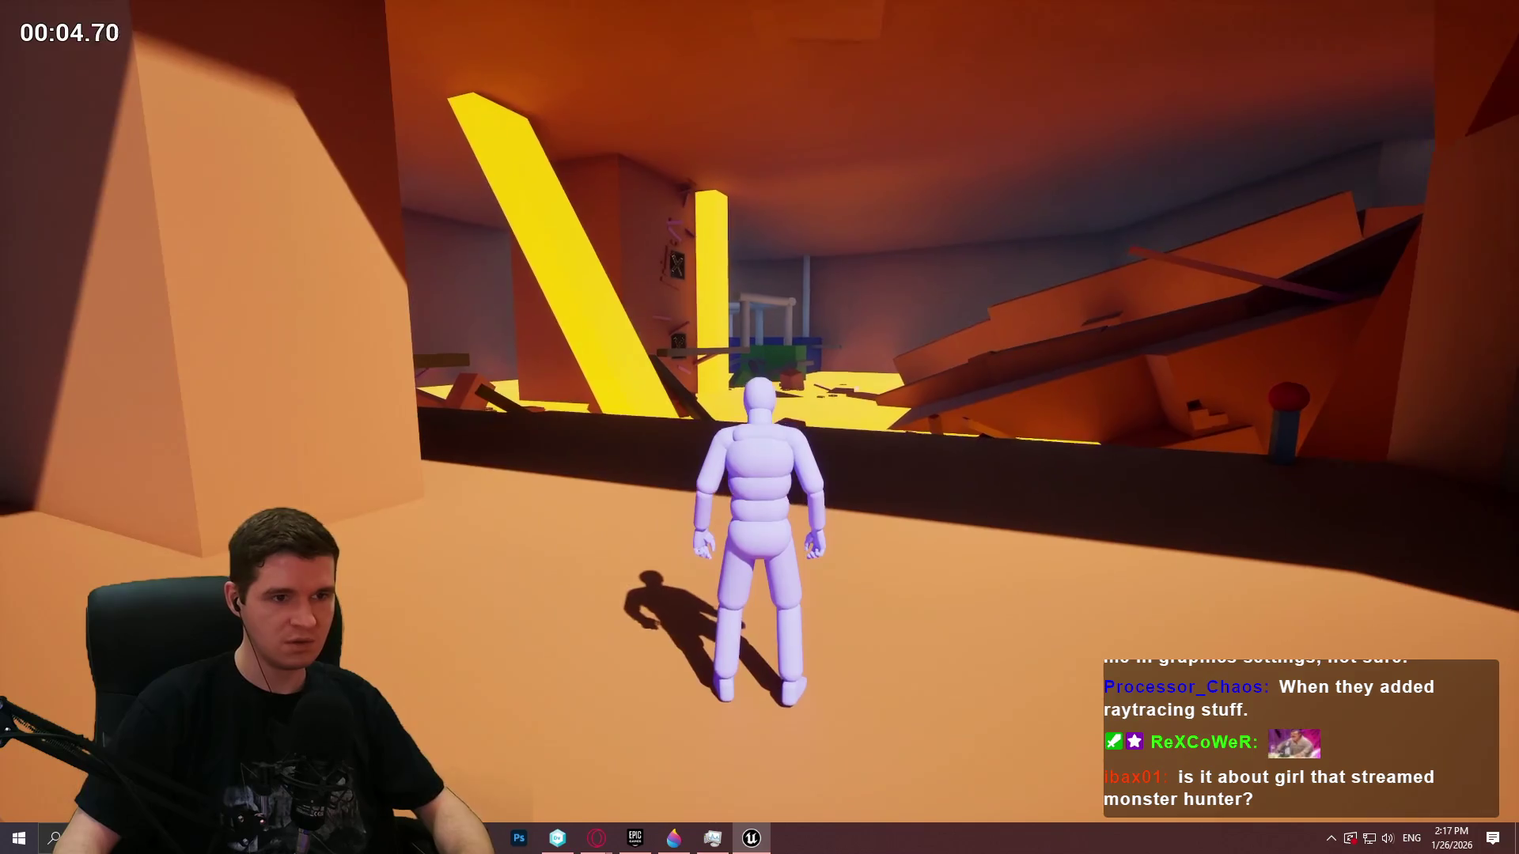
key("w")
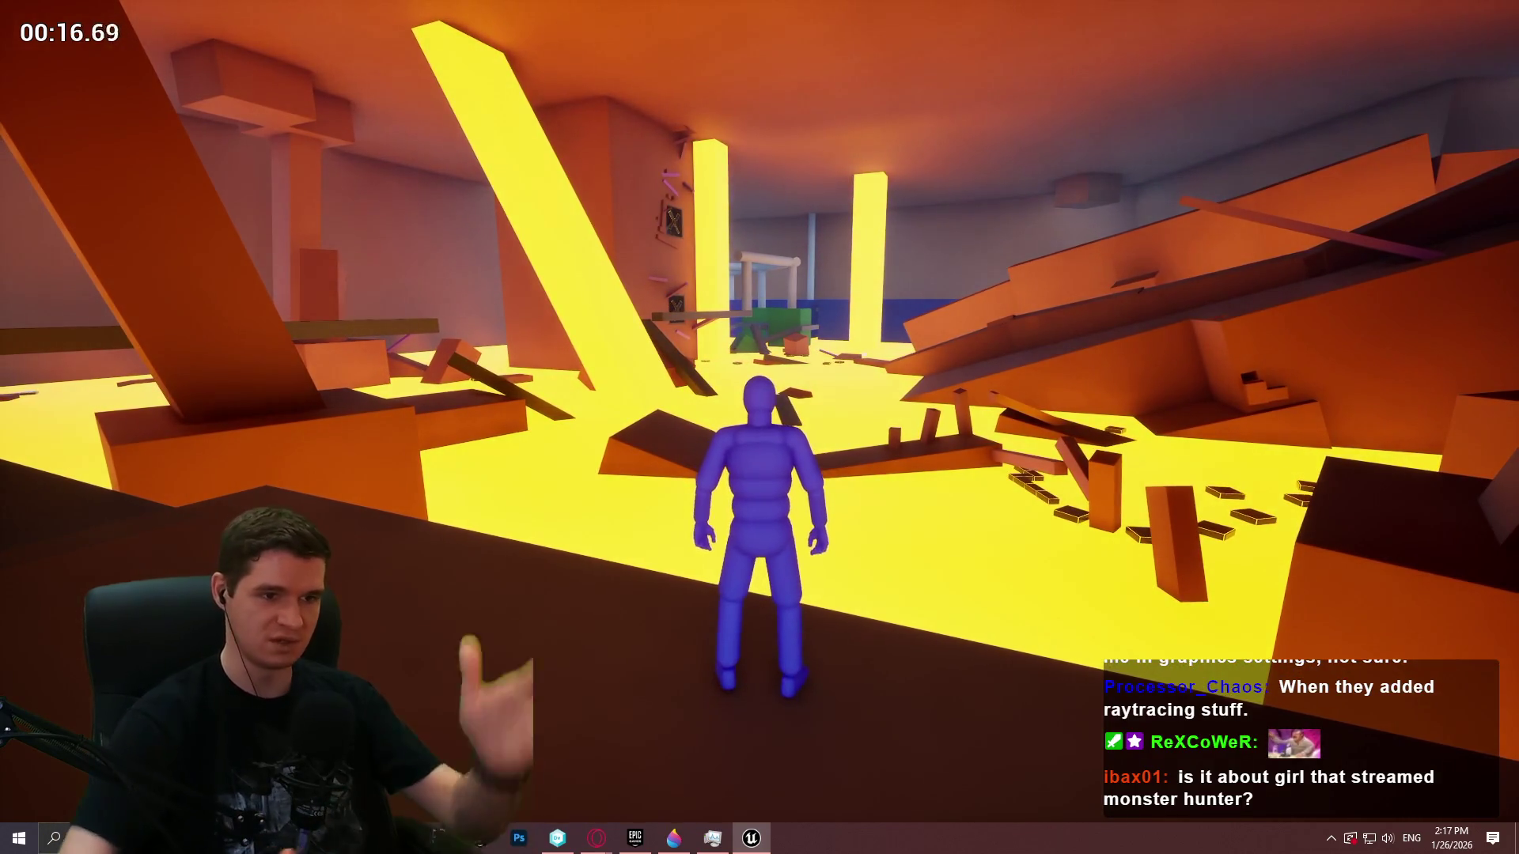
key("Escape")
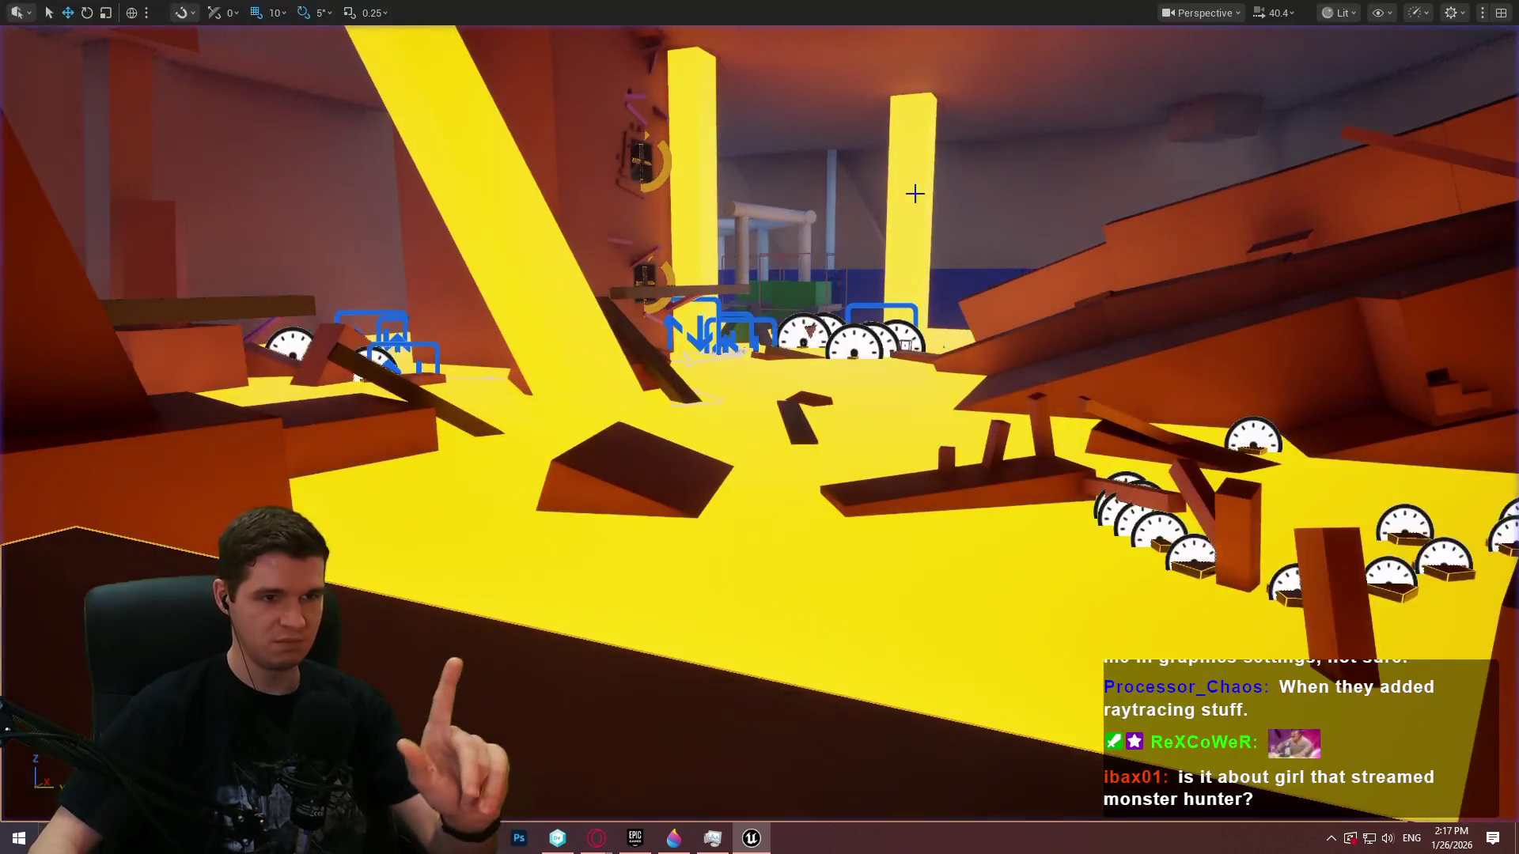
key("F11")
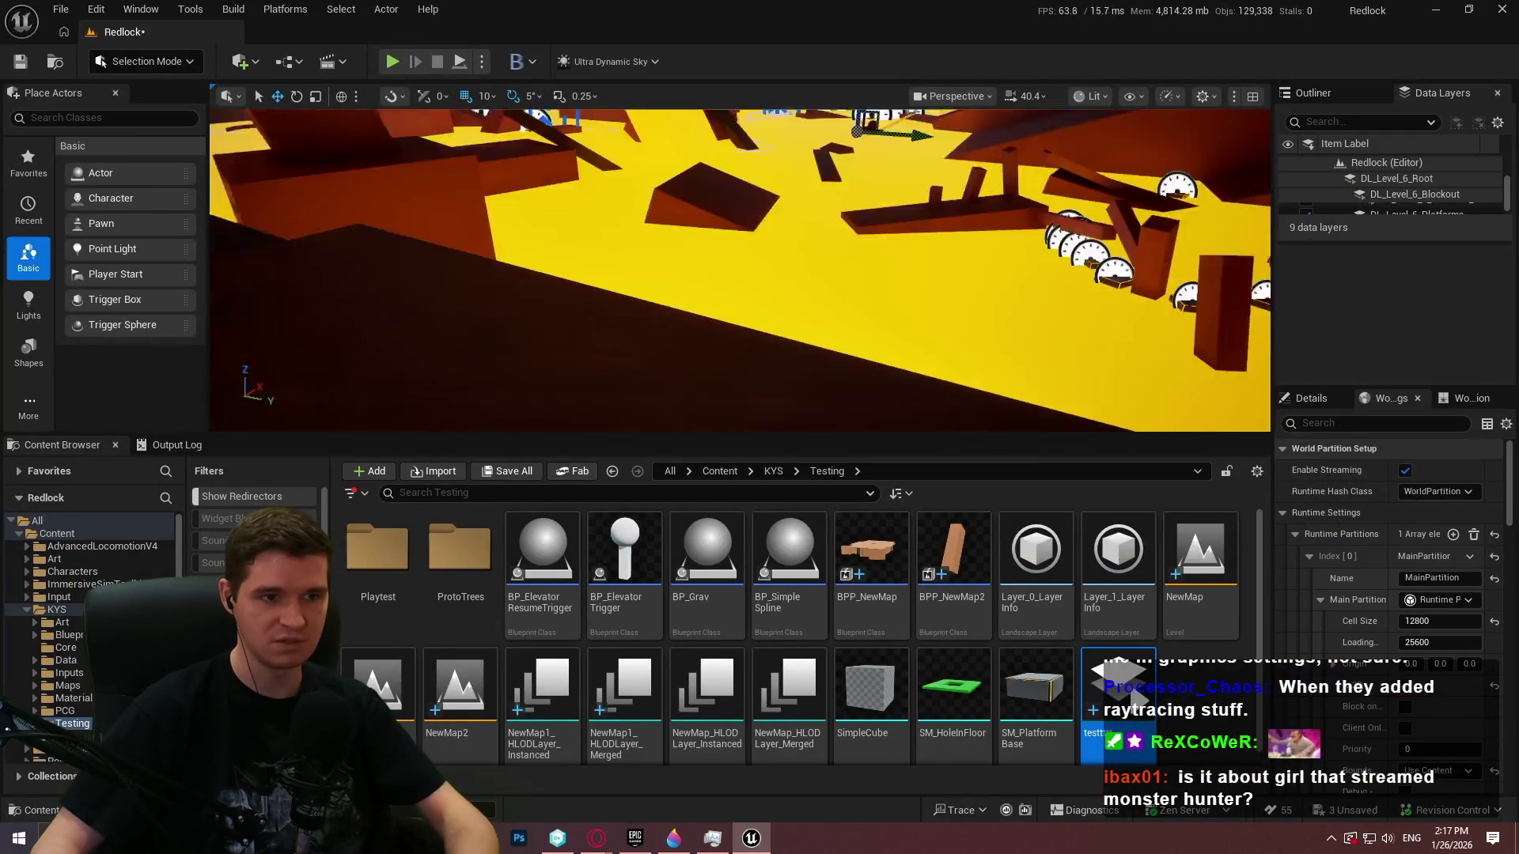
right_click(739, 212)
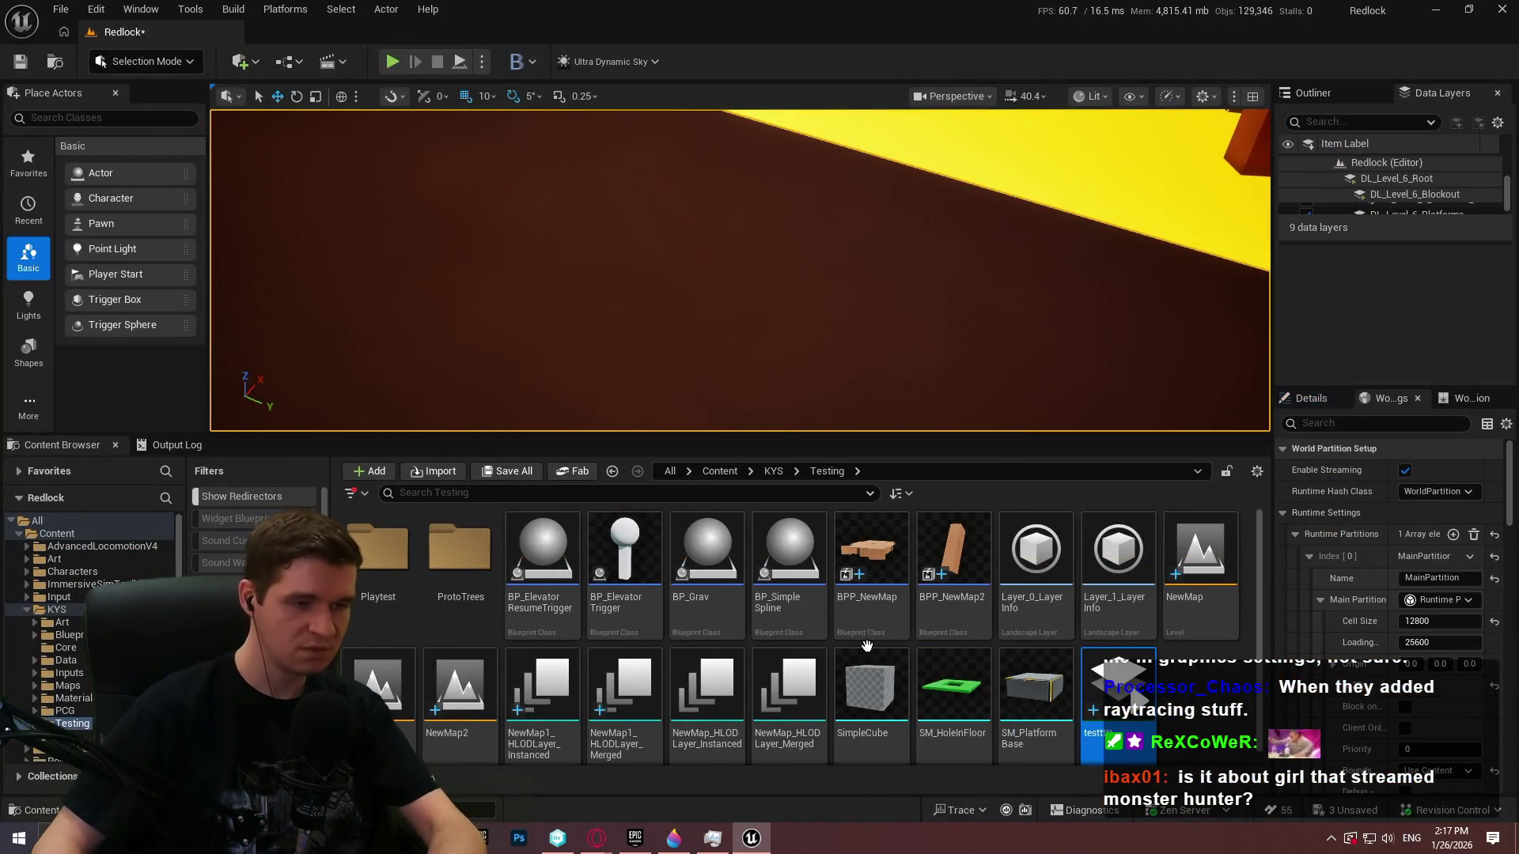
Start another playtest past the welcome screen and run fullscreen into the lava, then stop
key("alt+p")
left_click(728, 392)
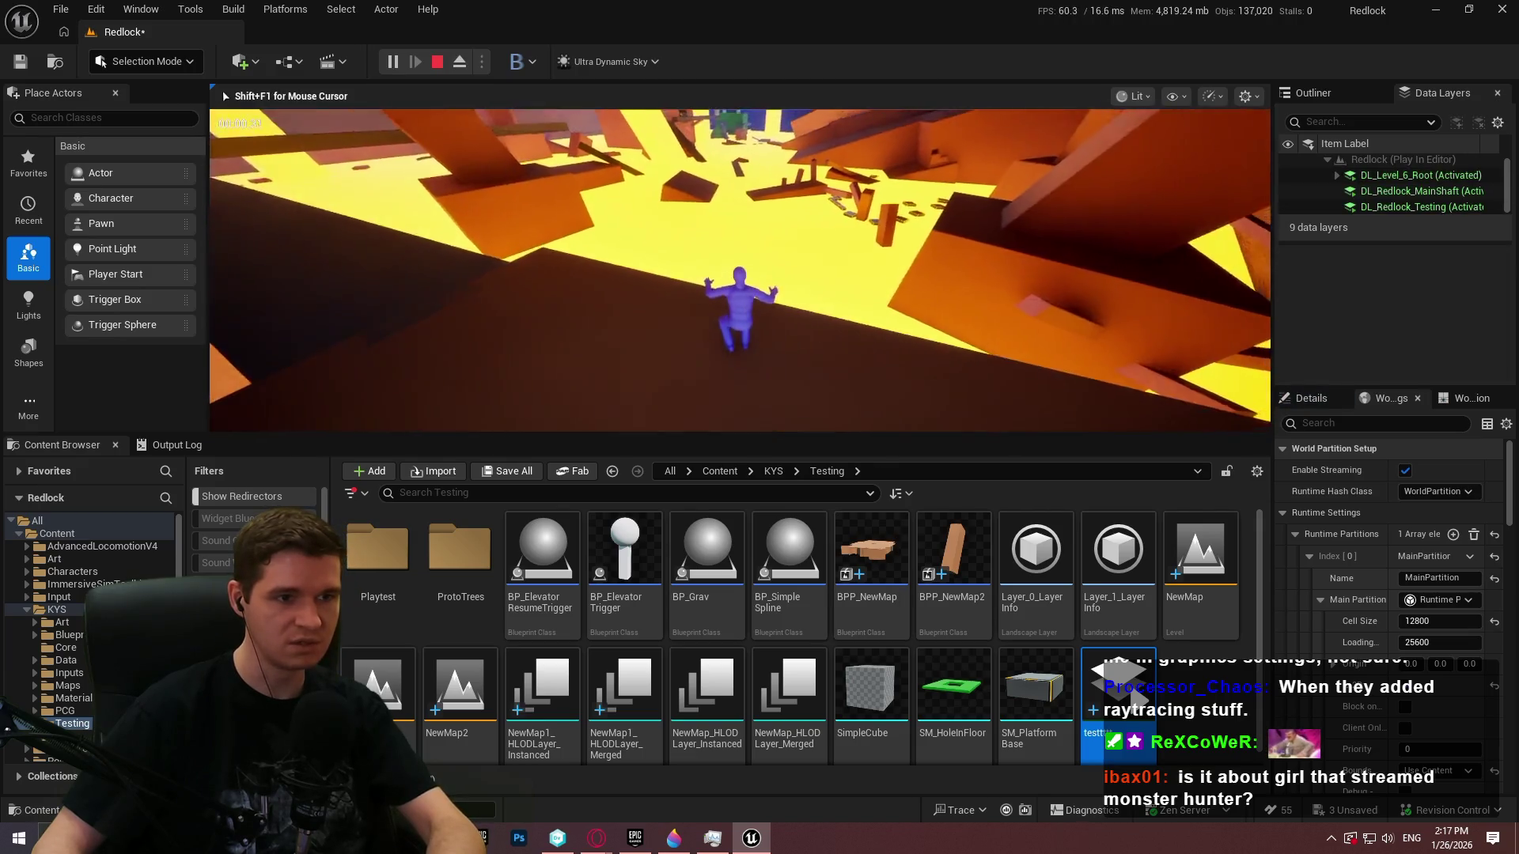
key("F11")
key("w")
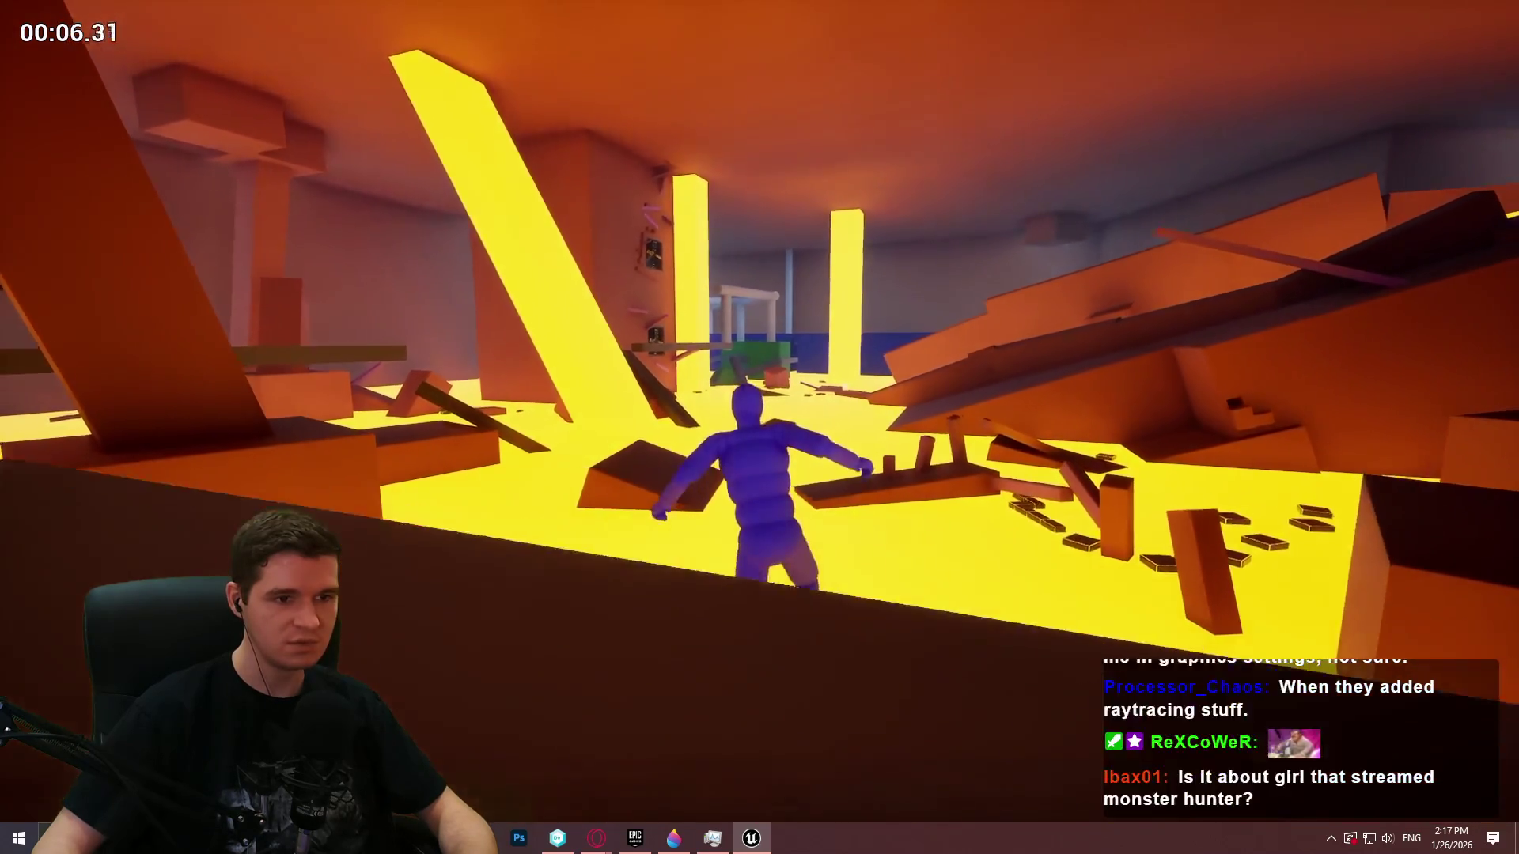
key("Escape")
Fly the editor camera past the green blocks and pipes into the canyon above the lava, up to a wall piece
key("w")
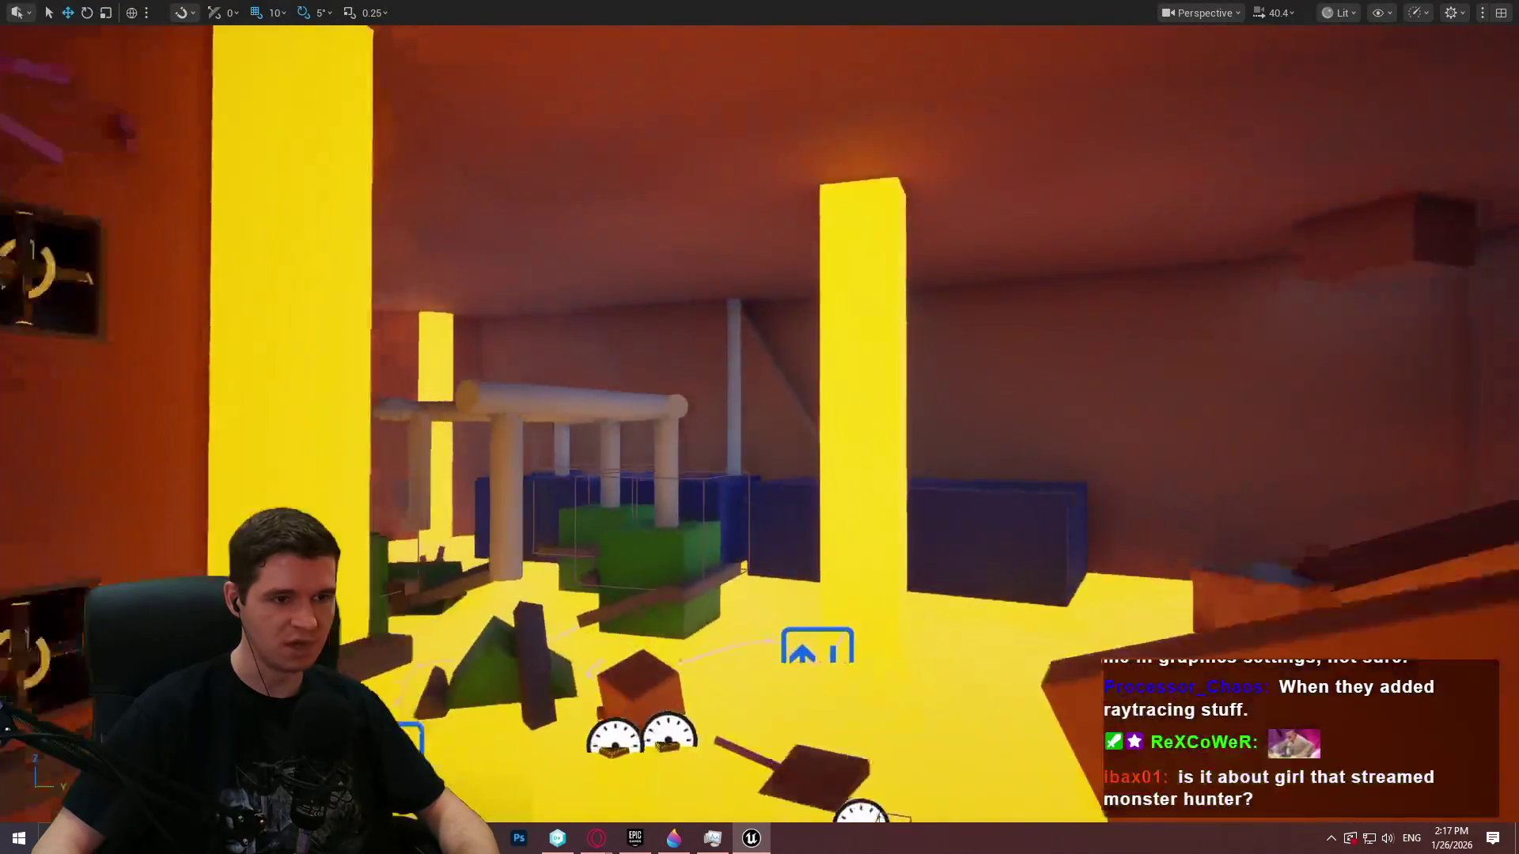
key("w")
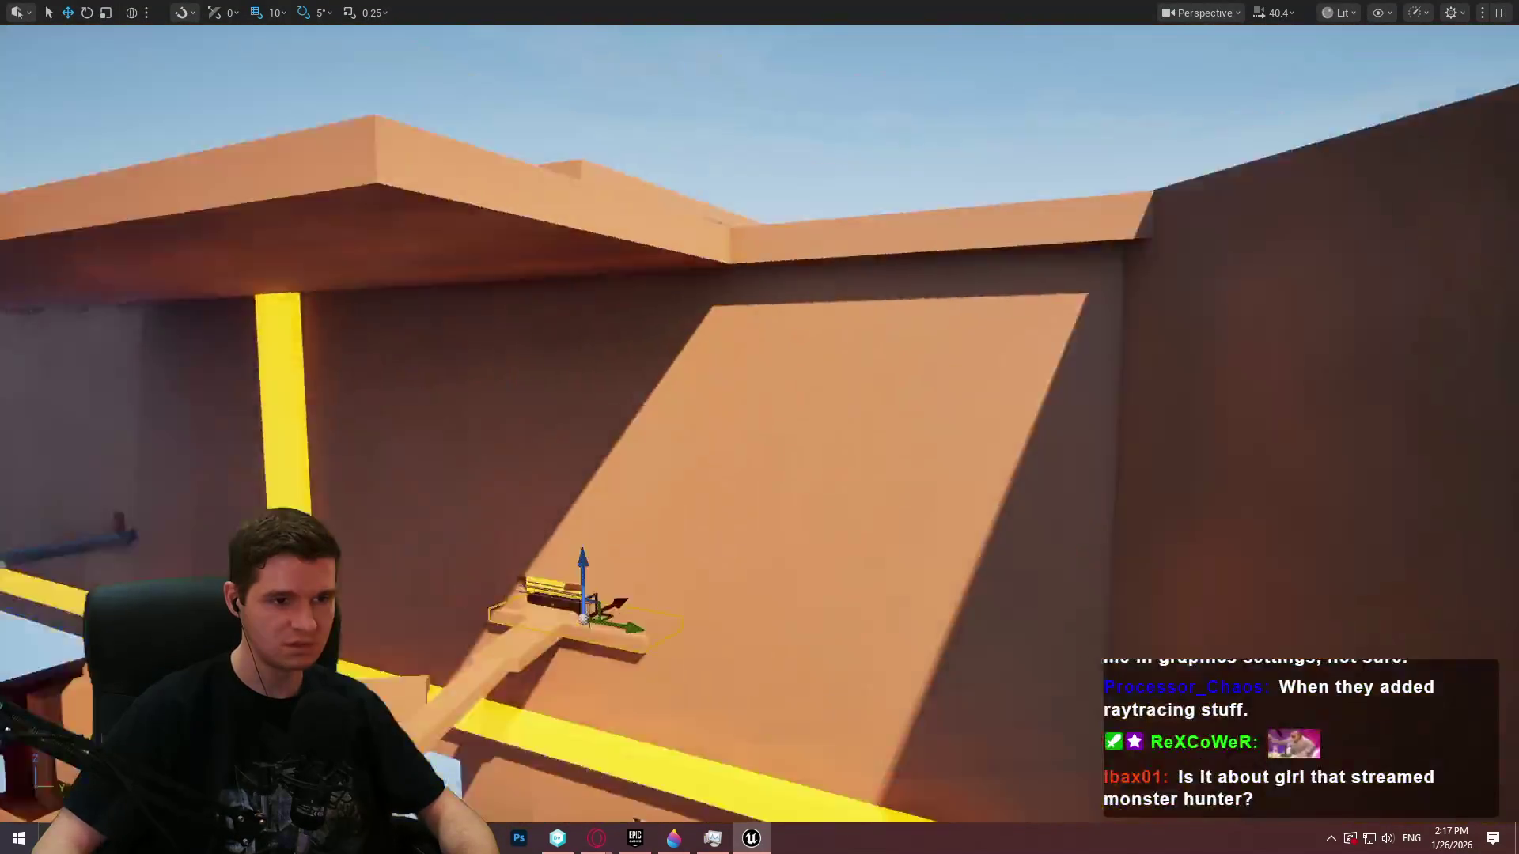
key("w")
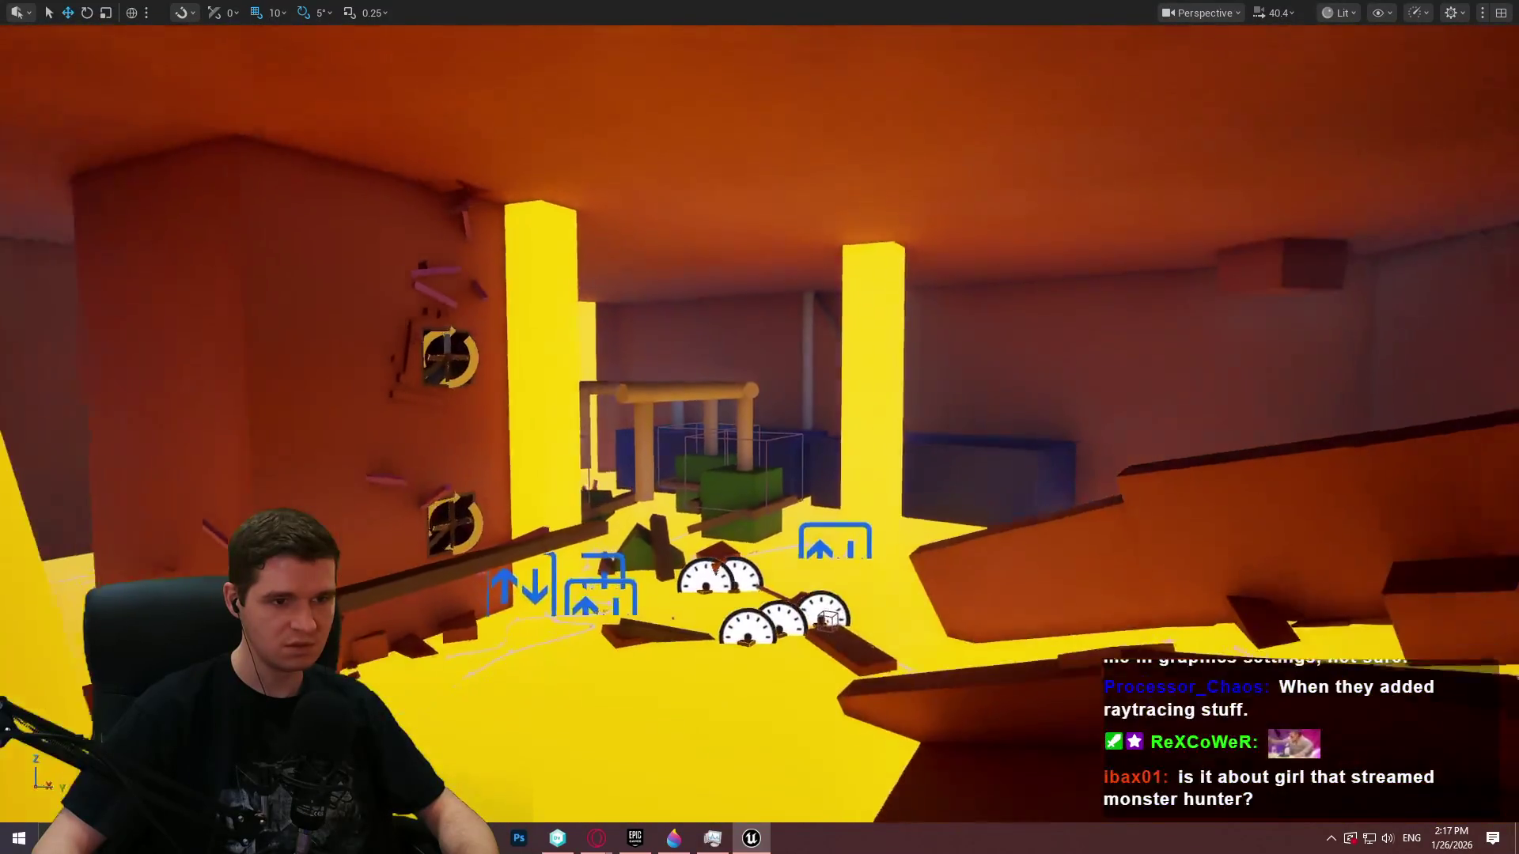
key("w")
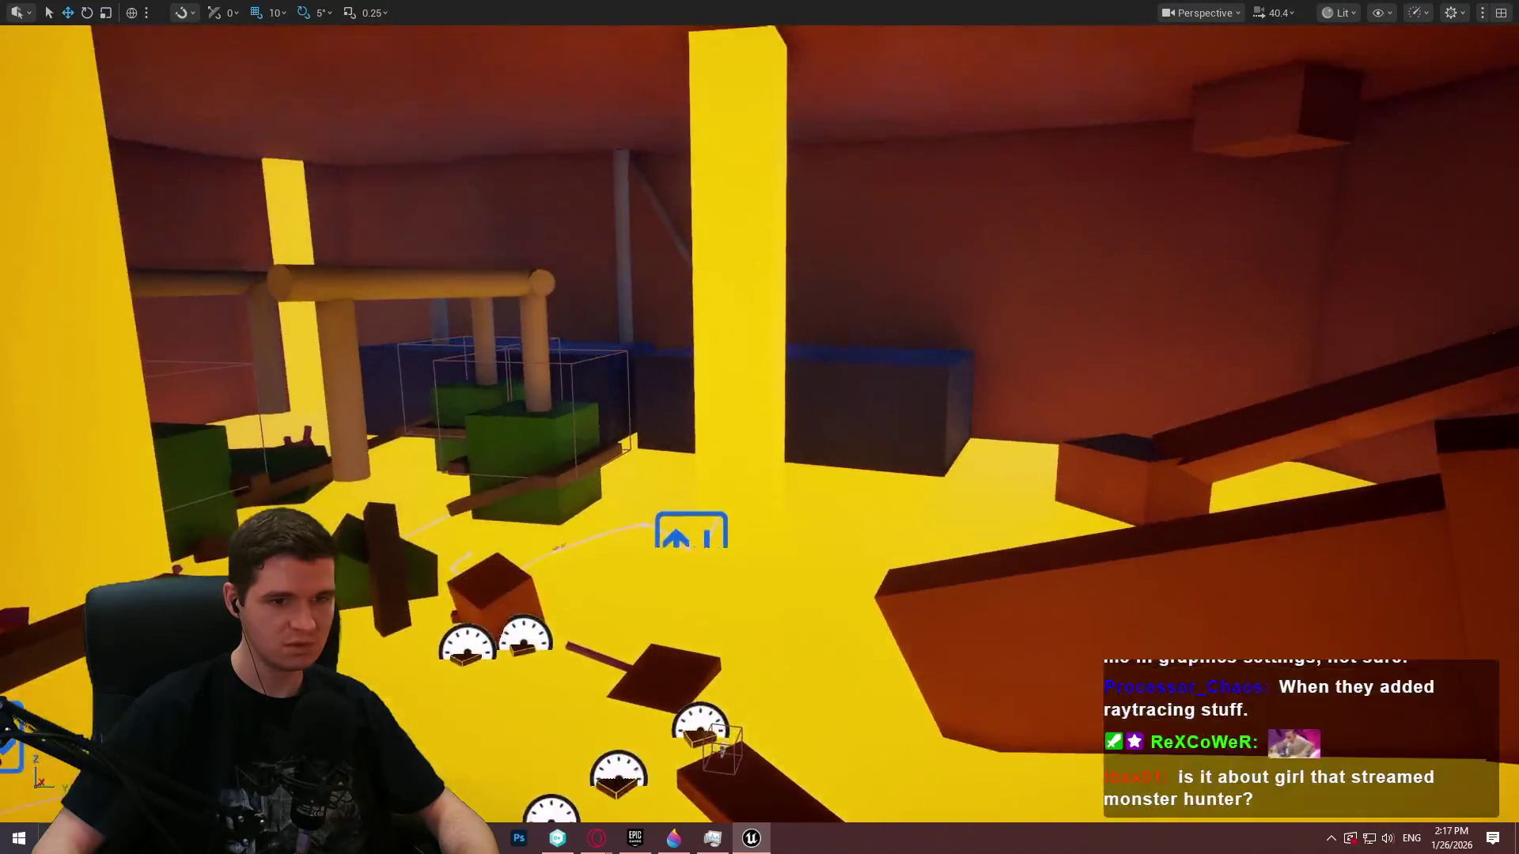
key("w")
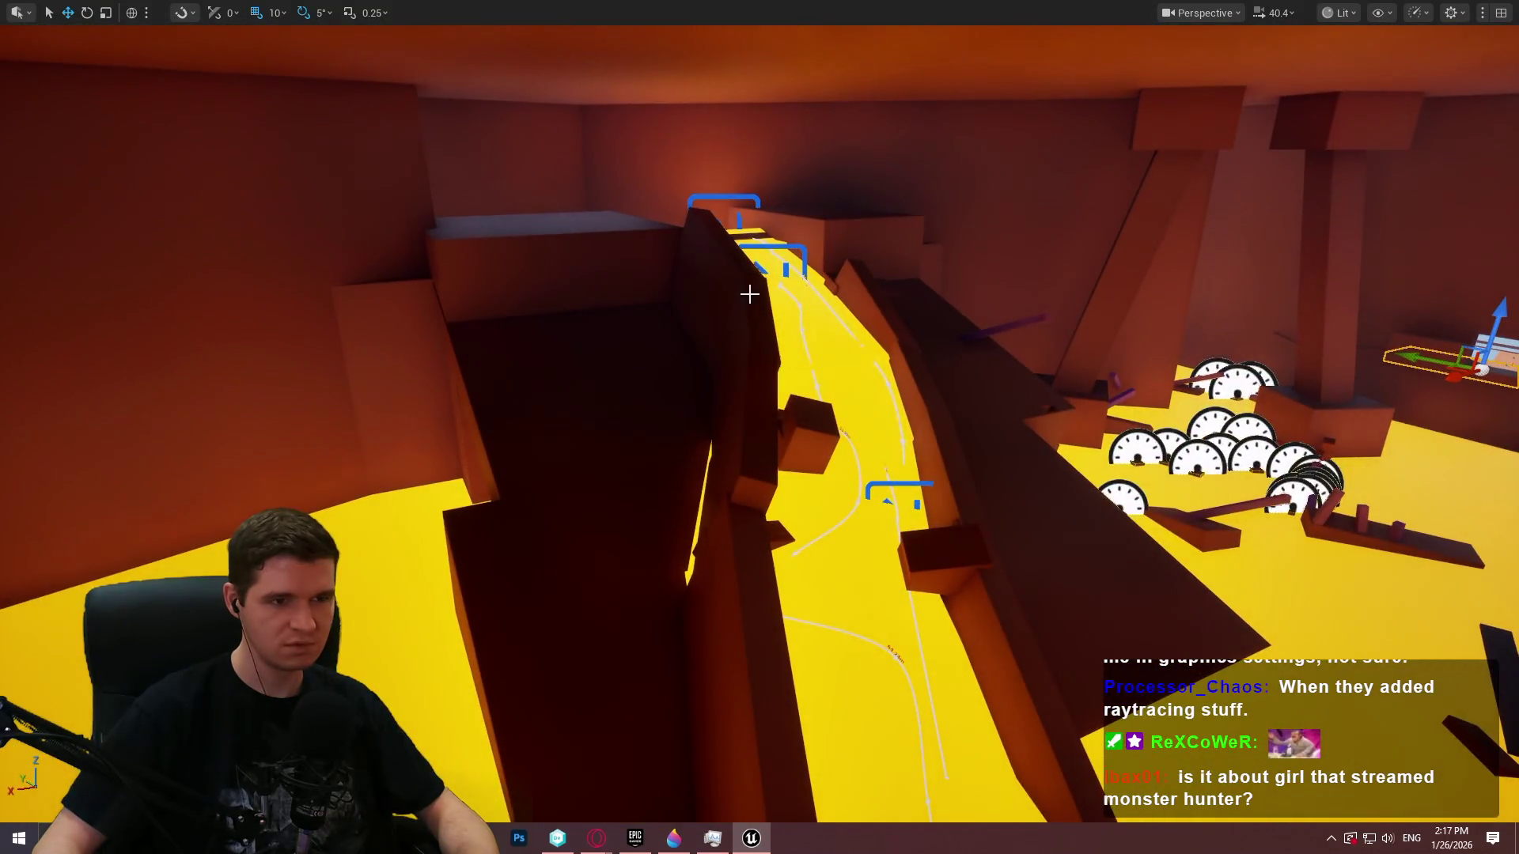
right_click(749, 294)
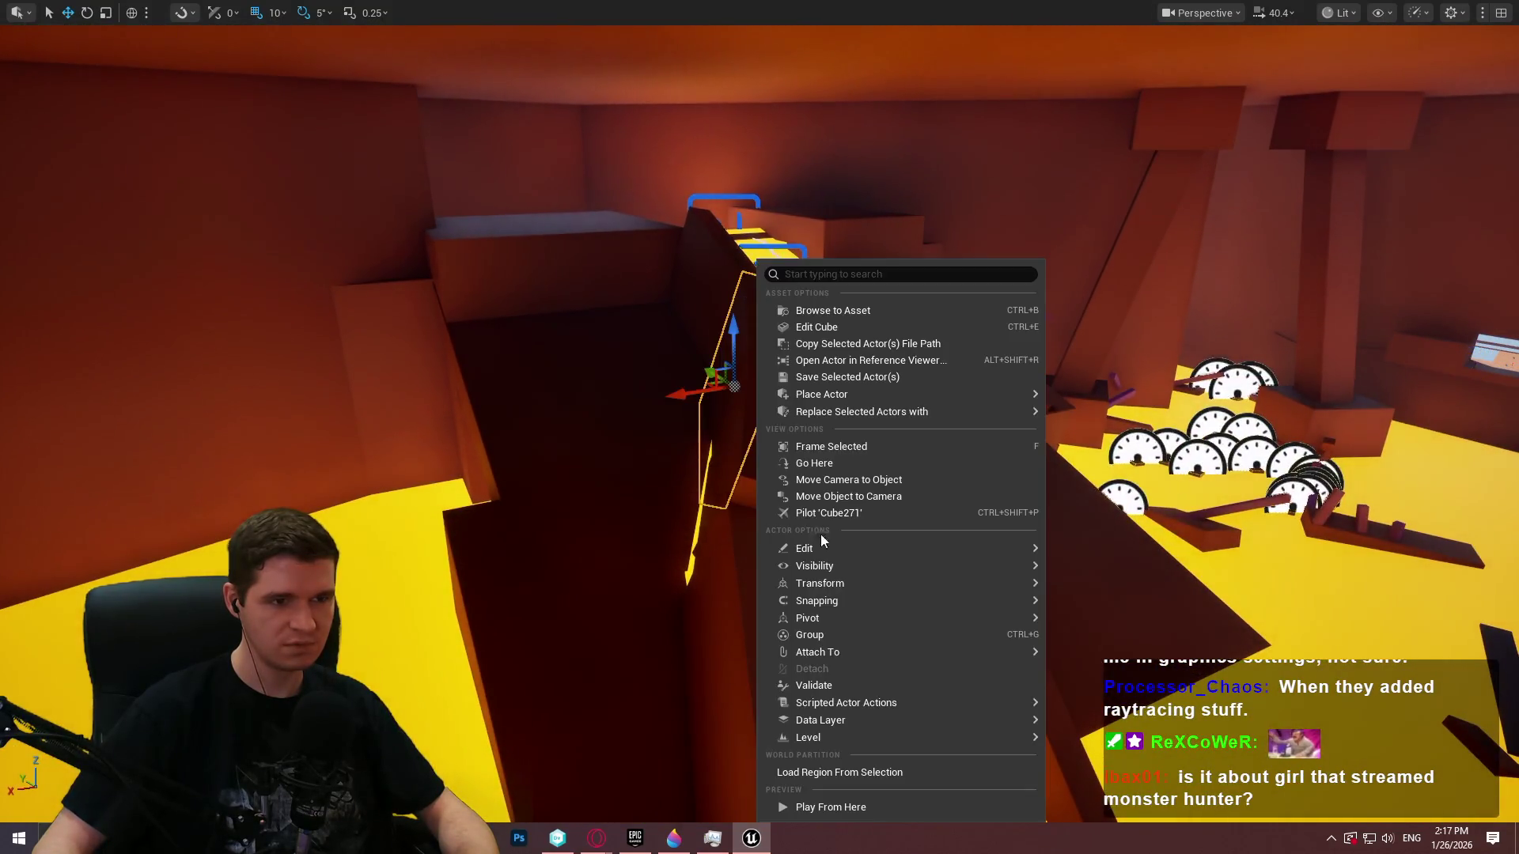
Play from the spot beside the wall, past the welcome screen, then leave immersive mode
left_click(923, 812)
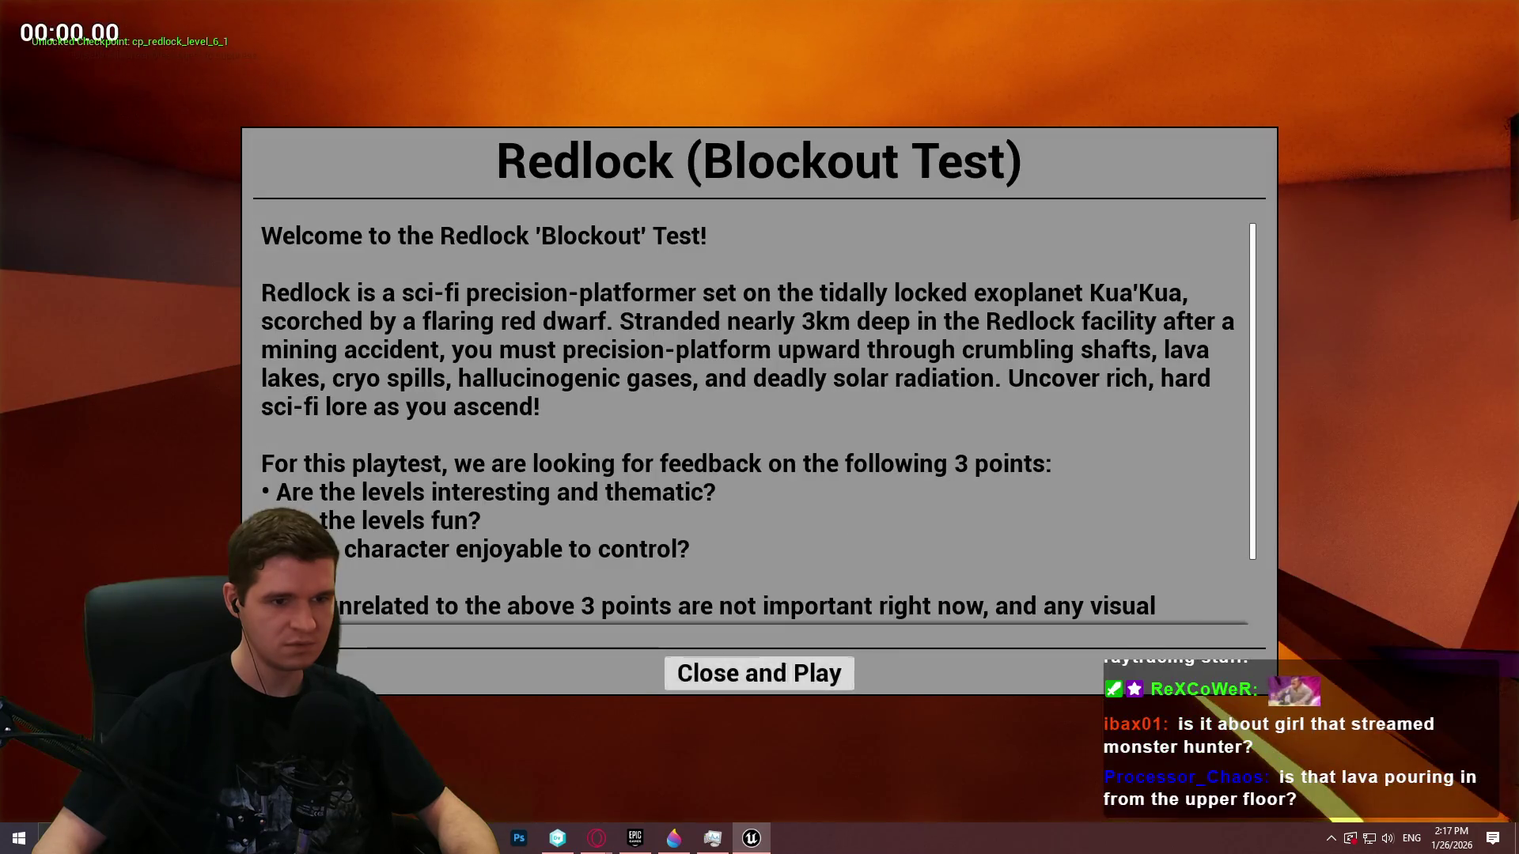
left_click(786, 664)
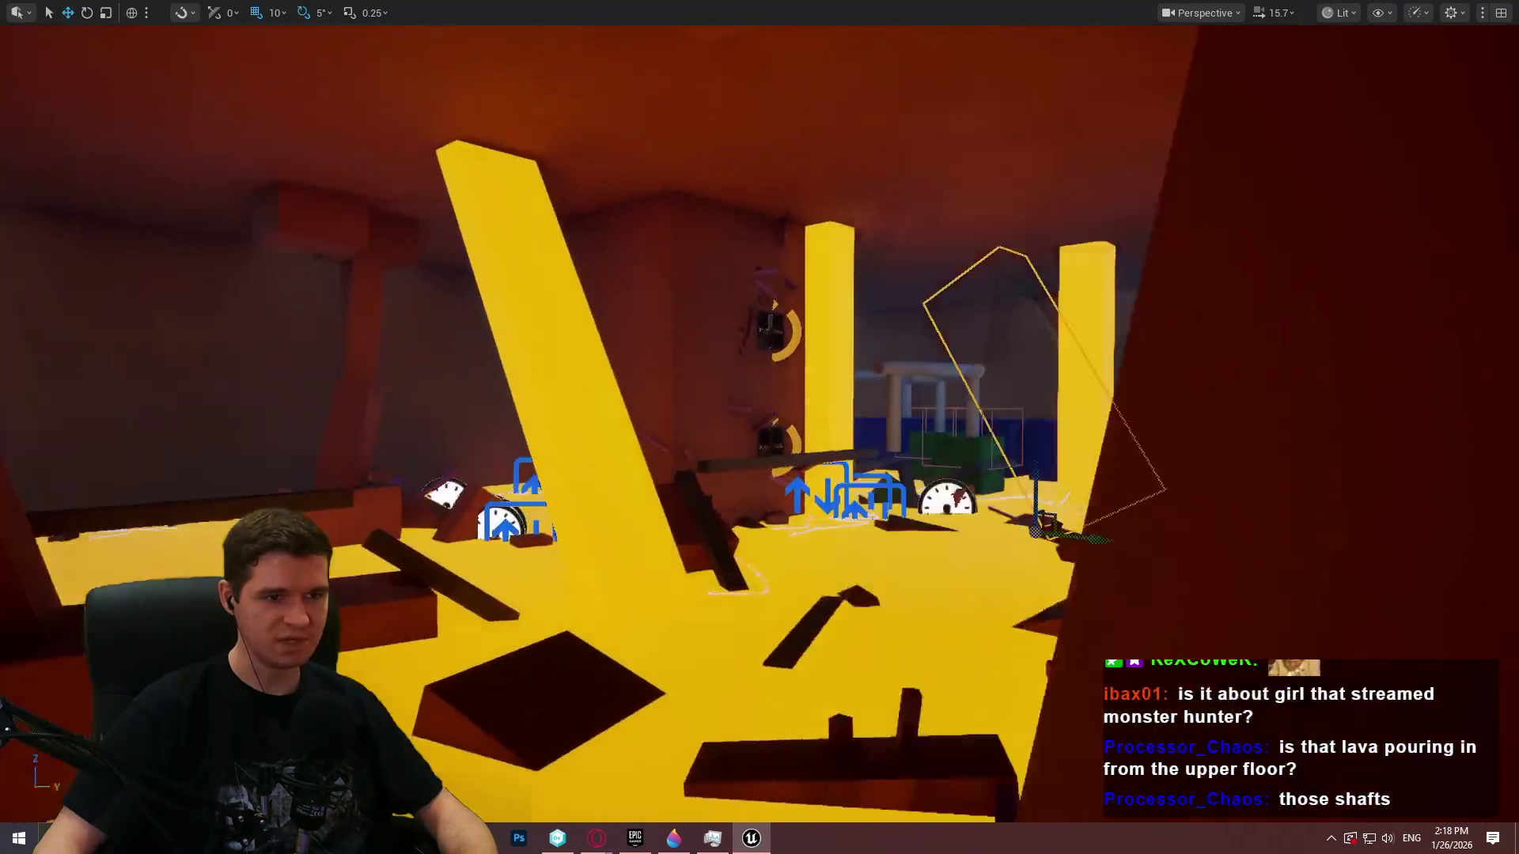
key("F11")
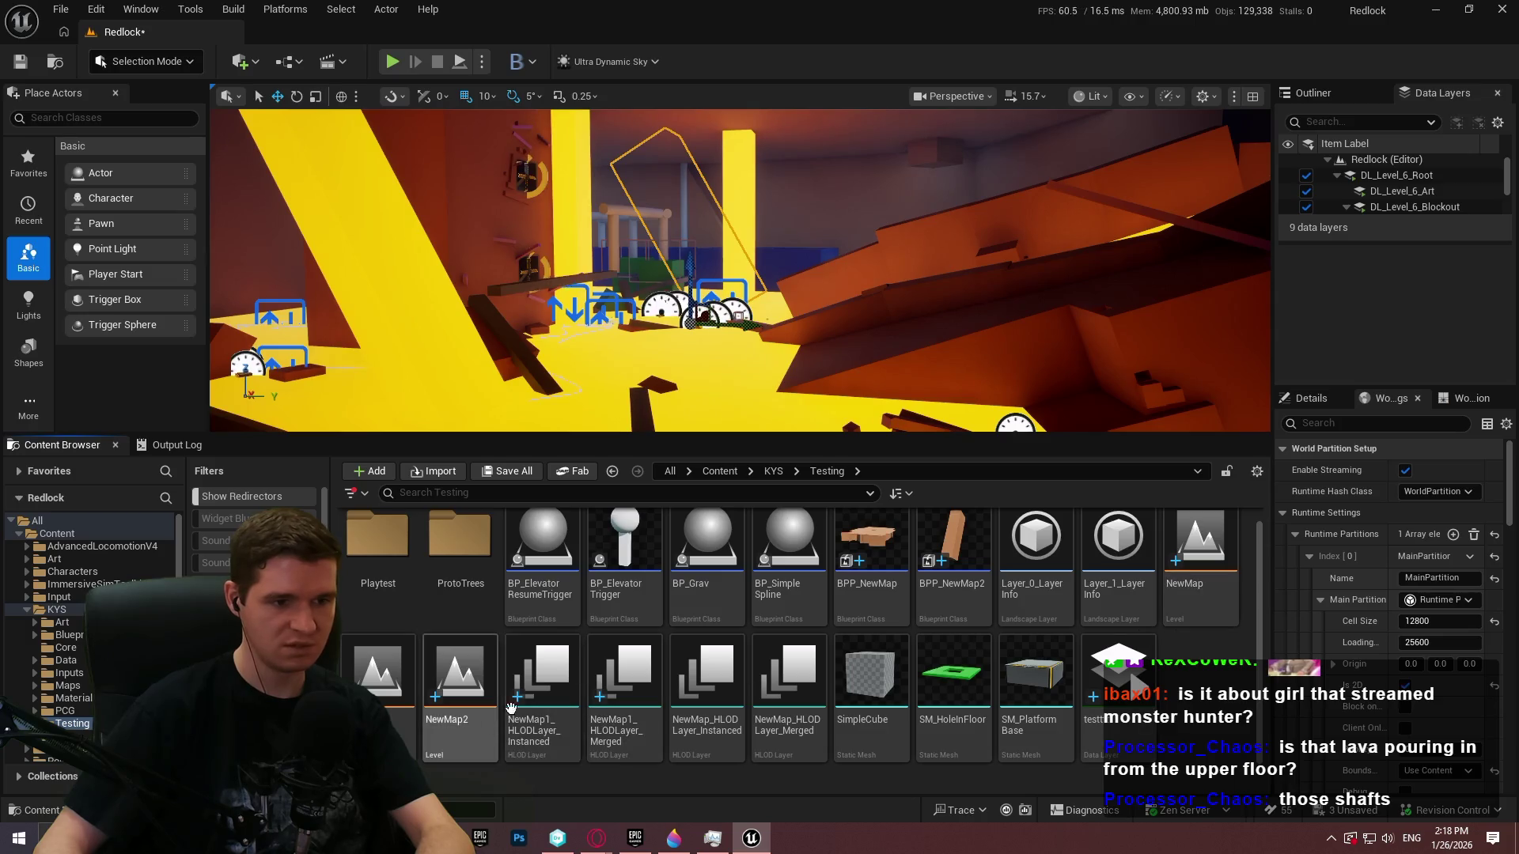
Open NewMap2, saving and checking out the modified Redlock content, and close the HLOD layer window
double_click(503, 727)
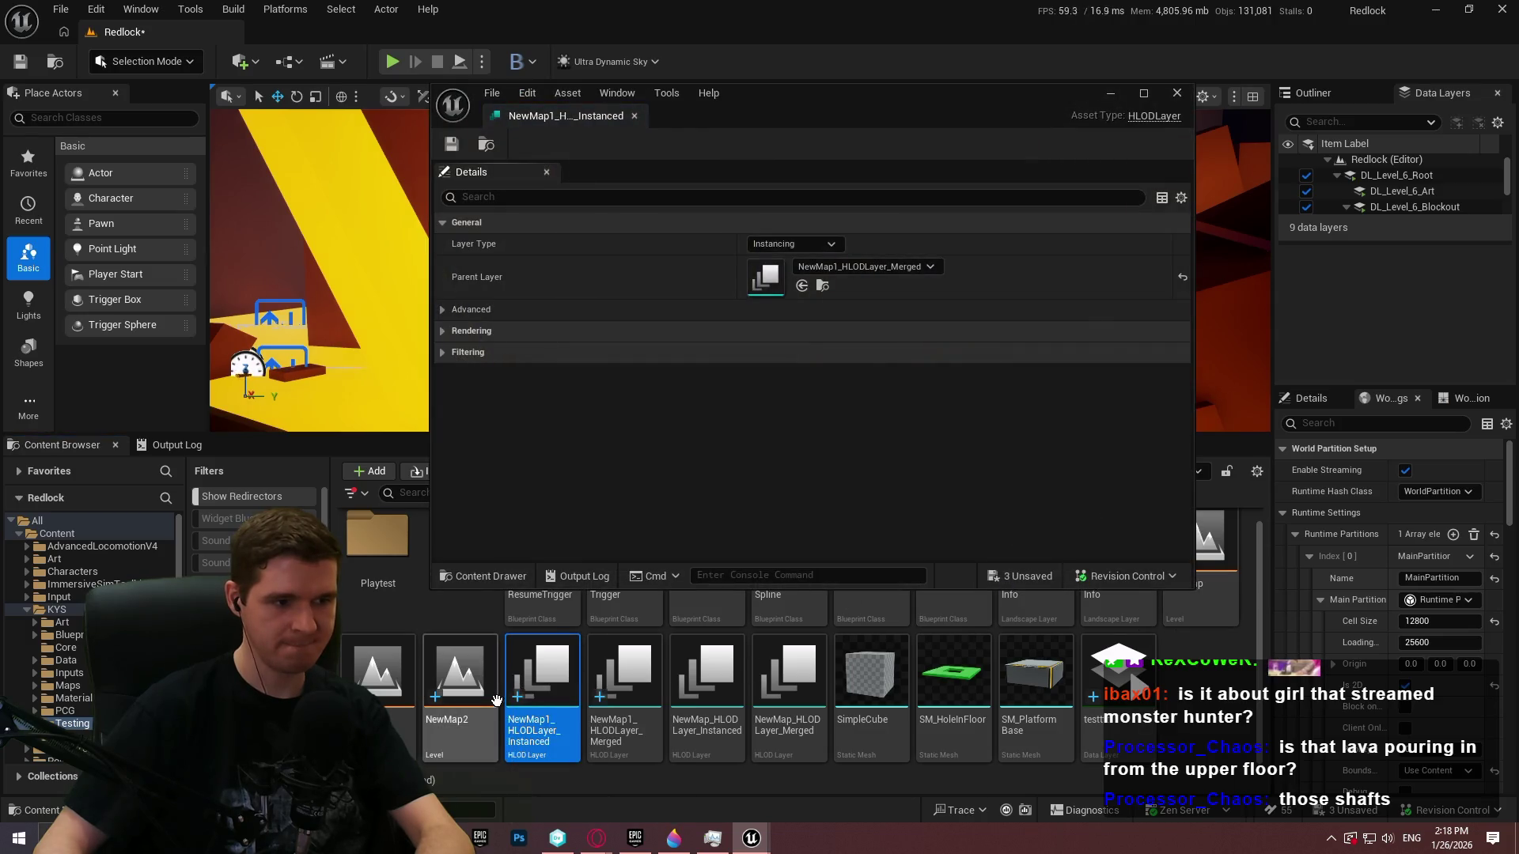
double_click(486, 696)
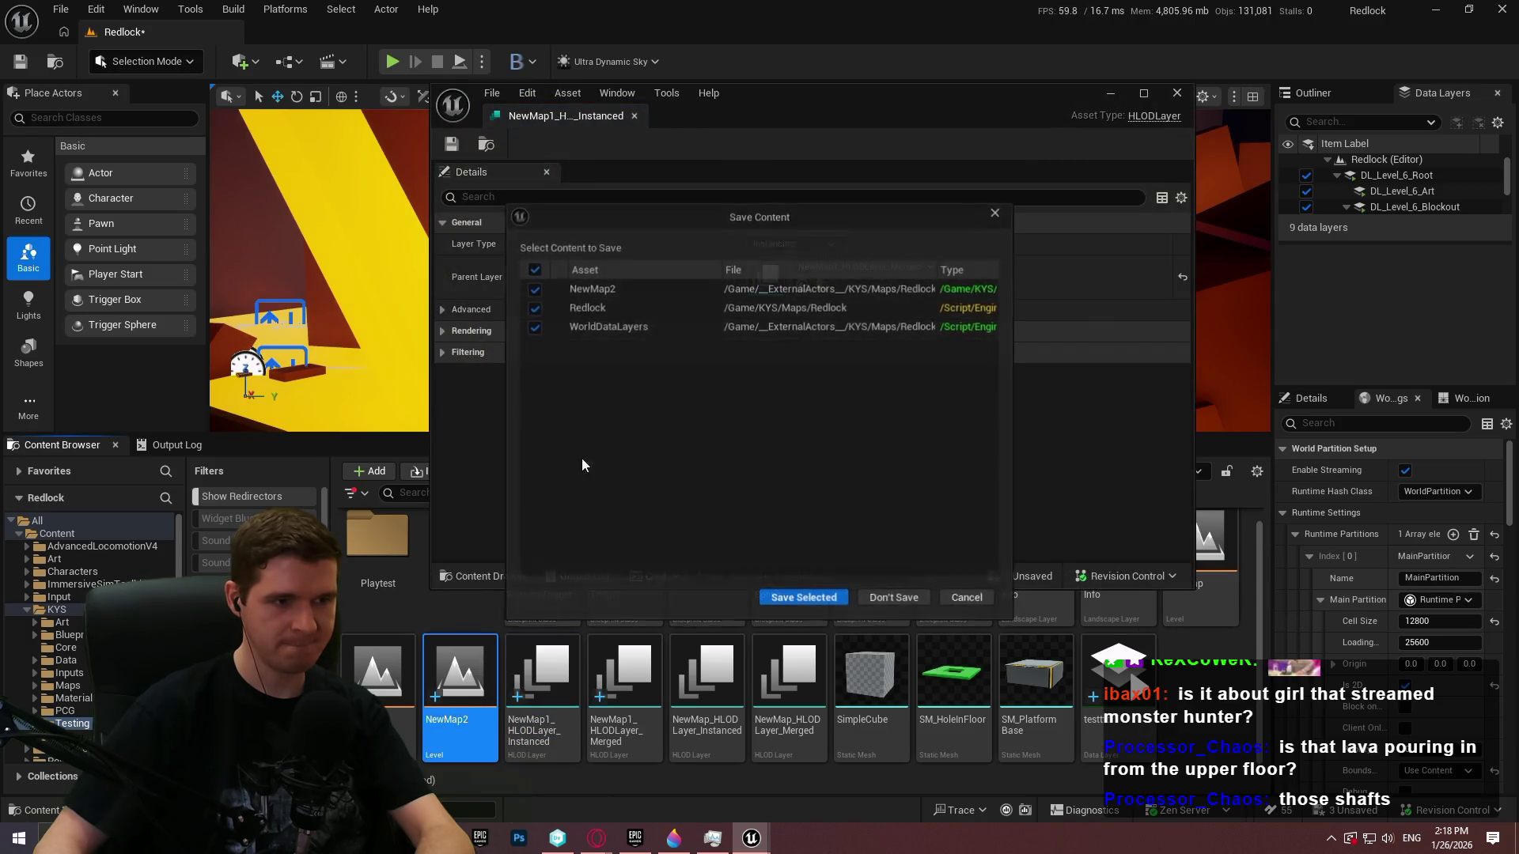
left_click(828, 599)
left_click(789, 599)
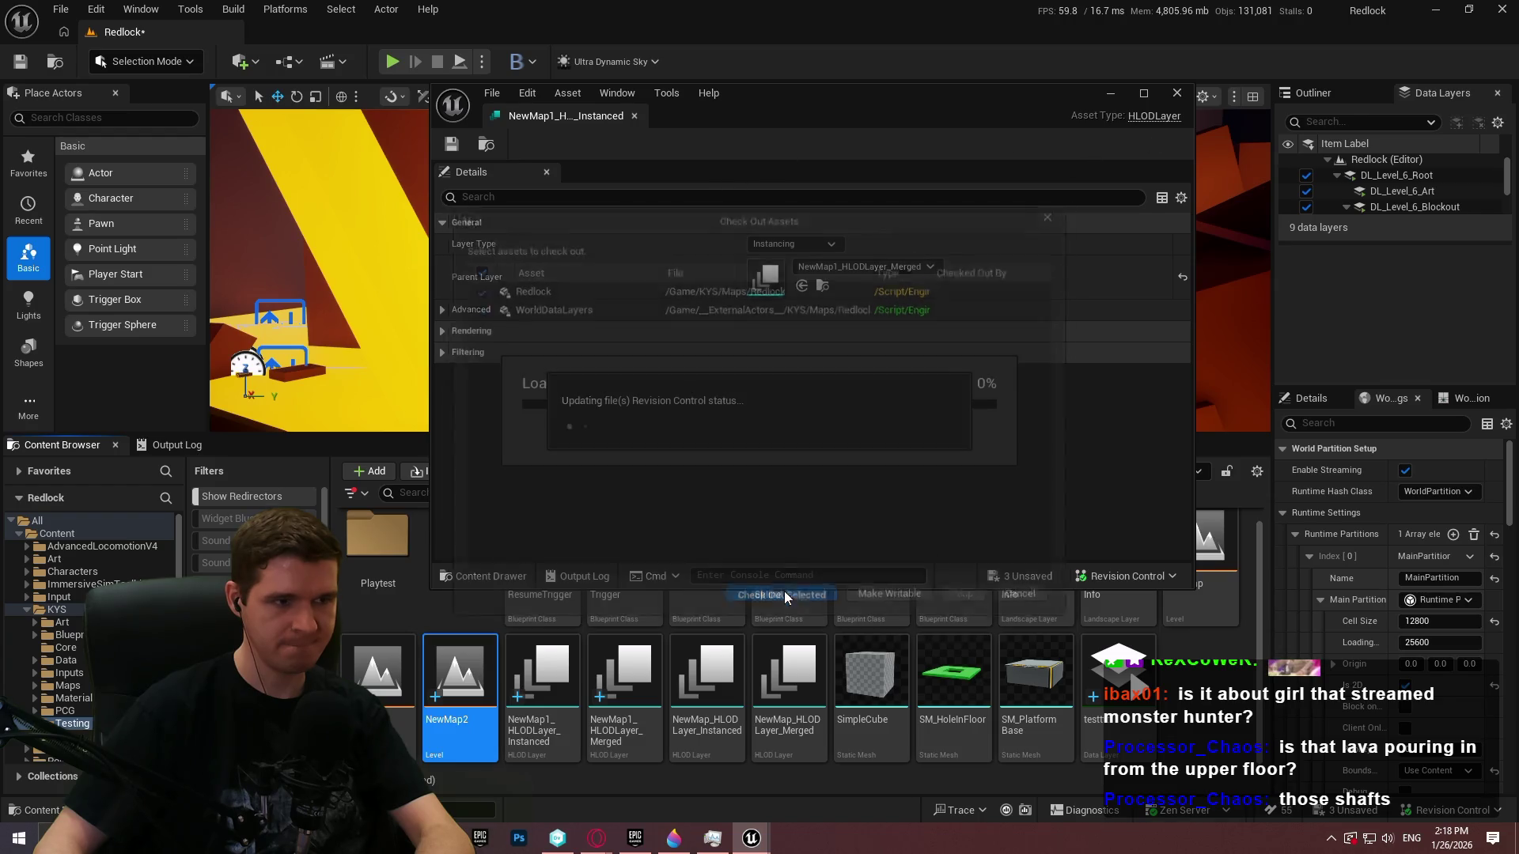
left_click(1177, 95)
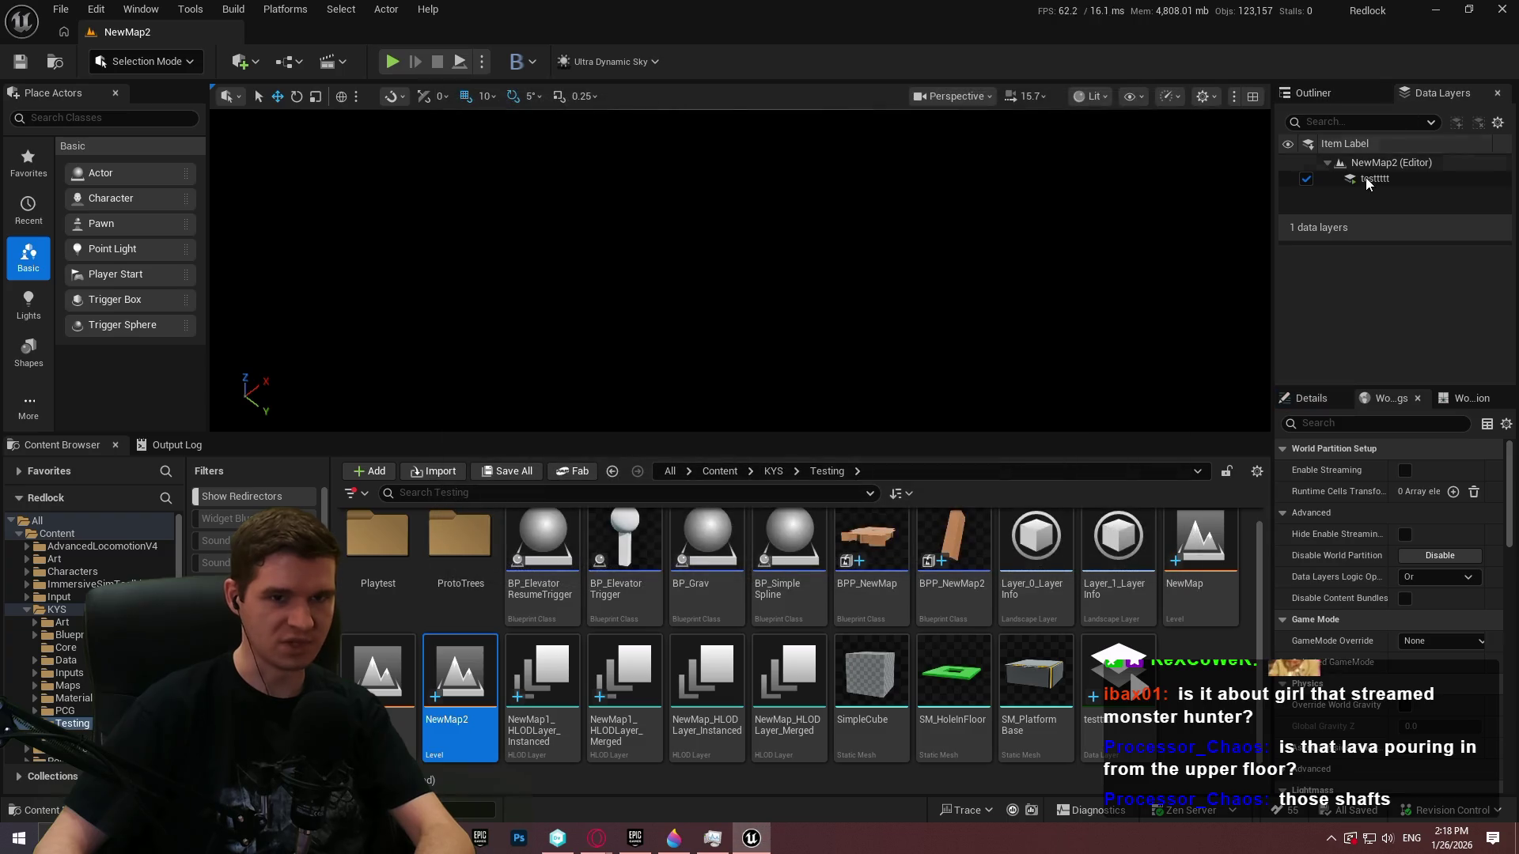
Delete the testtttt data layer from NewMap2 and save the level
left_click(1380, 178)
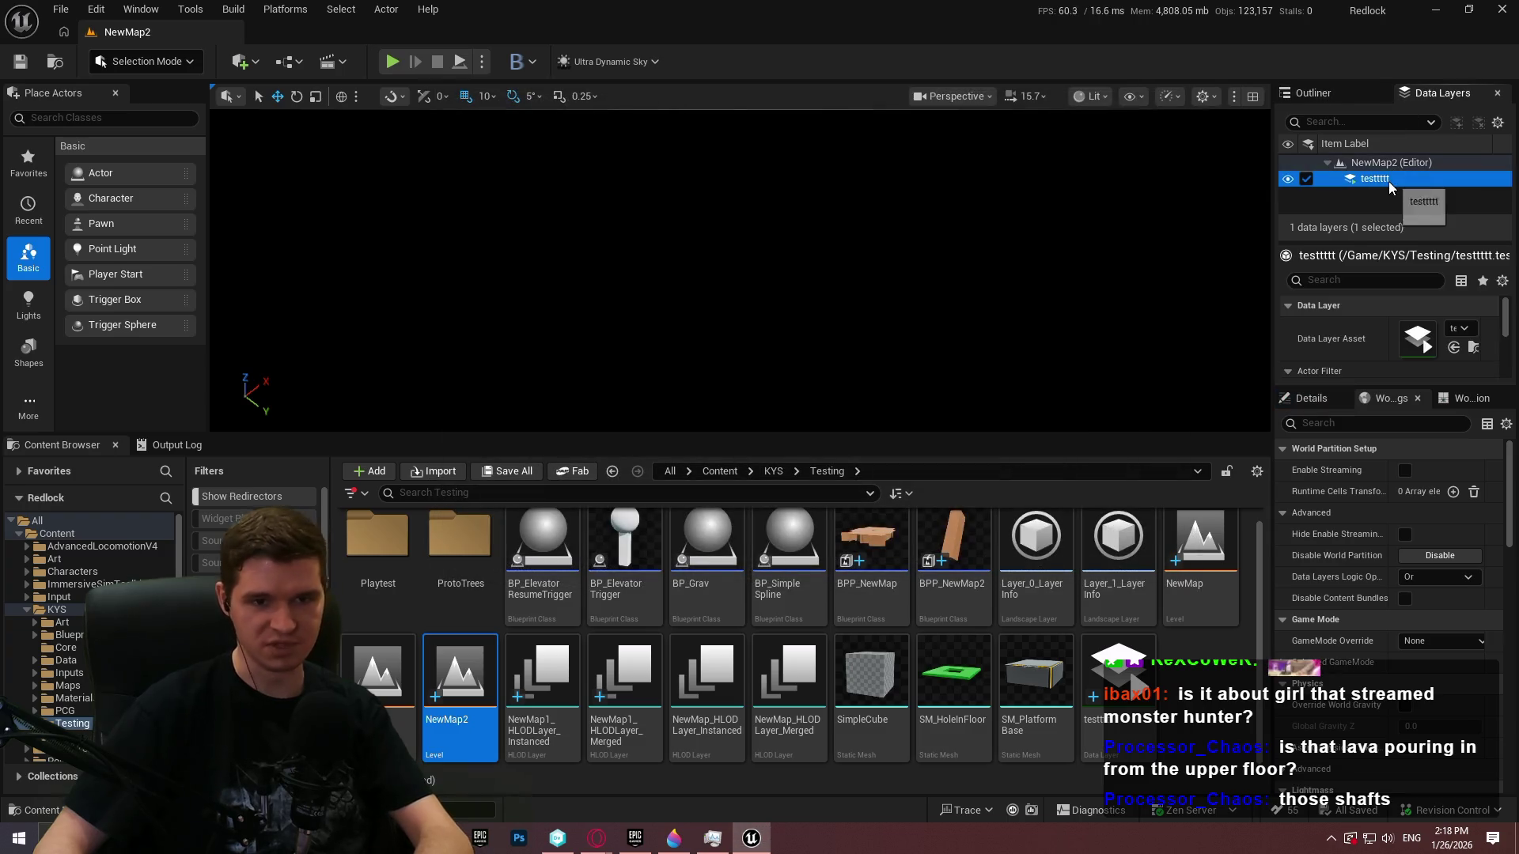
left_click(1330, 91)
left_click(1426, 94)
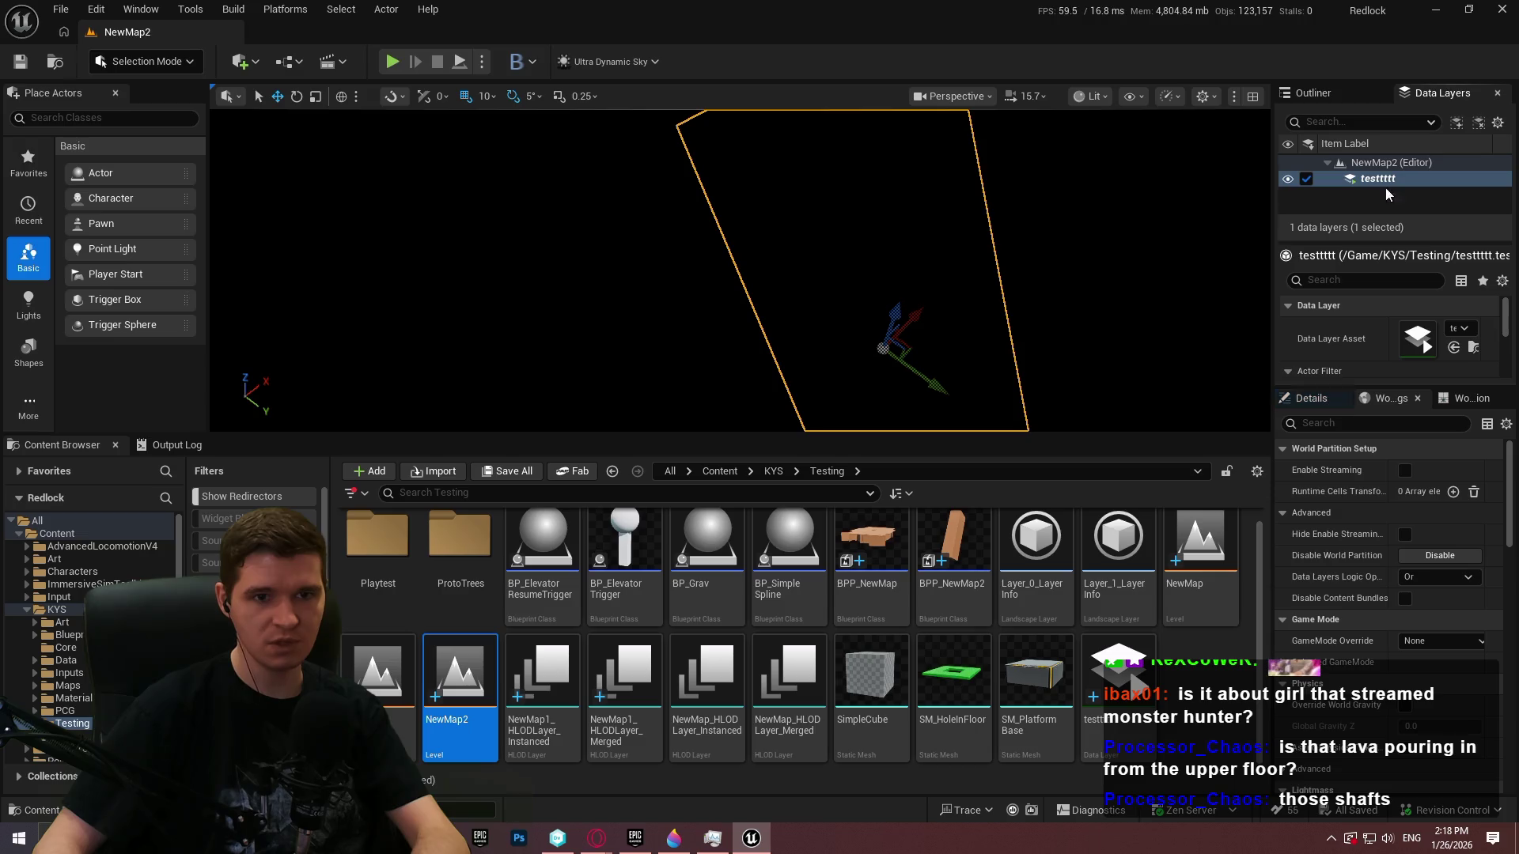
right_click(1375, 179)
left_click(1359, 343)
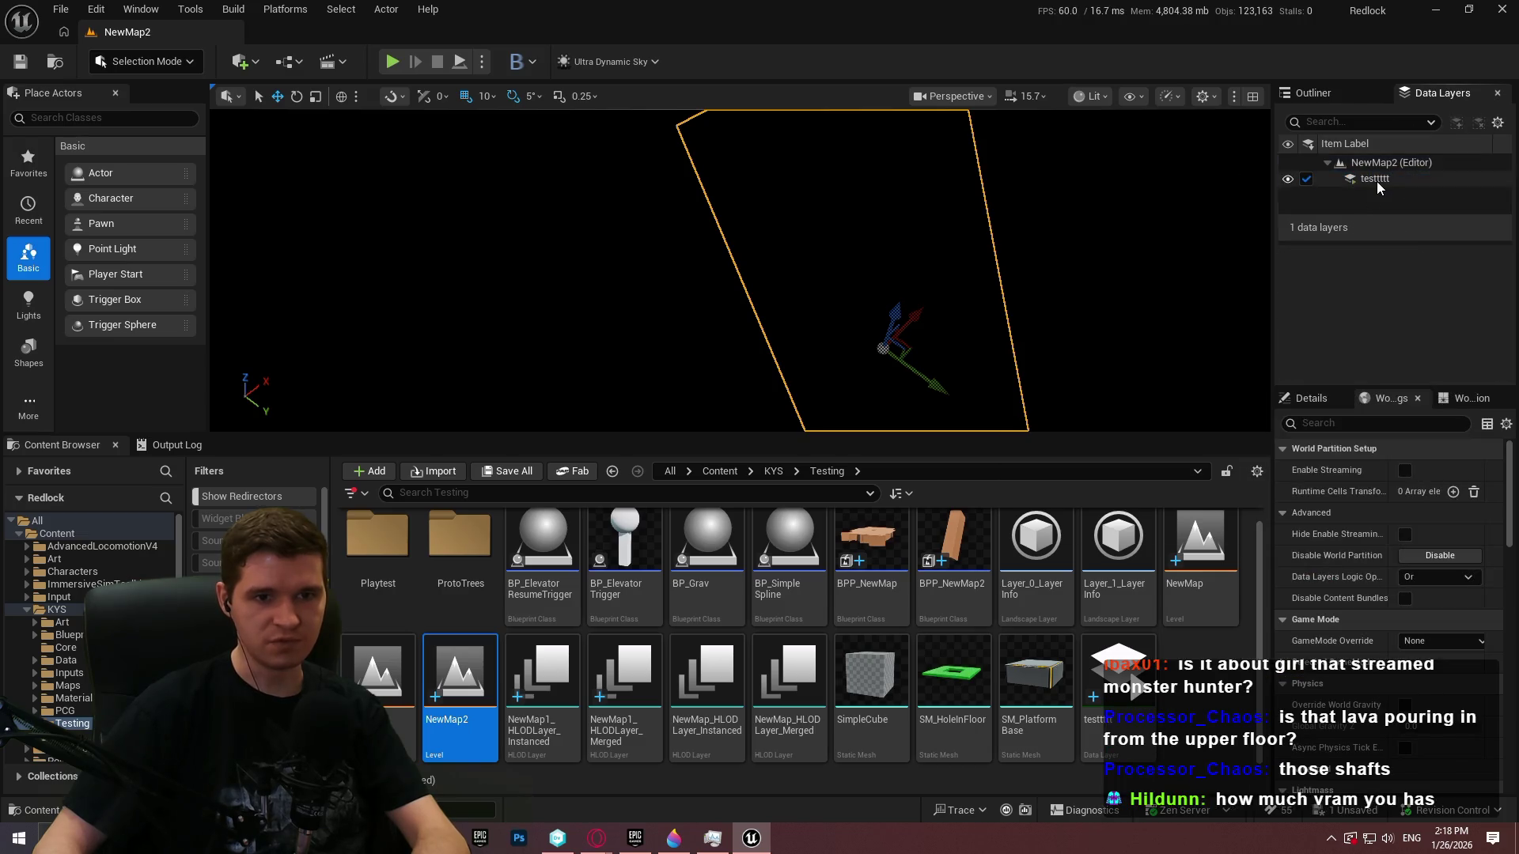
left_click(16, 66)
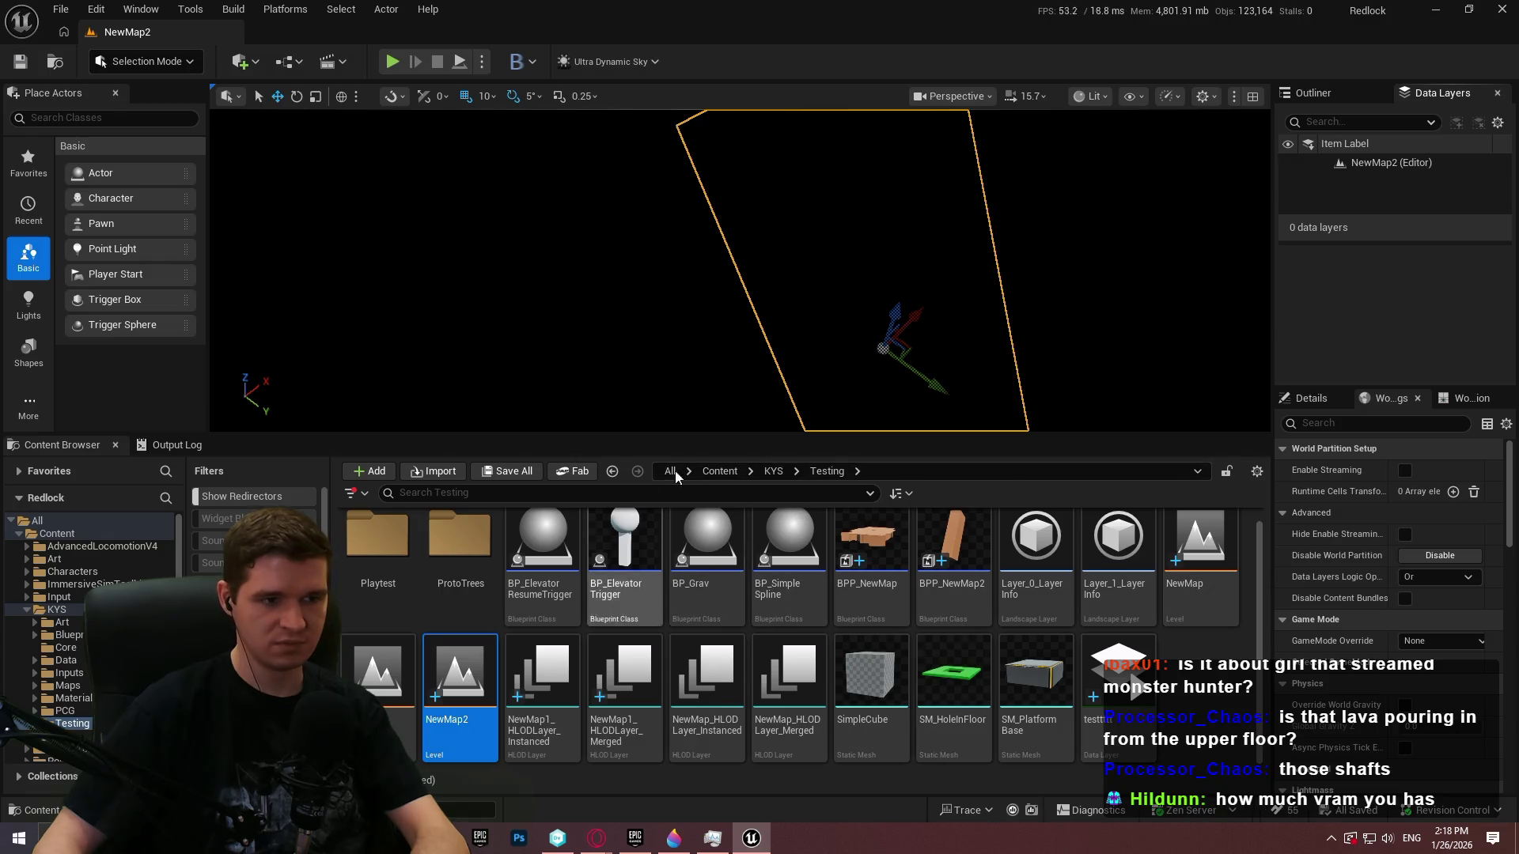
Browse the Content Browser to the KYS/Maps folder
left_click(771, 472)
double_click(736, 562)
key("alt+Left")
double_click(809, 579)
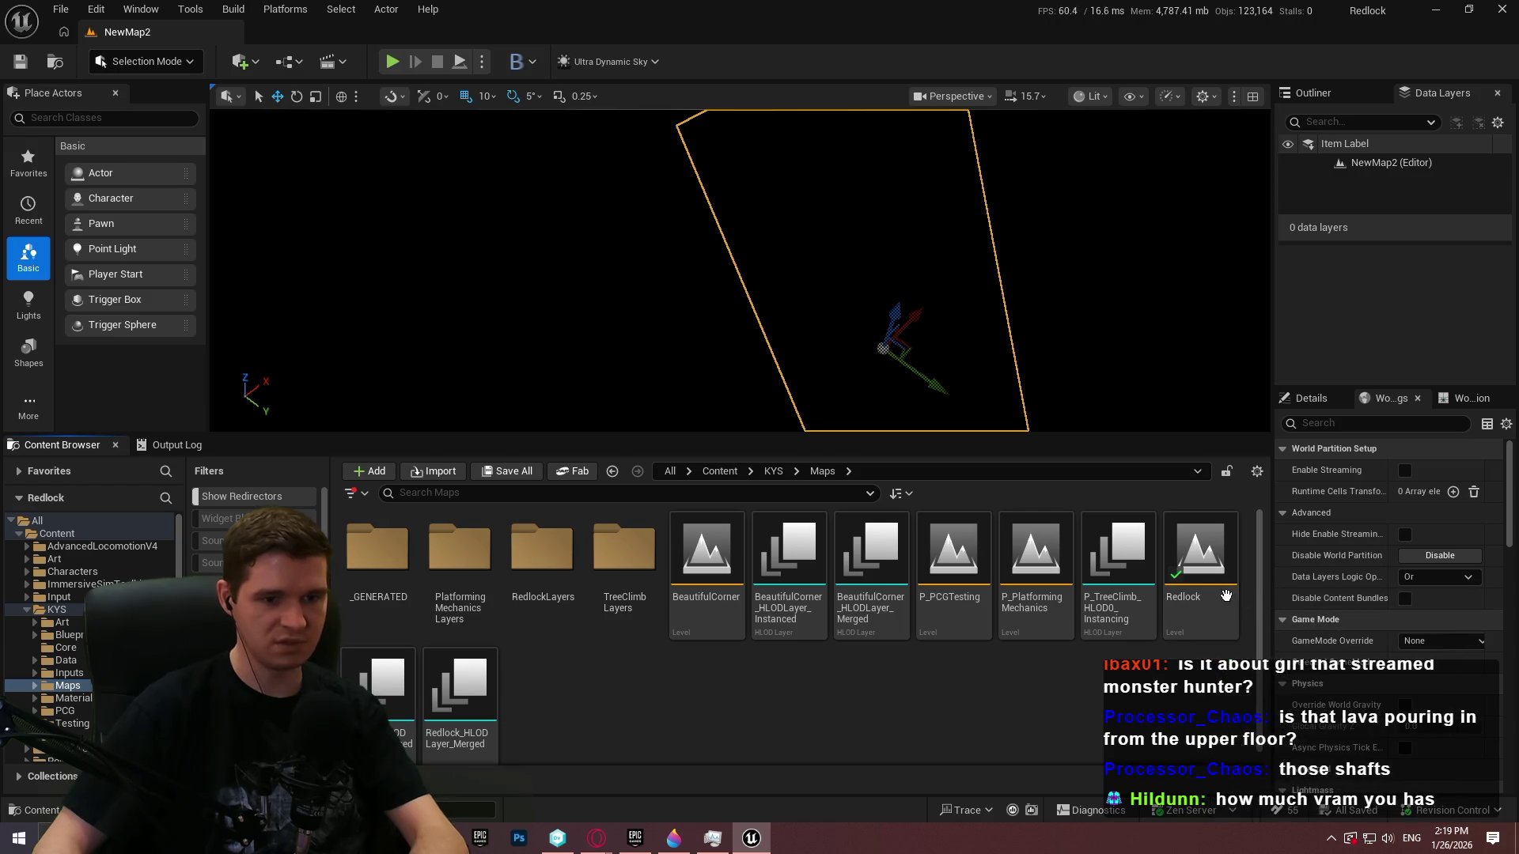
Reopen the Redlock level and dismiss the map check error log
left_click(1225, 595)
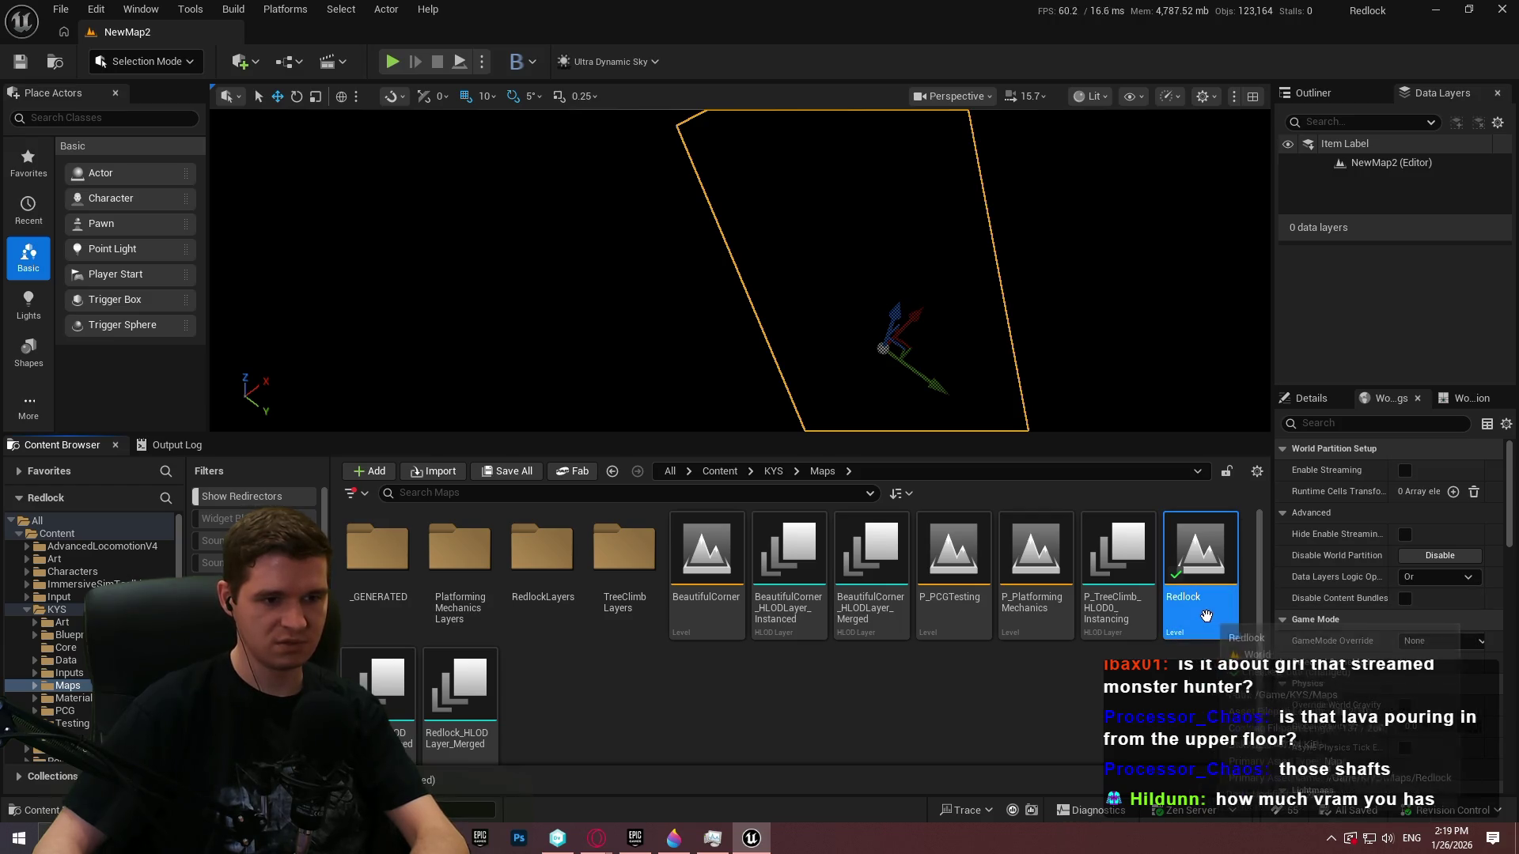
double_click(1214, 585)
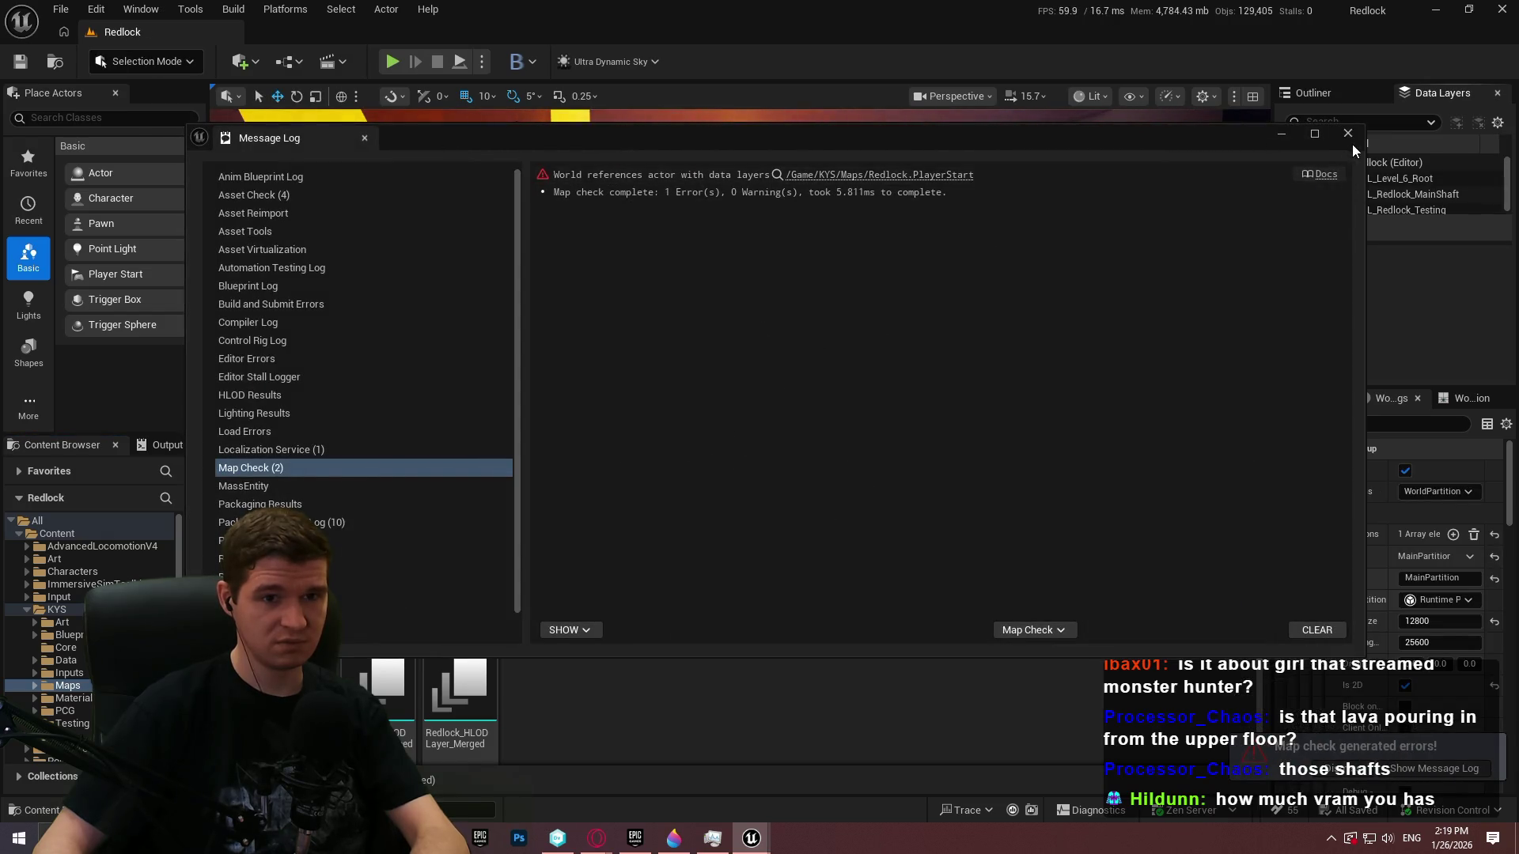
left_click(1349, 134)
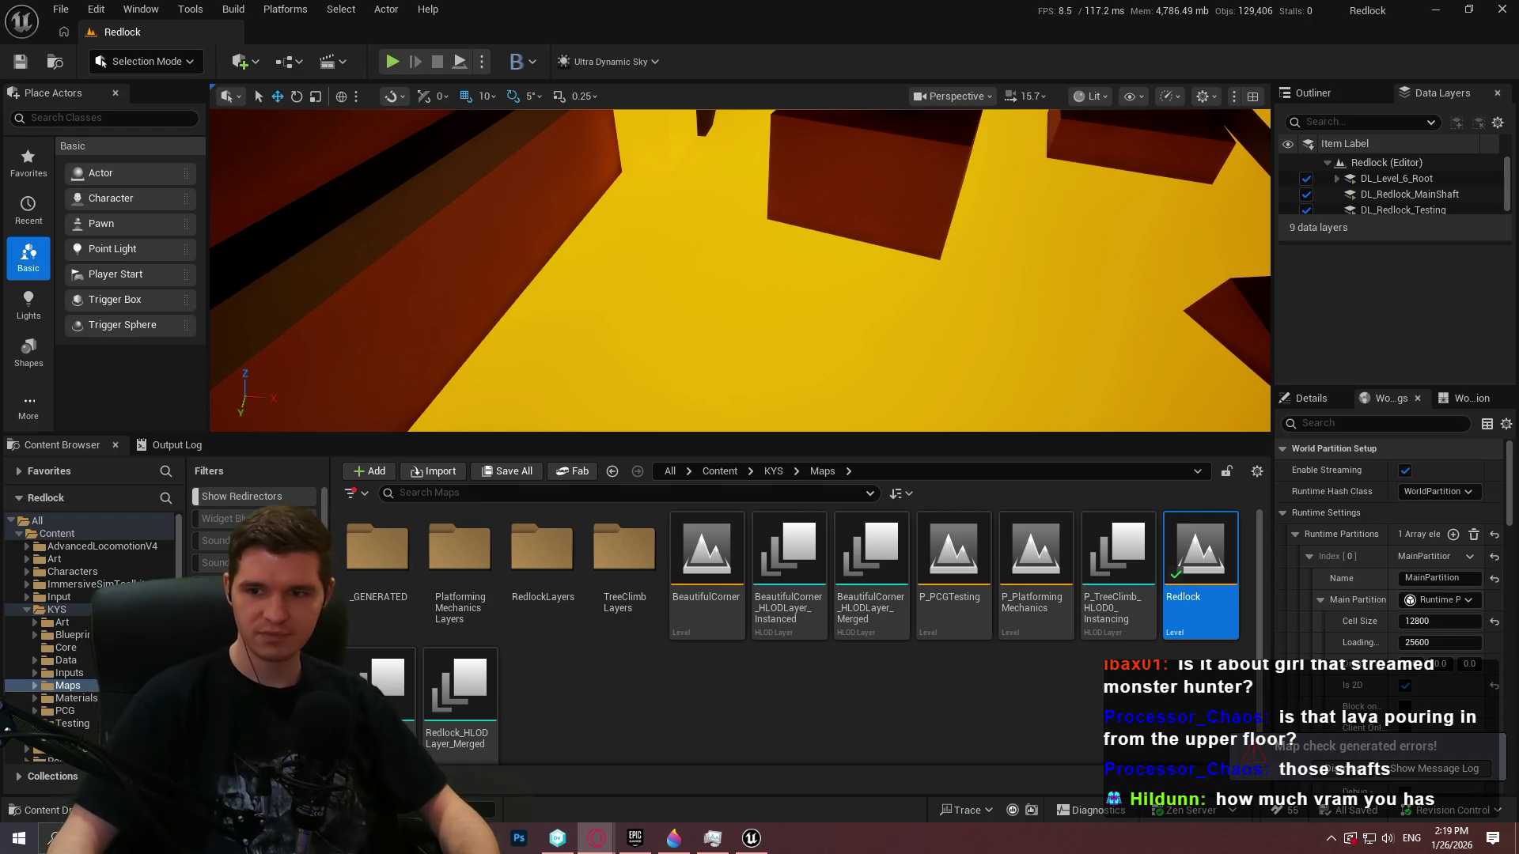
Fly to the orange beam and start a playtest from its location
left_click_drag(755, 269, 755, 269)
right_click(690, 260)
left_click(796, 708)
key("alt+p")
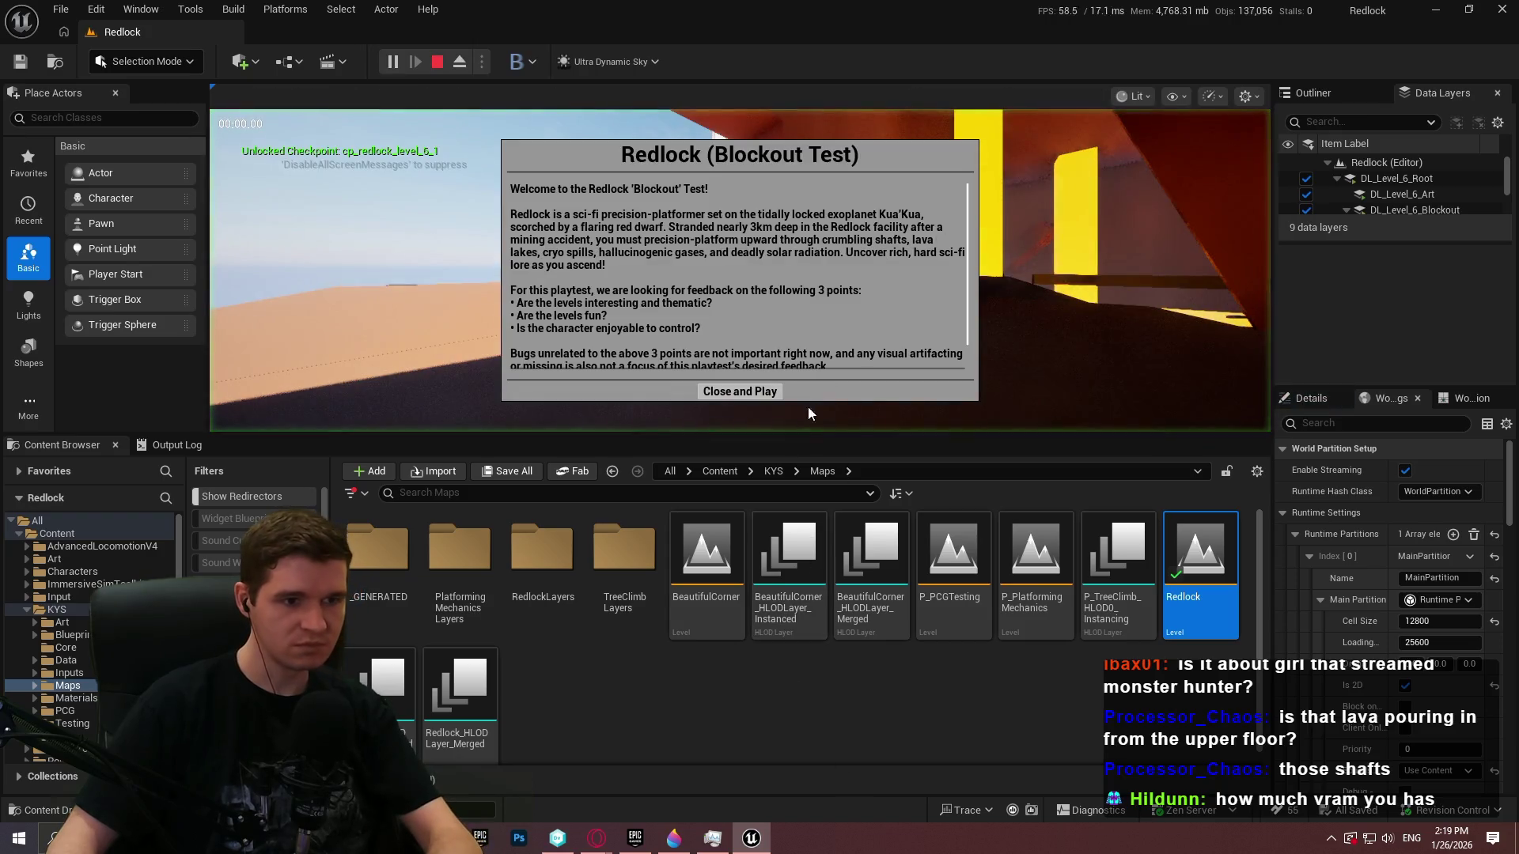
Playtest fullscreen, running the blue character through the lava hall for about 20 seconds, then stop
left_click(738, 390)
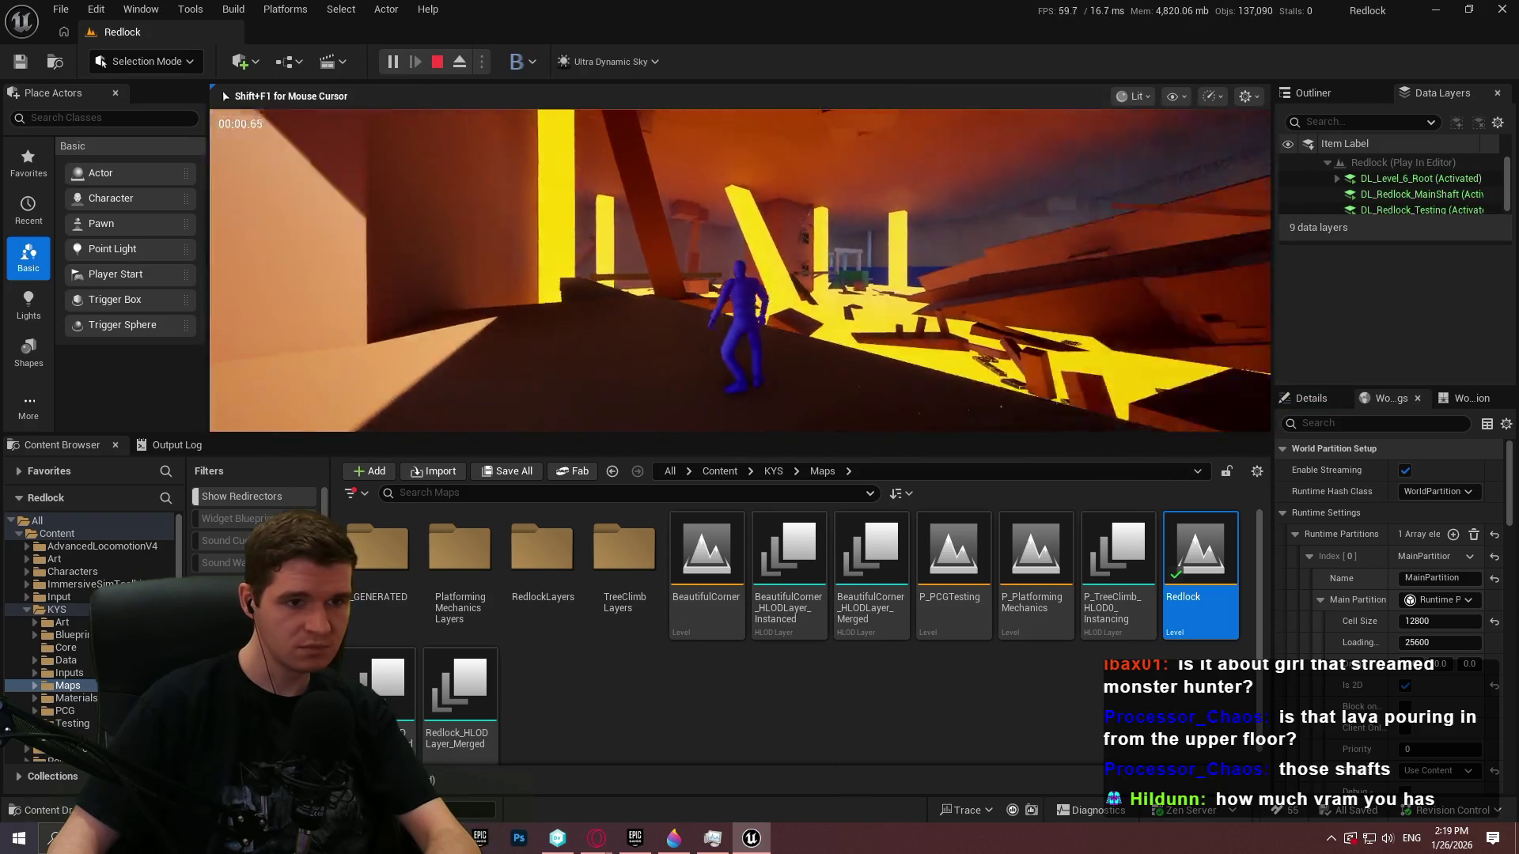
key("F11")
key("w")
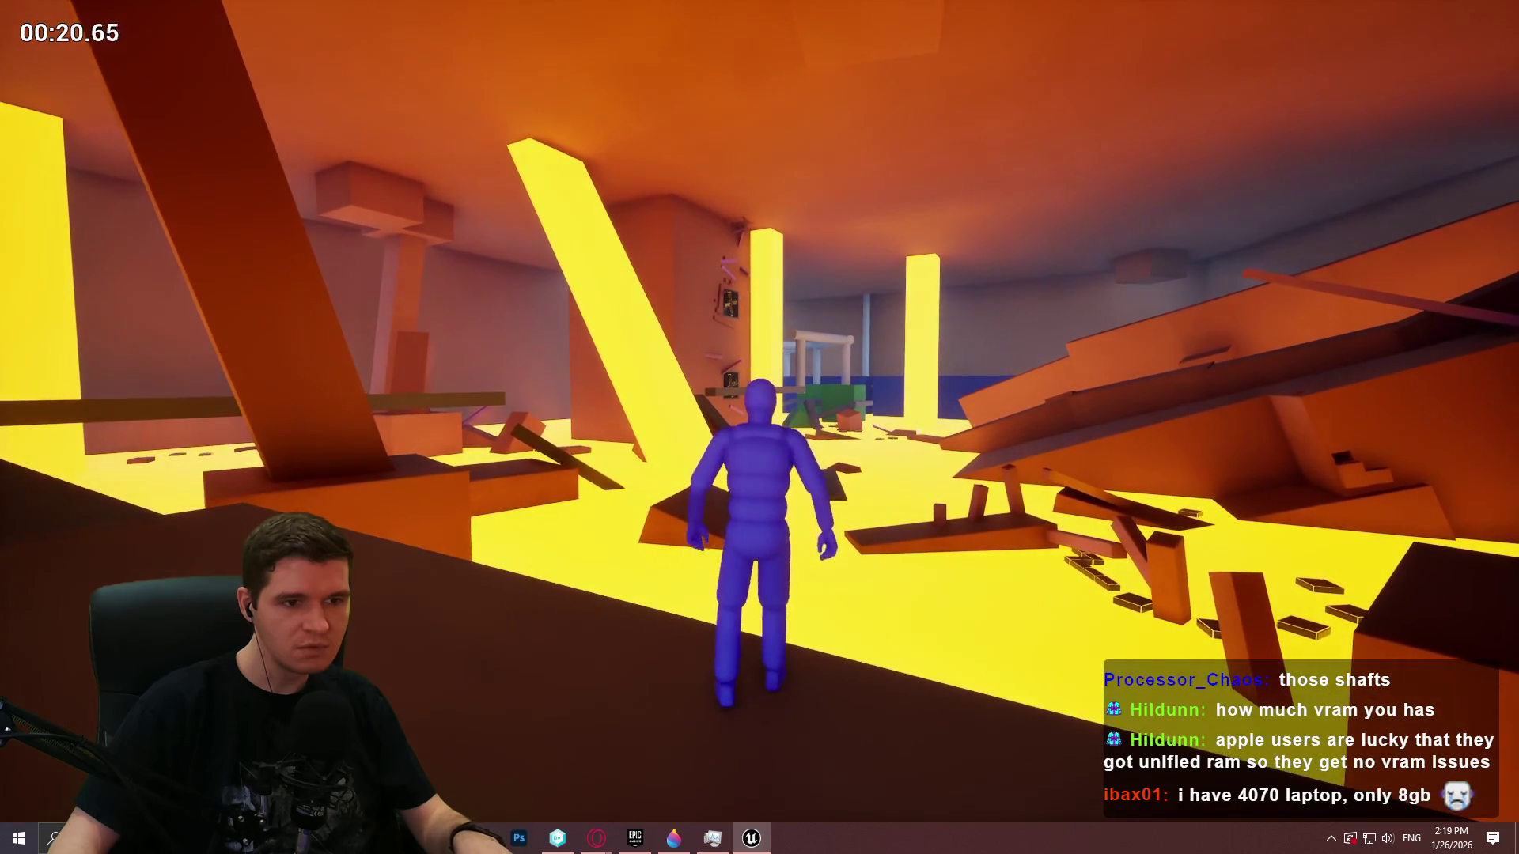
key("Escape")
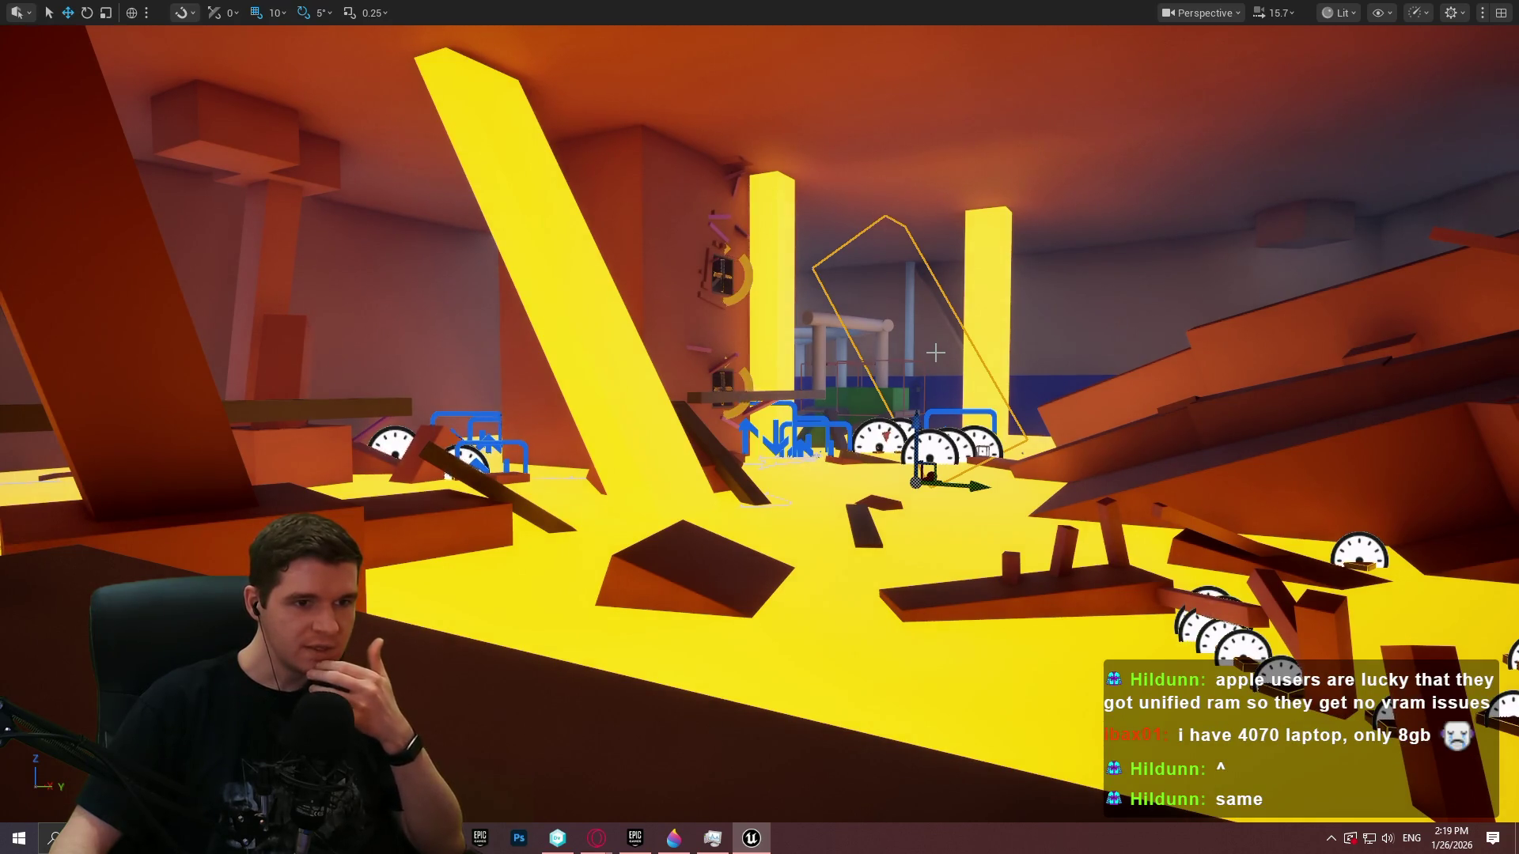
mouse_move(936, 352)
left_mouse_down()
mouse_move(560, 336)
mouse_move(799, 341)
left_mouse_up()
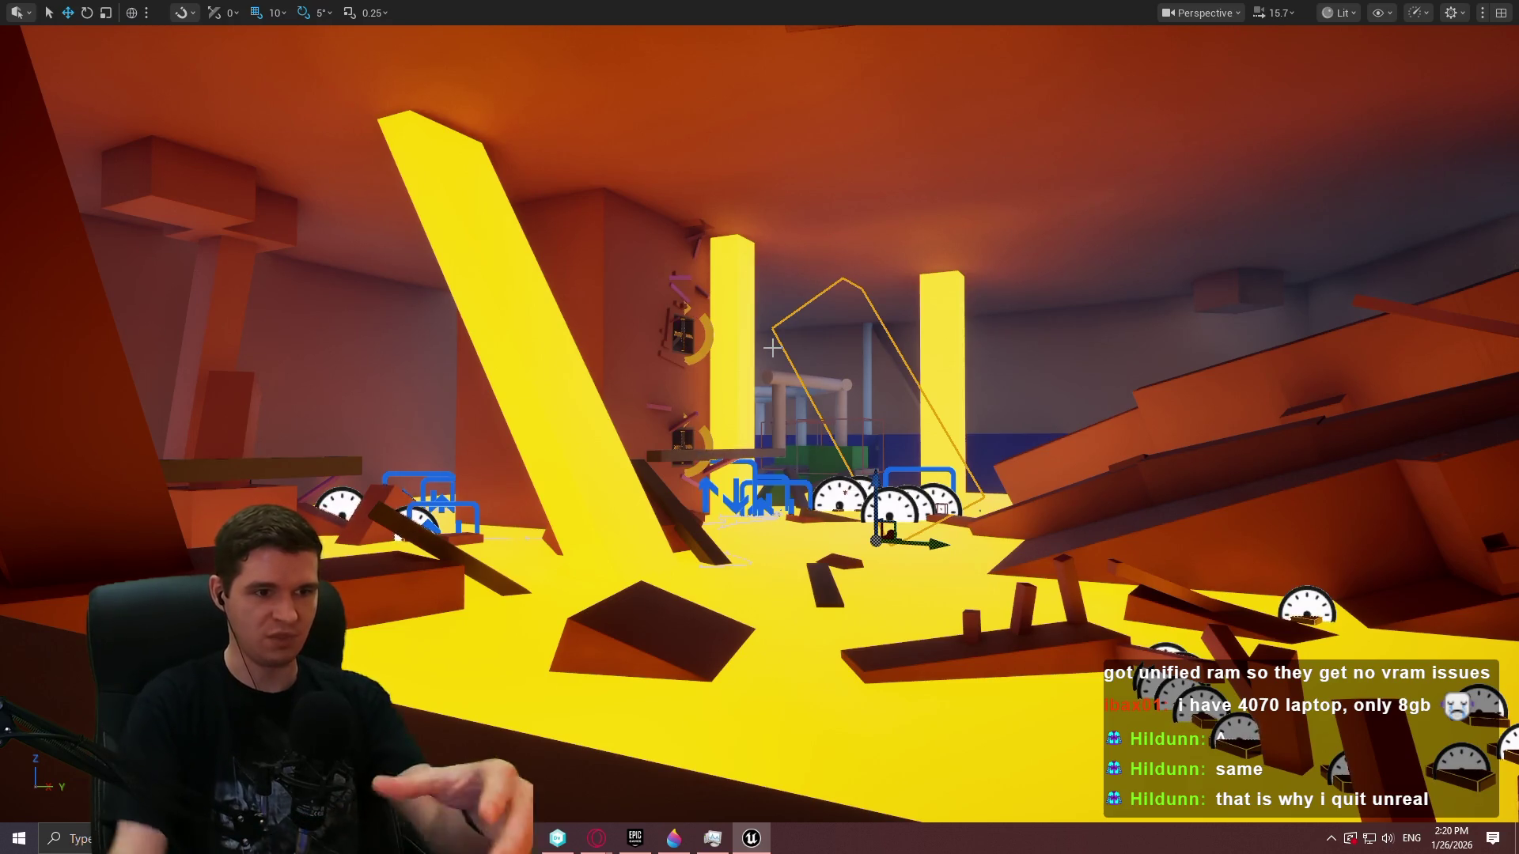
key("w")
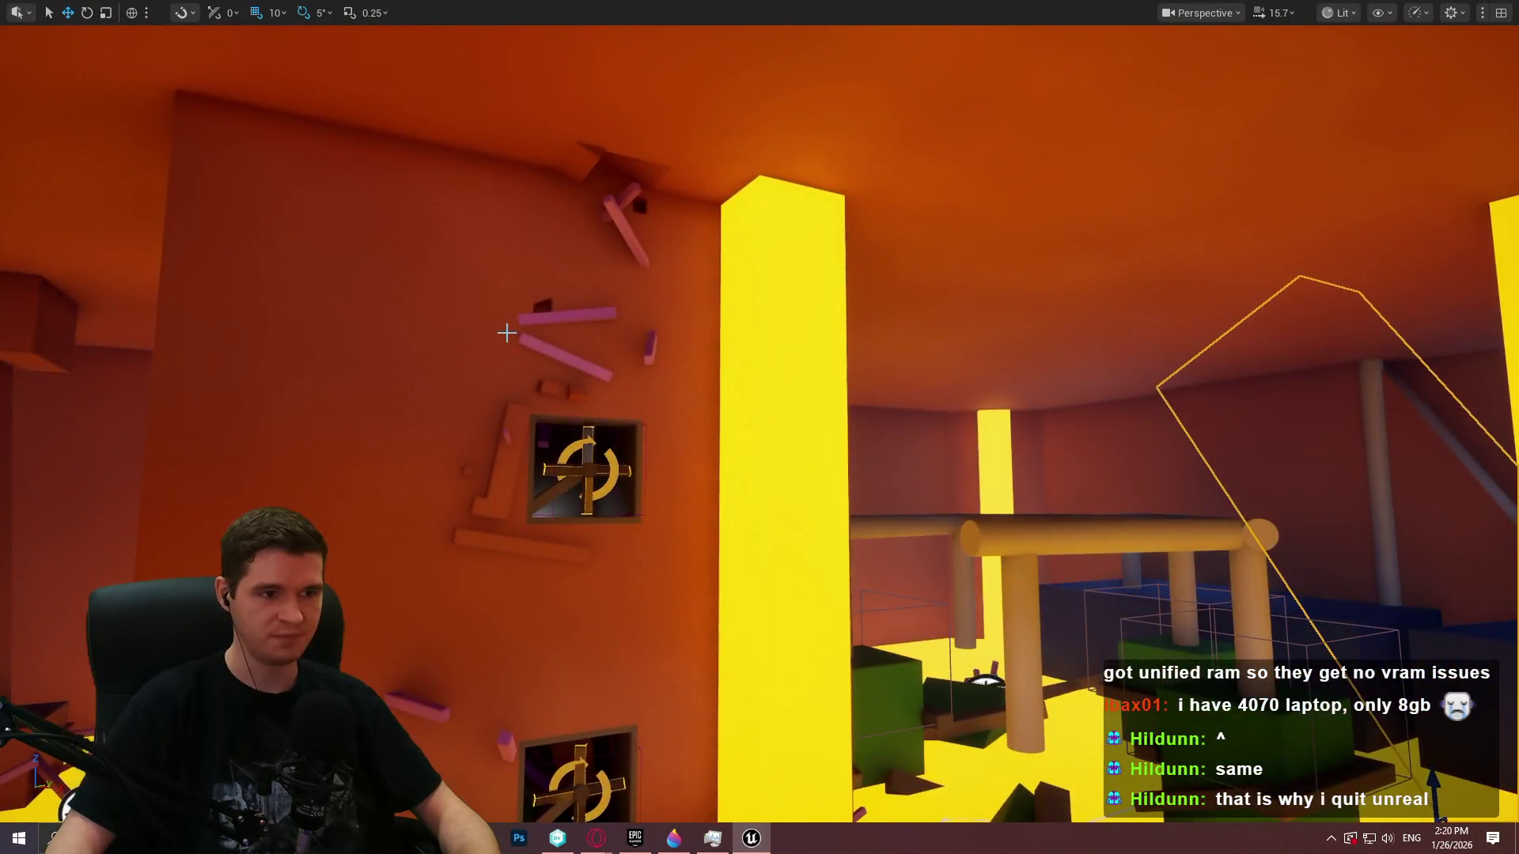
left_click_drag(506, 333, 767, 206)
left_click_drag(995, 321, 1014, 319)
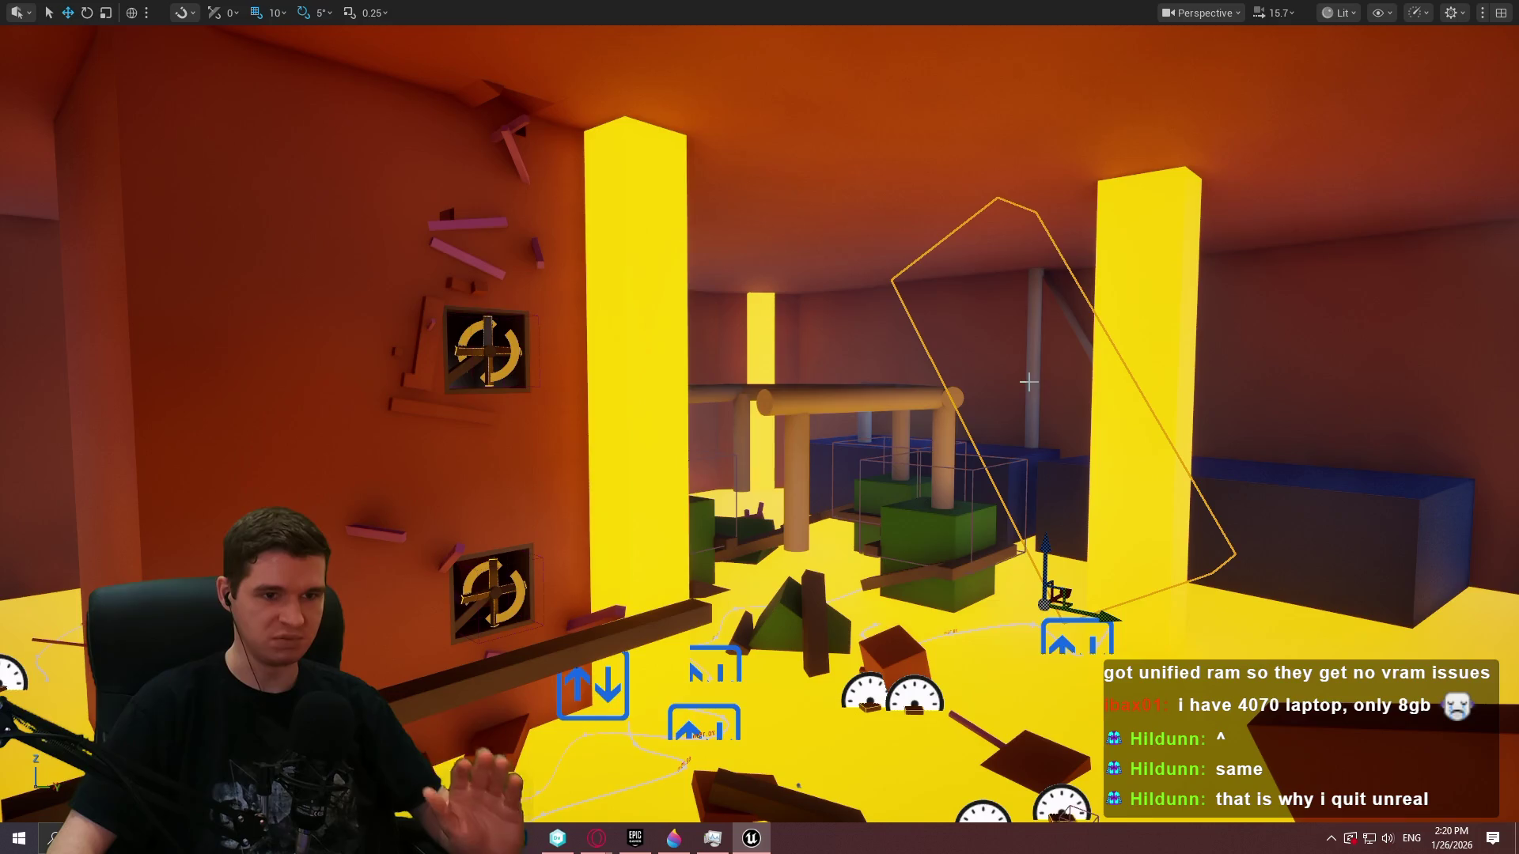
mouse_move(1023, 357)
left_mouse_down()
mouse_move(1063, 365)
mouse_move(1155, 249)
mouse_move(1234, 237)
mouse_move(1000, 329)
mouse_move(973, 356)
mouse_move(1050, 407)
mouse_move(712, 412)
mouse_move(515, 348)
mouse_move(569, 396)
mouse_move(859, 420)
left_mouse_up()
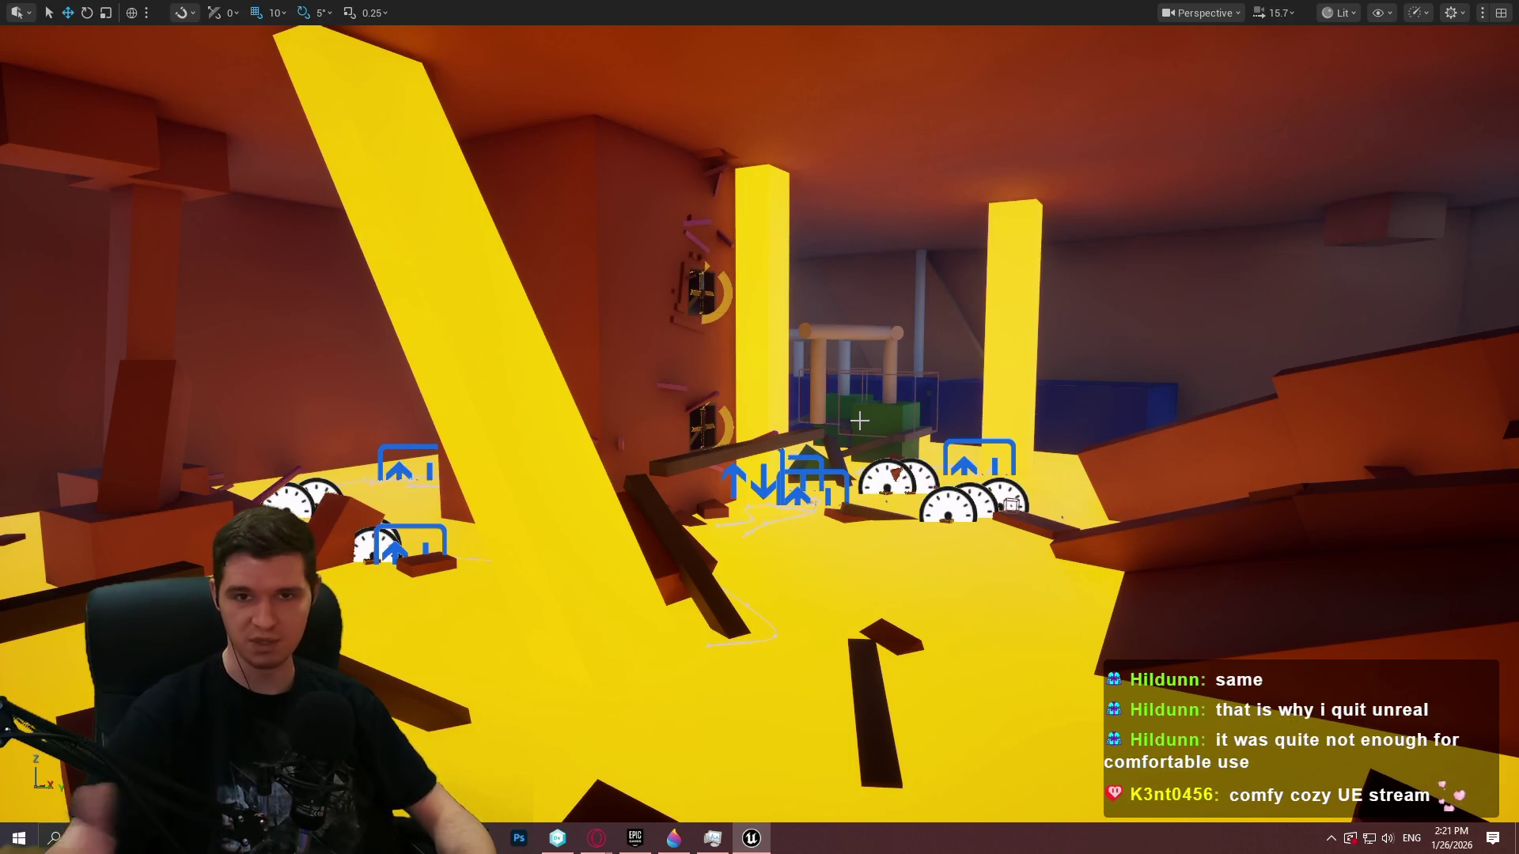
Fly under the main shaft looking up, then switch to the level-instances notes in Notepad++
mouse_move(859, 420)
left_mouse_down()
mouse_move(822, 269)
mouse_move(830, 222)
mouse_move(814, 253)
mouse_move(807, 206)
mouse_move(791, 277)
mouse_move(797, 409)
mouse_move(807, 398)
left_mouse_up()
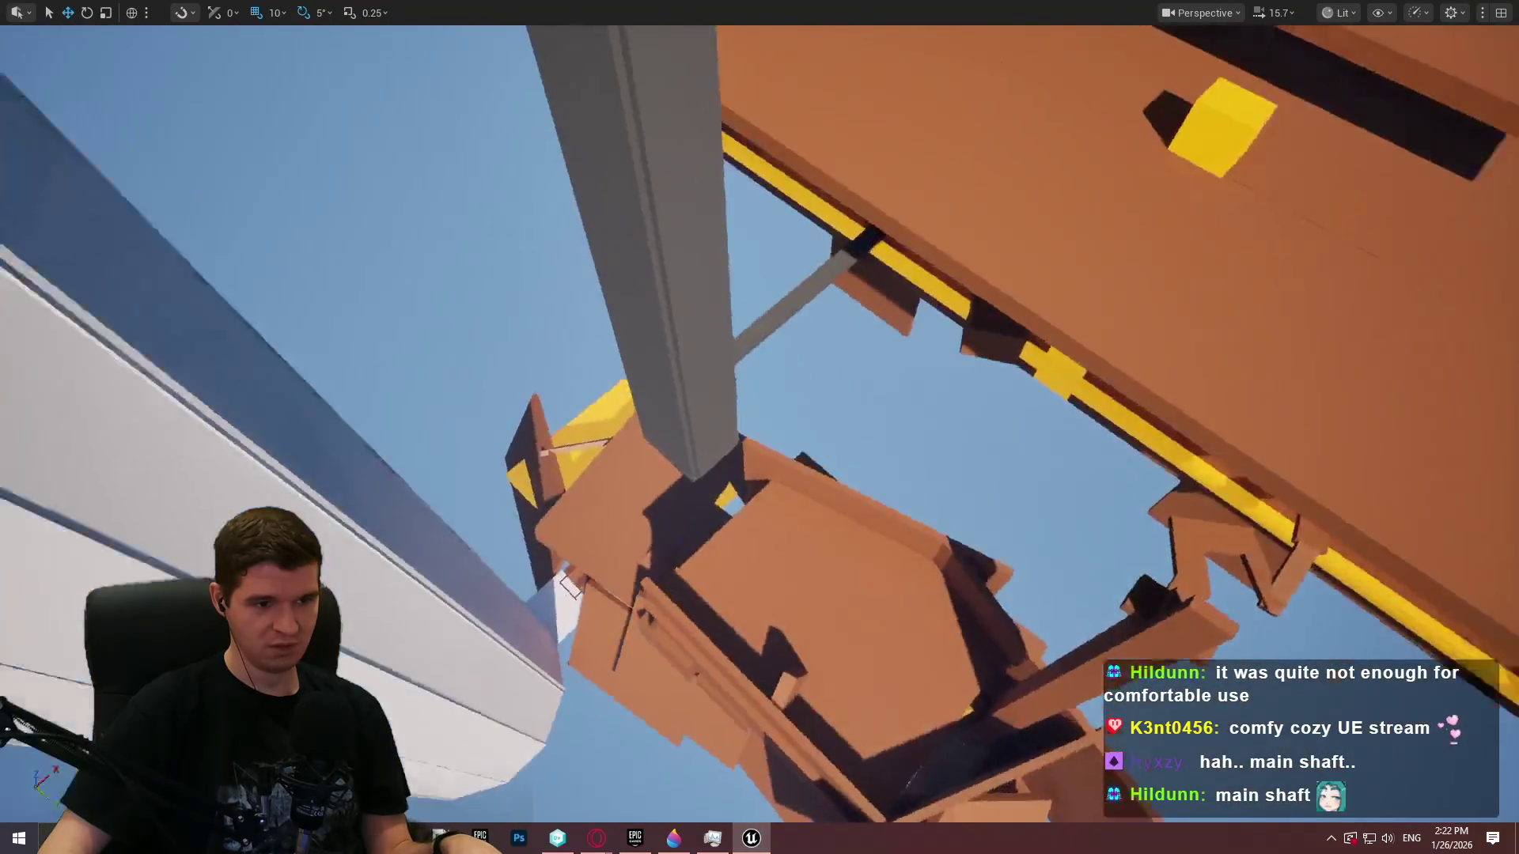
key("alt+Tab")
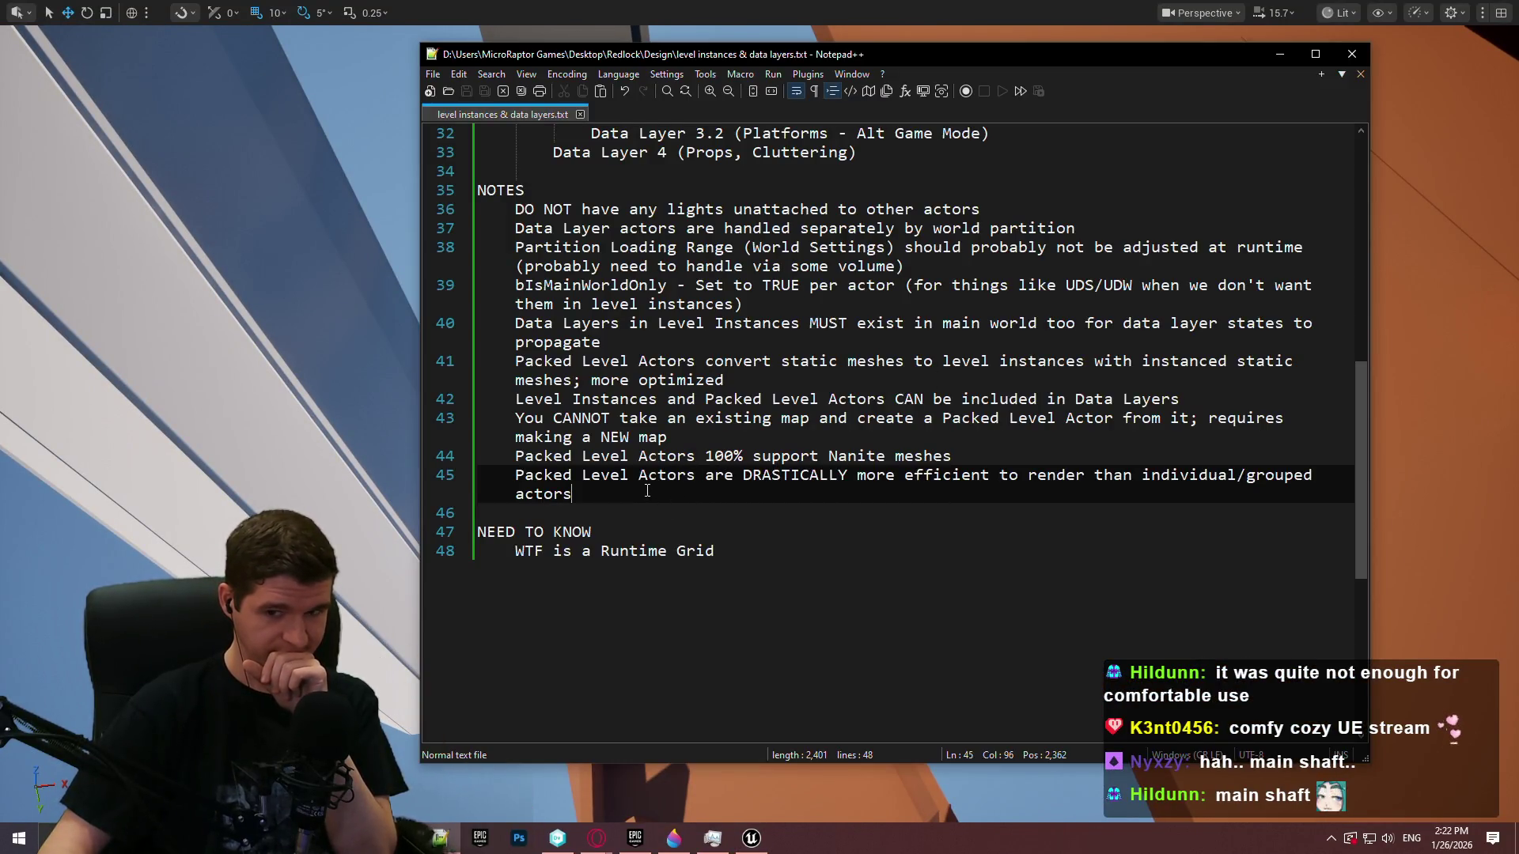
scroll(765, 345, "up", 9)
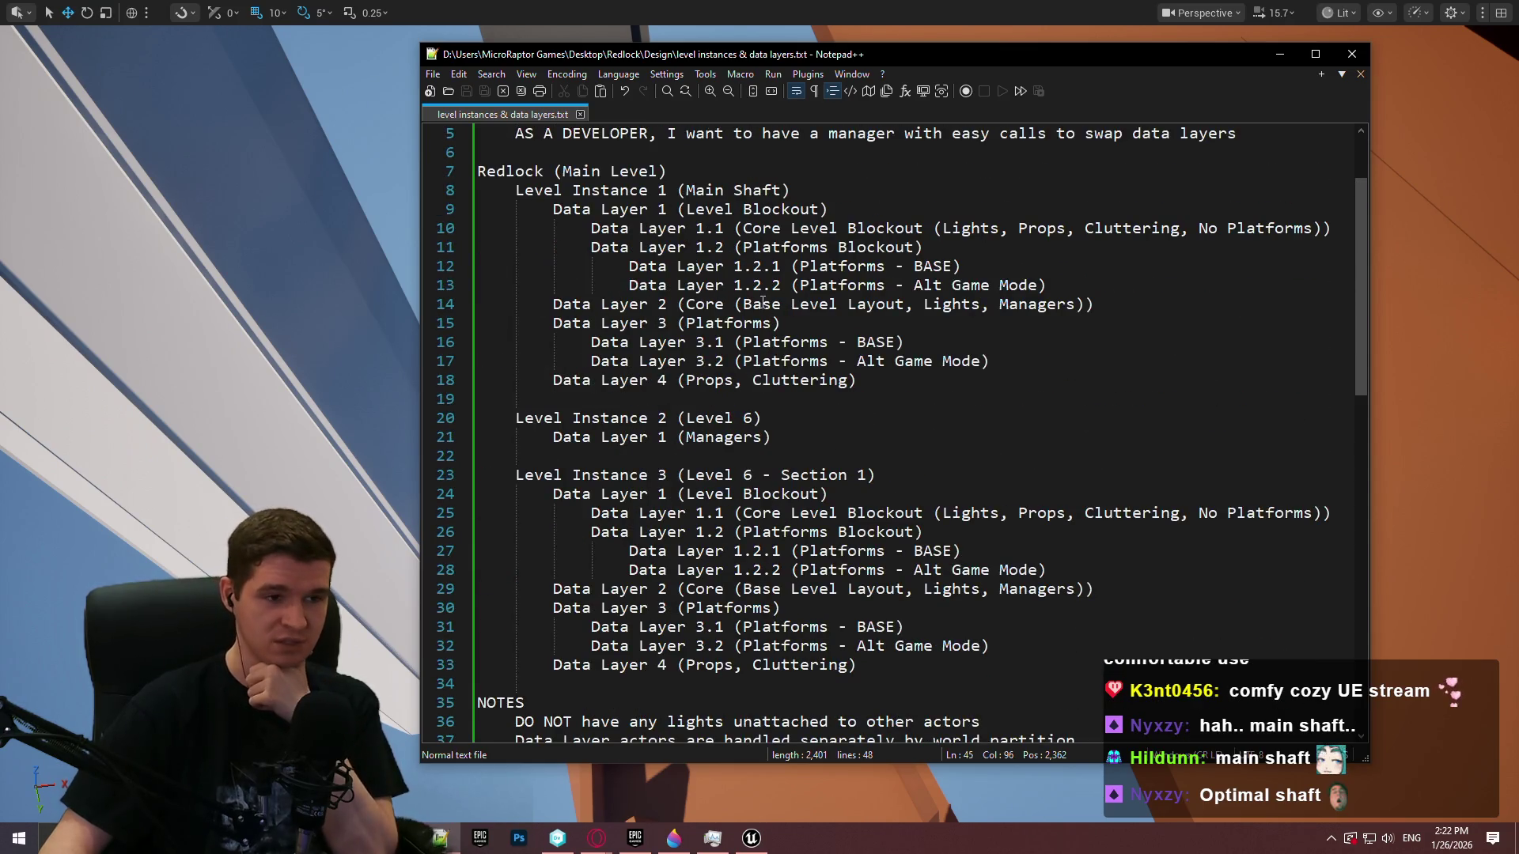
mouse_move(990, 669)
left_mouse_down()
mouse_move(862, 382)
mouse_move(317, 171)
left_mouse_up()
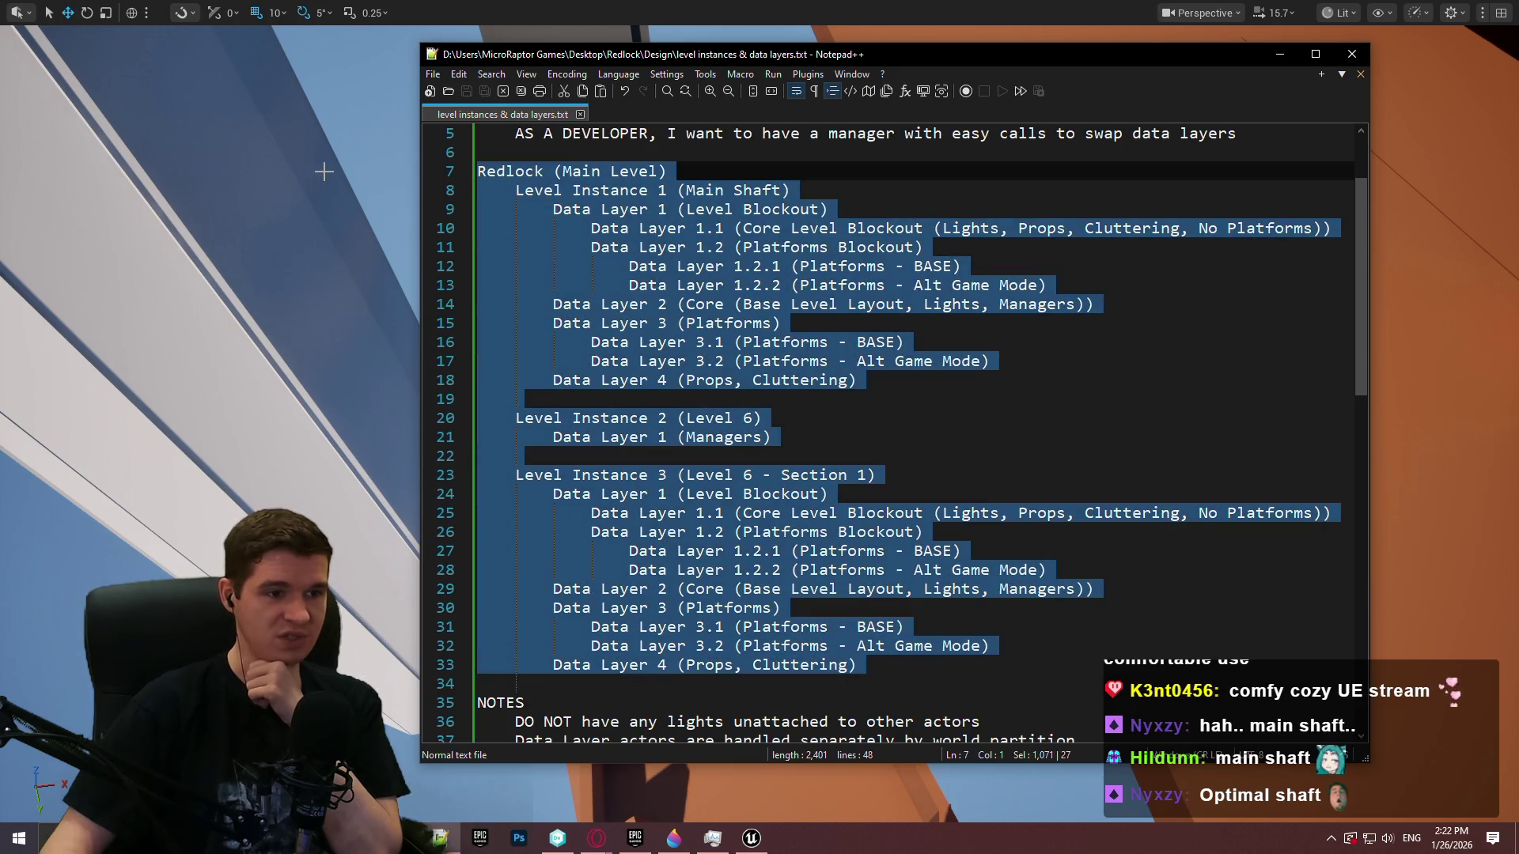
scroll(935, 289, "up", 2)
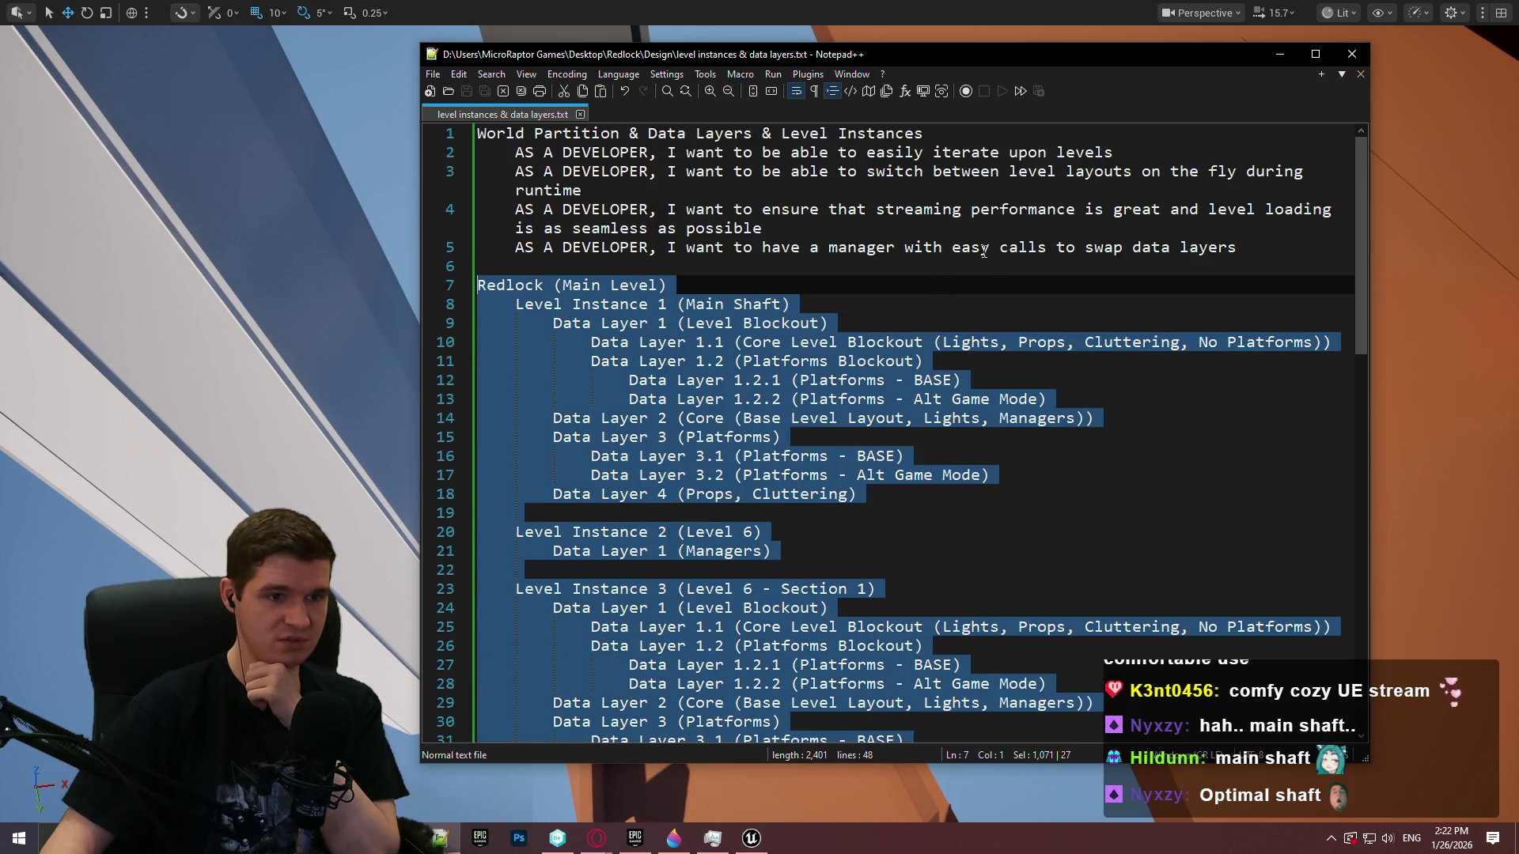
scroll(984, 251, "down", 12)
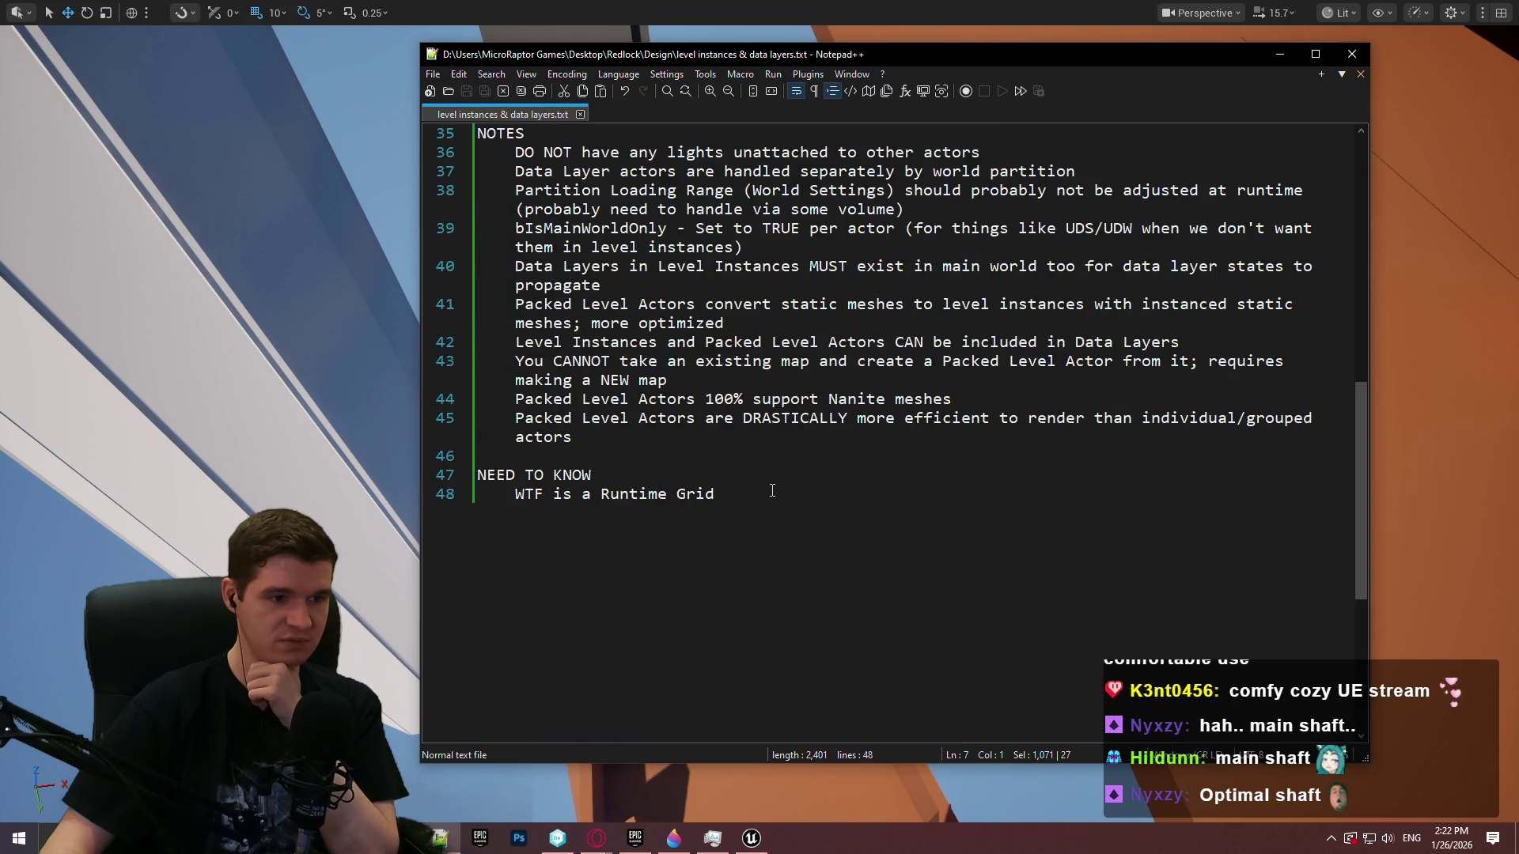
left_click_drag(759, 494, 317, 478)
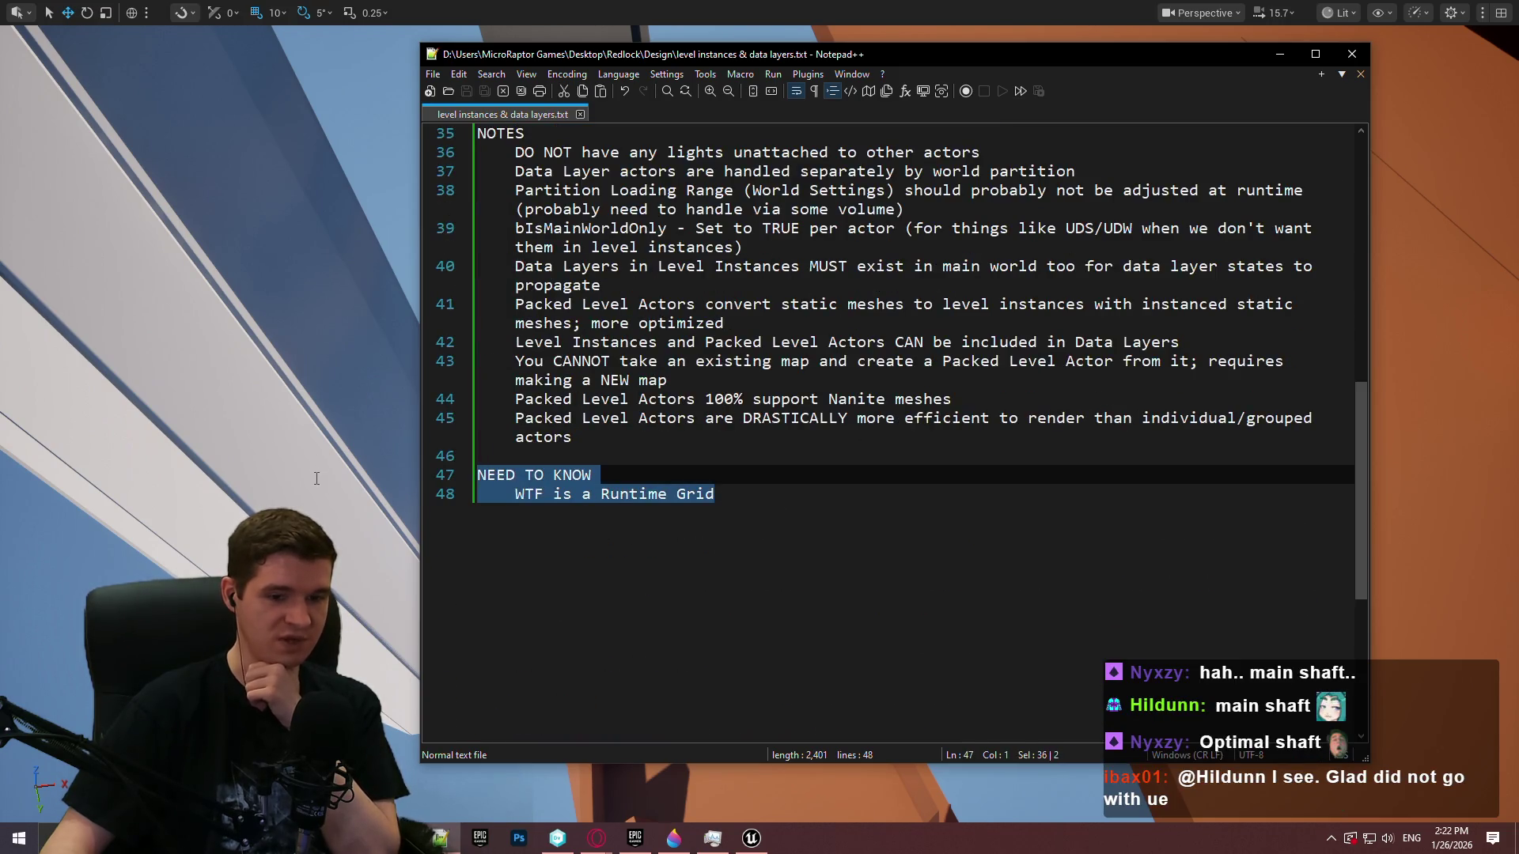
left_click(538, 495)
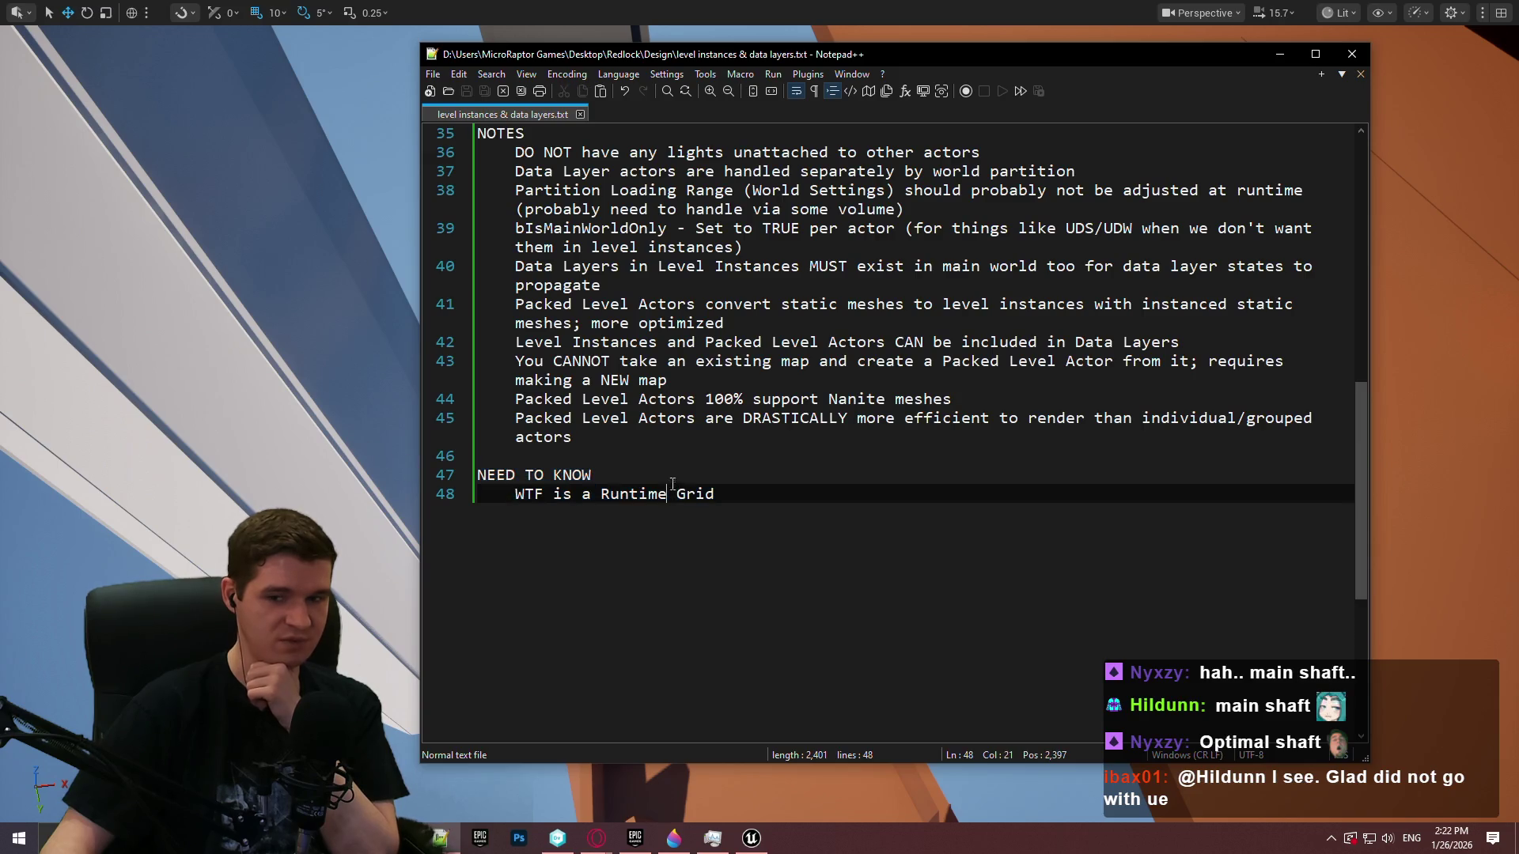
double_click(651, 441)
left_click(599, 428)
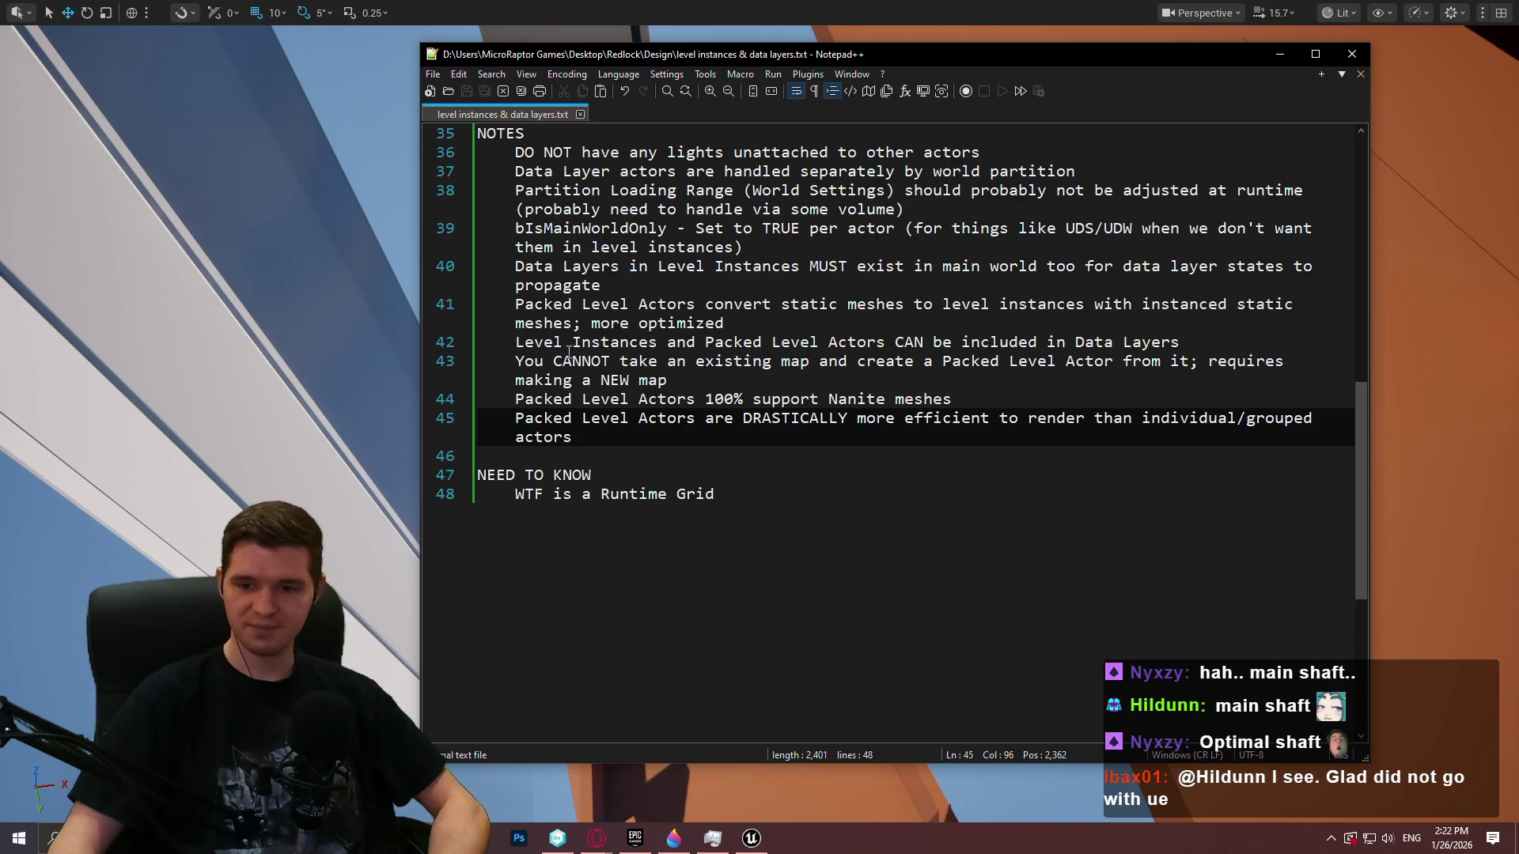
key("Return")
key("Return")
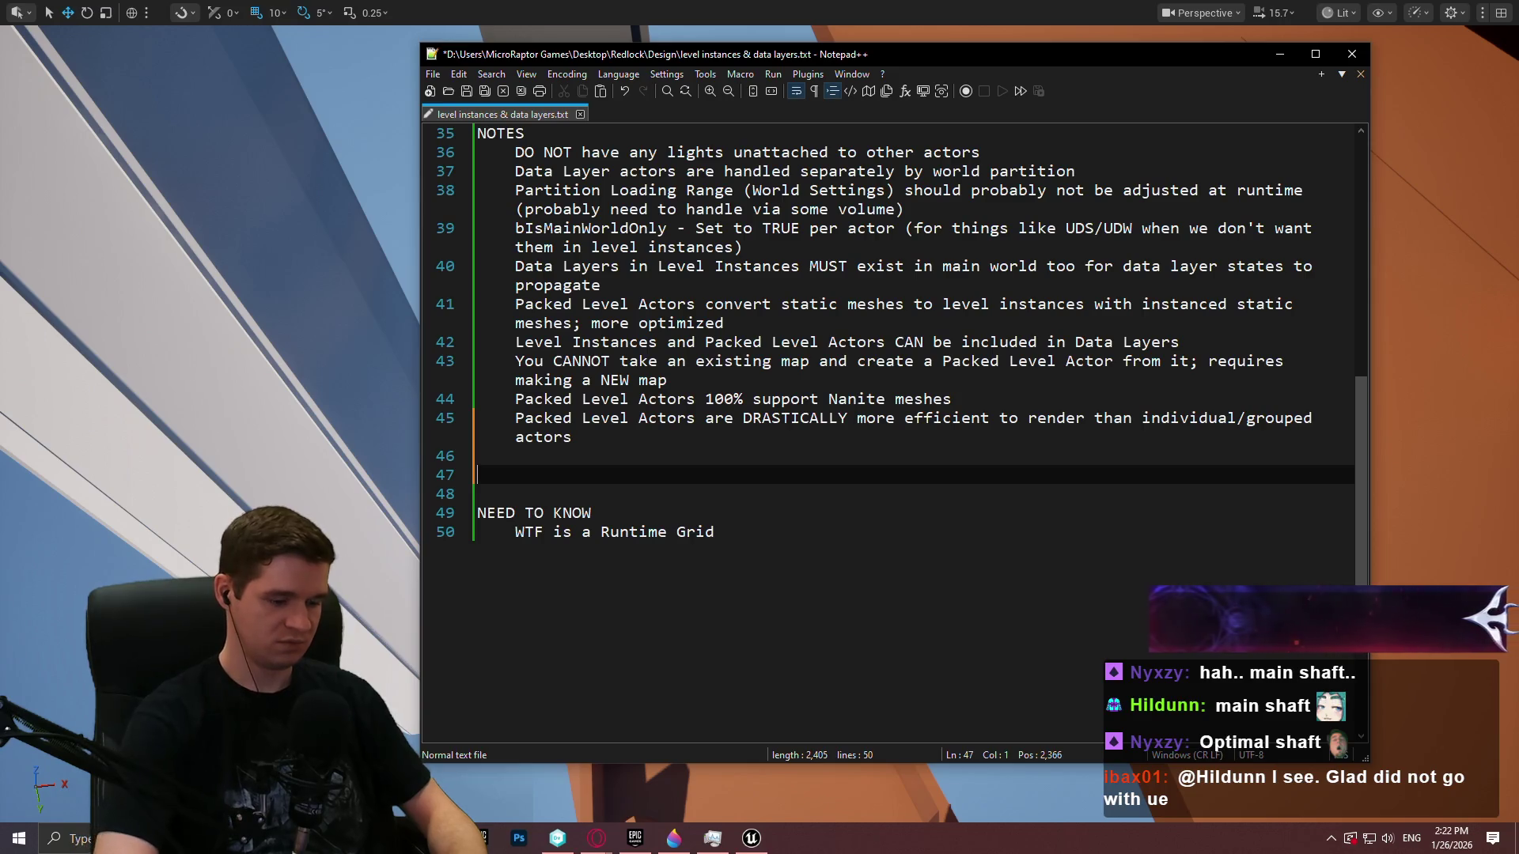
Add Plan points: packed level actors for background static geo/meshes only, placed in the main world
type("What")
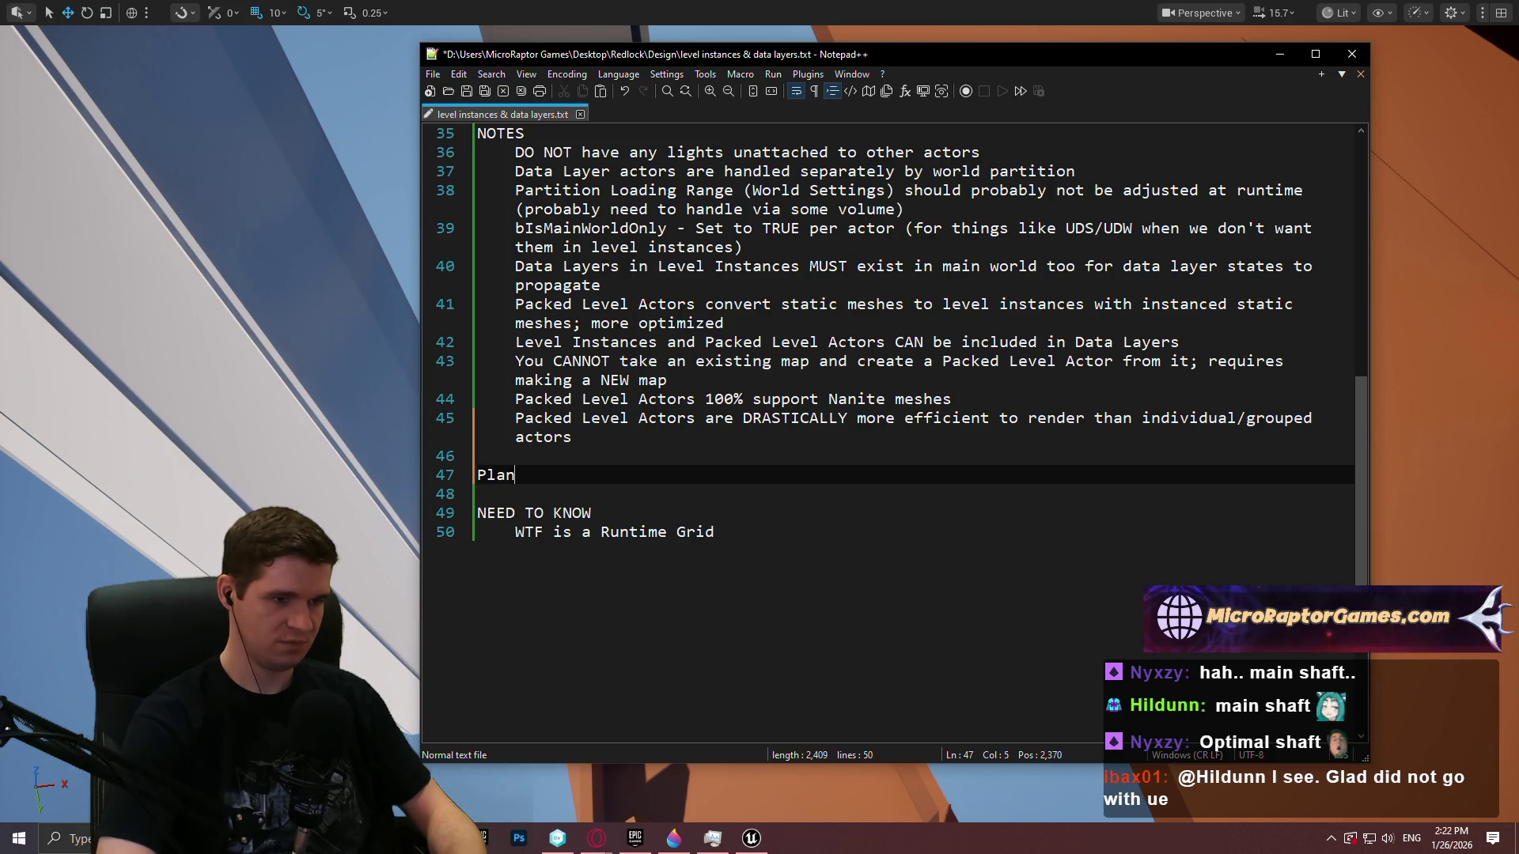
key("Return")
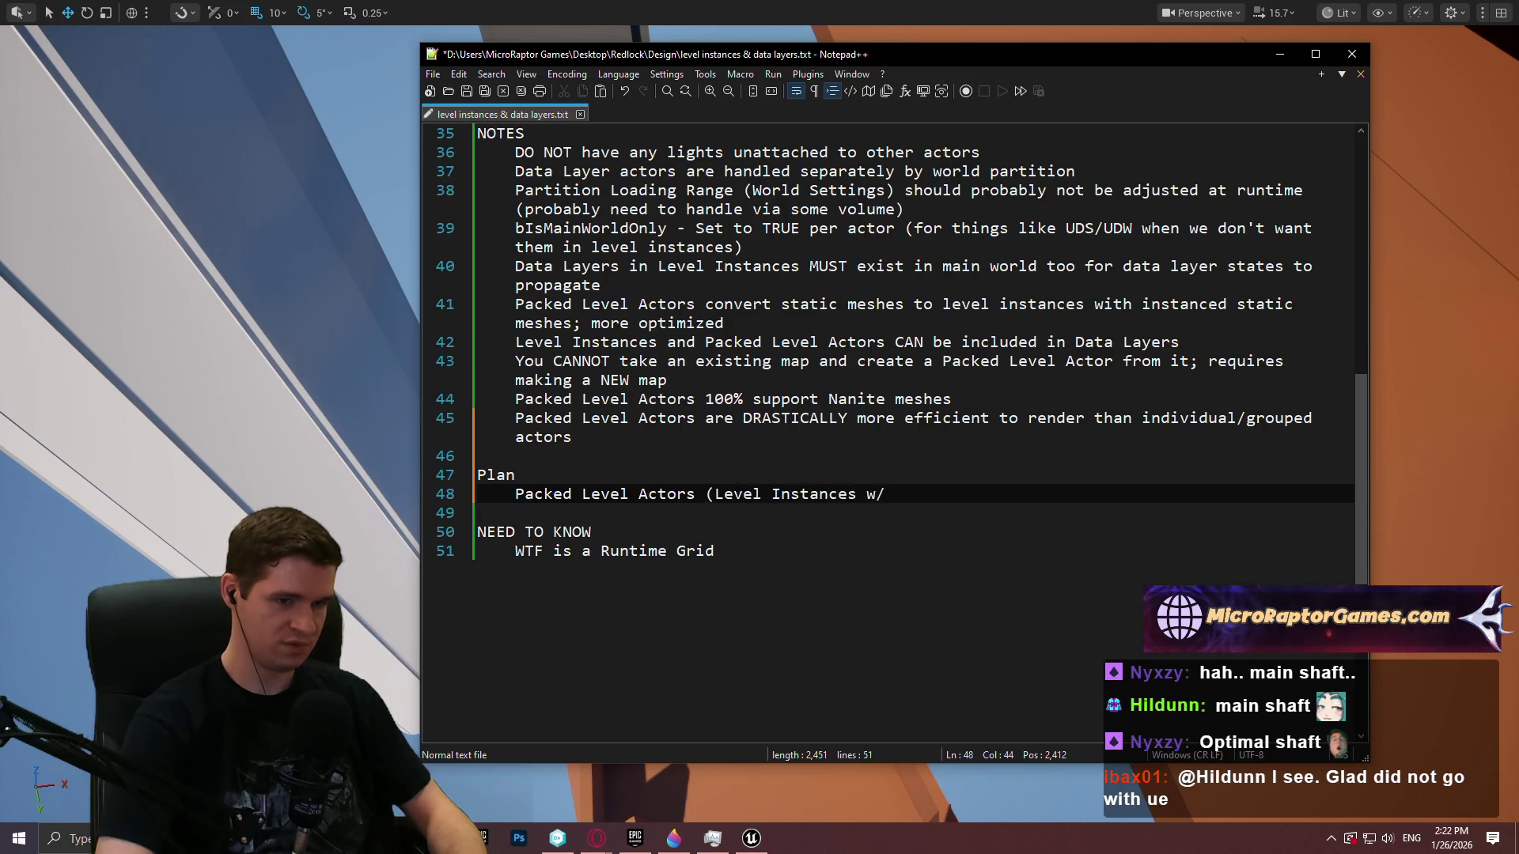
type("Packed Level Actors (Level Instances w/ISM")
type("s)")
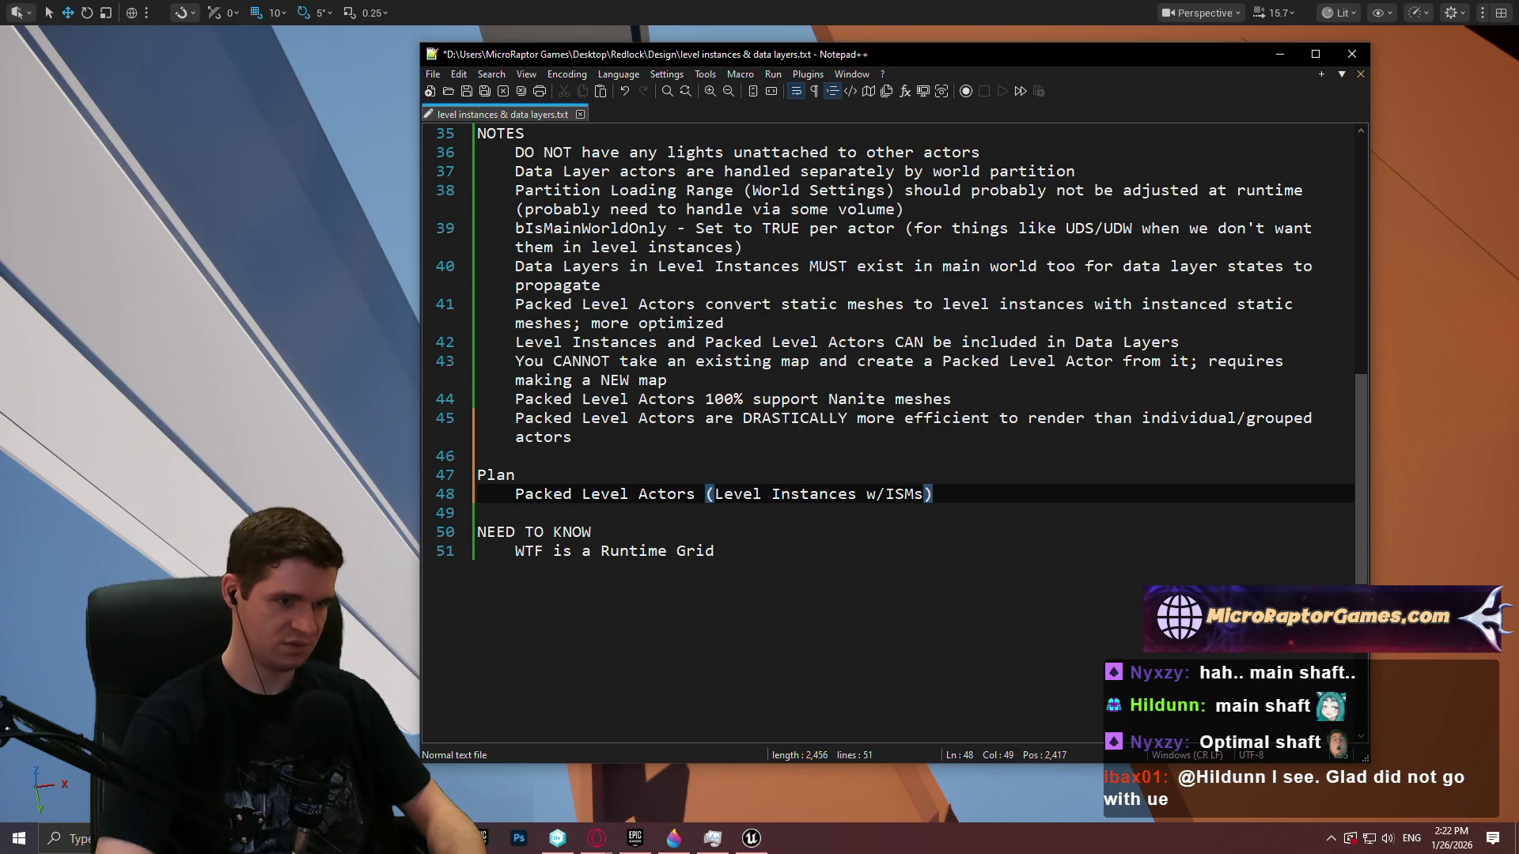
type(" for backg")
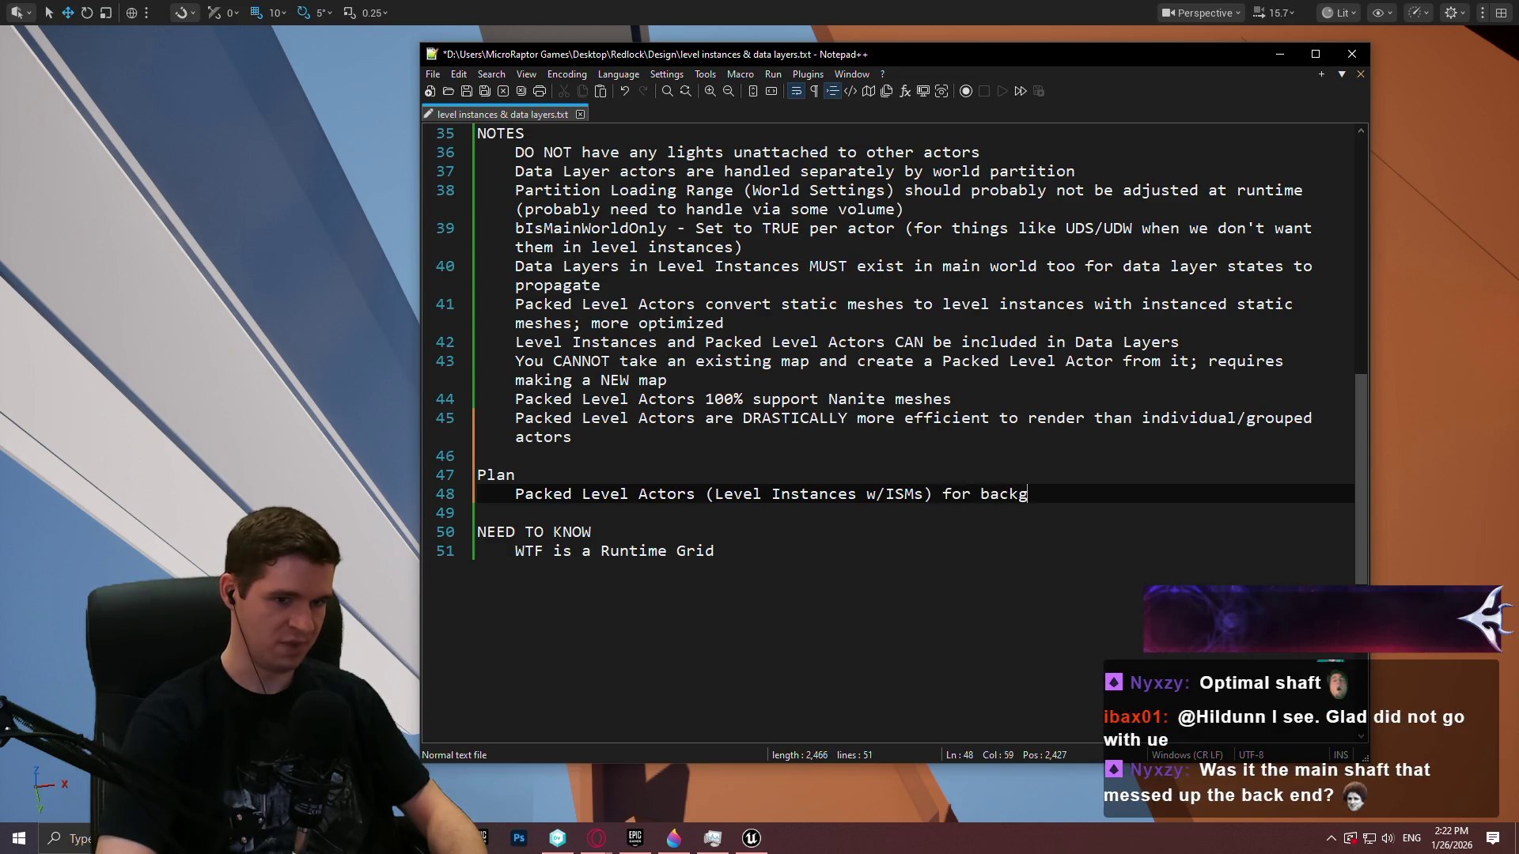
type("round, static")
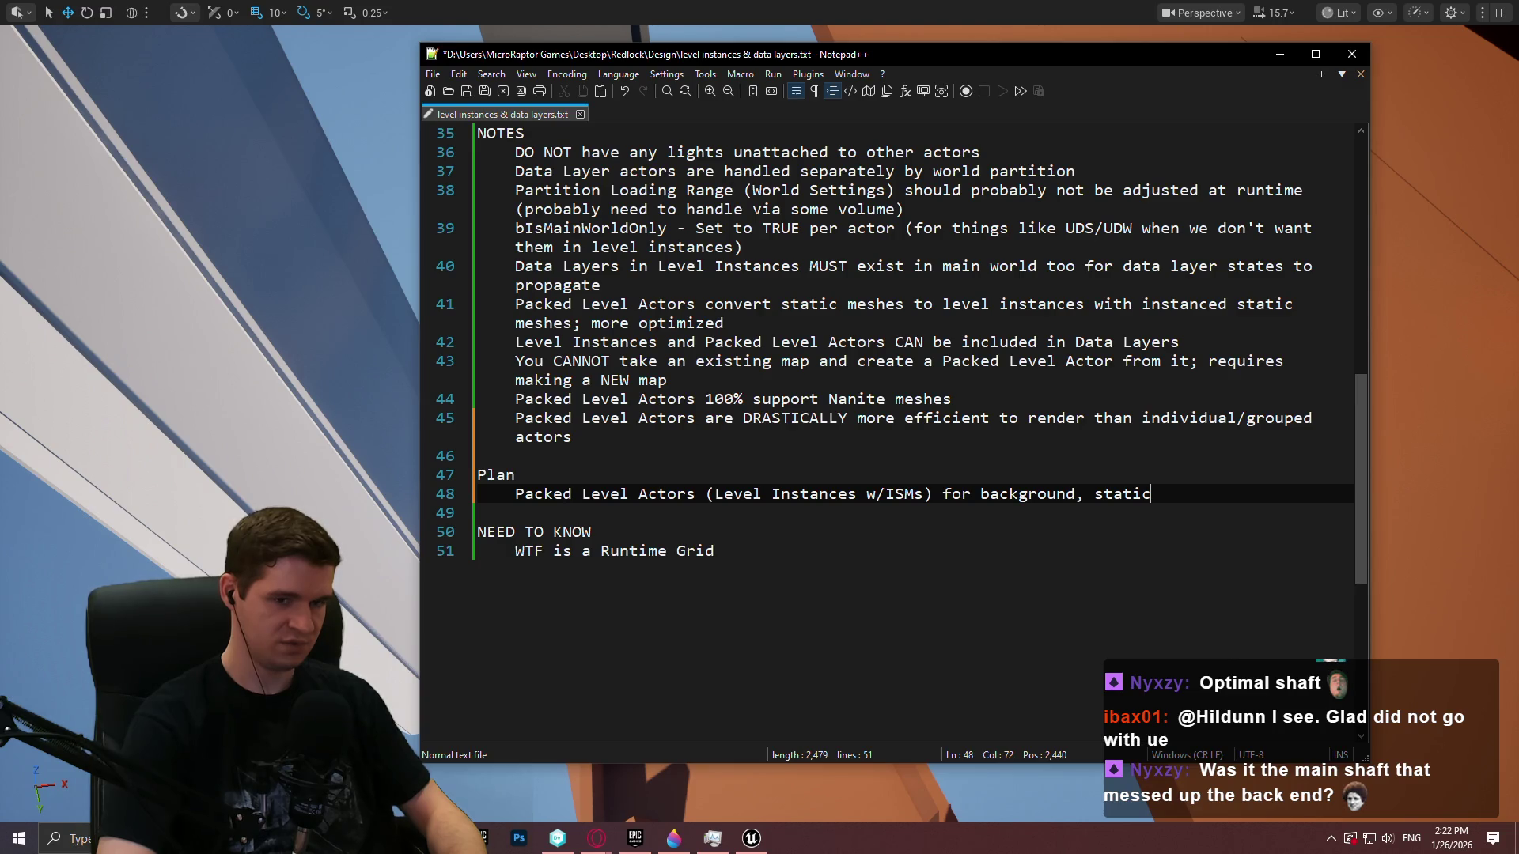
type(" geo/meshes")
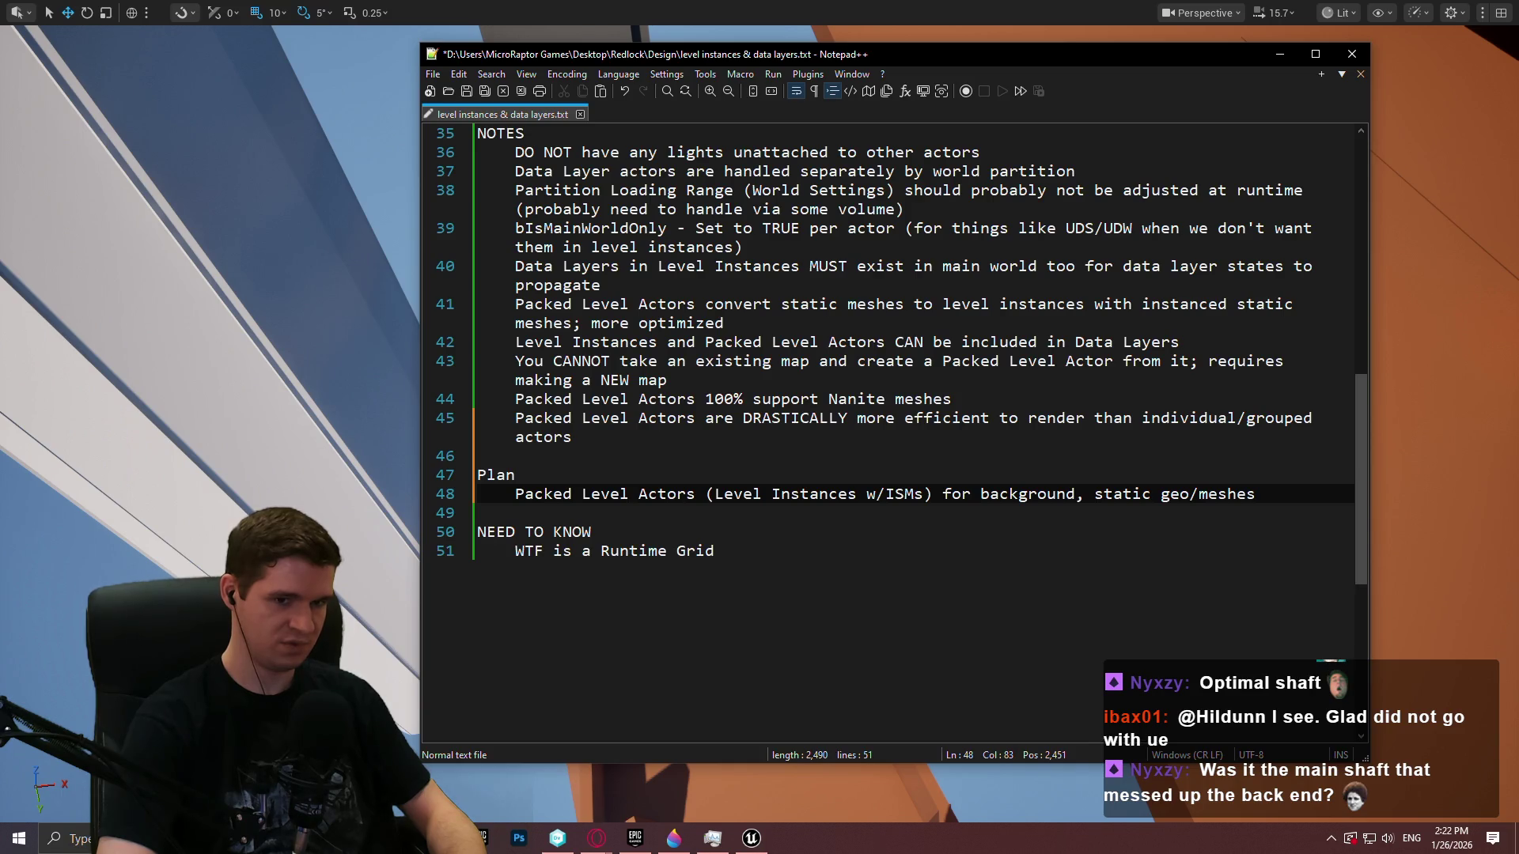
type(" -- CANNOT ")
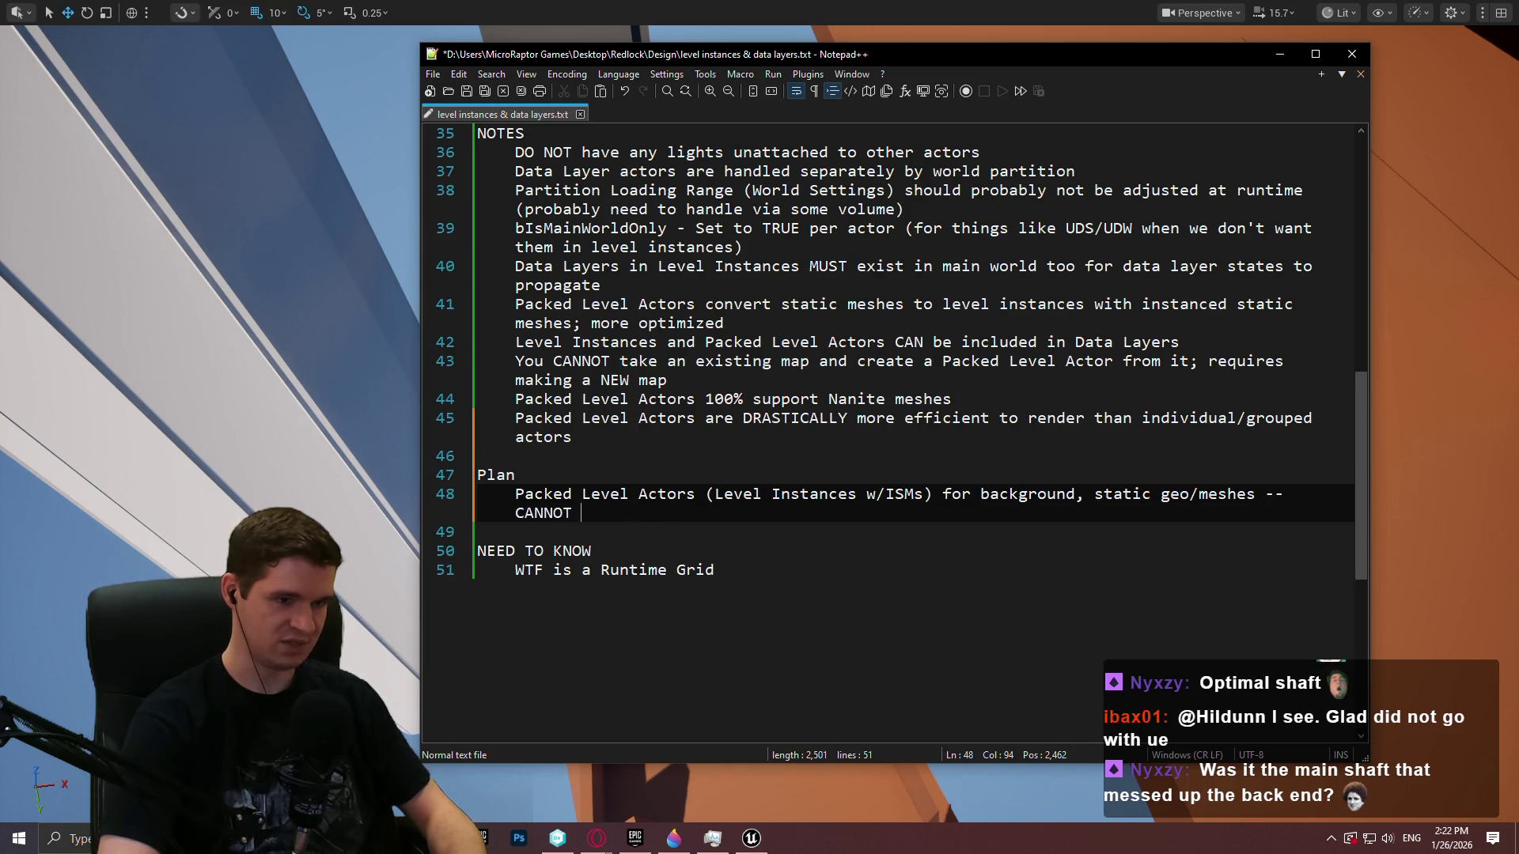
type("have any BPs ")
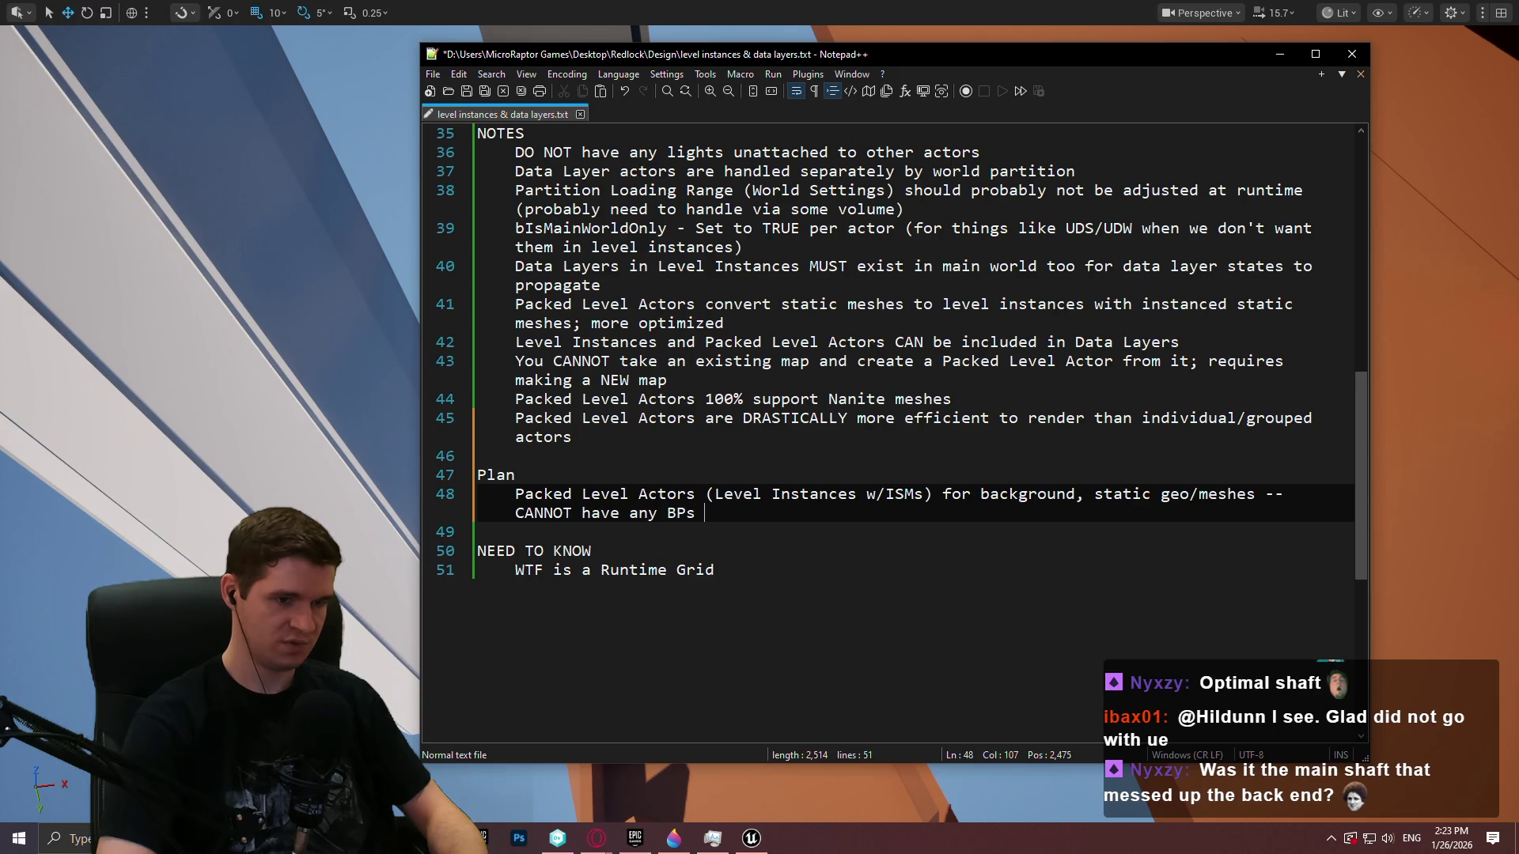
type("and non-SM")
type("s")
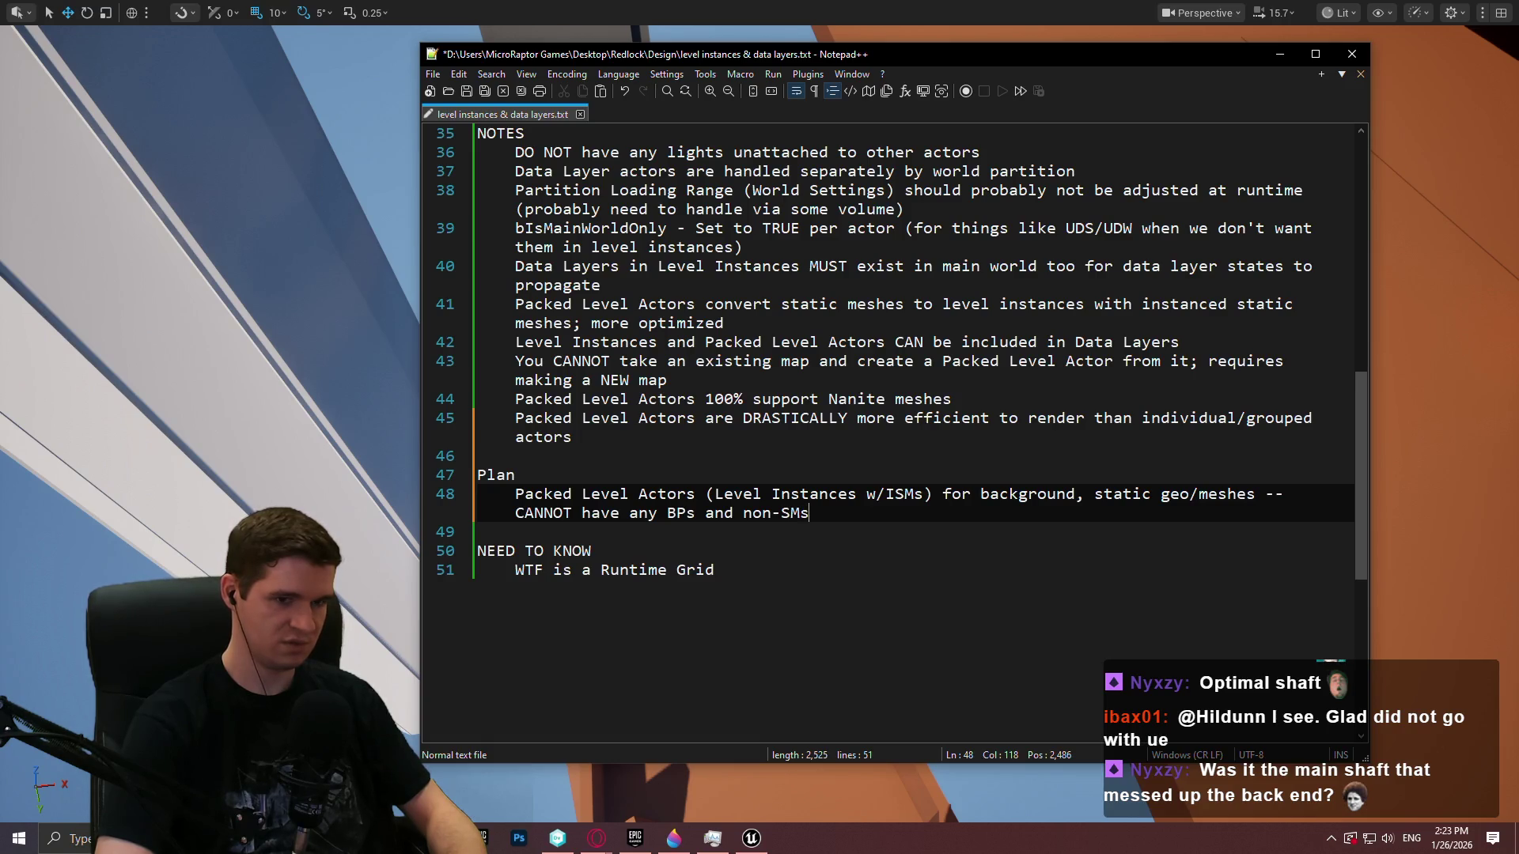
key("Return")
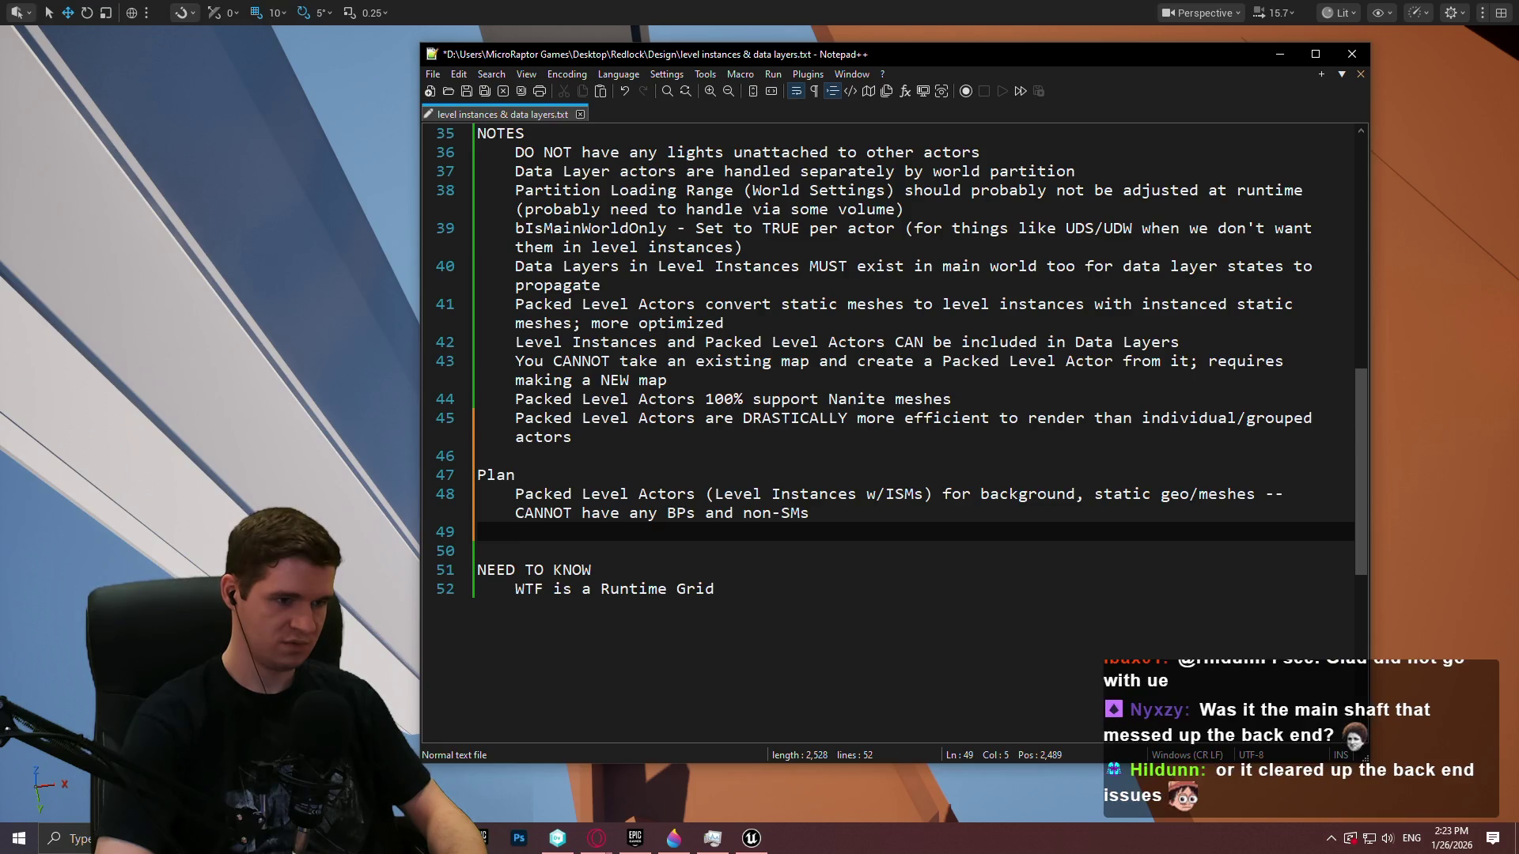
type("Put ")
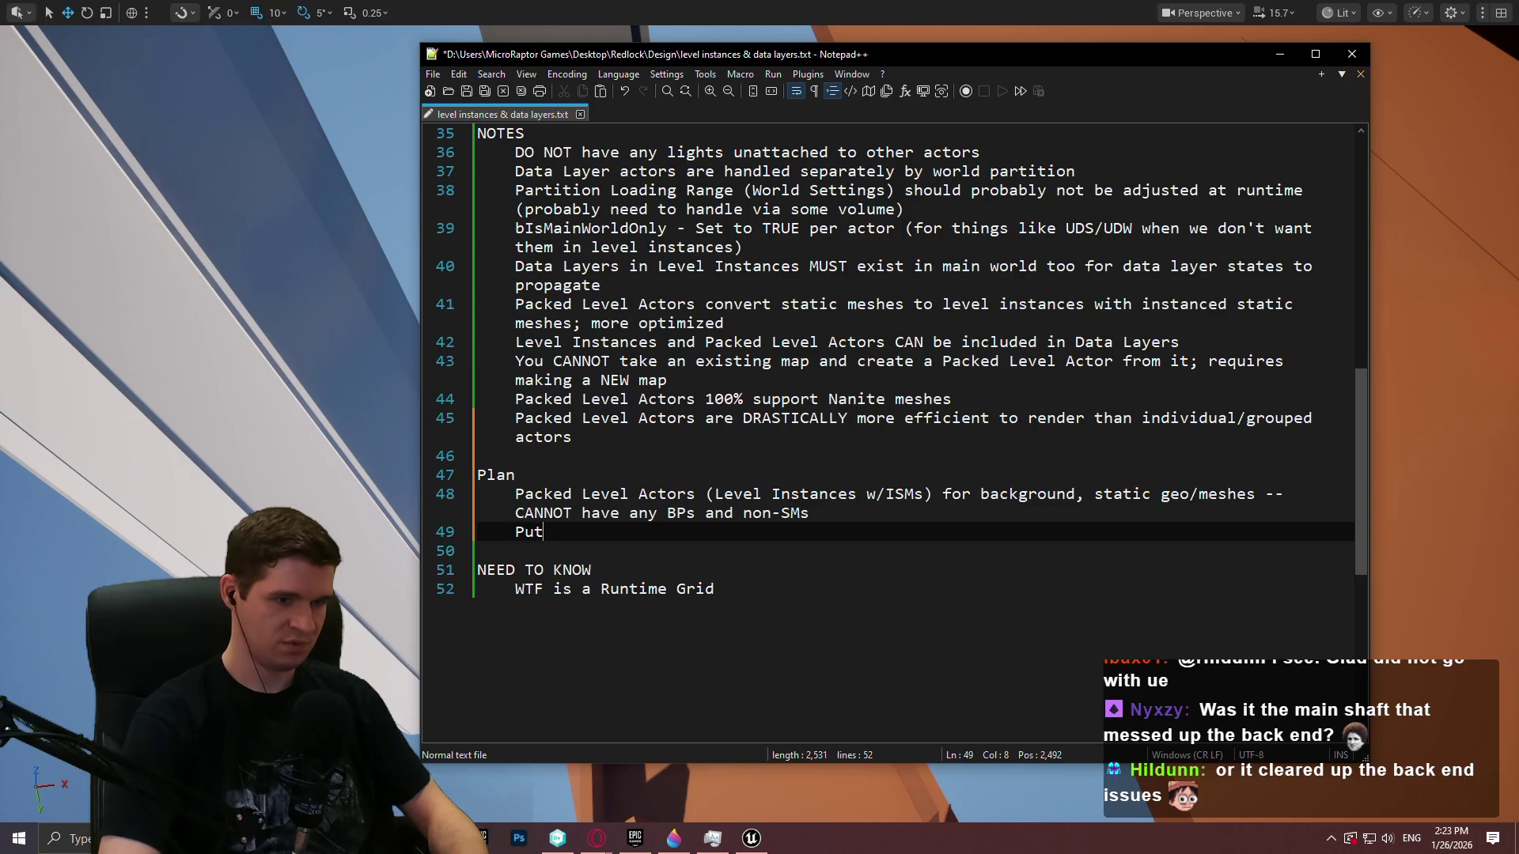
type("Pack ")
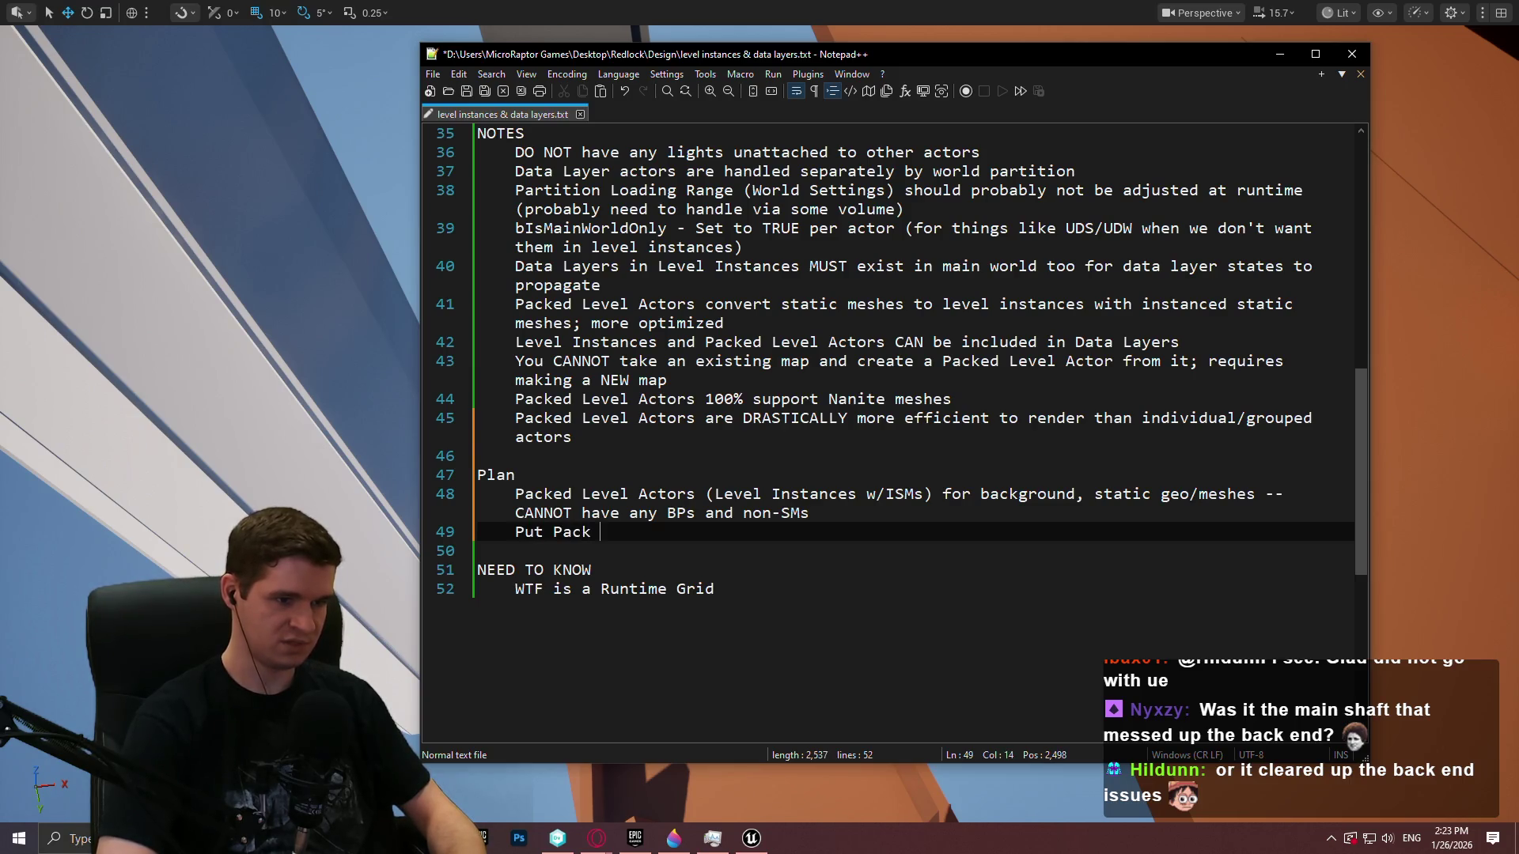
type("vel ACtors")
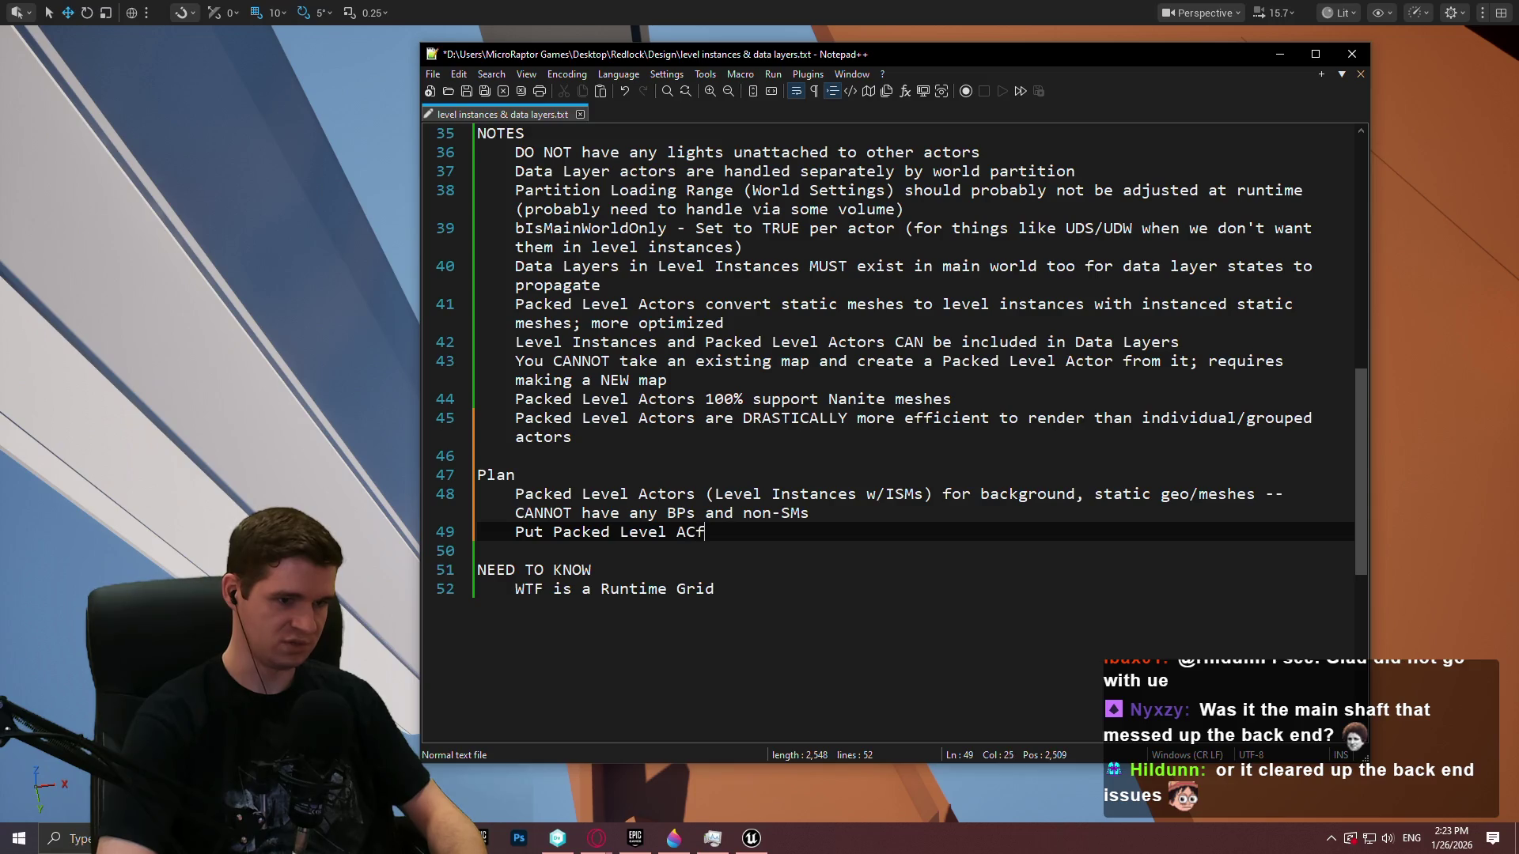
key("BackSpace")
key("BackSpace")
key("BackSpace")
type("ors in main world")
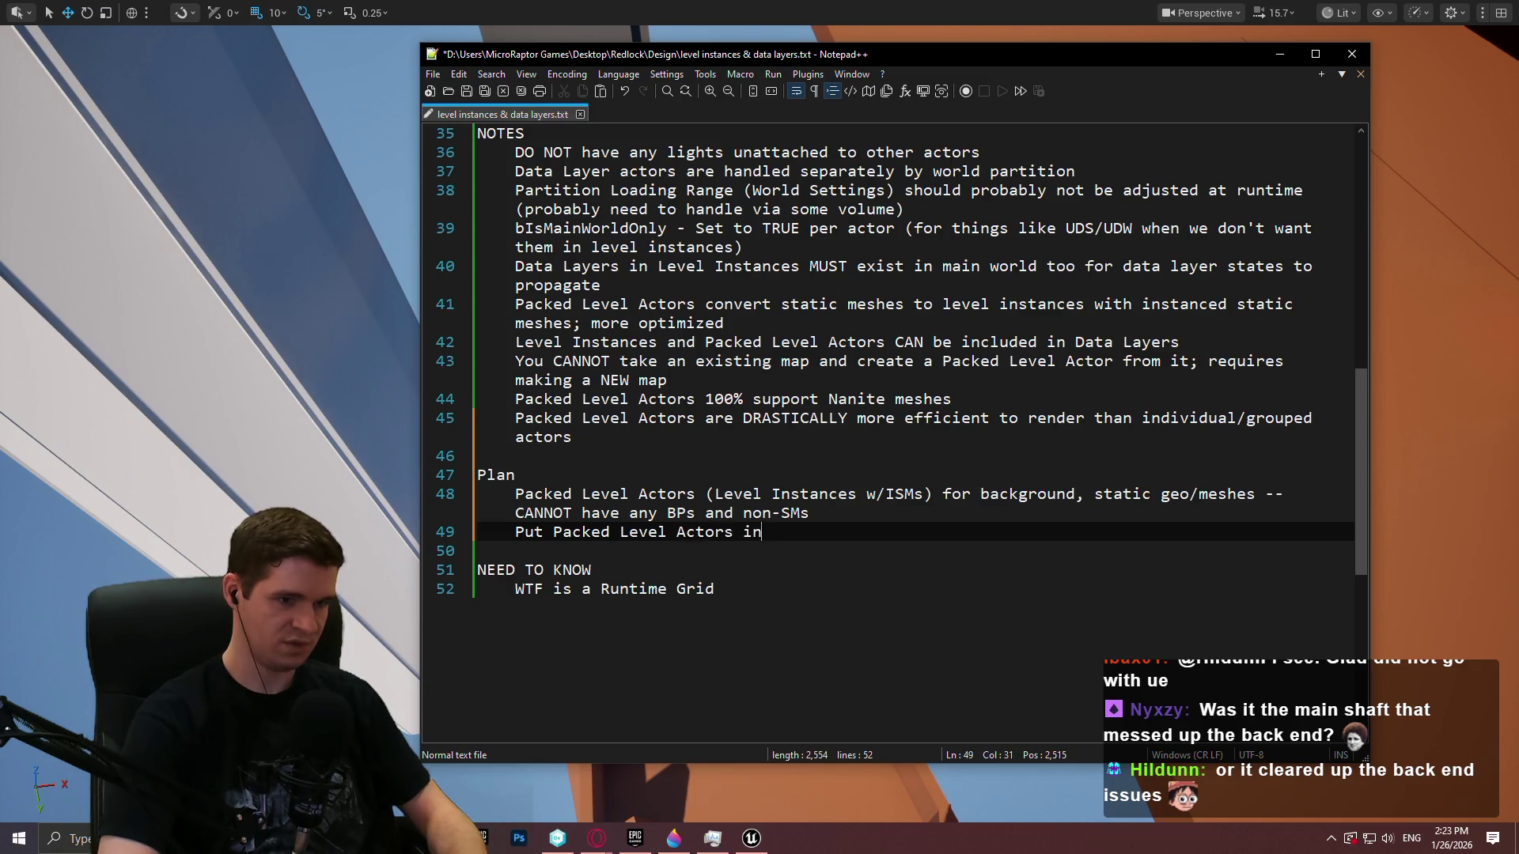
Add Plan lines on Data Layers for gameplay/interactive and carefully deciding when/what to load, then save
key("Return")
type("Use")
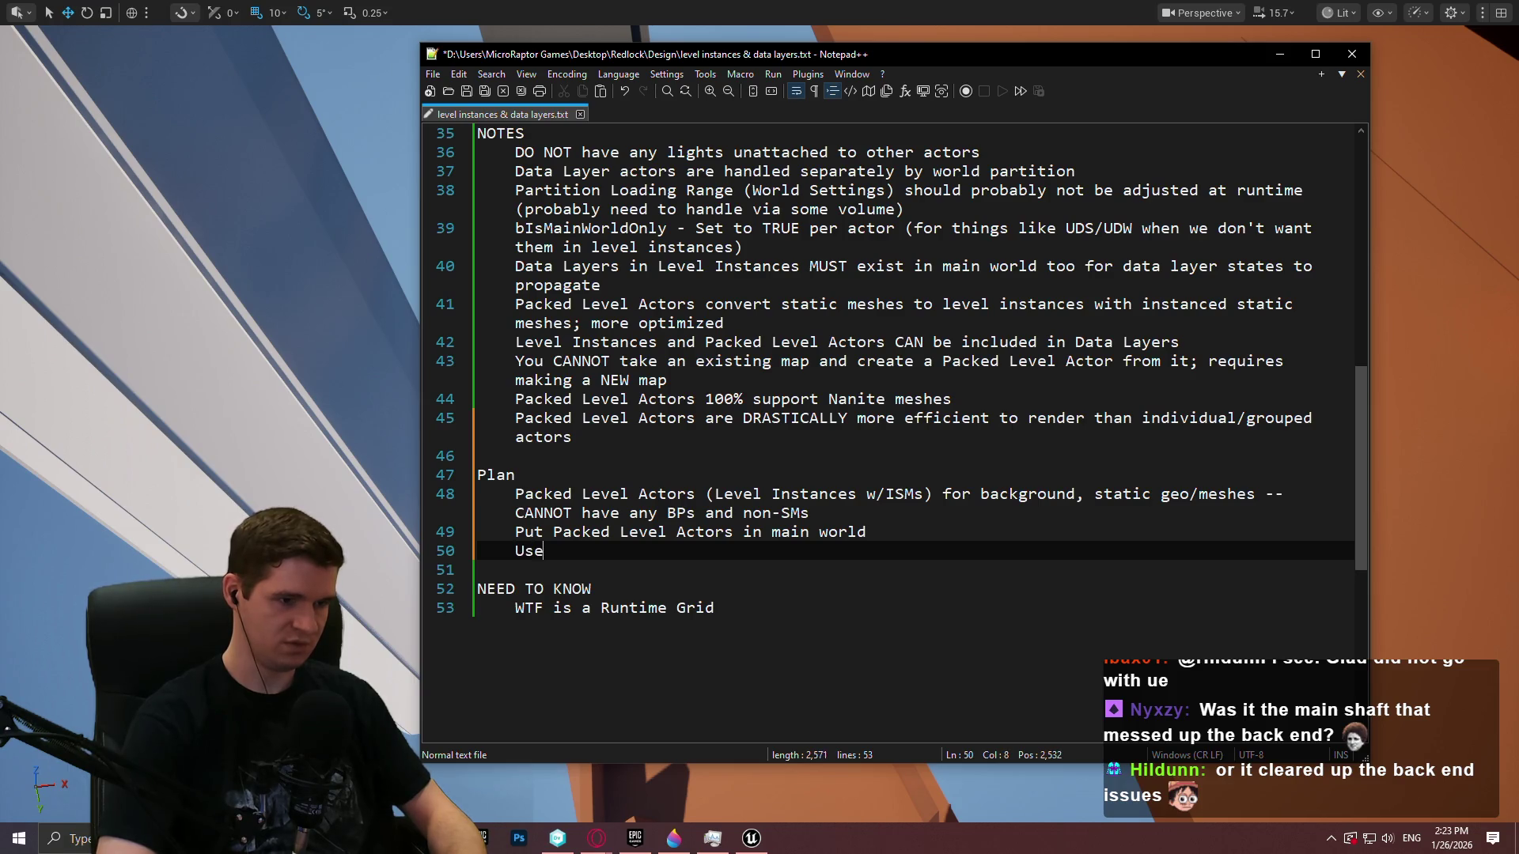
type("Data Layers for main world ")
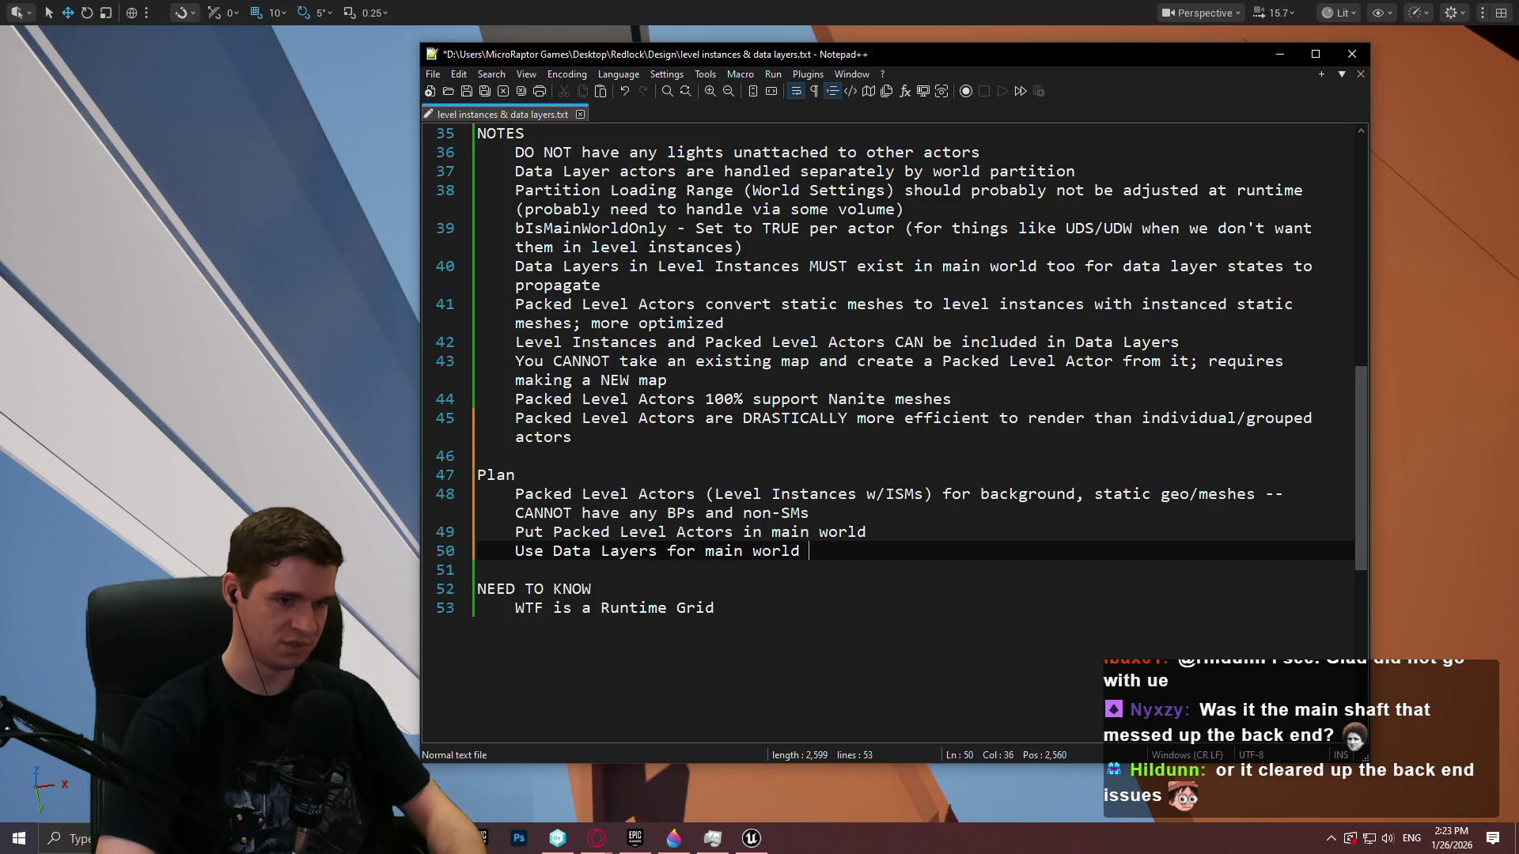
type("gameplay/interactive elements")
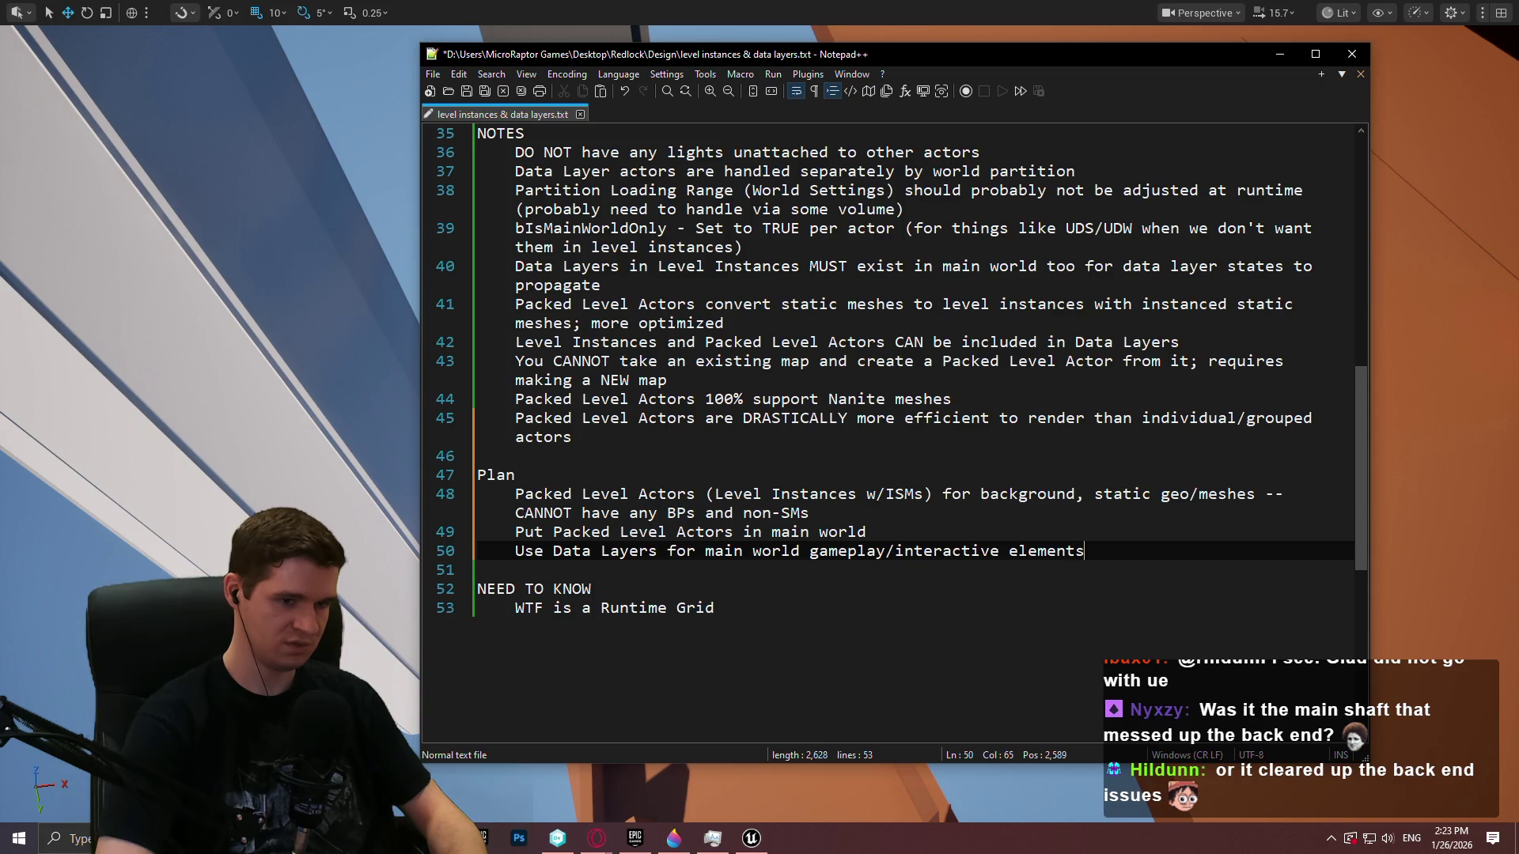
key("Return")
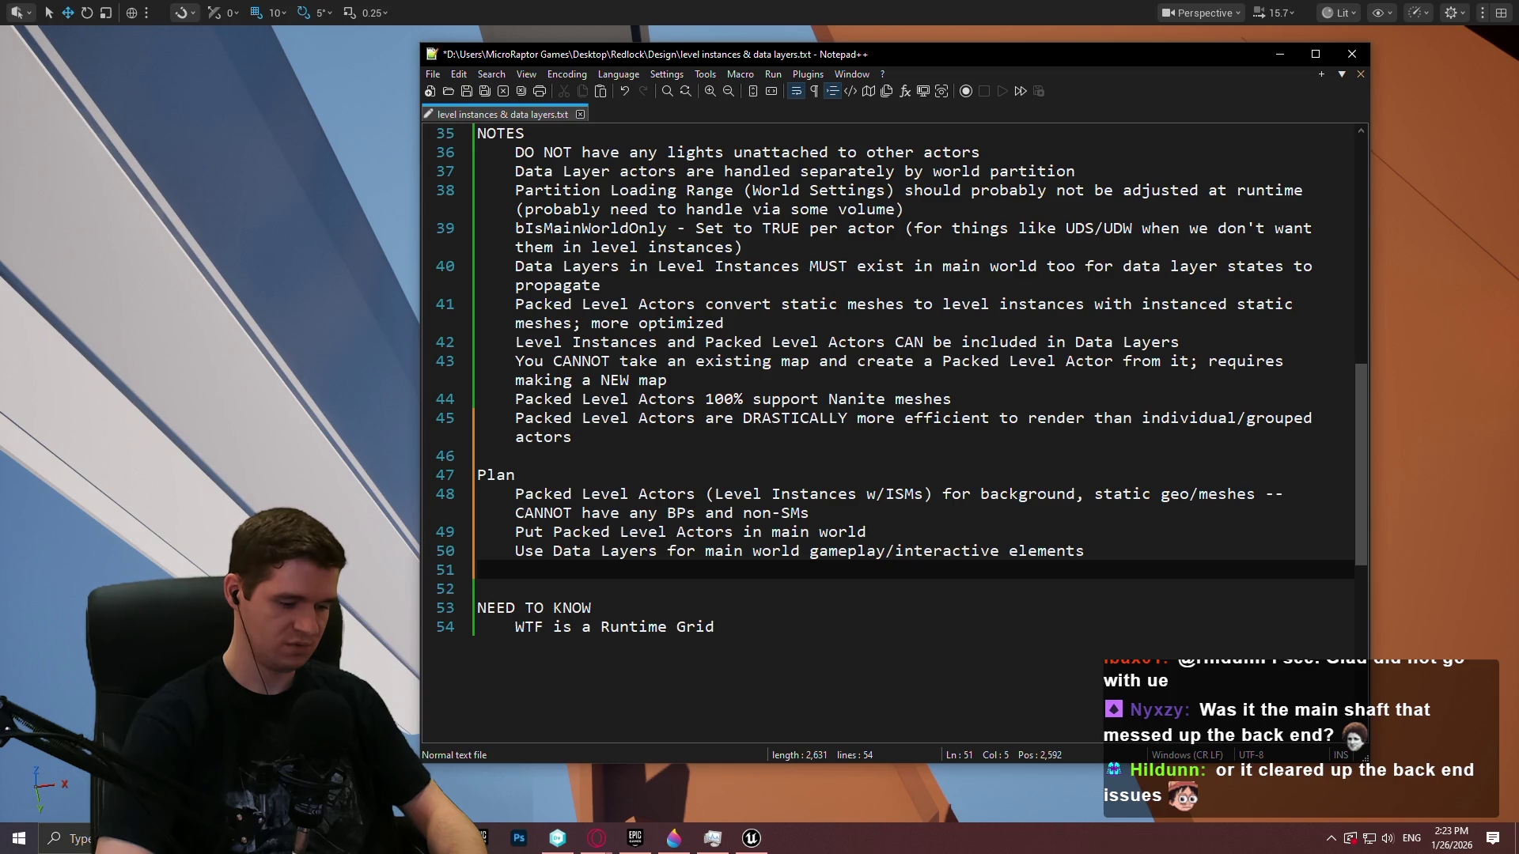
type("Carefull")
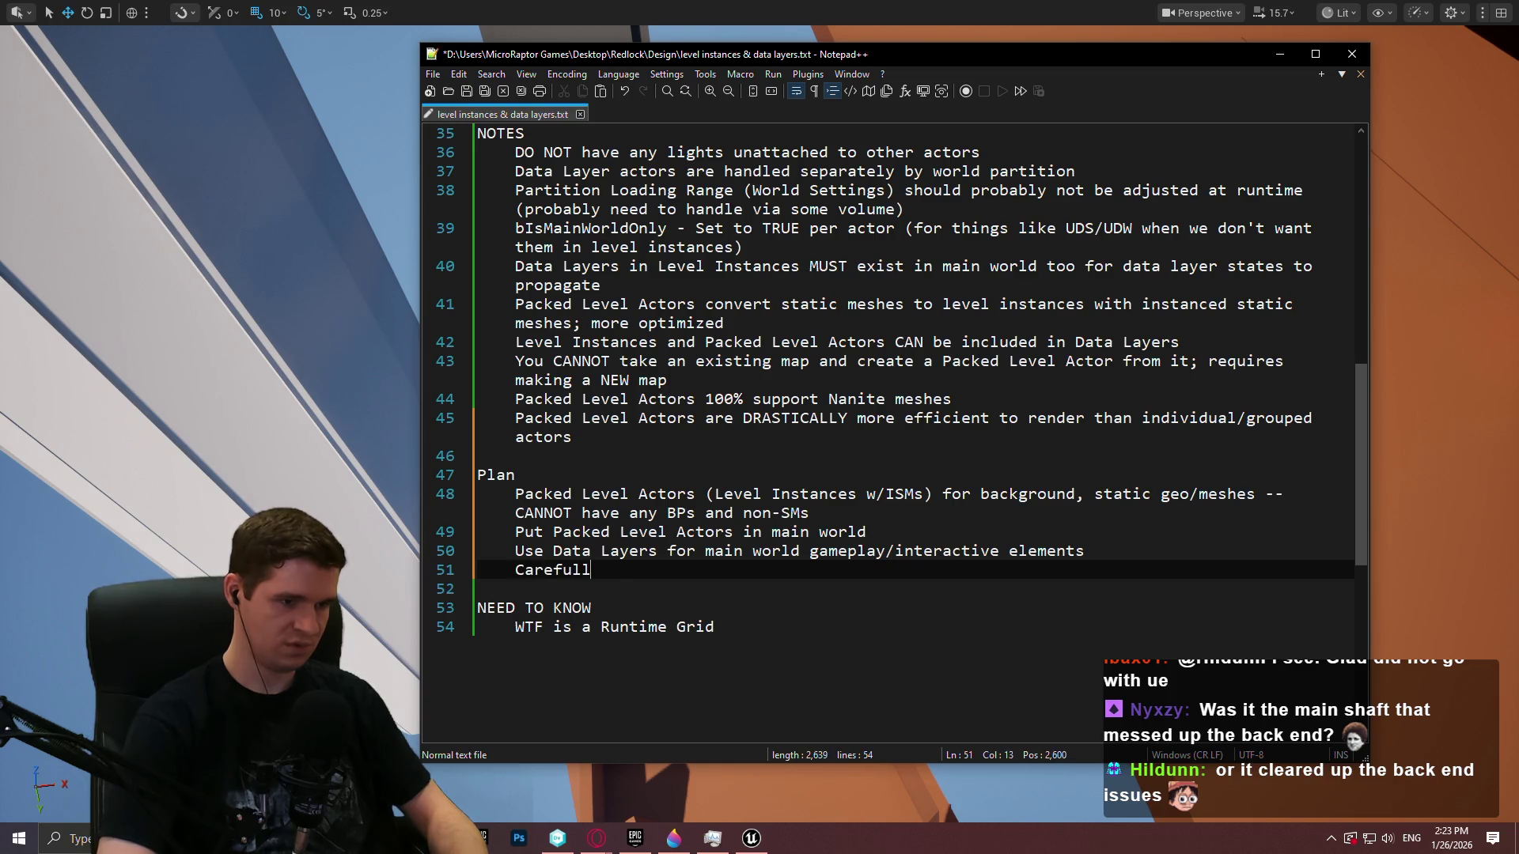
type("y determine when/what to la")
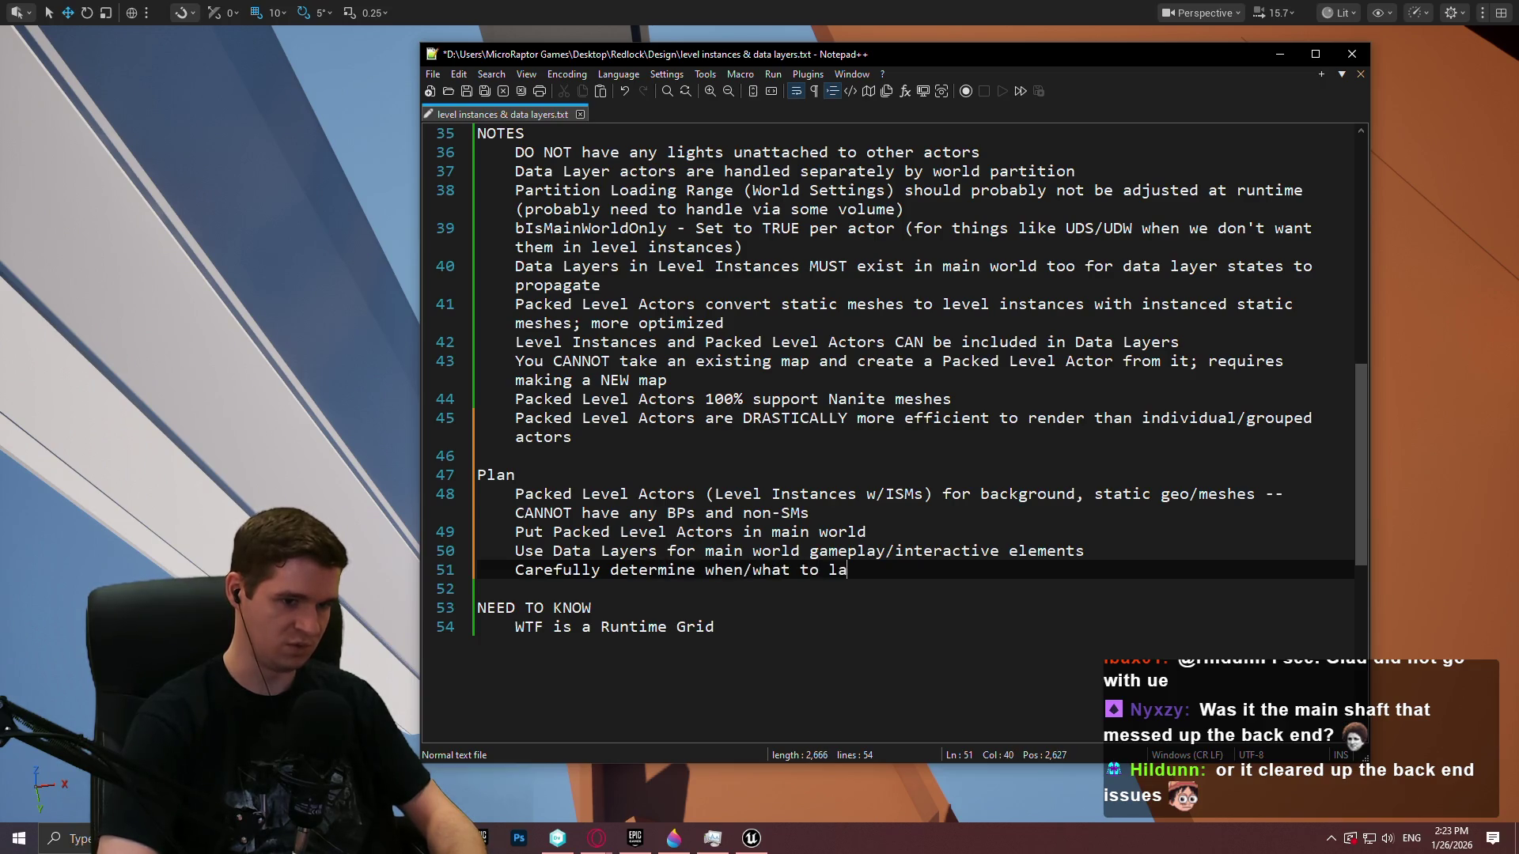
key("BackSpace")
type("oad")
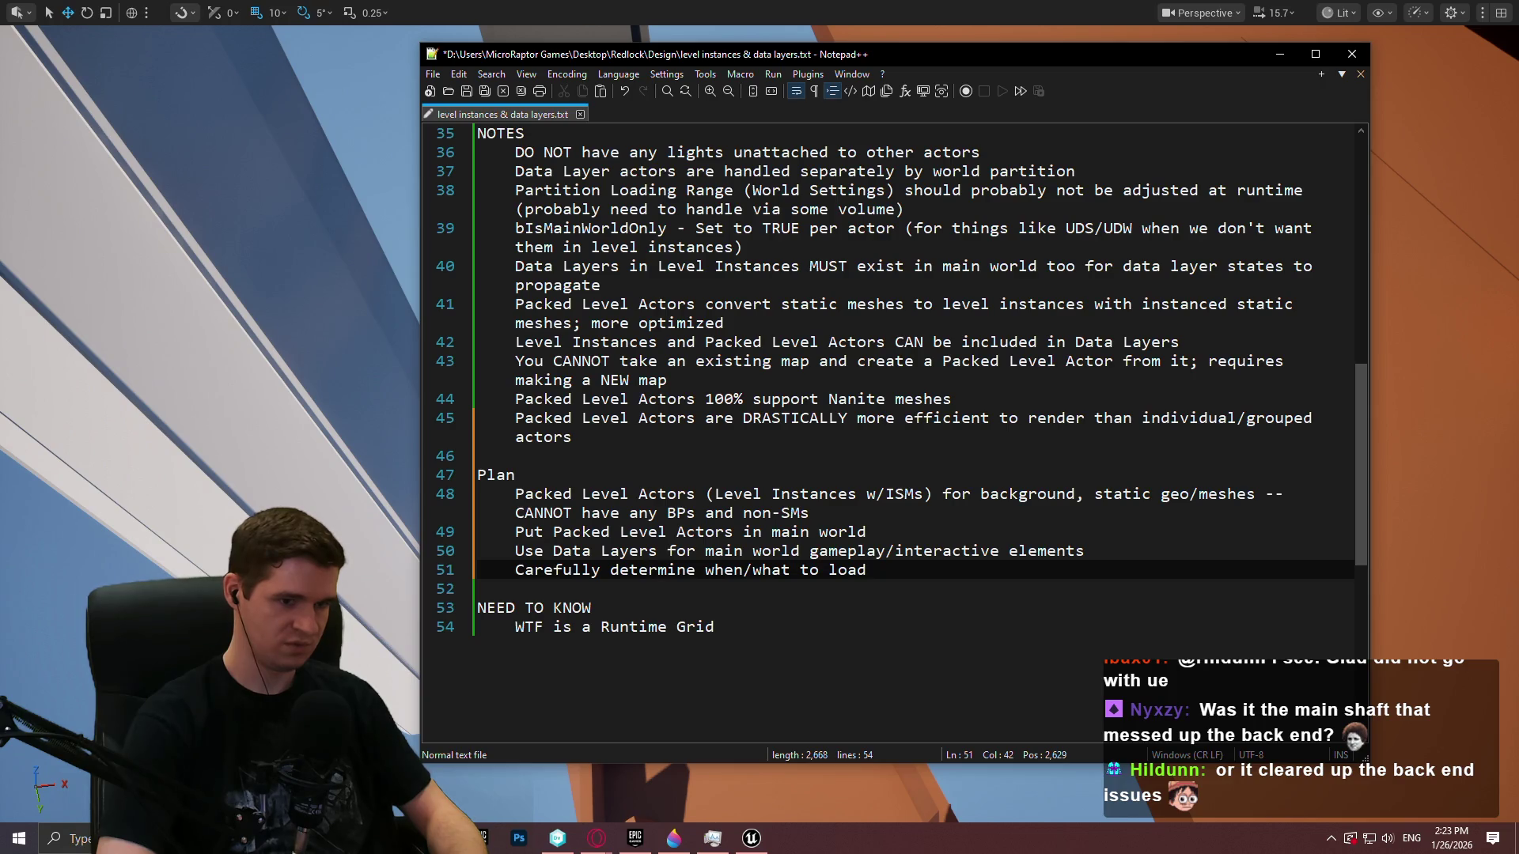
key("ctrl+s")
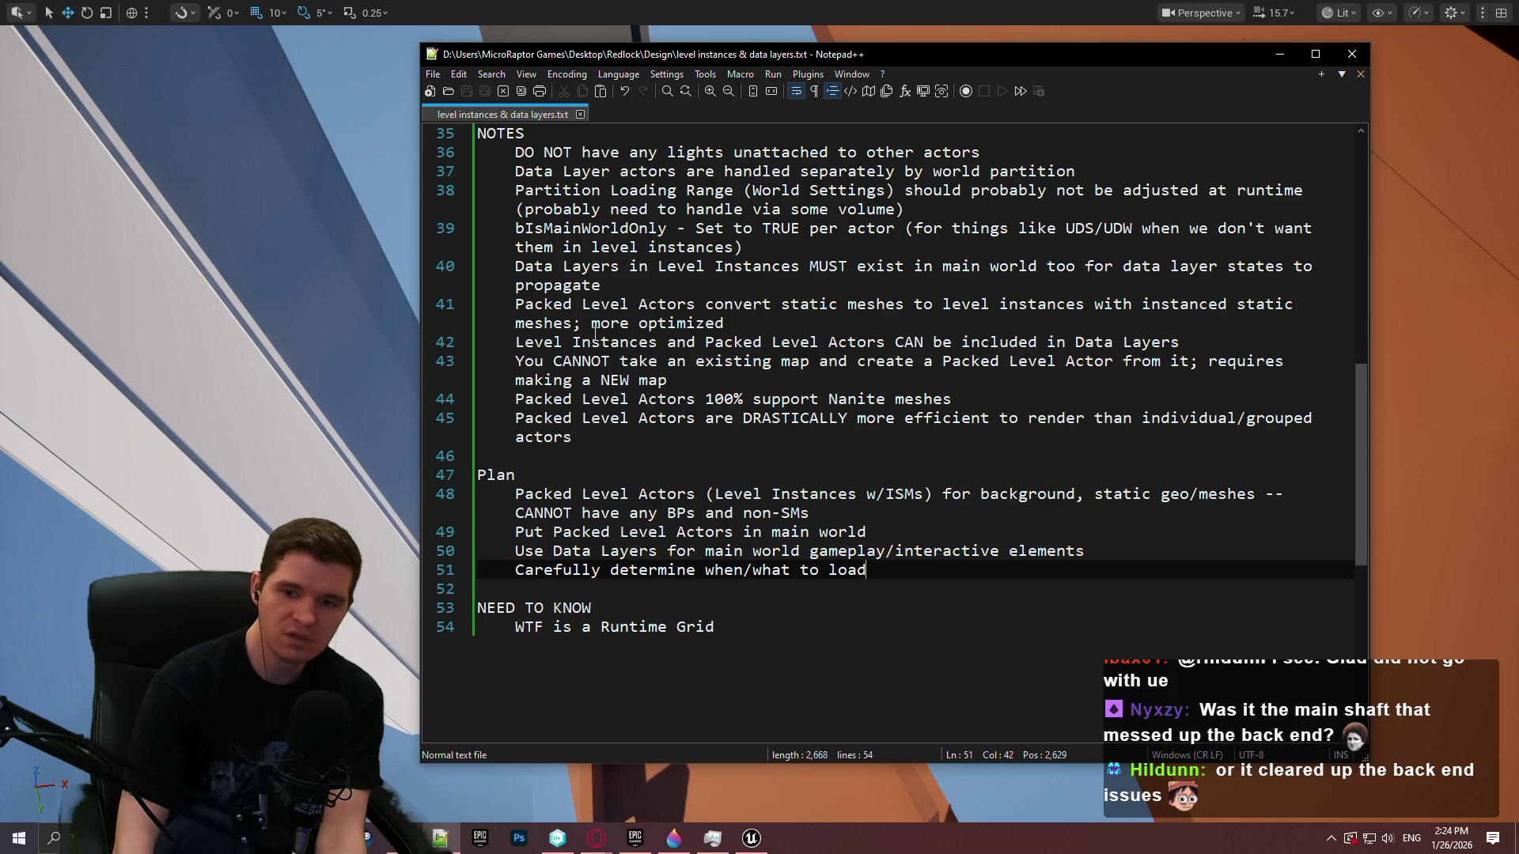
key("alt+Tab")
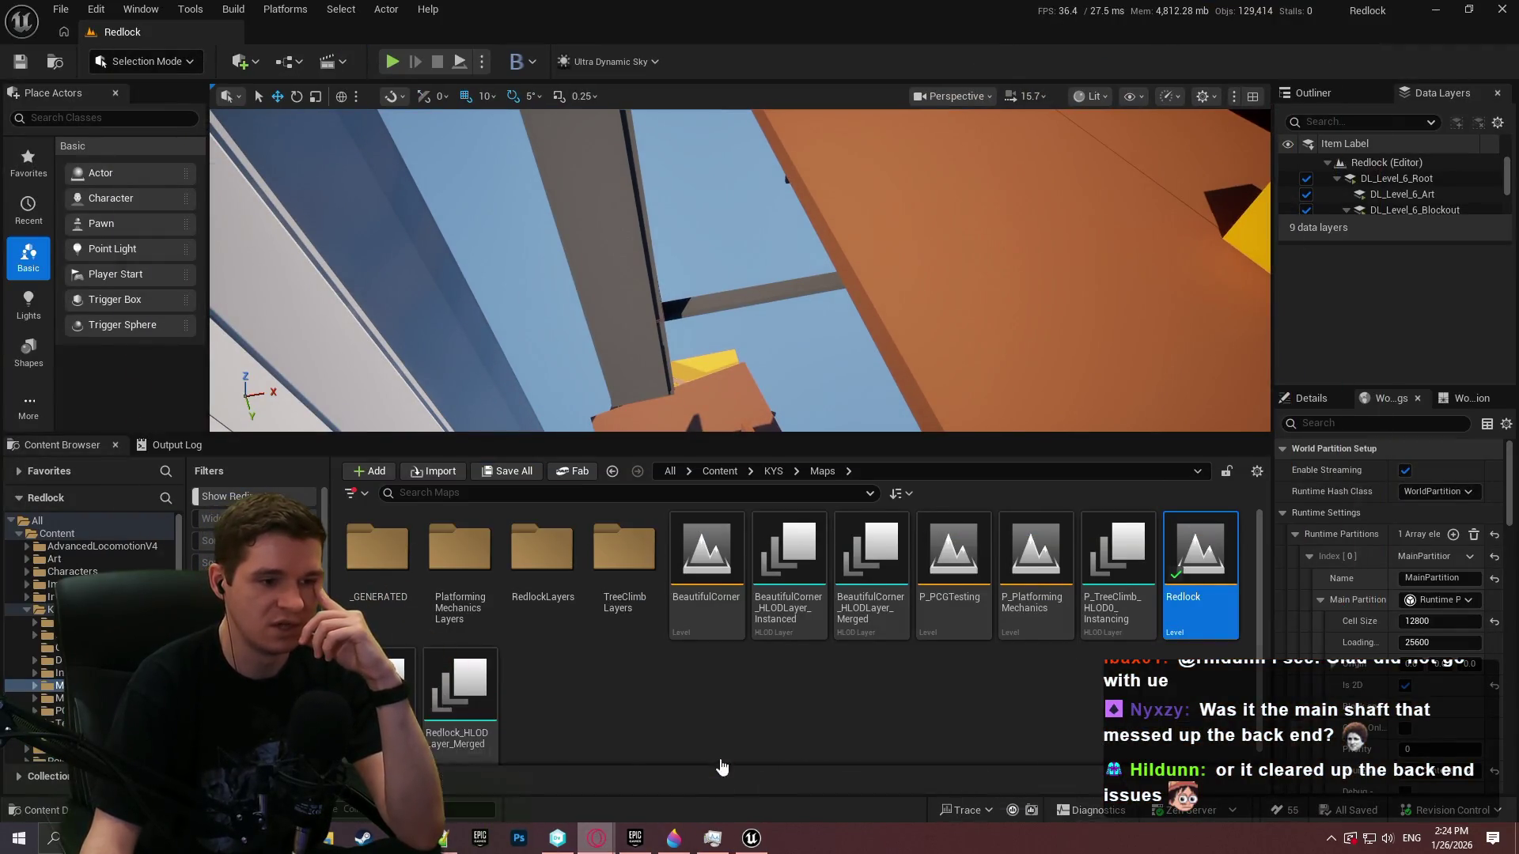
Google 'ue5 runtime grid' in Opera GX, skim the AI overview and video key moments, then return to Unreal
left_click(597, 838)
left_click(1389, 14)
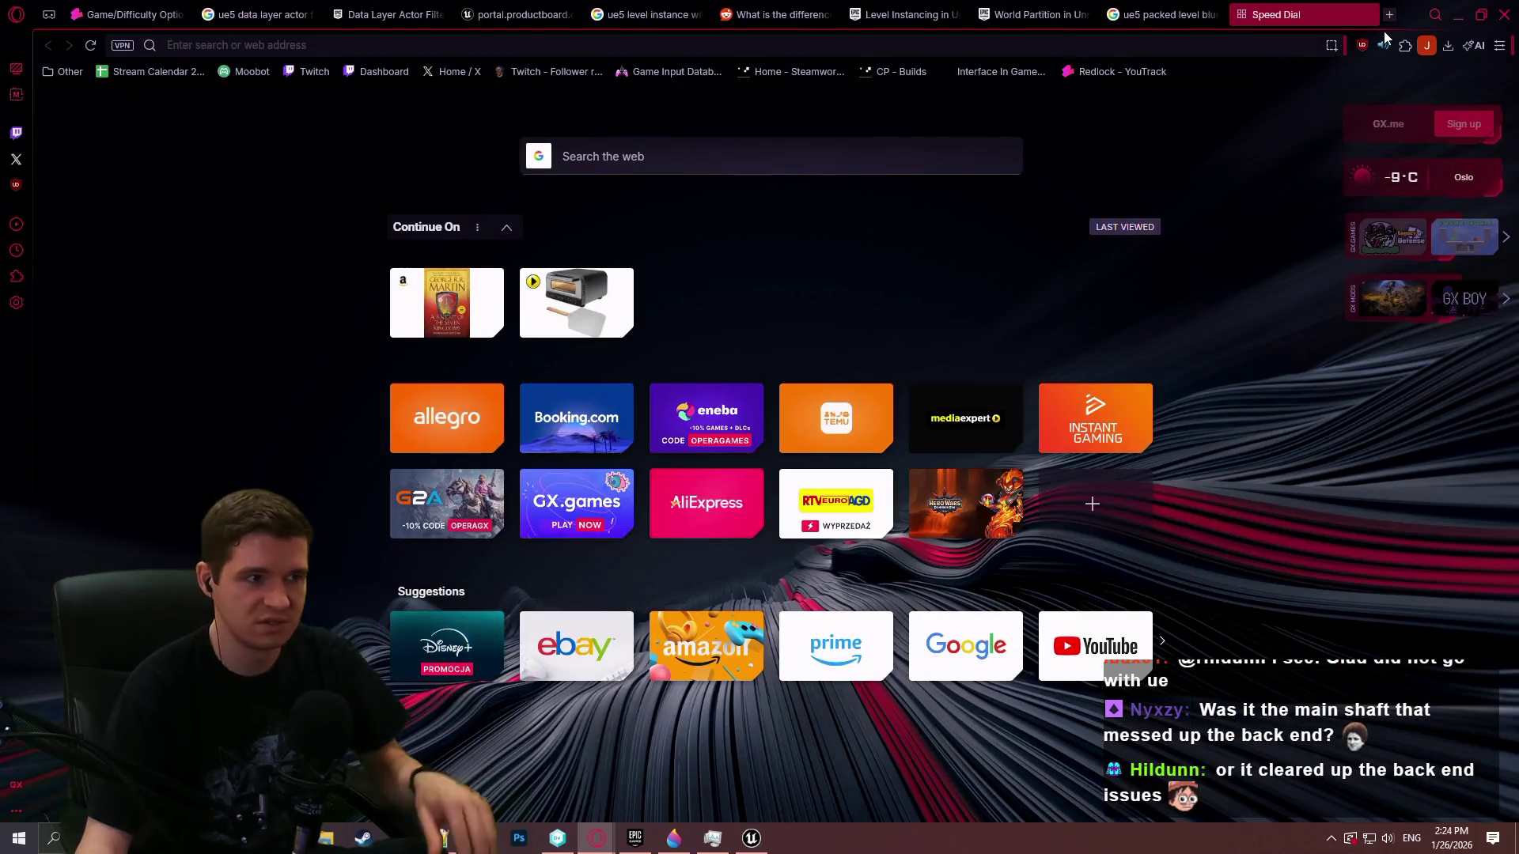
type("ue5 runtime g")
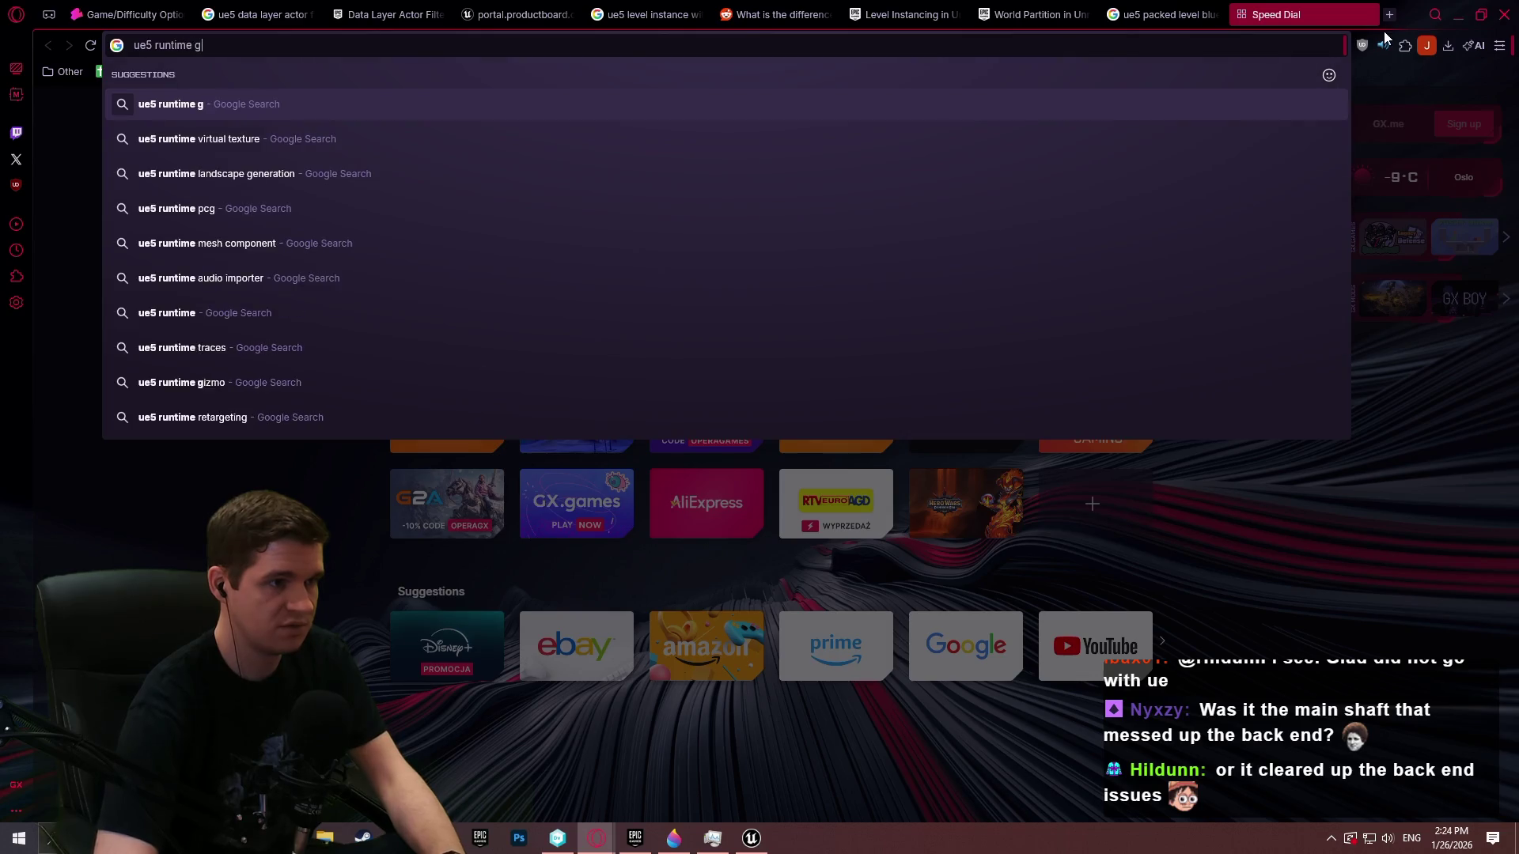
type("rid")
key("Return")
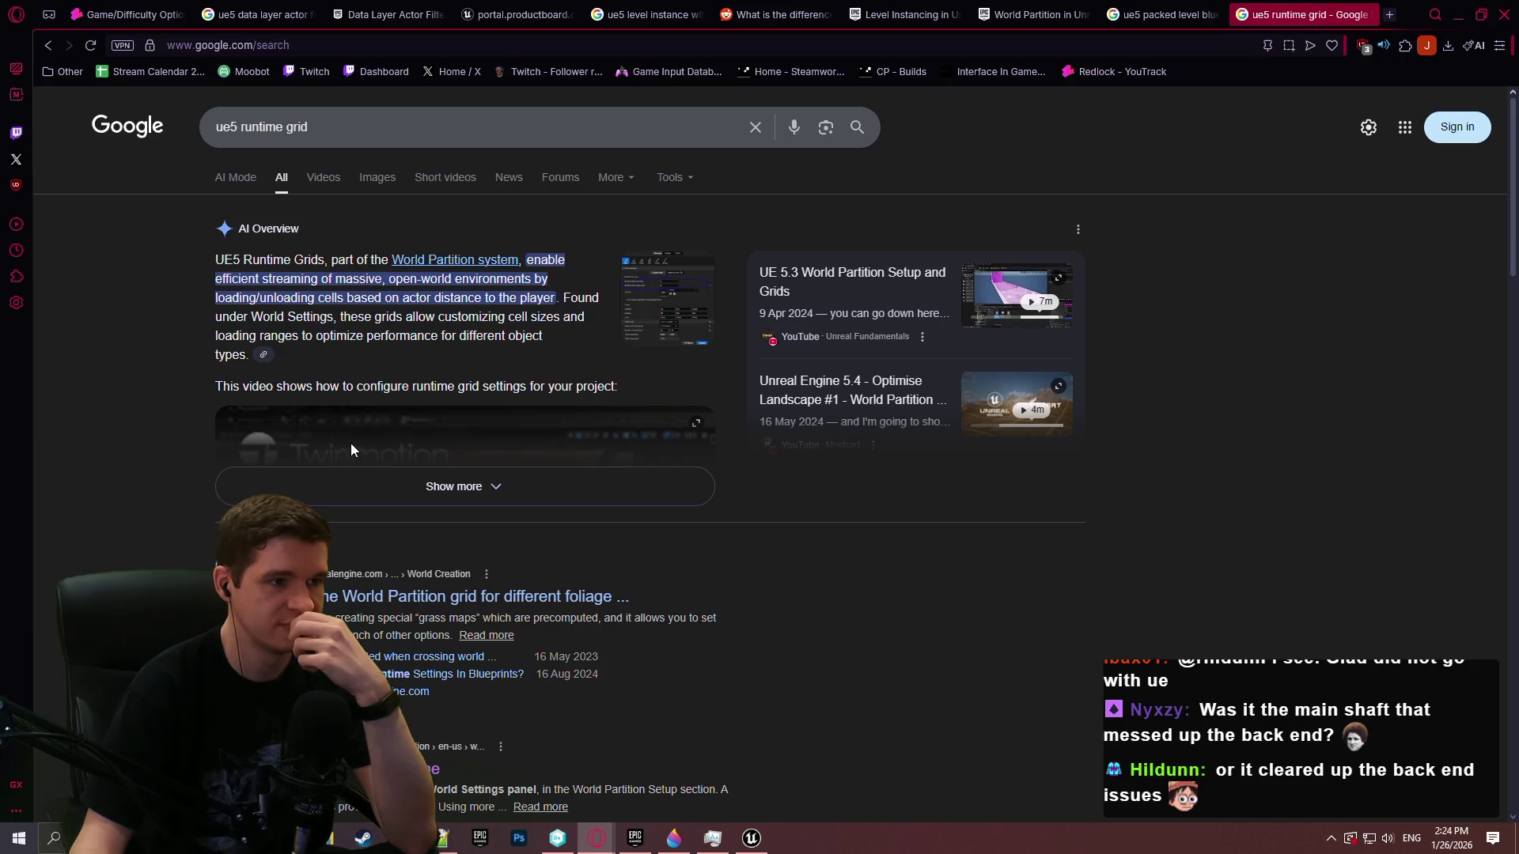
left_click(459, 479)
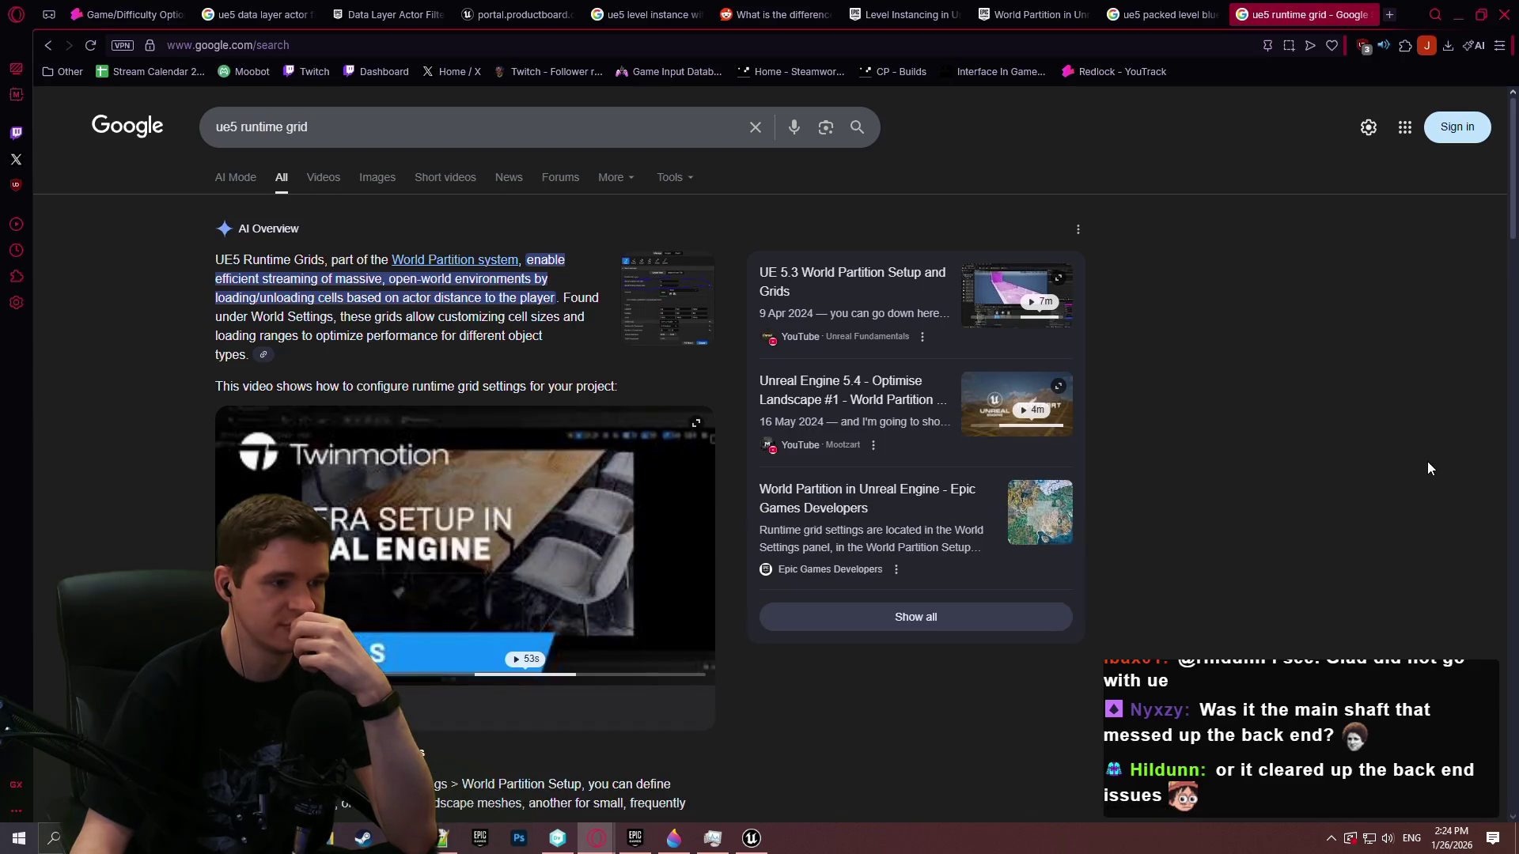
scroll(1367, 472, "down", 10)
scroll(1353, 454, "down", 5)
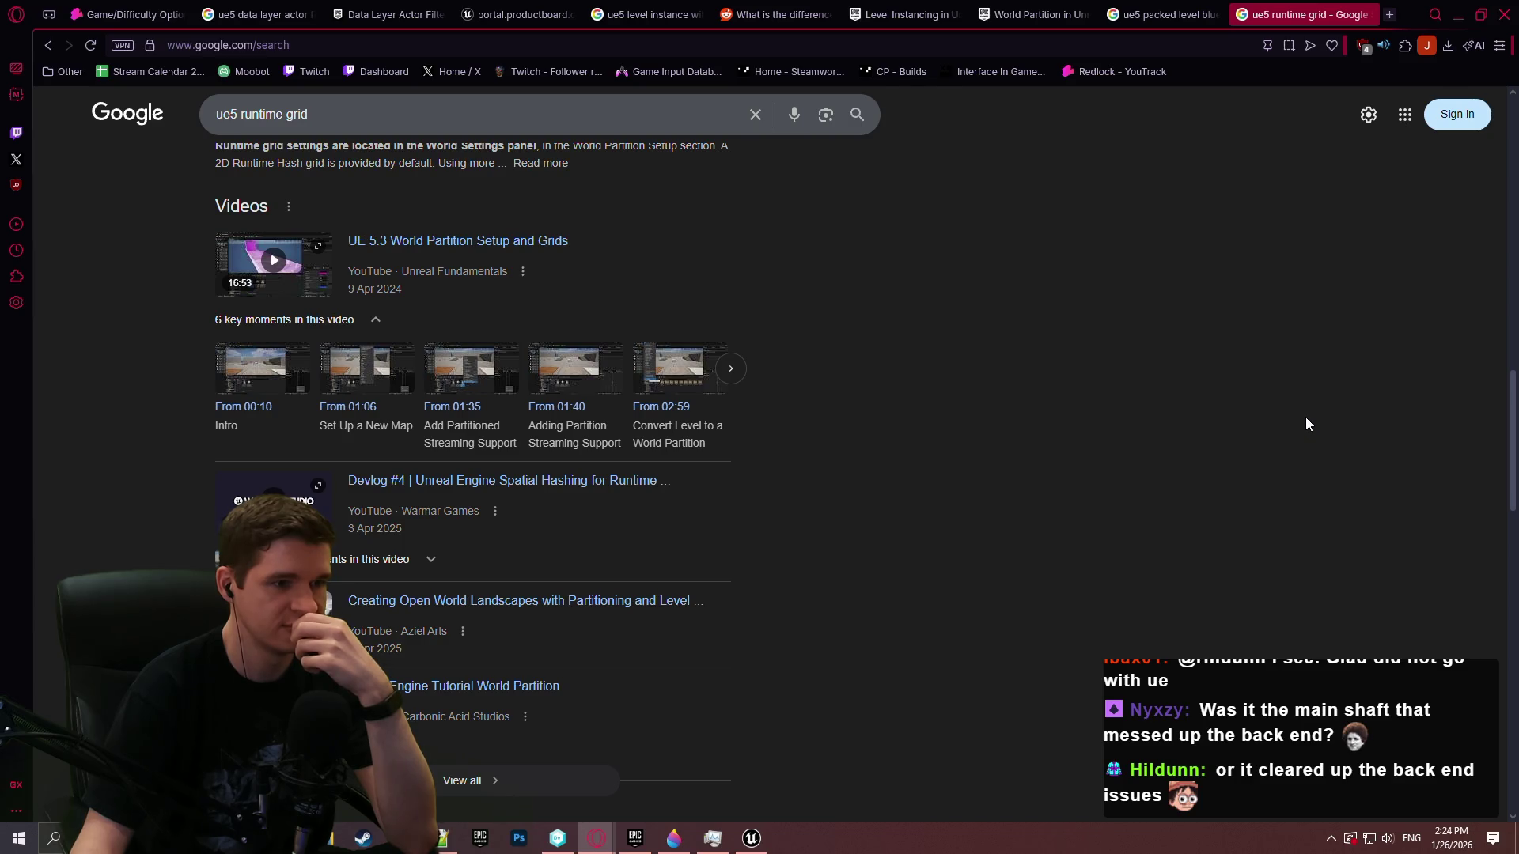
left_click(726, 371)
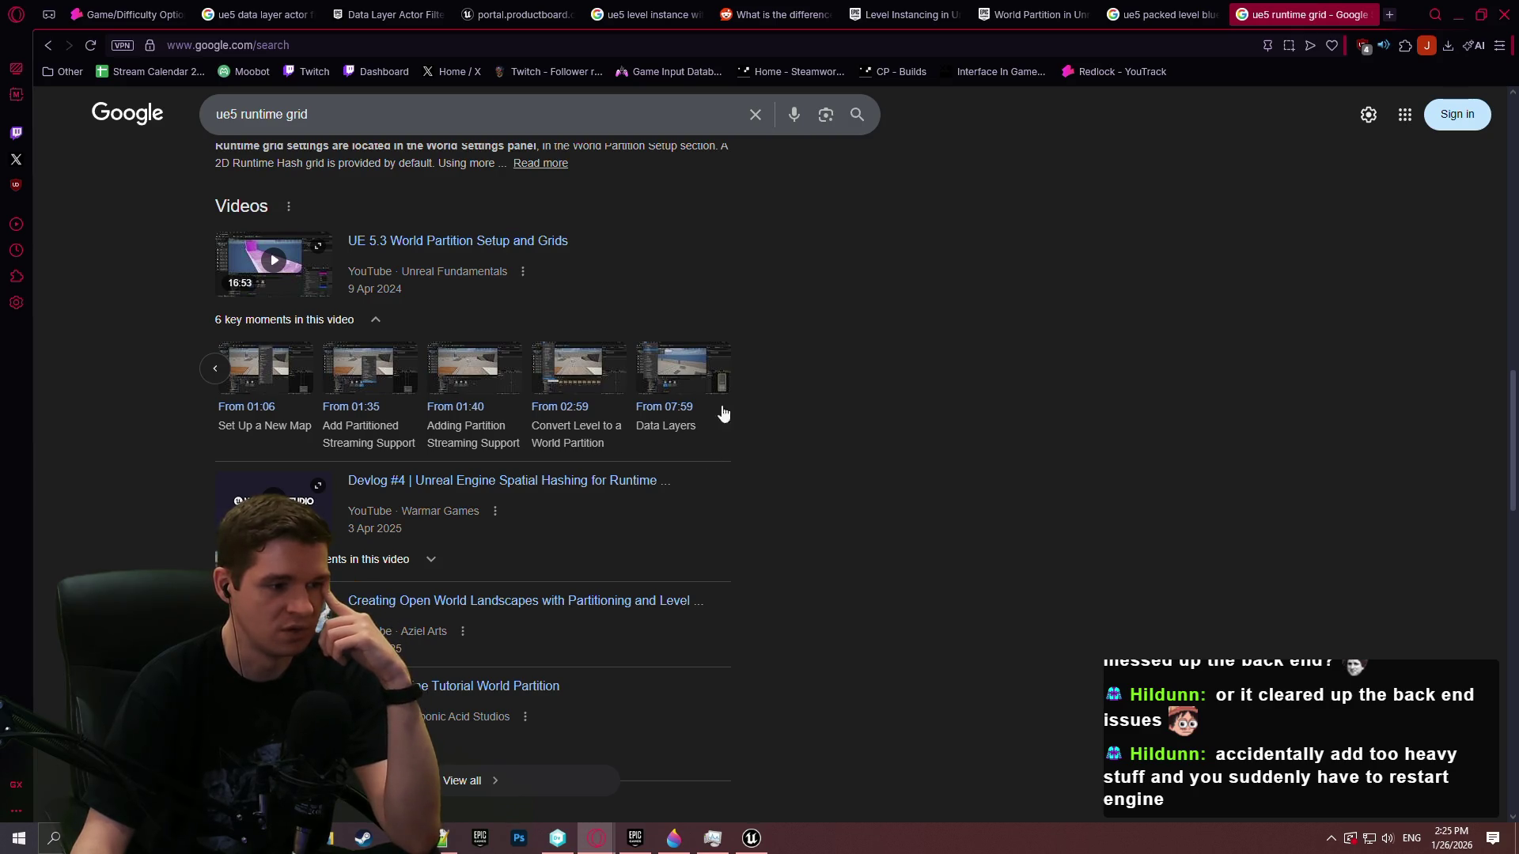
left_click(751, 838)
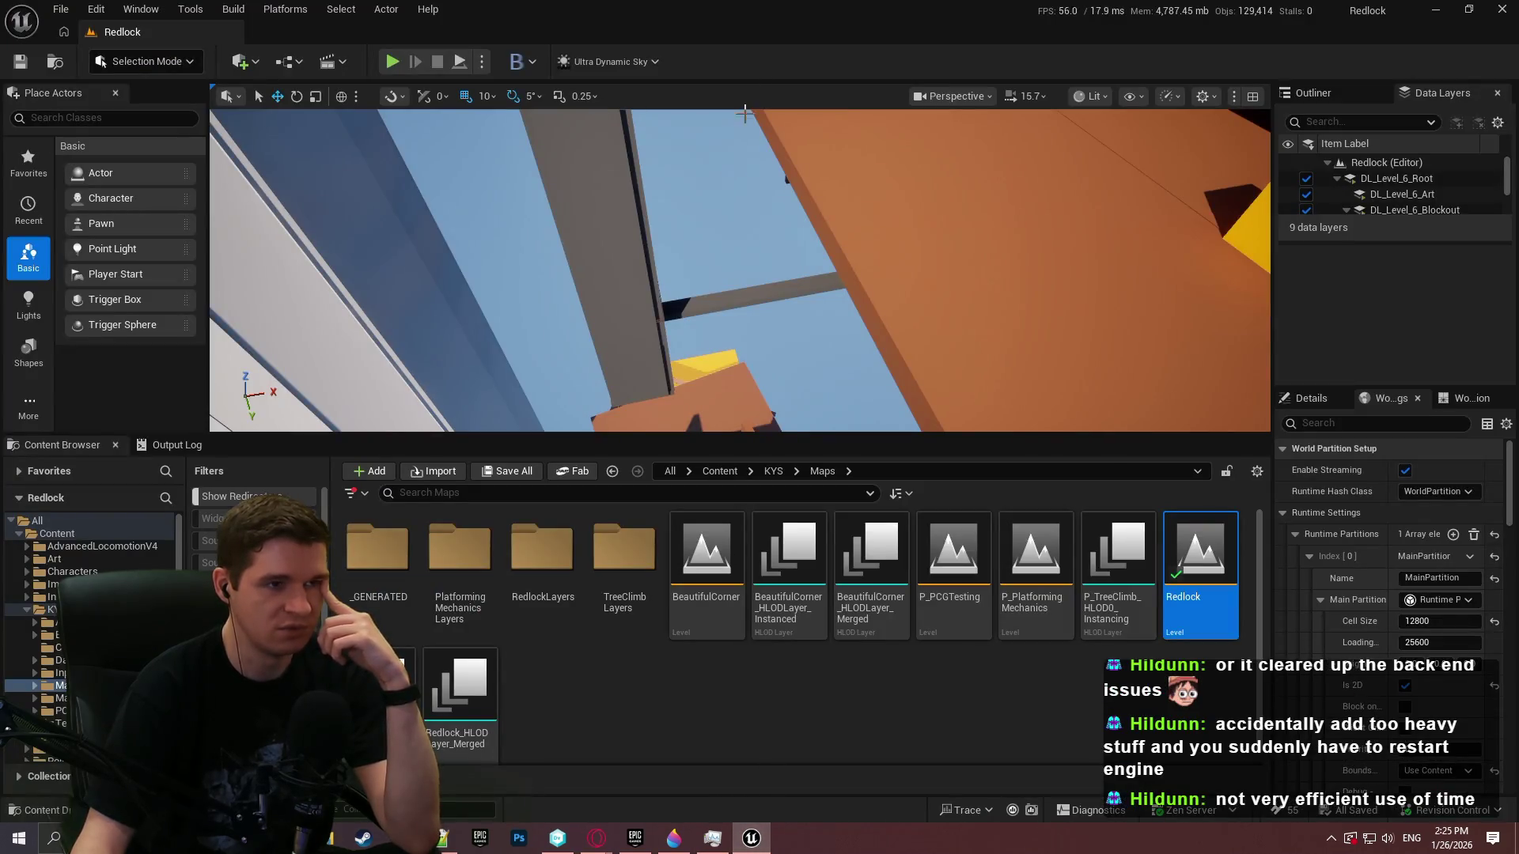
In fullscreen viewport, fly up under the hanging orange platform to frame the box structure below
key("F11")
mouse_move(816, 136)
left_mouse_down()
mouse_move(791, 198)
mouse_move(711, 119)
mouse_move(751, 277)
mouse_move(791, 159)
left_mouse_up()
mouse_move(760, 427)
left_mouse_down()
mouse_move(673, 514)
mouse_move(751, 395)
mouse_move(736, 412)
mouse_move(712, 395)
mouse_move(751, 420)
left_mouse_up()
scroll(751, 395, "up", 3)
left_click_drag(1035, 279, 1007, 309)
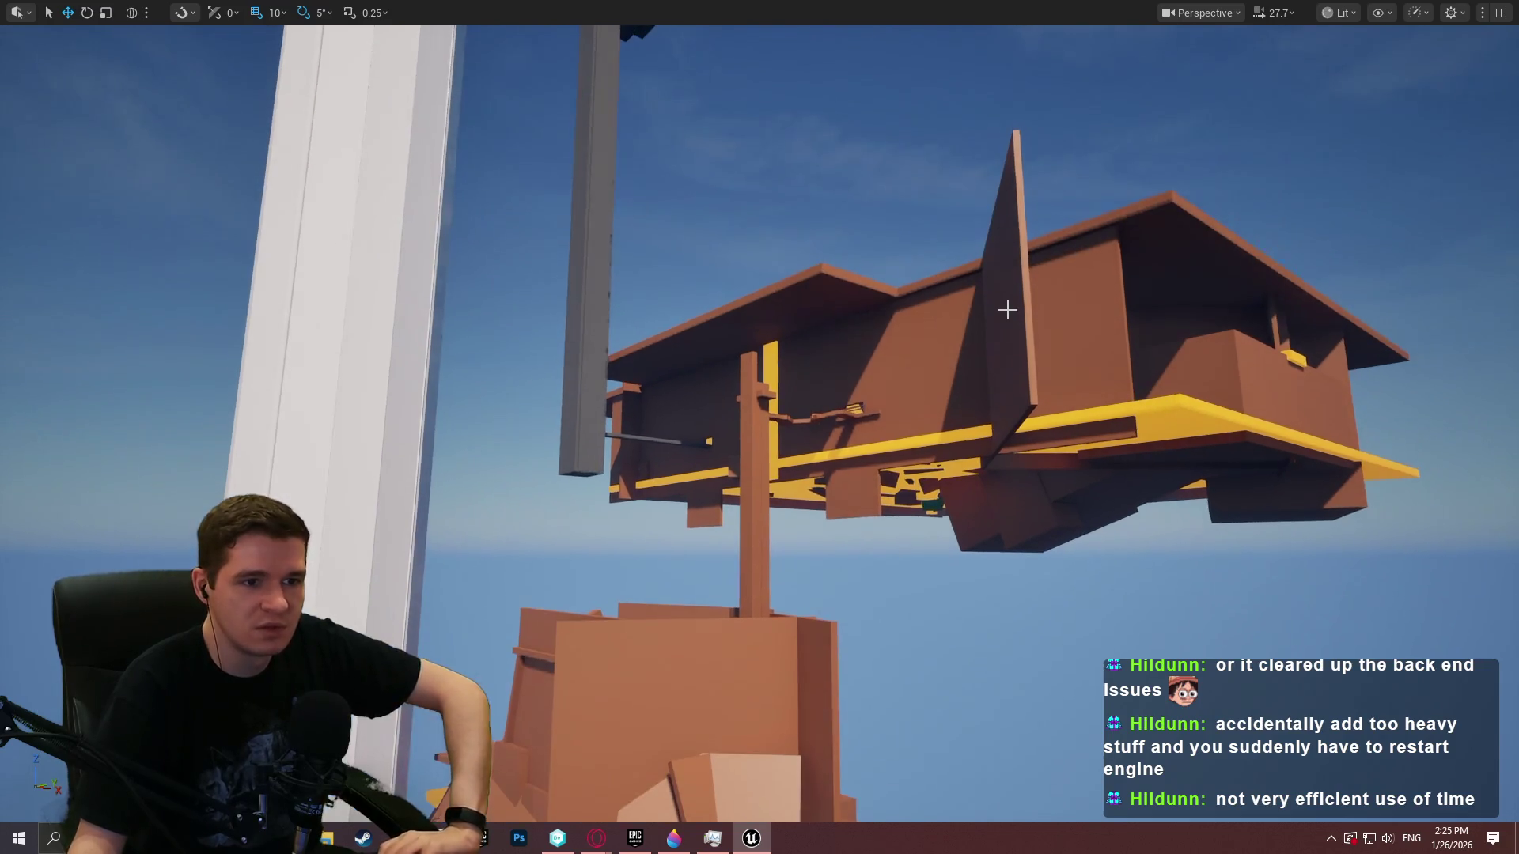
left_click_drag(927, 275, 894, 324)
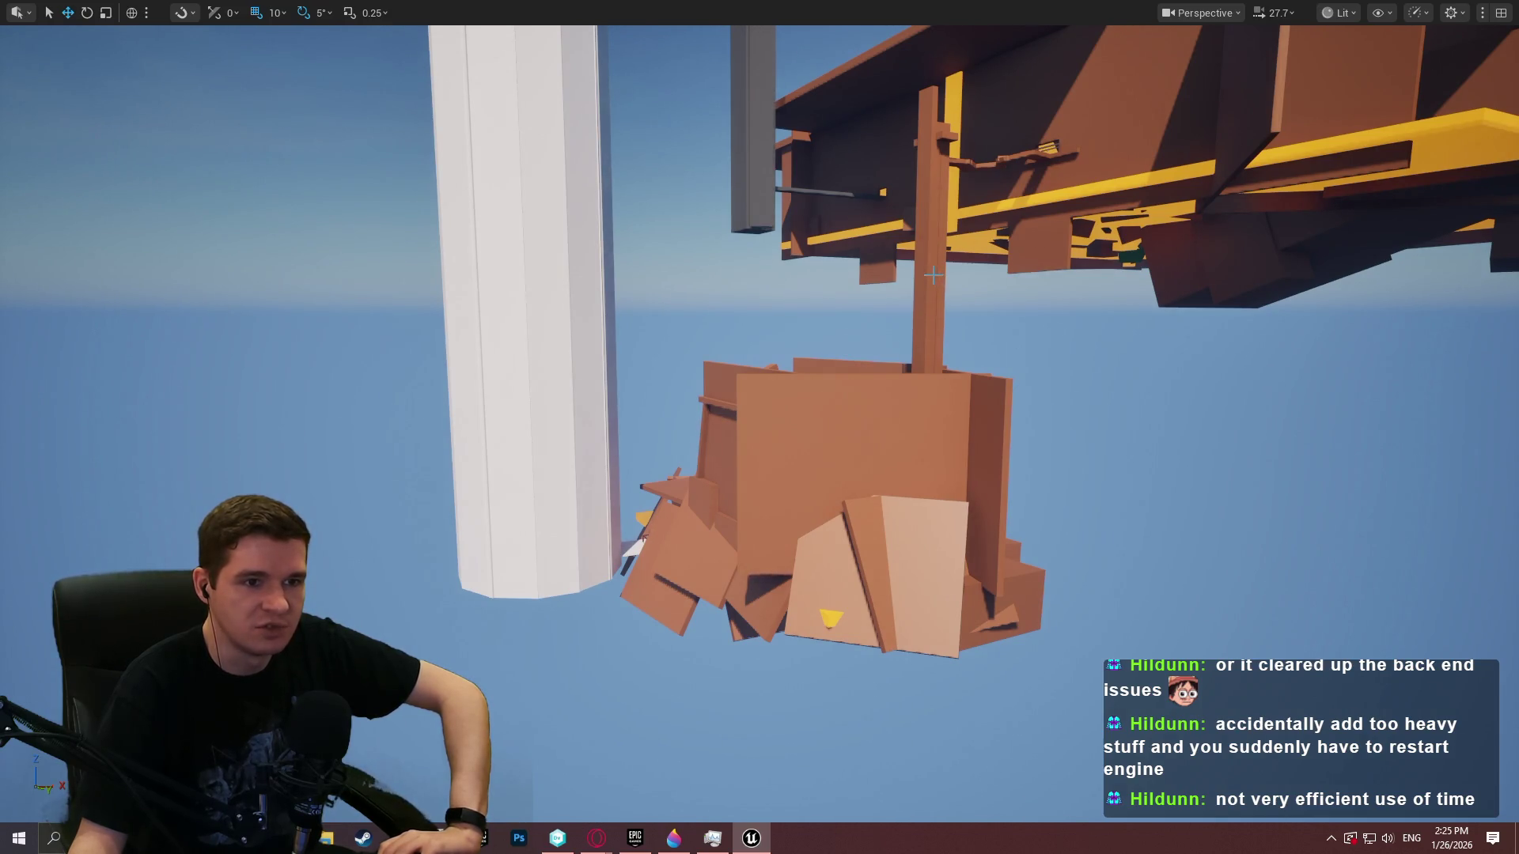
left_click_drag(924, 269, 924, 271)
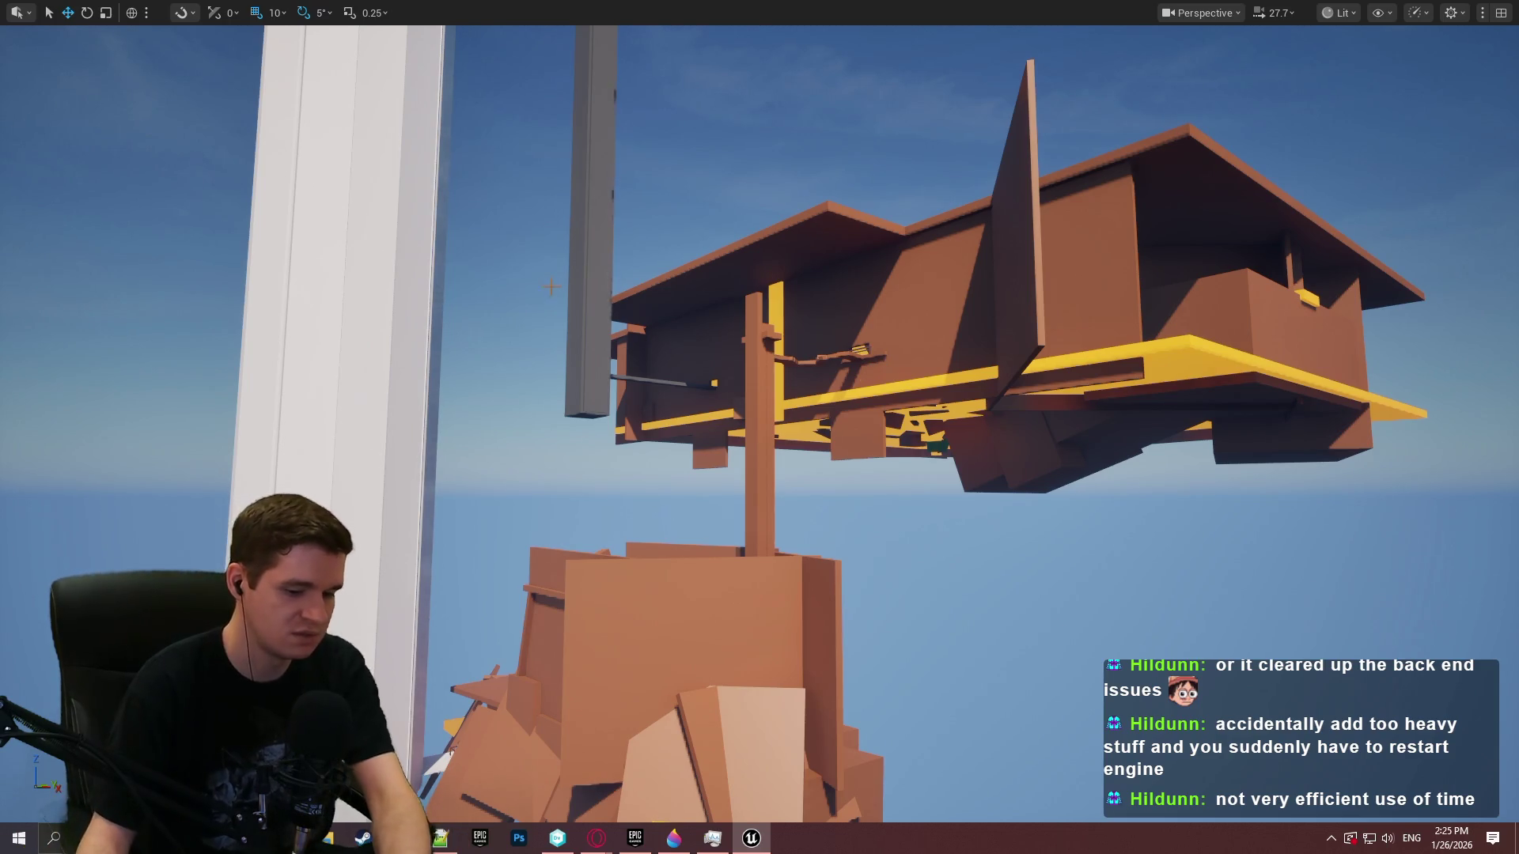
key("F11")
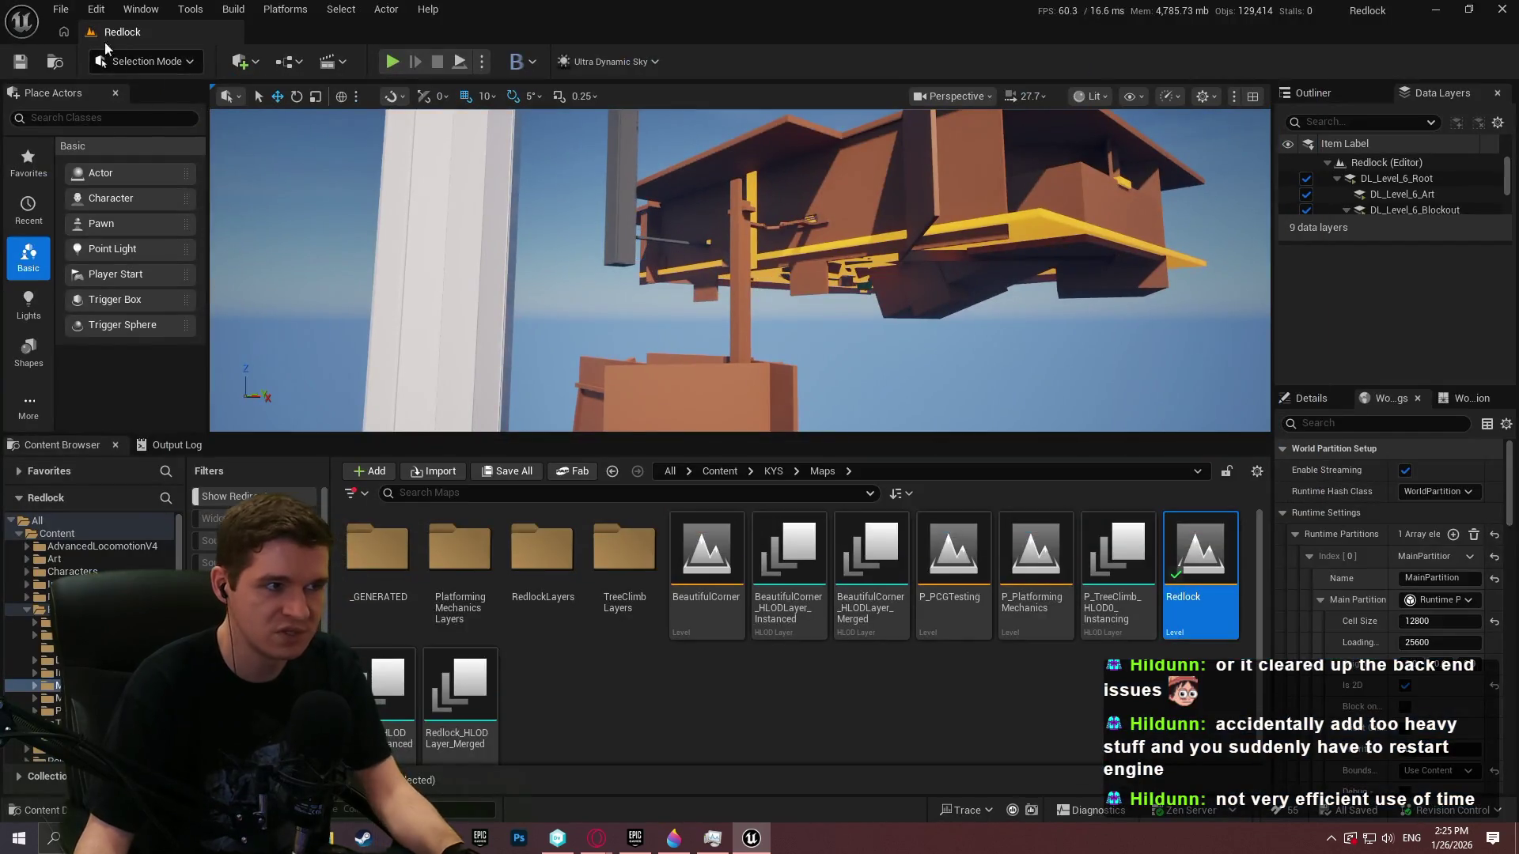
Place a Level Streaming Volume on the box structure and scale it up around the box
left_click(100, 117)
type("strea")
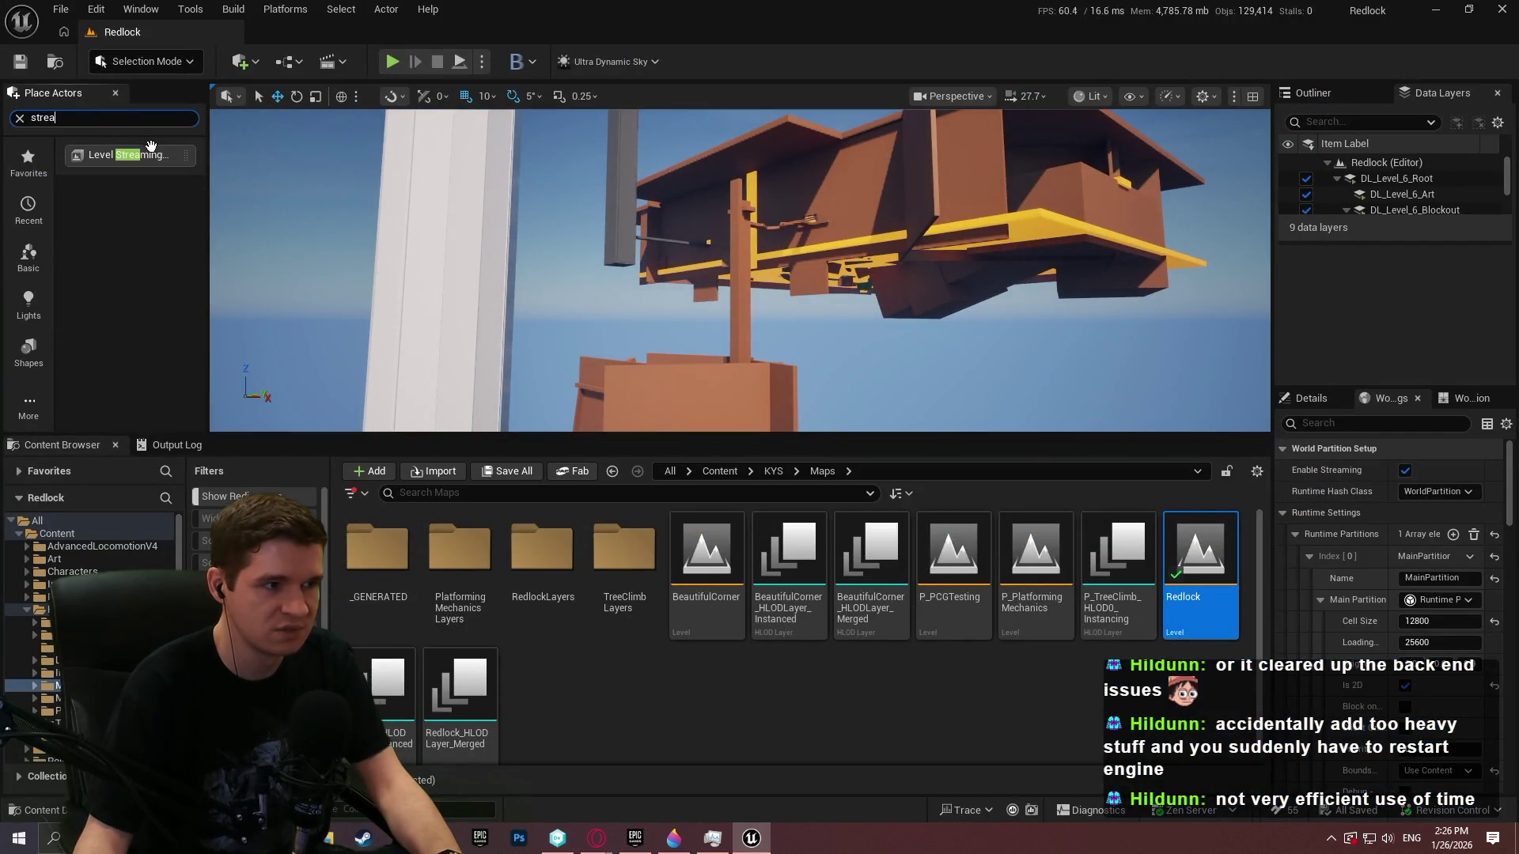
key("ctrl+alt")
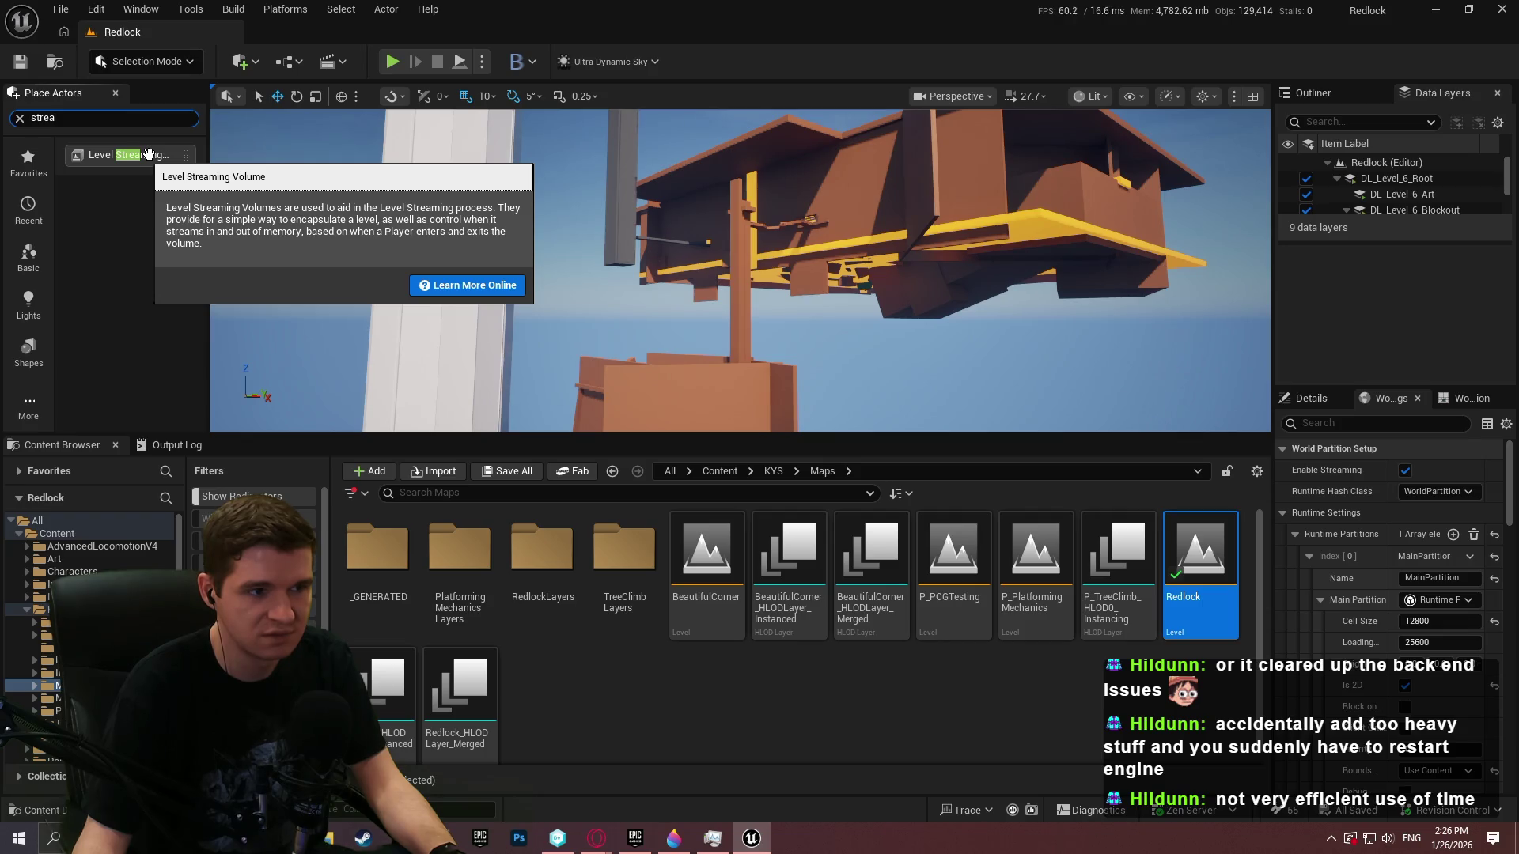
mouse_move(148, 155)
left_mouse_down()
mouse_move(617, 365)
mouse_move(688, 374)
mouse_move(689, 399)
left_mouse_up()
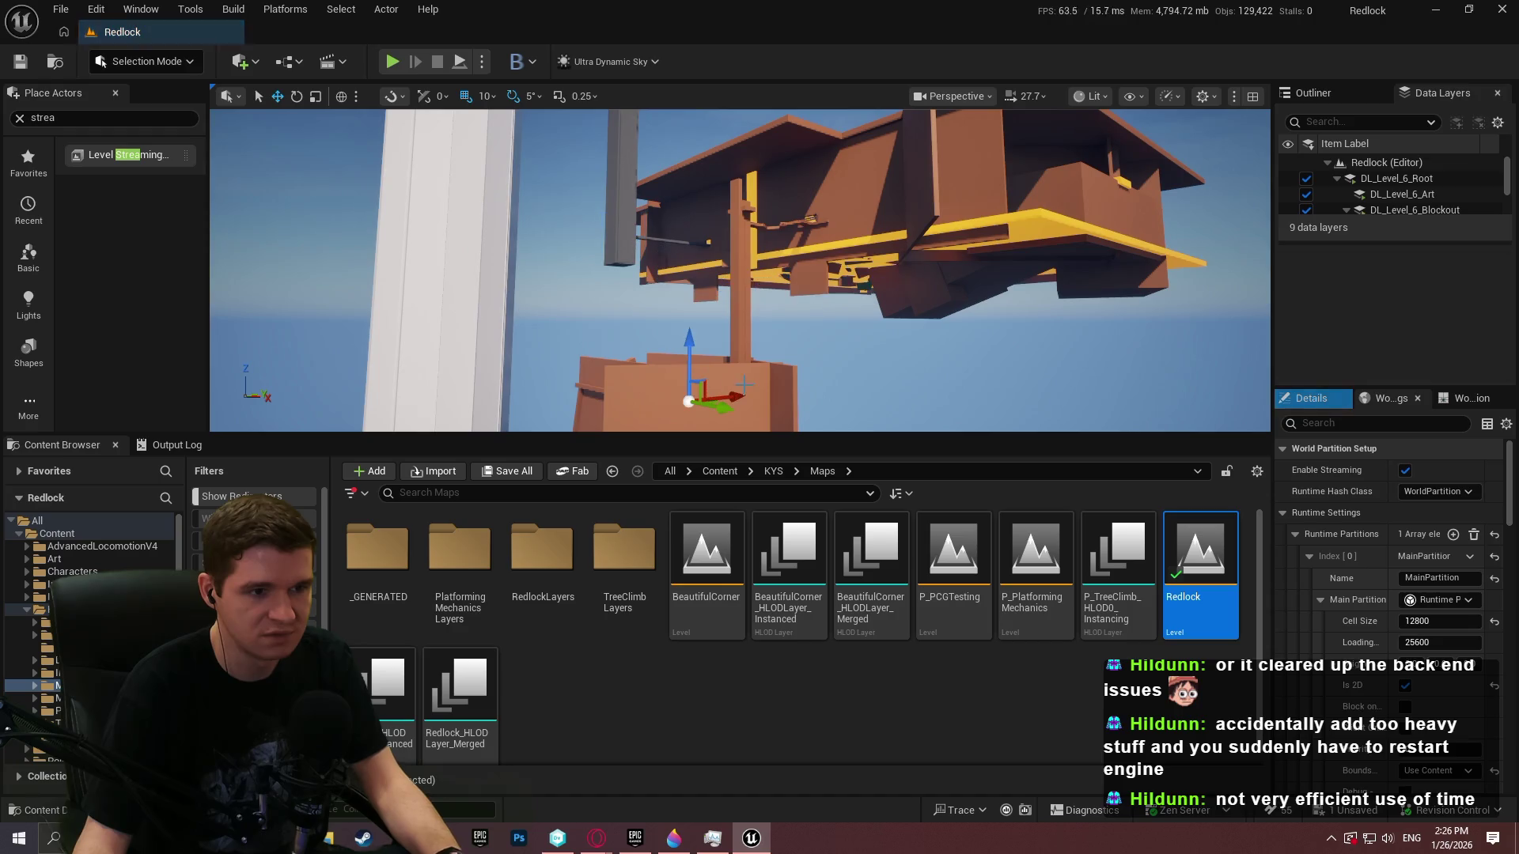
key("r")
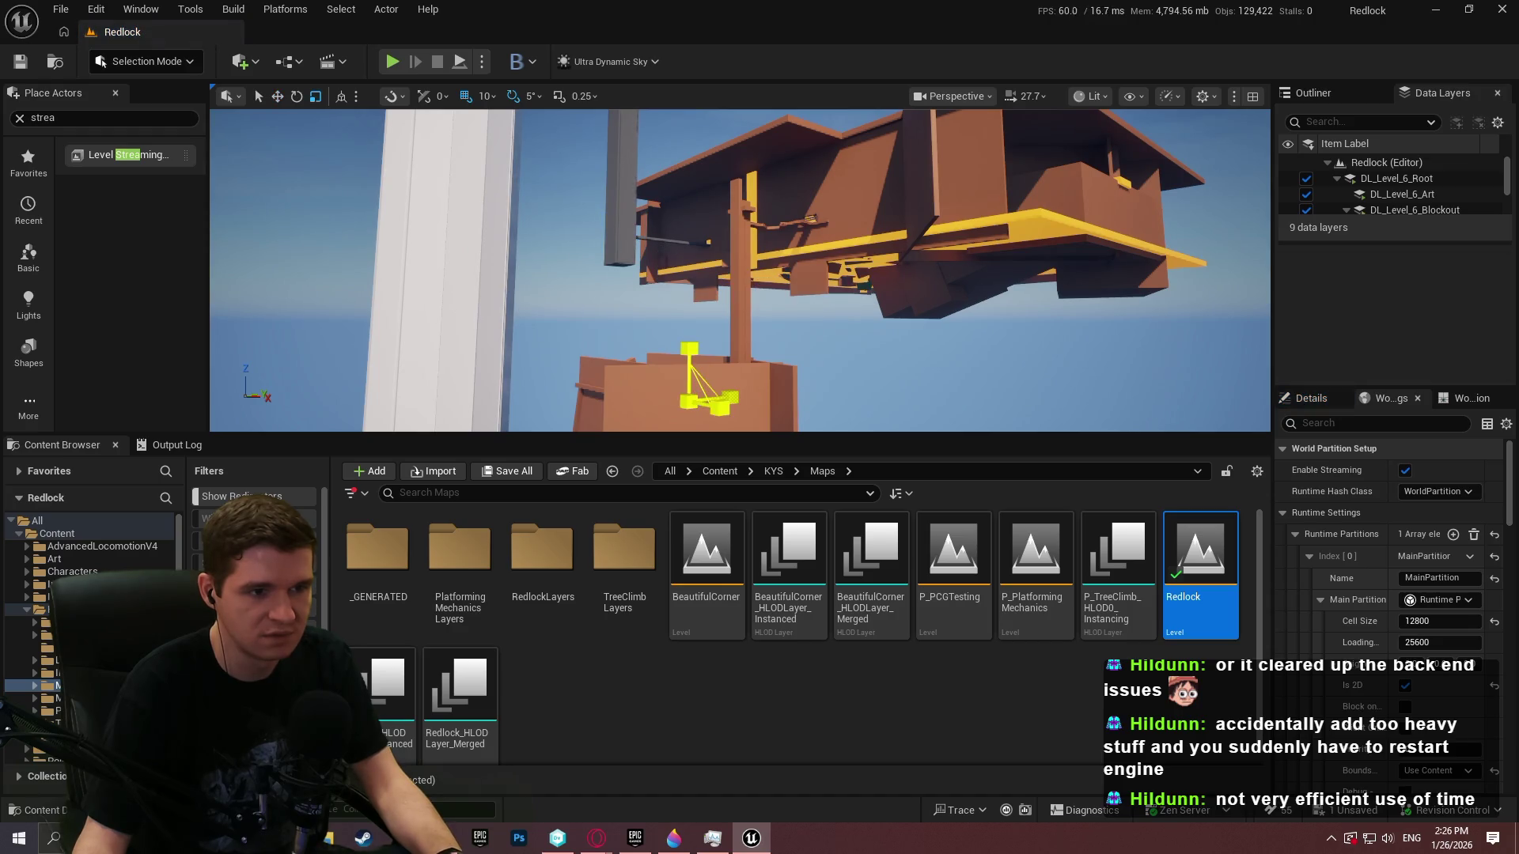
left_click_drag(688, 400, 712, 392)
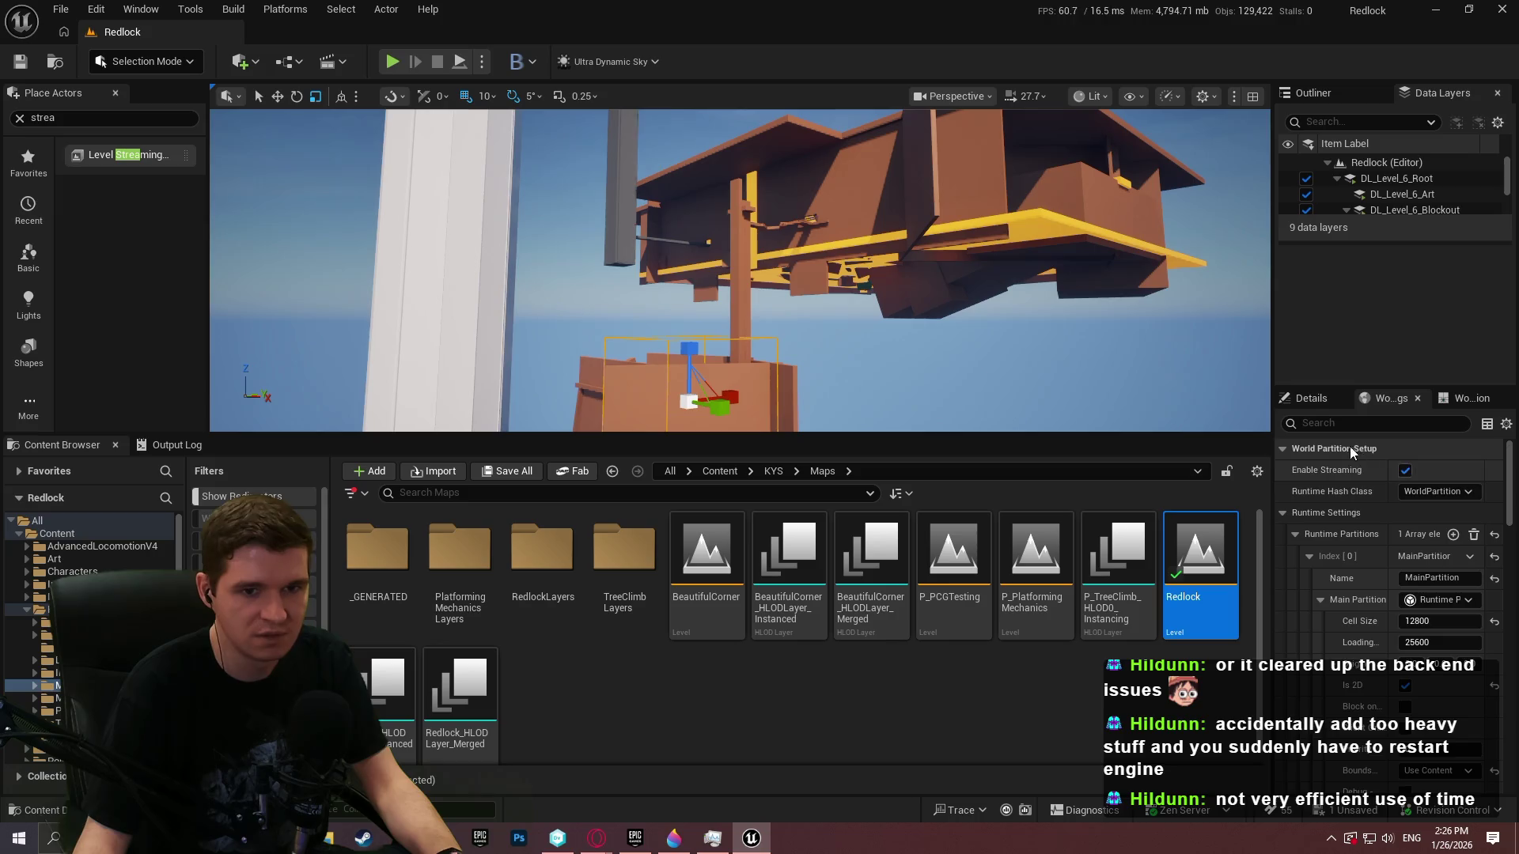
Inspect the streaming volume's properties in a widened Details panel, then focus on it and delete it
left_click(1311, 398)
left_click_drag(927, 414, 927, 414)
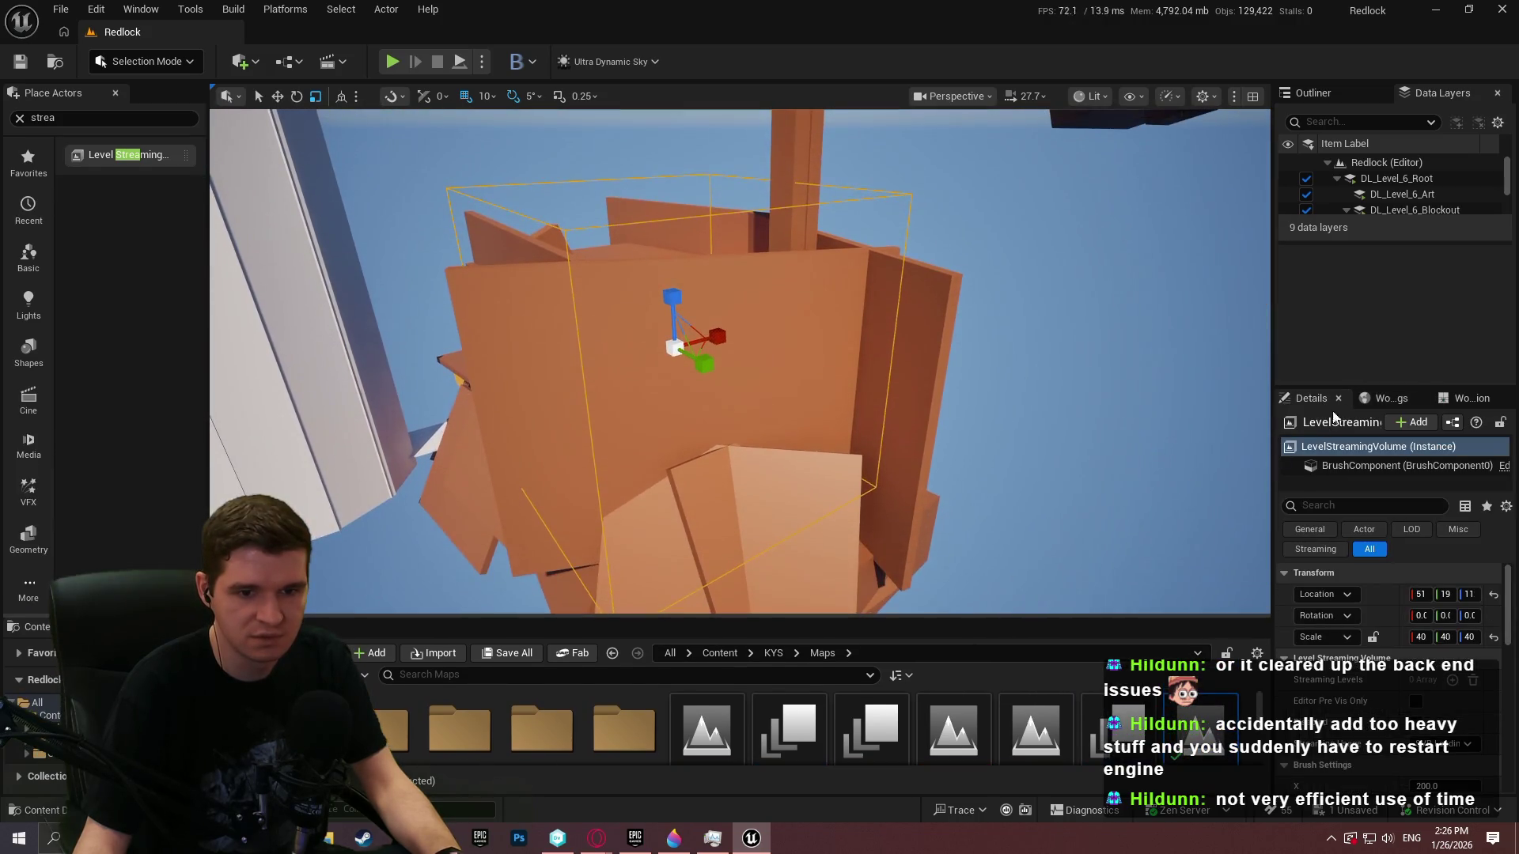
mouse_move(1273, 341)
left_mouse_down()
mouse_move(988, 341)
mouse_move(1028, 341)
left_mouse_up()
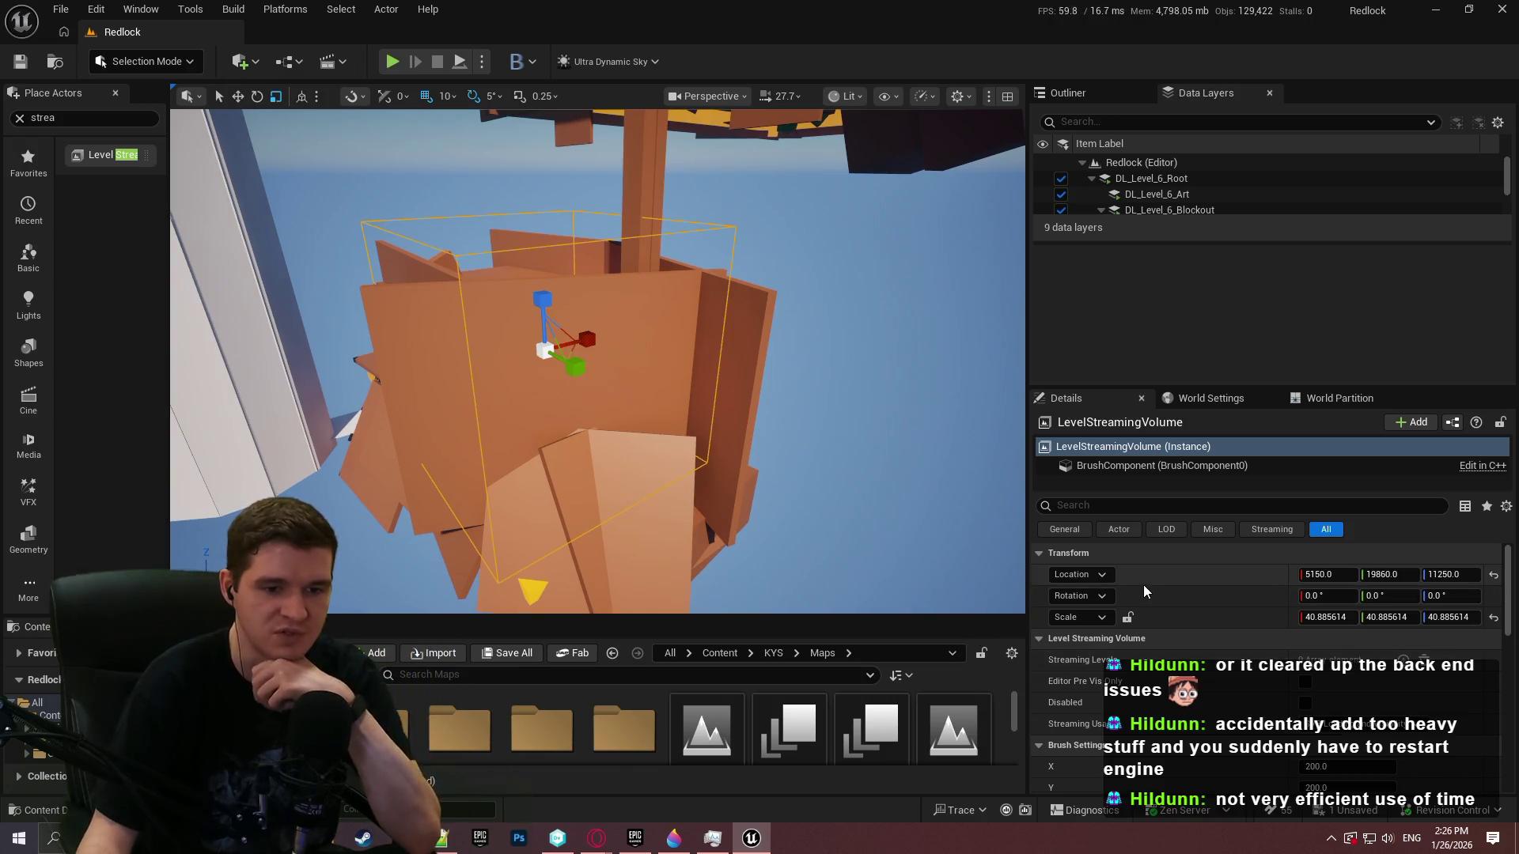
scroll(1508, 601, "down", 3)
scroll(1508, 601, "up", 3)
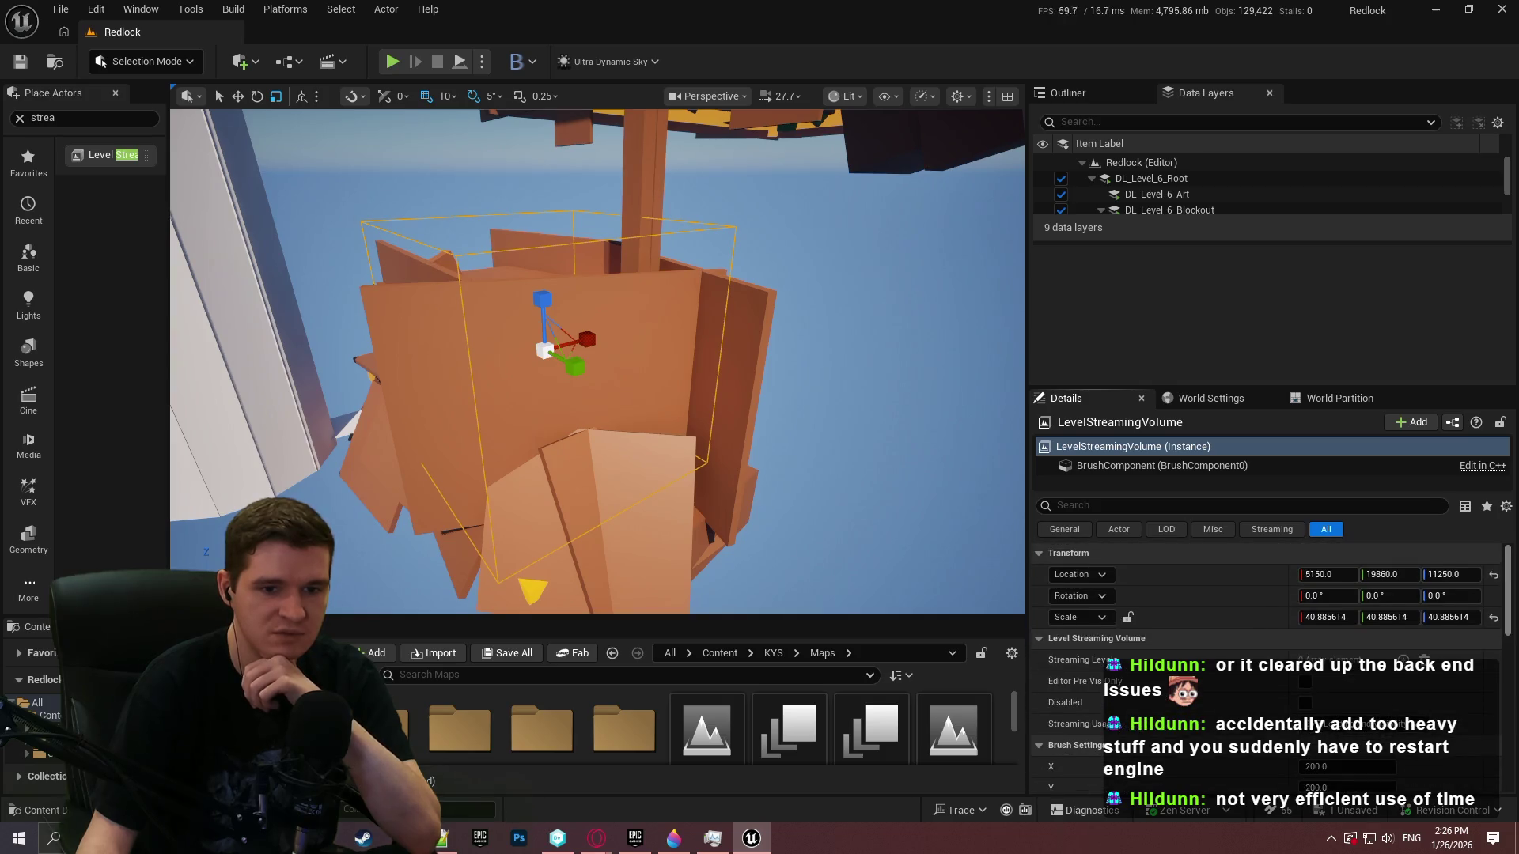
scroll(1074, 694, "down", 1)
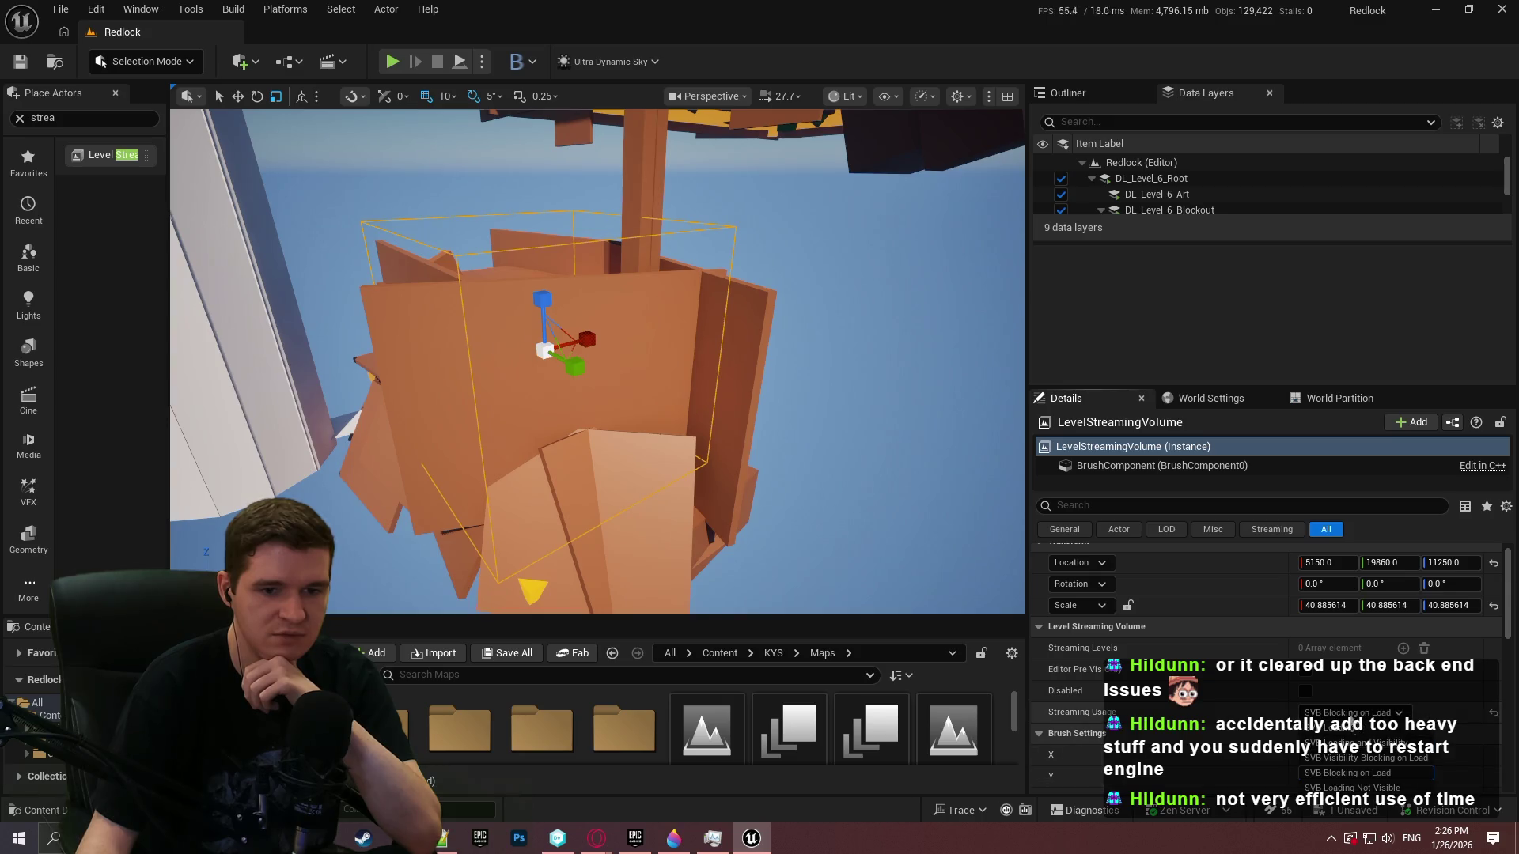
key("f")
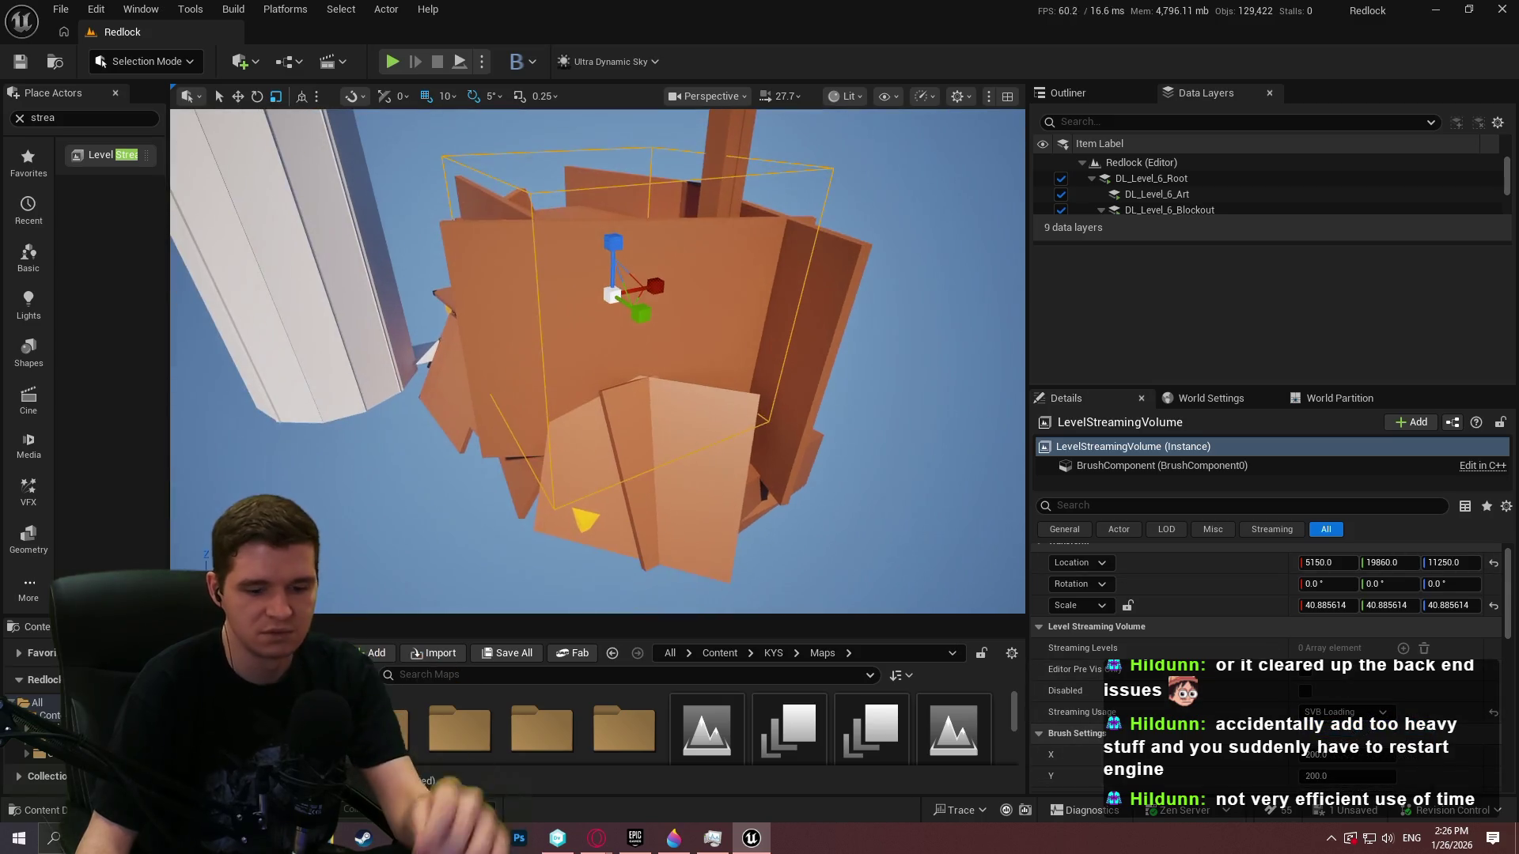
key("Delete")
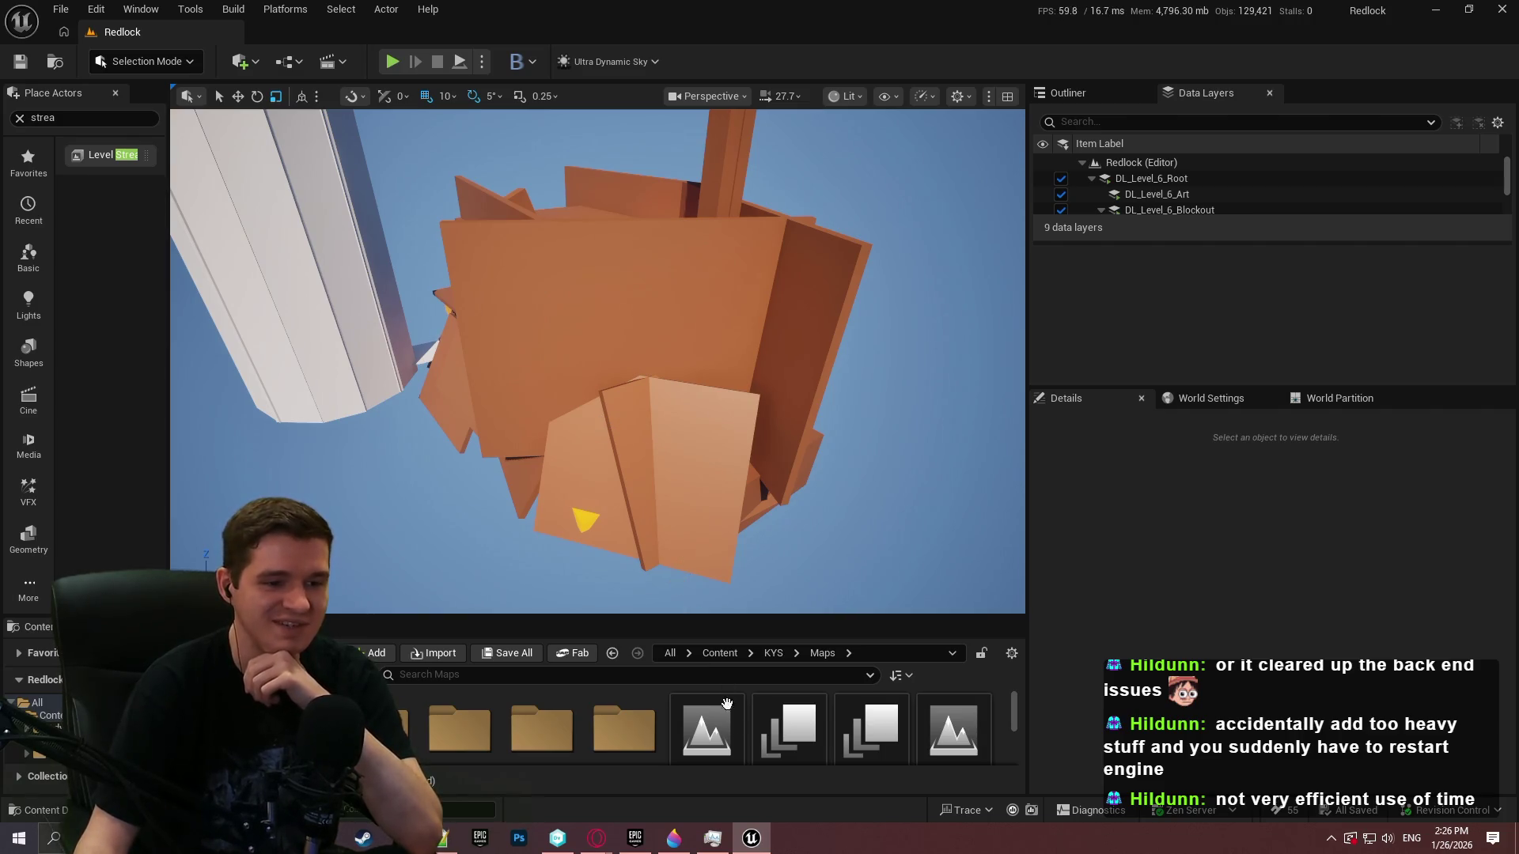
Clear the Place Actors search, fly up to the hanging crate structure, and scroll World Settings to Main Partition
mouse_move(668, 837)
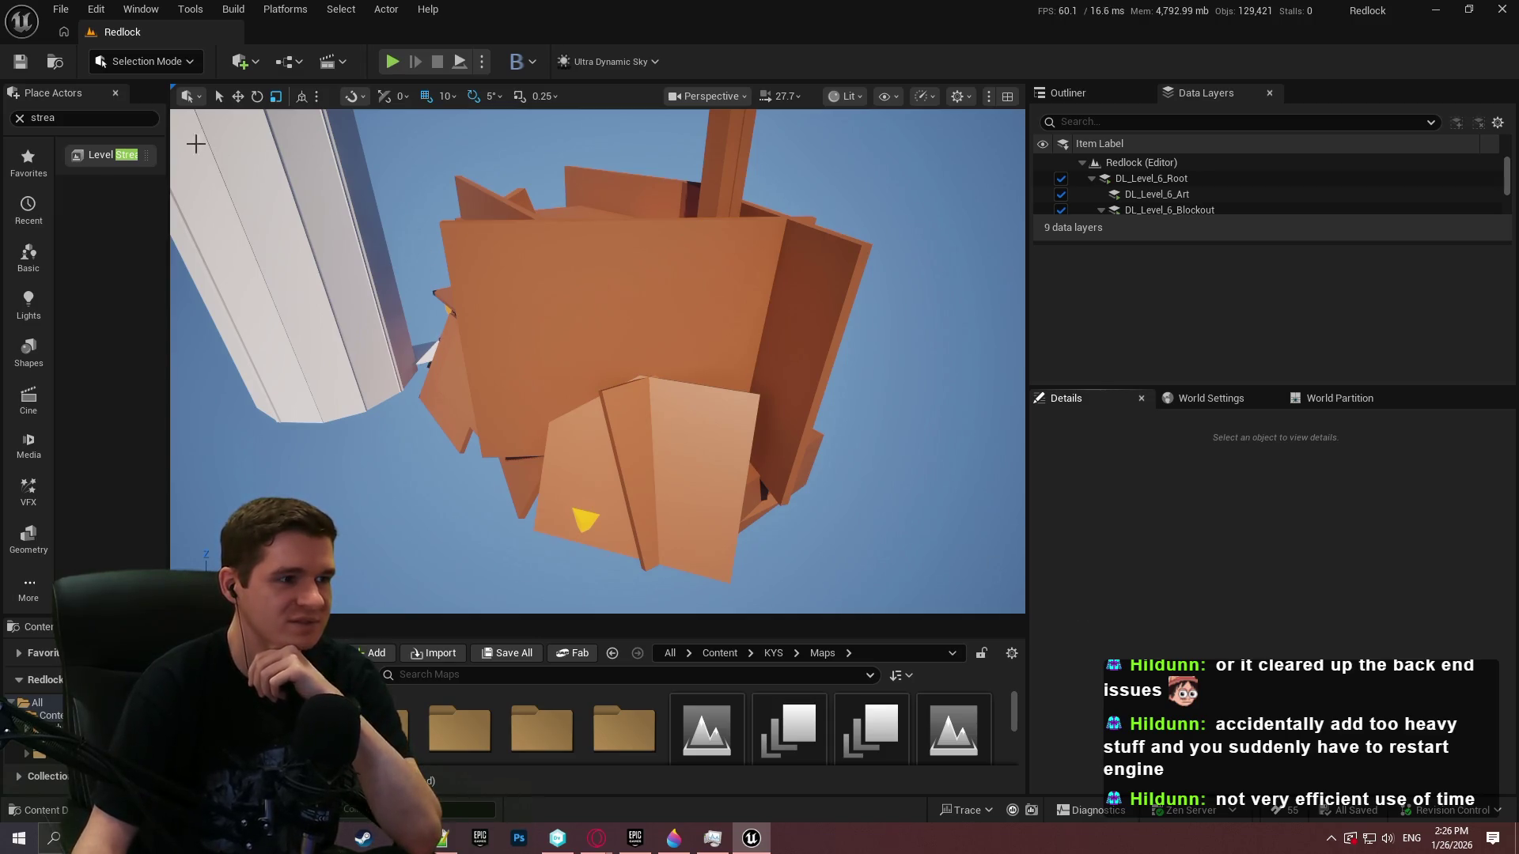
left_click(19, 118)
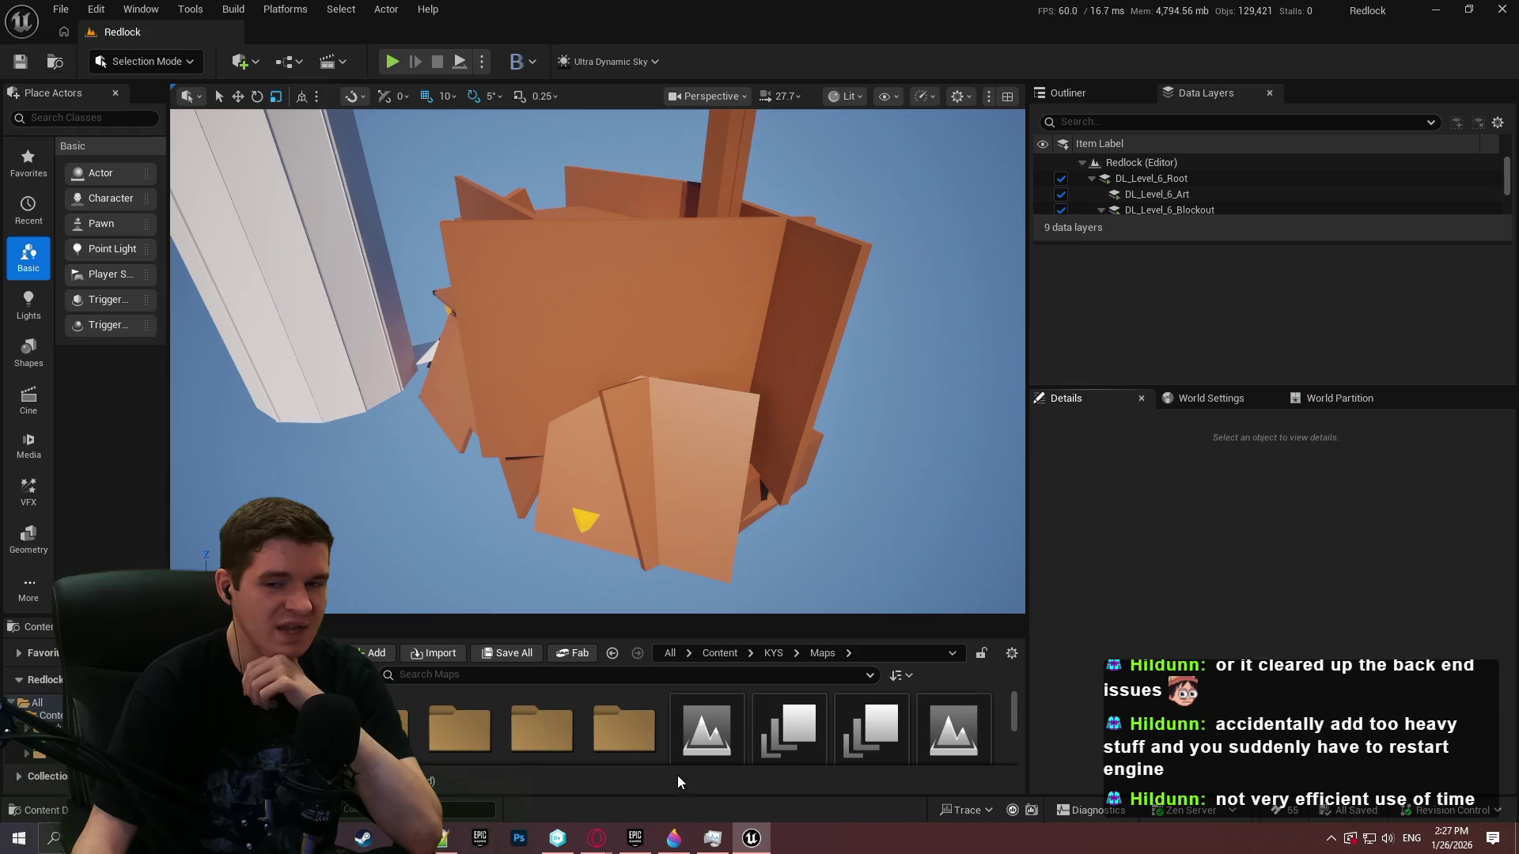
mouse_move(698, 484)
left_mouse_down()
mouse_move(697, 463)
mouse_move(537, 297)
left_mouse_up()
left_click_drag(819, 376, 819, 376)
left_click_drag(599, 287, 565, 228)
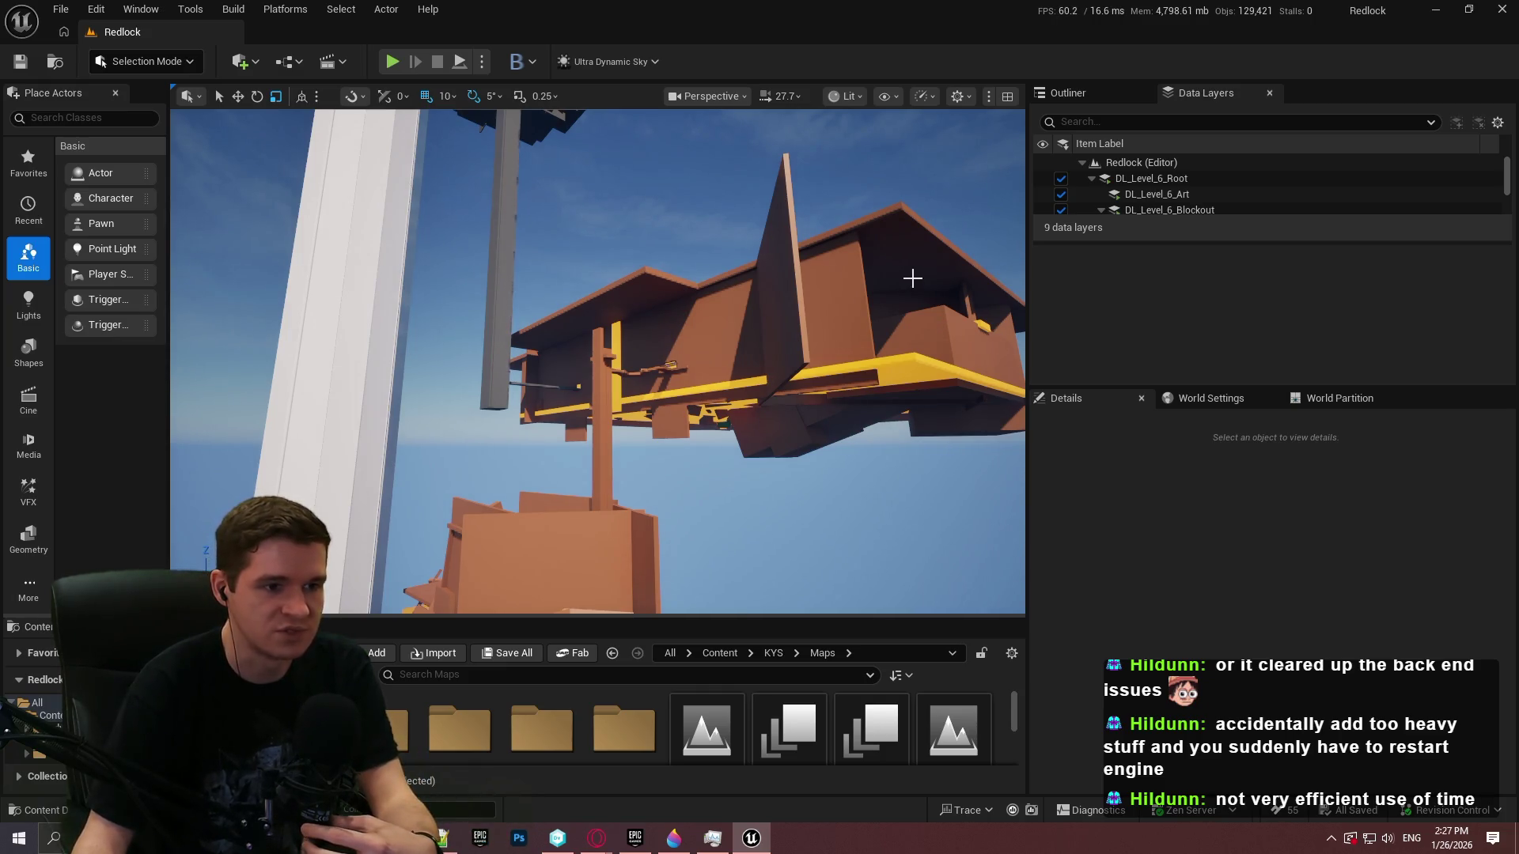
left_click_drag(869, 310, 843, 305)
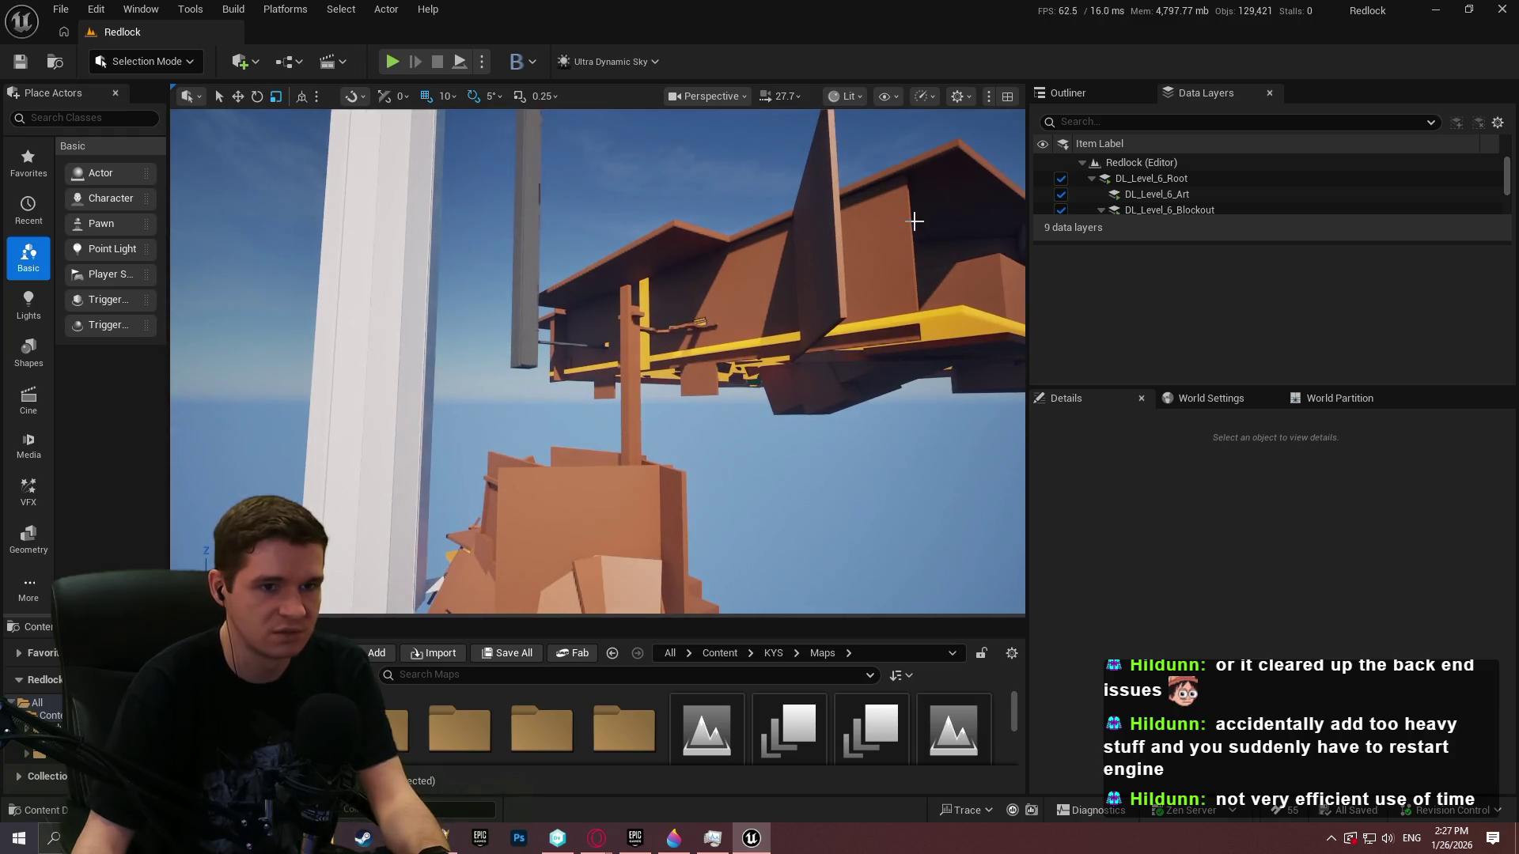
left_click(1184, 400)
scroll(1234, 514, "down", 10)
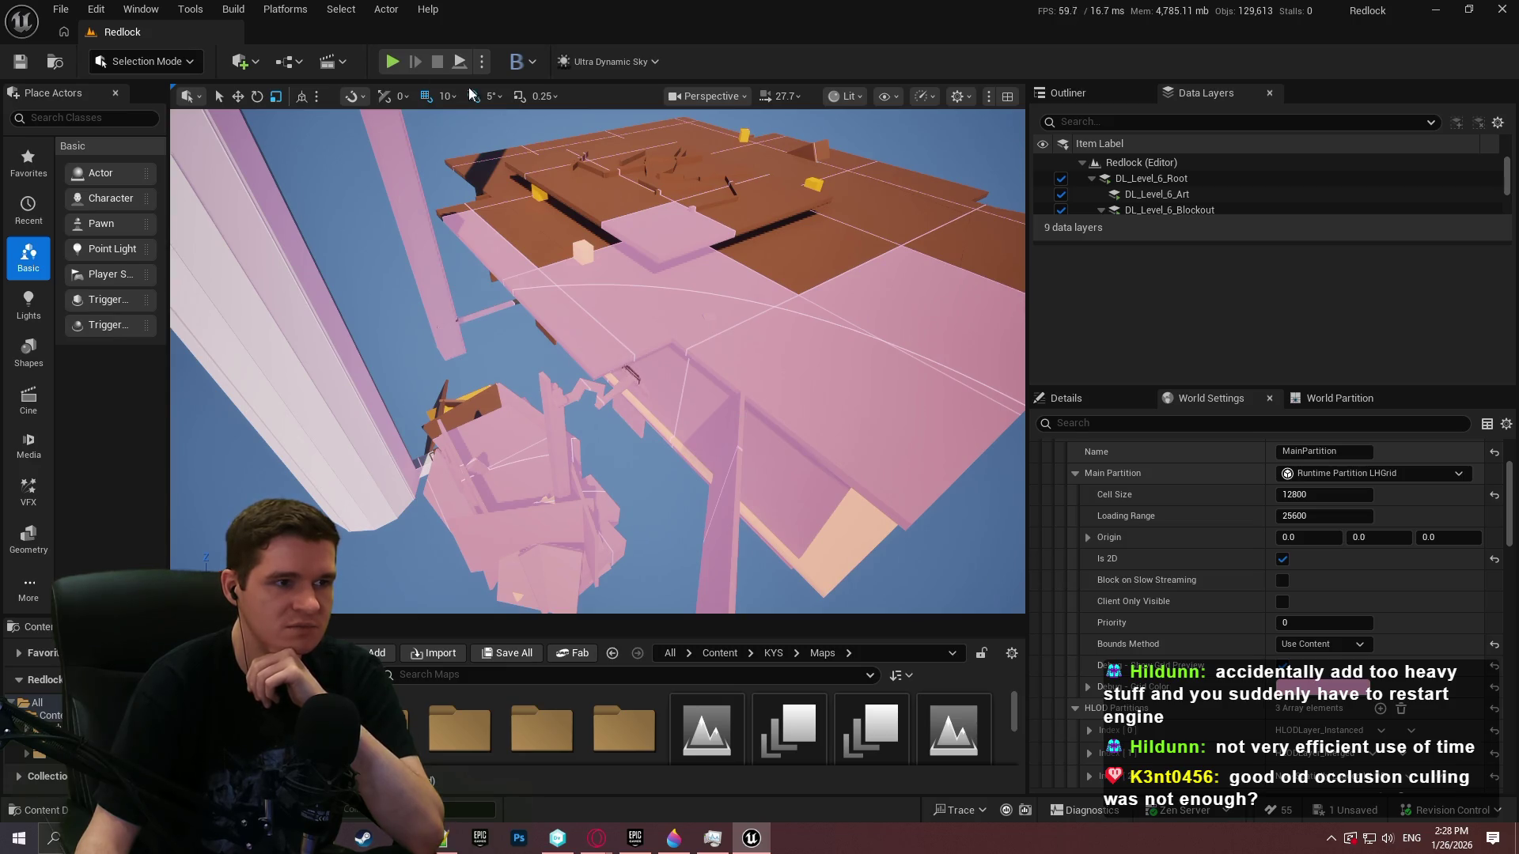
Launch a Standalone Game preview of Redlock and dismiss its intro dialog
left_click(482, 61)
left_click(603, 142)
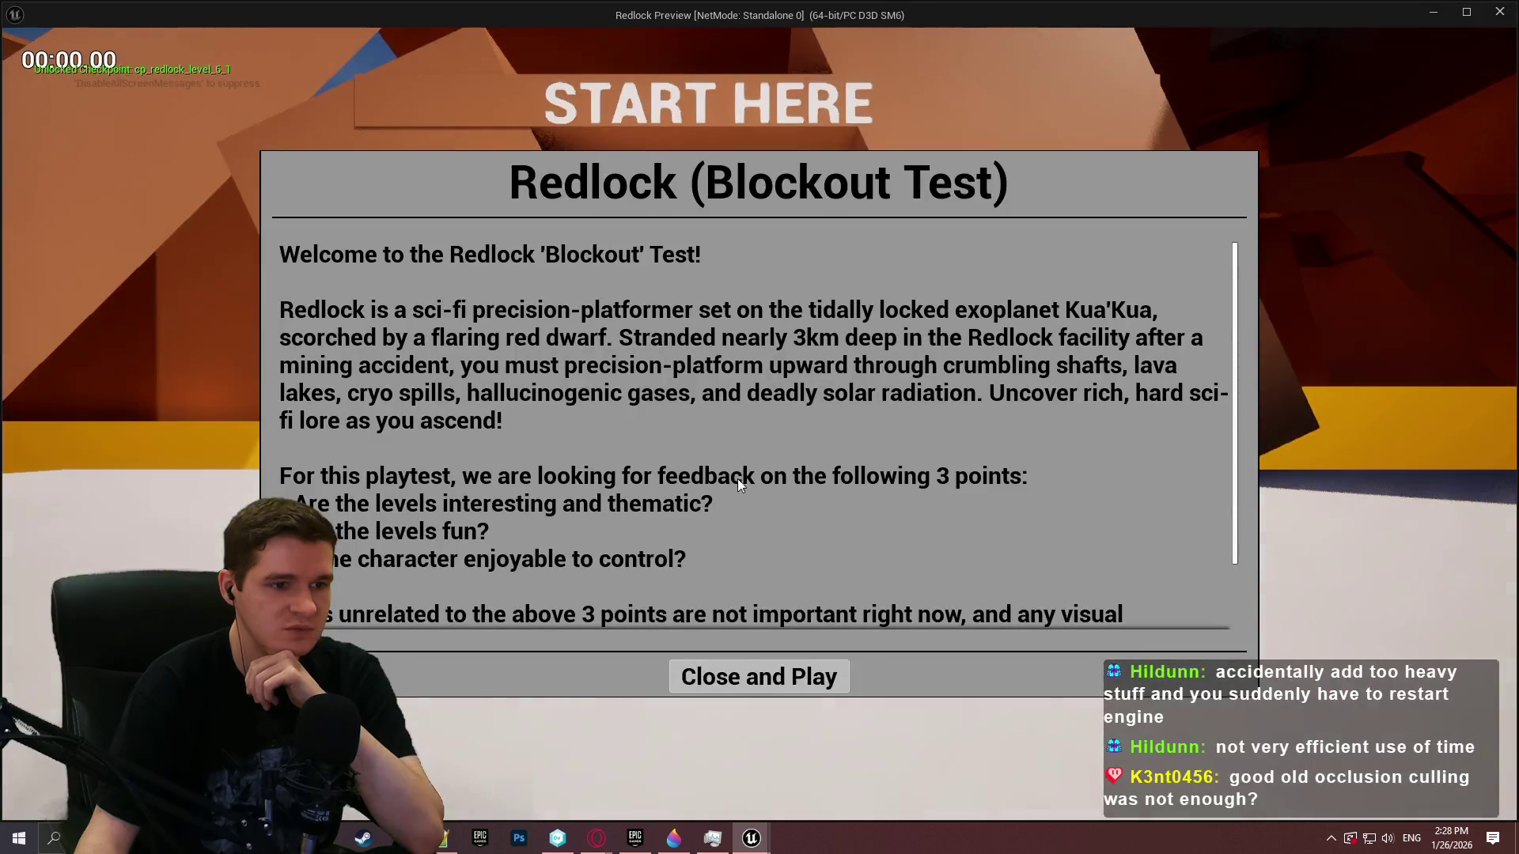
left_click(758, 676)
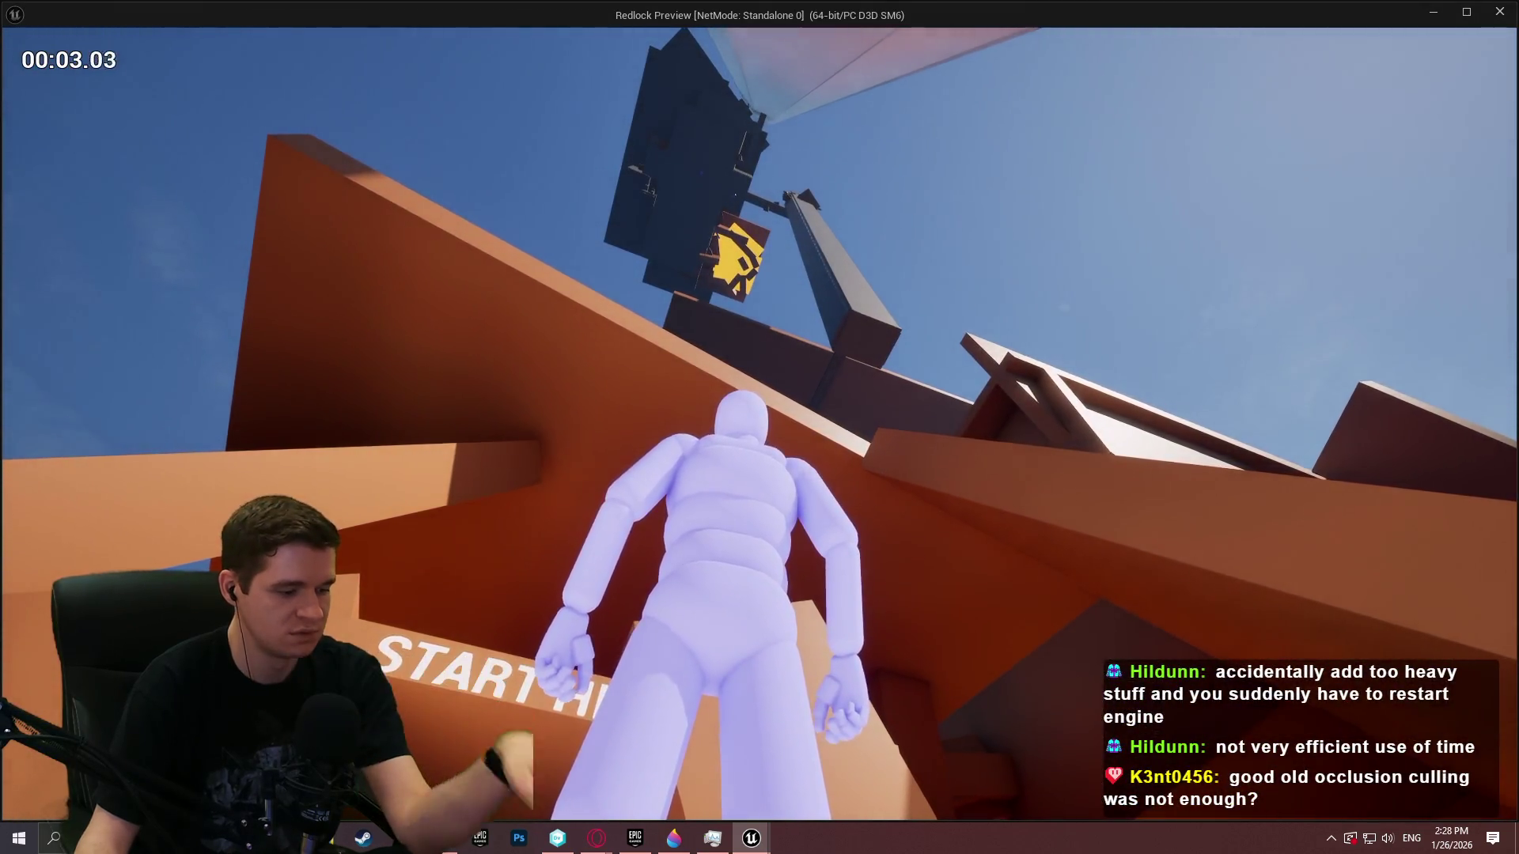
Close the preview, uncheck Is 2D for Main Partition, and relaunch the standalone preview
key("Escape")
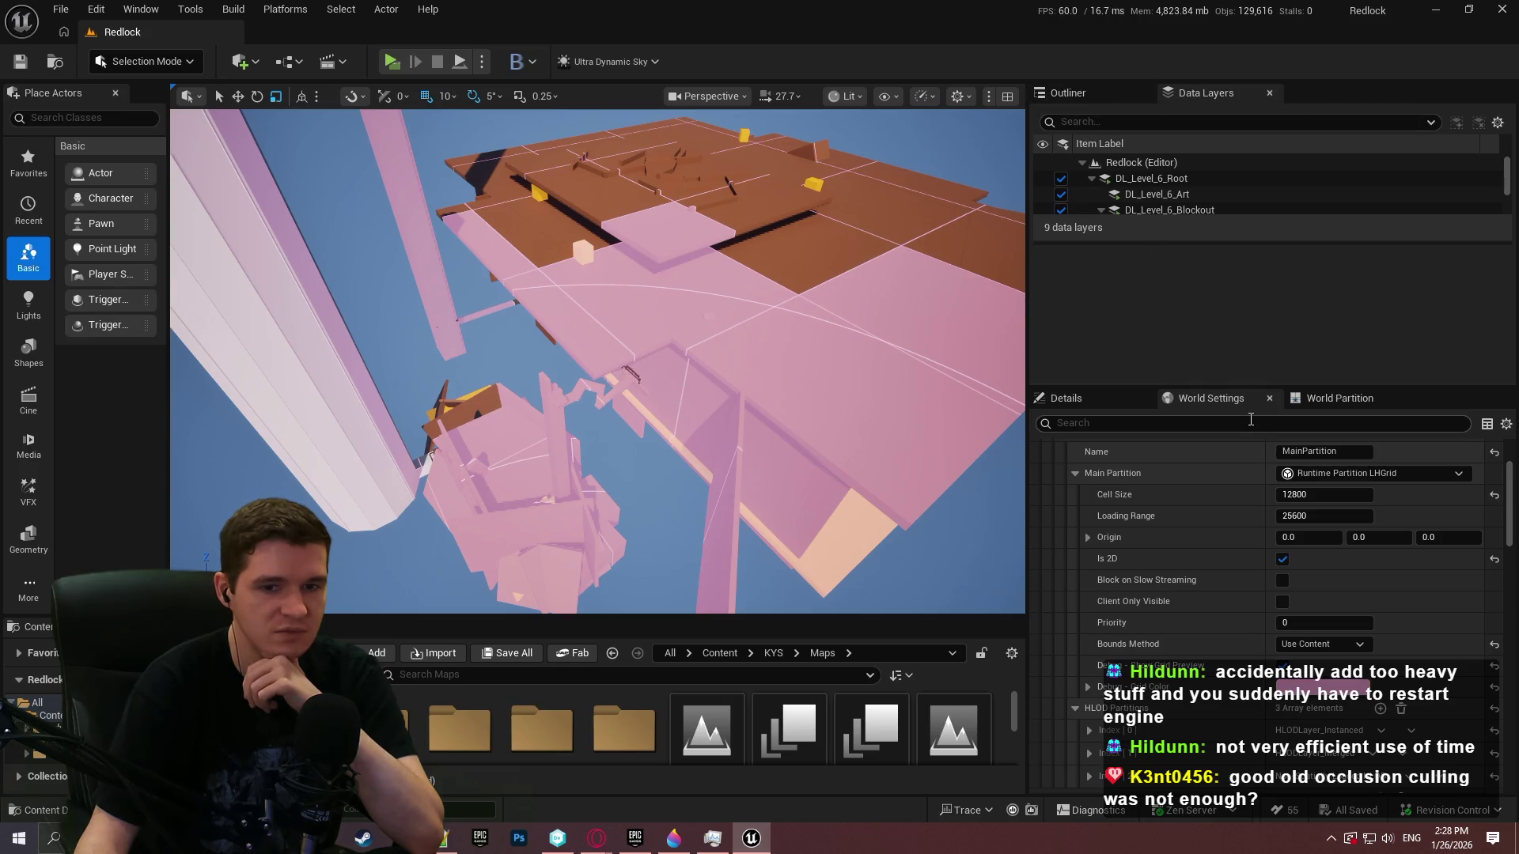
left_click(1281, 559)
key("alt+p")
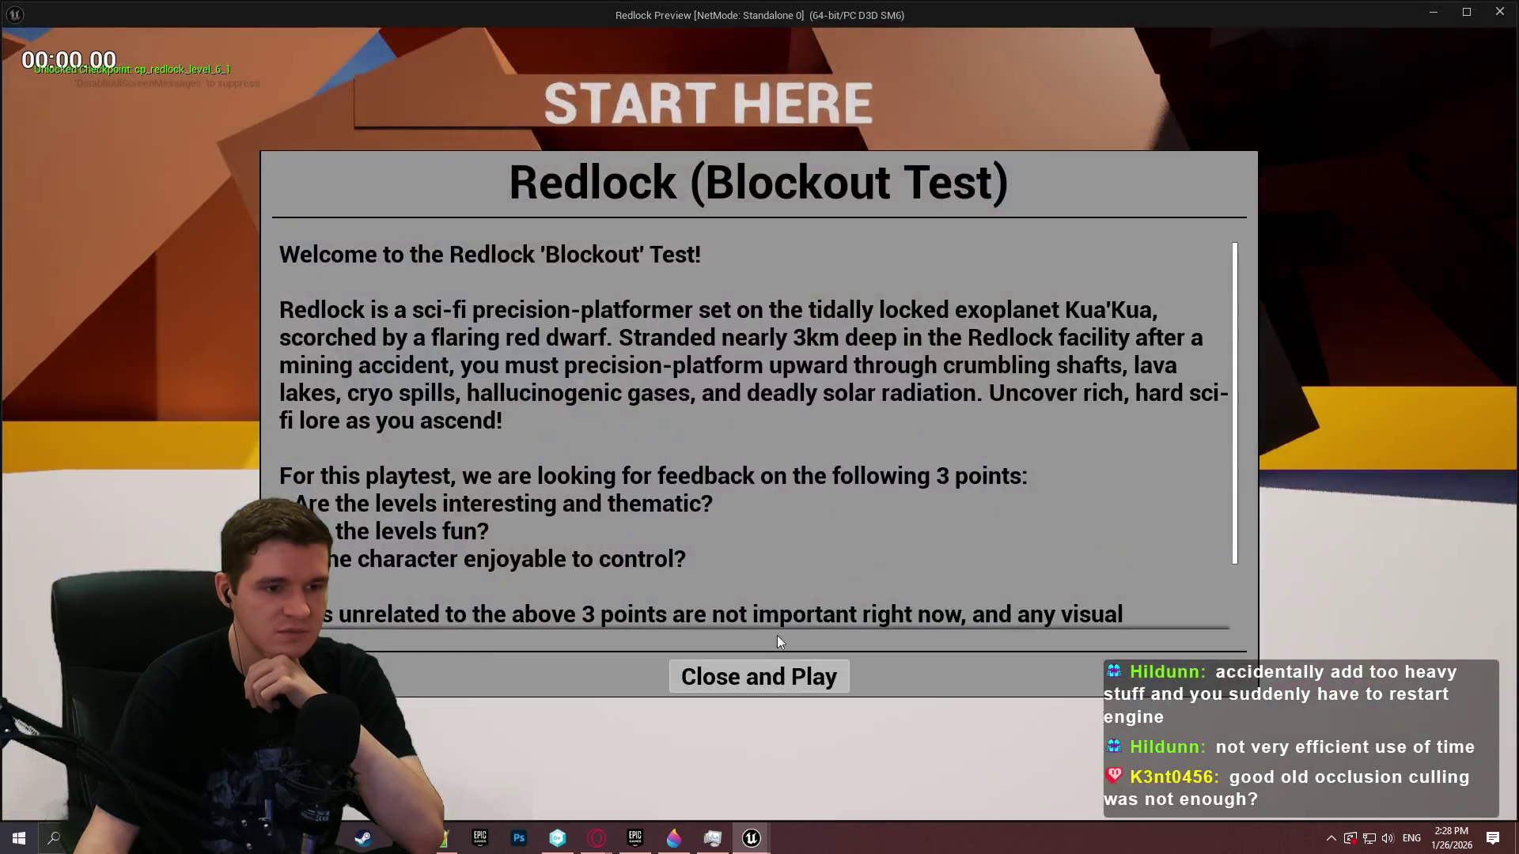
left_click(720, 676)
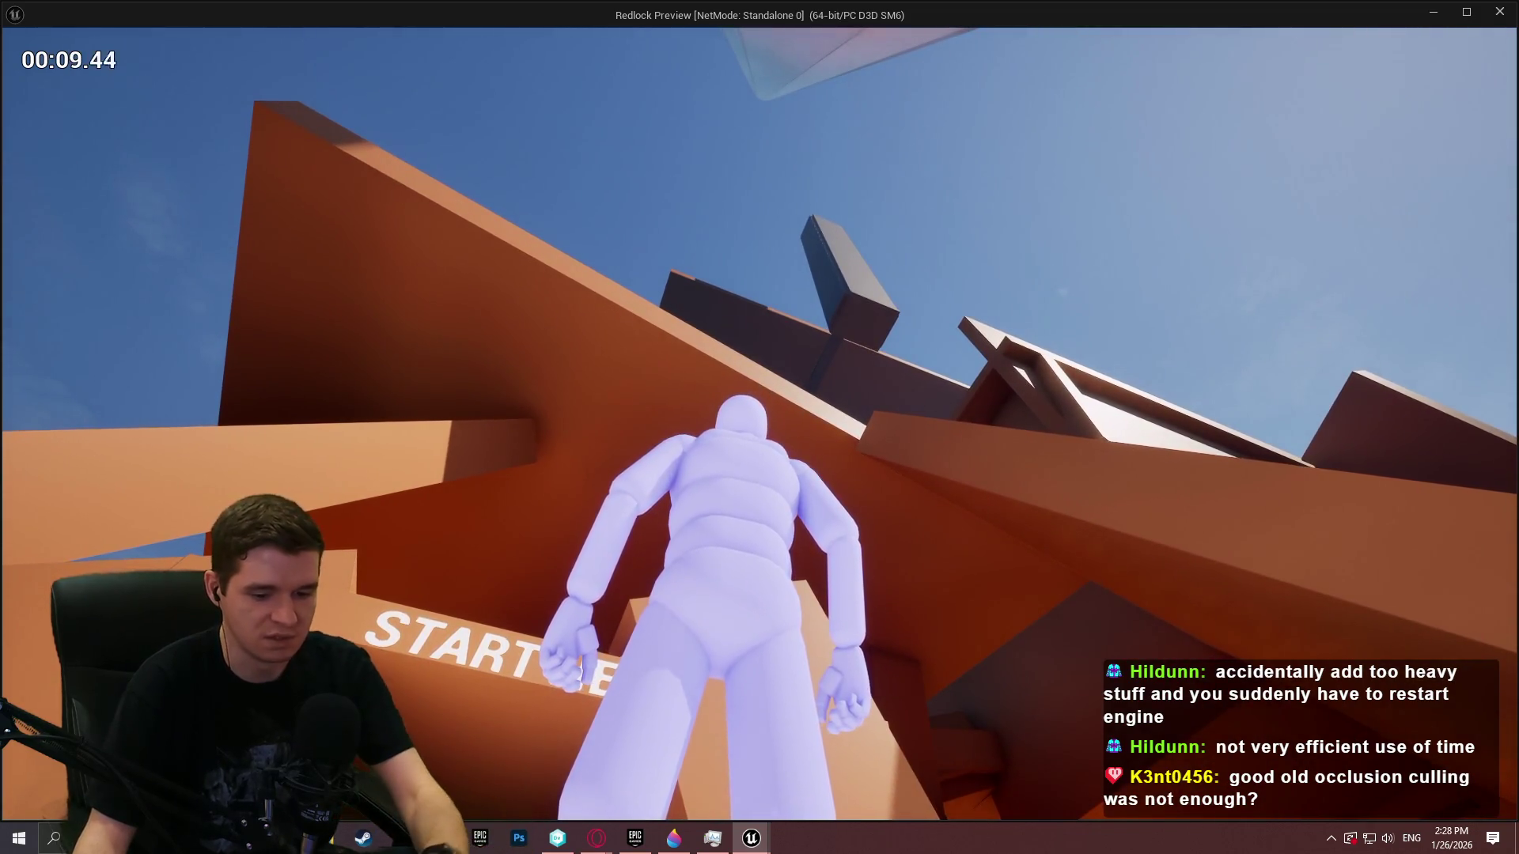
Capture a screenshot of the game view with the pillar top circled in red
key("Print")
left_click_drag(491, 101, 1260, 584)
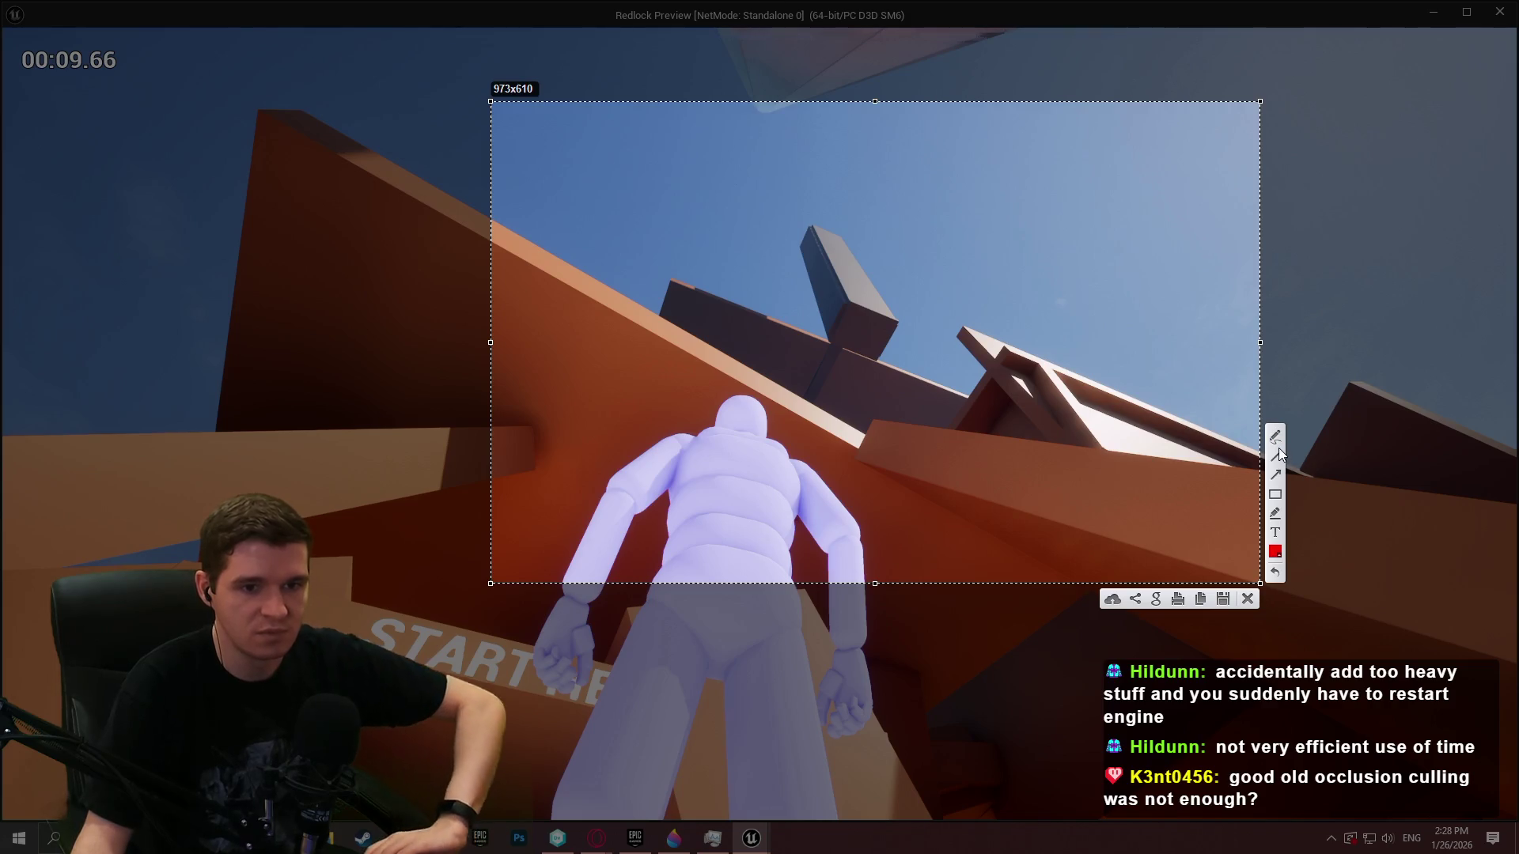
left_click_drag(822, 235, 821, 267)
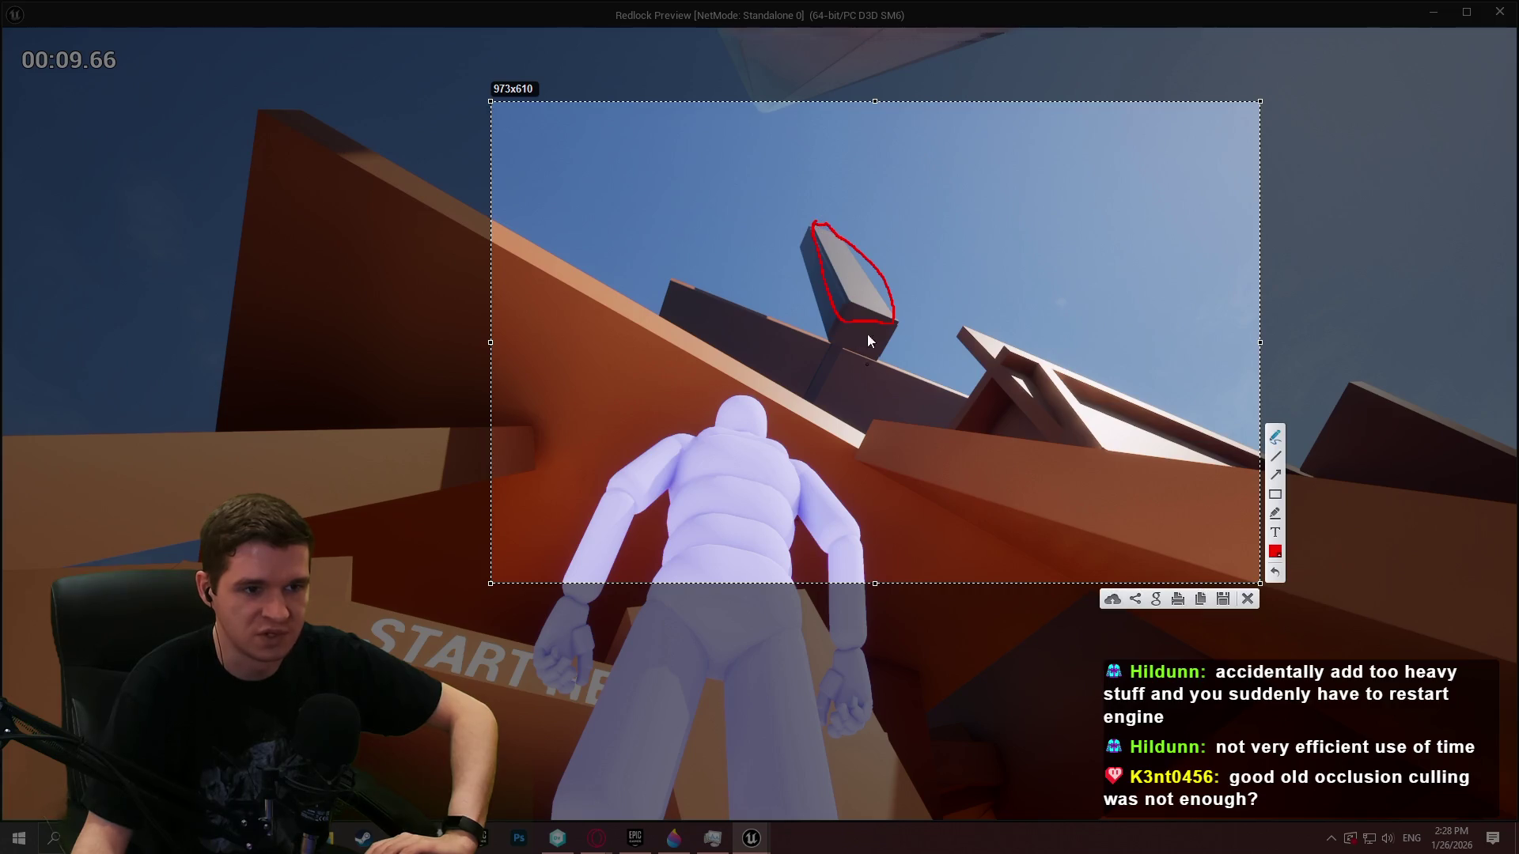
left_click(1247, 600)
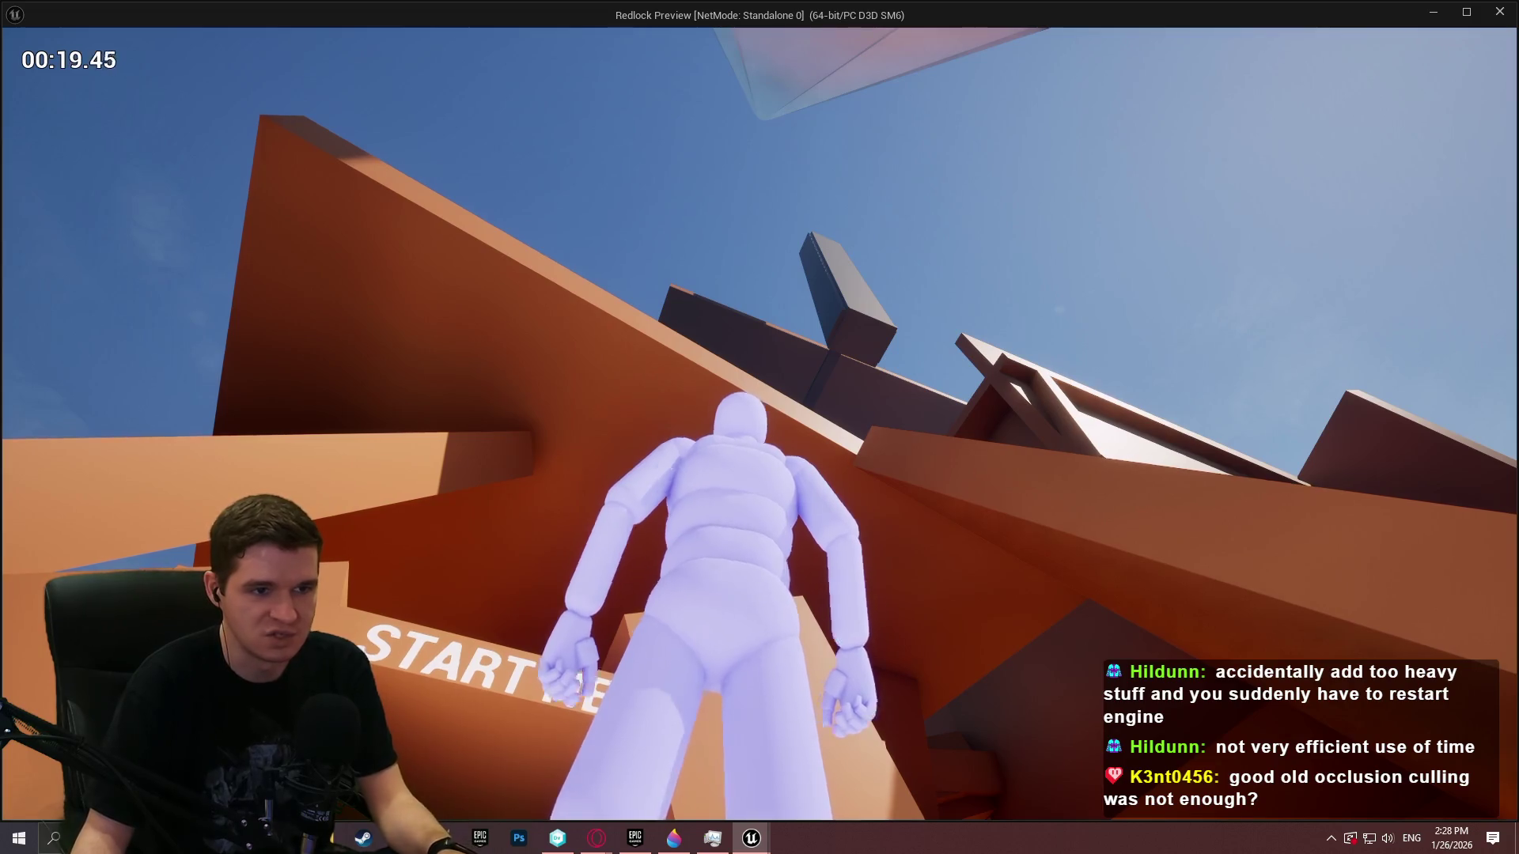
Run across the floor and jump onto the rooftop, then exit to the editor near the pink platforms
key("w")
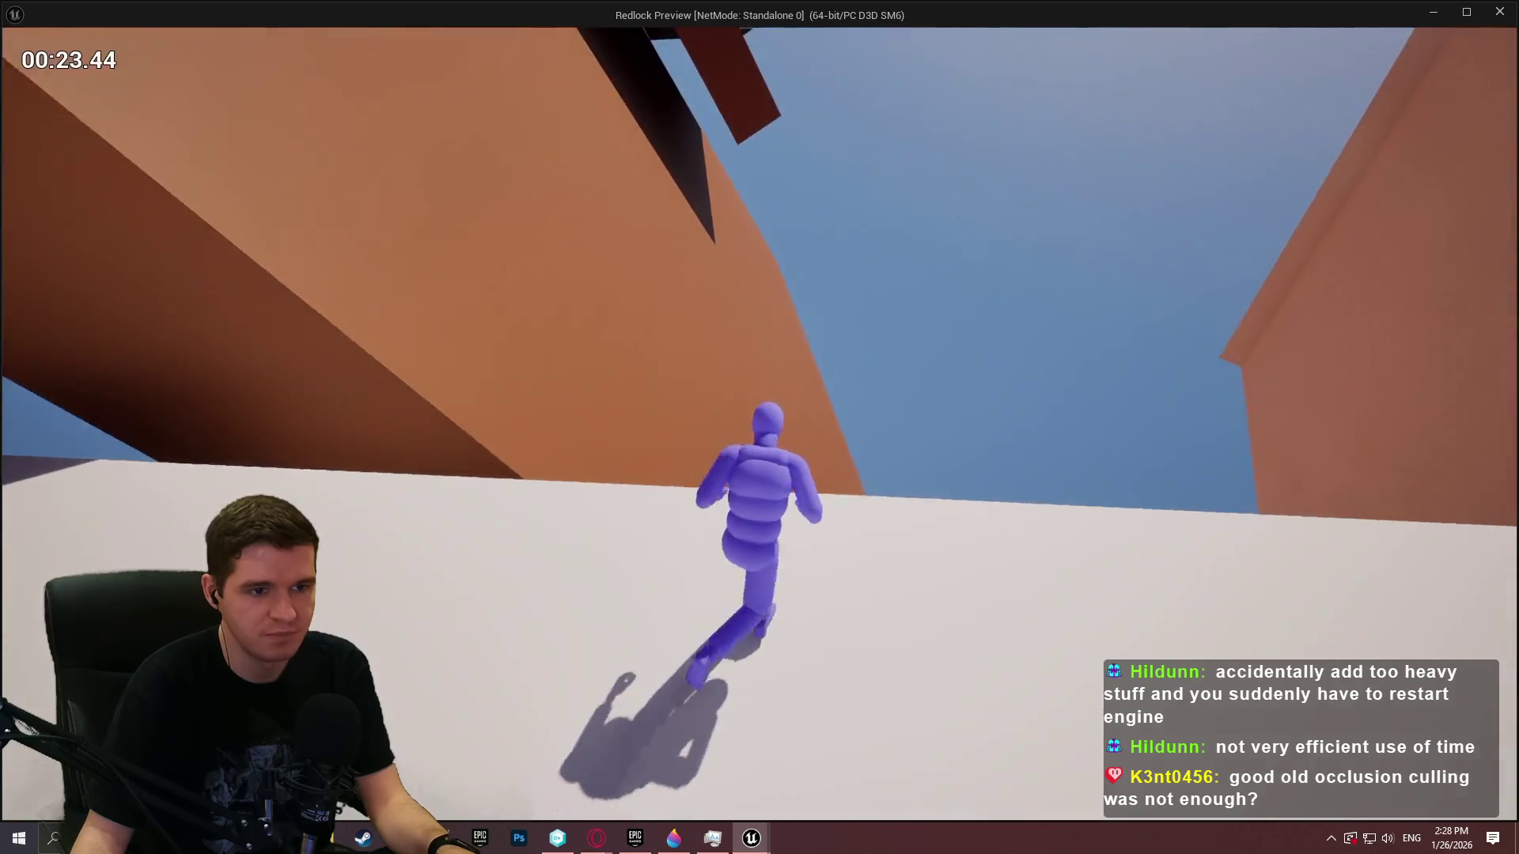
key("space")
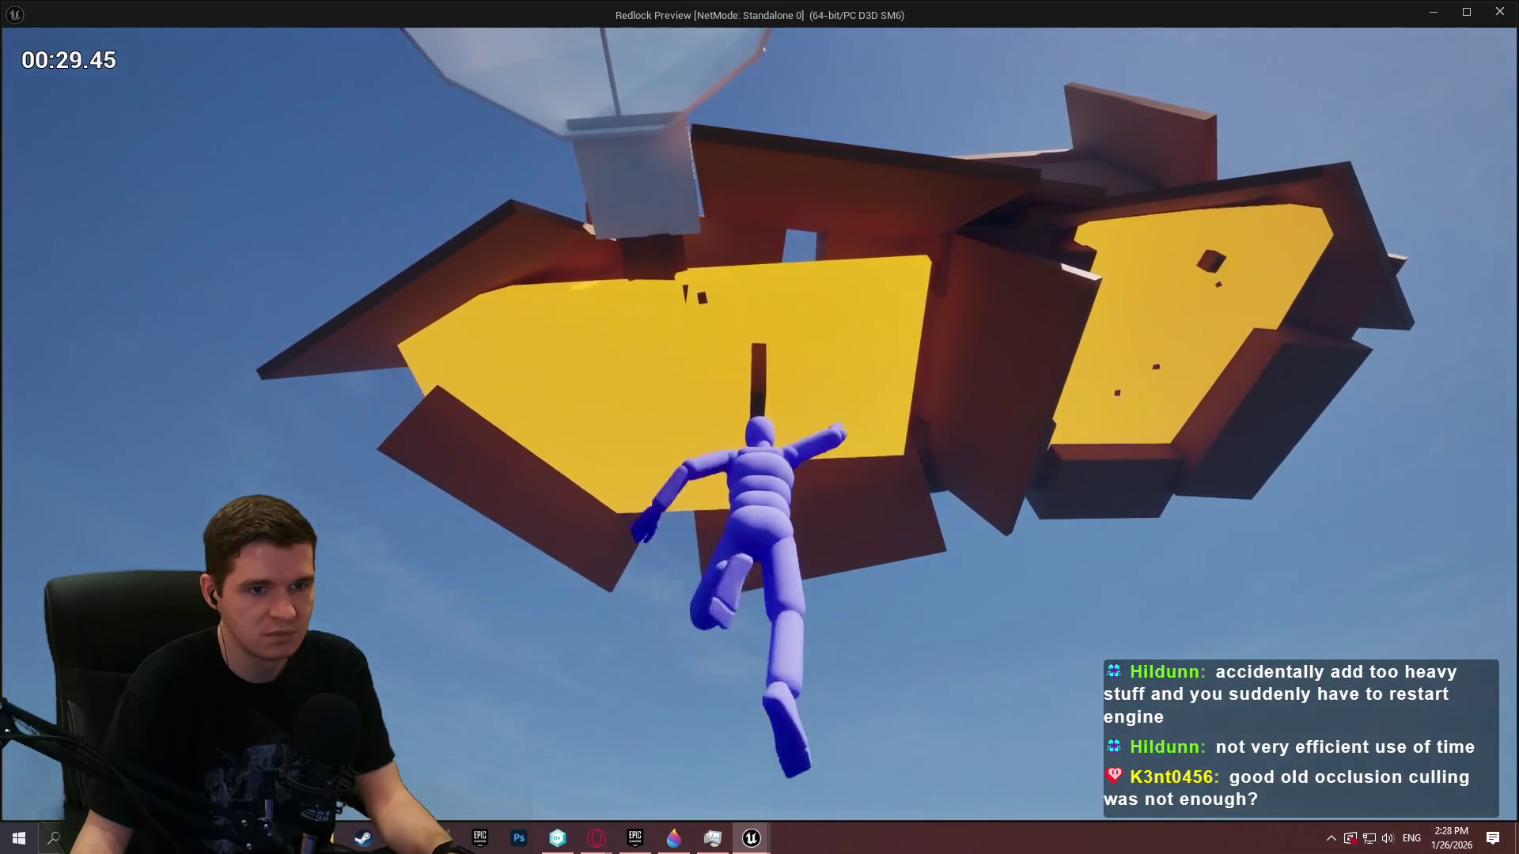
key("Escape")
mouse_move(756, 368)
left_mouse_down()
mouse_move(716, 305)
mouse_move(696, 368)
mouse_move(835, 277)
mouse_move(834, 233)
mouse_move(376, 75)
left_mouse_up()
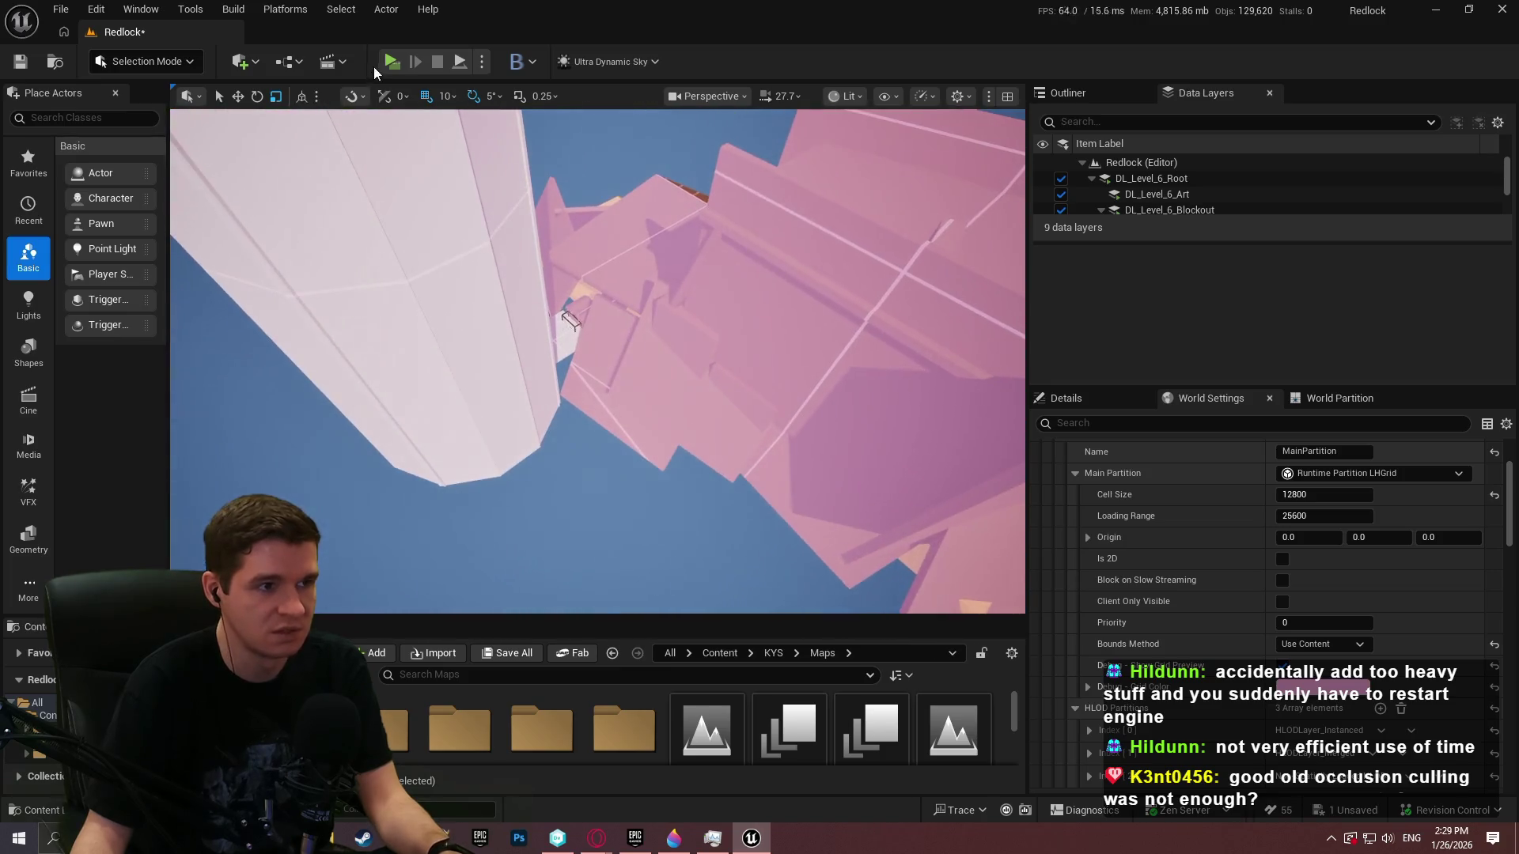
left_click(390, 63)
left_click(760, 675)
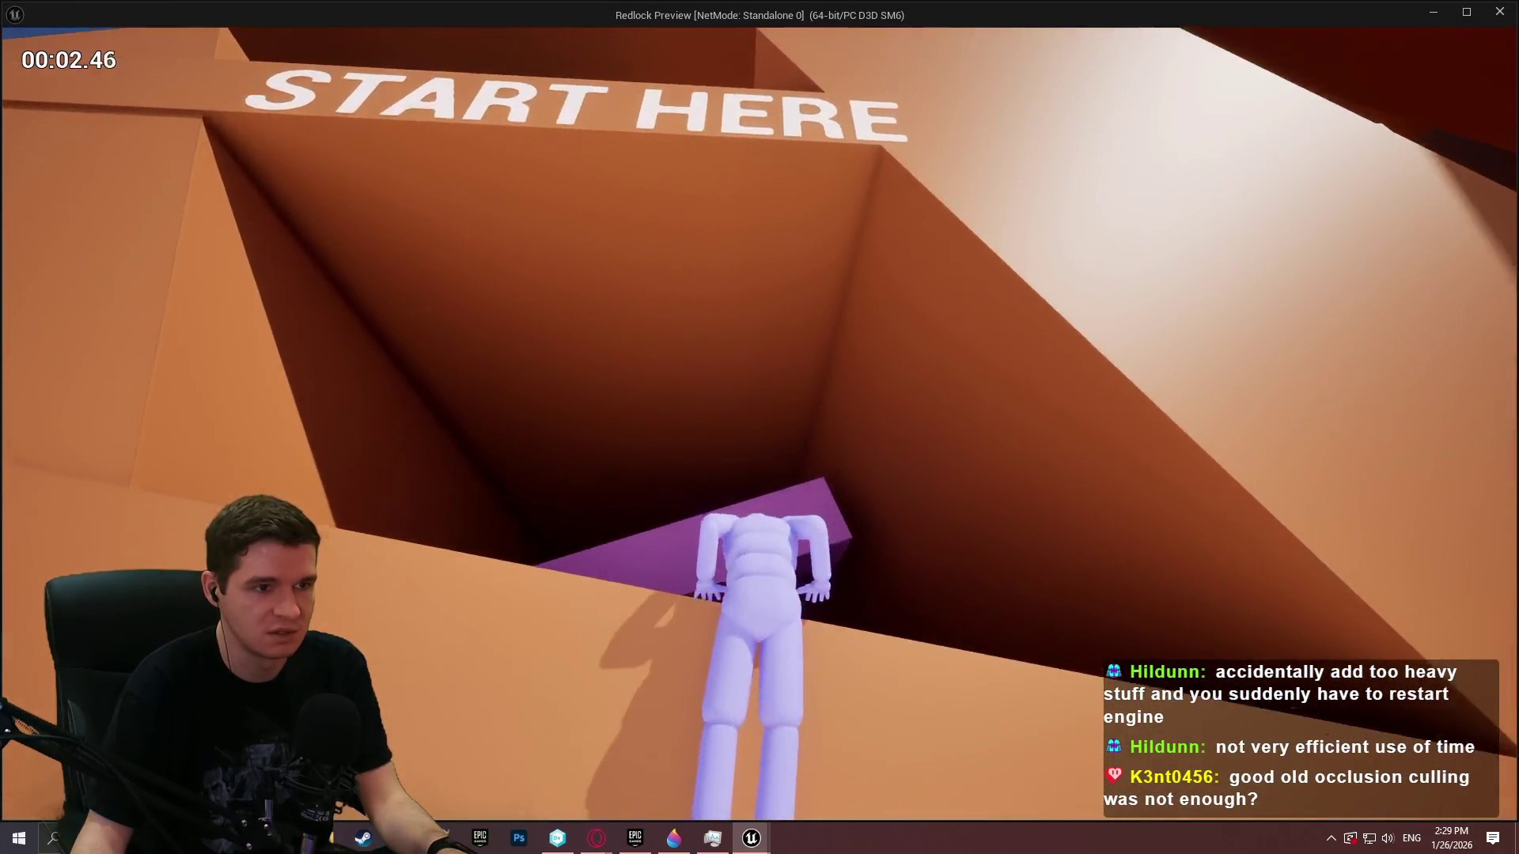
key("w")
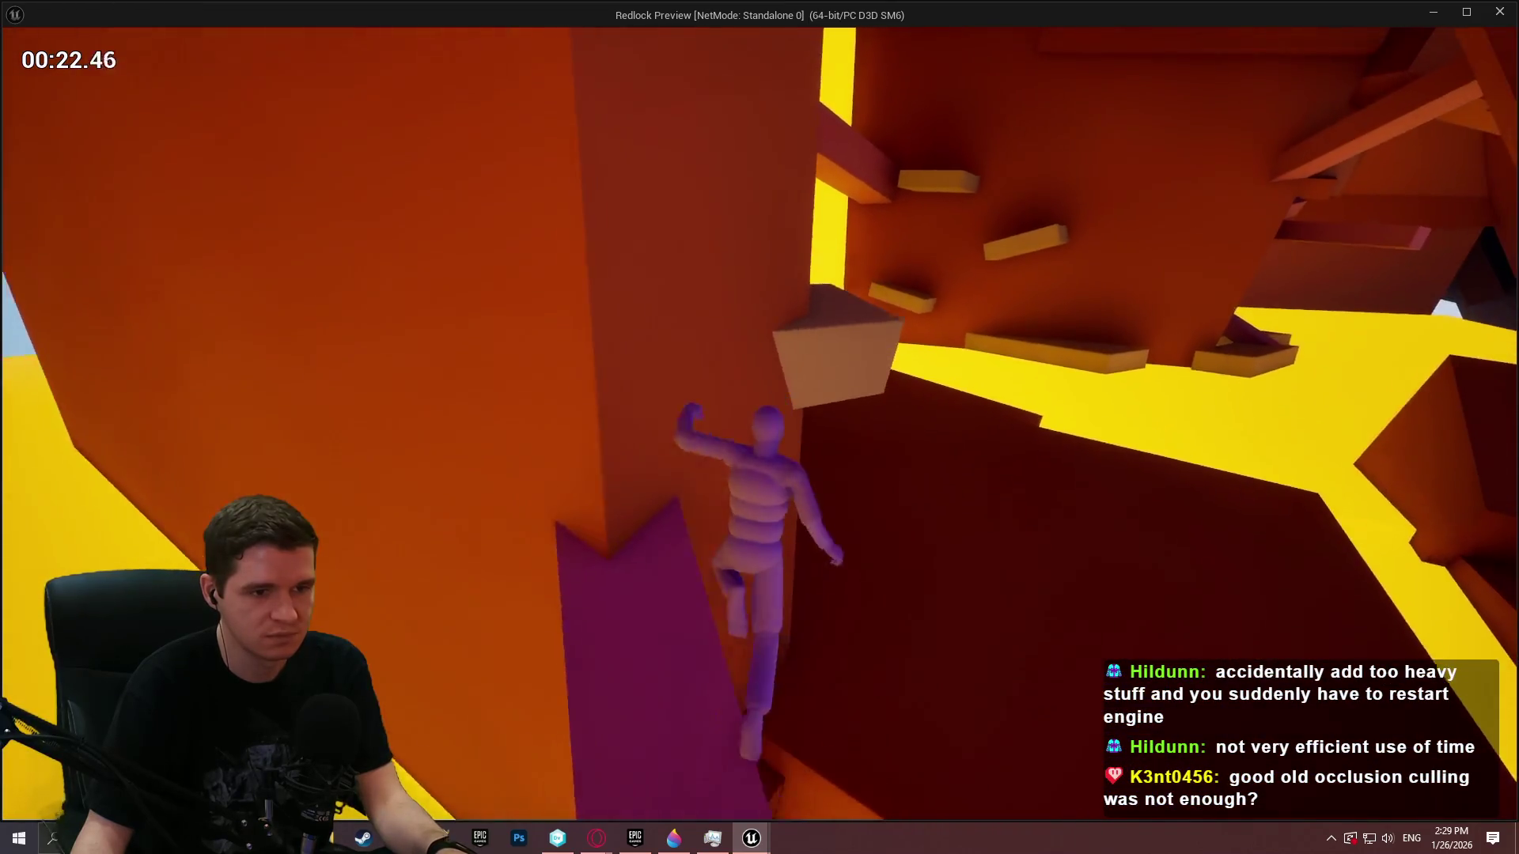
key("Escape")
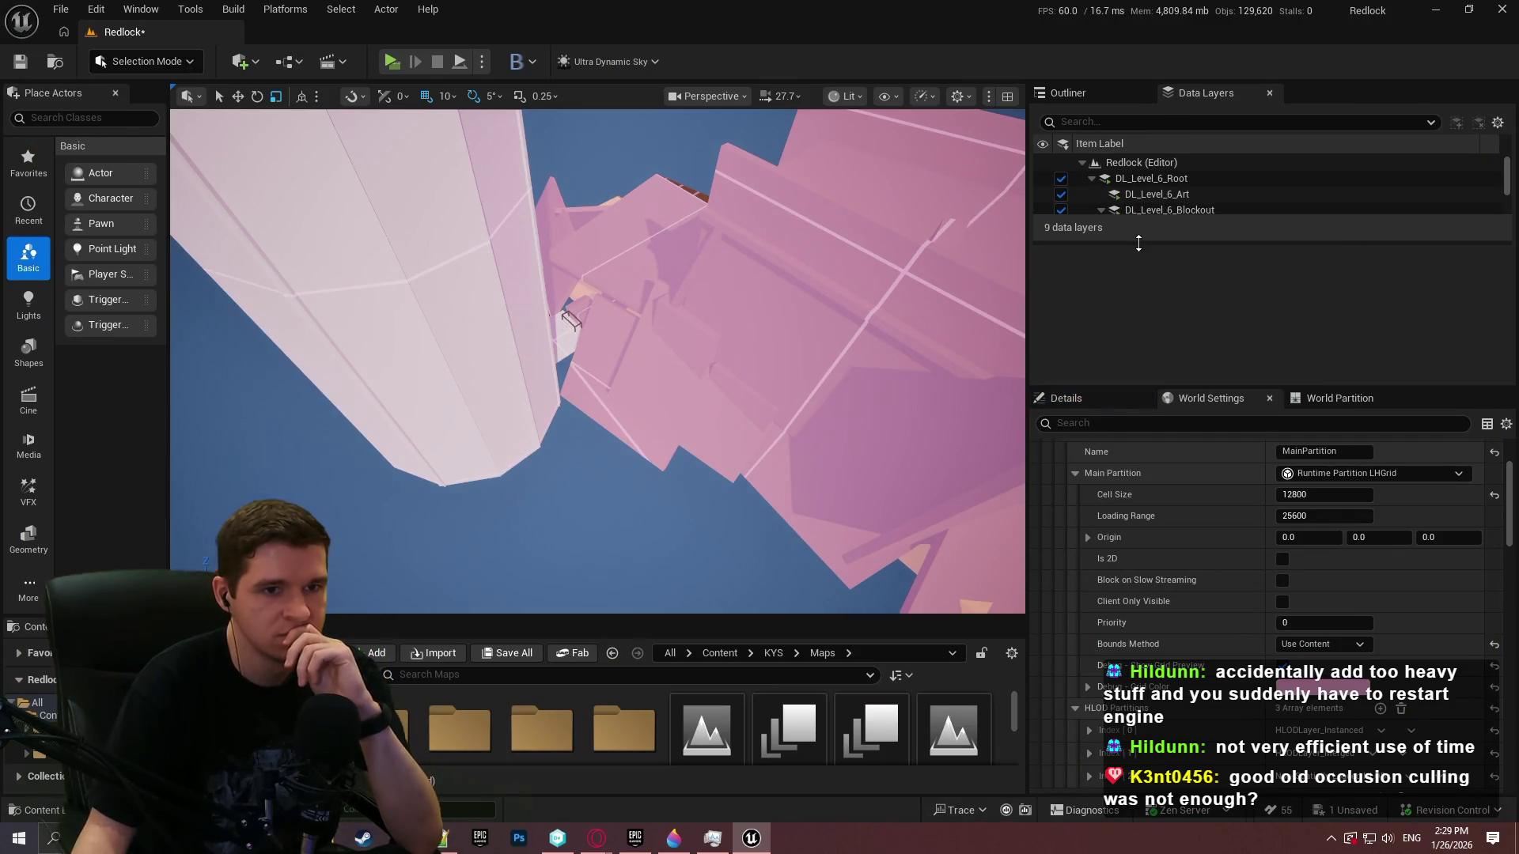
Set DL_Level_6_Blockout_Section_2's Initial Runtime State to Unloaded
left_click_drag(1138, 243, 1123, 341)
left_click(1184, 242)
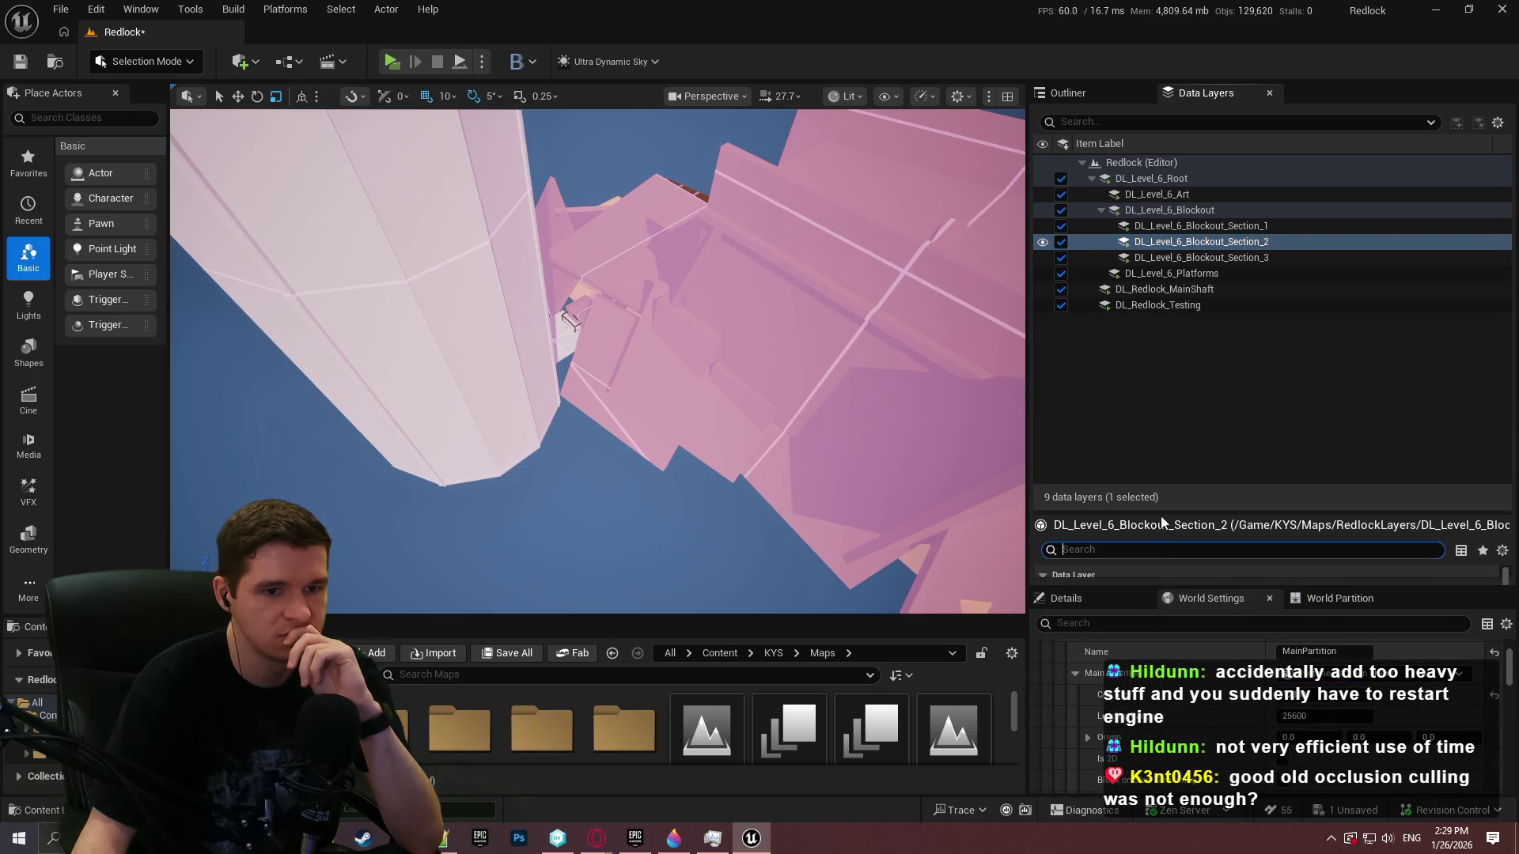
scroll(1403, 503, "down", 2)
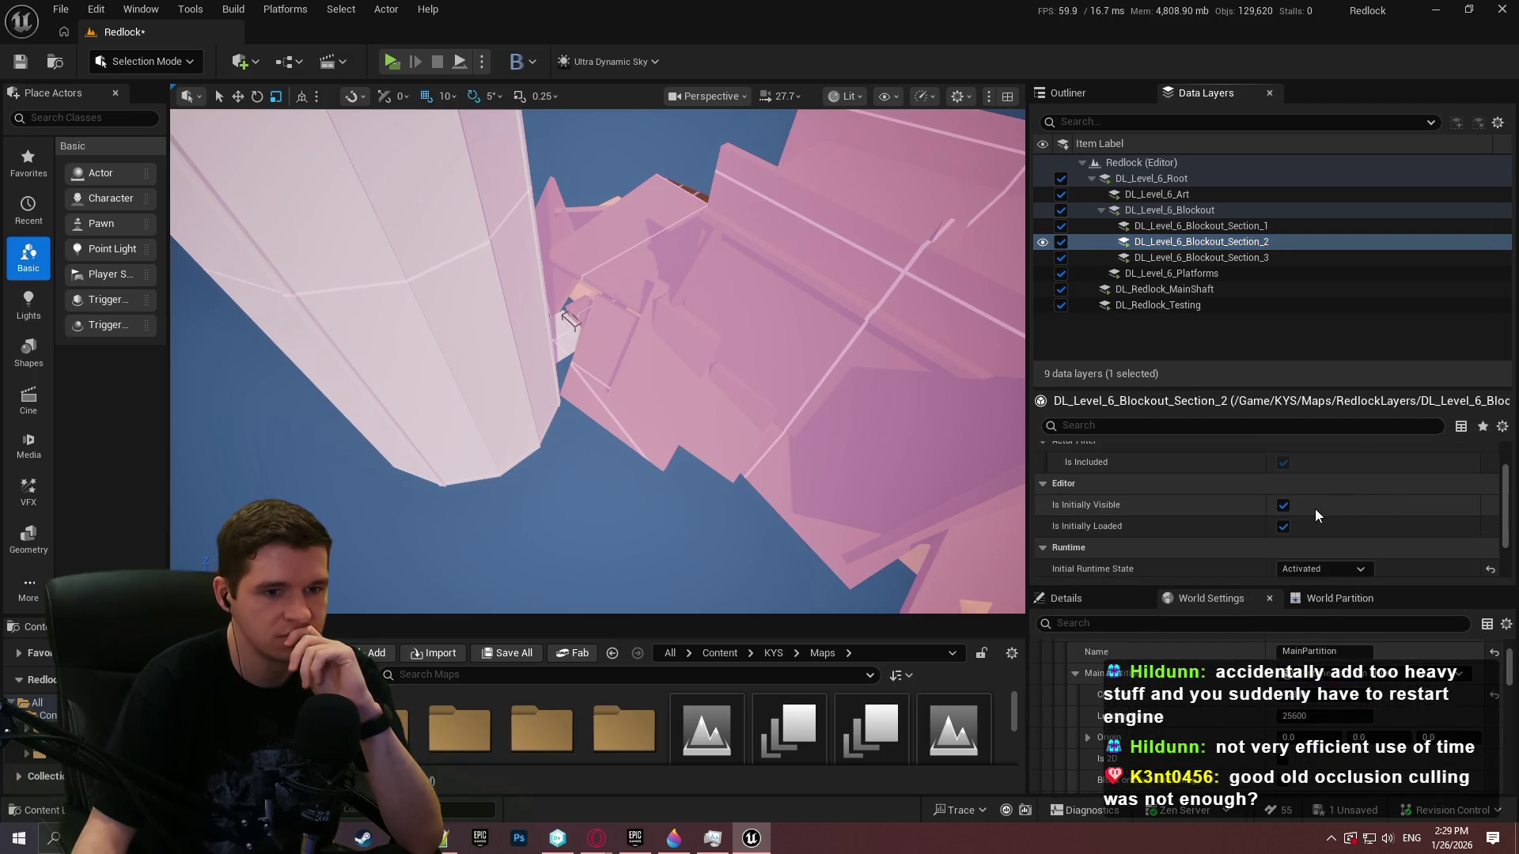
scroll(1328, 539, "down", 1)
left_click(1332, 520)
left_click(1321, 538)
Set DL_Level_6_Blockout_Section_3 to start Unloaded and launch a standalone preview
left_click(1188, 259)
left_click(1321, 518)
left_click(1317, 538)
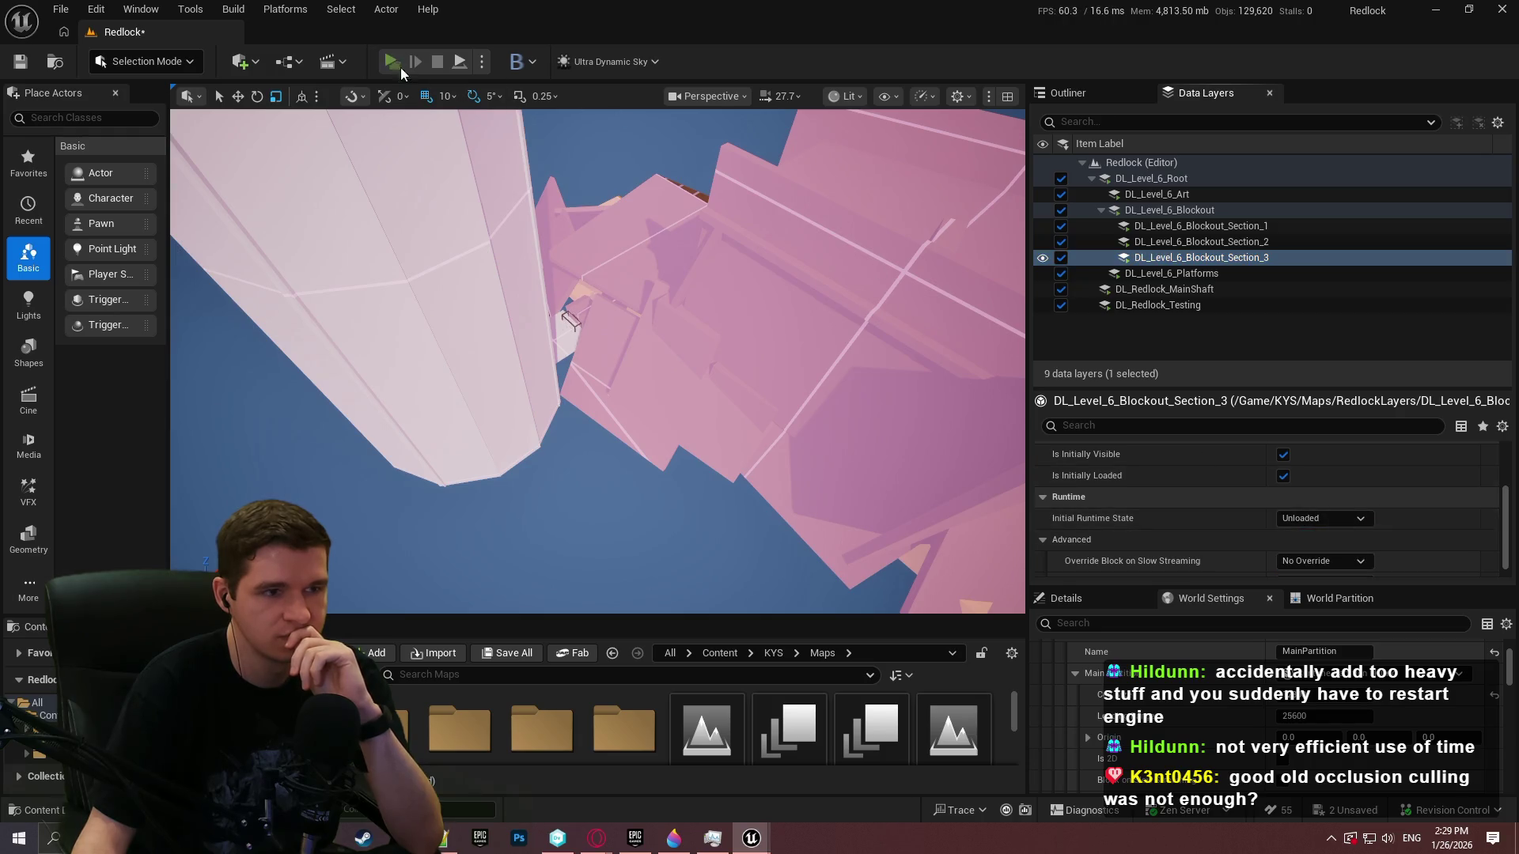
left_click(392, 62)
key("Return")
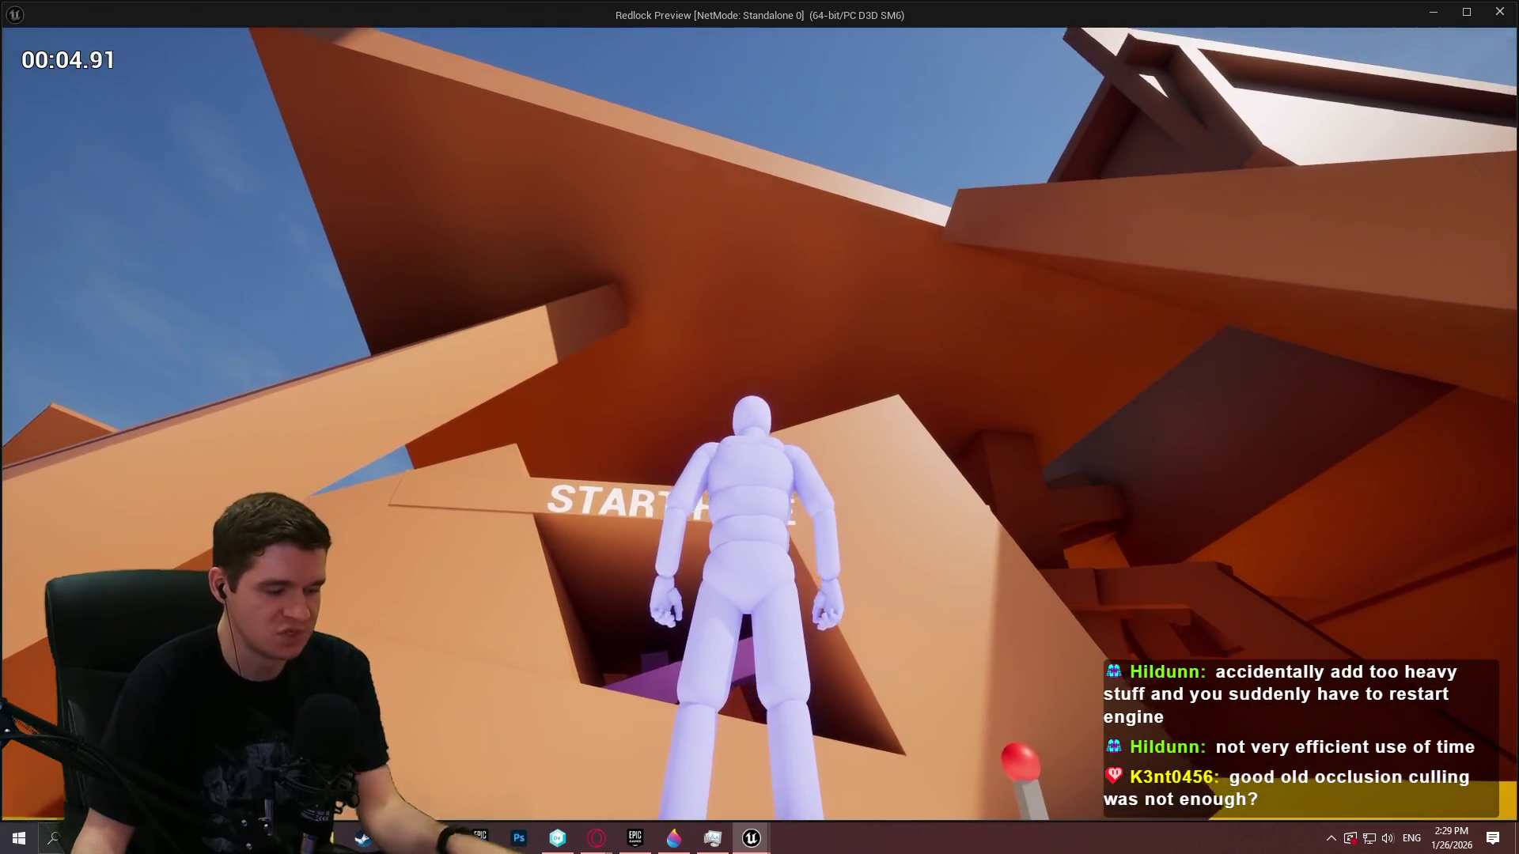
Run from START HERE, climb the orange wall into the shaft, up the purple ramp and down the red corridor
key("w")
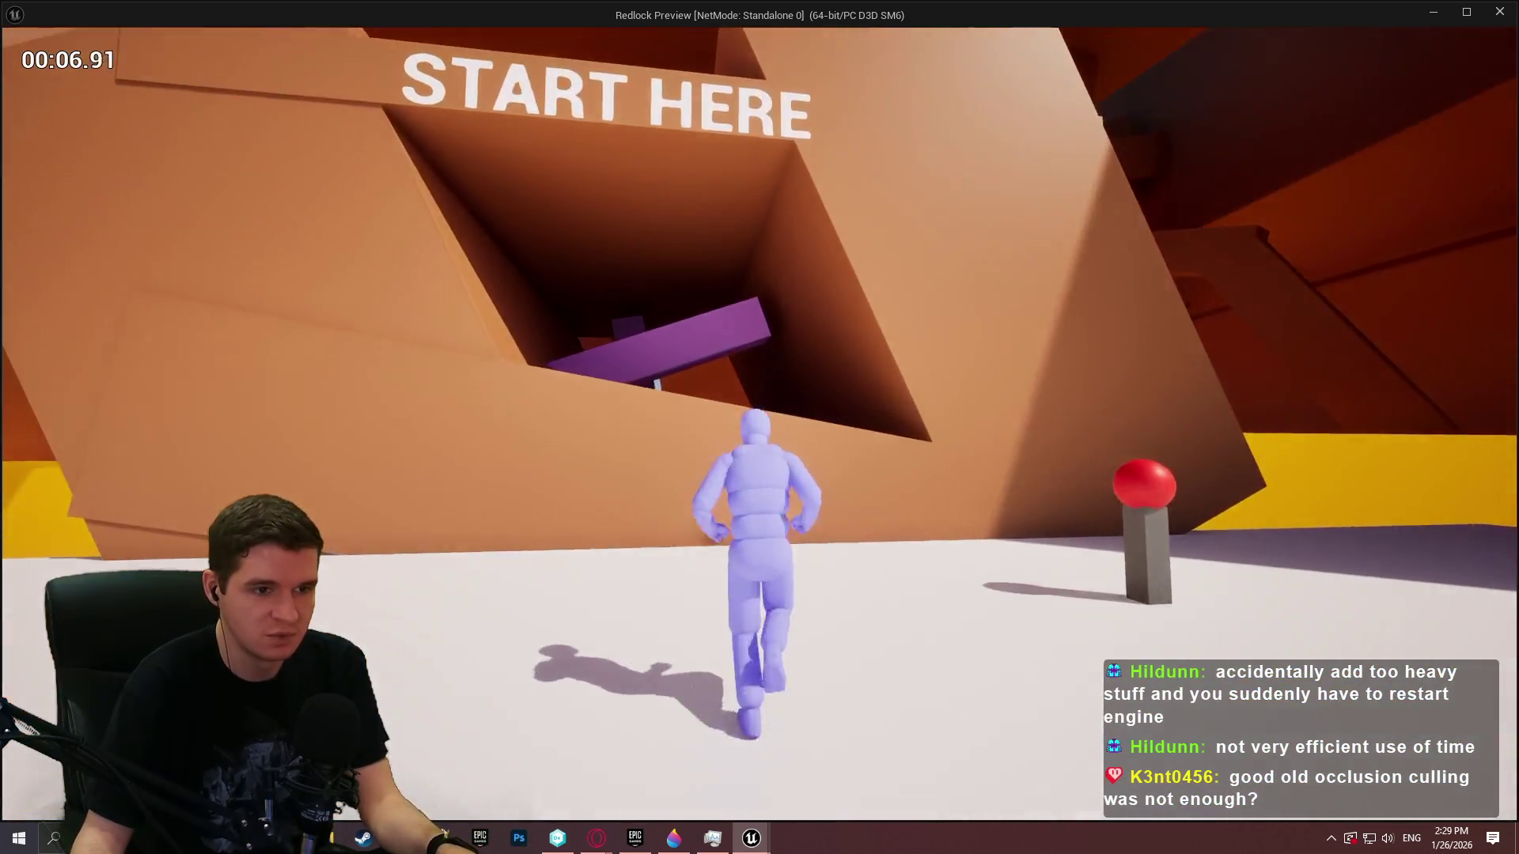
key("space")
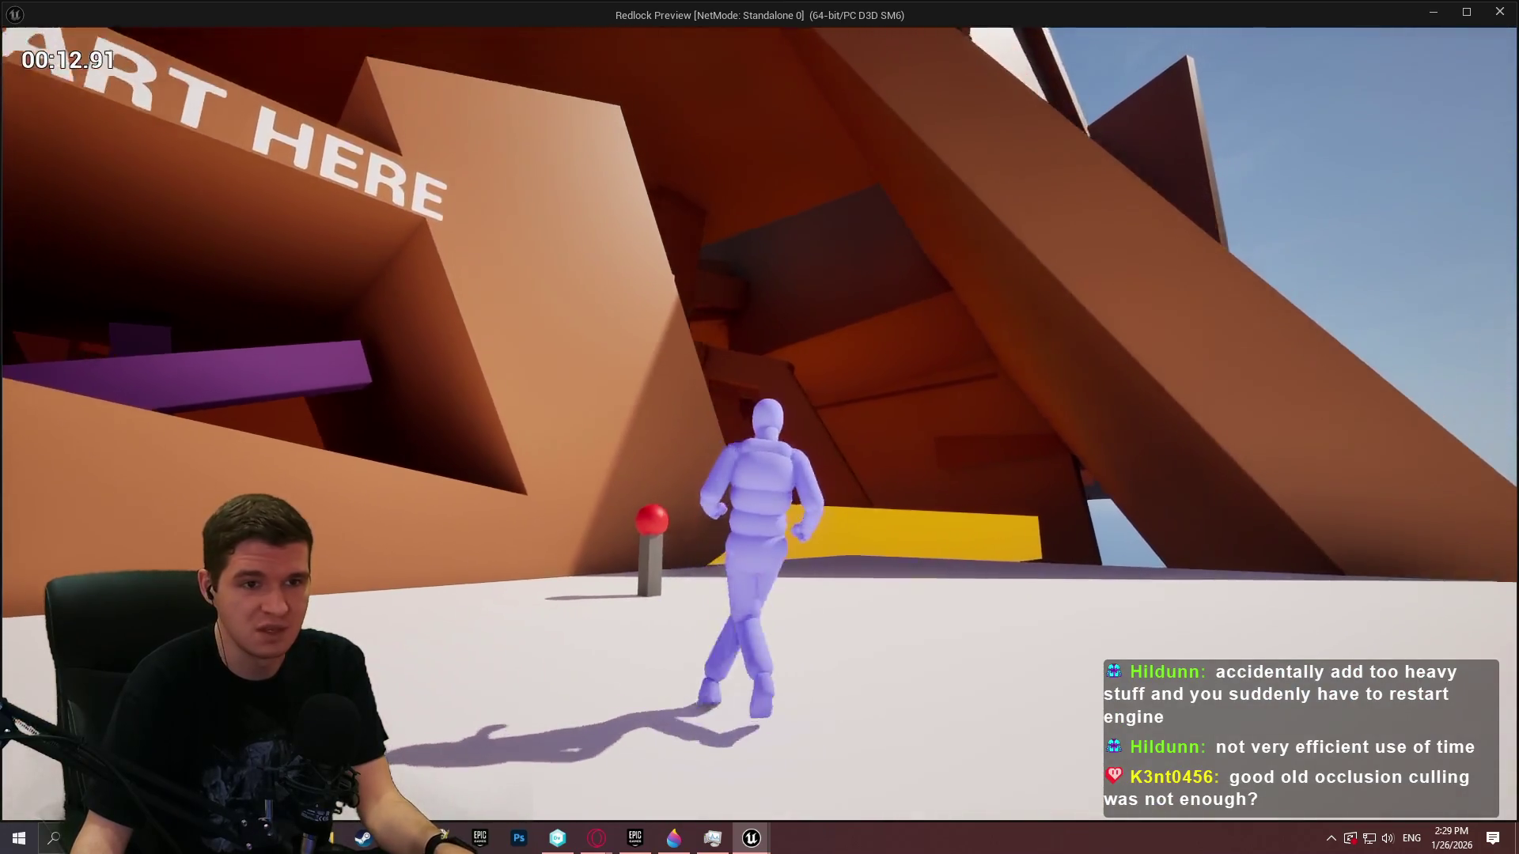
key("space")
key("space")
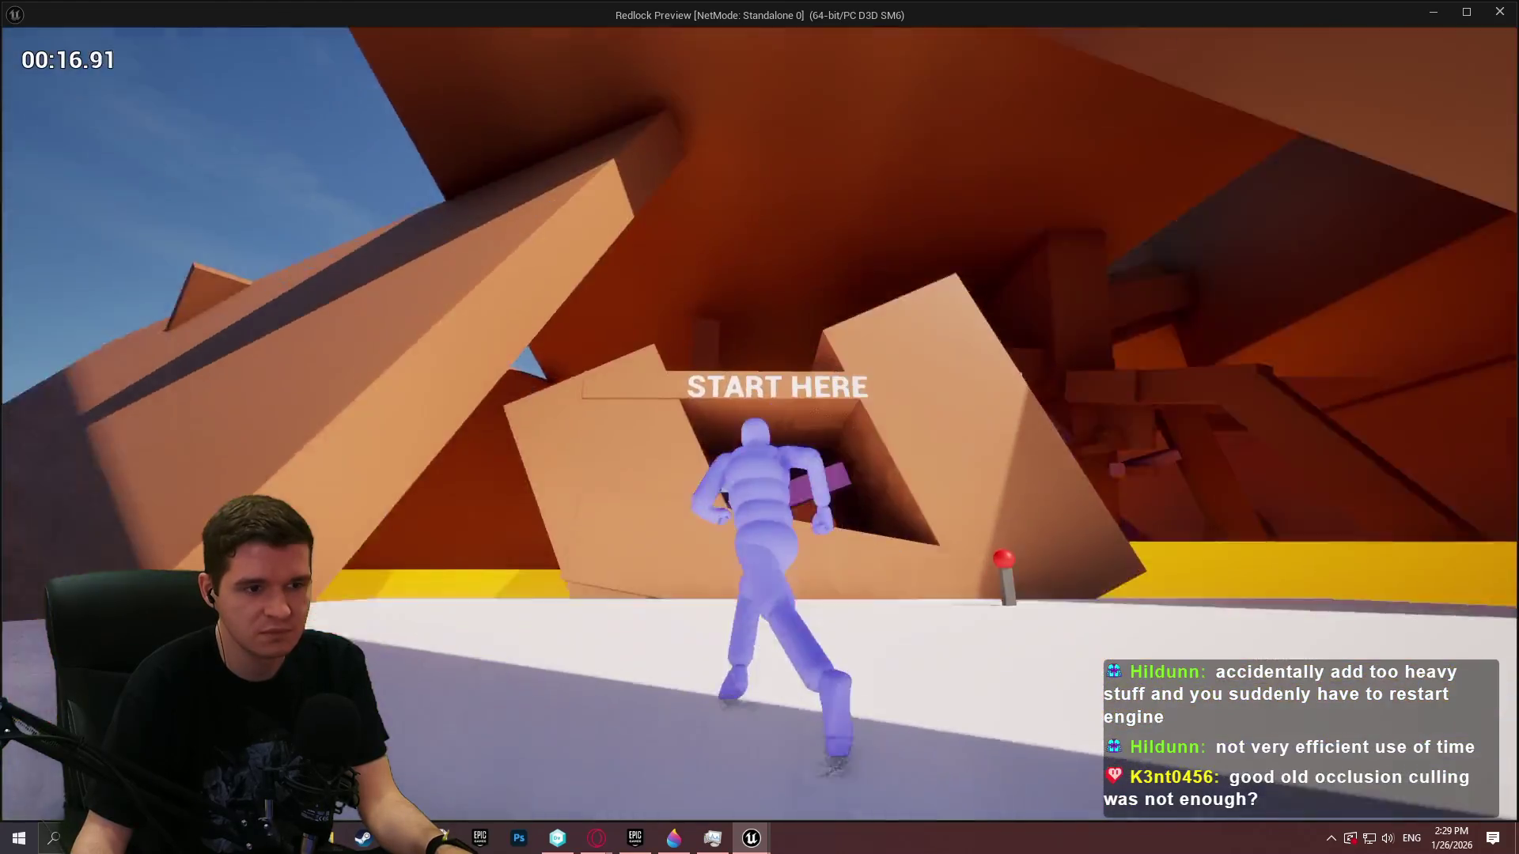
key("space")
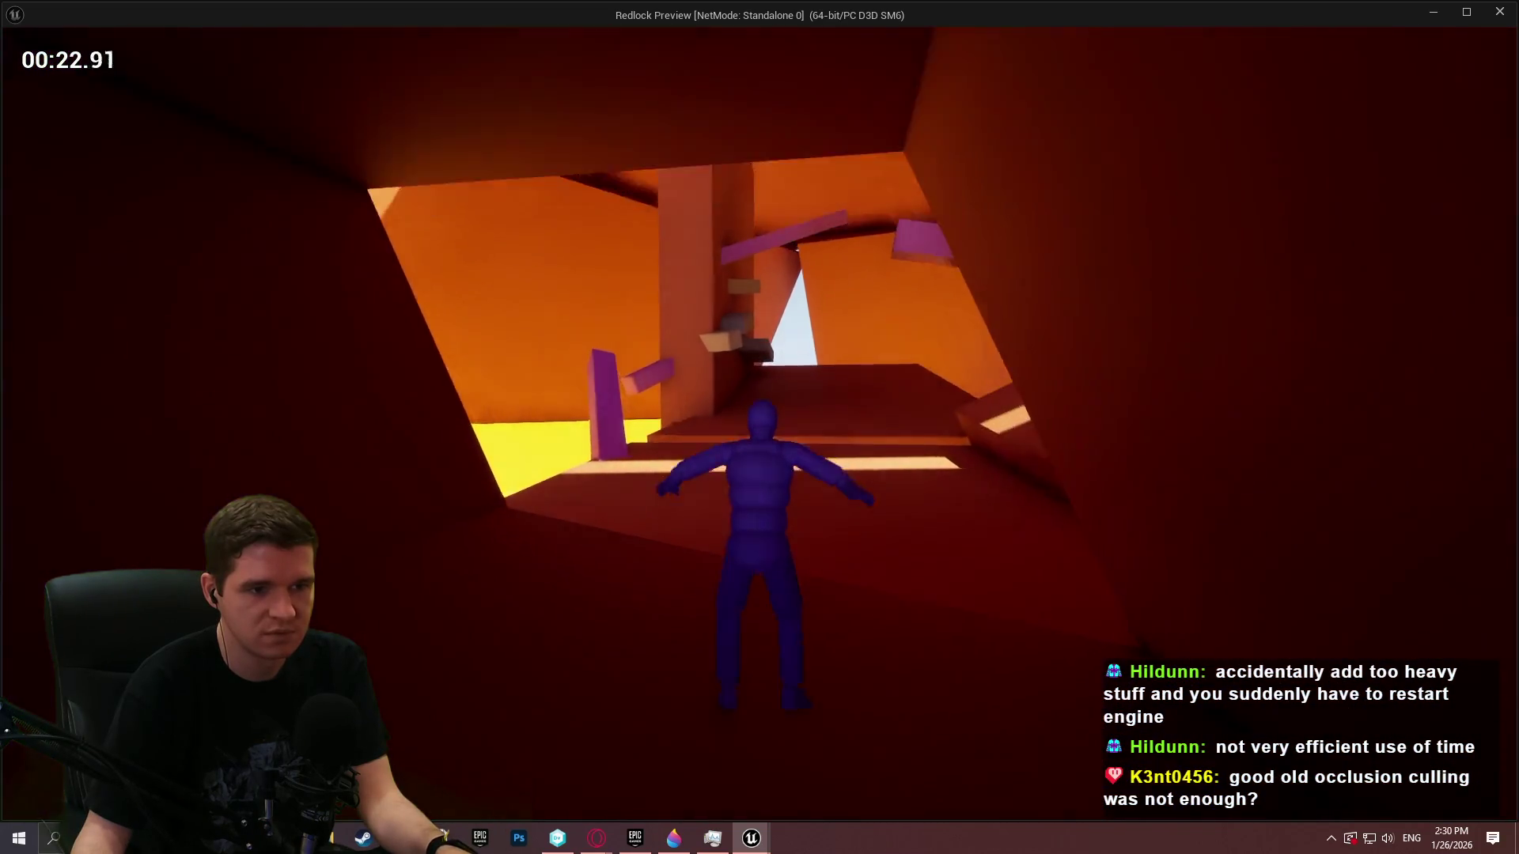
key("w")
key("space")
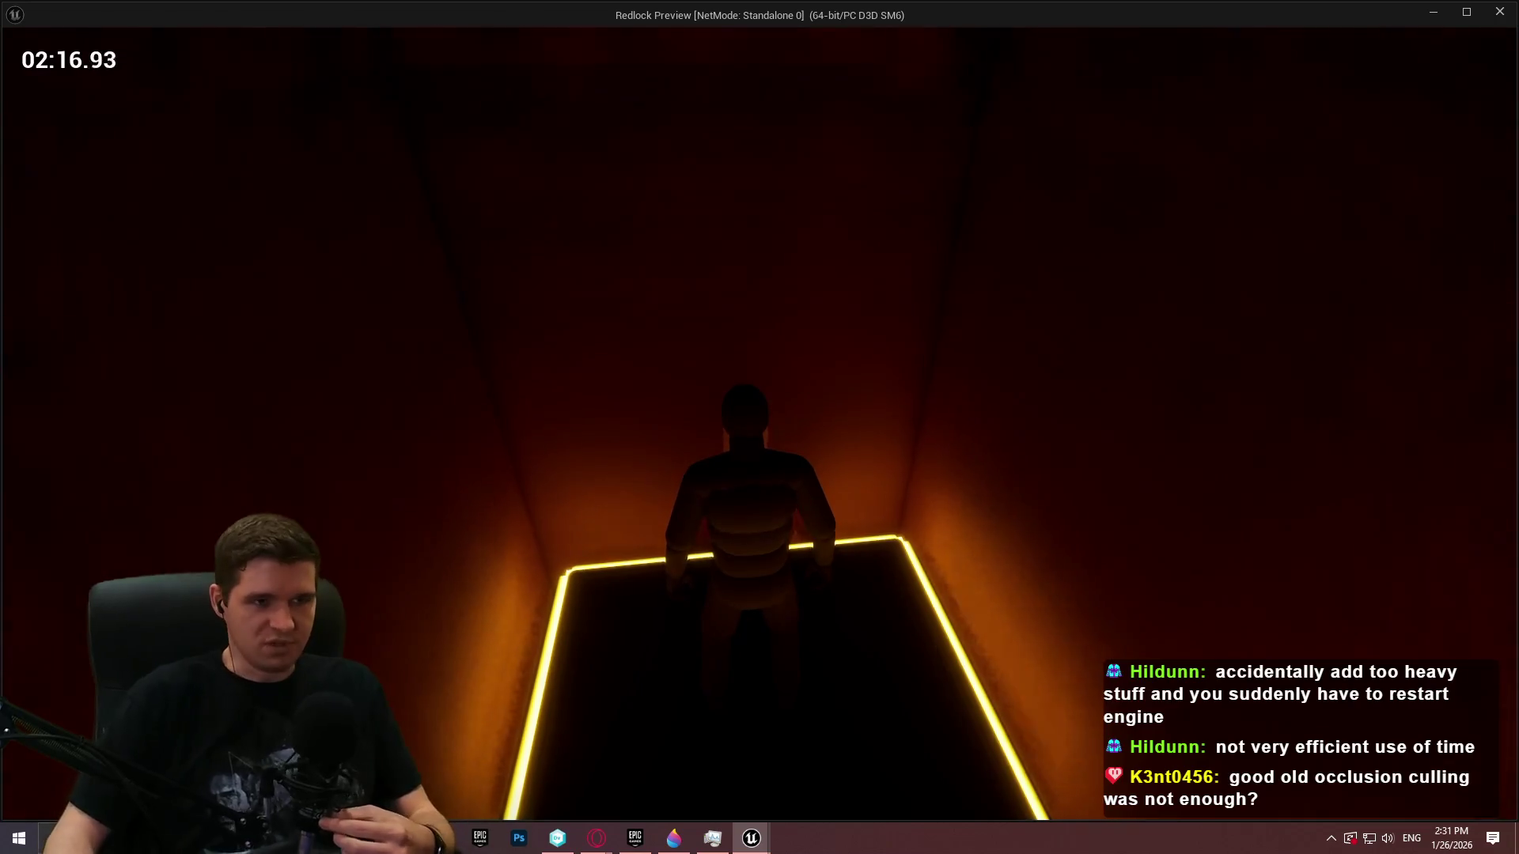
key("w")
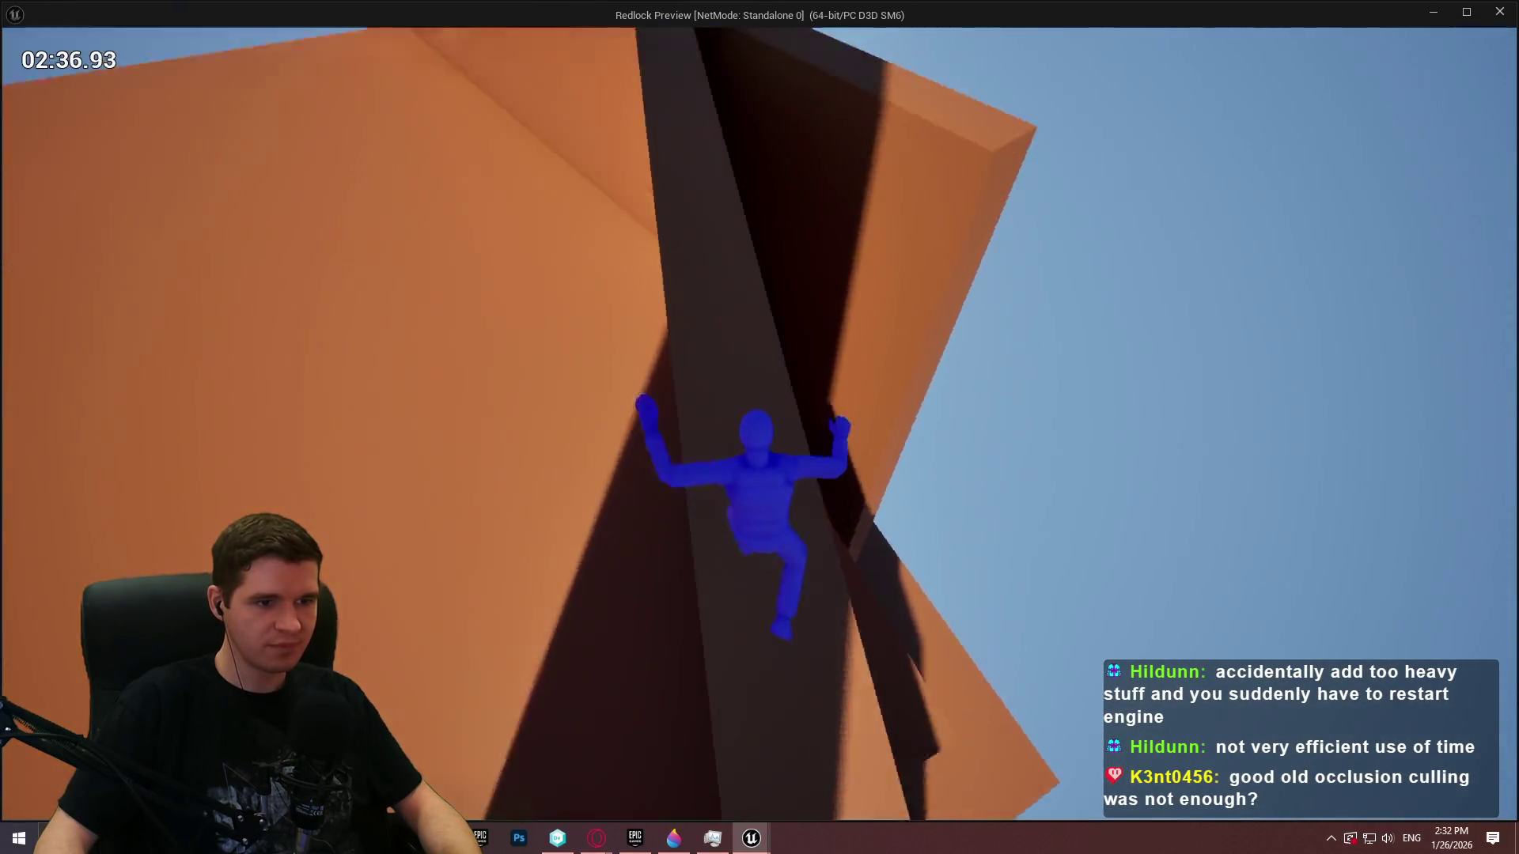
Exit the standalone Redlock preview with Escape, returning to the level editor
key("Escape")
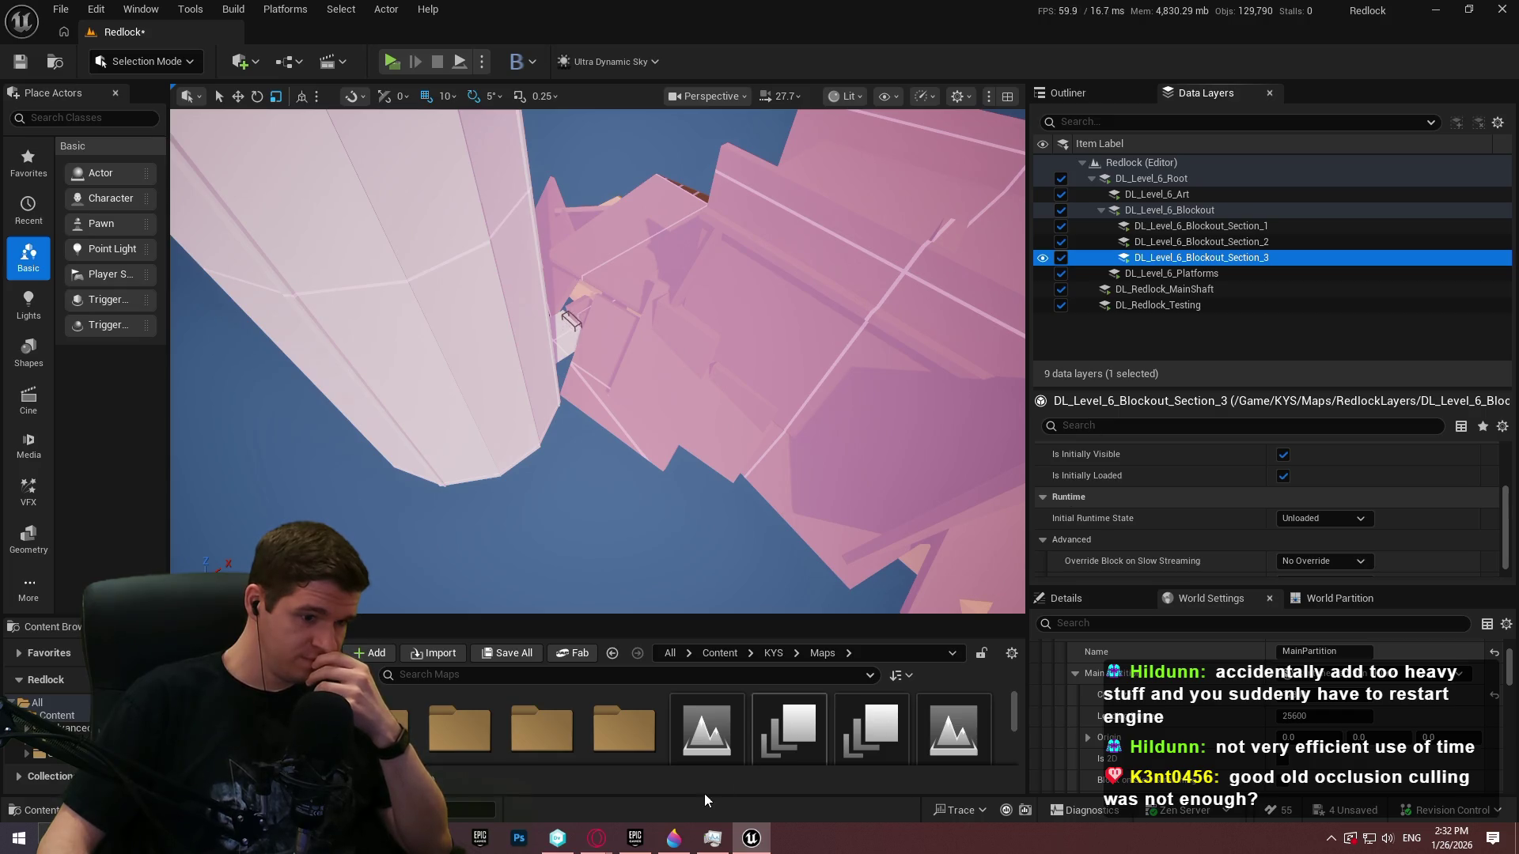
Bring up the ue5 runtime grid results in Opera and open the Errant Worlds World Partition article
mouse_move(589, 843)
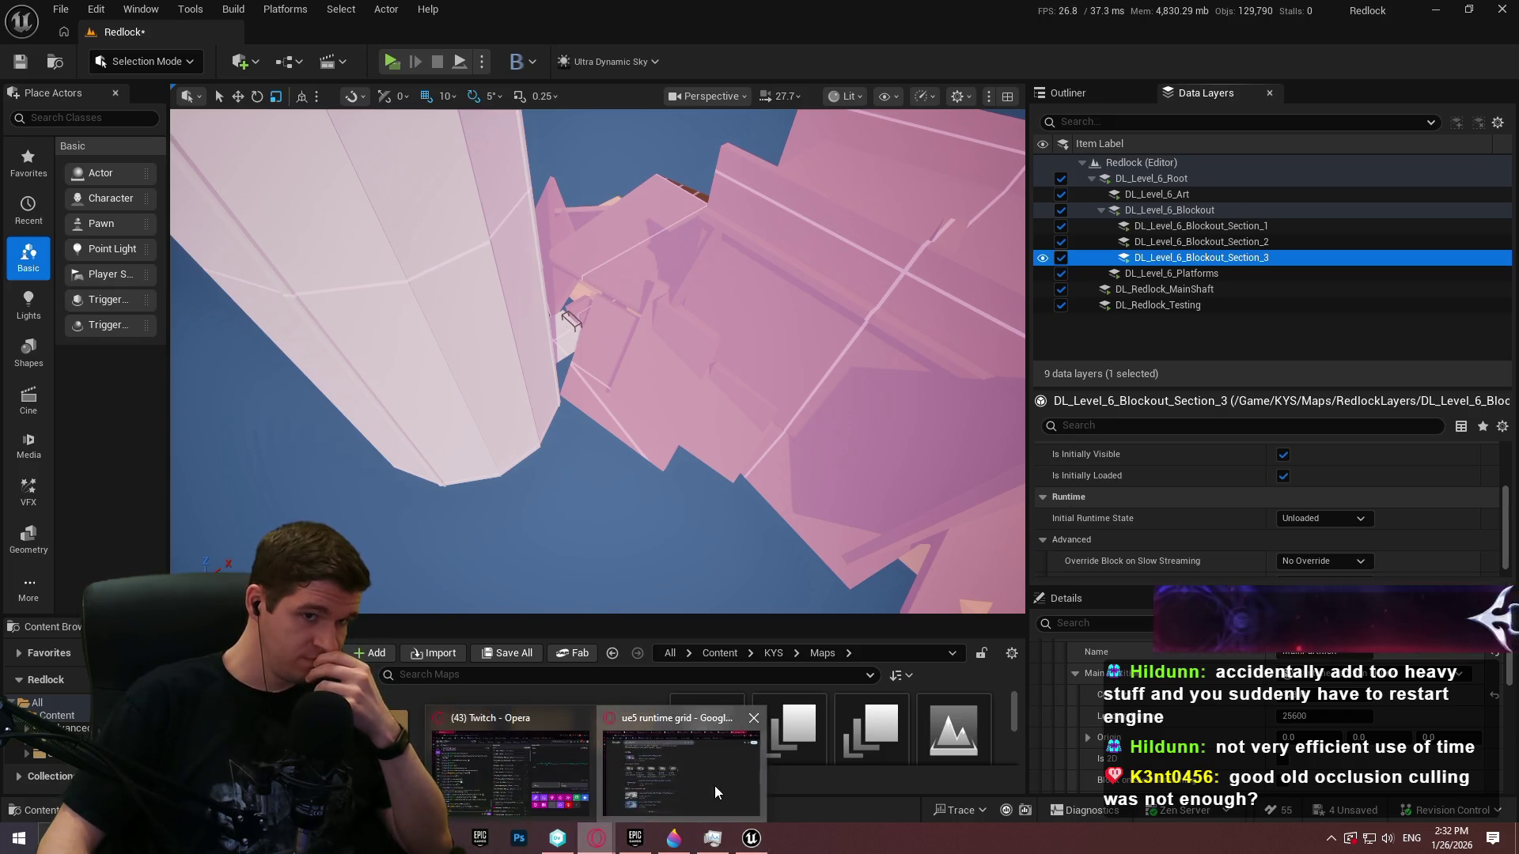
left_click(715, 785)
scroll(1083, 423, "down", 3)
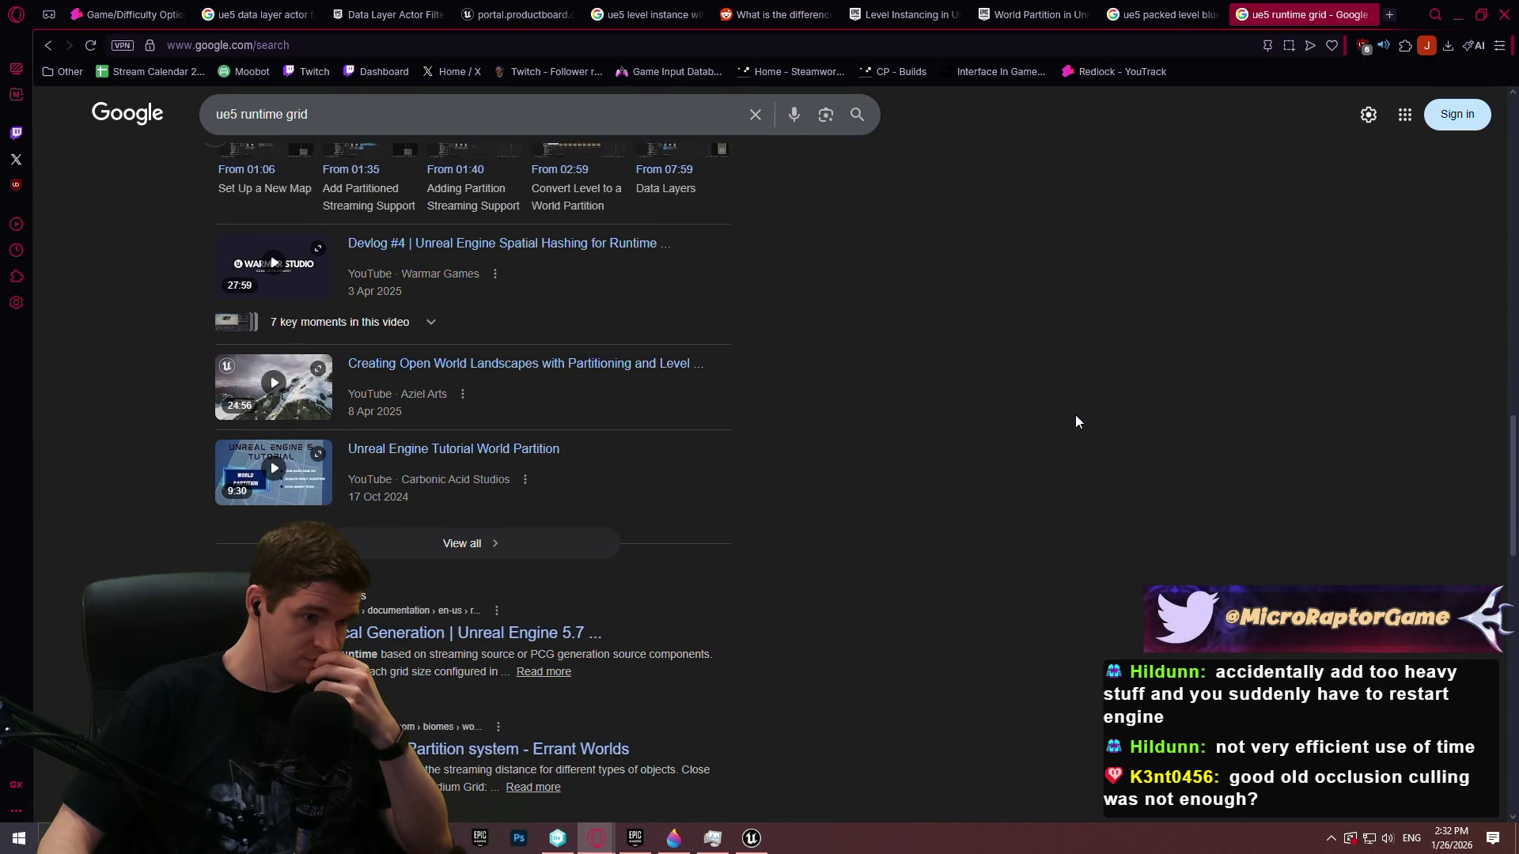
scroll(1069, 420, "down", 4)
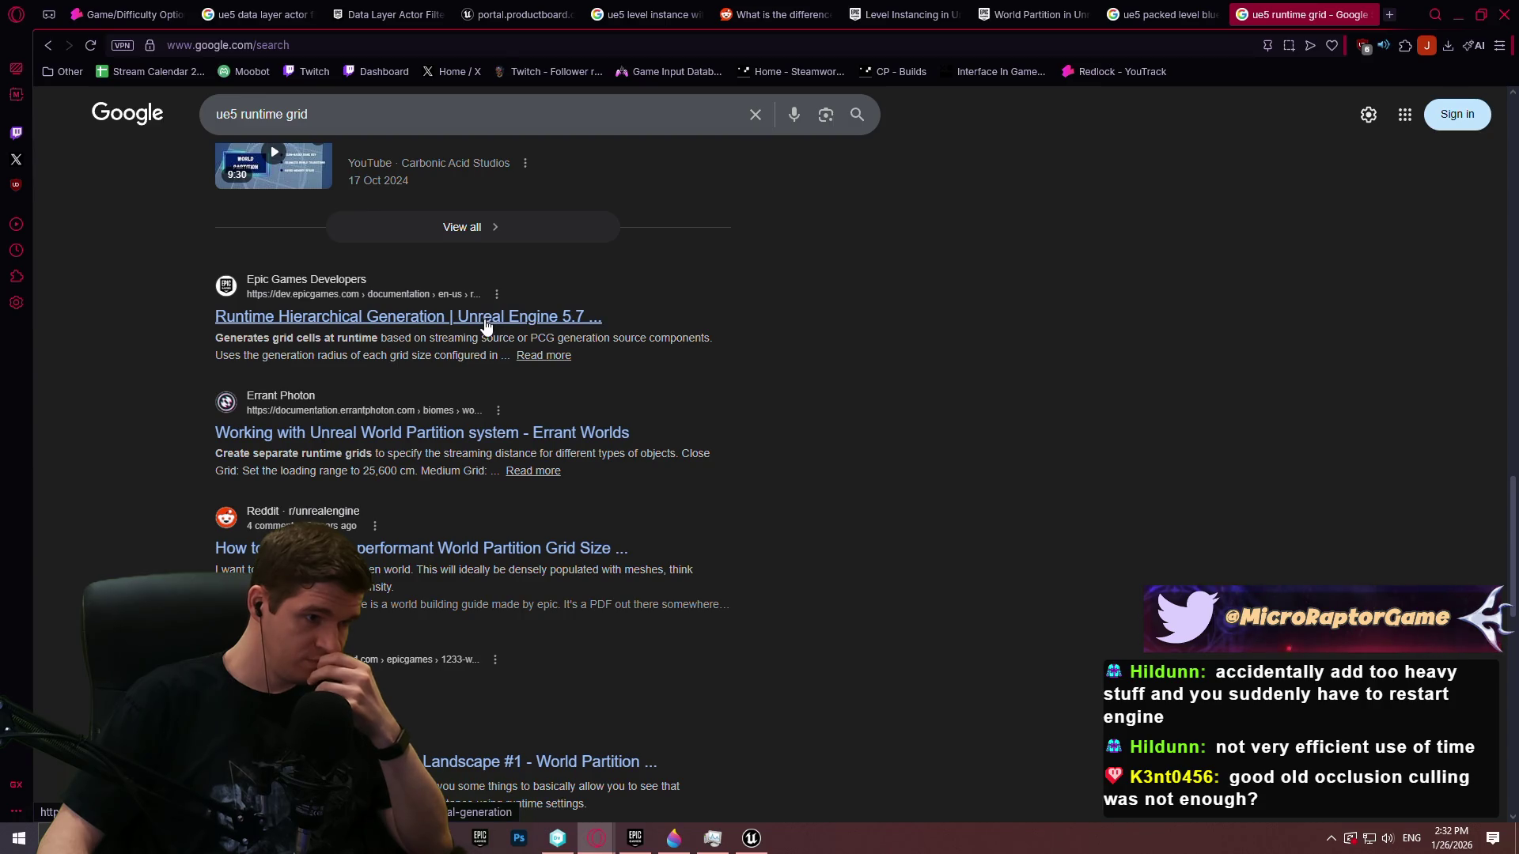
middle_click(408, 433)
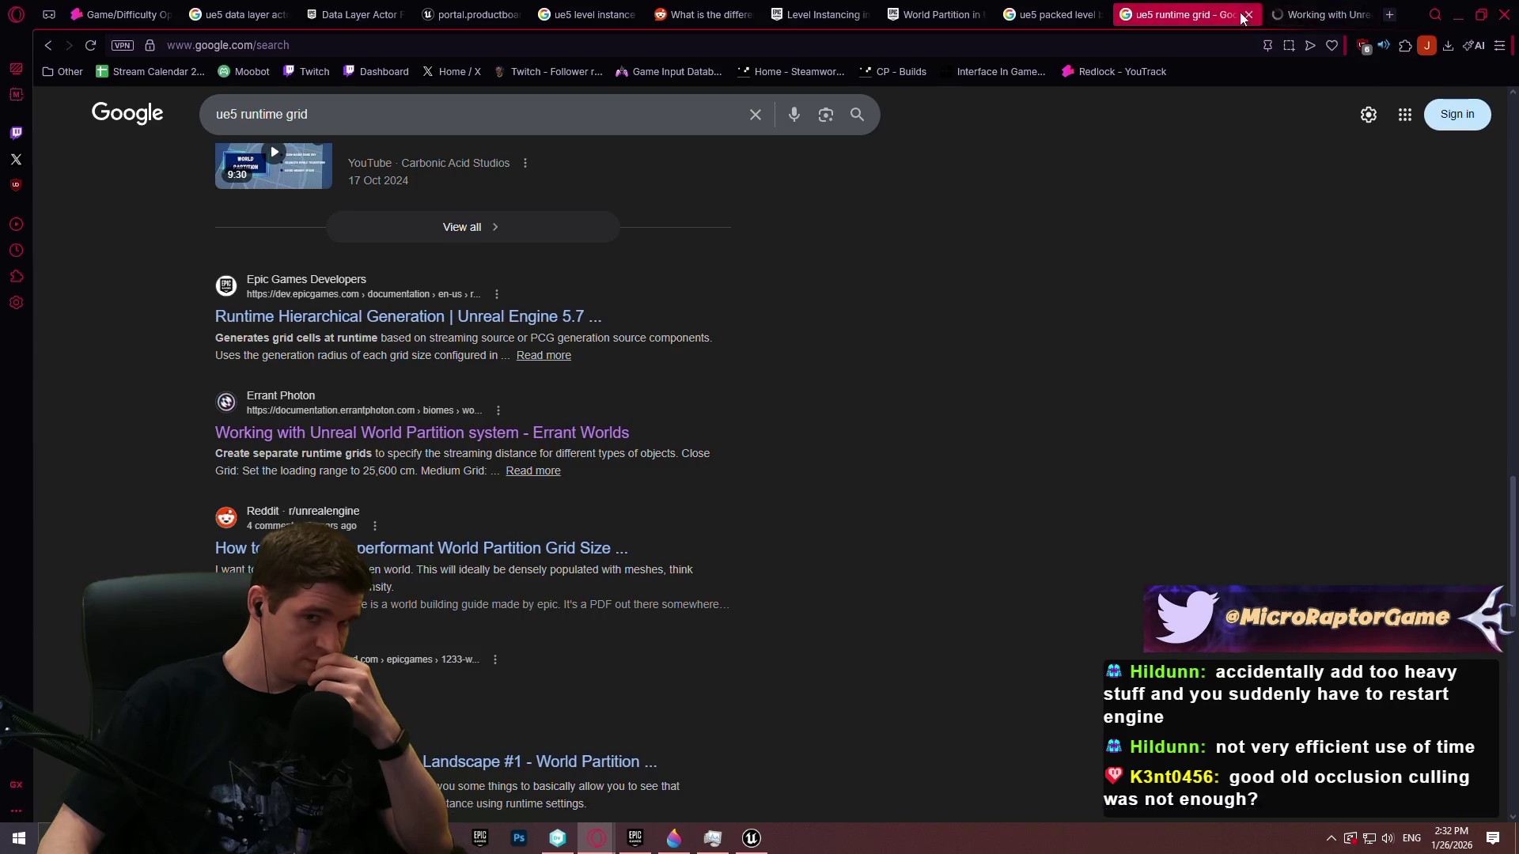
left_click(1317, 14)
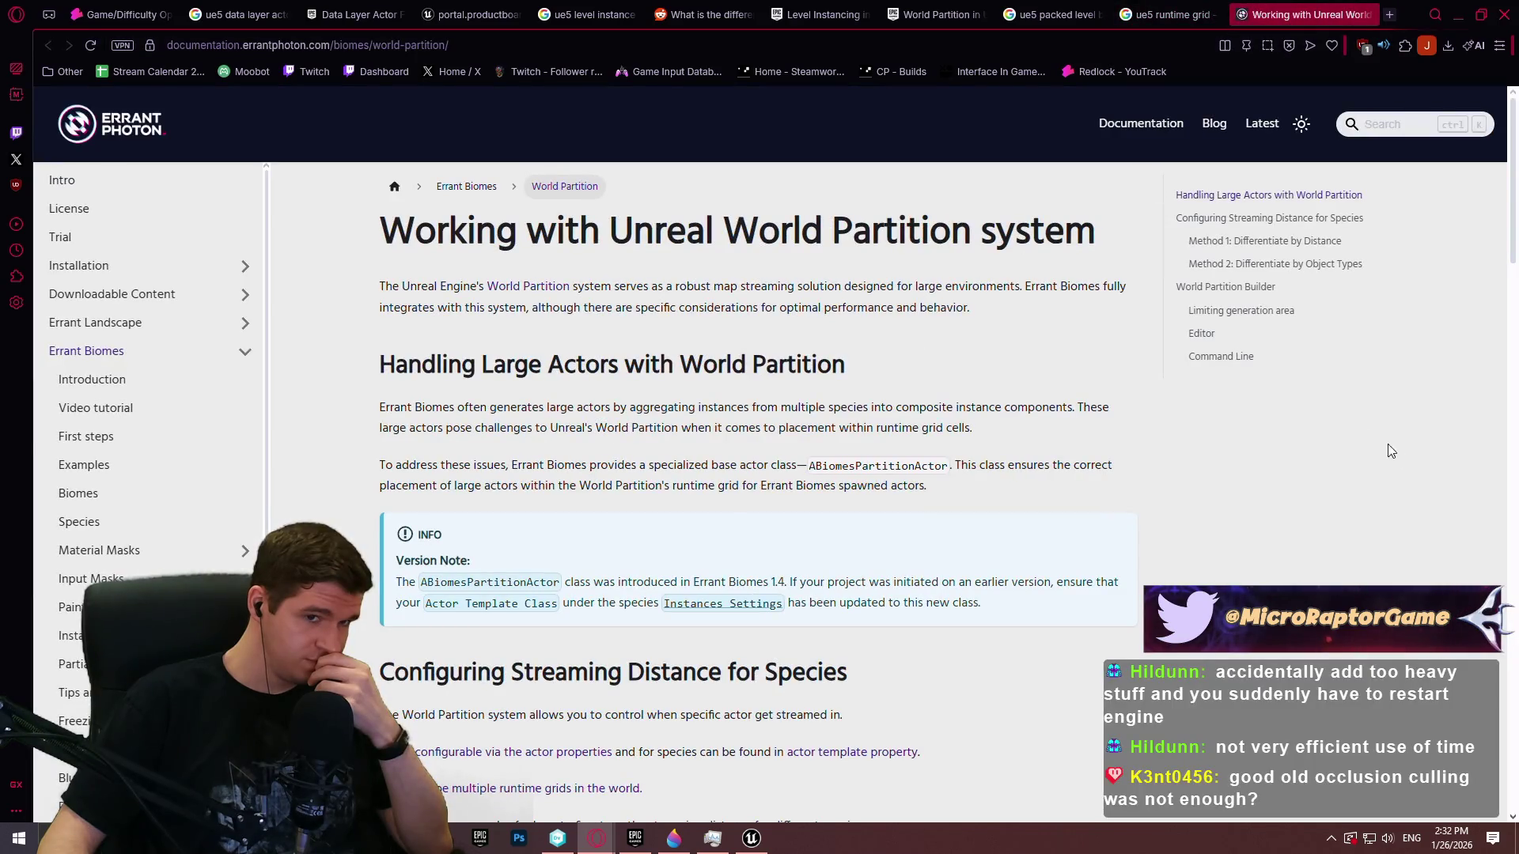
right_click(1432, 471)
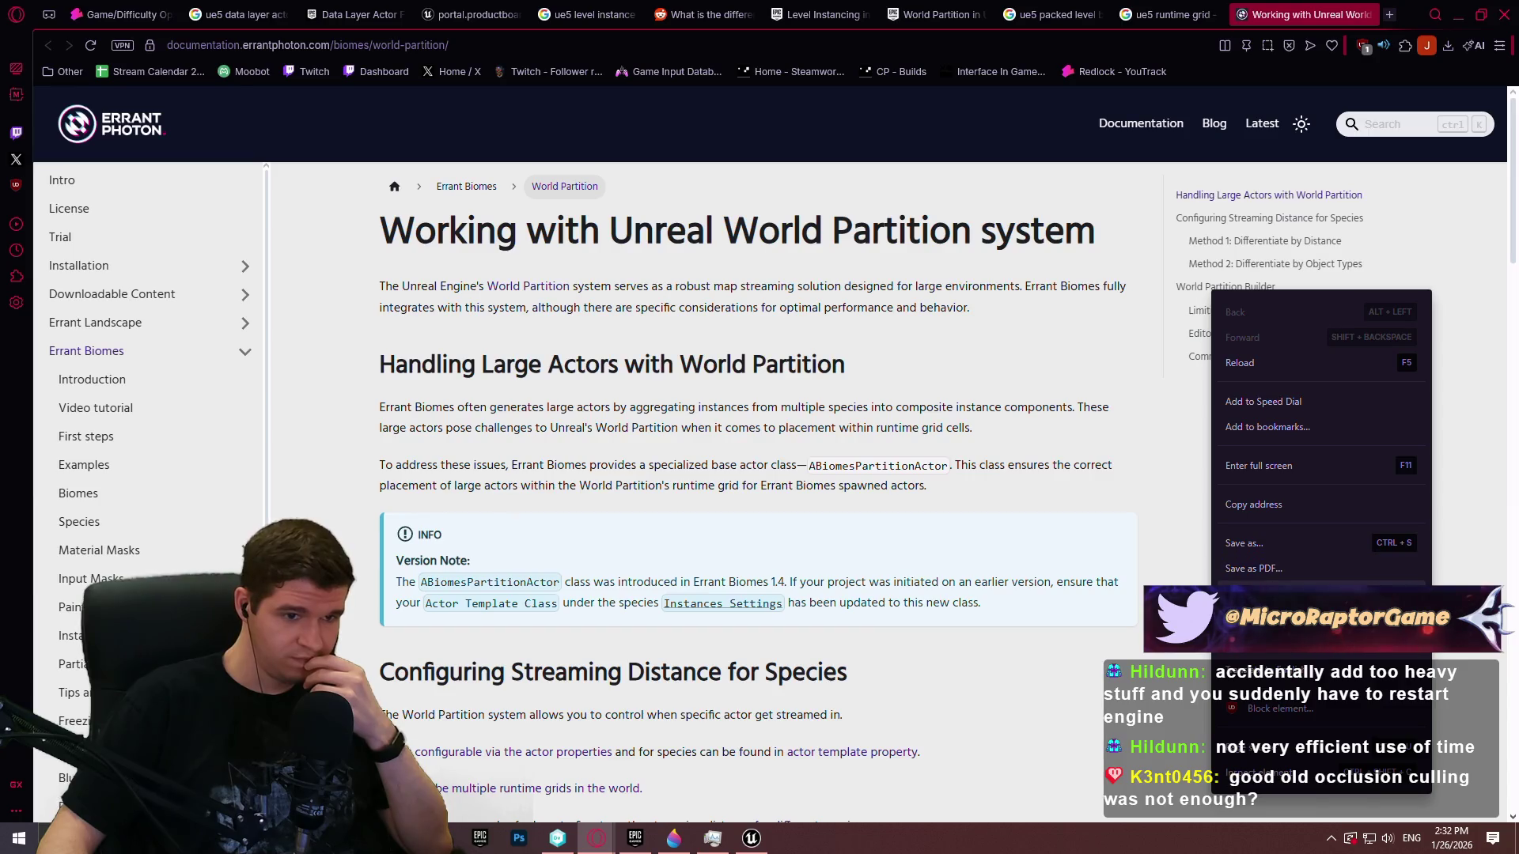
left_click(1175, 473)
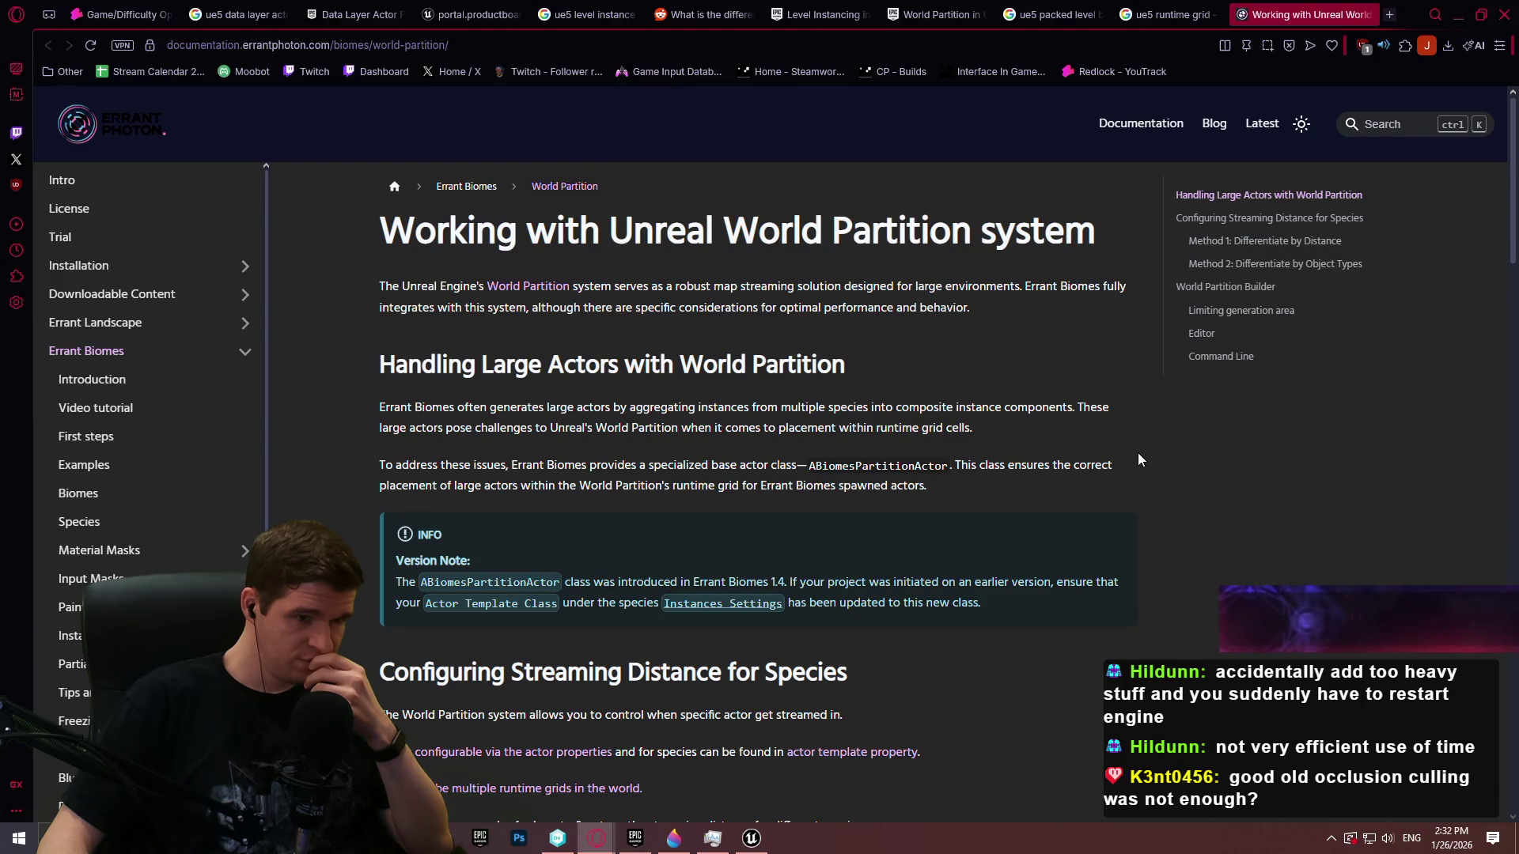
scroll(1139, 447, "down", 4)
scroll(1147, 427, "down", 4)
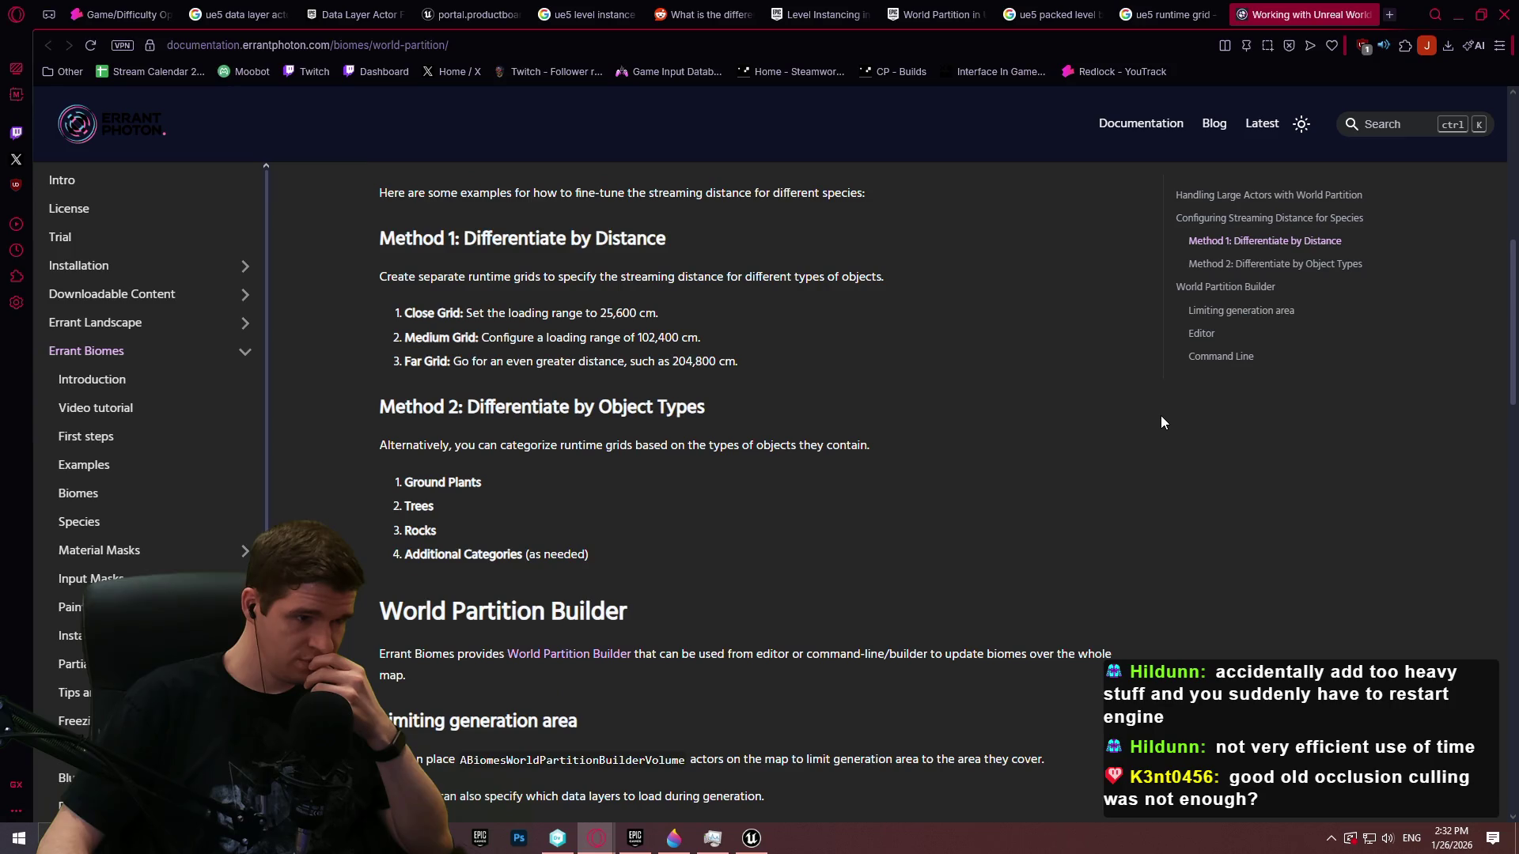
scroll(1160, 414, "down", 5)
scroll(1373, 421, "down", 3)
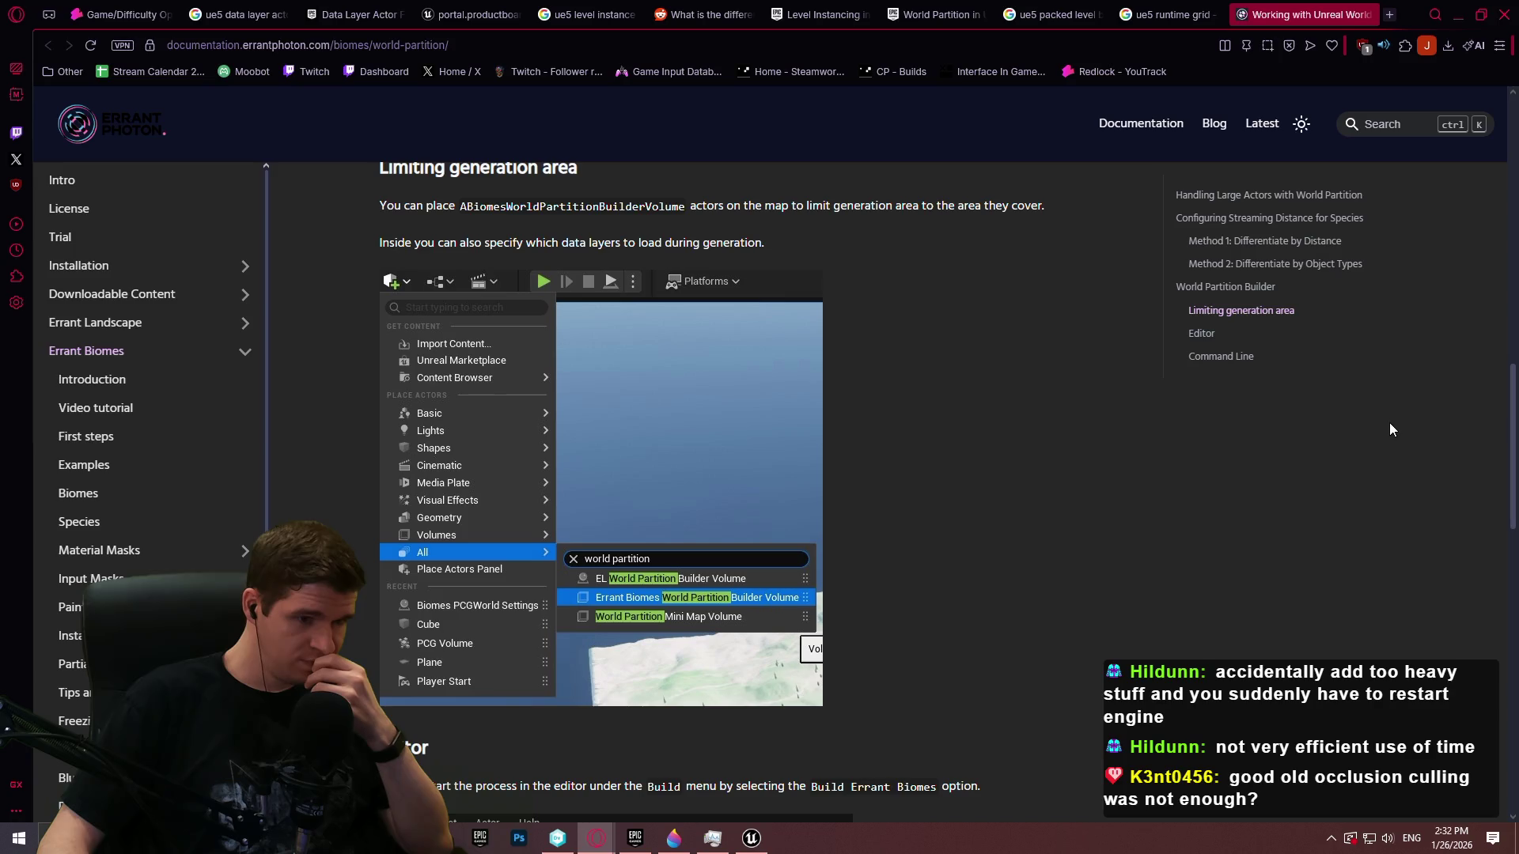
mouse_move(1511, 420)
left_mouse_down()
mouse_move(1507, 760)
mouse_move(1506, 132)
left_mouse_up()
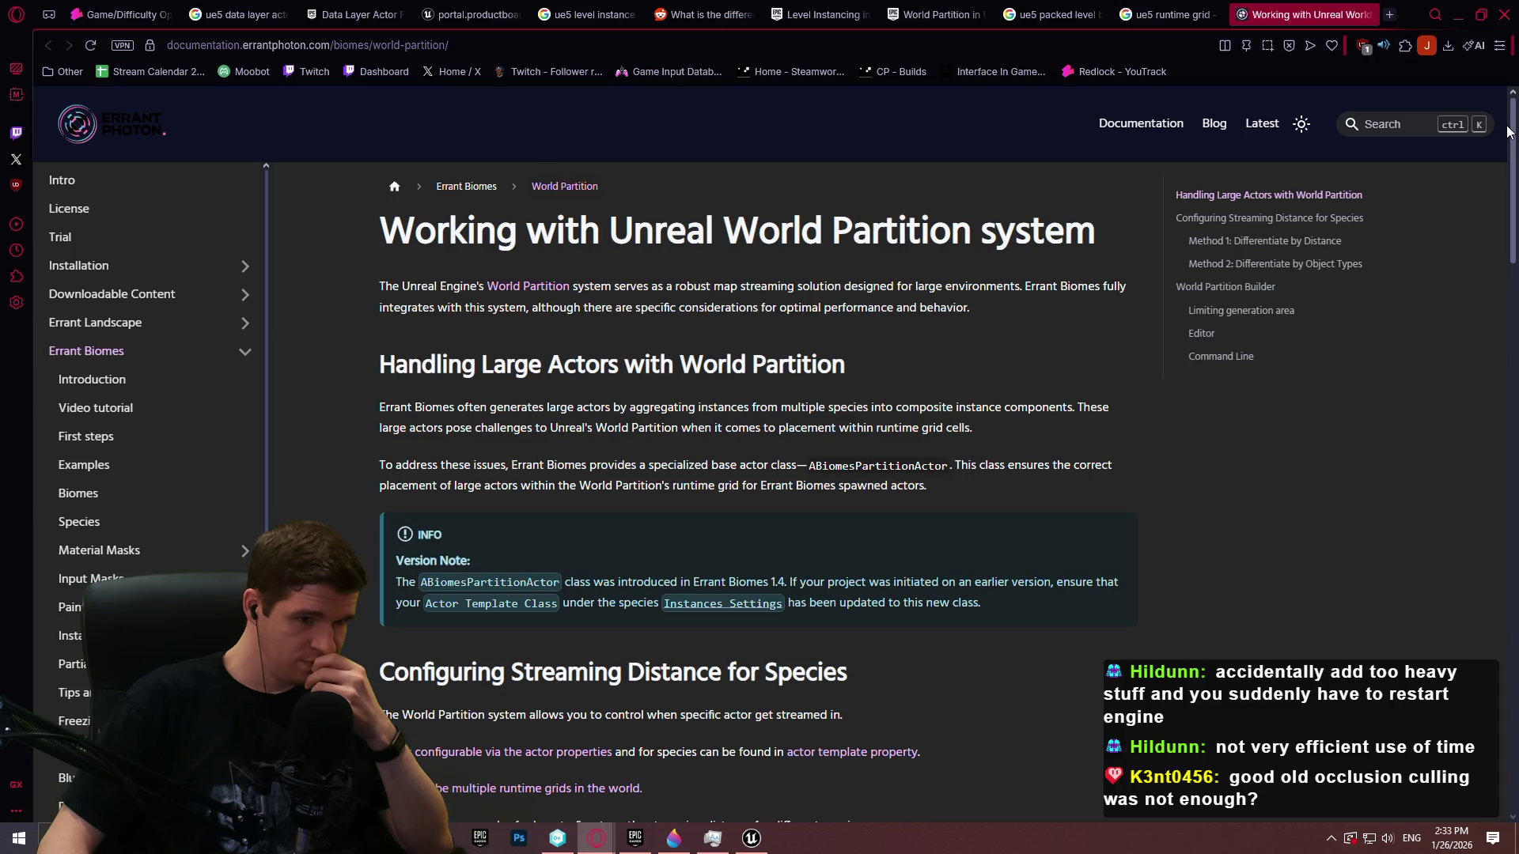
left_click_drag(1511, 131, 1510, 246)
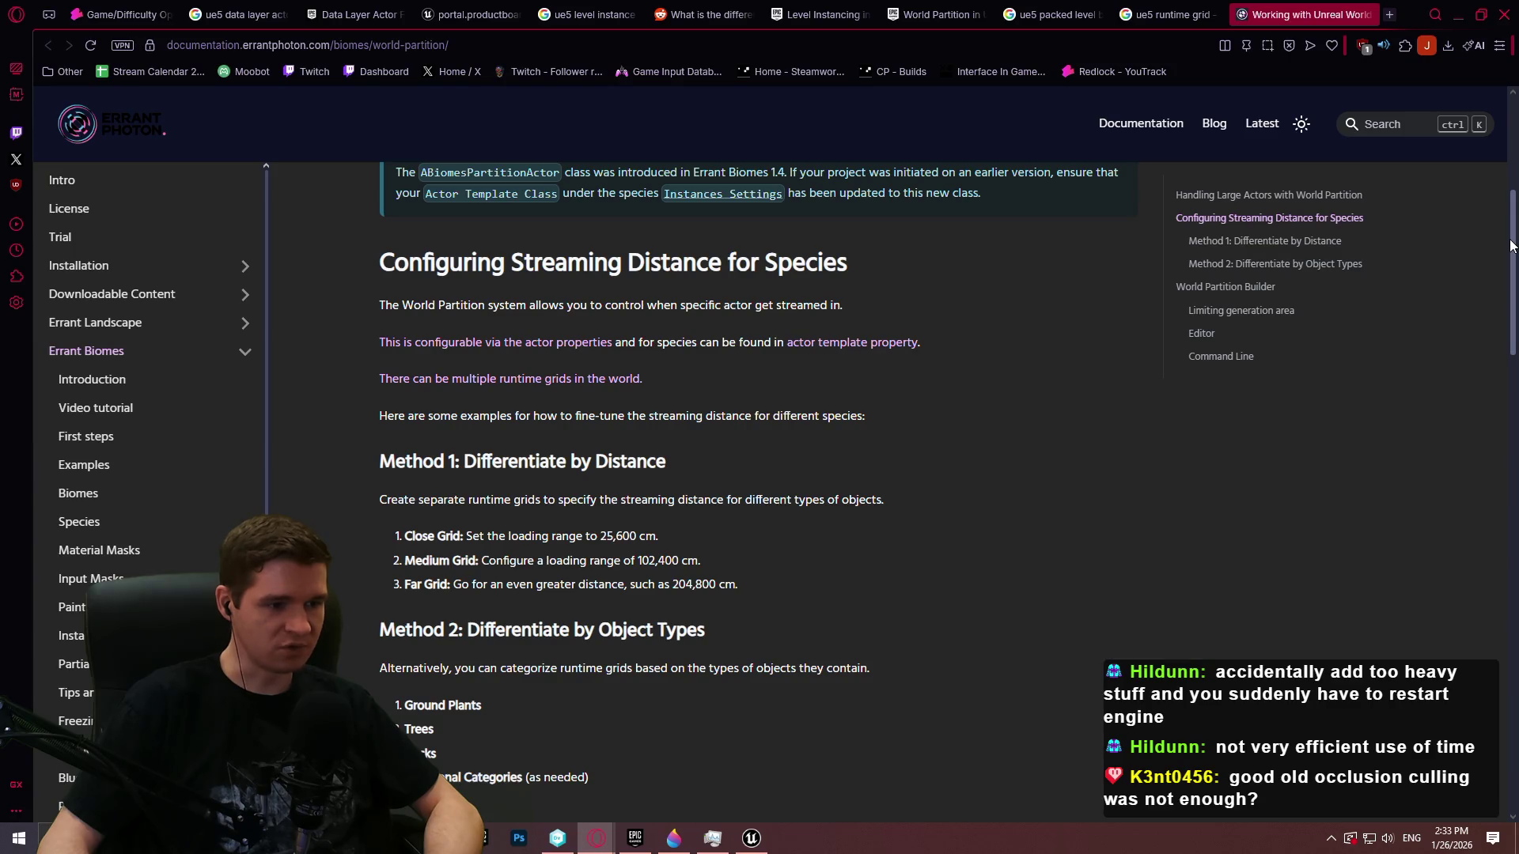
left_click_drag(1510, 245, 1511, 302)
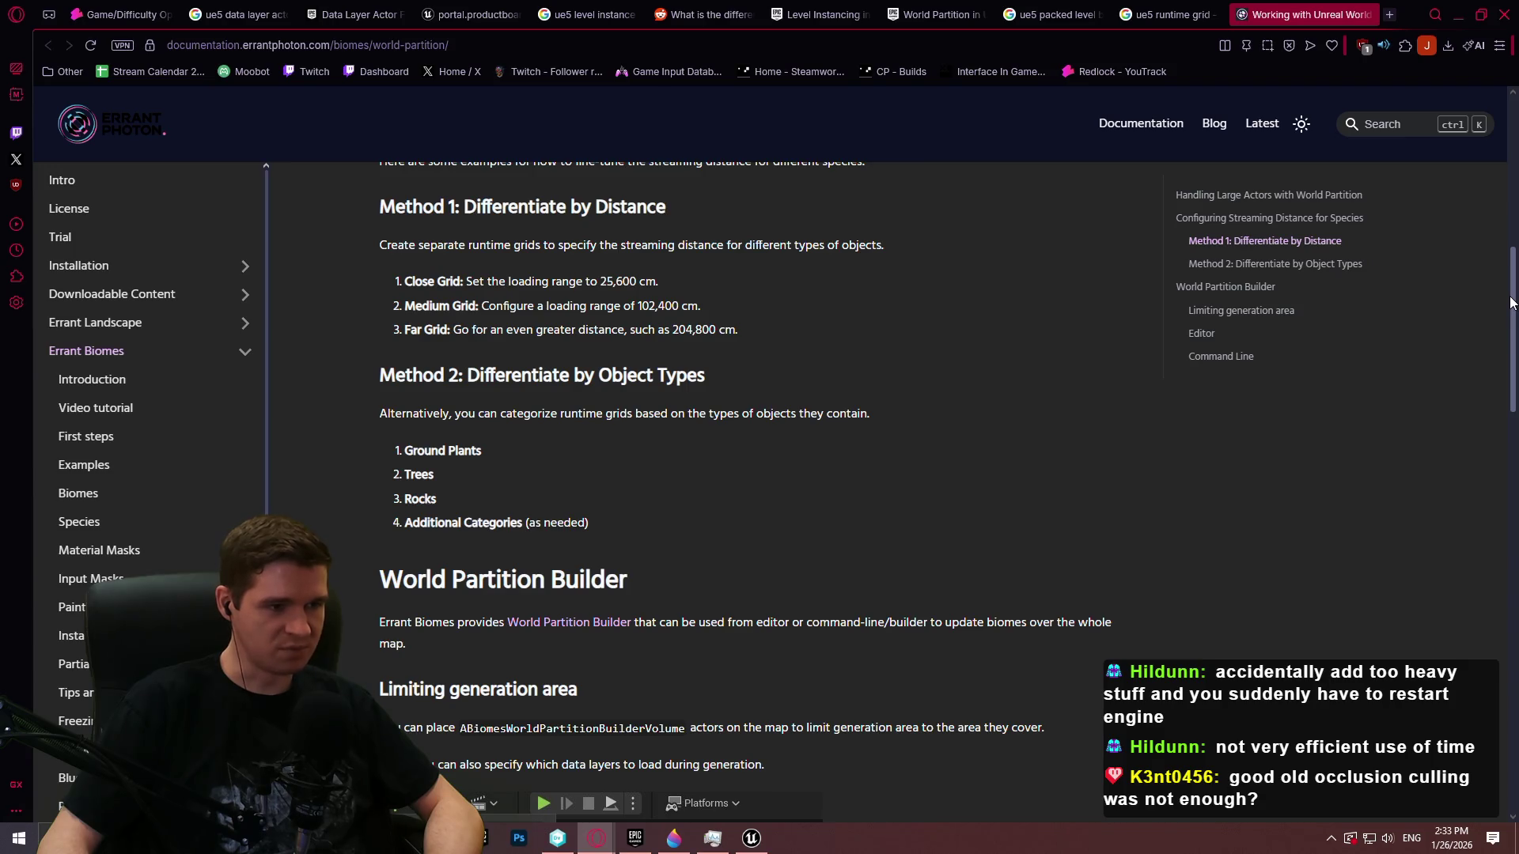
mouse_move(1510, 302)
left_mouse_down()
mouse_move(1510, 394)
mouse_move(1510, 254)
mouse_move(1513, 274)
left_mouse_up()
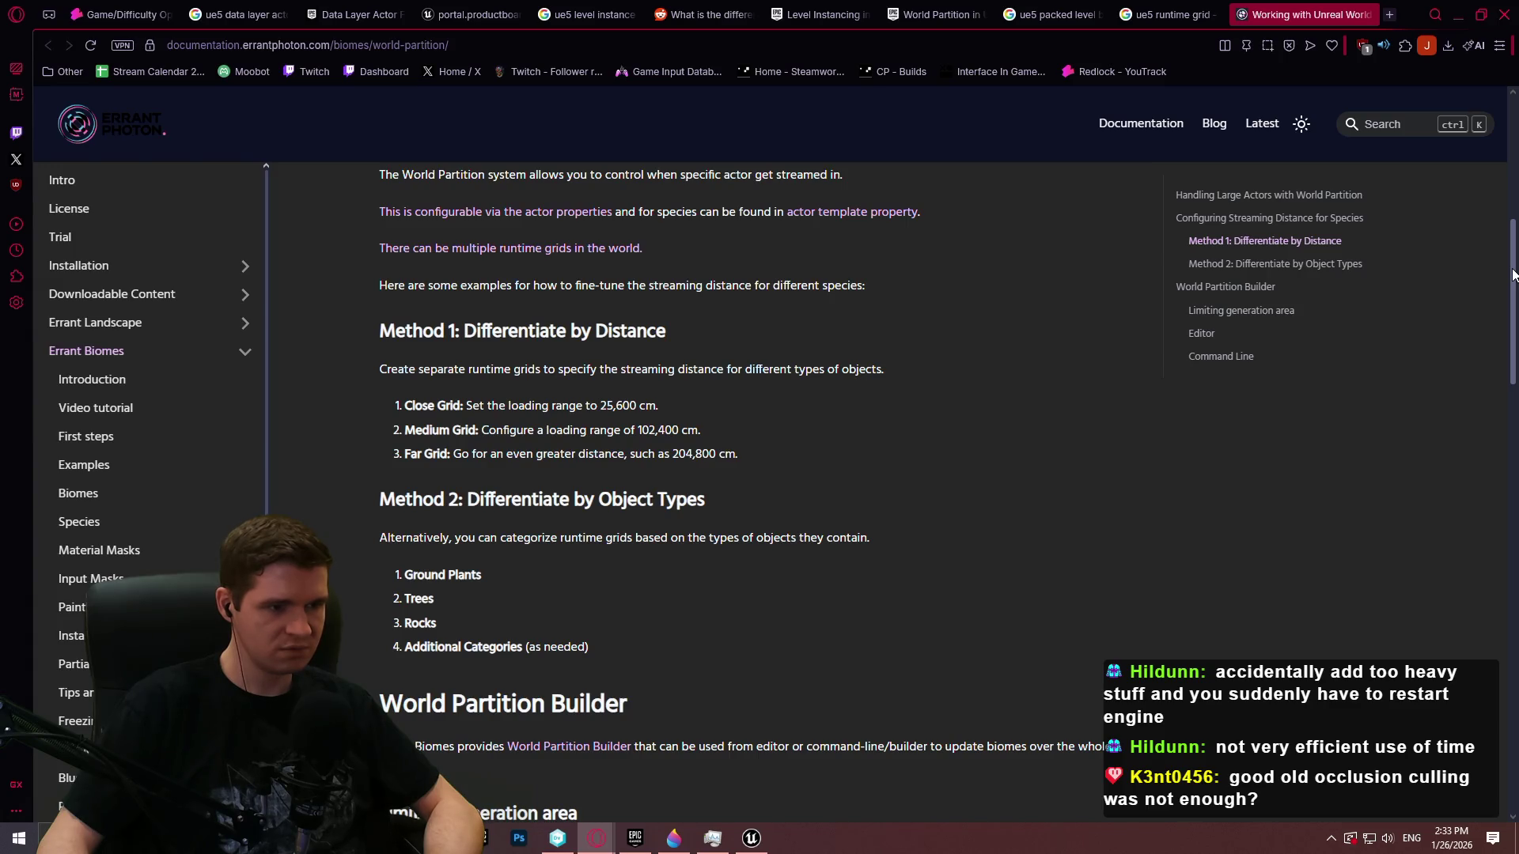
left_click_drag(1513, 275, 1473, 645)
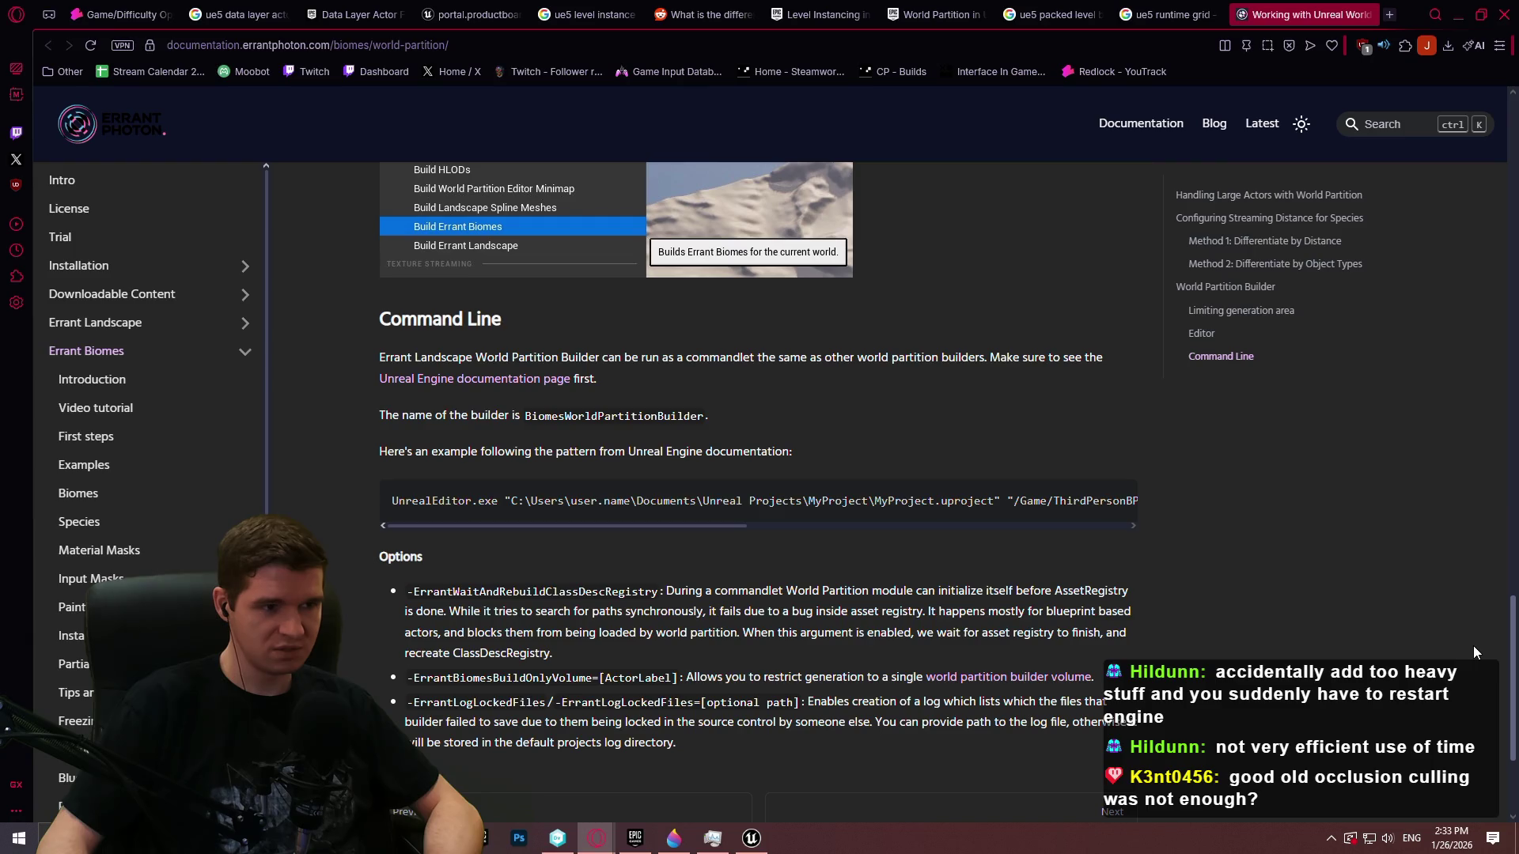
key("Home")
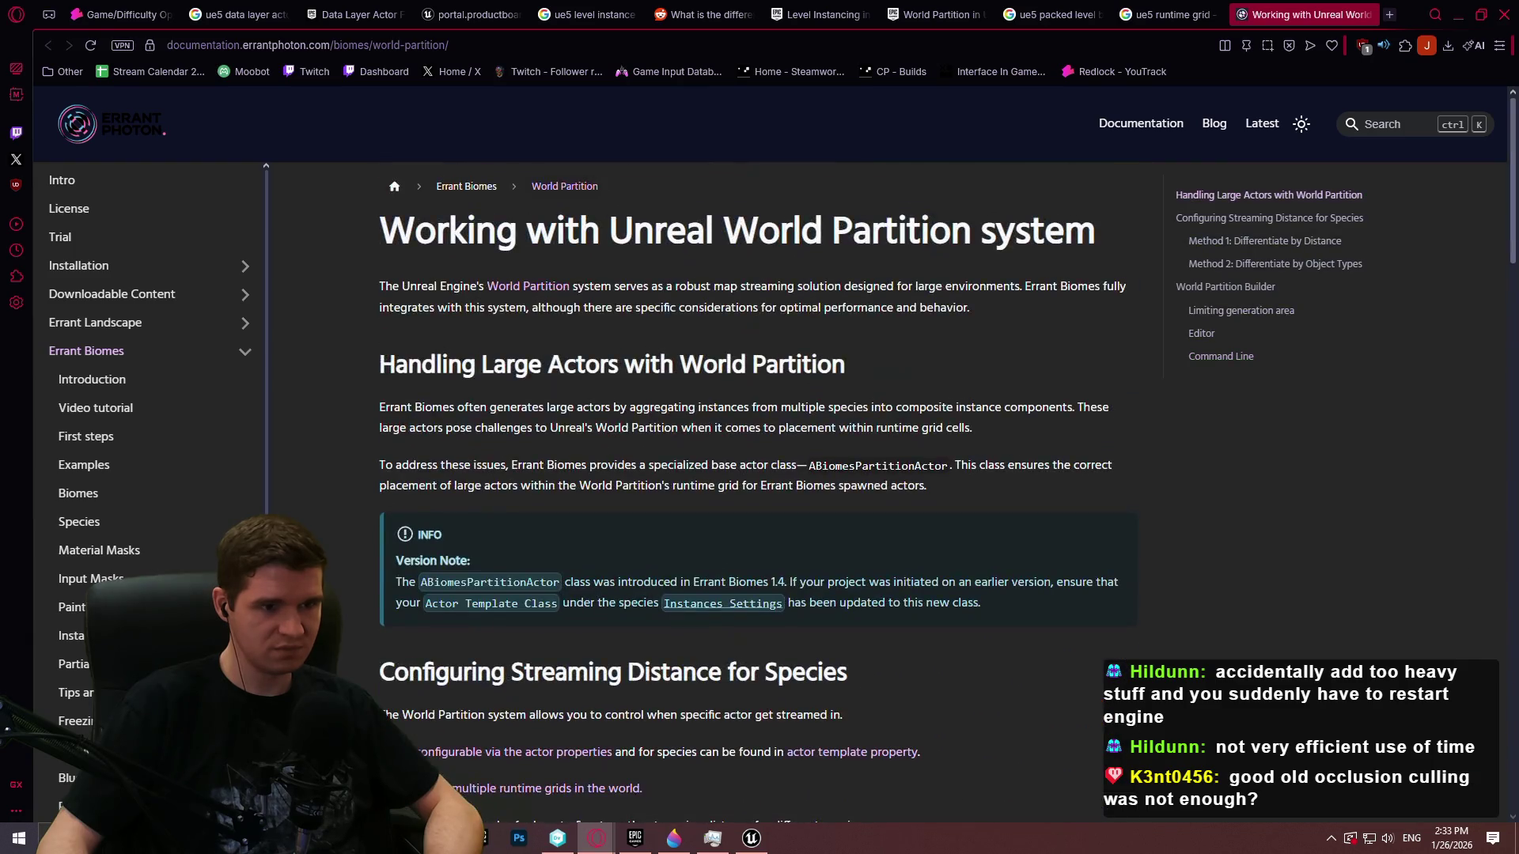
mouse_move(1516, 134)
left_mouse_down()
mouse_move(1506, 204)
mouse_move(1505, 129)
left_mouse_up()
Back in the editor, frame a blockout section actor and rearrange the Outliner and viewport panels
left_click(1458, 14)
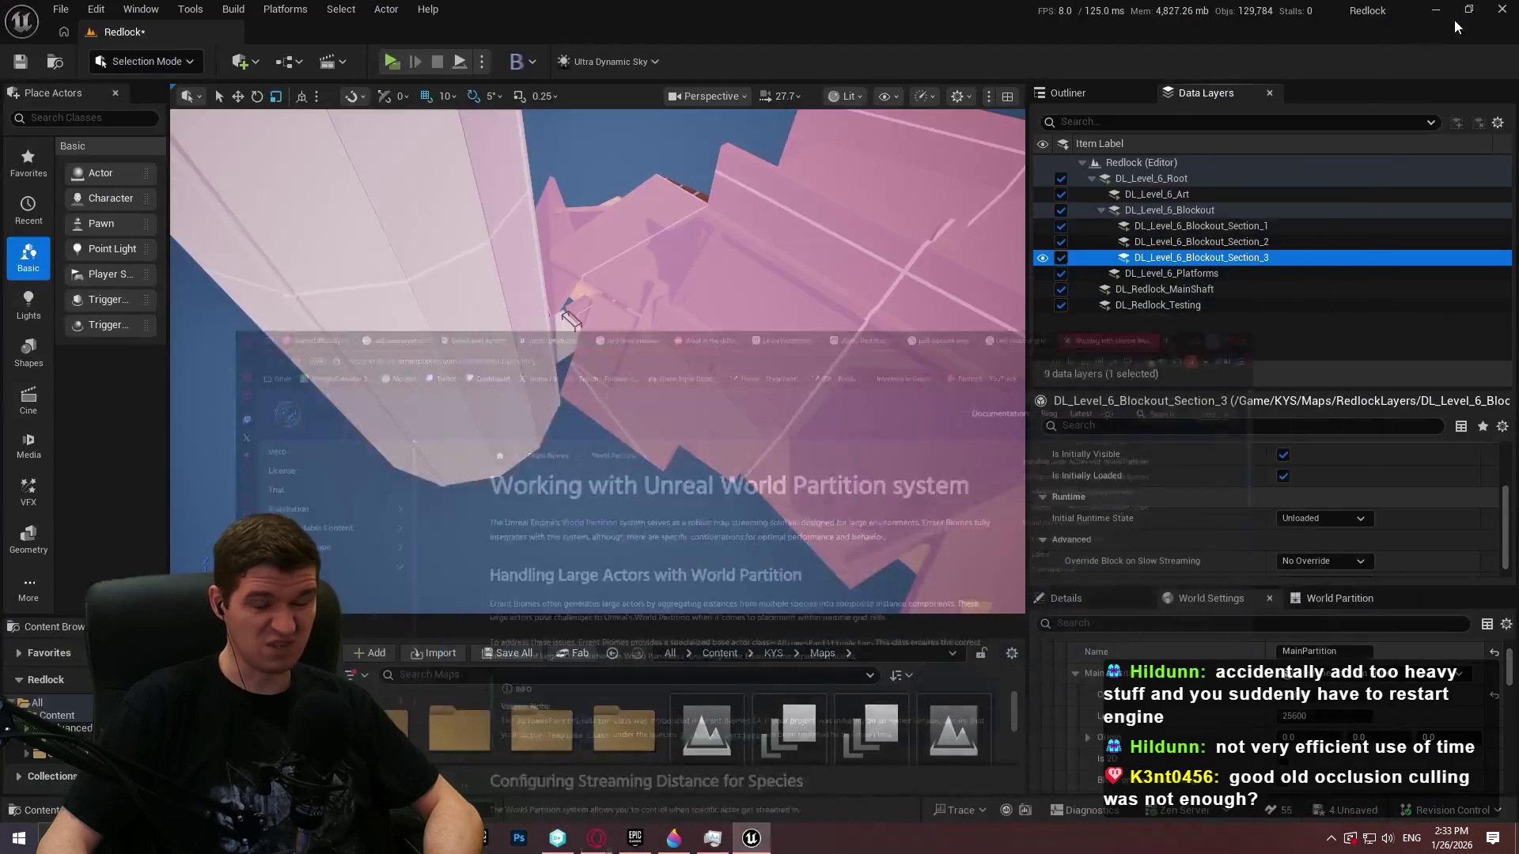
left_click(499, 396)
key("f")
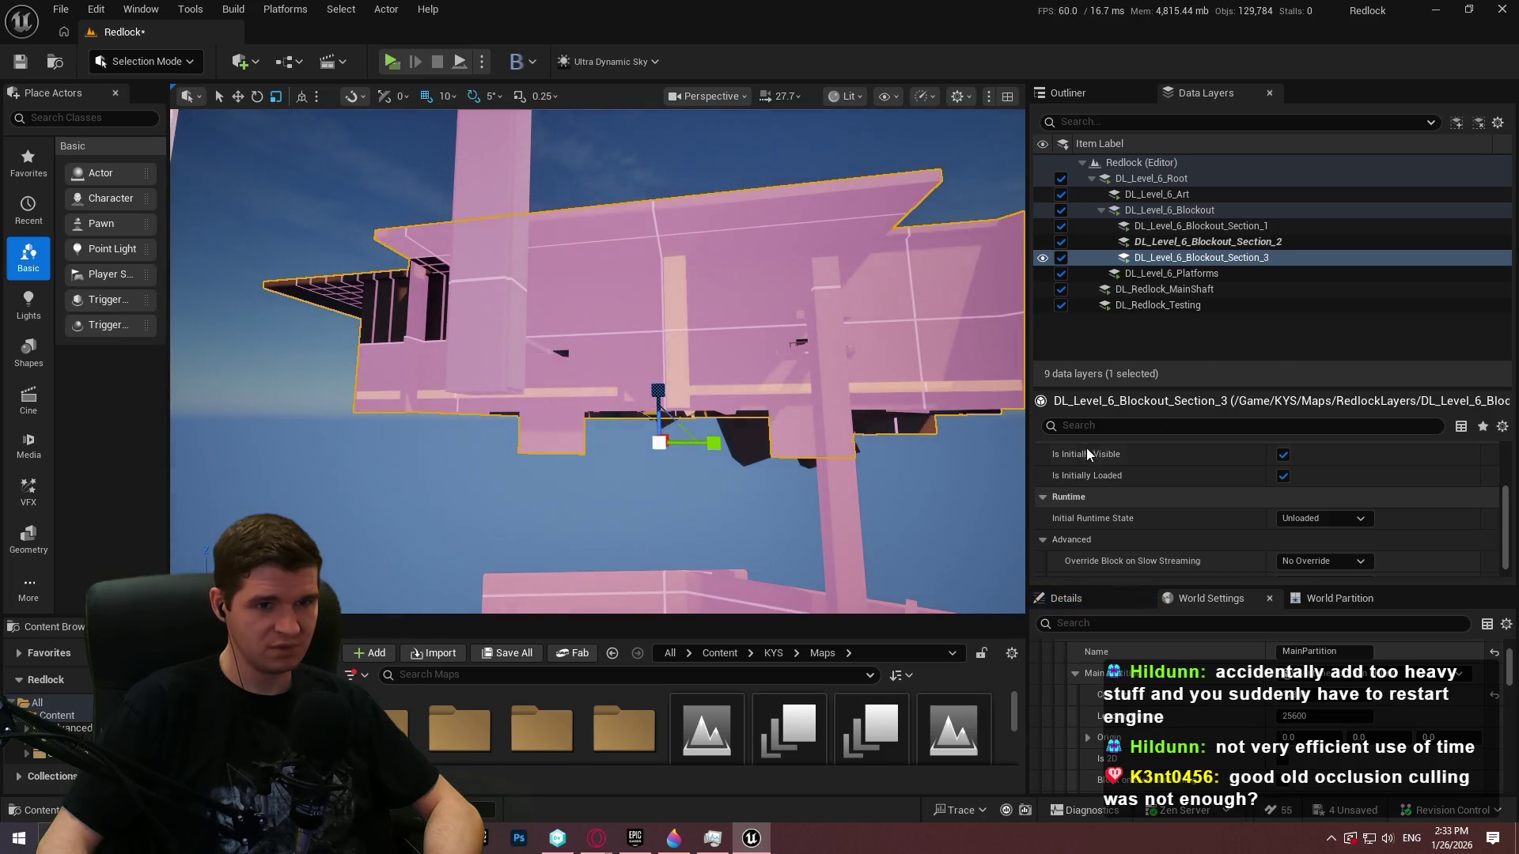
left_click(1068, 92)
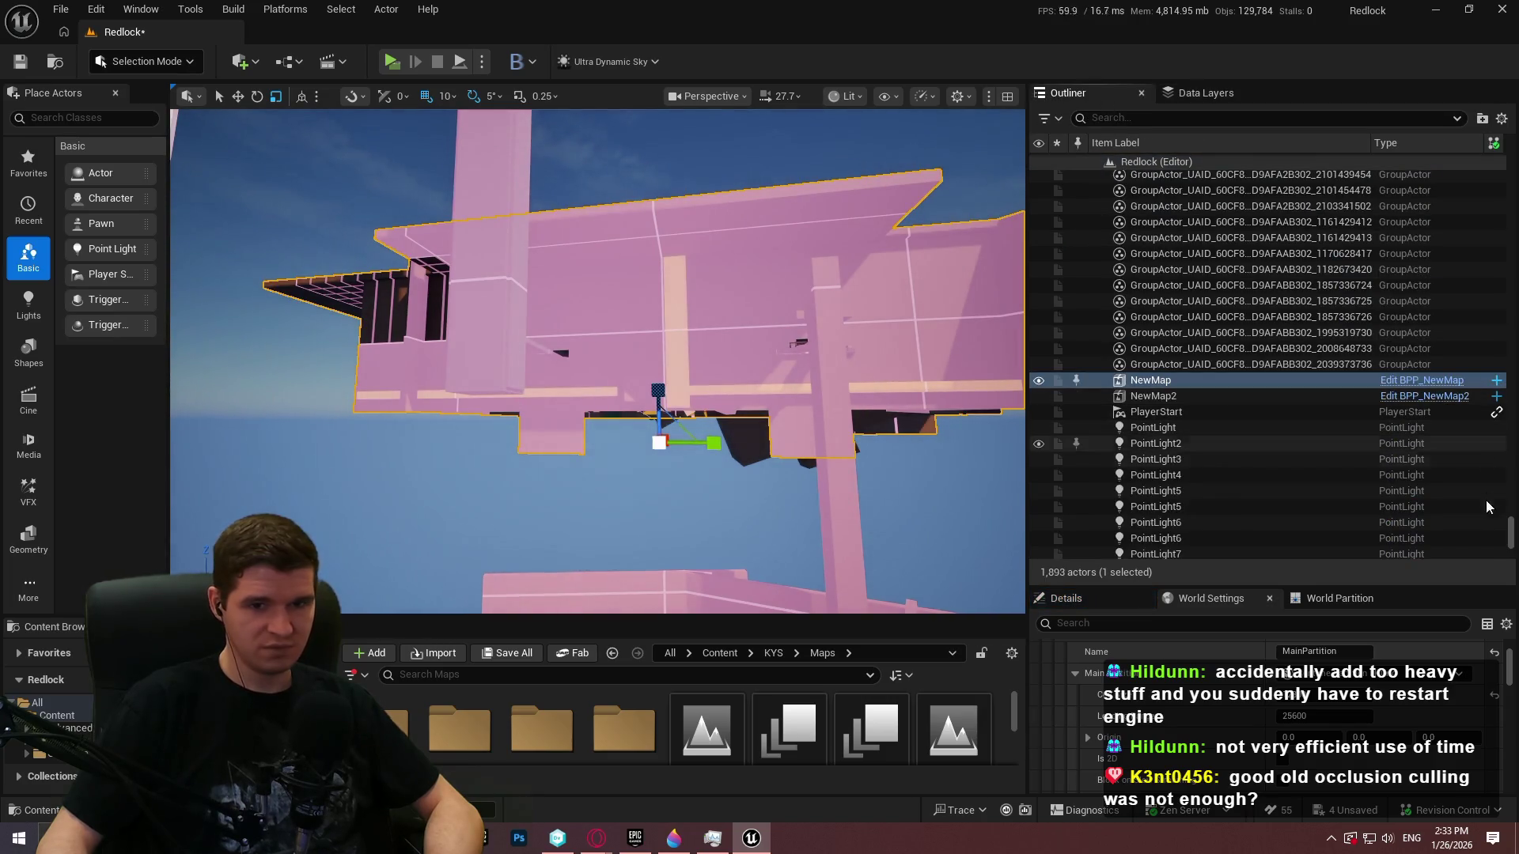
mouse_move(1361, 586)
left_mouse_down()
mouse_move(1336, 451)
mouse_move(1266, 332)
left_mouse_up()
scroll(1165, 258, "down", 5)
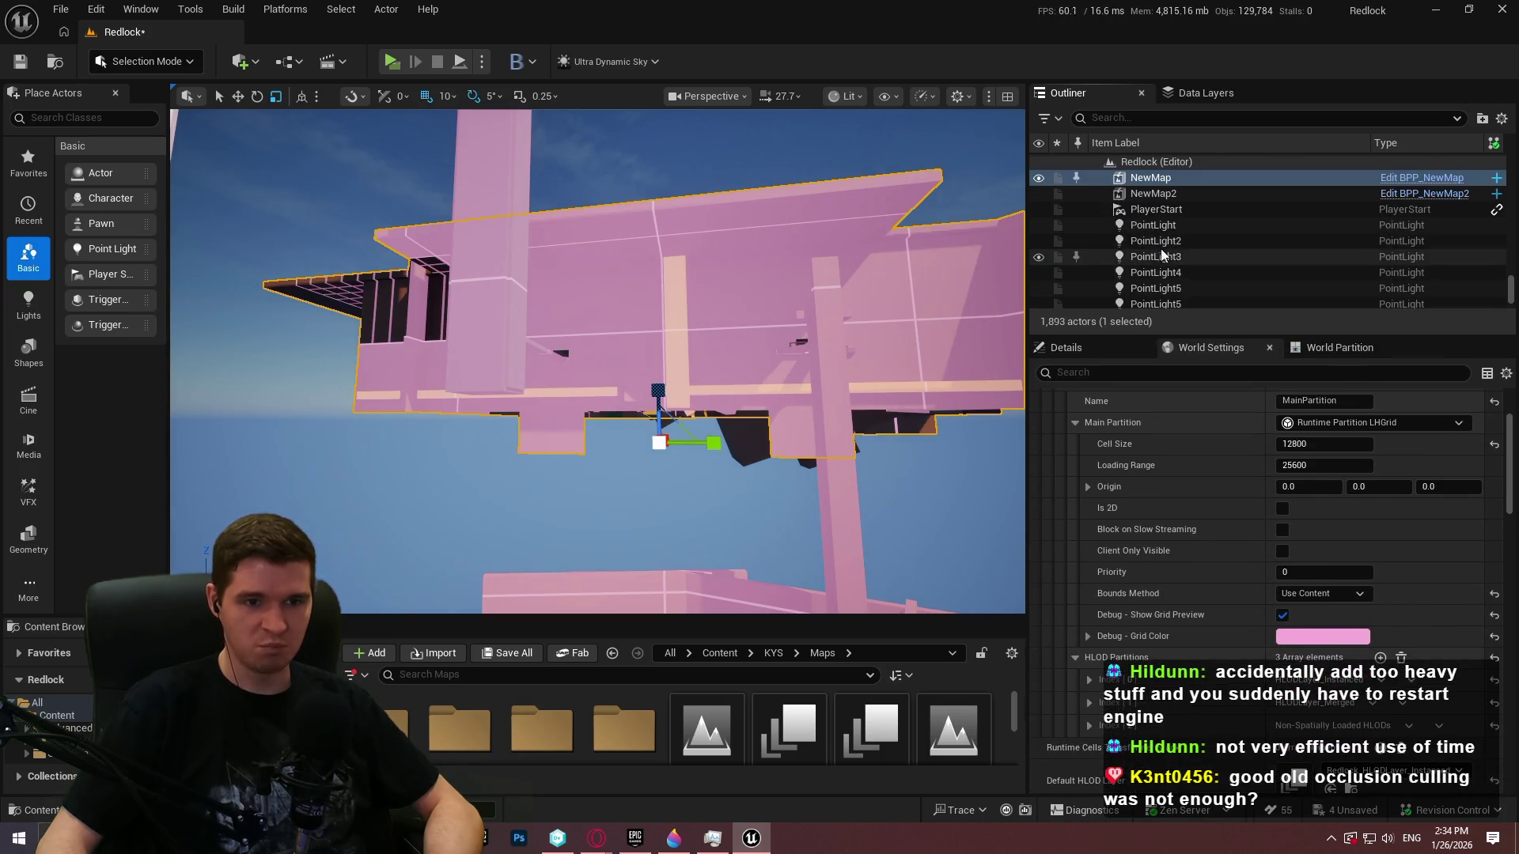
left_click_drag(1025, 173, 1149, 174)
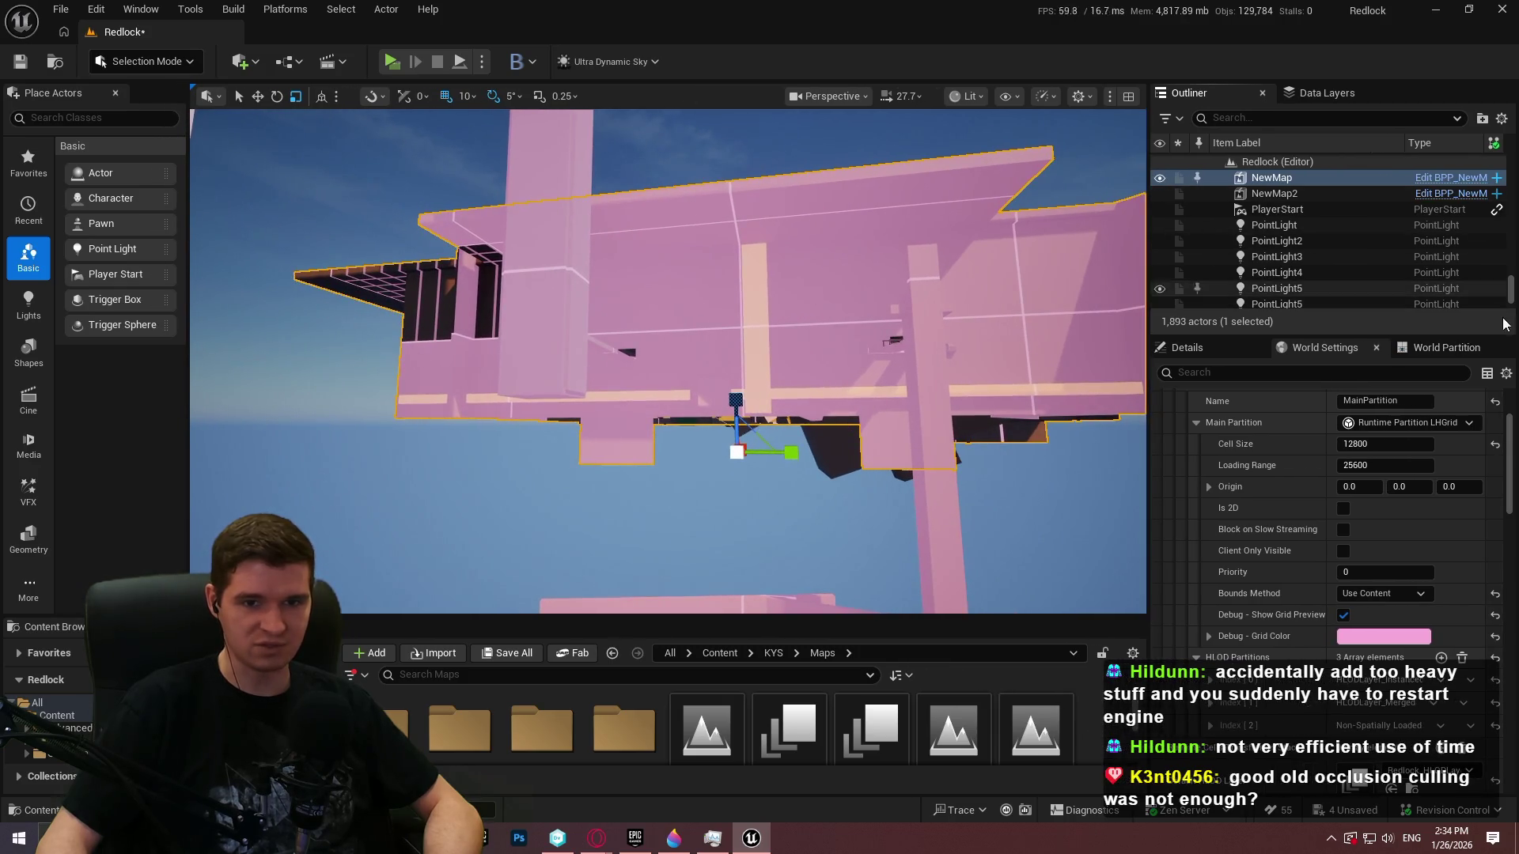
scroll(1487, 412, "up", 3)
Select the NewMap level instance and scroll its Details to World Partition Runtime Grid (None)
left_click(1182, 349)
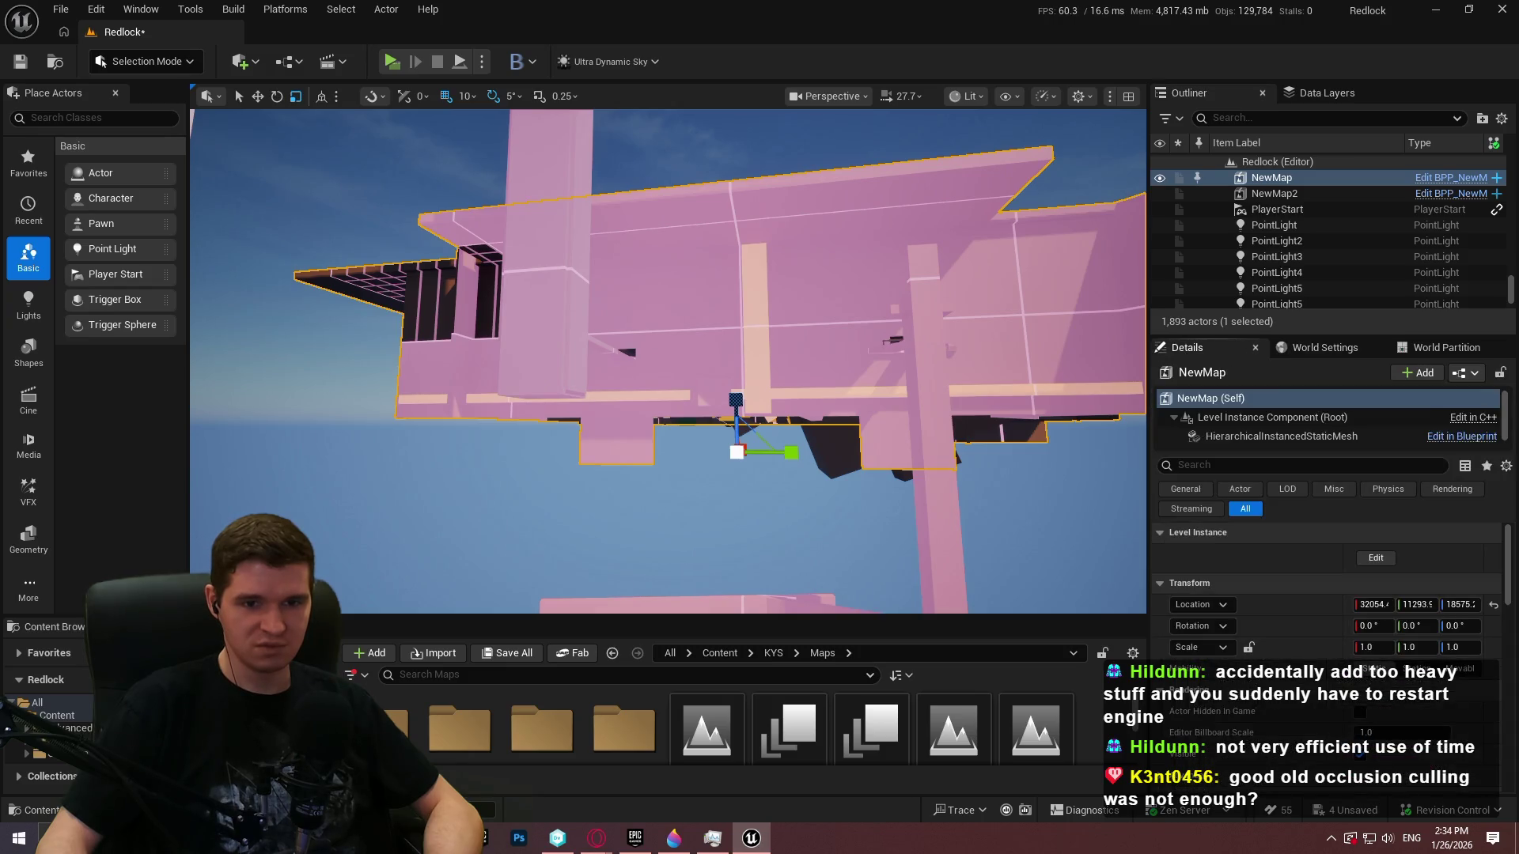
left_click_drag(1507, 558, 1480, 749)
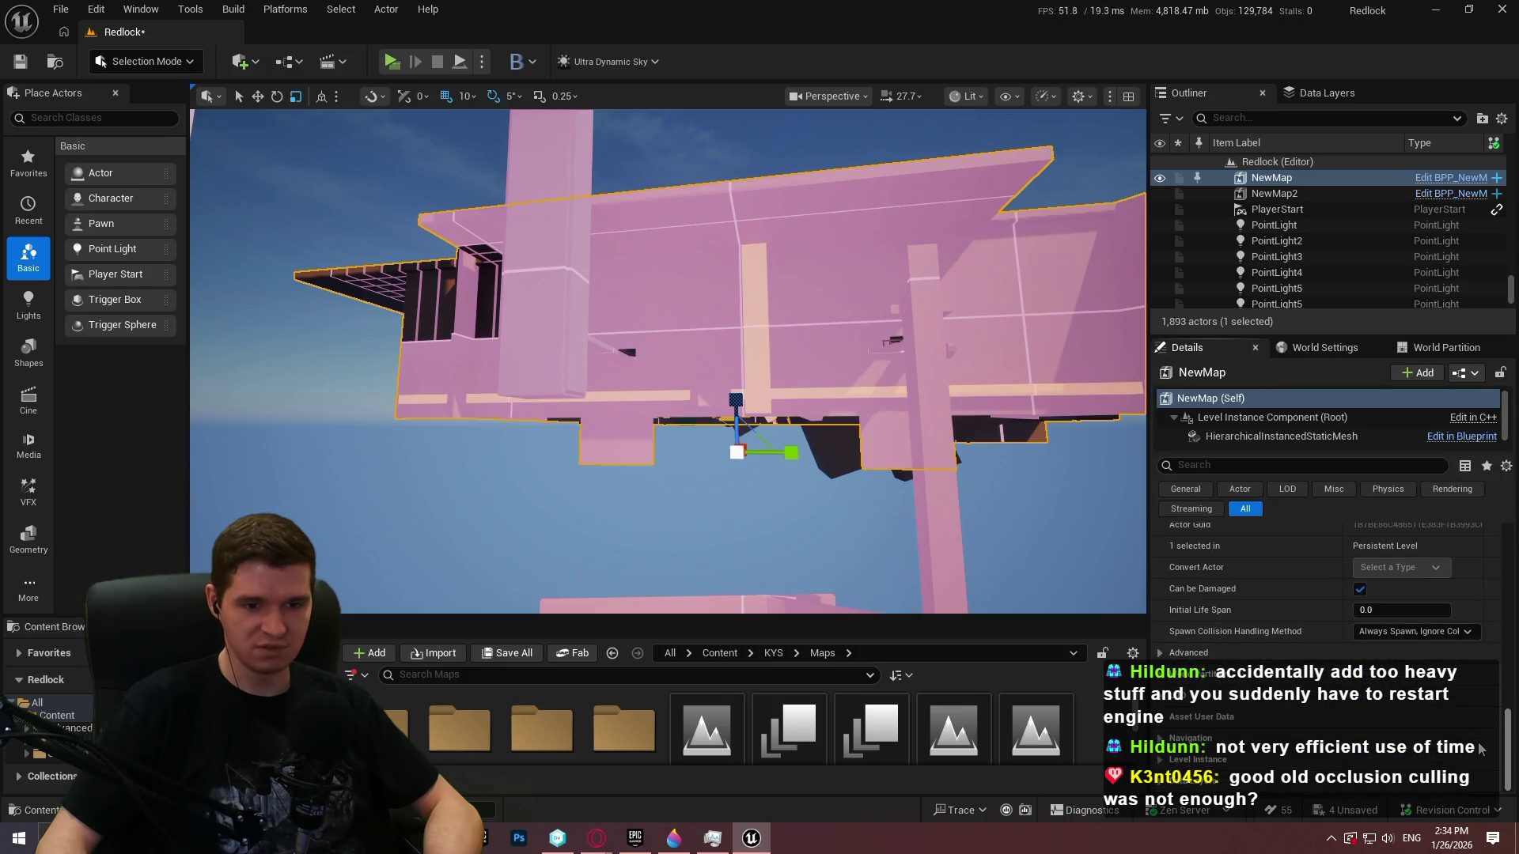
scroll(1418, 653, "down", 2)
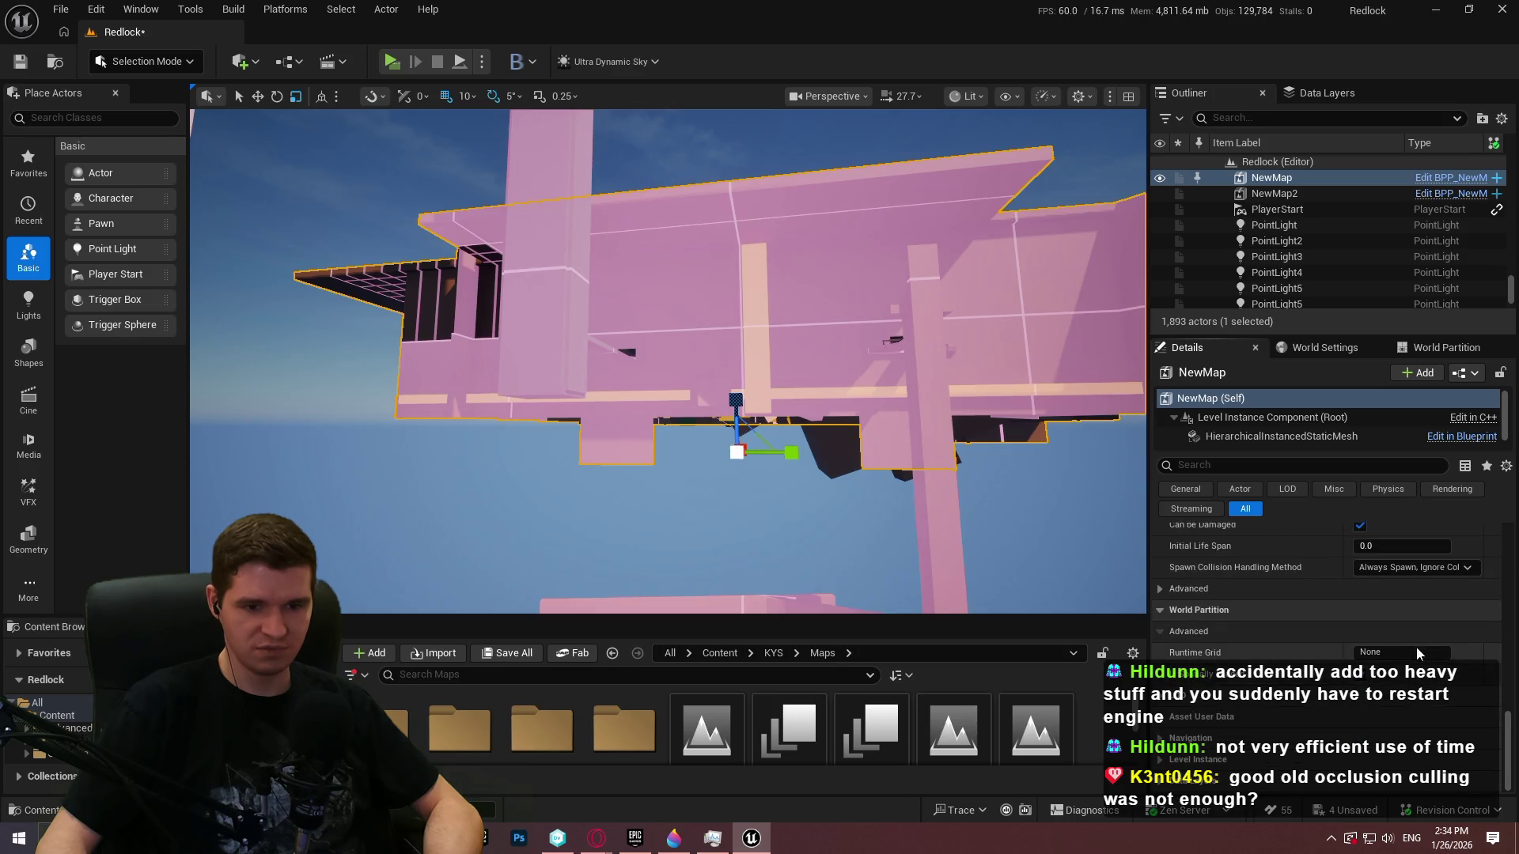
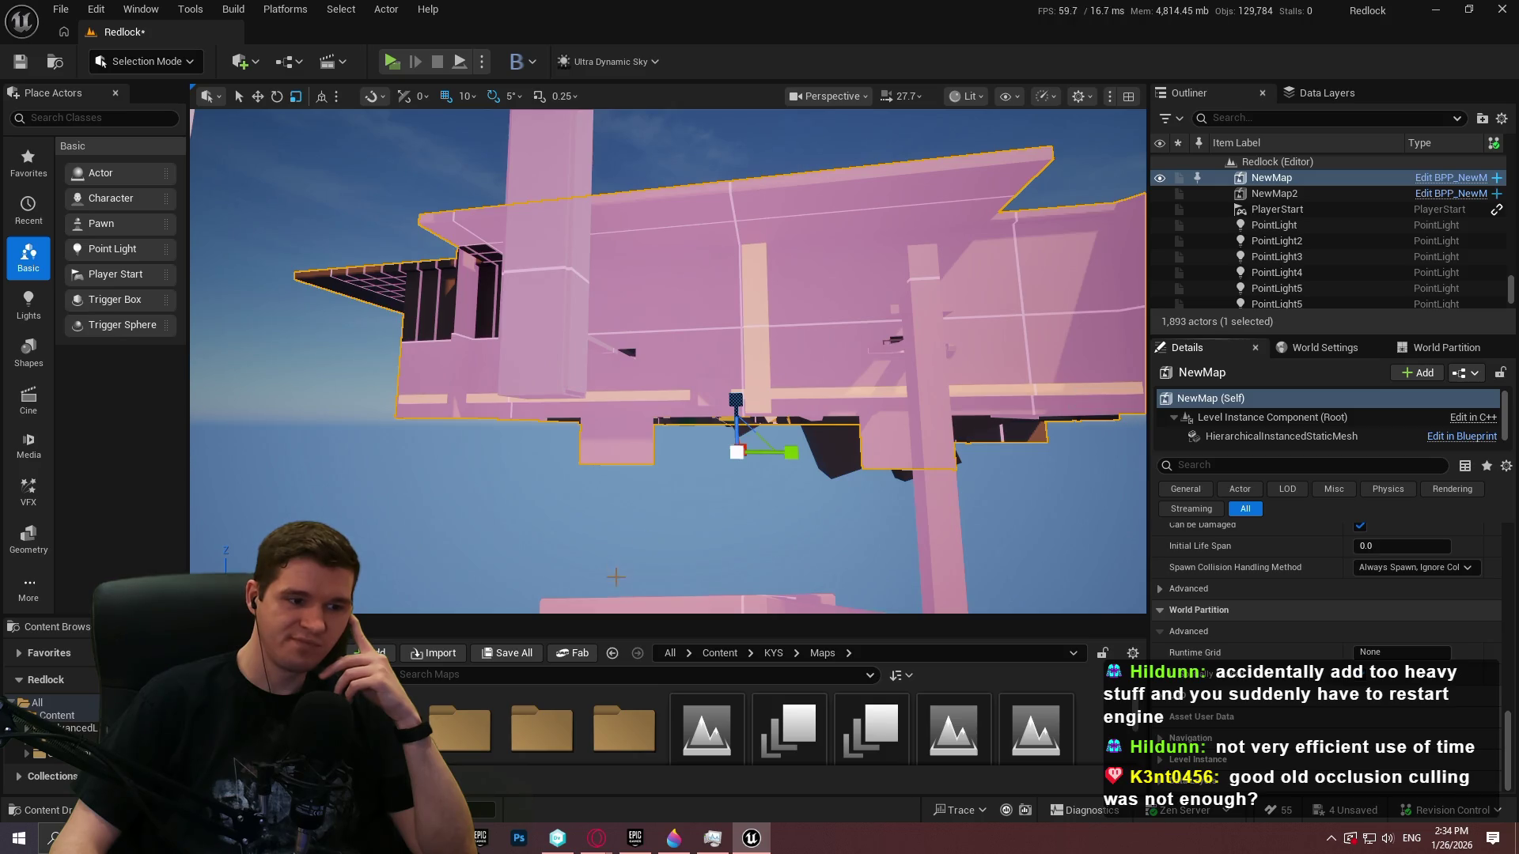
Enlarge the Content Browser asset area and browse into the AdvancedLocomotionV4 Blueprints folder
left_click(719, 653)
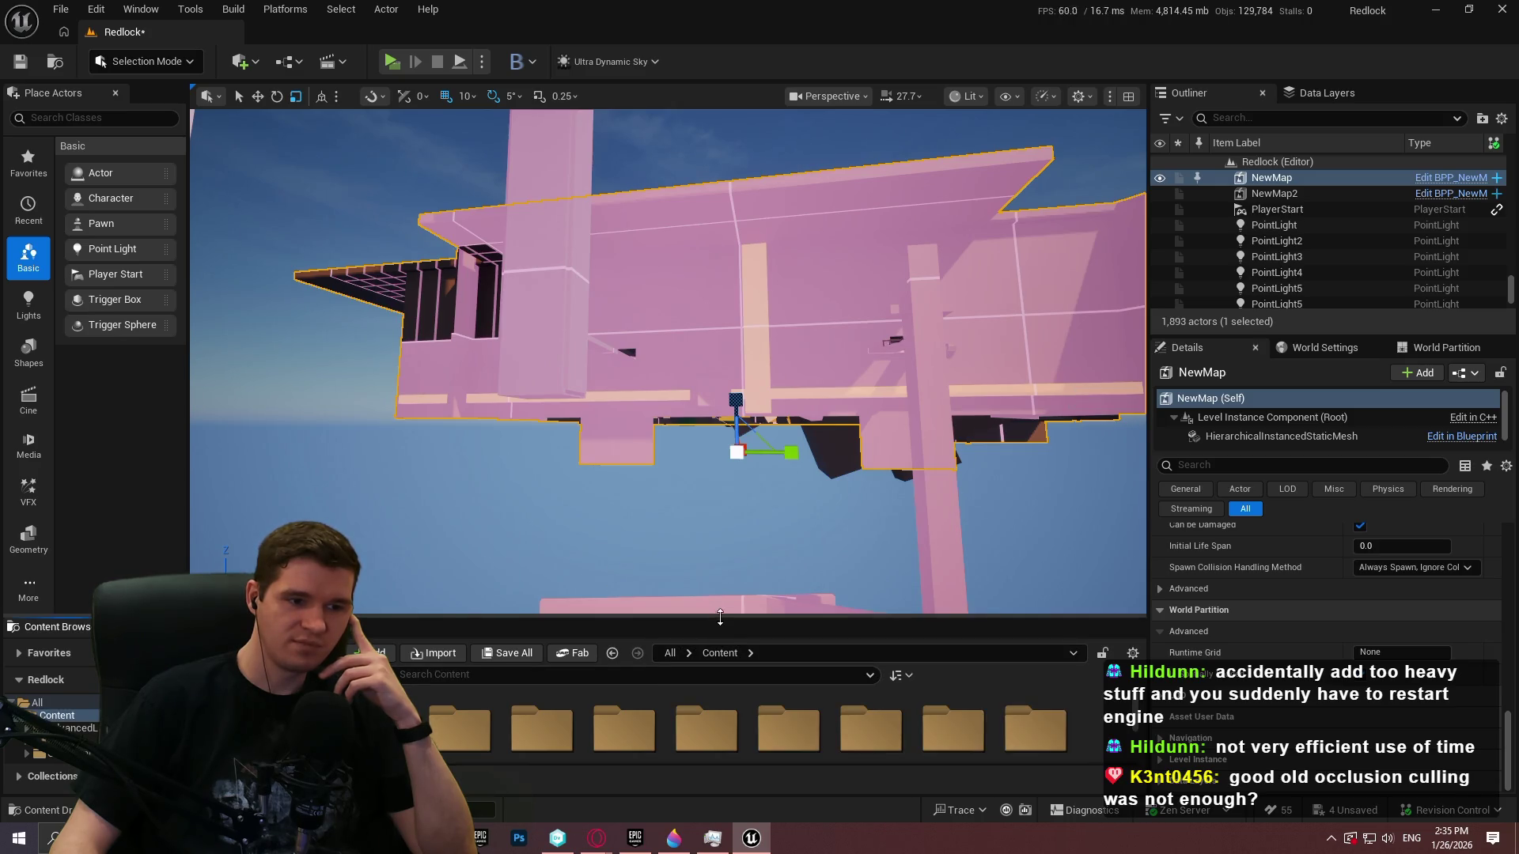
left_click_drag(718, 618, 718, 443)
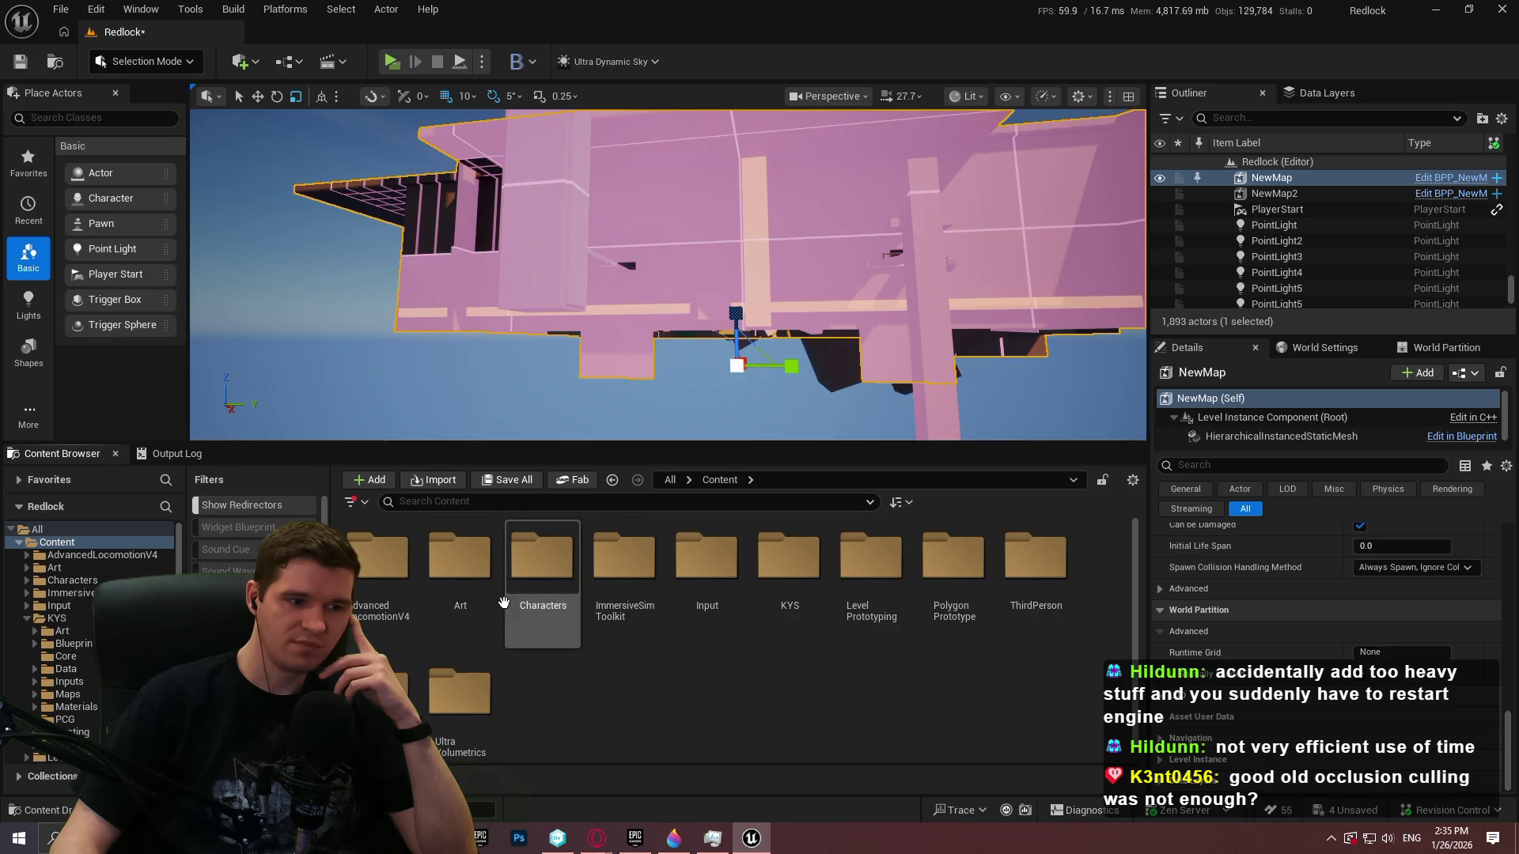
double_click(378, 586)
double_click(461, 585)
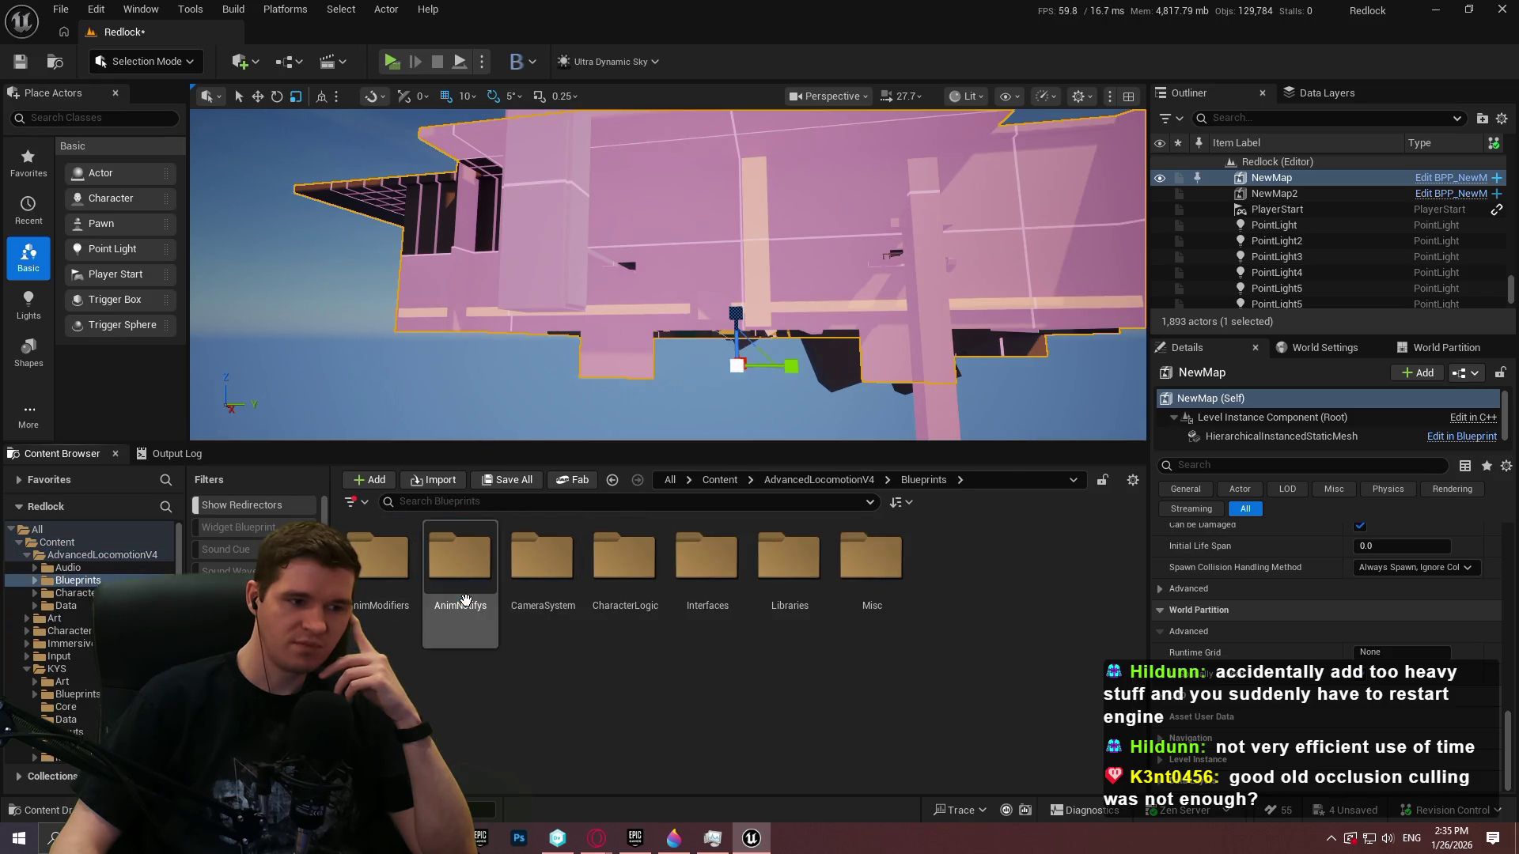
left_click(805, 562)
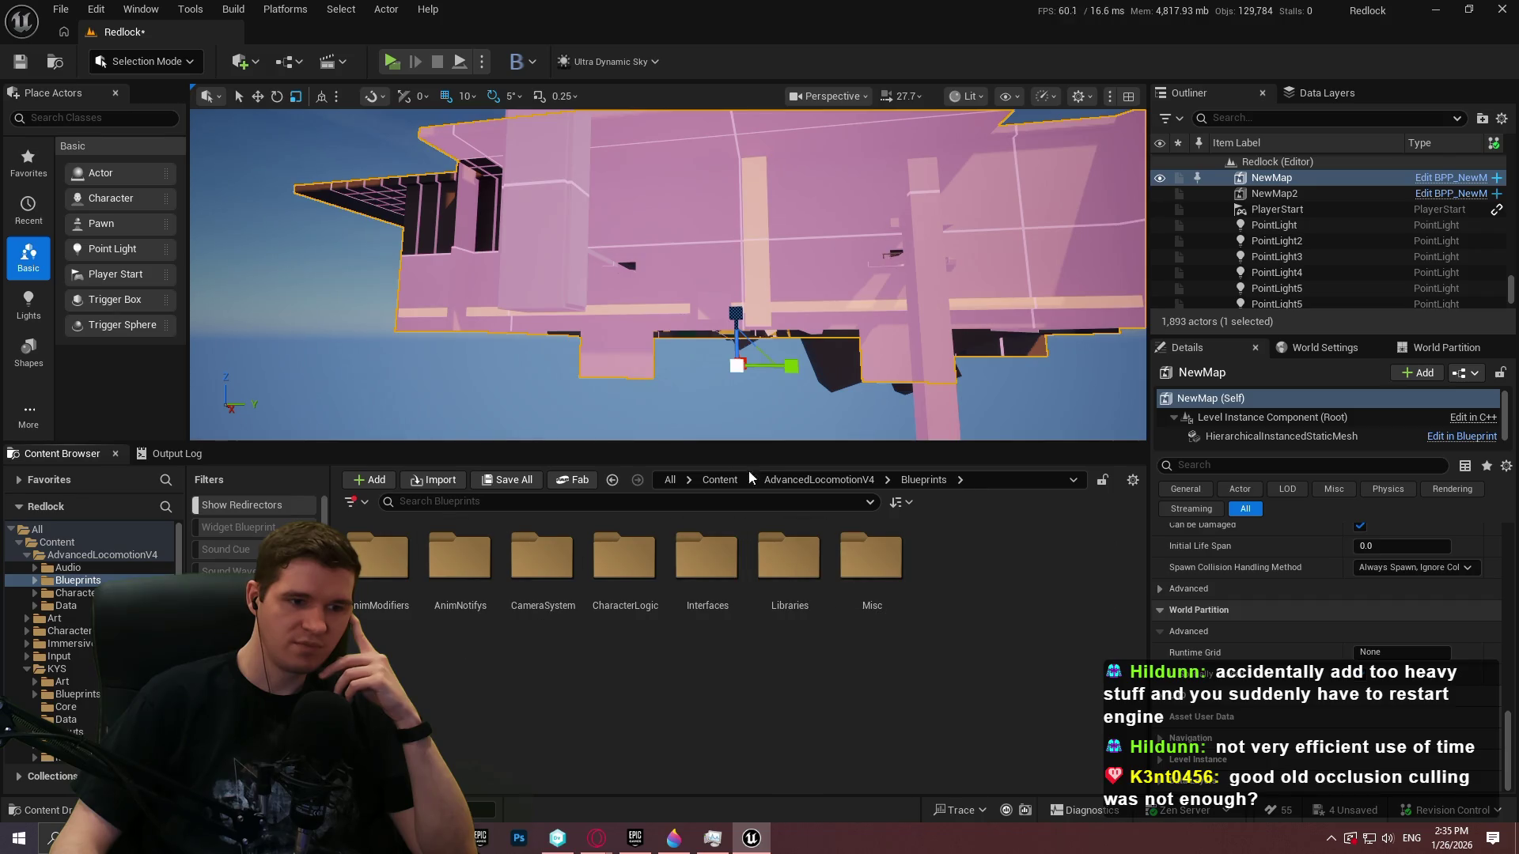
Go to Content > KYS > Blueprints > DataLayerSwitcher and open BP_DataLayerSwitcher
left_click(720, 480)
double_click(790, 561)
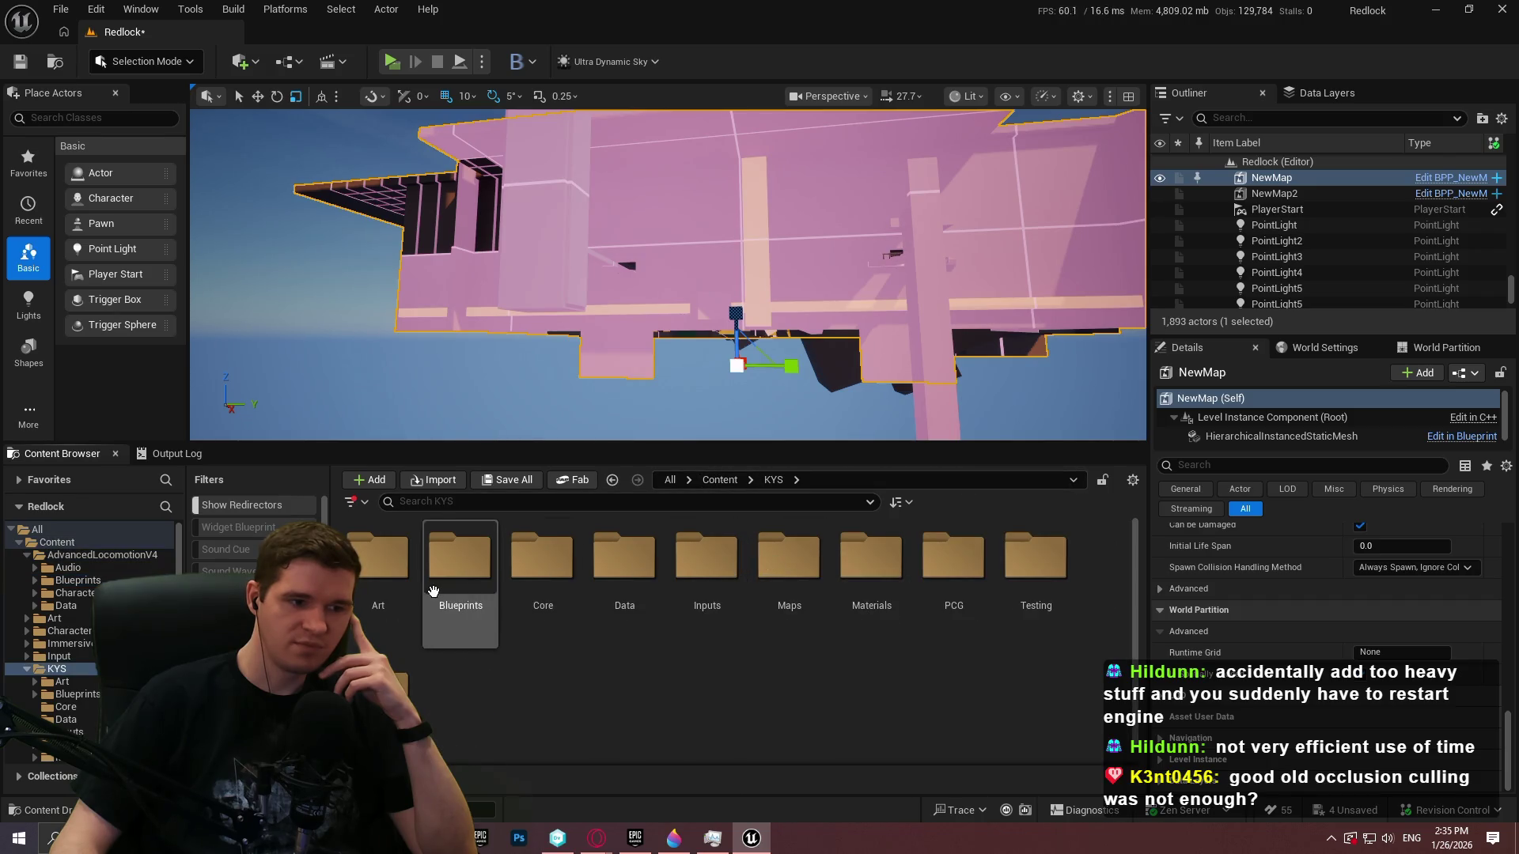
double_click(433, 590)
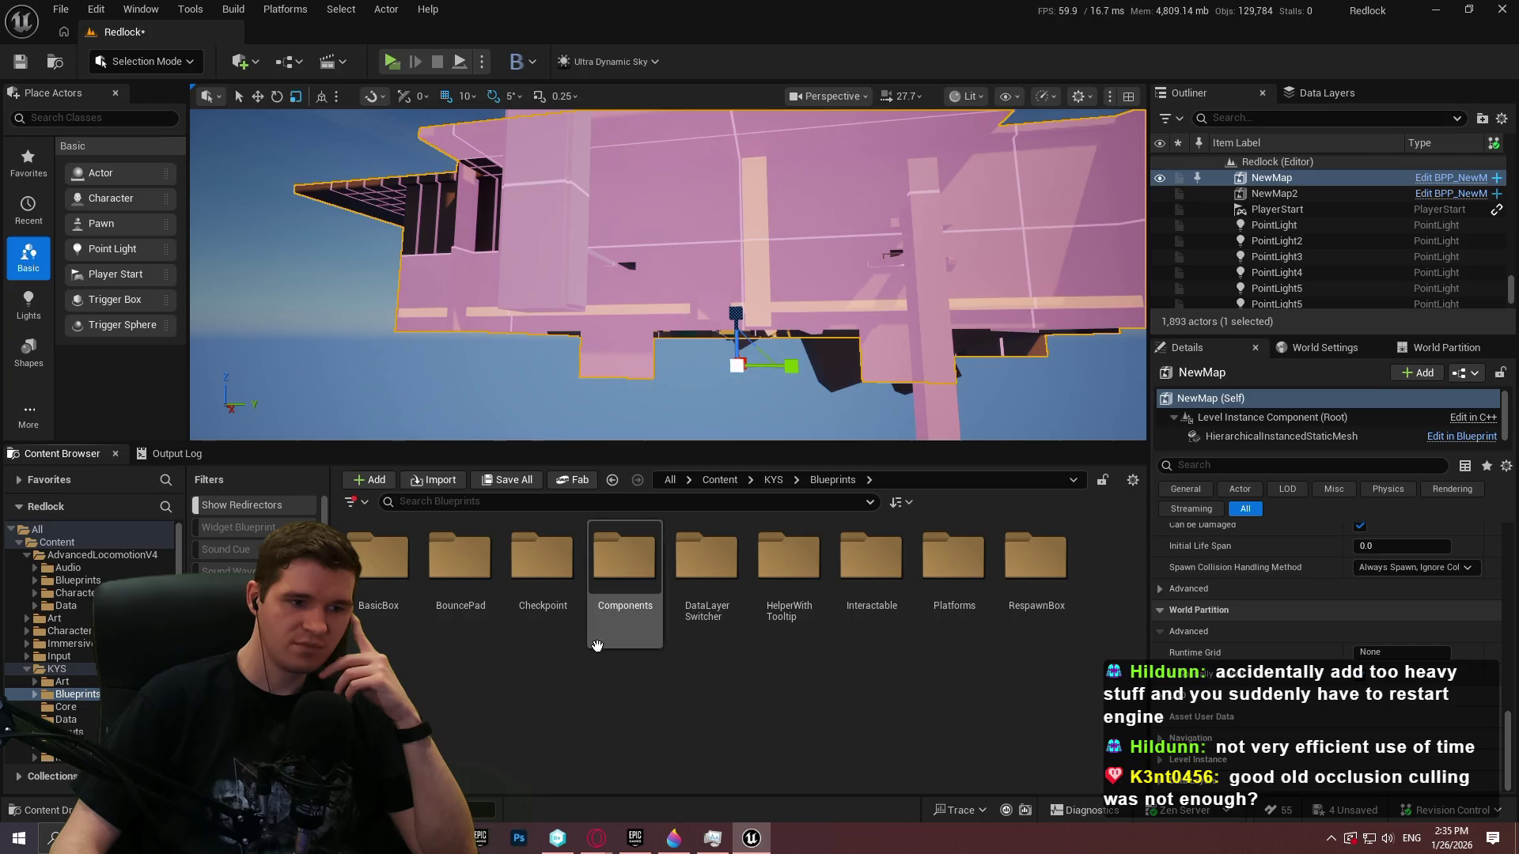
double_click(706, 557)
double_click(378, 558)
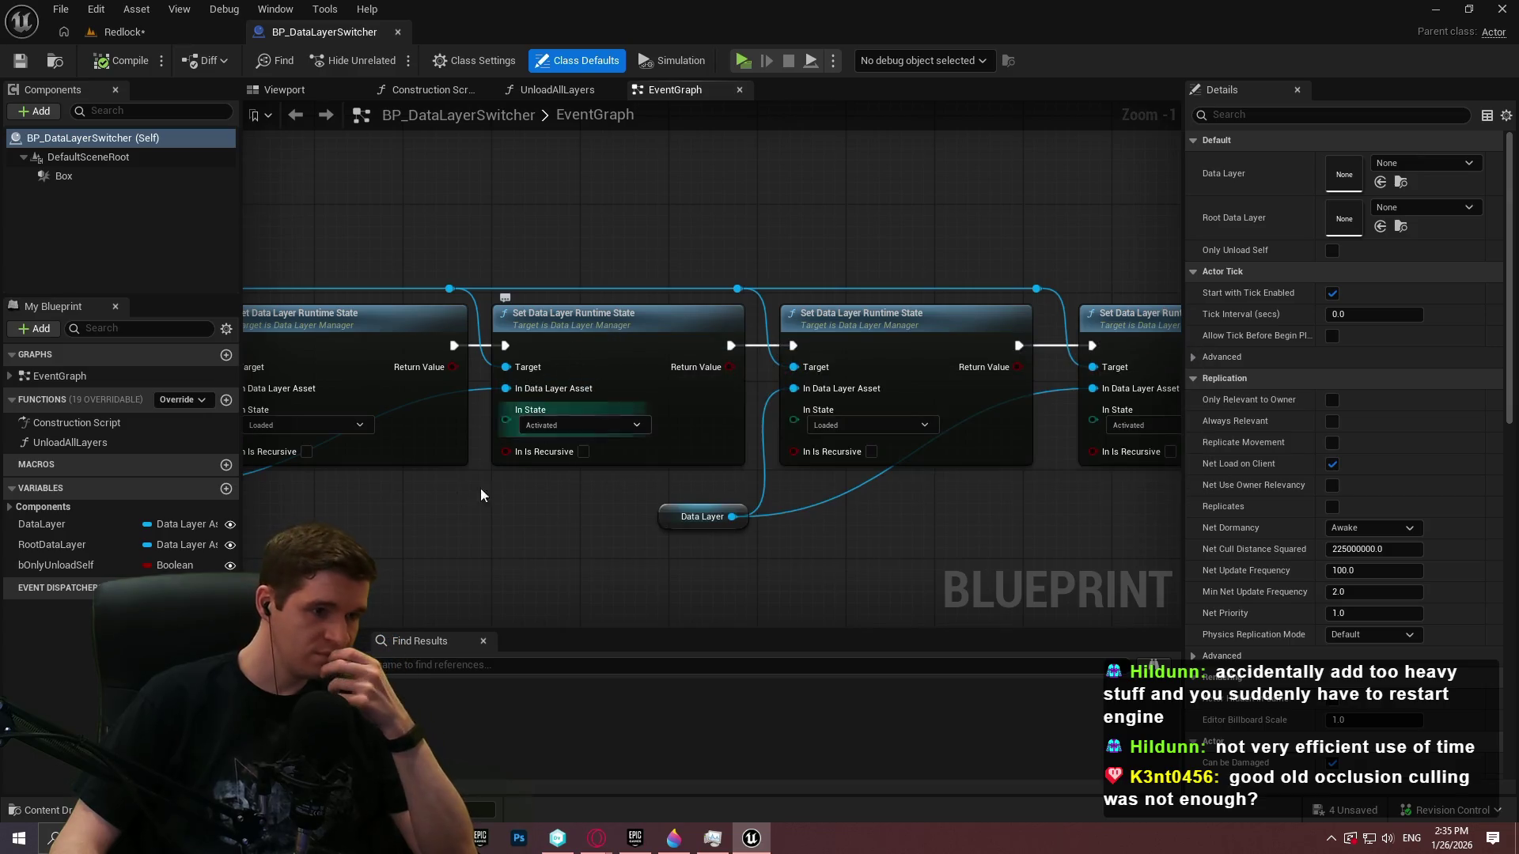
Pan the EventGraph and search the Data Layer pin's actions for 'data la'
left_click_drag(454, 366, 730, 366)
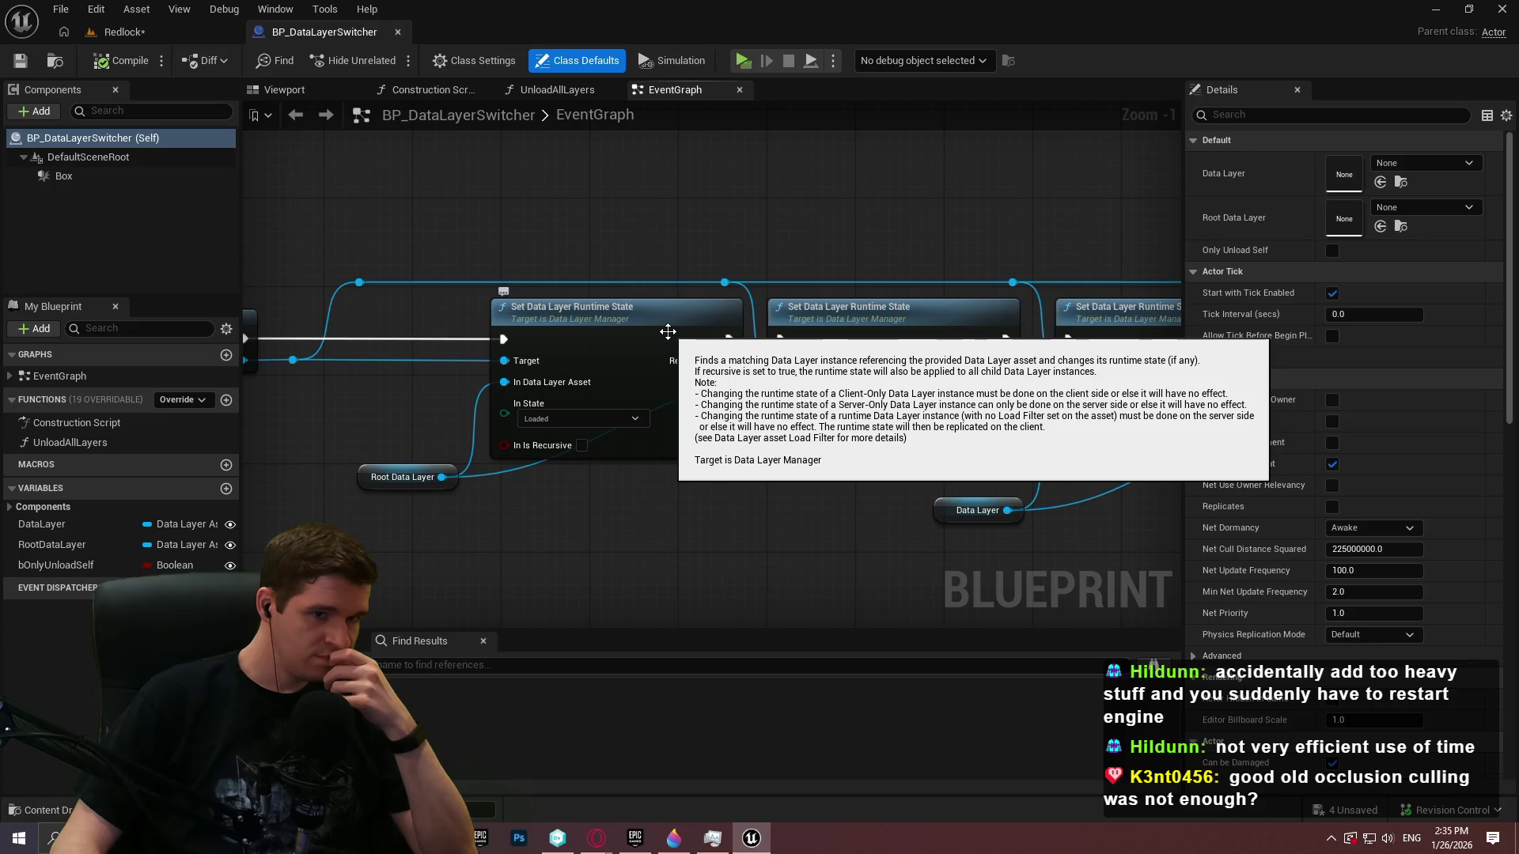
mouse_move(609, 372)
left_mouse_down()
mouse_move(842, 388)
mouse_move(791, 366)
mouse_move(776, 456)
left_mouse_up()
left_click_drag(658, 428, 756, 443)
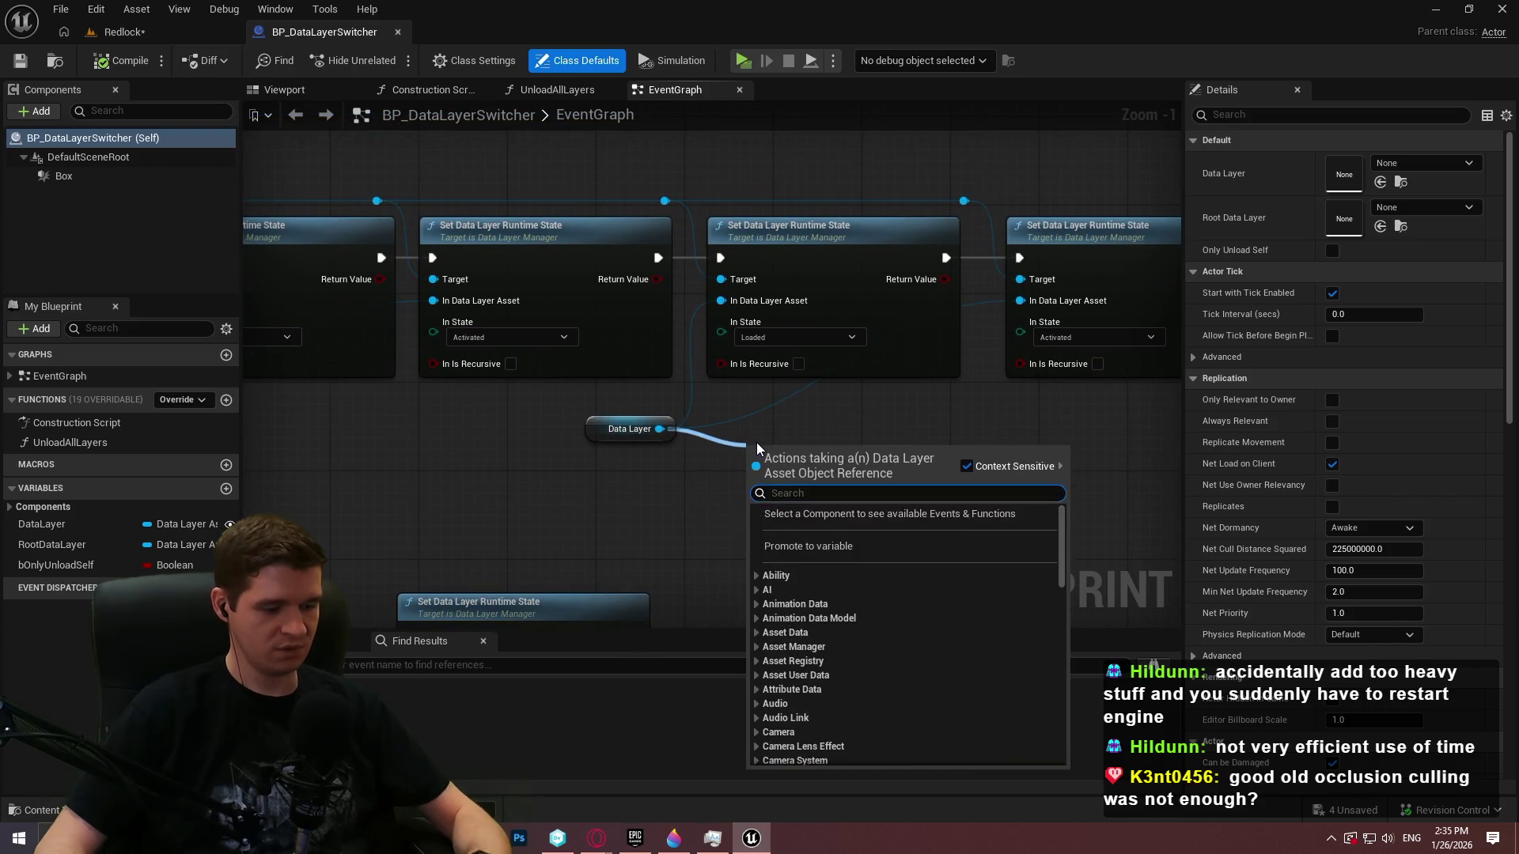
type("data")
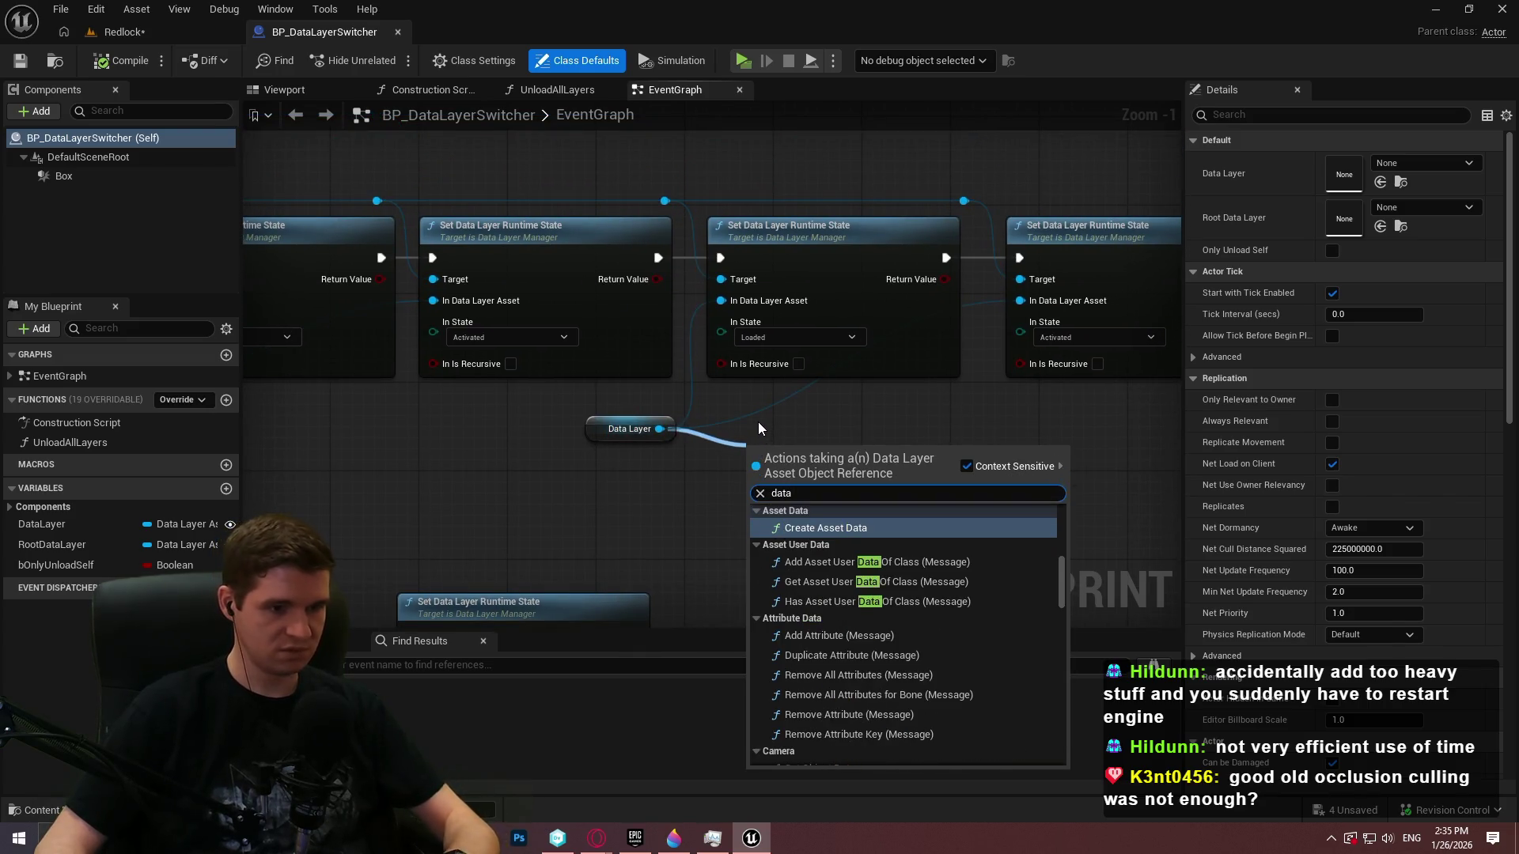
type(" la")
scroll(924, 645, "down", 6)
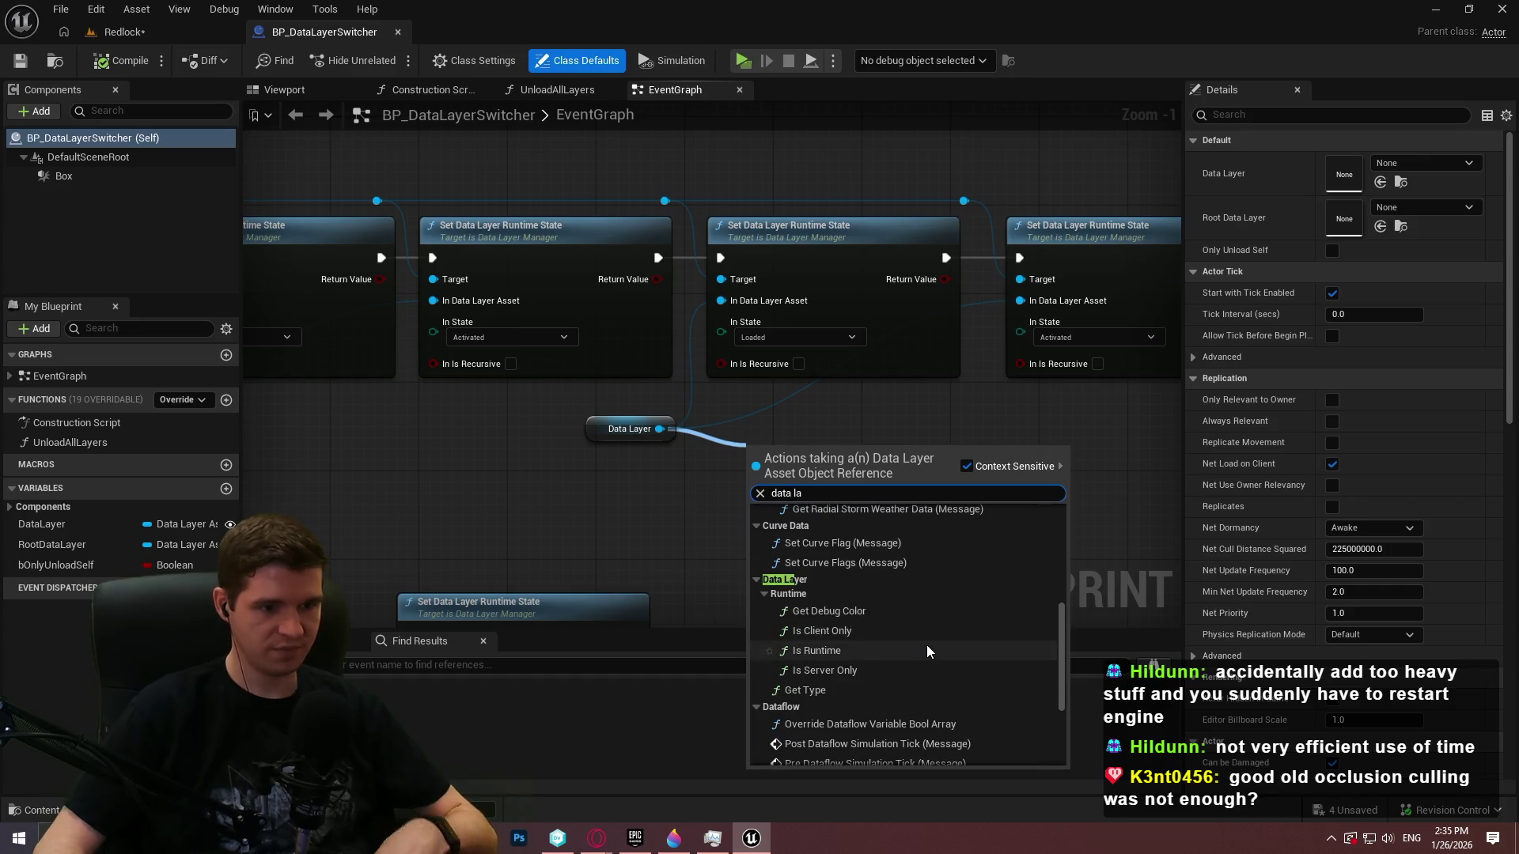
mouse_move(1060, 658)
left_mouse_down()
mouse_move(1061, 452)
mouse_move(1083, 682)
mouse_move(1085, 466)
mouse_move(1067, 682)
left_mouse_up()
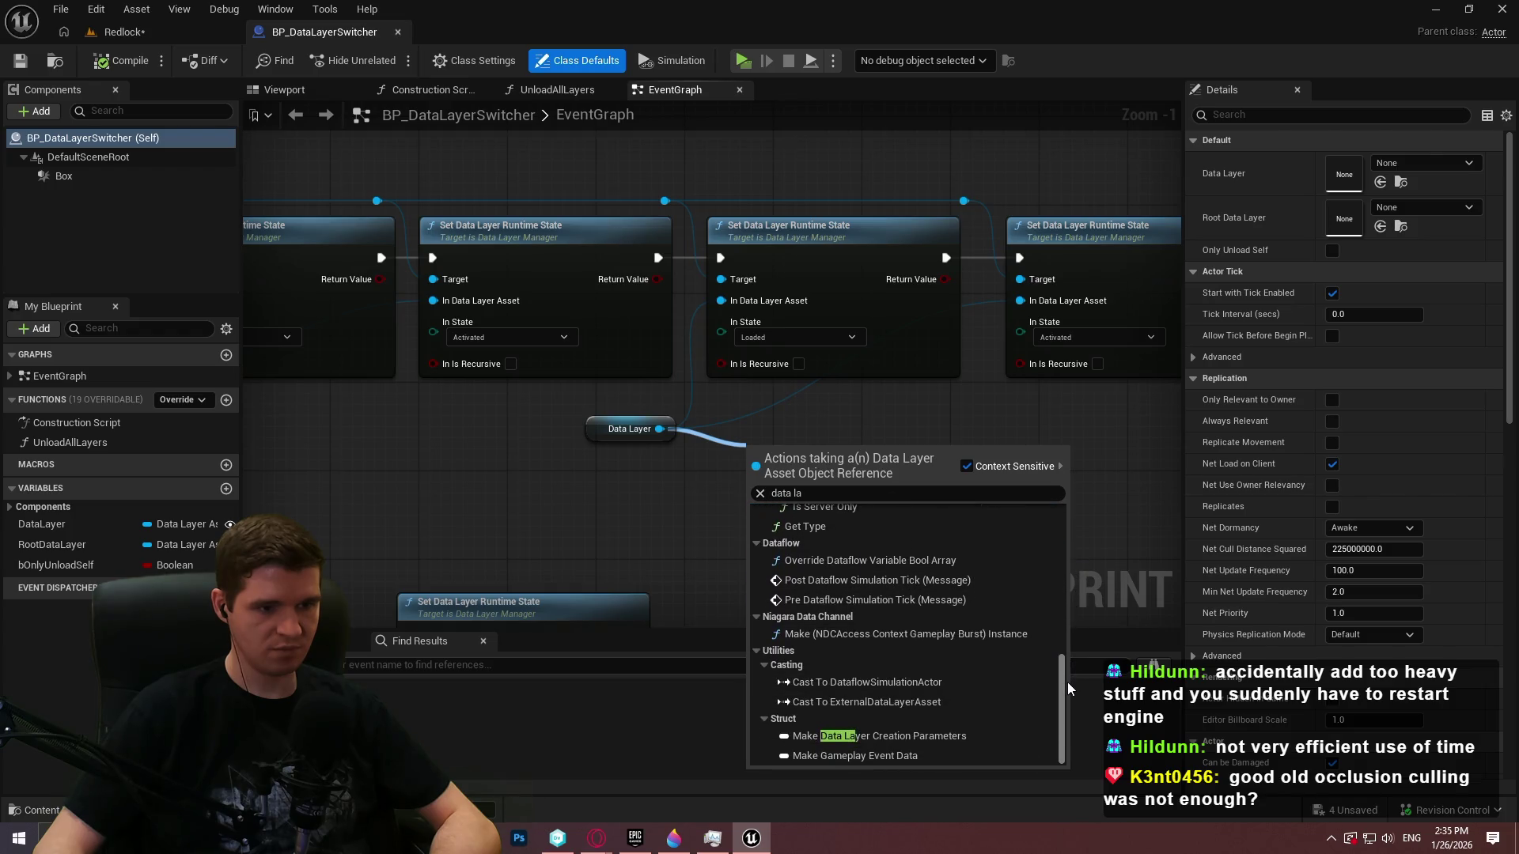
Search the graph's actions for 'data layer' and add a Get DataLayerSubsystem node
left_click_drag(488, 448, 983, 460)
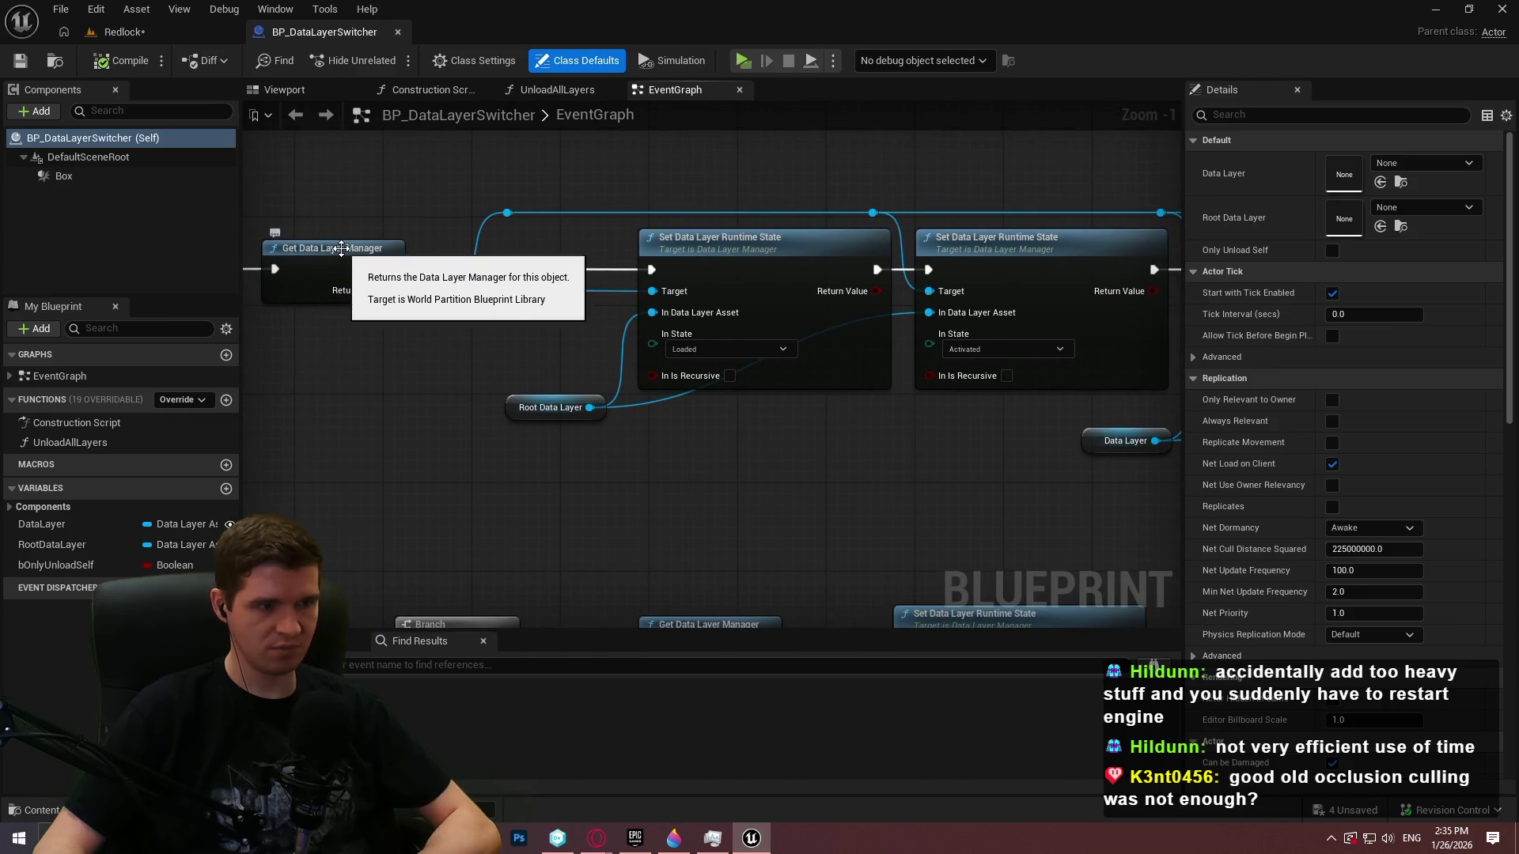
right_click(782, 520)
type("data layer")
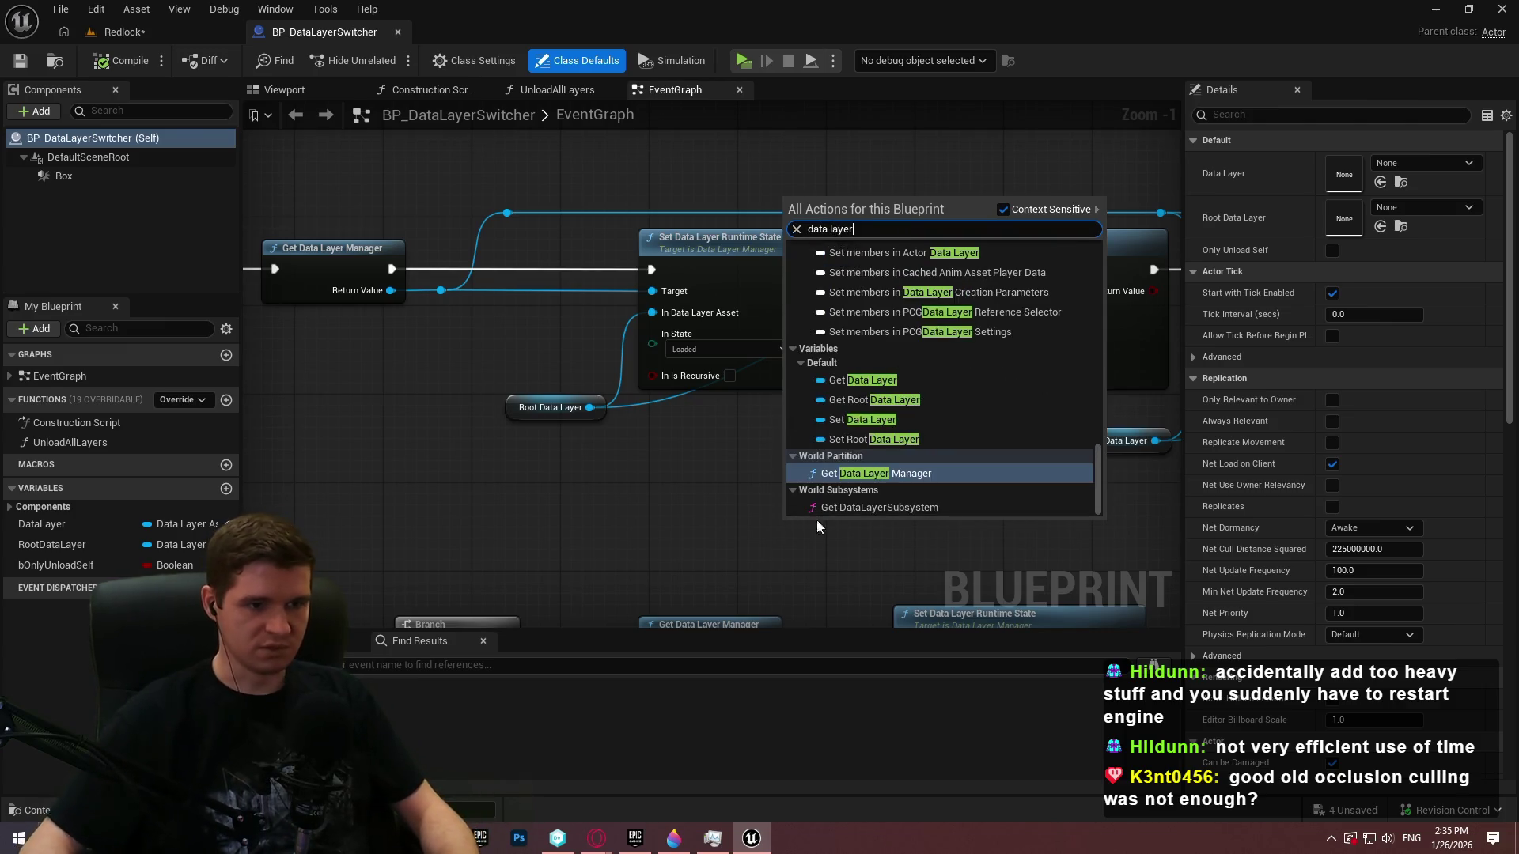
left_click(944, 508)
left_click_drag(910, 539, 971, 492)
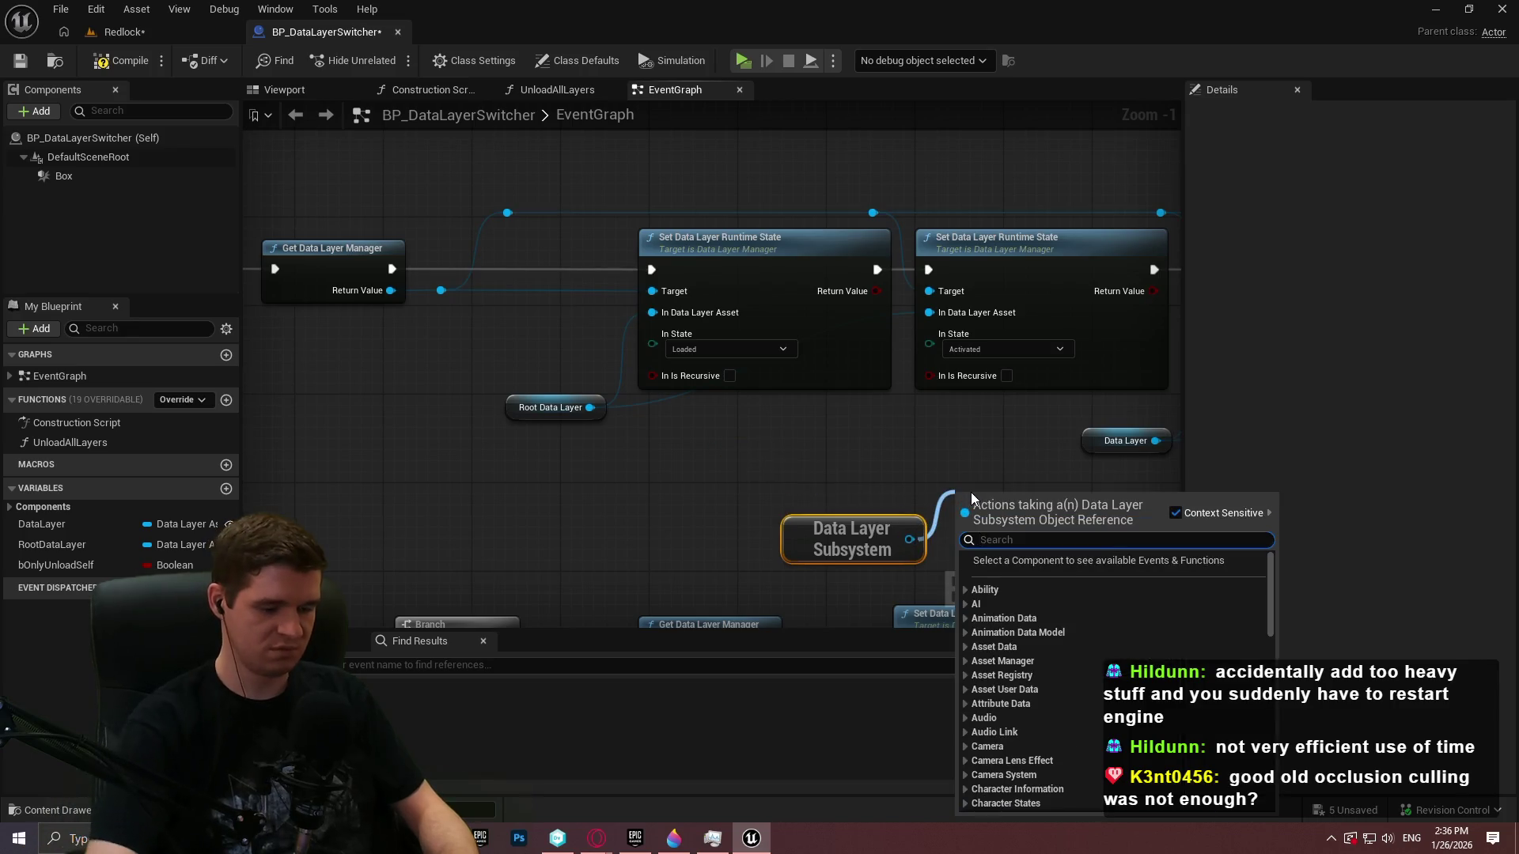
type("runt")
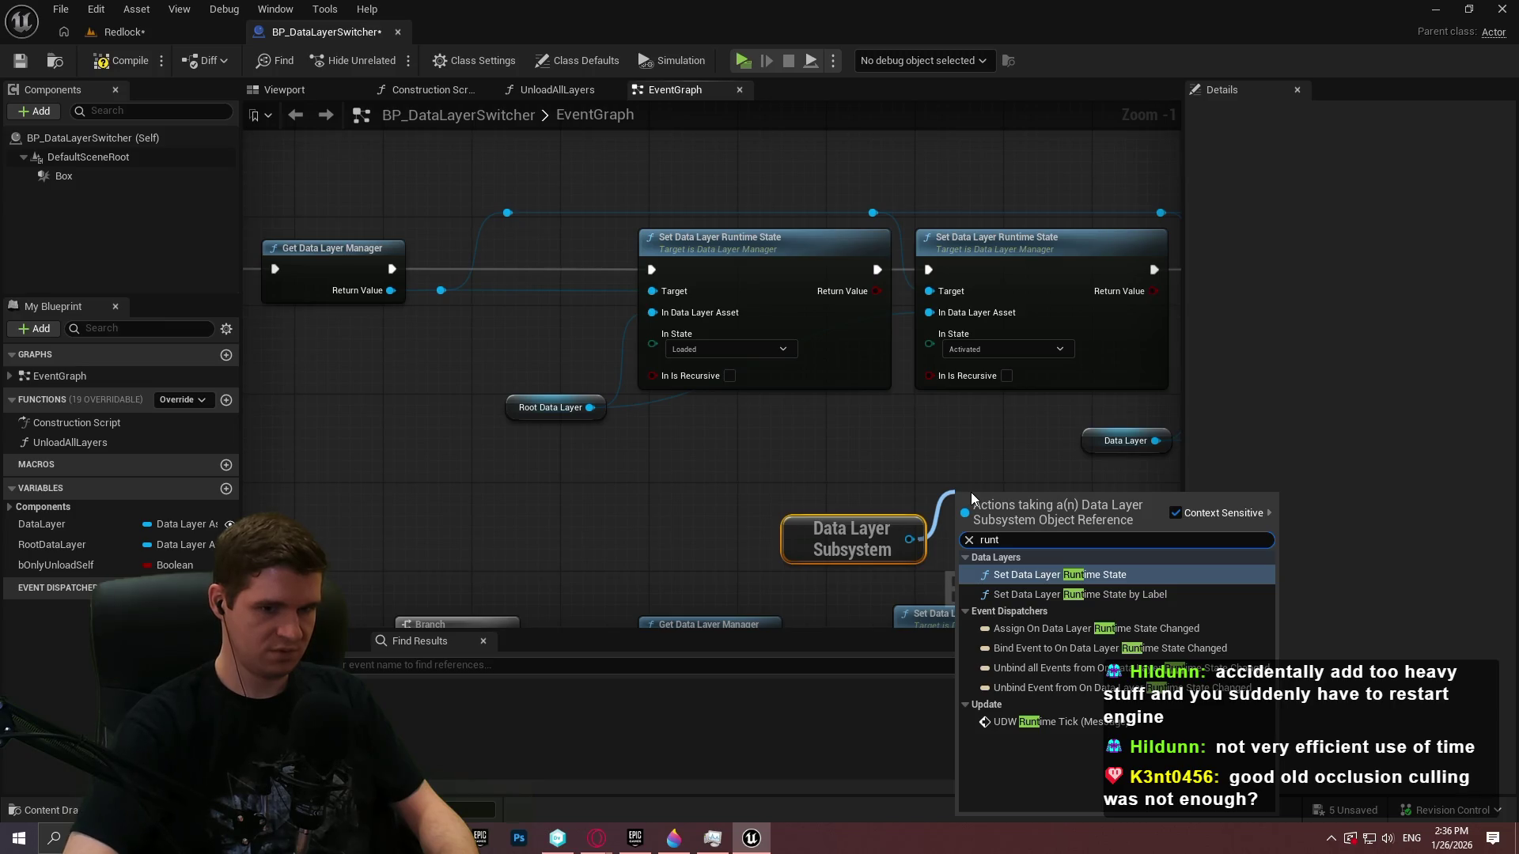
key("Return")
left_click_drag(971, 492, 723, 296)
mouse_move(508, 272)
left_mouse_down()
mouse_move(984, 415)
mouse_move(919, 457)
mouse_move(558, 348)
mouse_move(866, 294)
left_mouse_up()
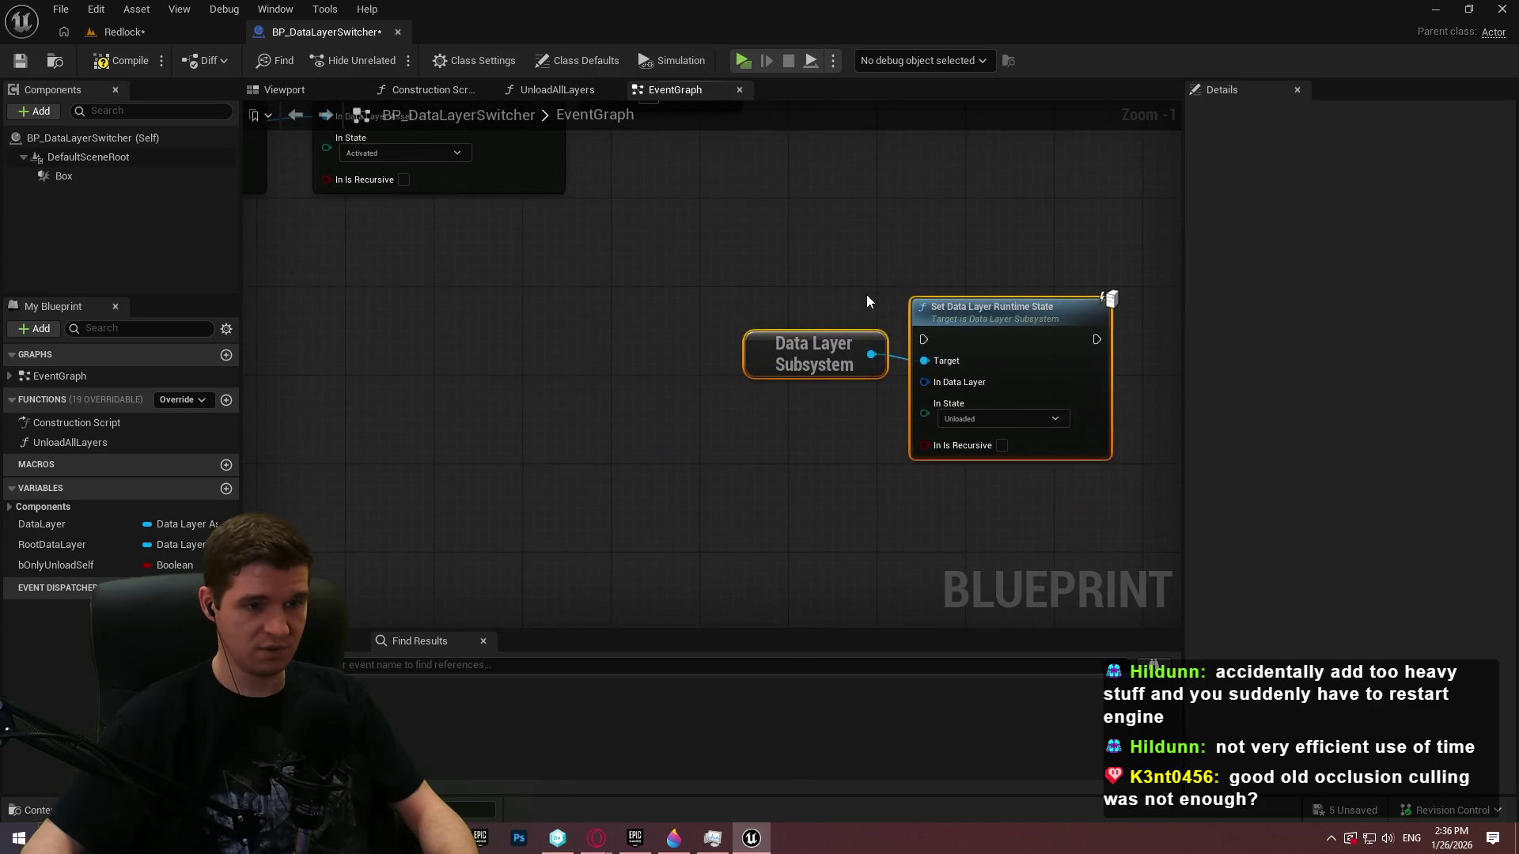
left_click(974, 425)
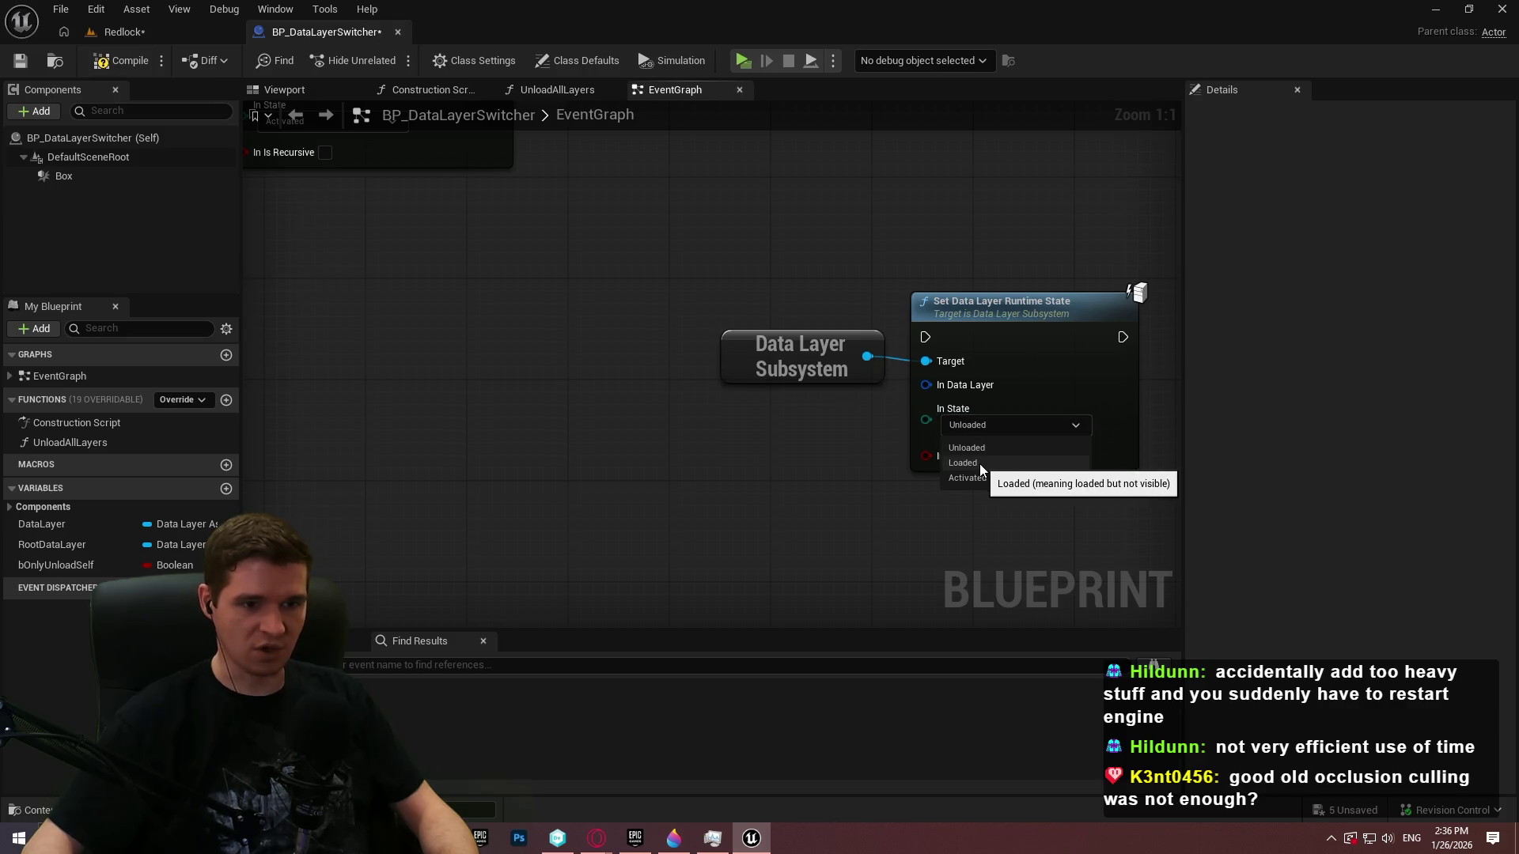
left_click(979, 463)
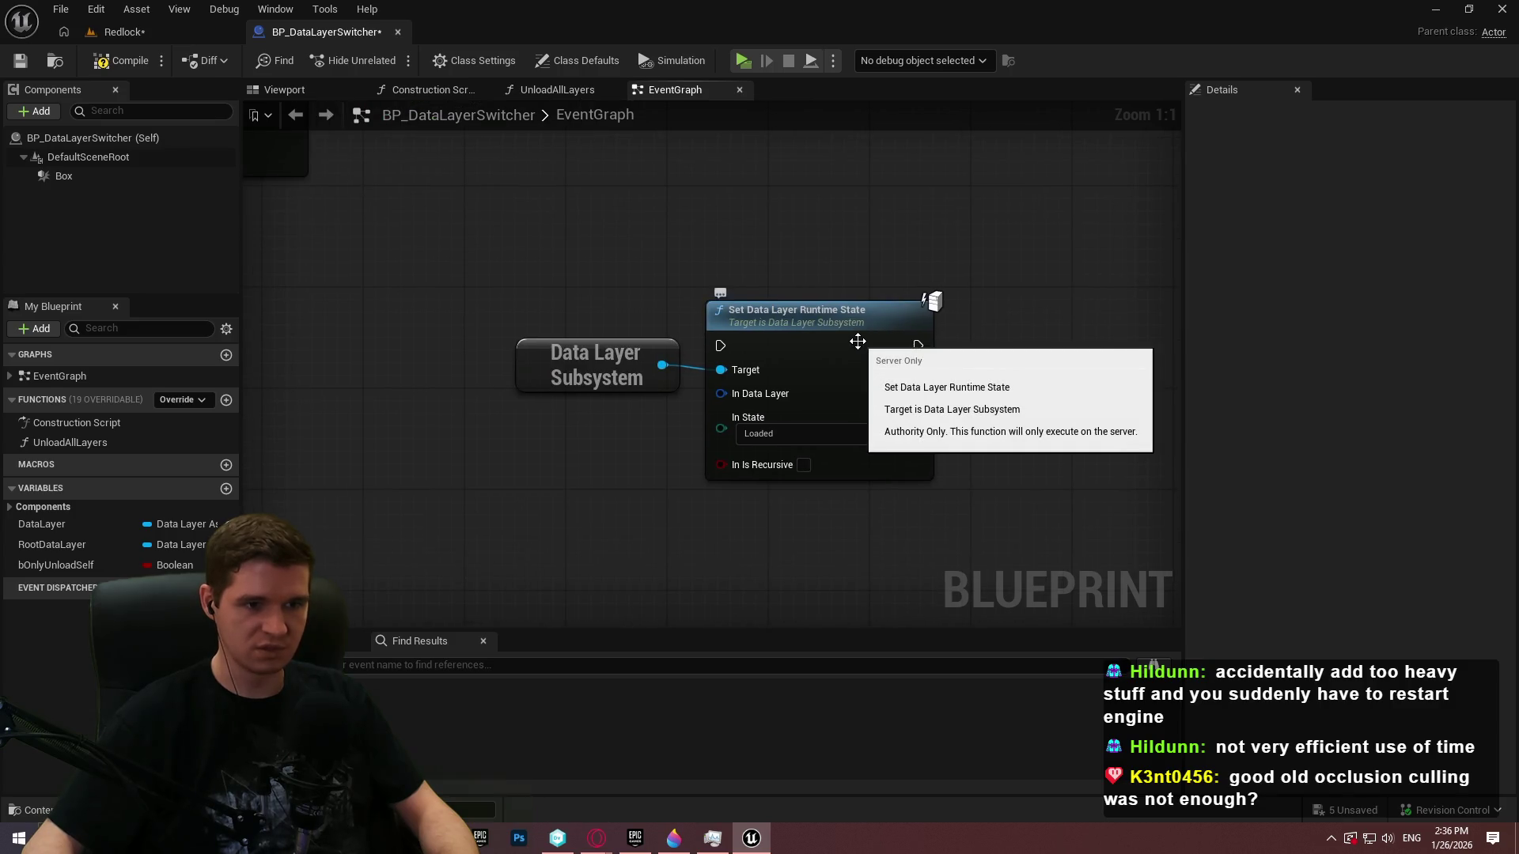
key("ctrl+z")
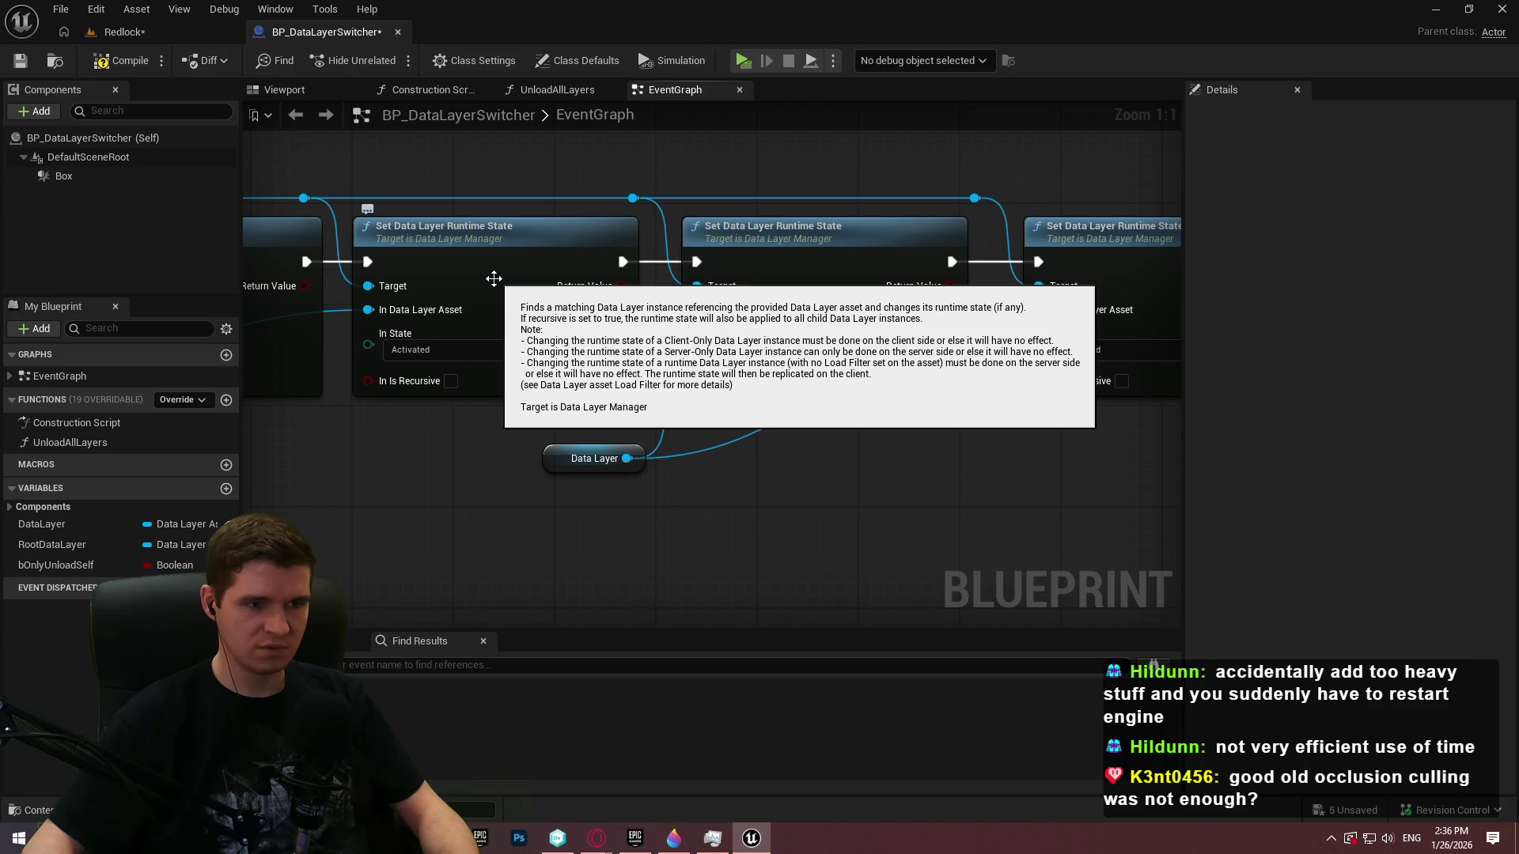
right_click(767, 529)
type("data layer")
left_click_drag(1089, 489, 1089, 261)
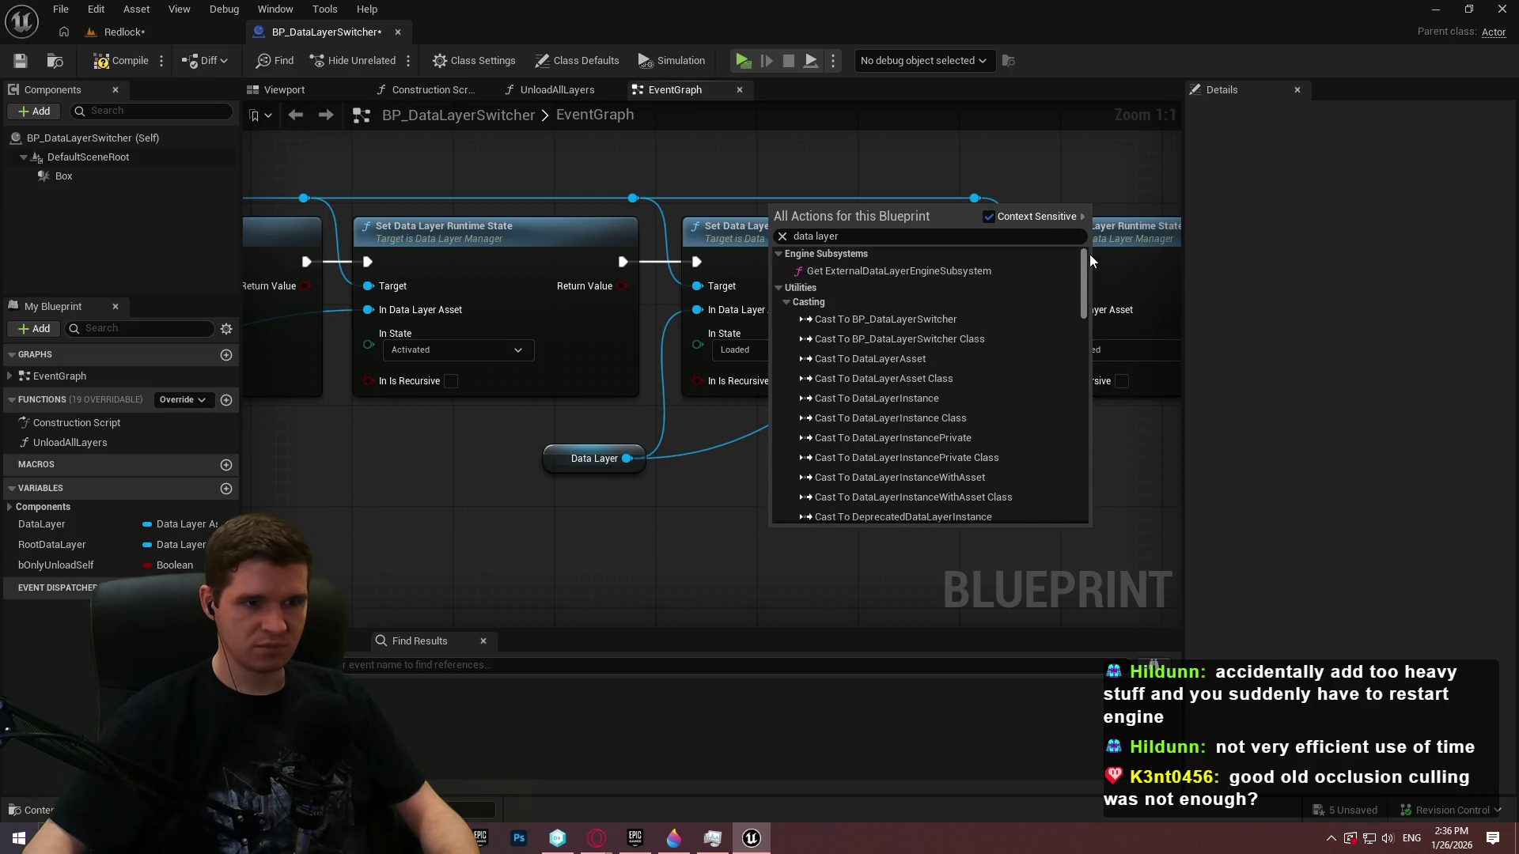
left_click(1007, 219)
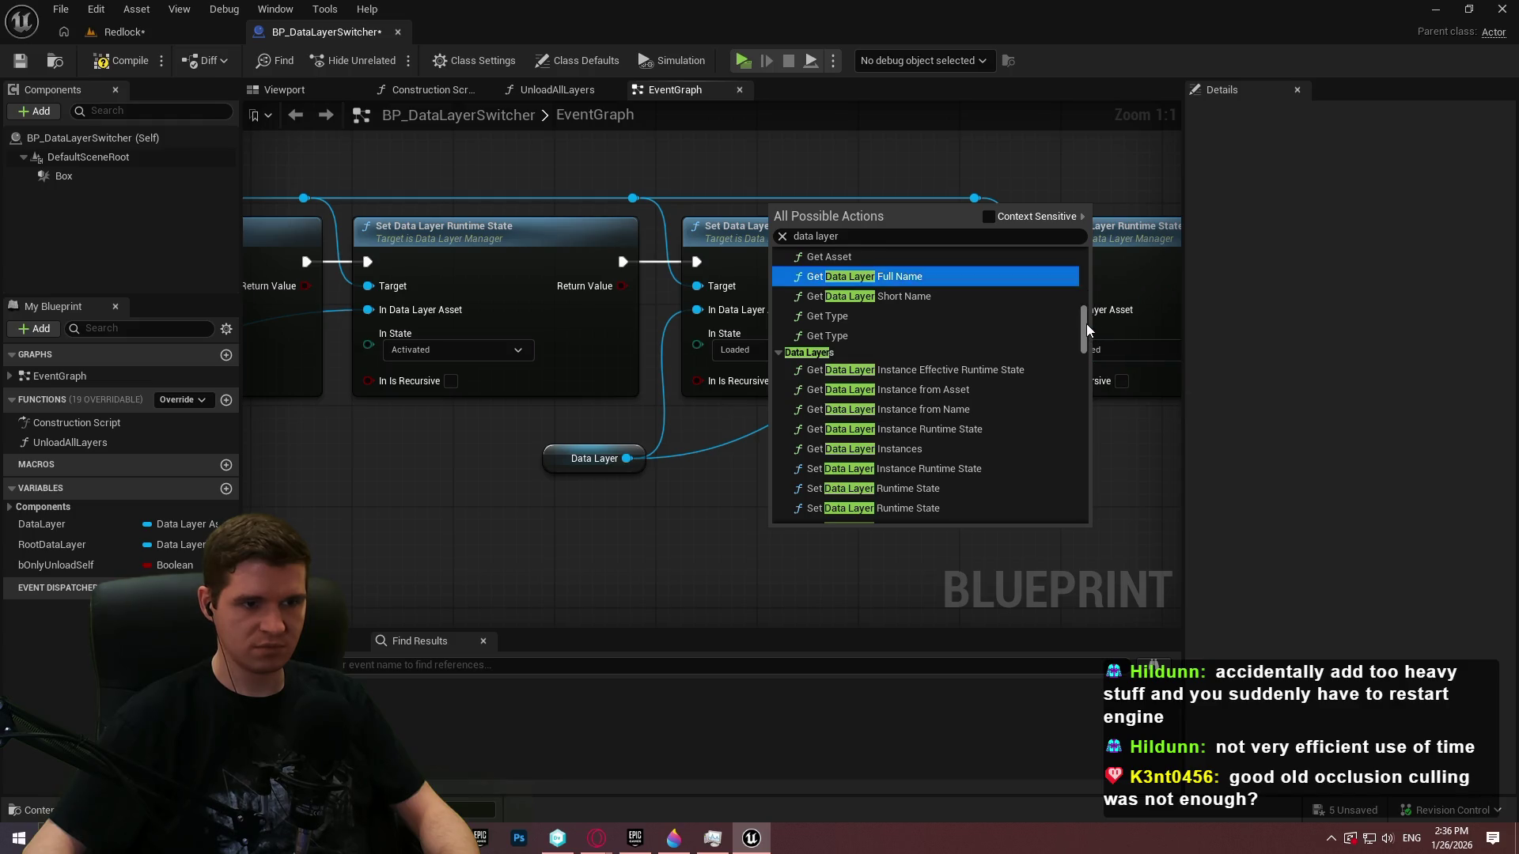
left_click_drag(1085, 324, 1087, 339)
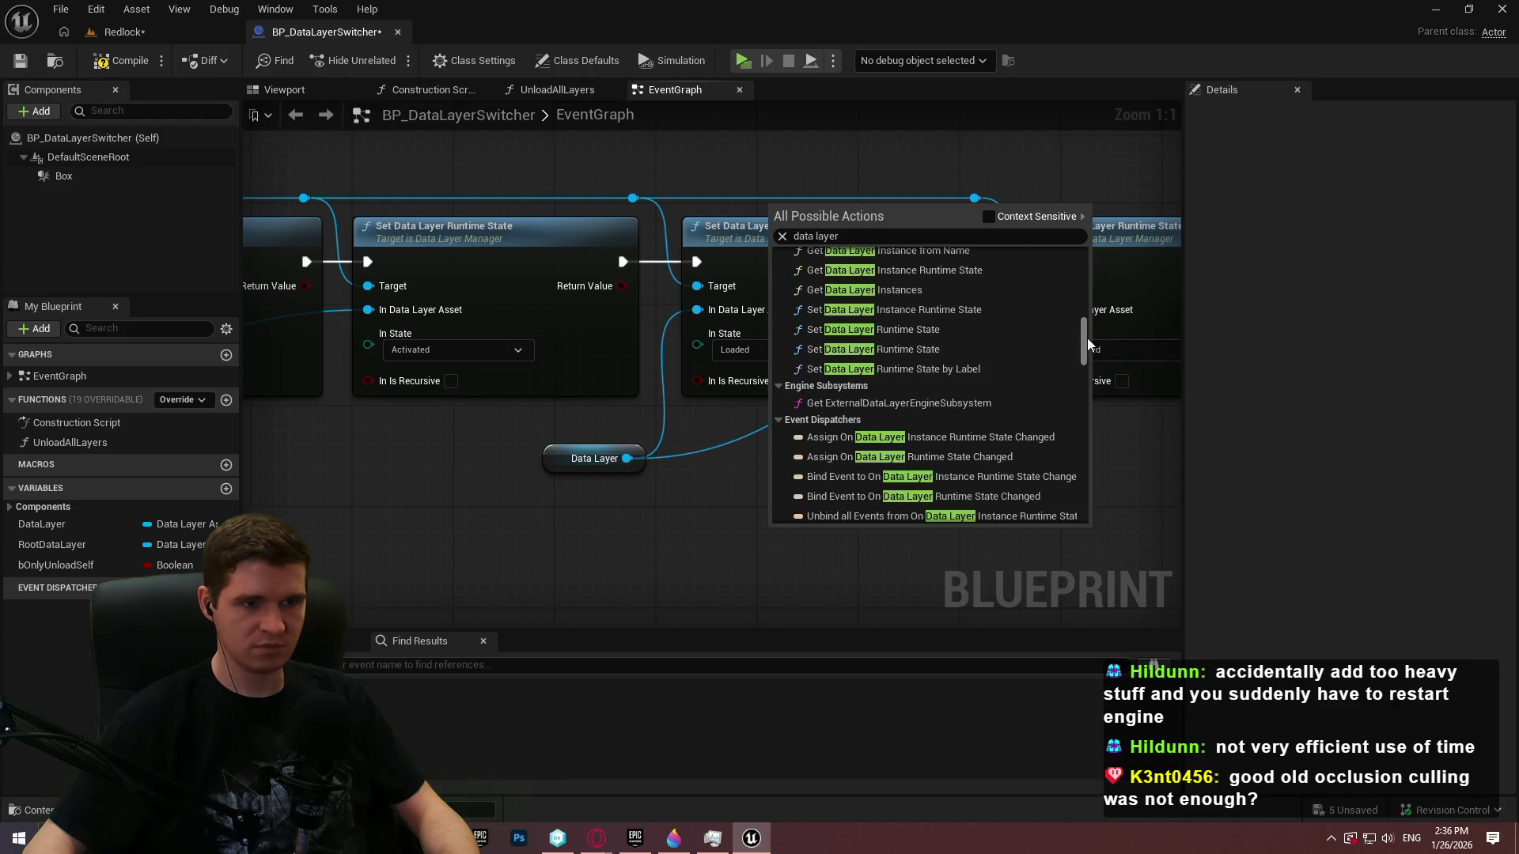
scroll(1087, 338, "down", 1)
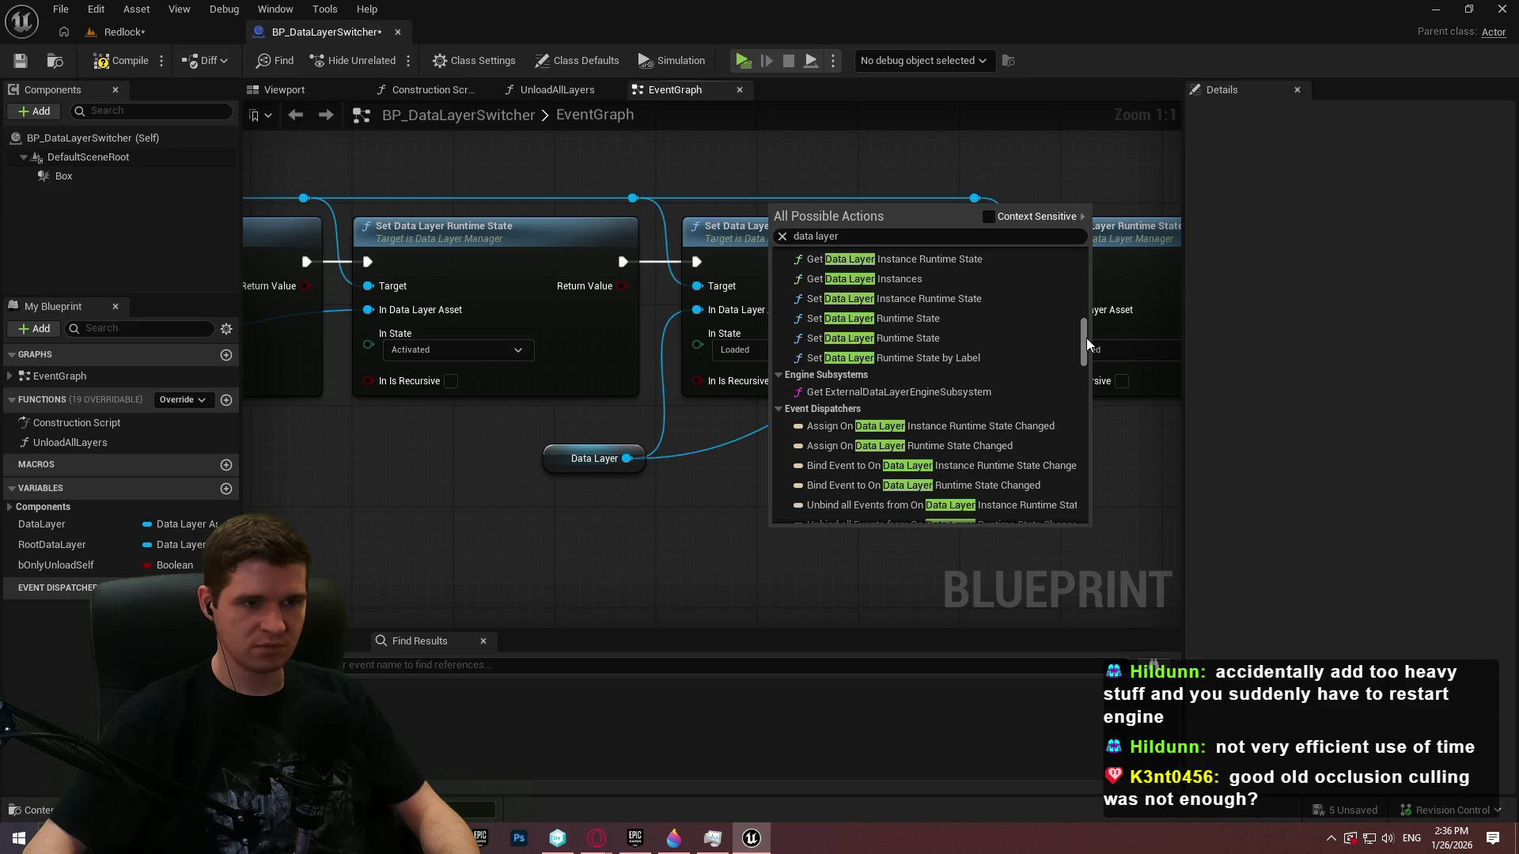
mouse_move(1086, 338)
left_mouse_down()
mouse_move(1089, 505)
mouse_move(1076, 356)
mouse_move(1069, 373)
left_mouse_up()
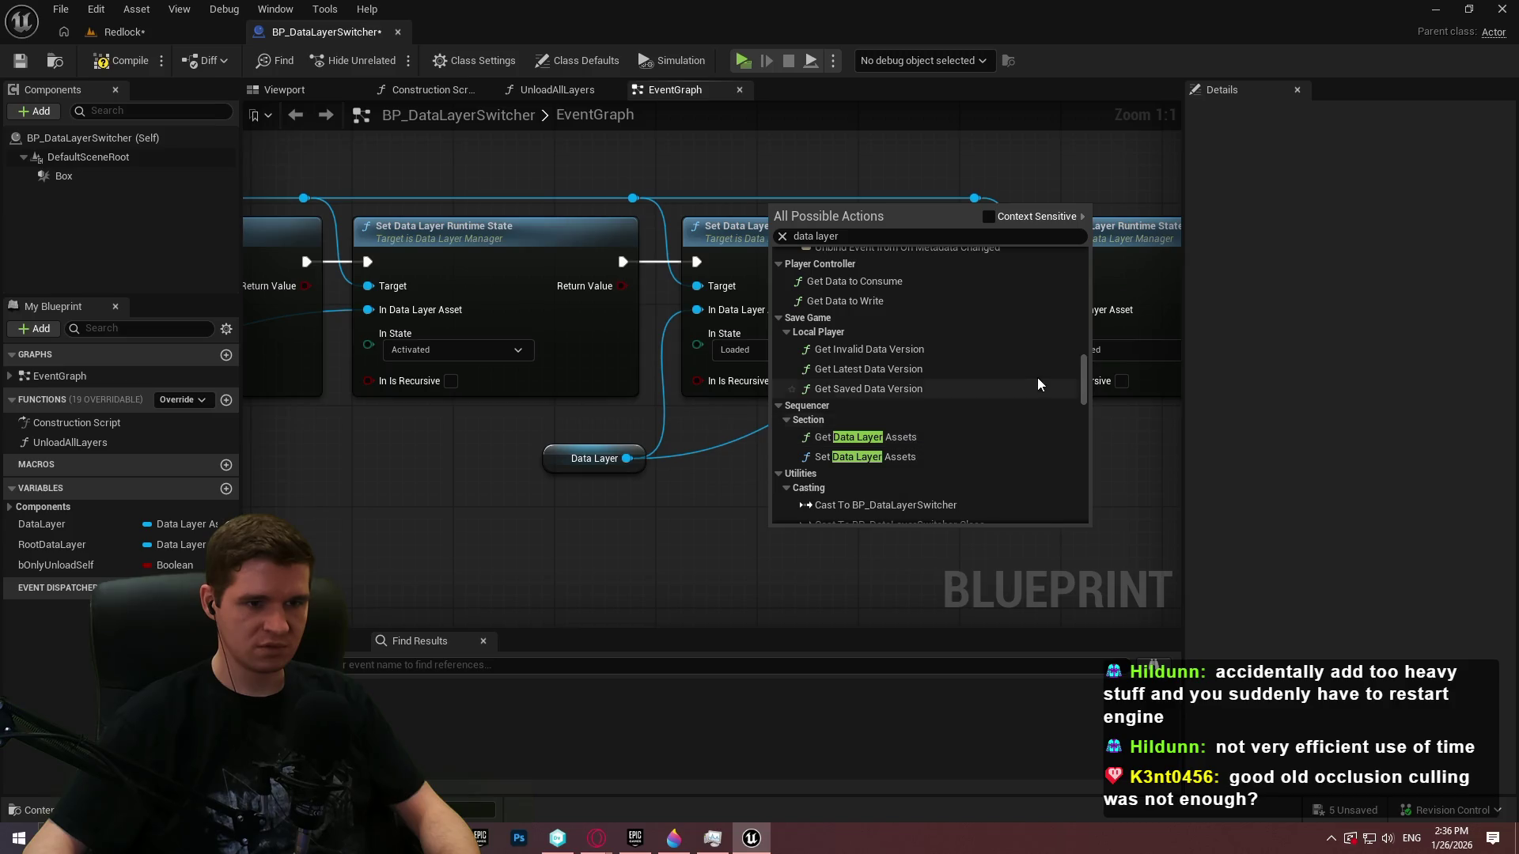
mouse_move(1083, 370)
left_mouse_down()
mouse_move(1103, 257)
mouse_move(1085, 339)
left_mouse_up()
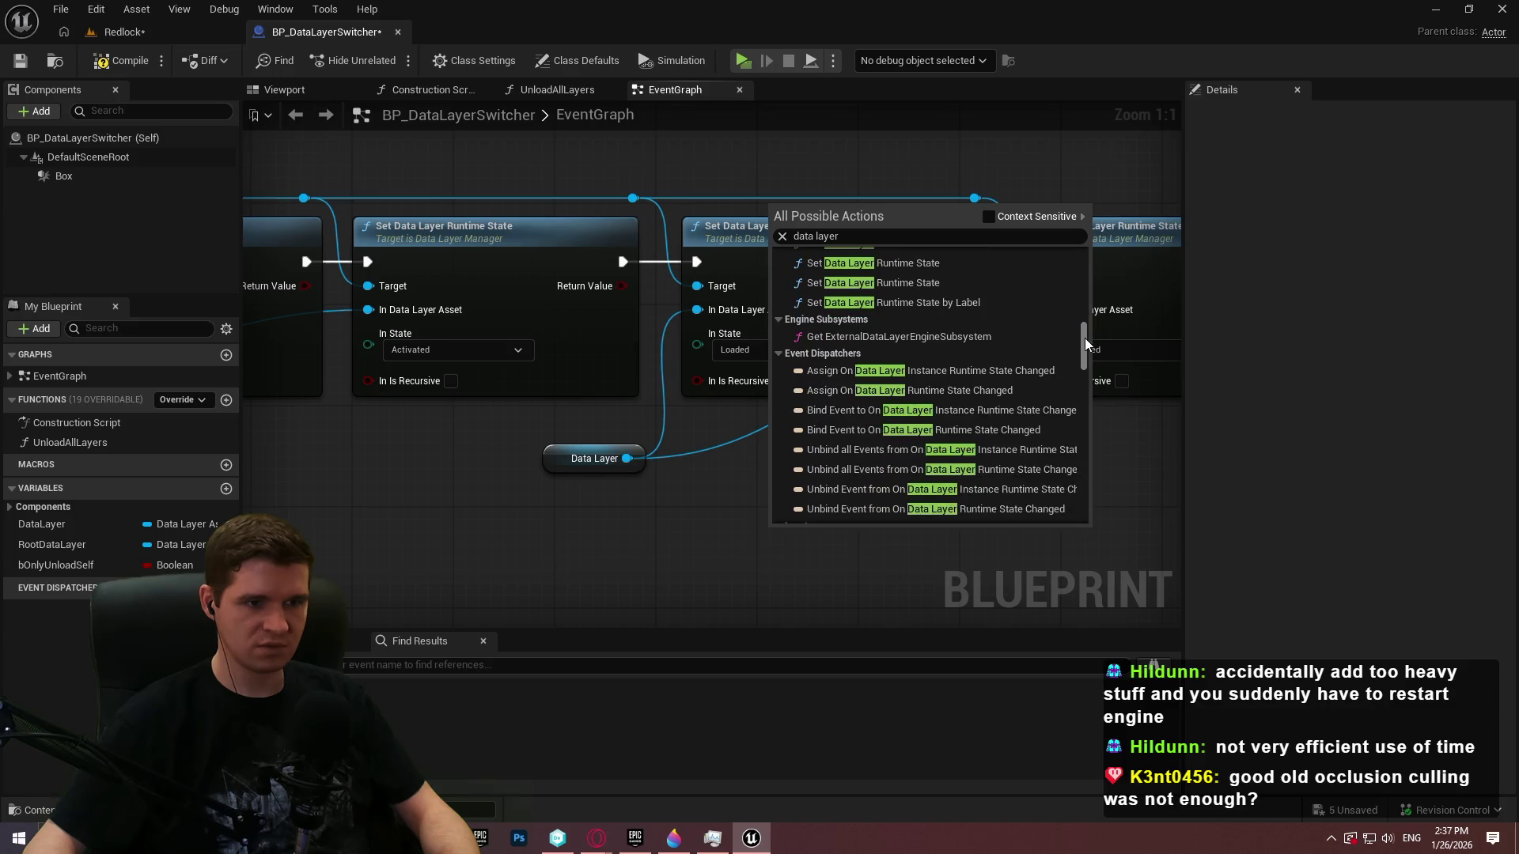
left_click(587, 561)
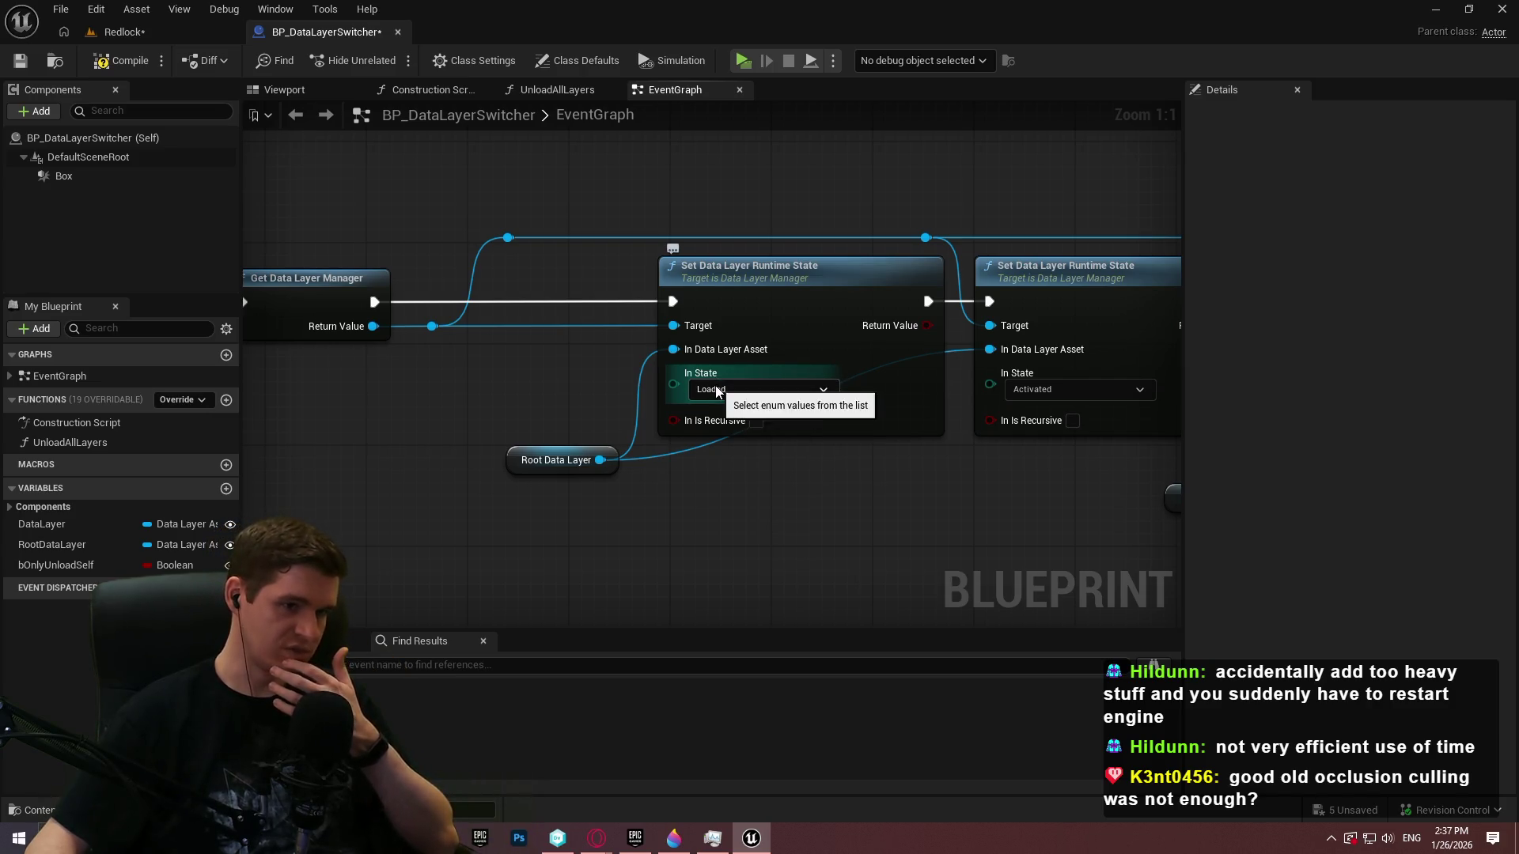
left_click_drag(1032, 477, 933, 491)
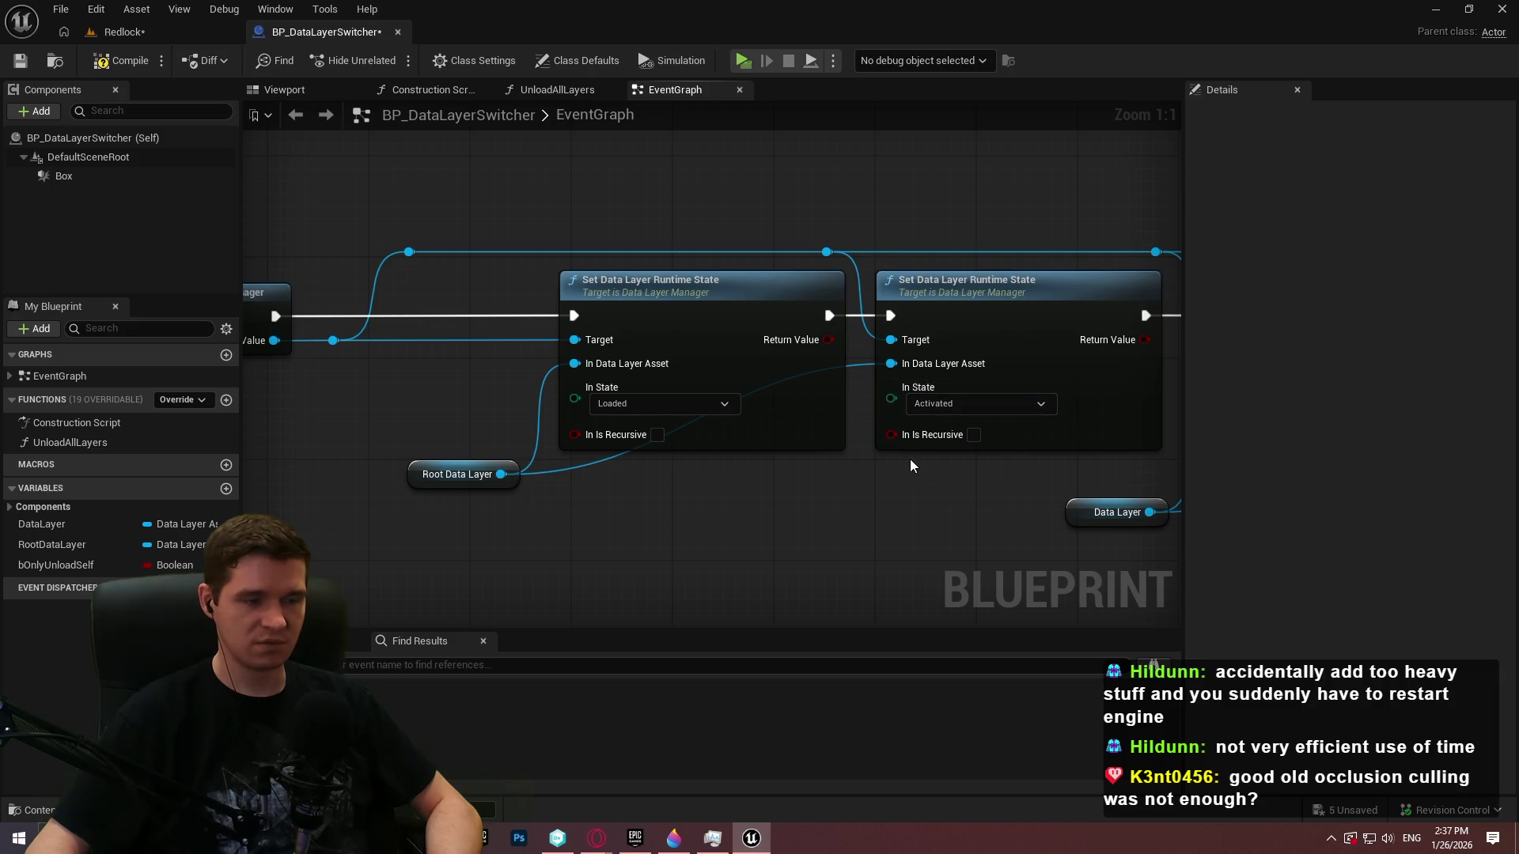
mouse_move(892, 444)
left_mouse_down()
mouse_move(990, 563)
mouse_move(1041, 562)
mouse_move(935, 497)
left_mouse_up()
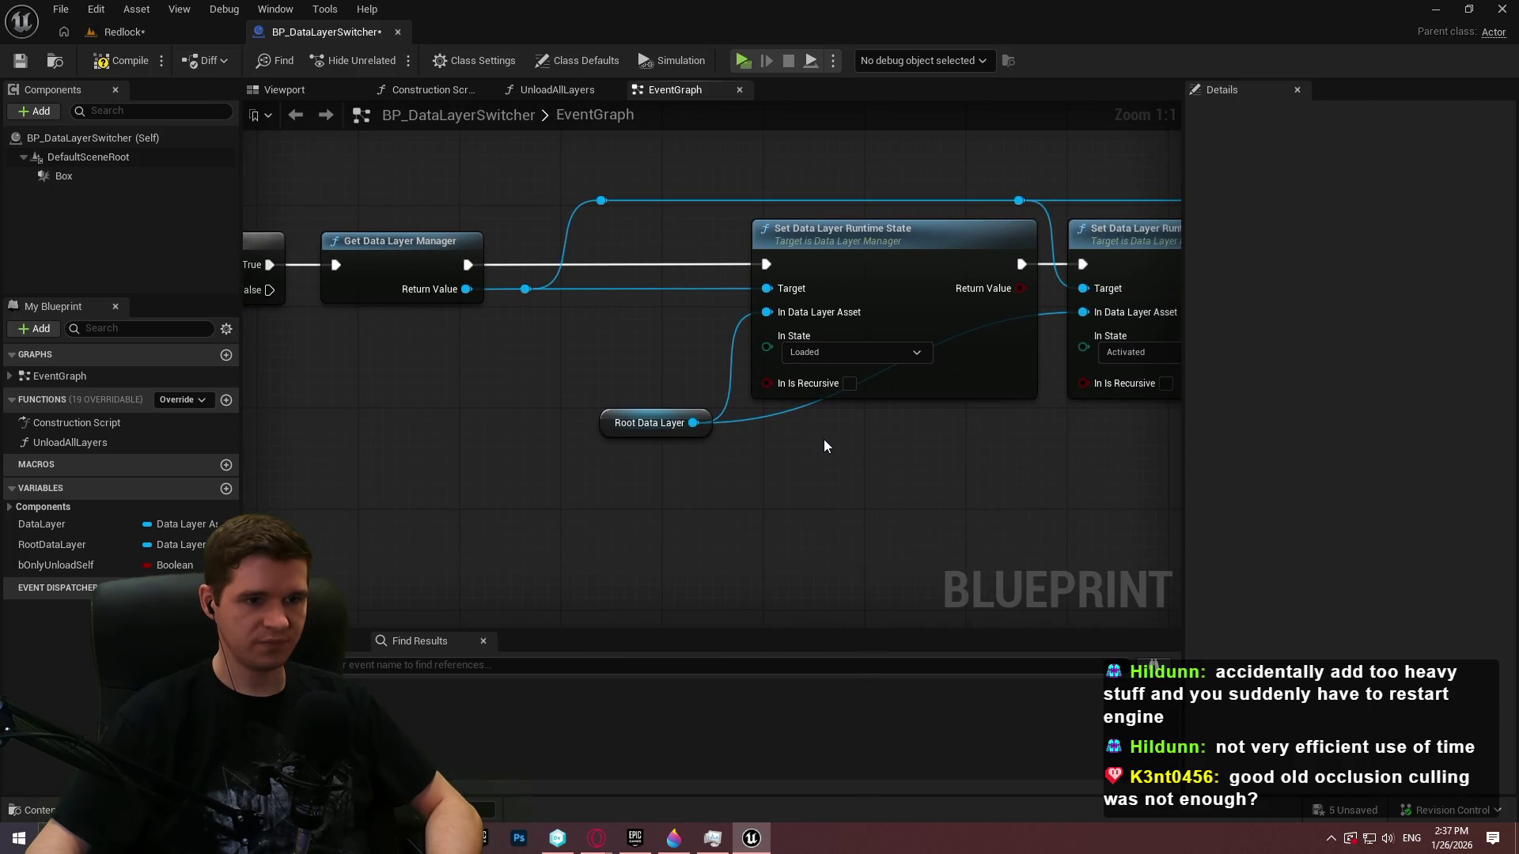
left_click_drag(823, 439, 676, 427)
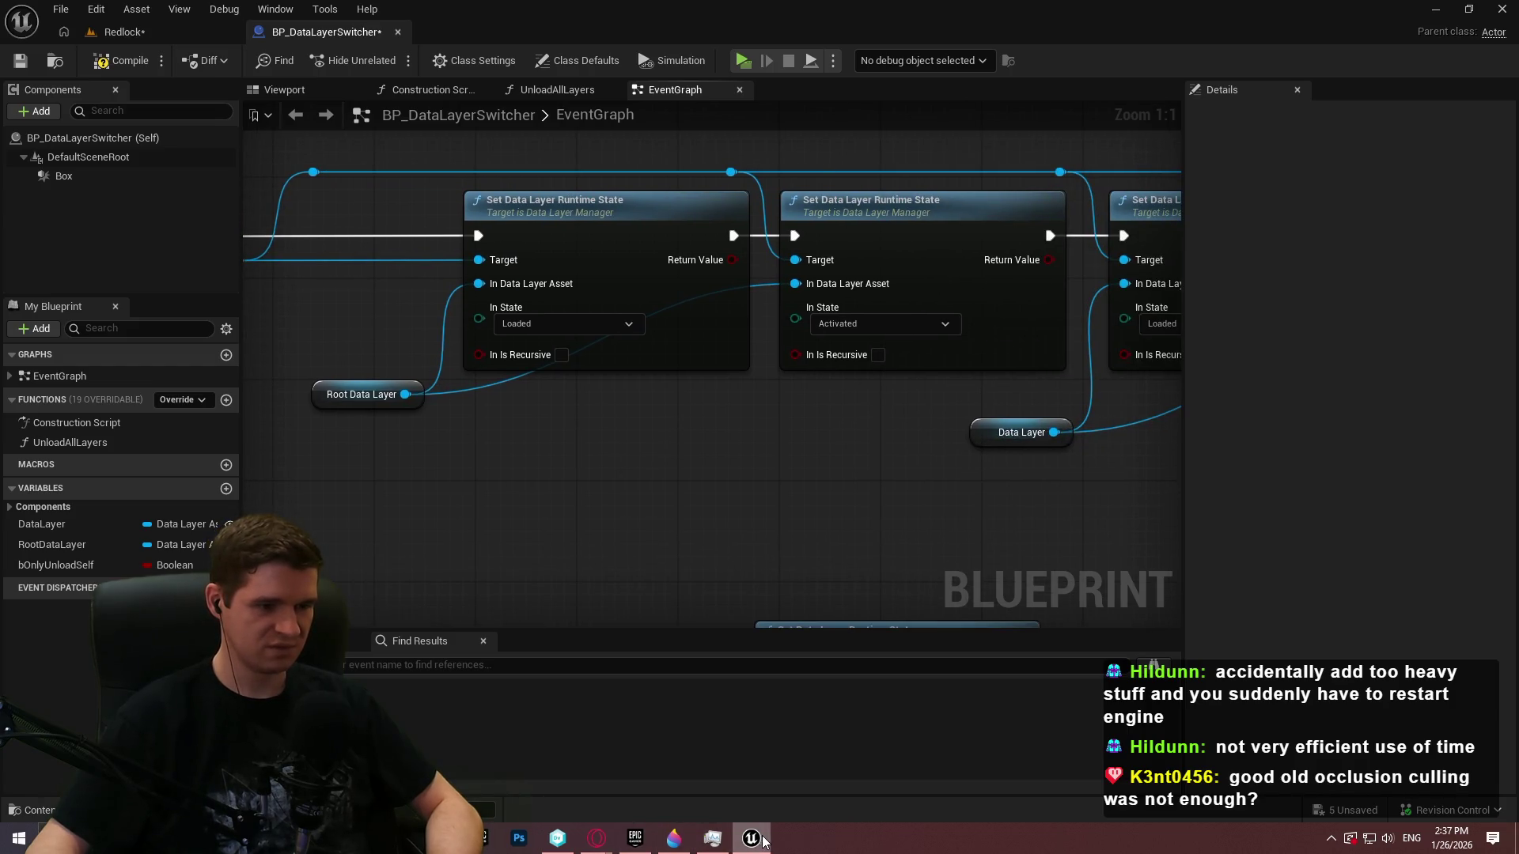
Switch to Opera and look through the forum, Level Instancing, World Partition and reddit tabs
mouse_move(596, 838)
left_click(684, 764)
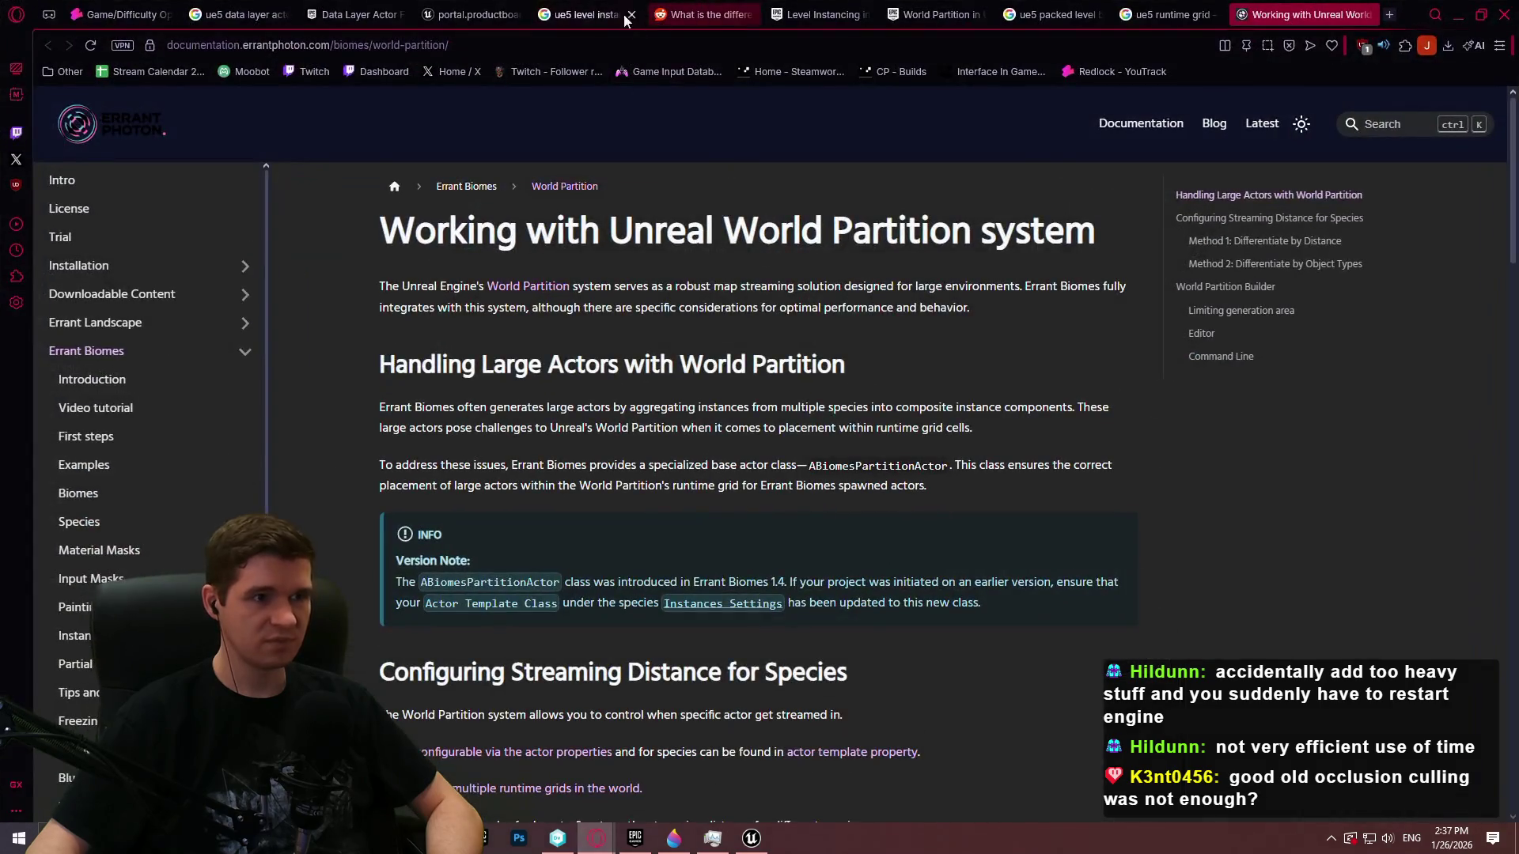
left_click(360, 15)
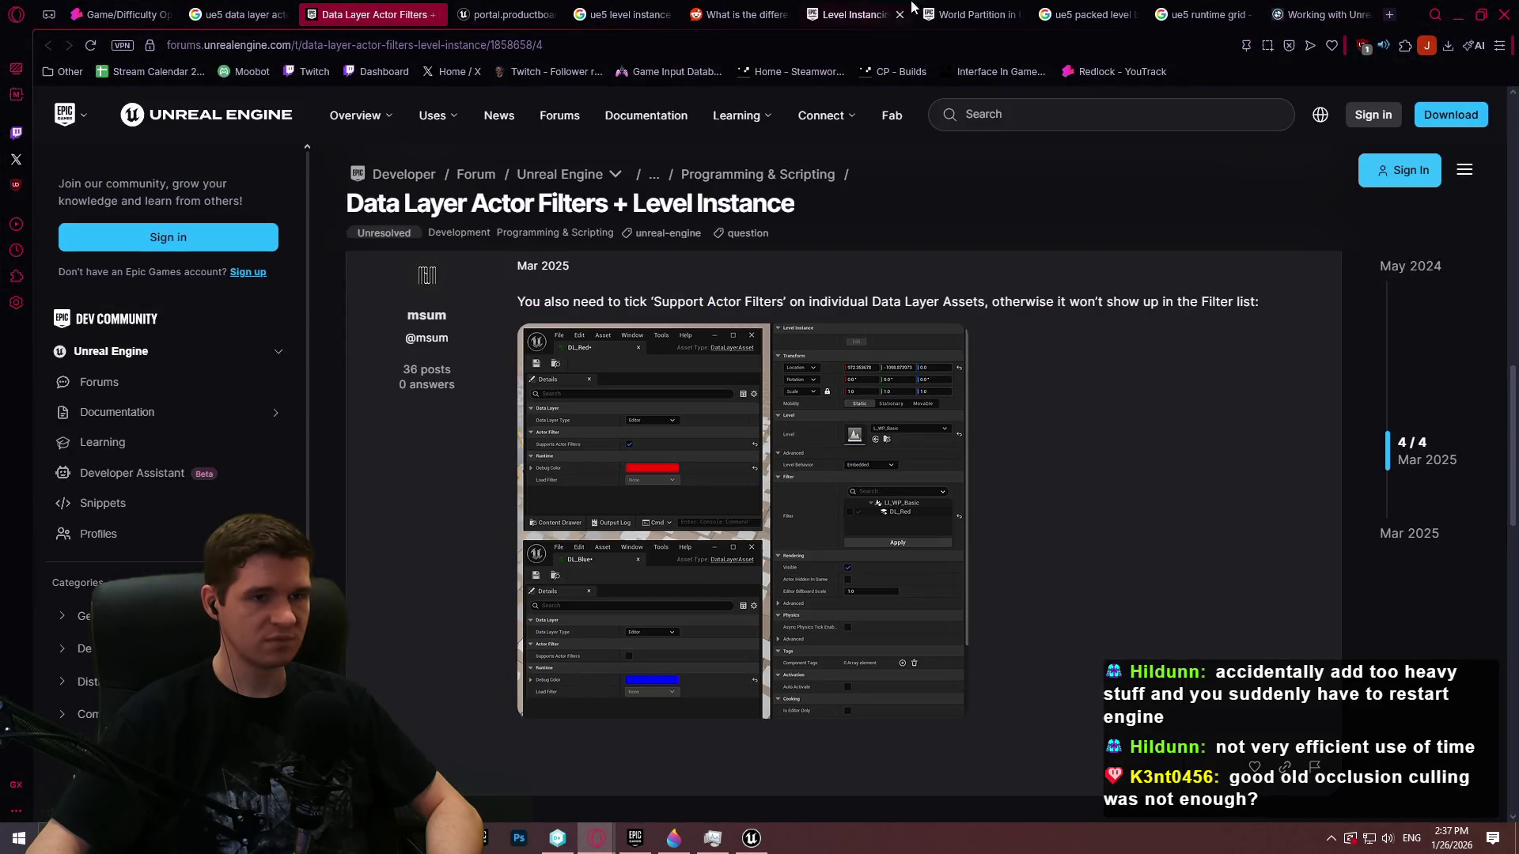
left_click(854, 15)
left_click(957, 14)
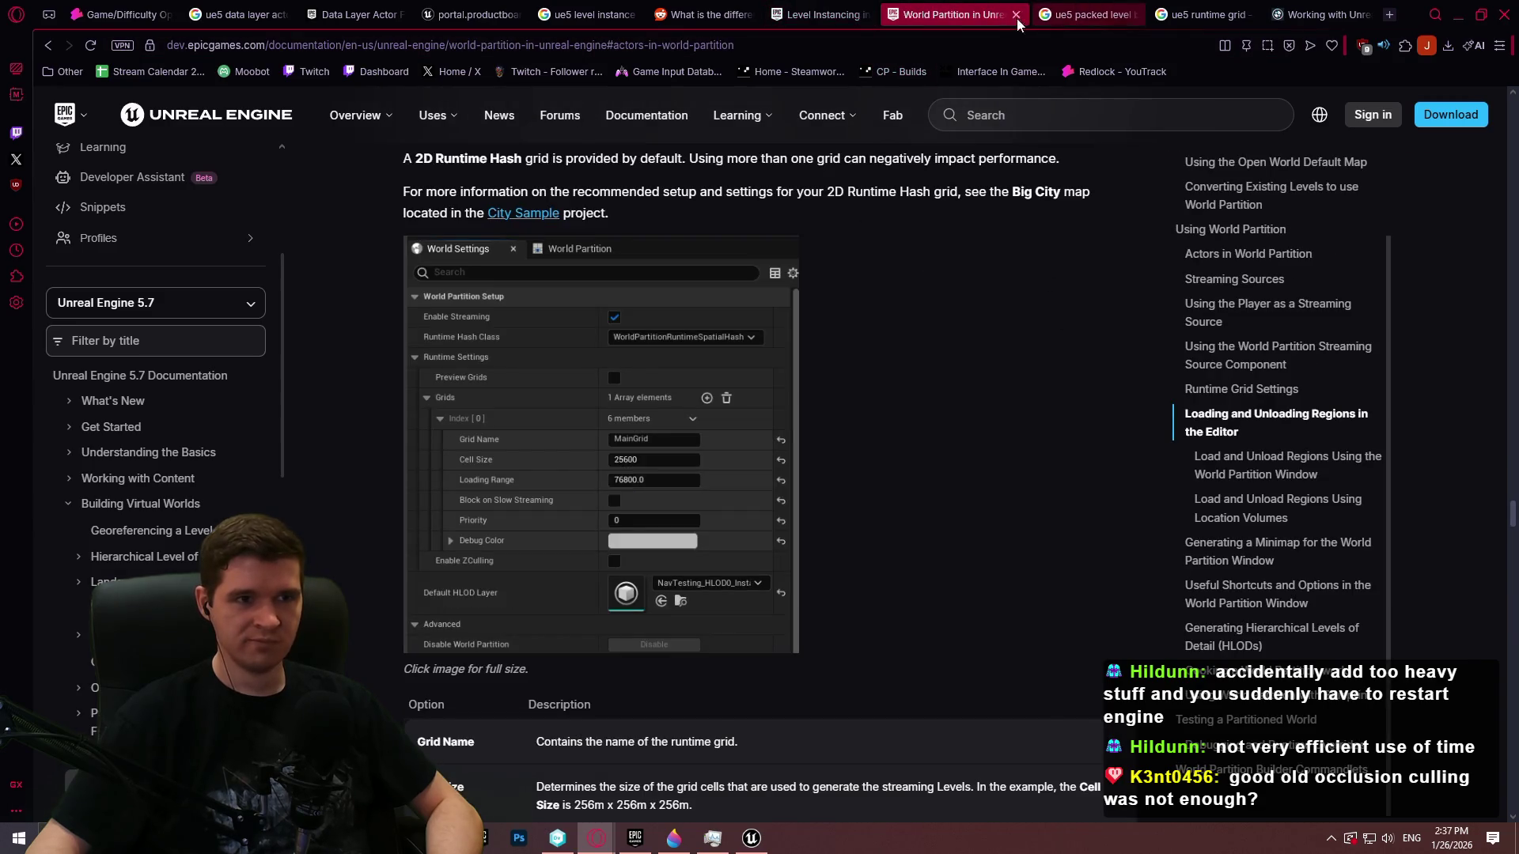
left_click(704, 14)
Search Google for 'ue5 data layer'
left_click(653, 45)
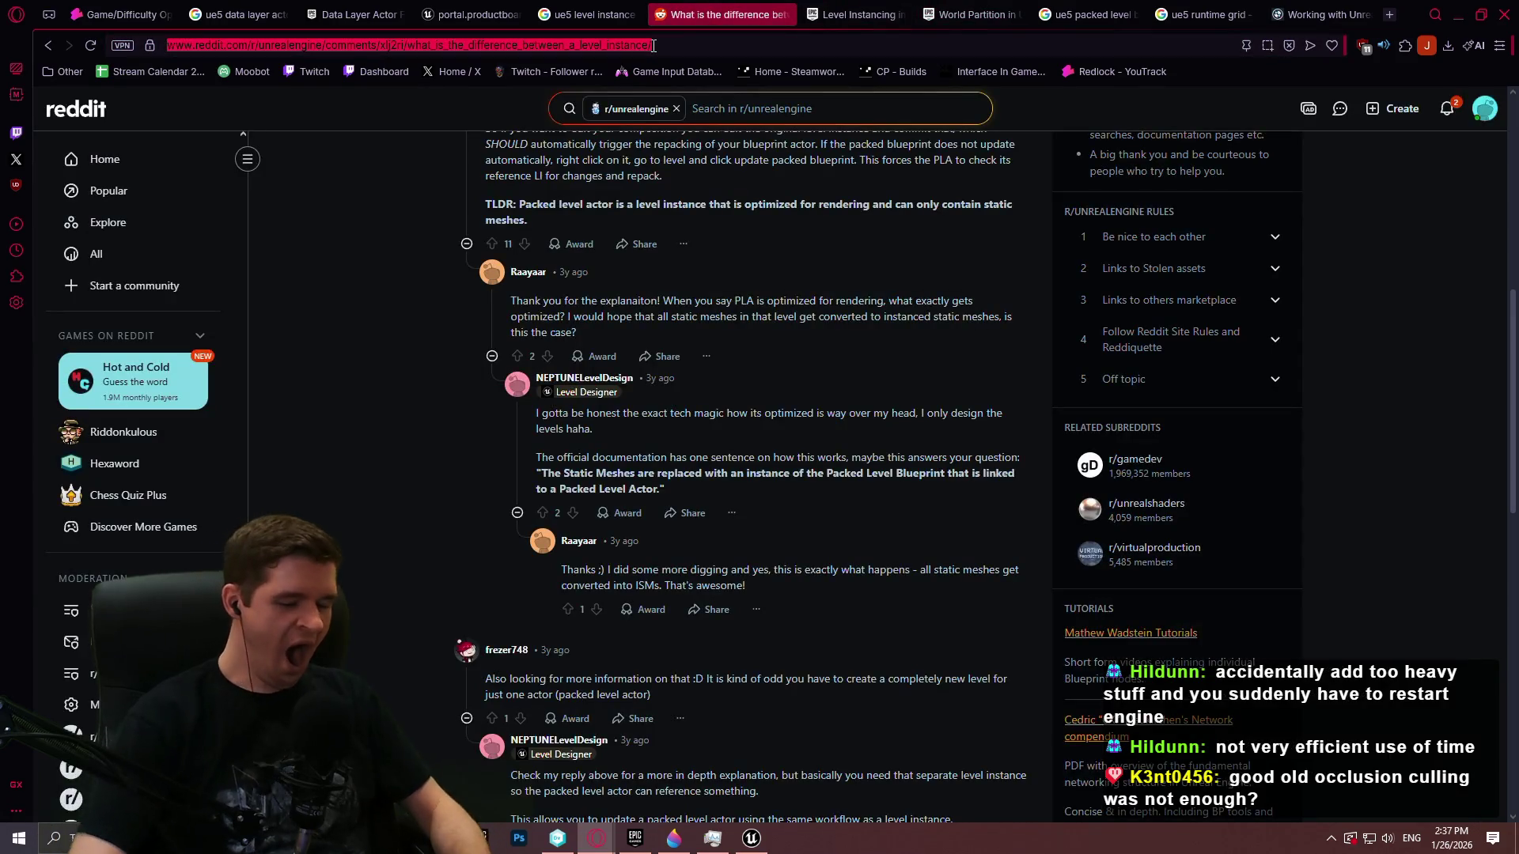
type("ue5 data l")
key("Return")
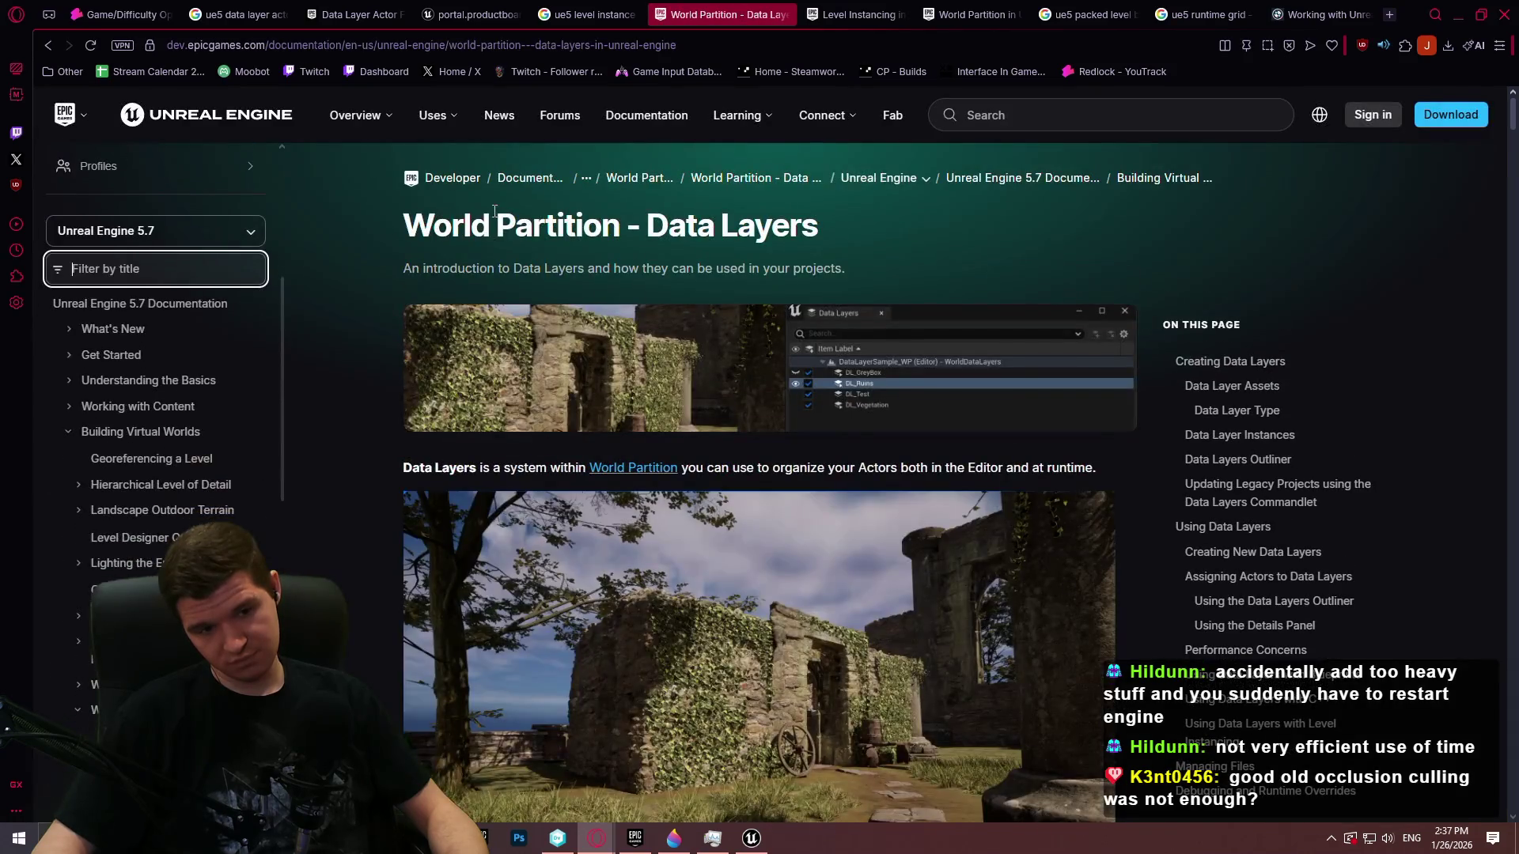
Read the Using Data Layers with Blueprints docs section, then go back to the forum thread
left_click(1317, 676)
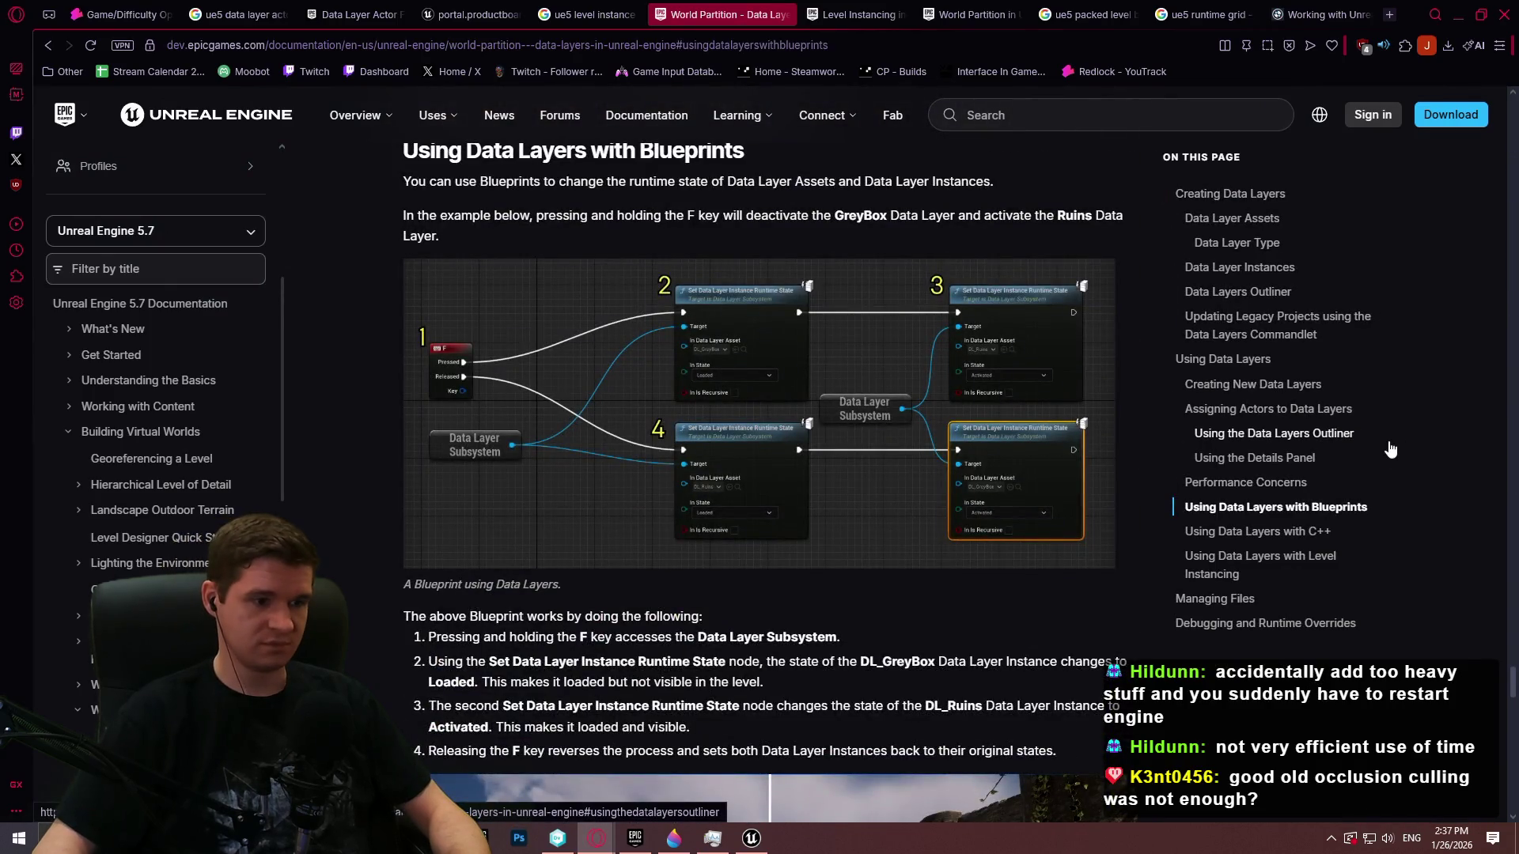
scroll(817, 434, "down", 4)
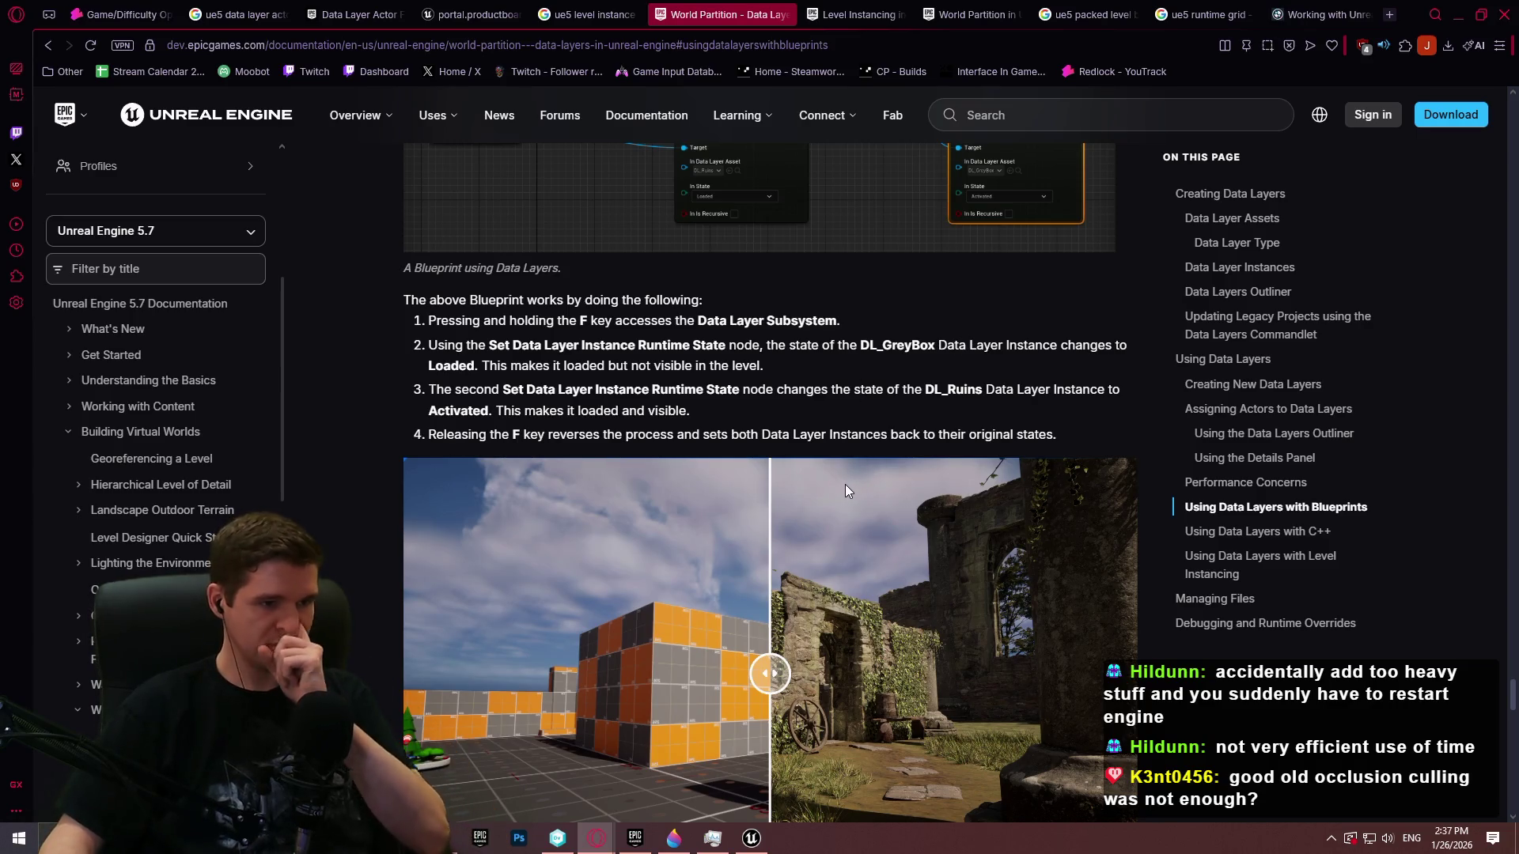
scroll(1150, 552, "down", 6)
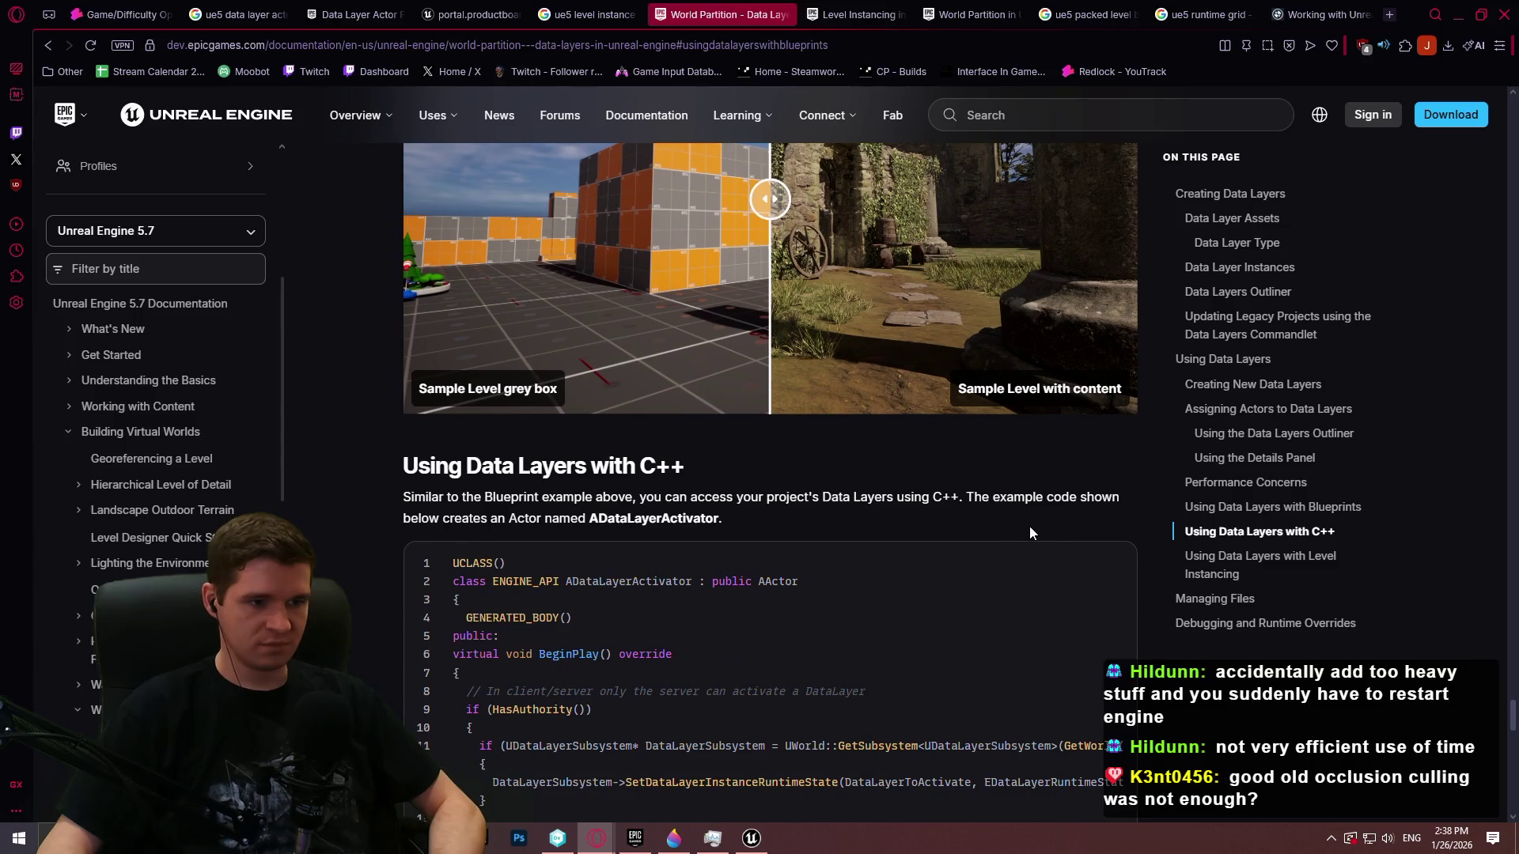
scroll(998, 522, "down", 4)
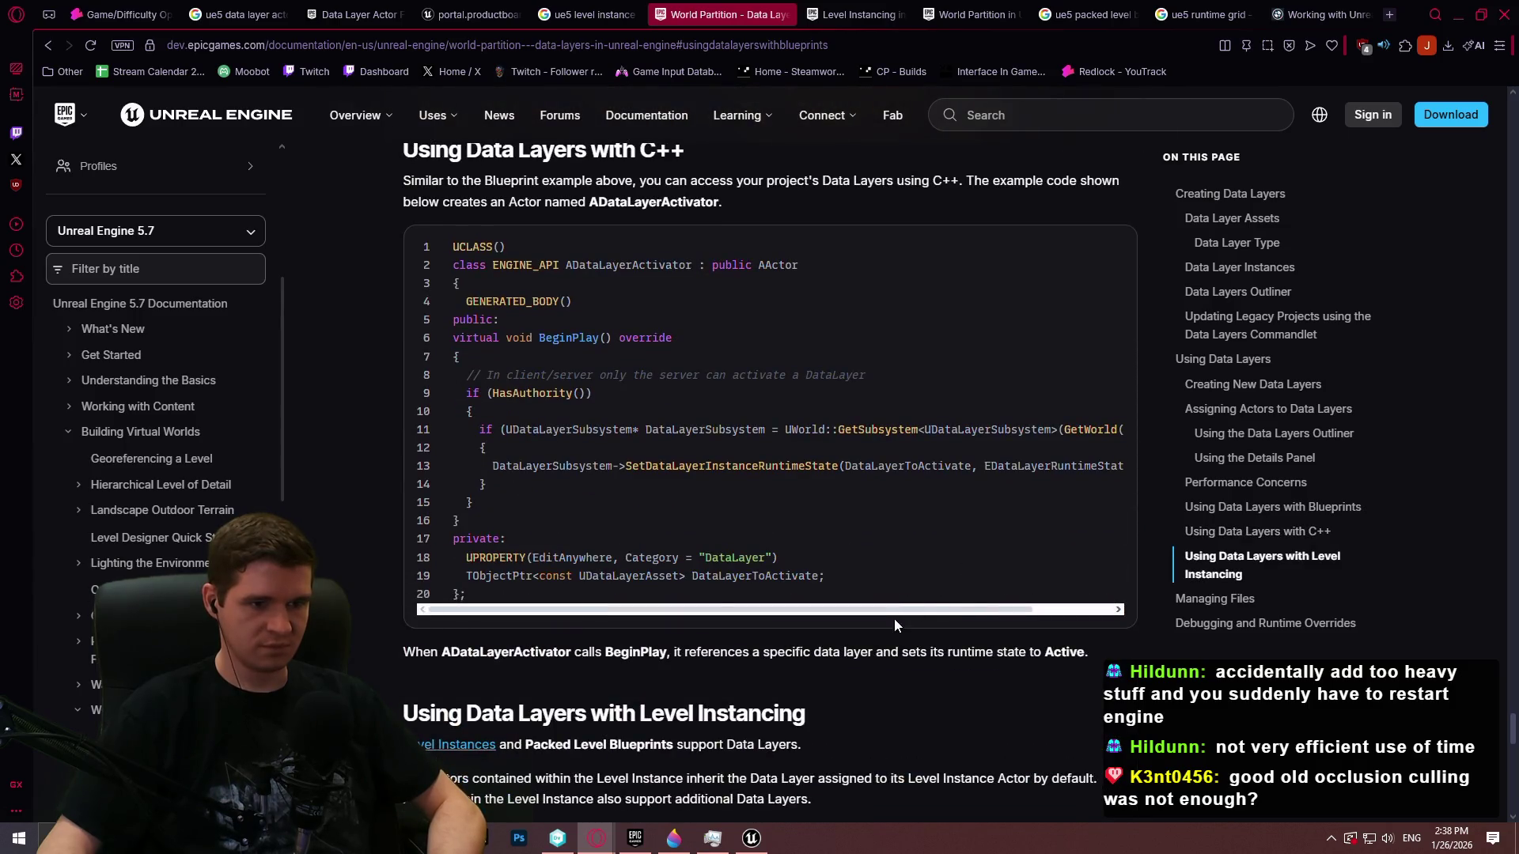
mouse_move(902, 610)
left_mouse_down()
mouse_move(993, 615)
mouse_move(799, 614)
left_mouse_up()
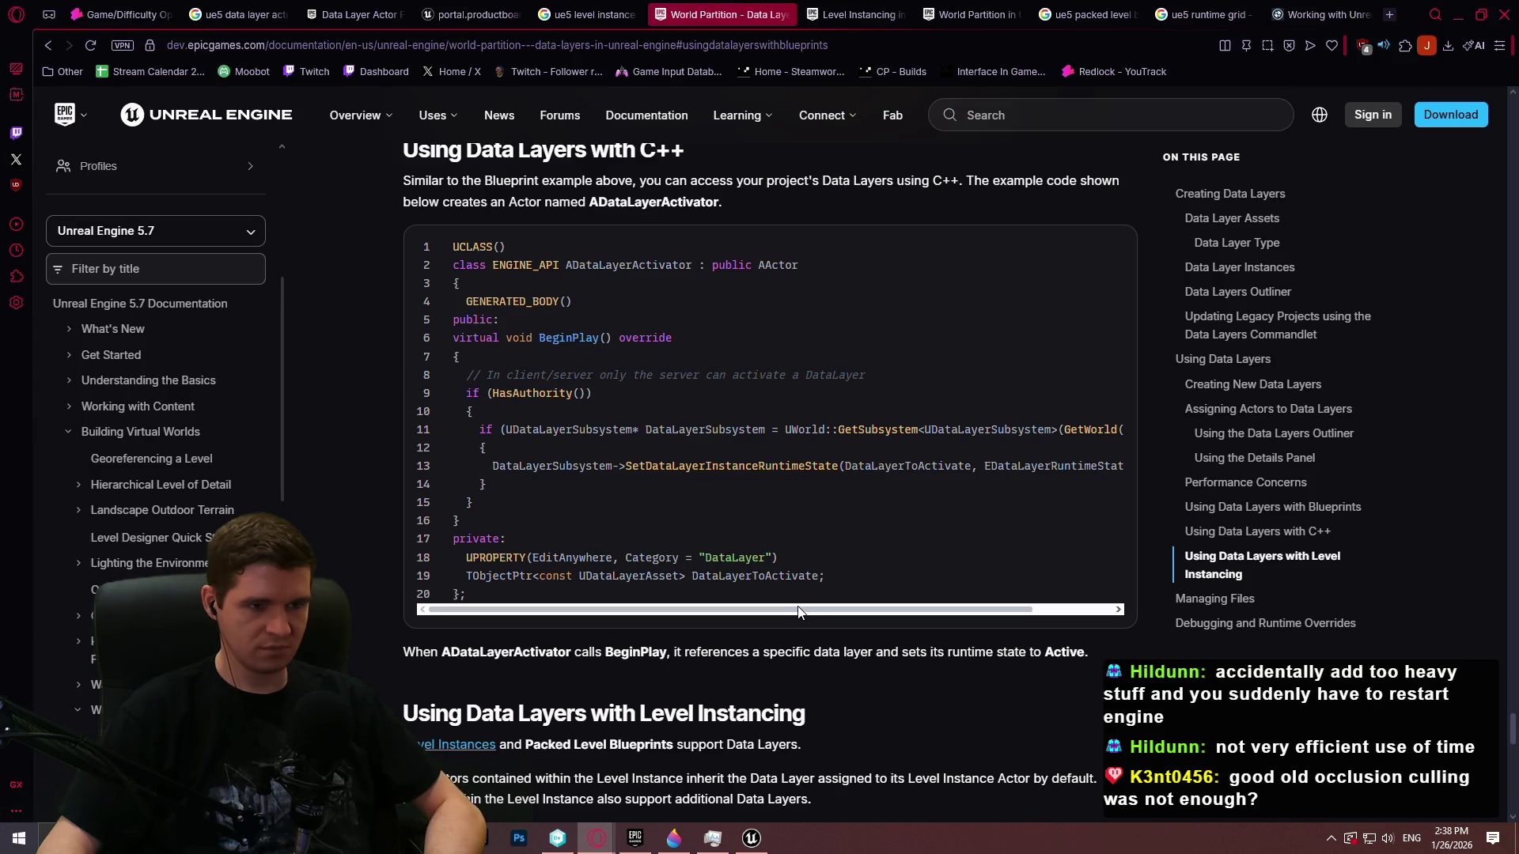
left_click_drag(764, 610, 1042, 621)
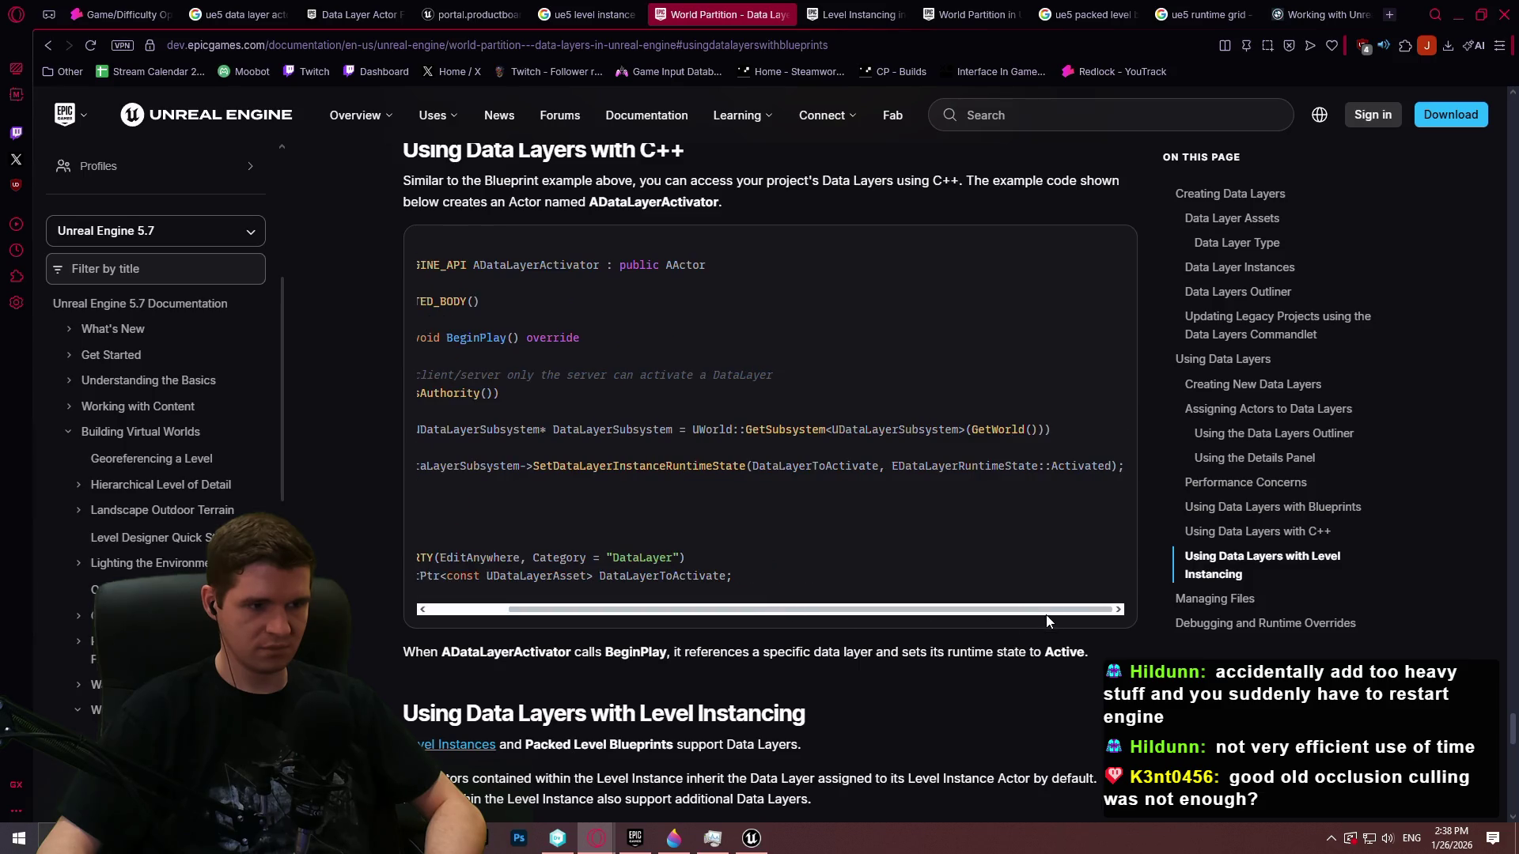
scroll(1053, 618, "down", 3)
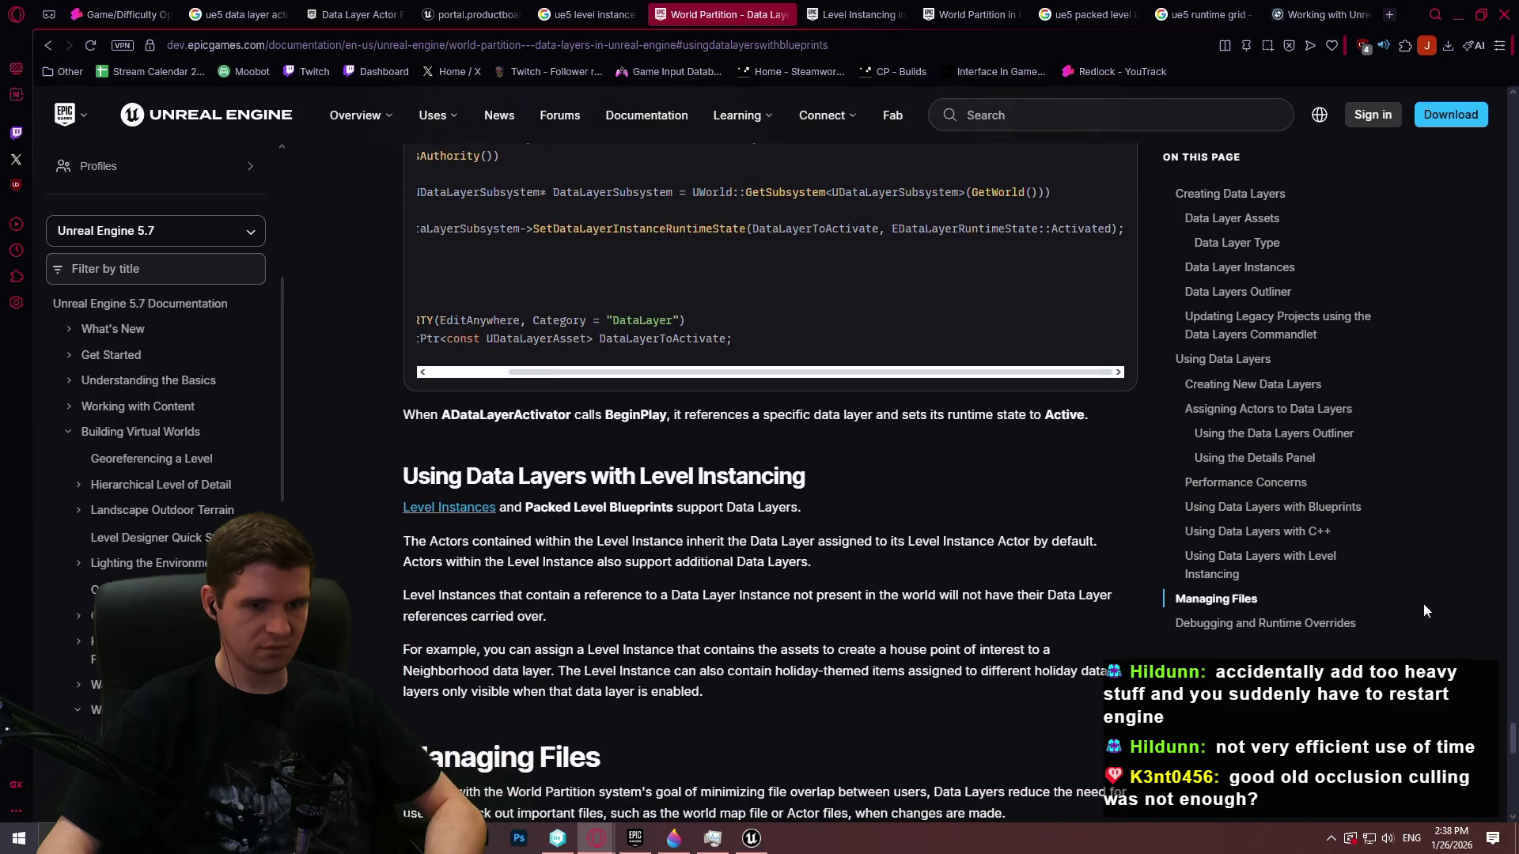
key("alt+Left")
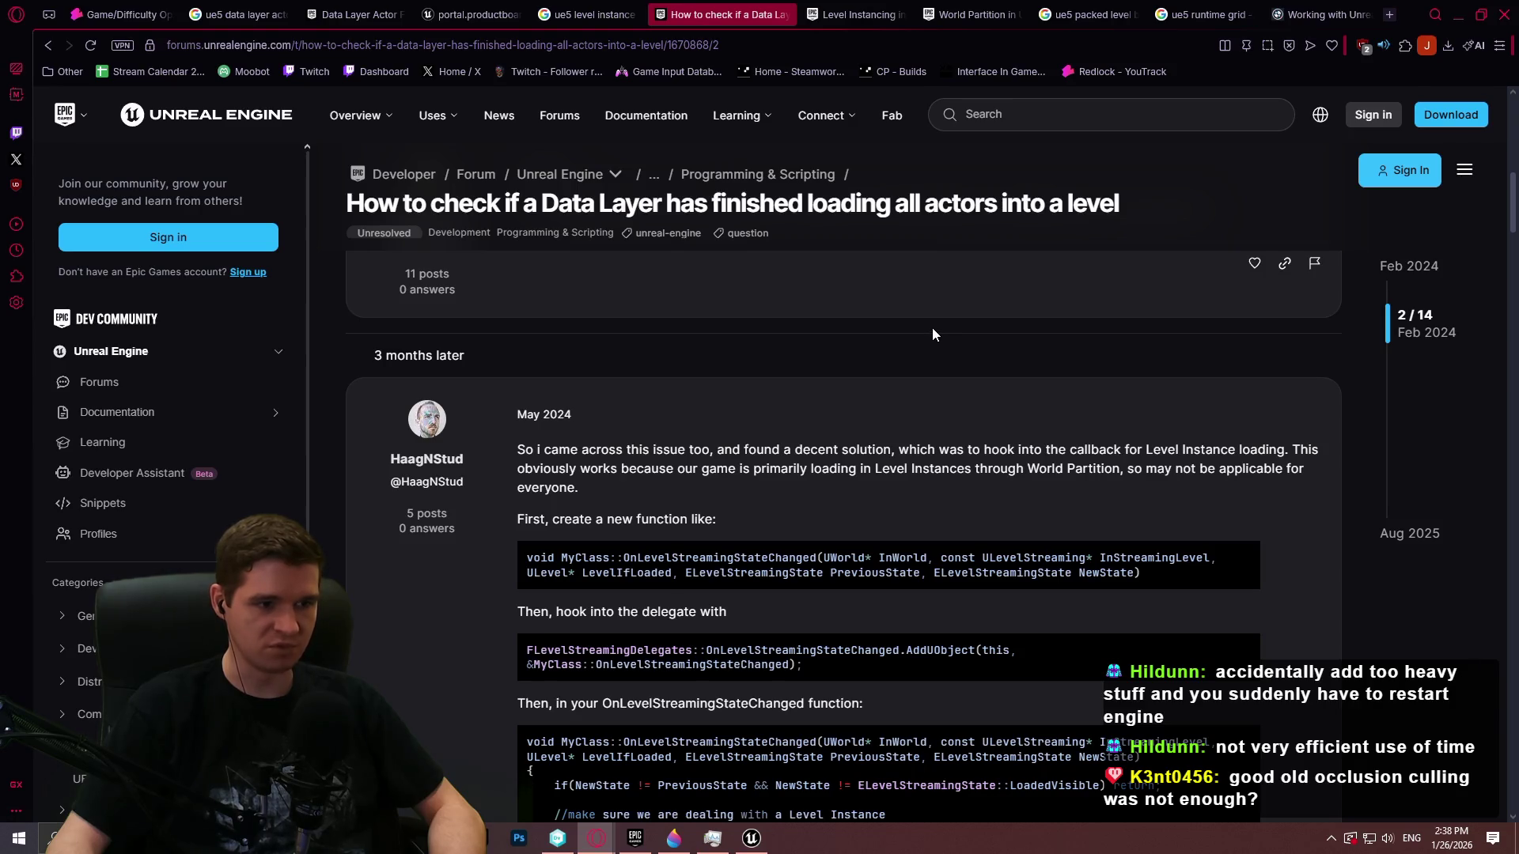
Scroll through the forum answers and copy the SetDataLayerRuntimeStateAsync coroutine code block
scroll(932, 336, "down", 2)
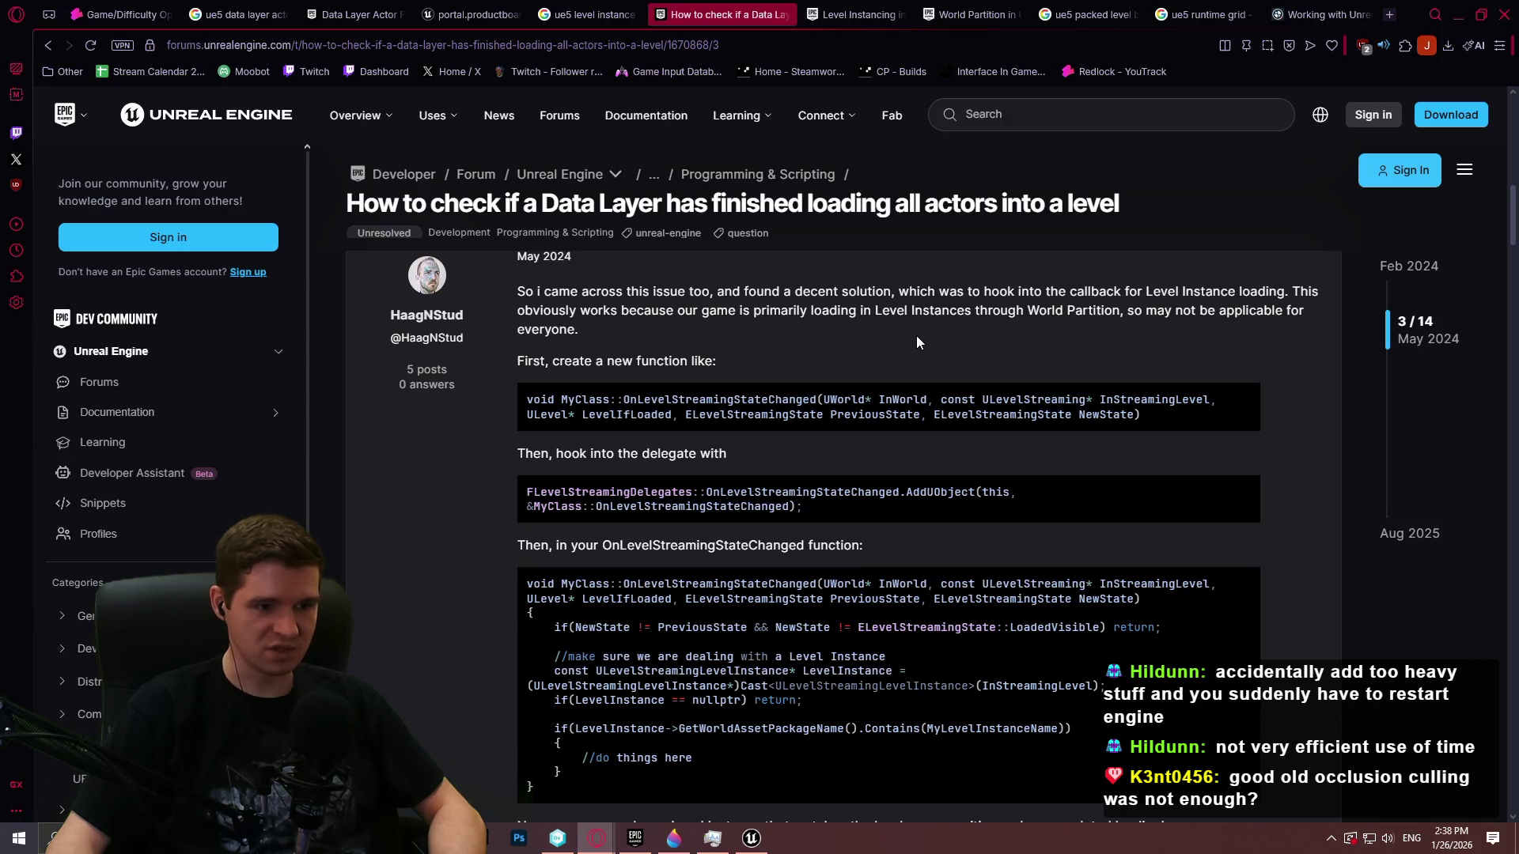
scroll(913, 337, "down", 2)
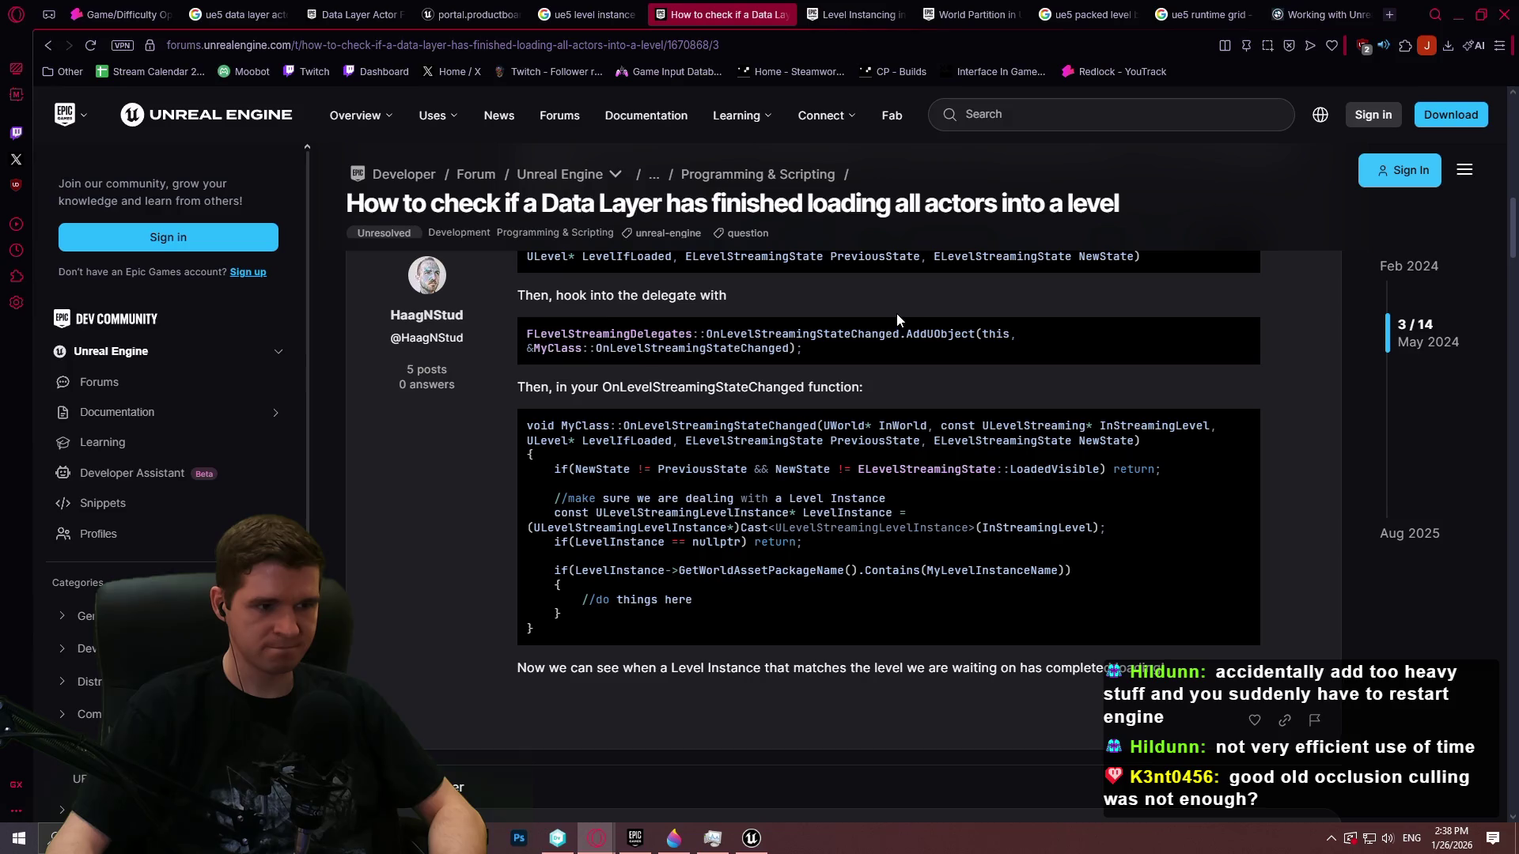
scroll(891, 309, "down", 2)
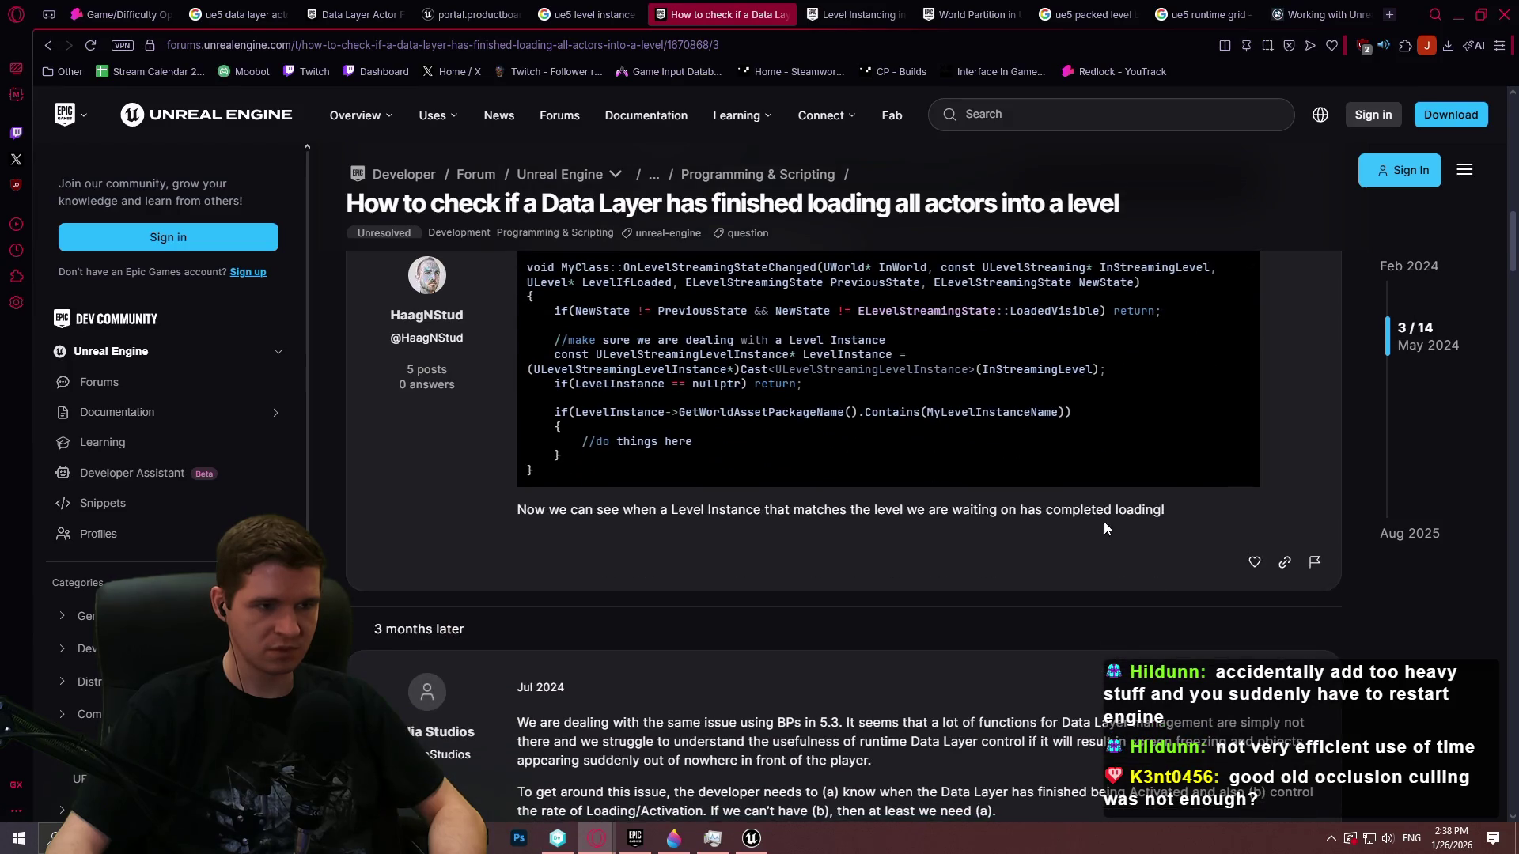
scroll(614, 362, "down", 5)
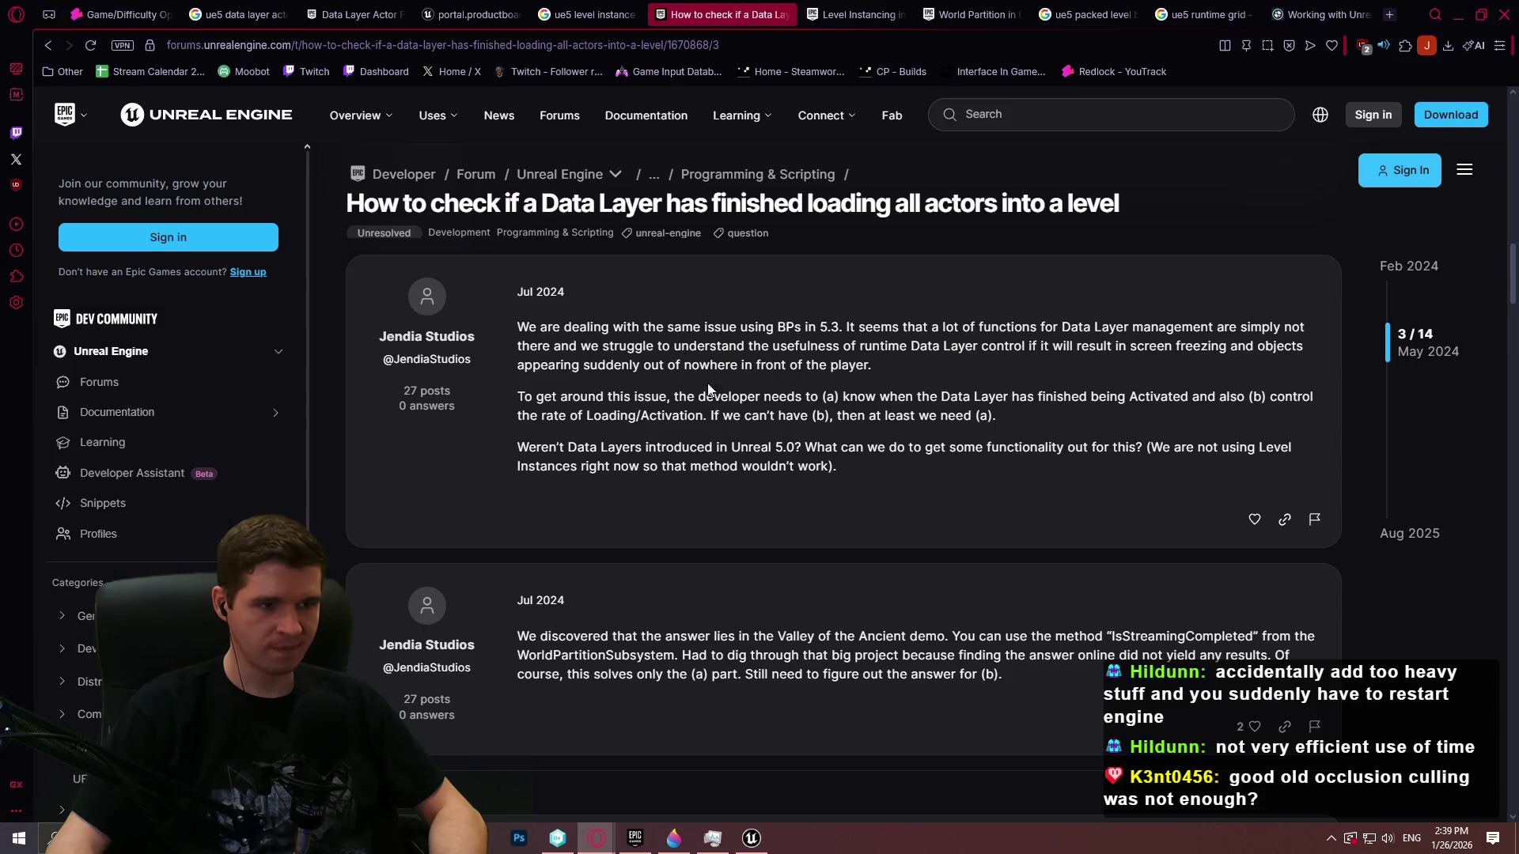
scroll(860, 486, "down", 2)
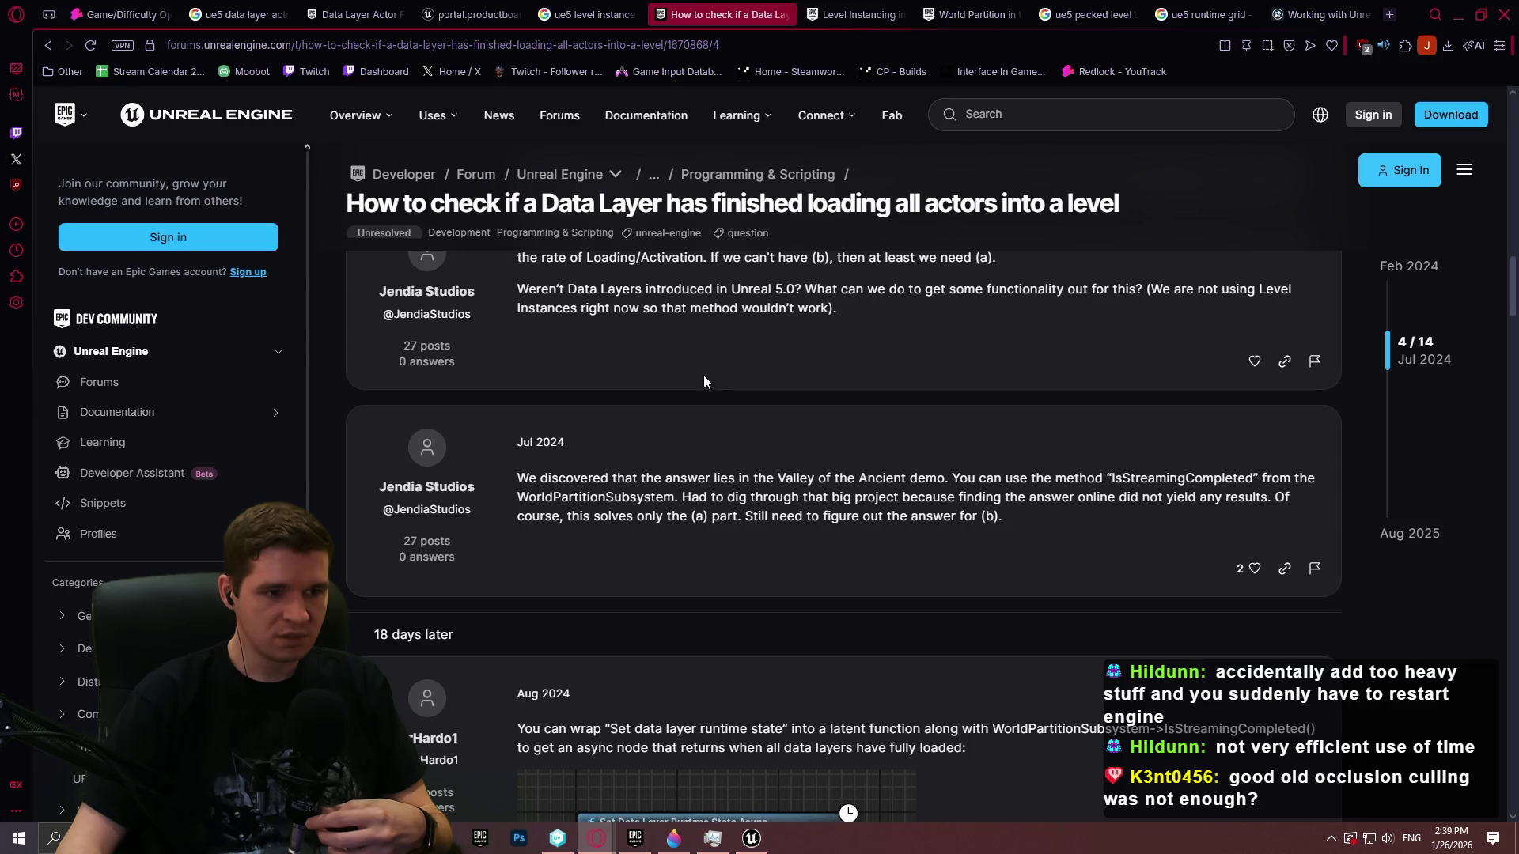
scroll(717, 405, "up", 2)
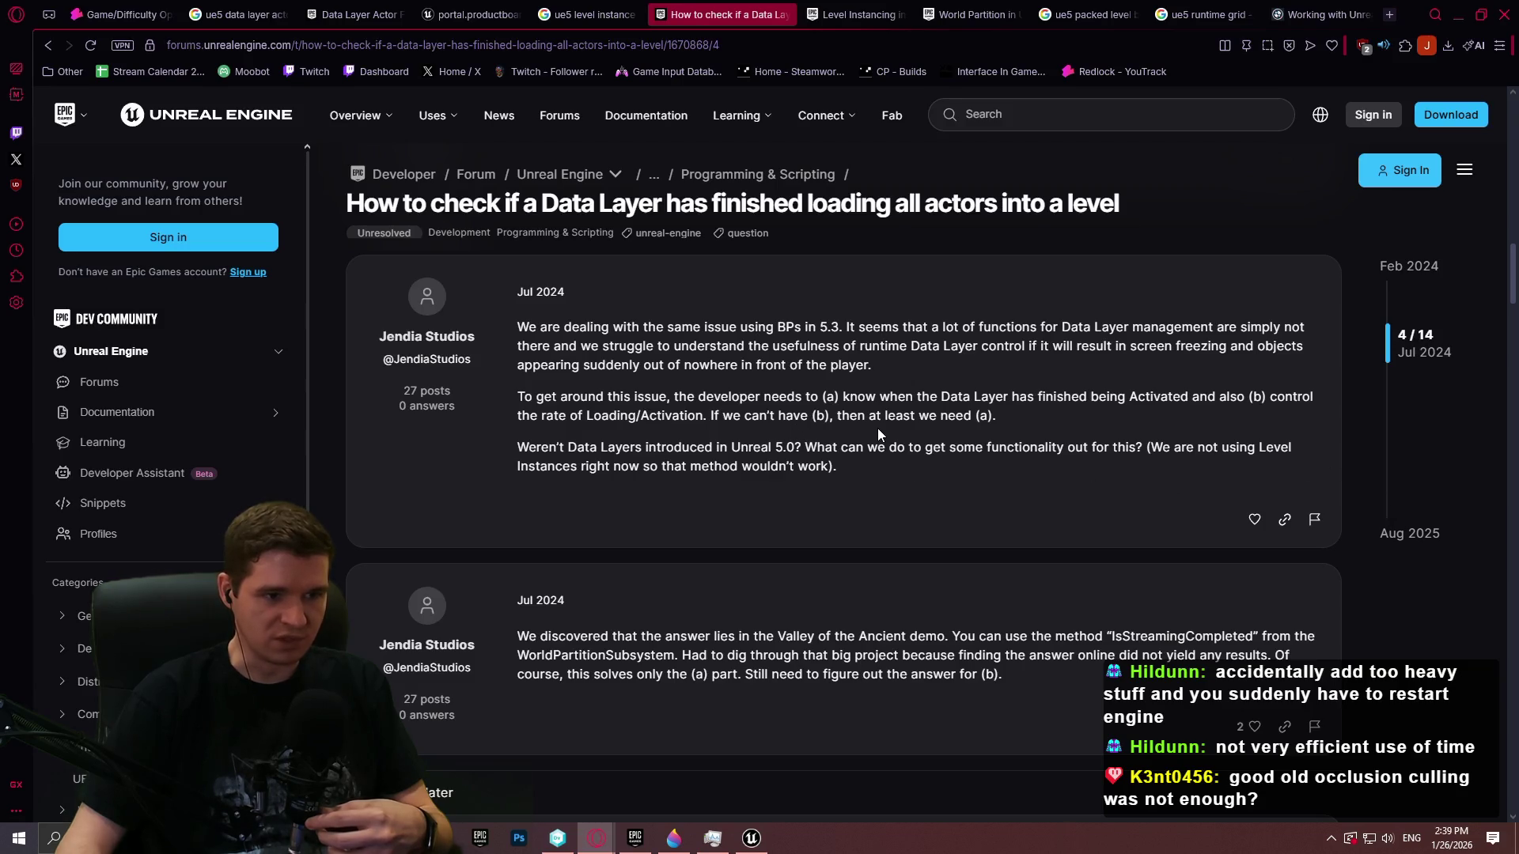
scroll(851, 383, "down", 3)
scroll(837, 373, "down", 4)
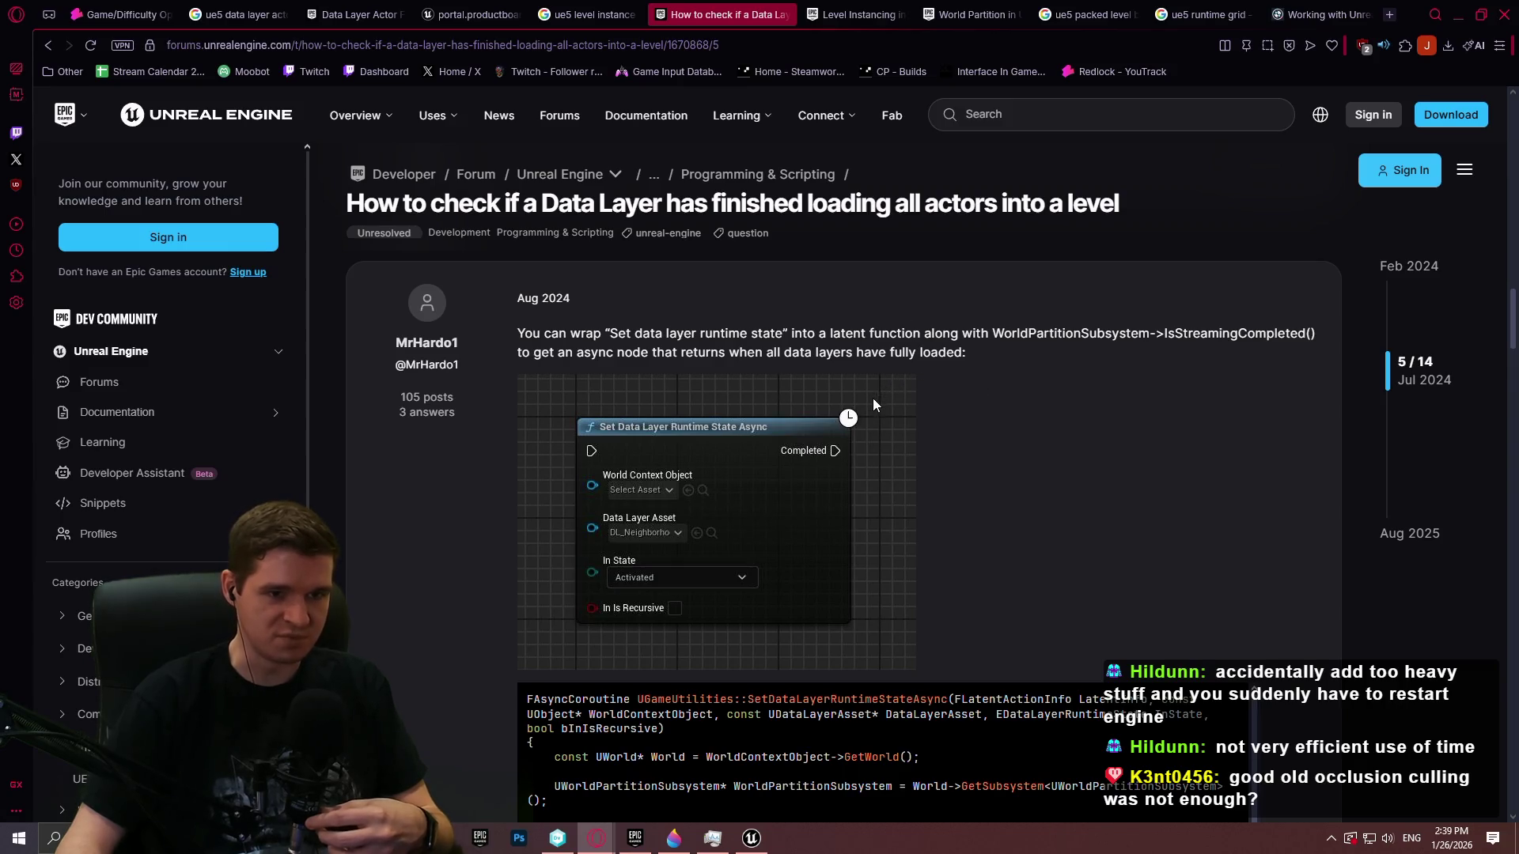
scroll(868, 392, "down", 1)
scroll(942, 406, "up", 1)
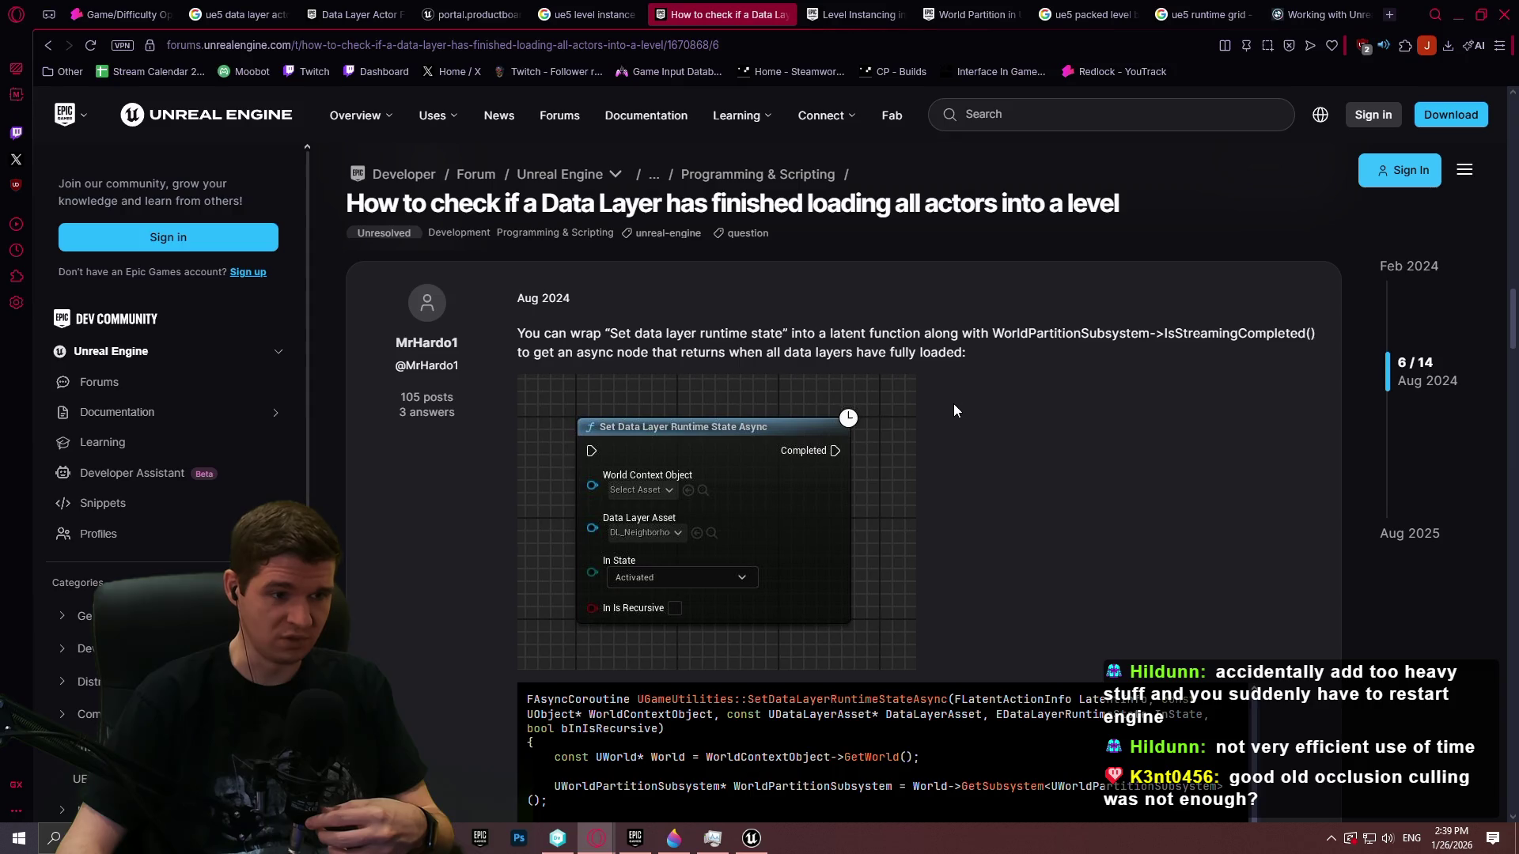
scroll(953, 403, "down", 6)
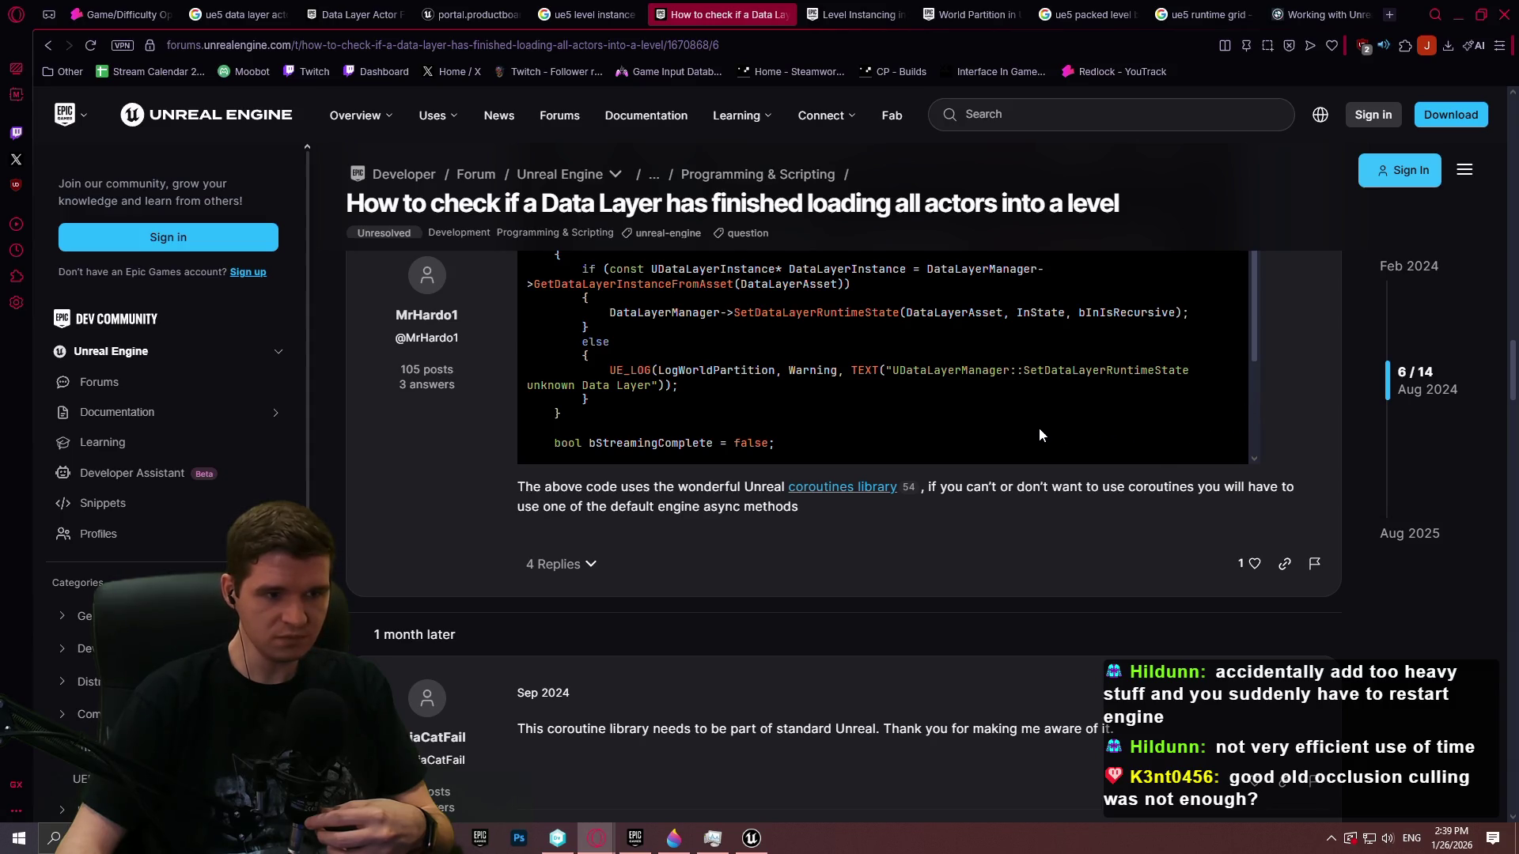
scroll(1048, 392, "down", 3)
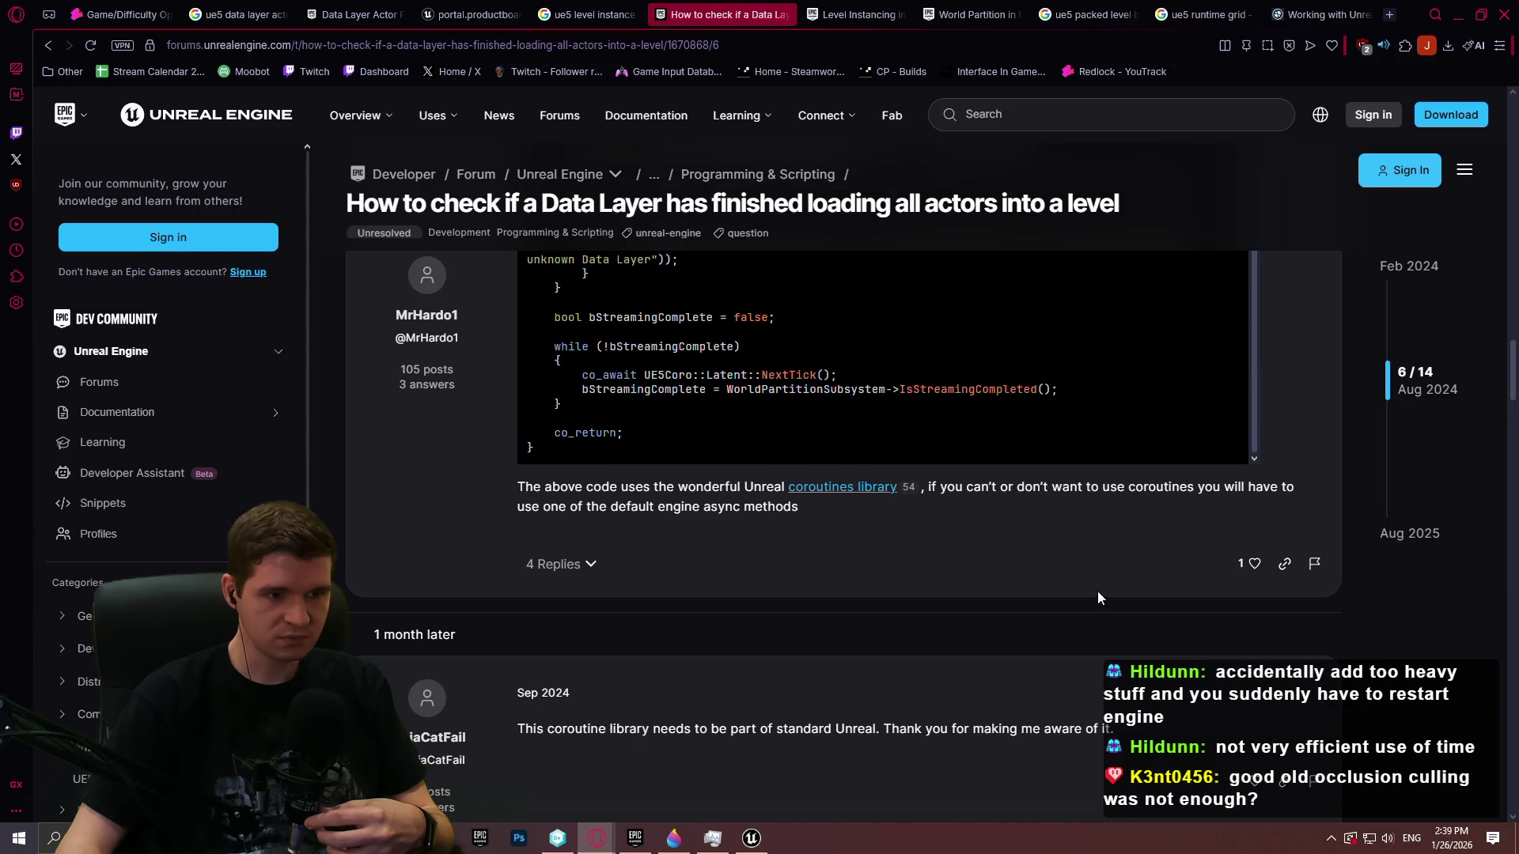
scroll(1098, 598, "up", 4)
scroll(1102, 374, "down", 3)
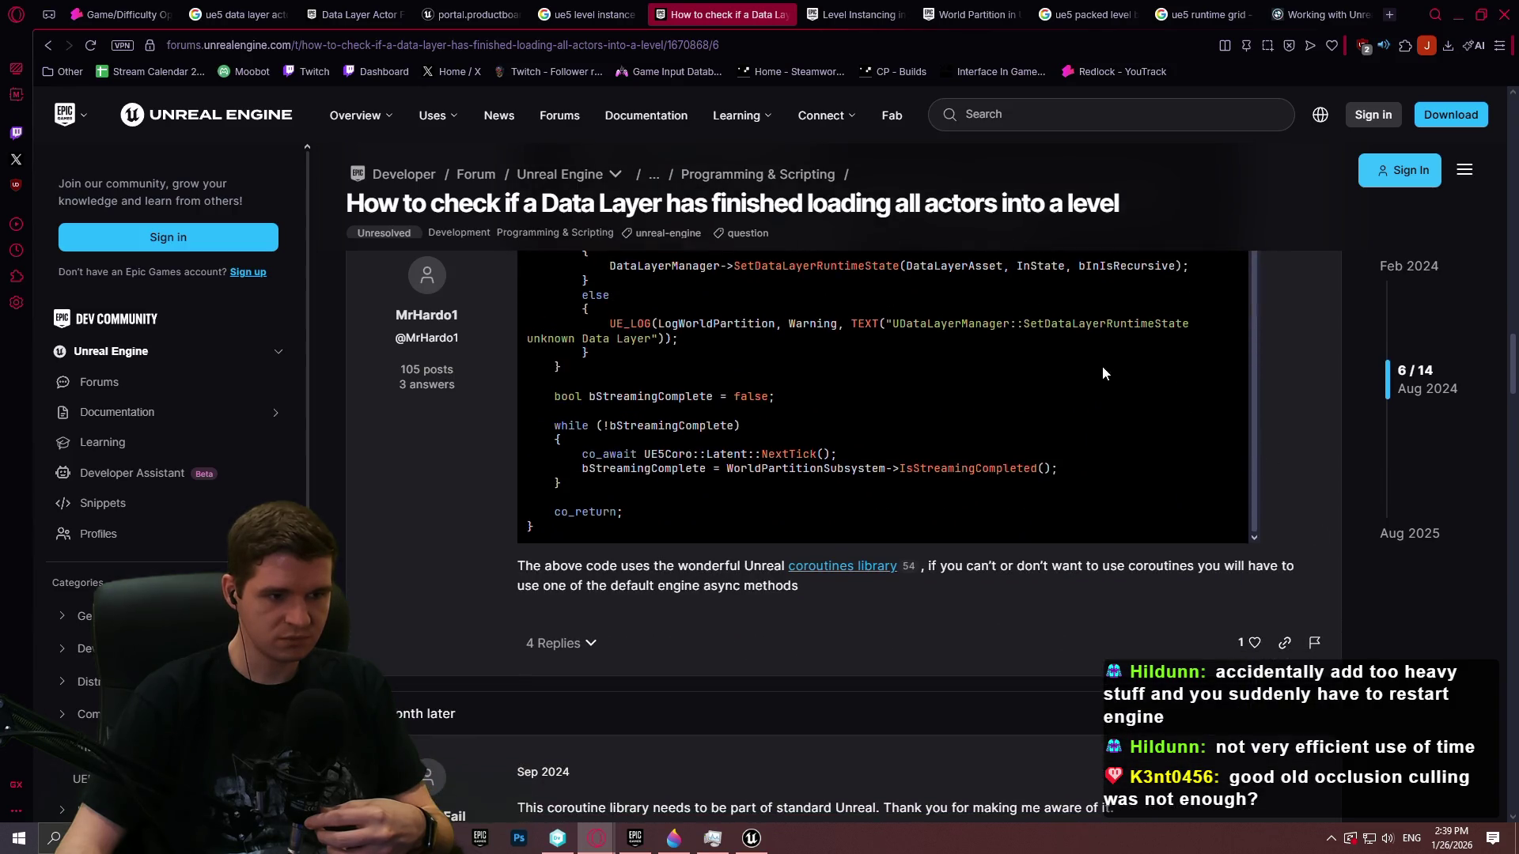
scroll(1075, 353, "up", 5)
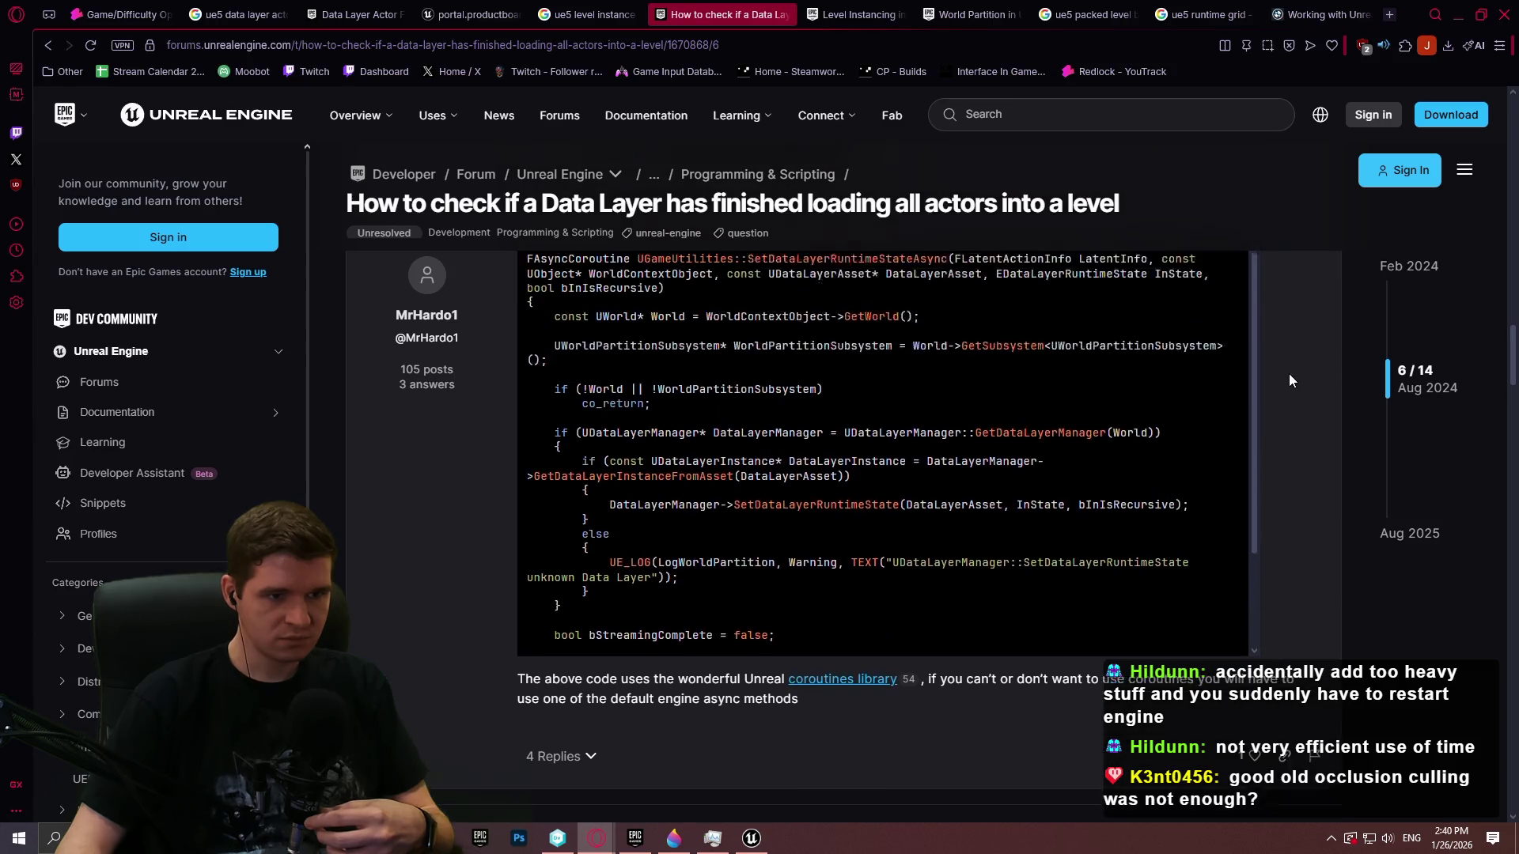
scroll(1133, 394, "down", 2)
scroll(1155, 372, "up", 6)
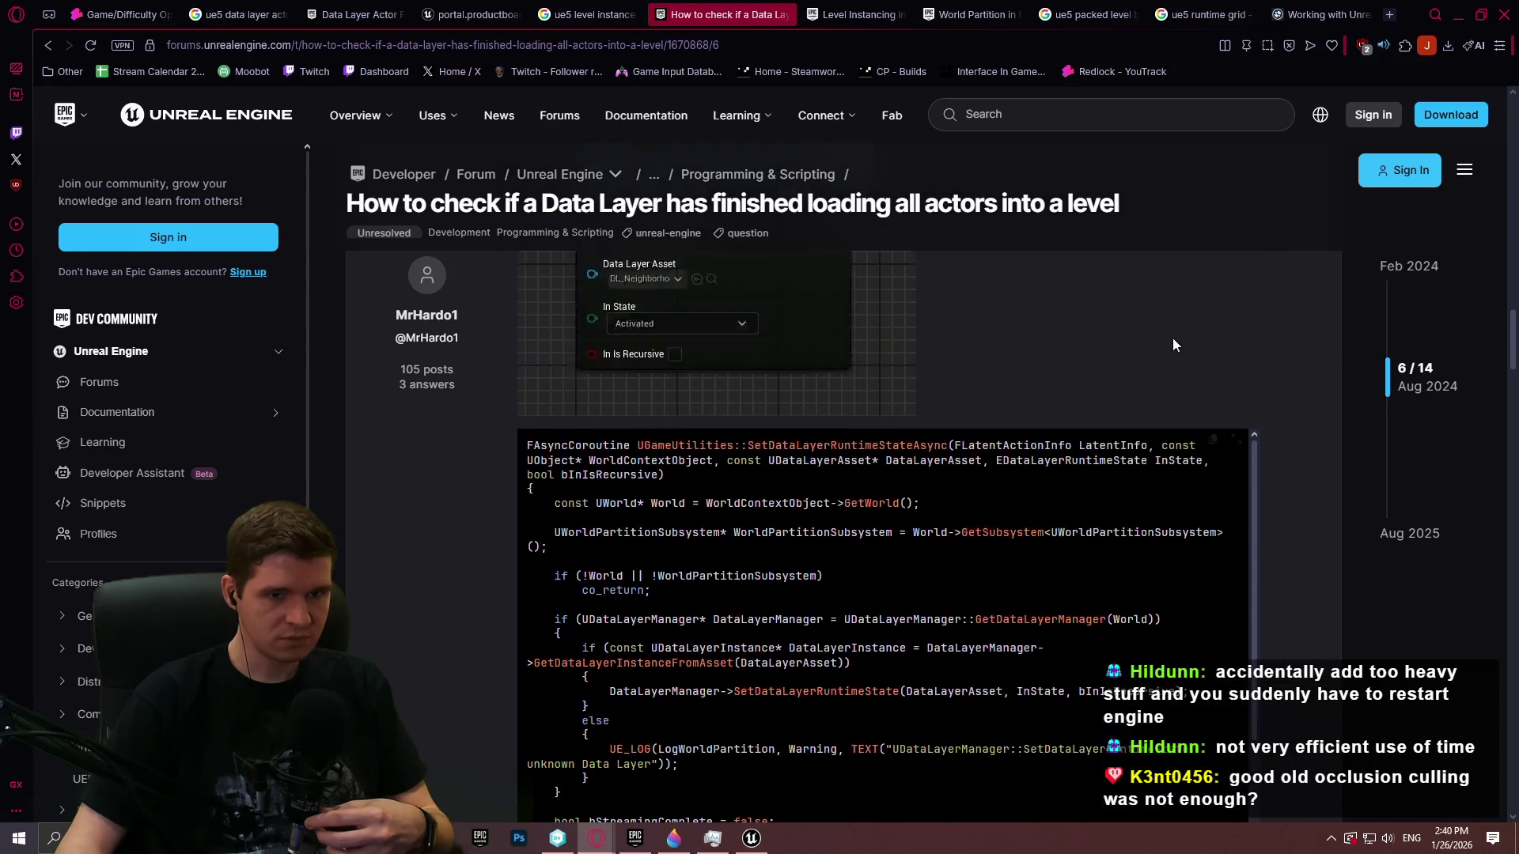
scroll(1141, 363, "down", 5)
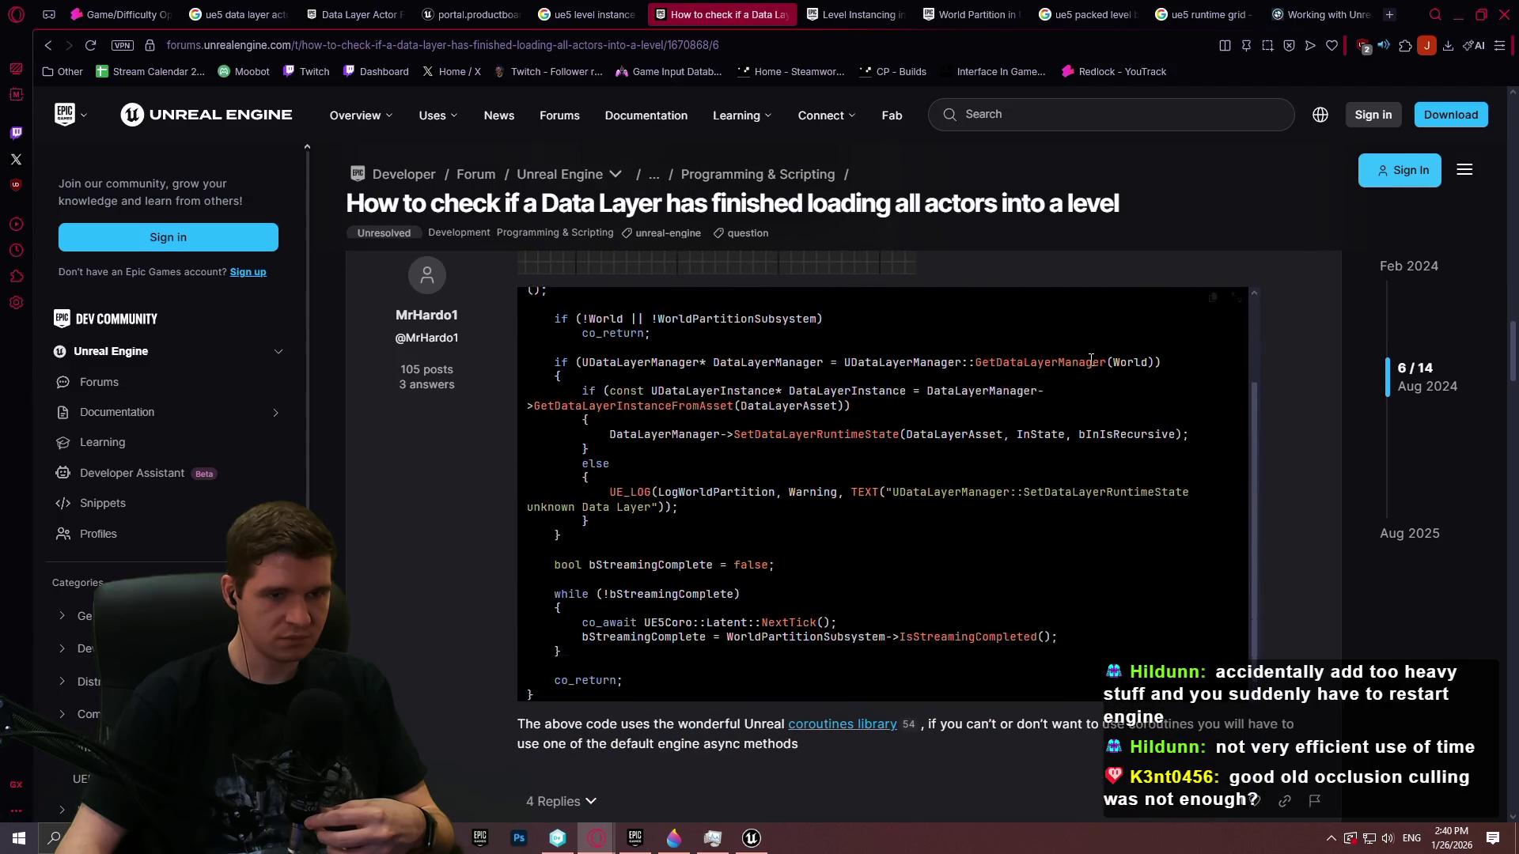
scroll(861, 413, "up", 2)
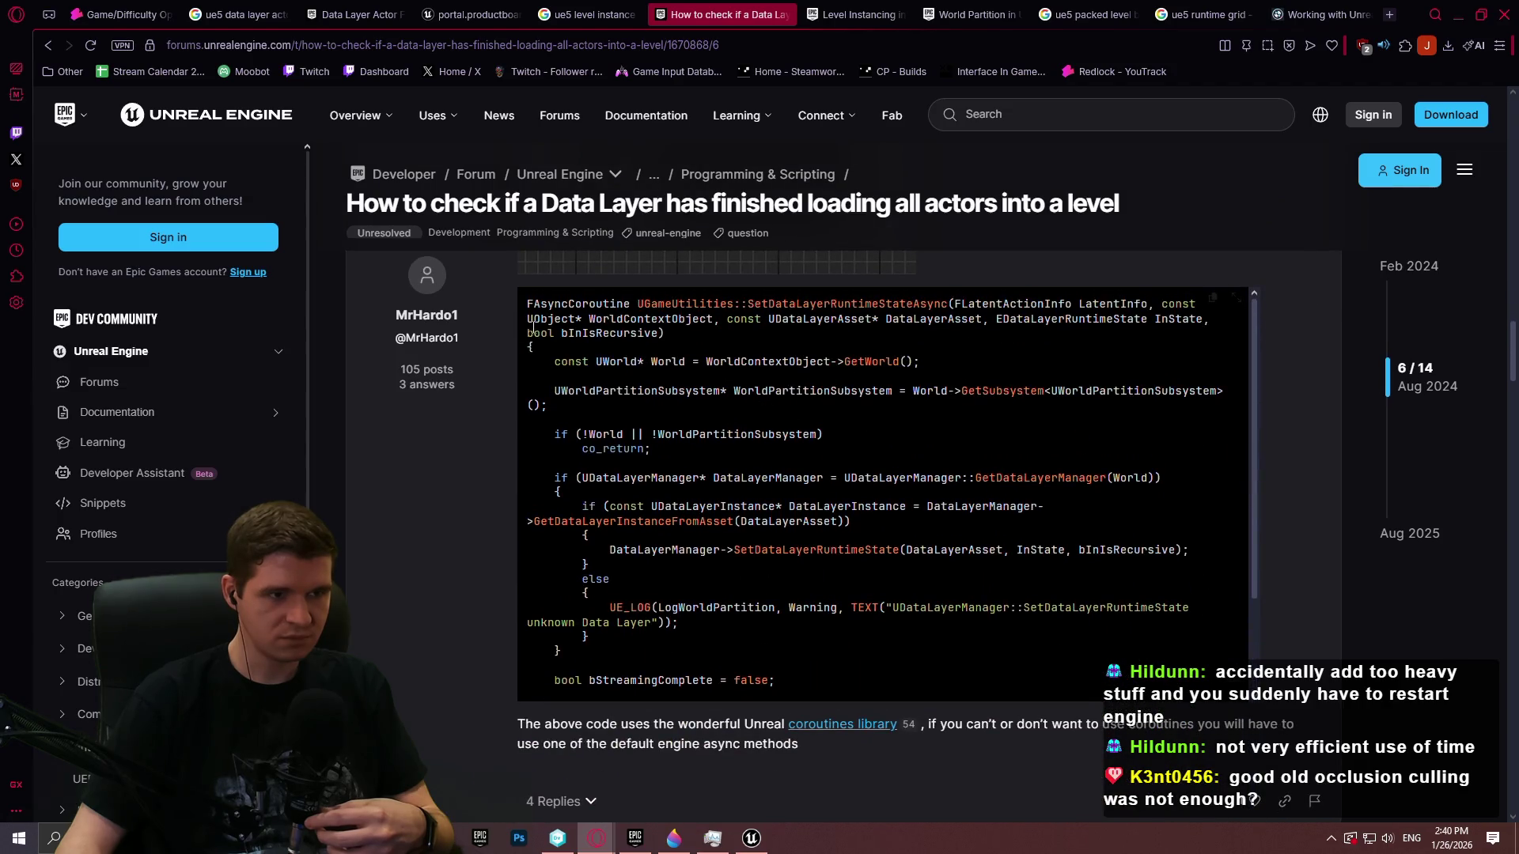
left_click(1213, 298)
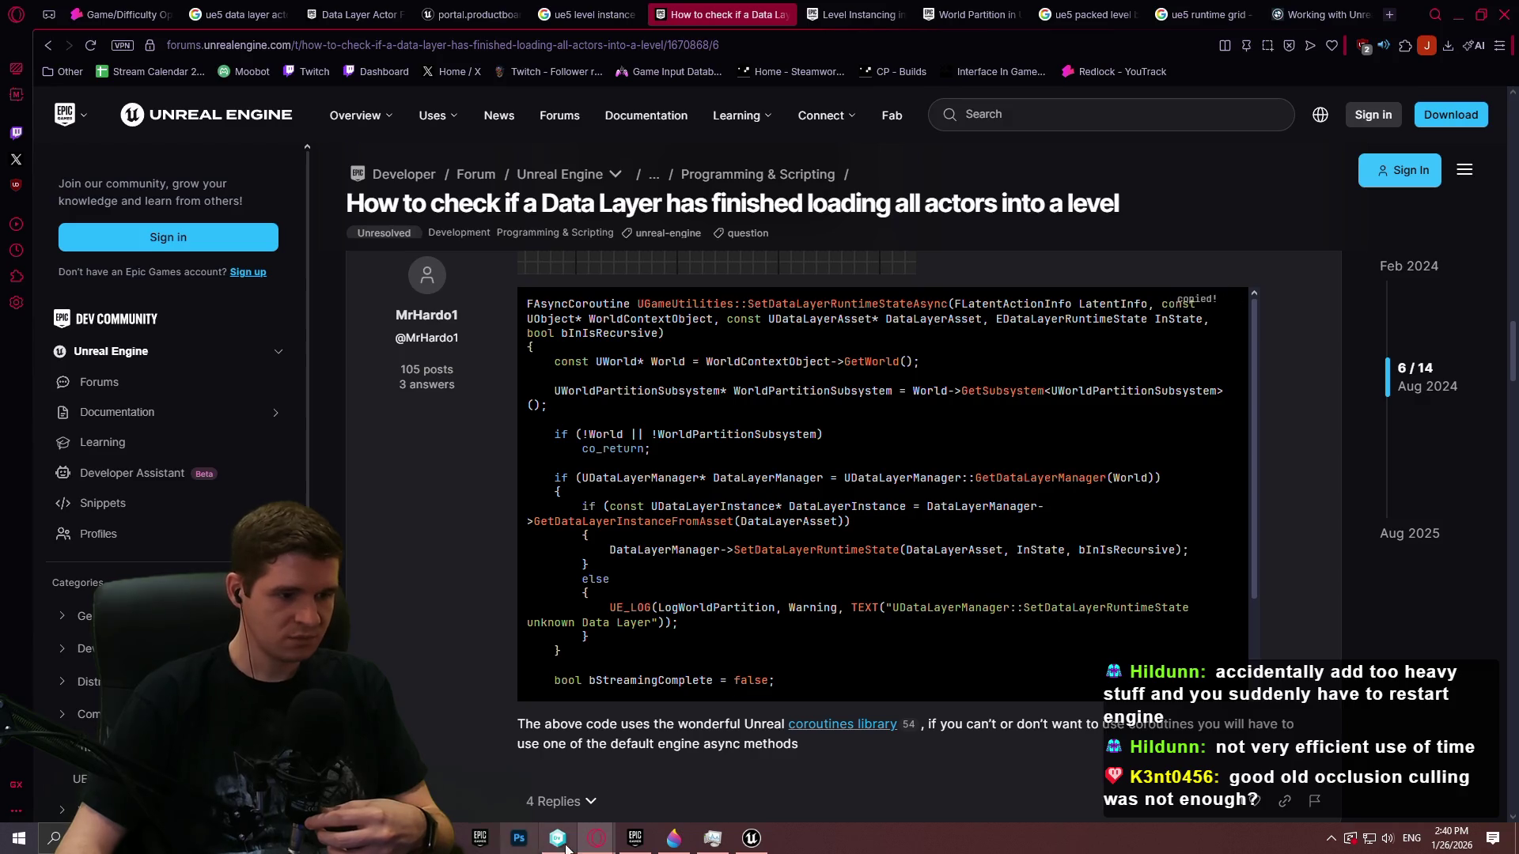
Append a 'WRAPPER FOR ASYNC DATA LAYER LOADING' heading with the pasted coroutine code and save the notes
mouse_move(455, 844)
left_click(455, 841)
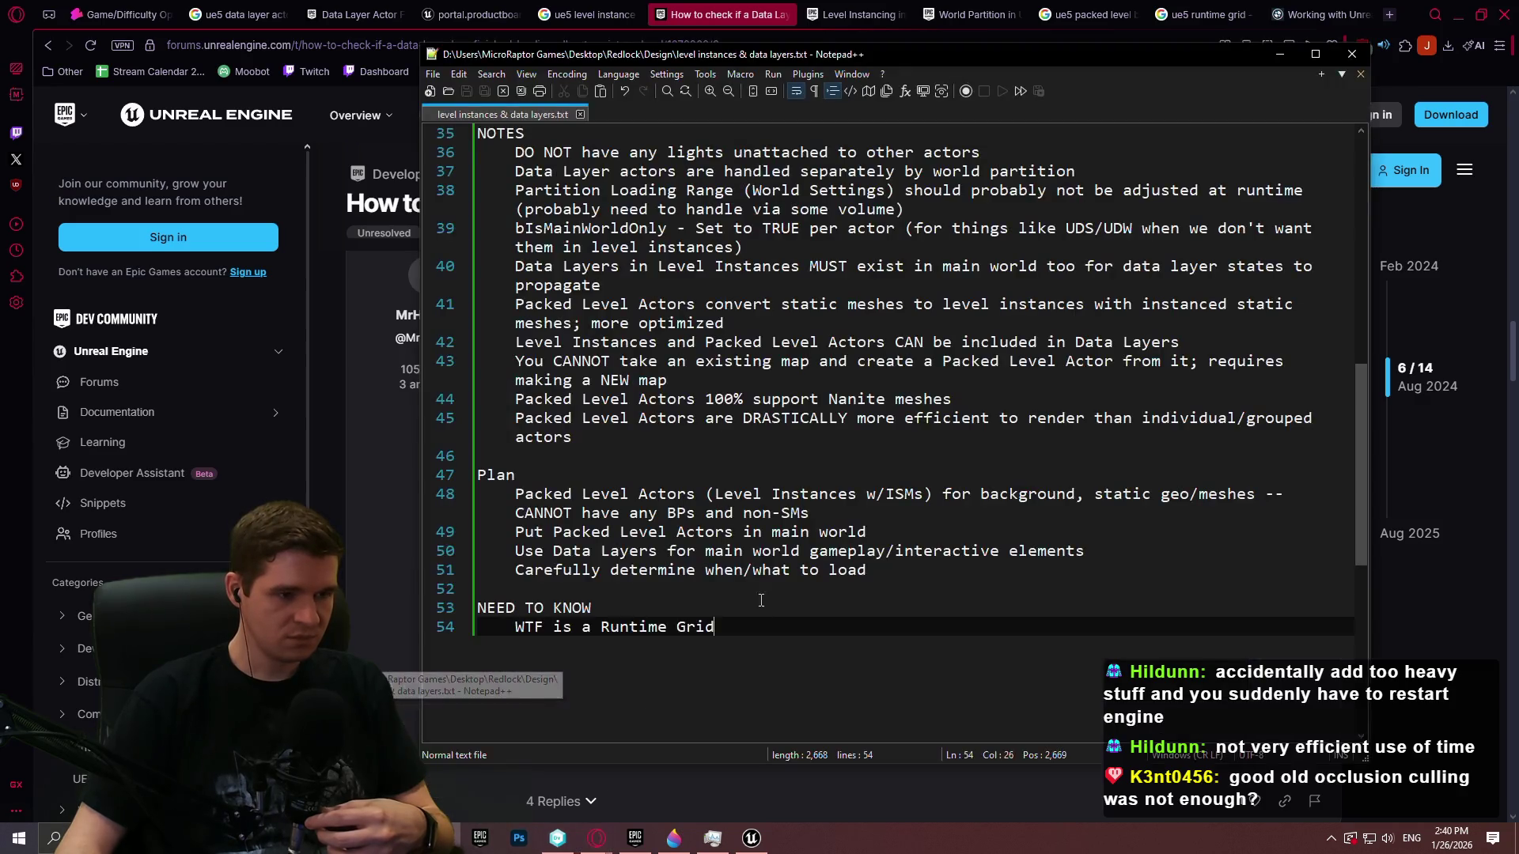
key("Return")
key("Return")
key("Return")
type("WRAPPER ")
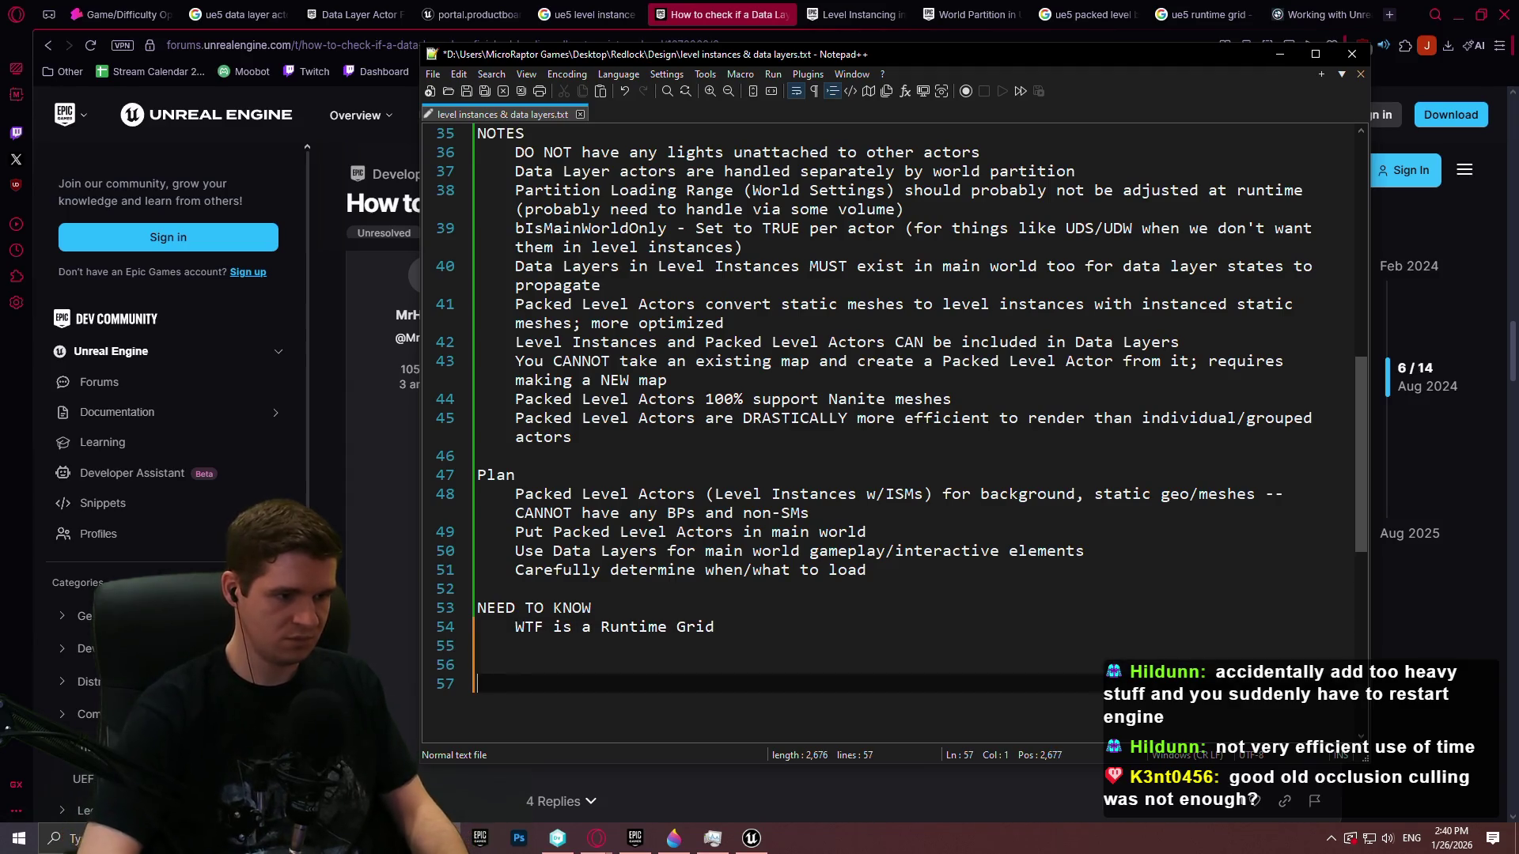
type("FOR ASYNC ")
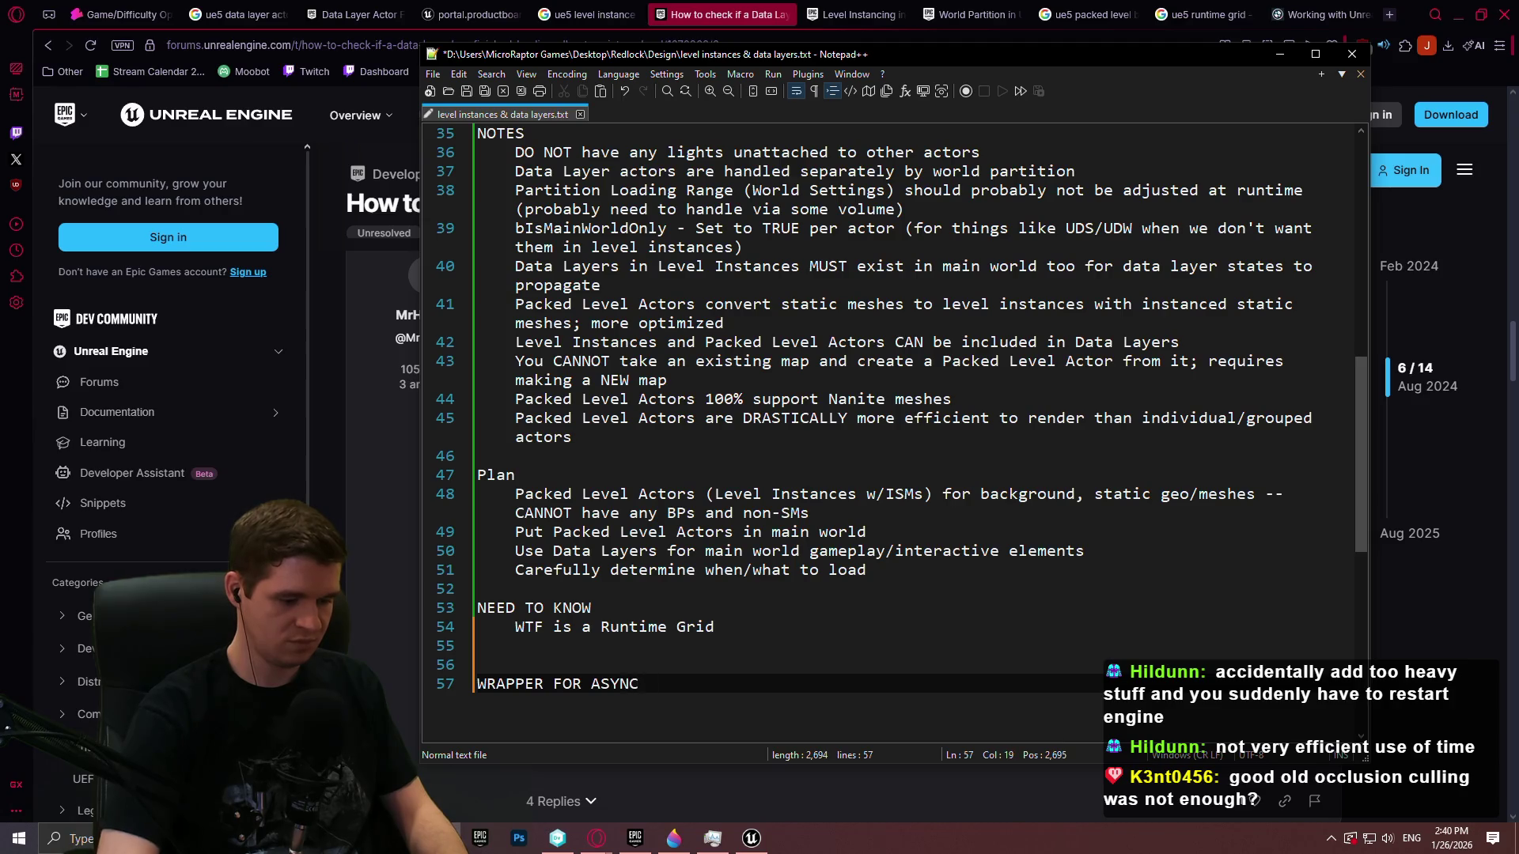
type("DATA LAY")
type("ER LOADING")
key("Return")
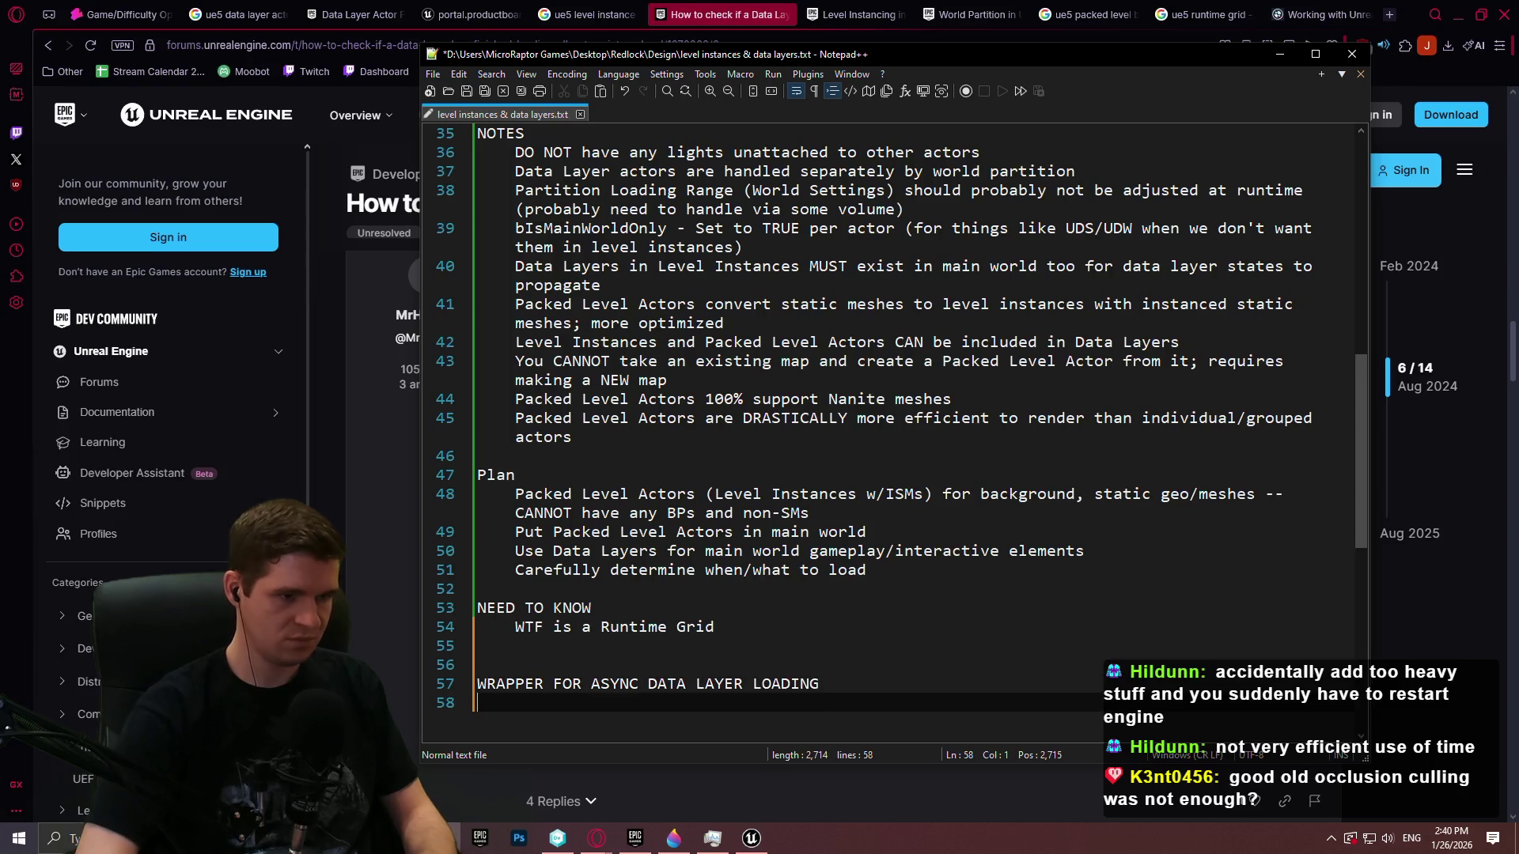
key("ctrl+v")
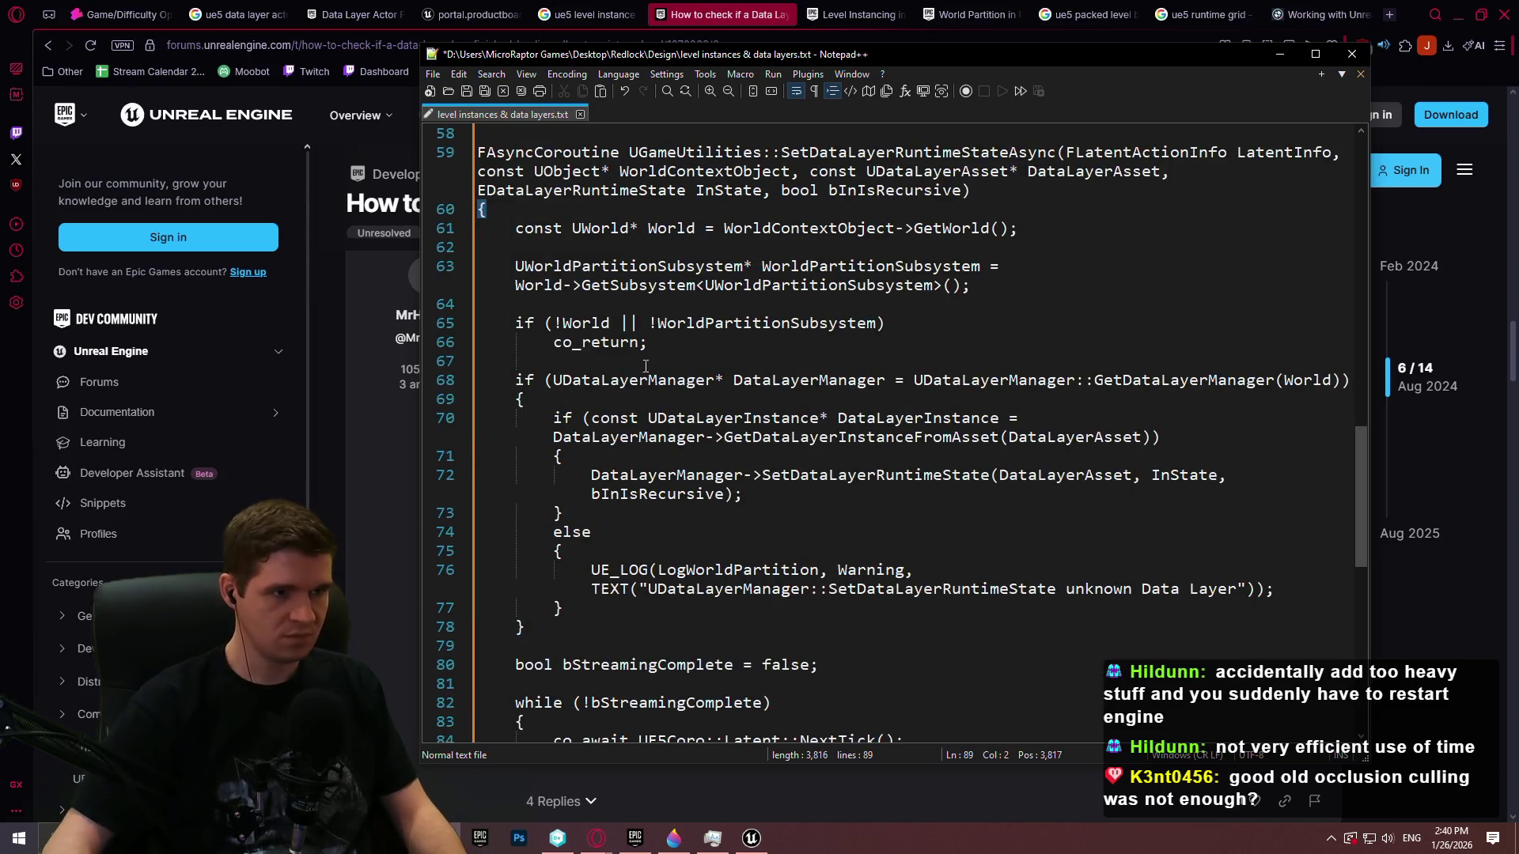
scroll(871, 435, "up", 4)
left_click(468, 92)
Return to the Data Layer loading forum thread in Opera
mouse_move(1361, 412)
left_mouse_down()
mouse_move(1379, 524)
mouse_move(1374, 508)
left_mouse_up()
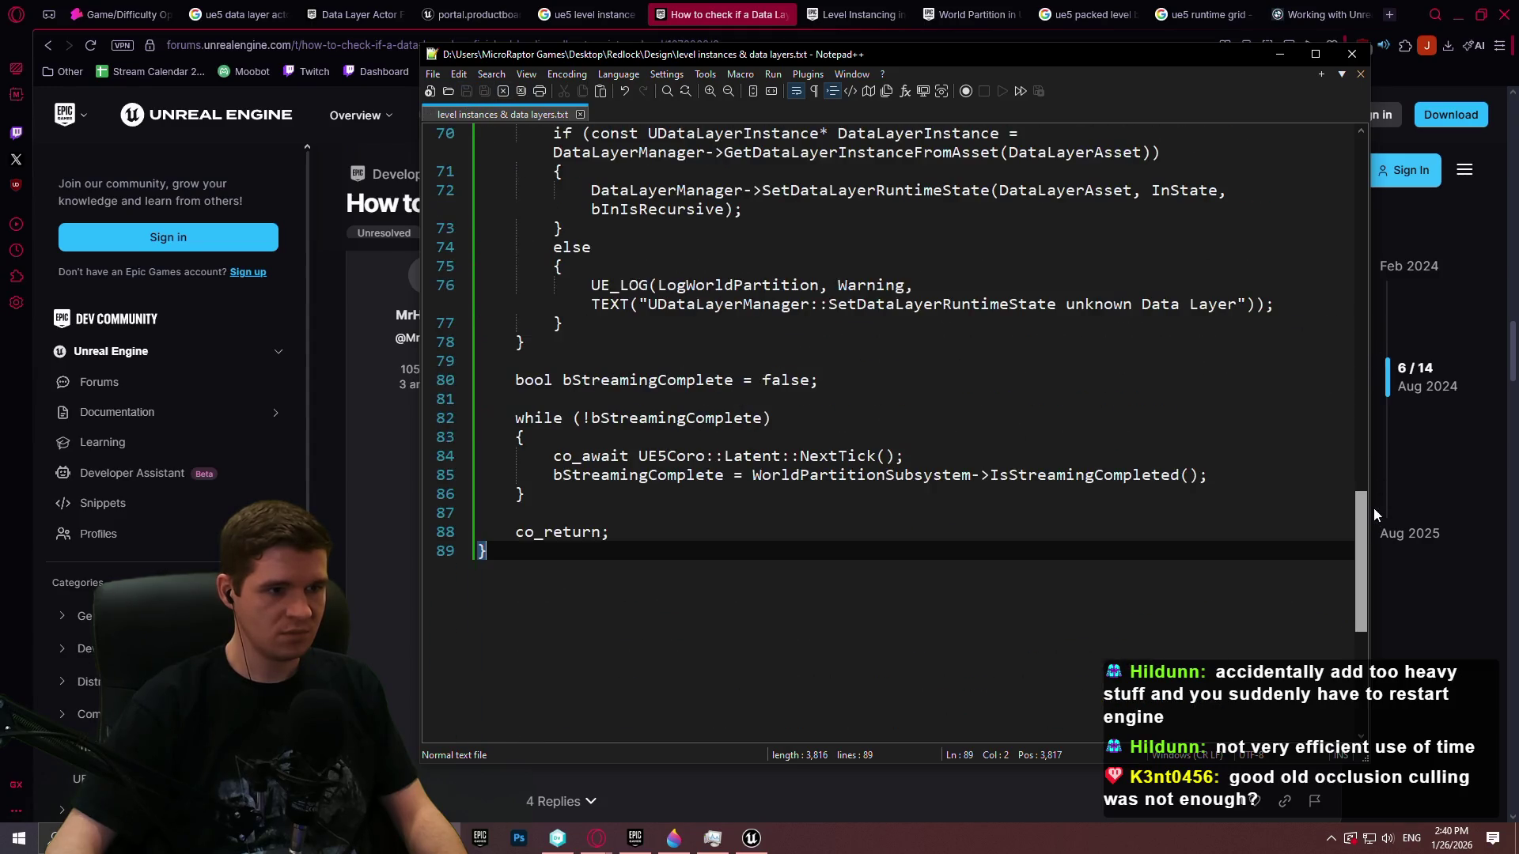
left_click(1373, 508)
scroll(1243, 607, "down", 2)
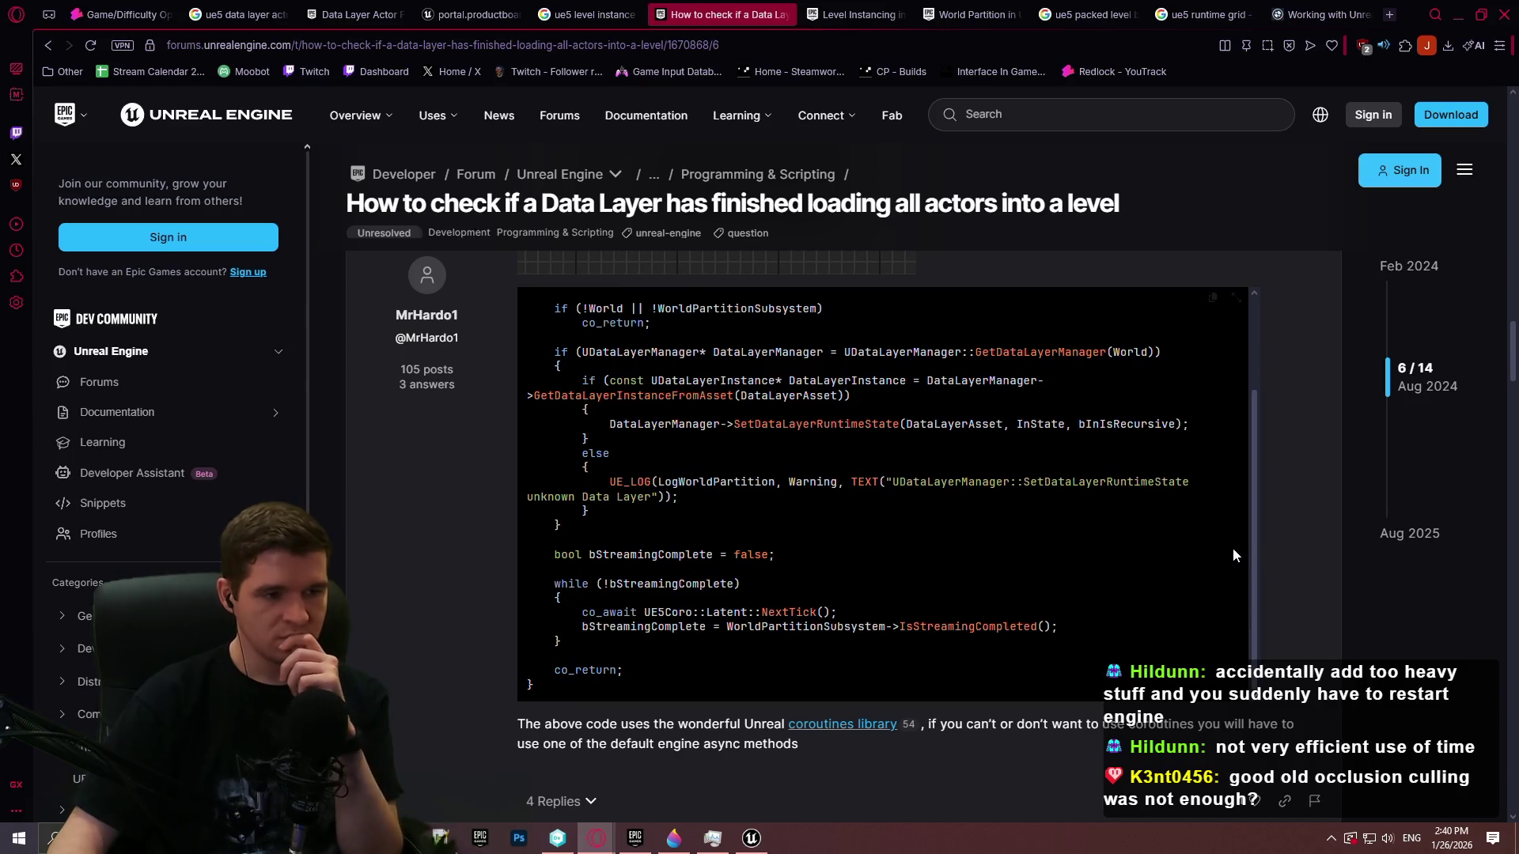
Scroll to the Dec 2024 reply and view its Blueprint solution screenshot enlarged, then close it
scroll(1233, 547, "down", 5)
scroll(1194, 503, "down", 4)
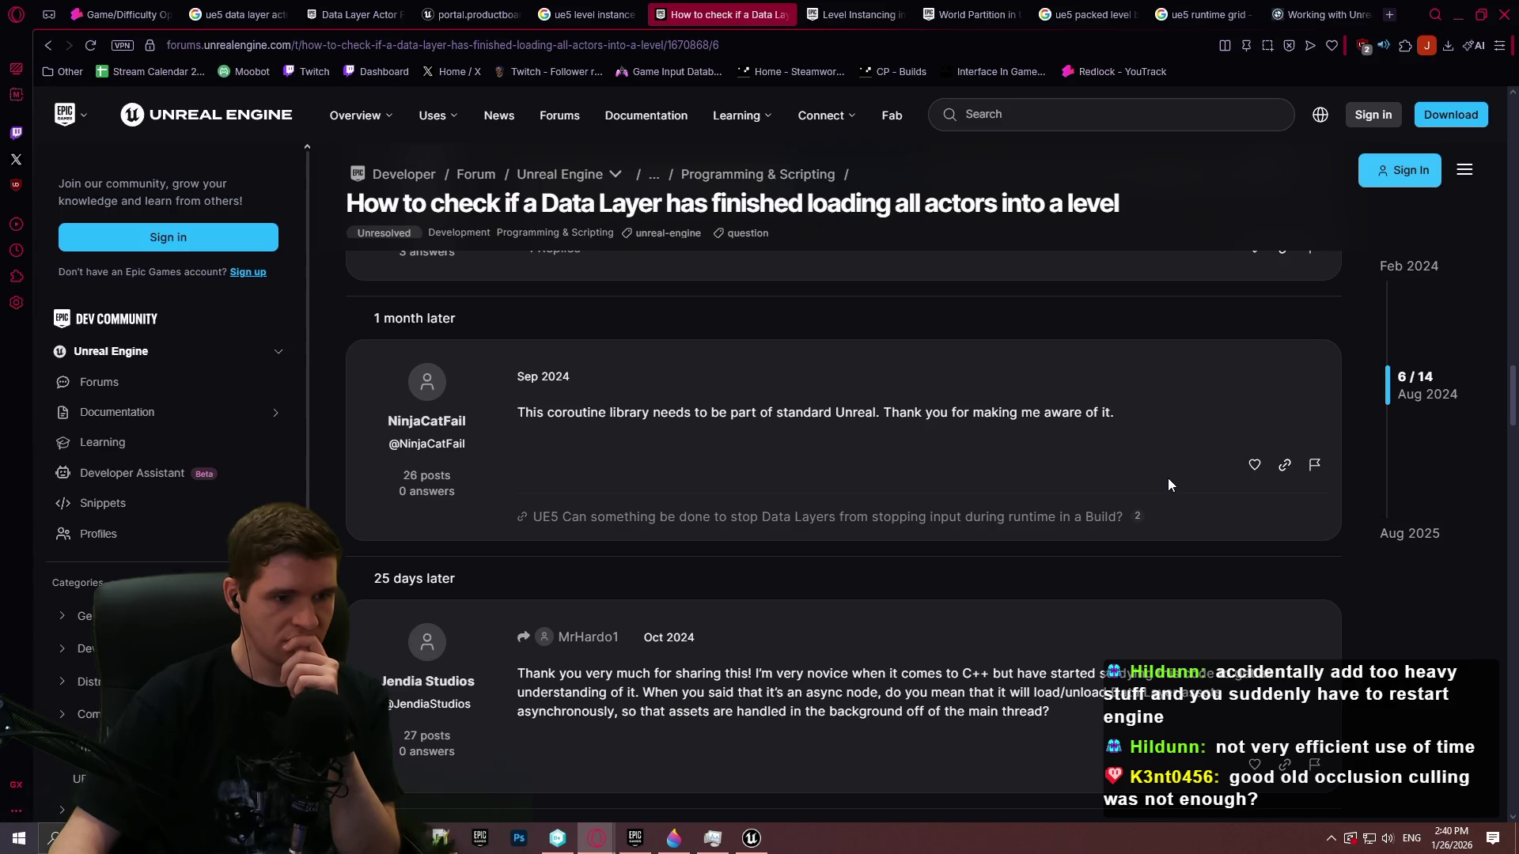
scroll(1173, 480, "down", 2)
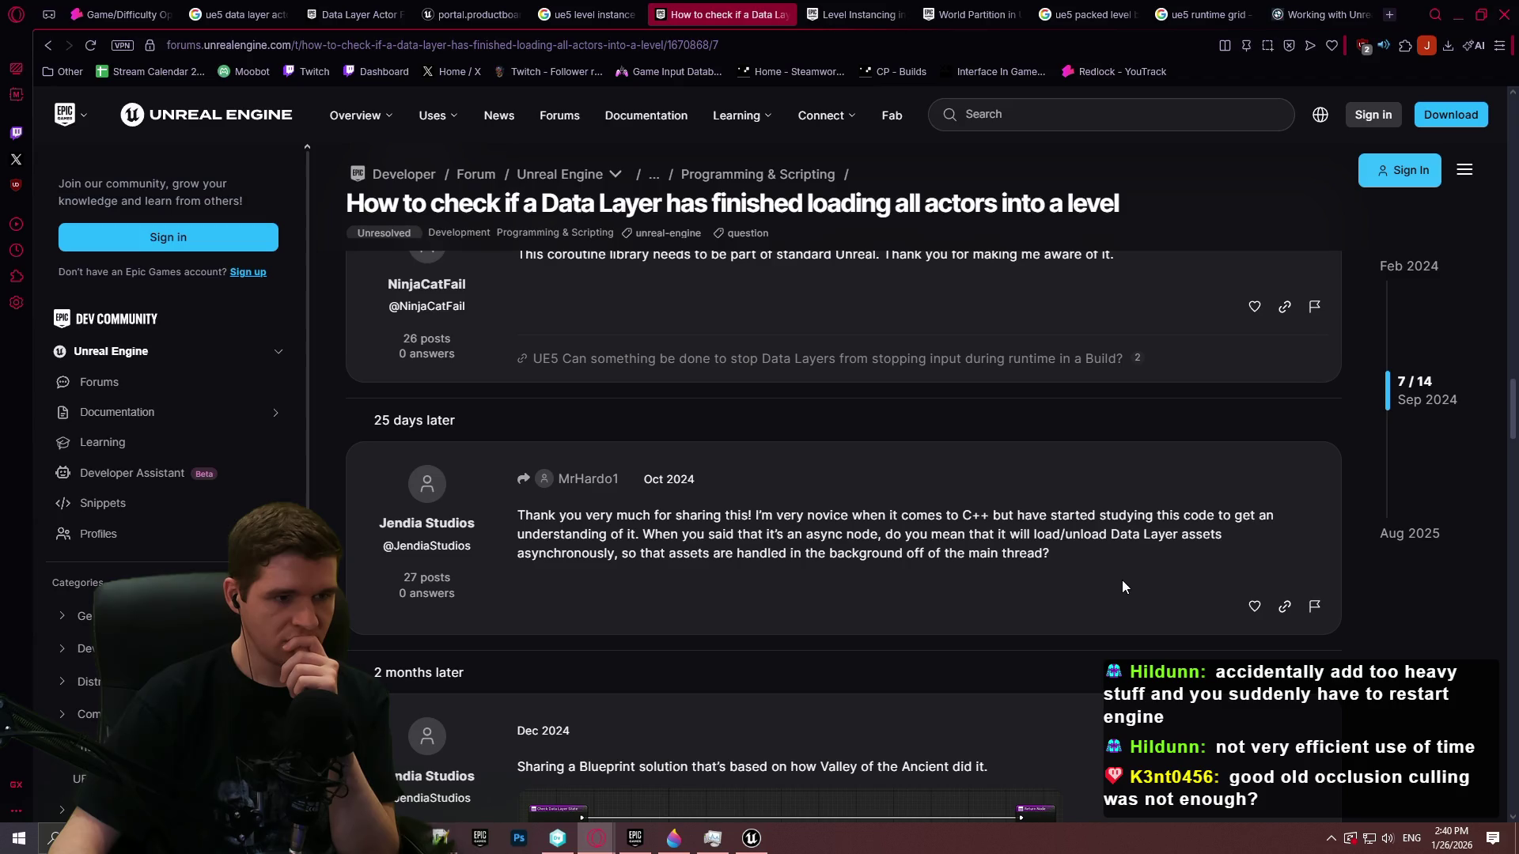
scroll(1123, 587, "down", 5)
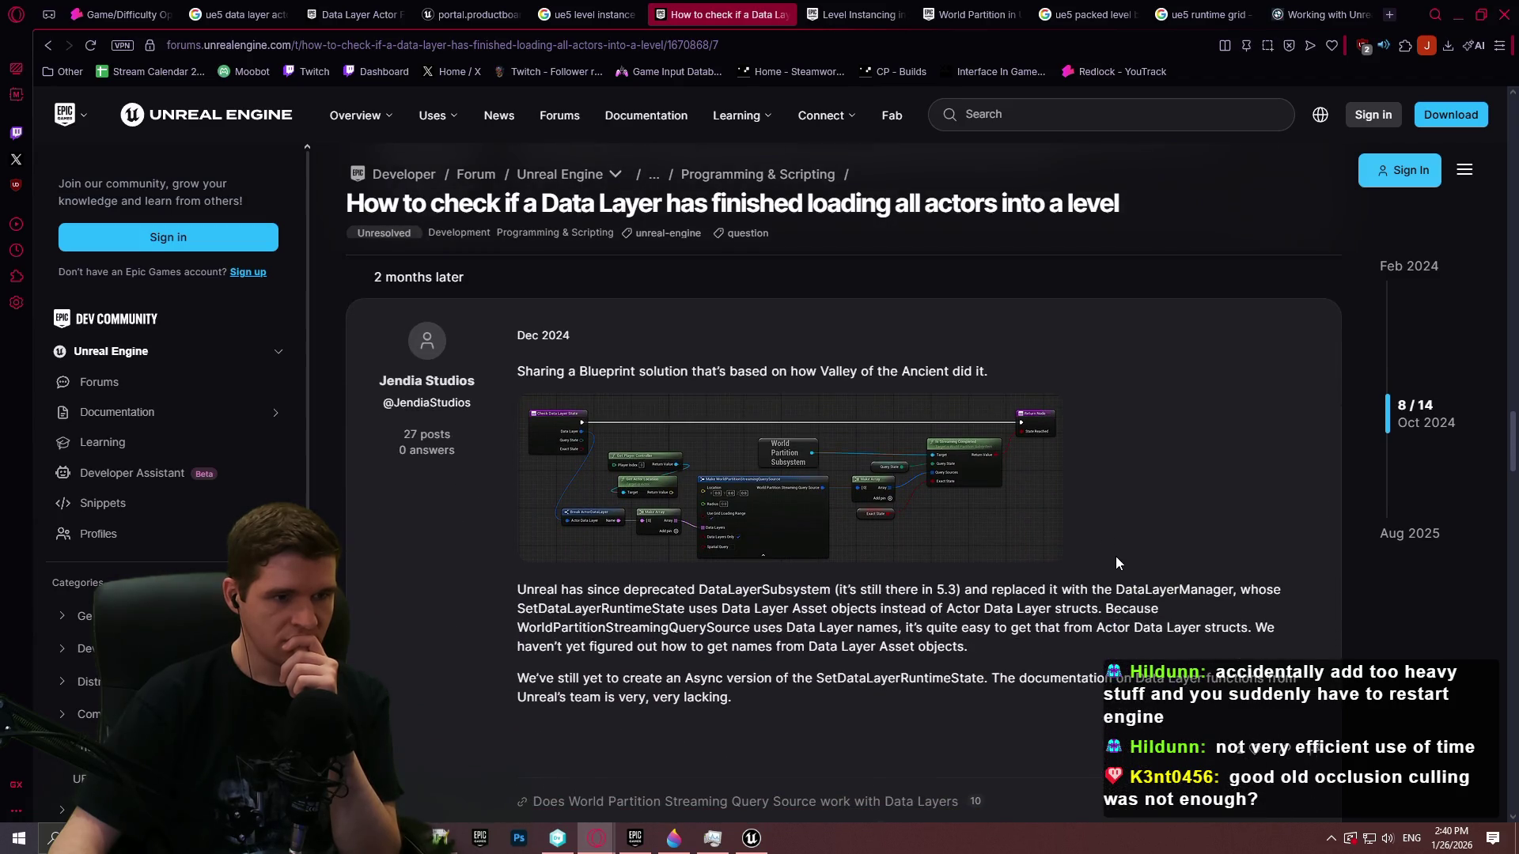
mouse_move(876, 480)
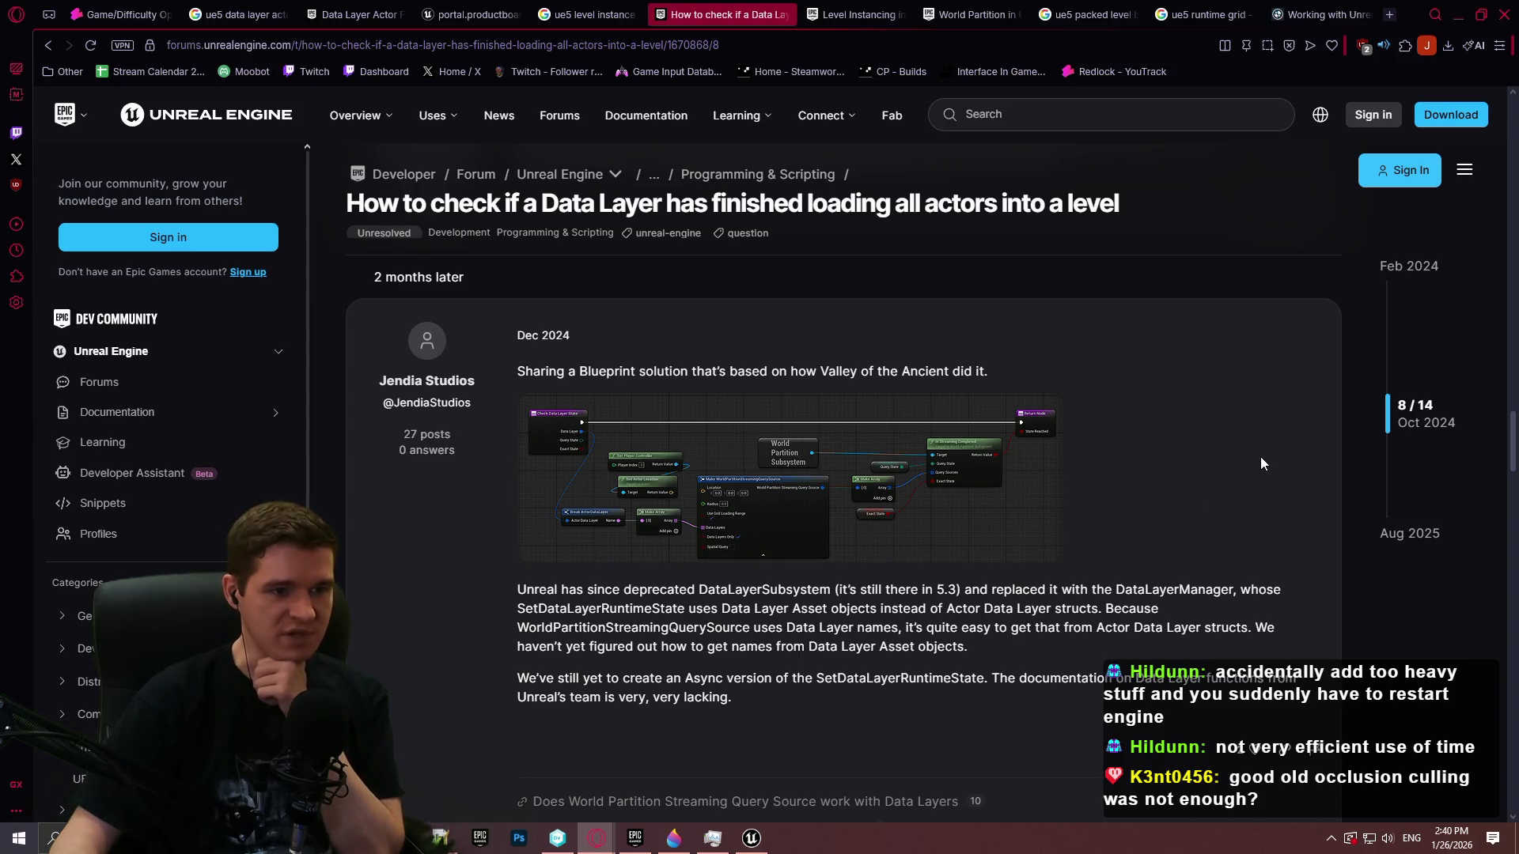
scroll(1033, 458, "down", 4)
scroll(1042, 449, "up", 5)
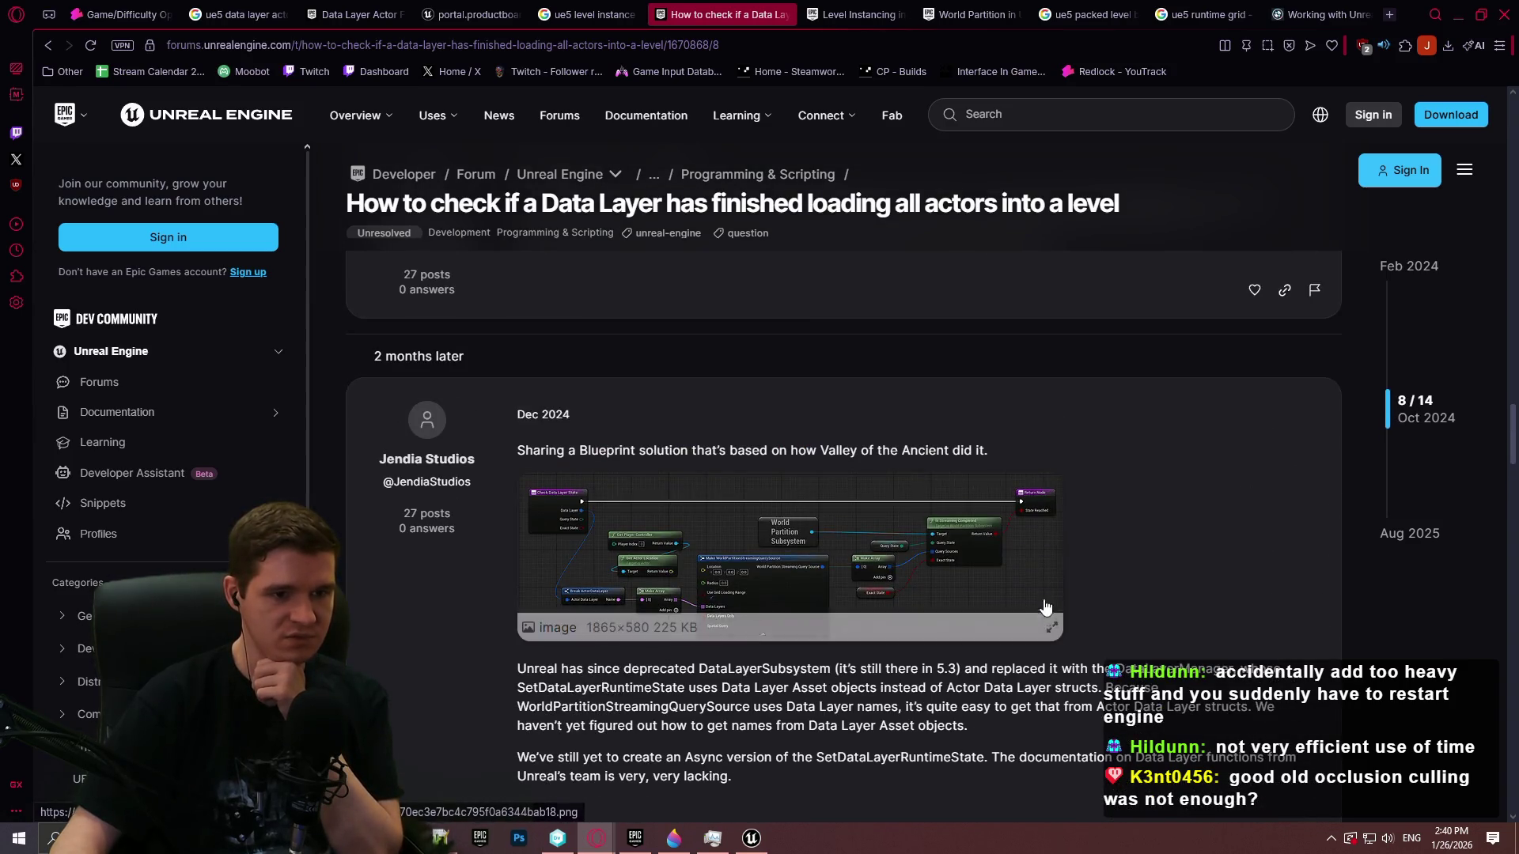
left_click(1045, 606)
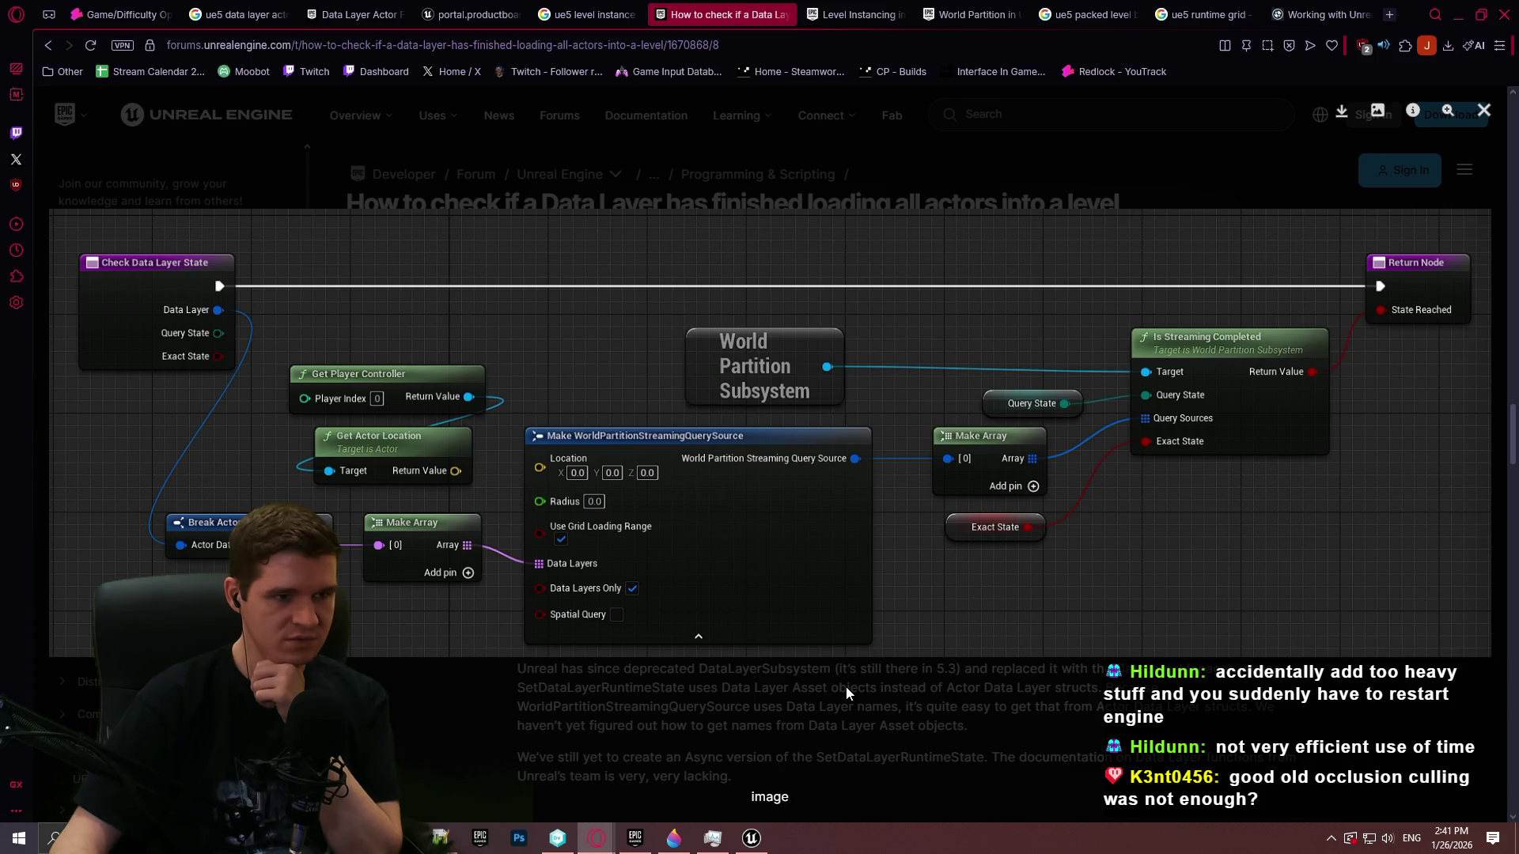
left_click(876, 685)
scroll(1179, 625, "down", 3)
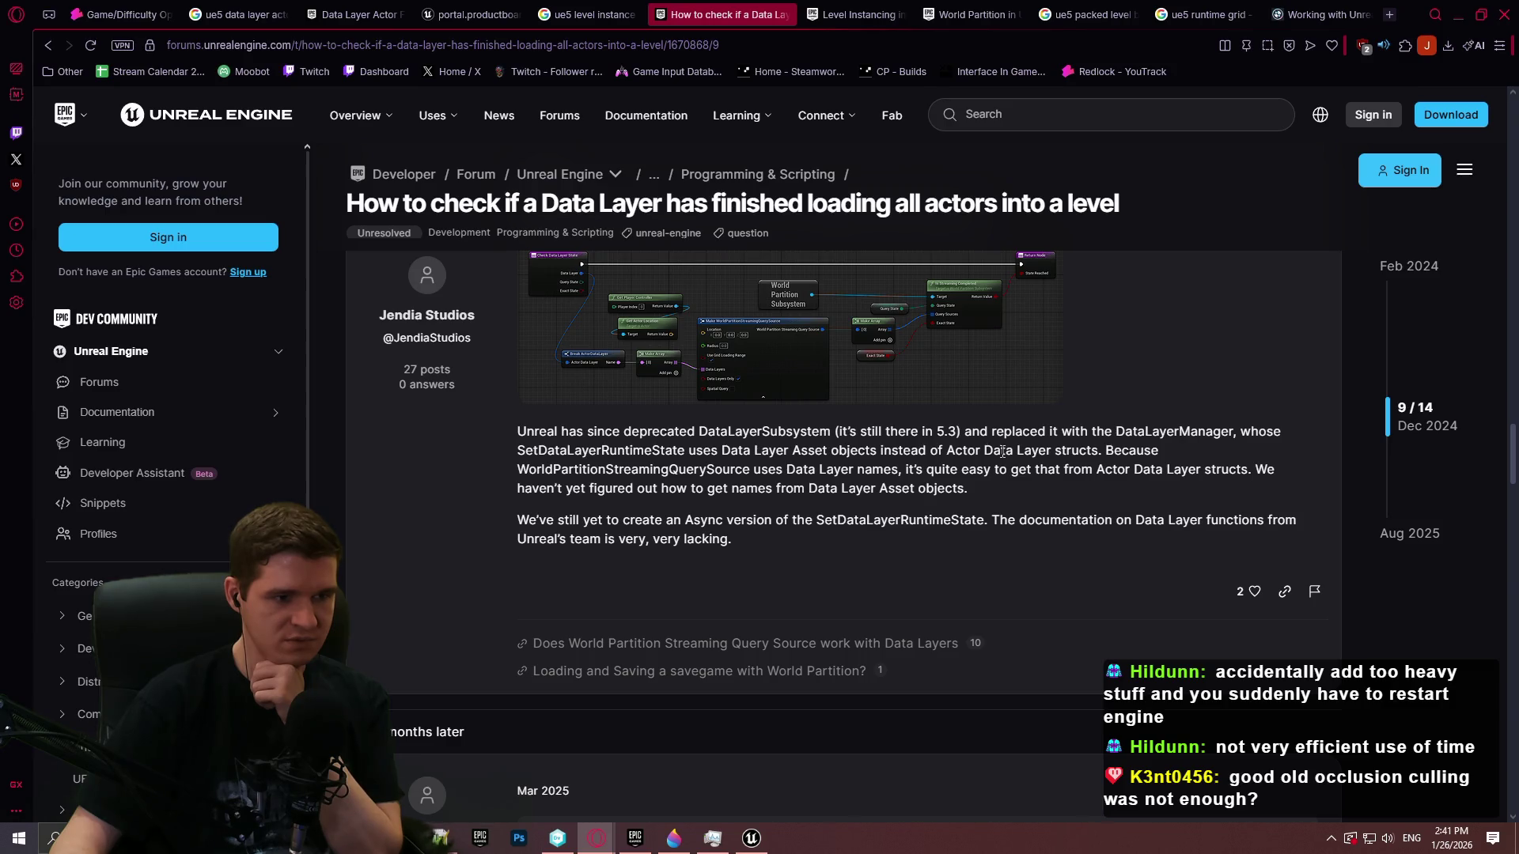
Scroll past the Apr 2025 polling reply down to the final August 2025 reply with the Story plugin link
scroll(1002, 452, "down", 5)
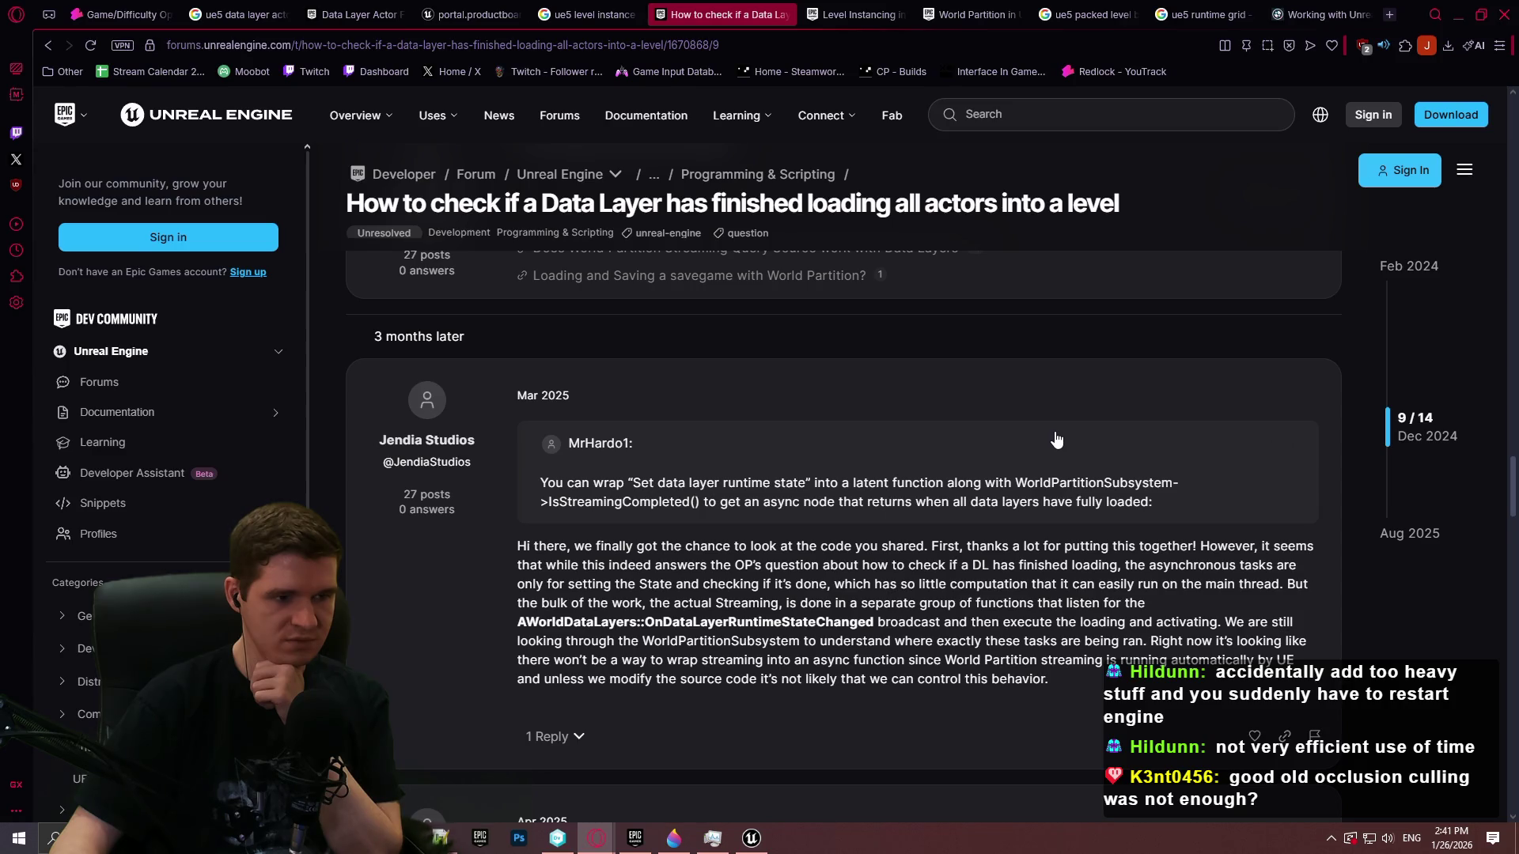
scroll(1059, 438, "down", 1)
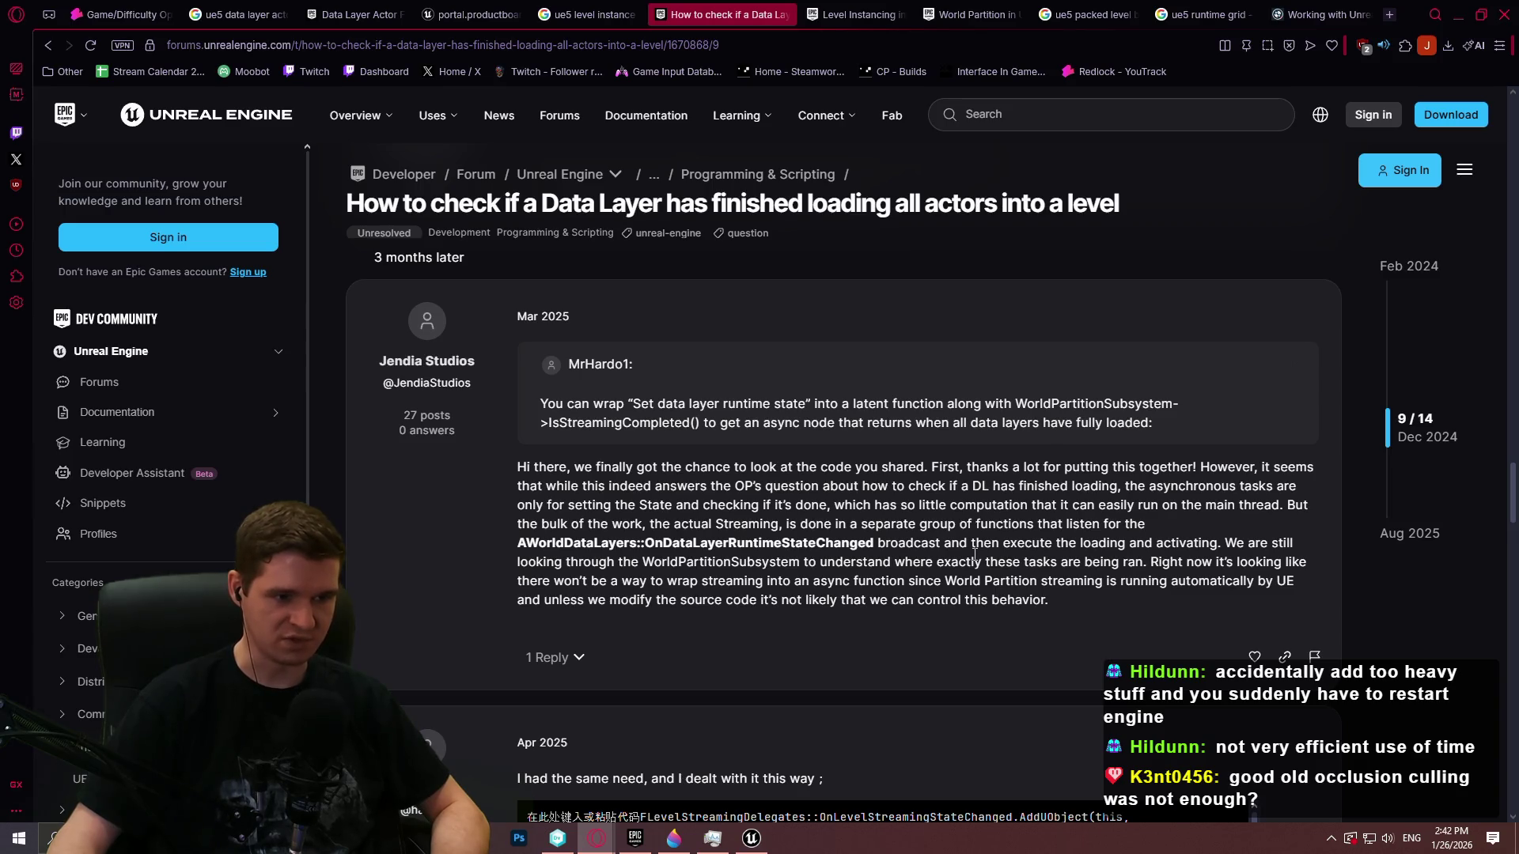
scroll(974, 553, "down", 5)
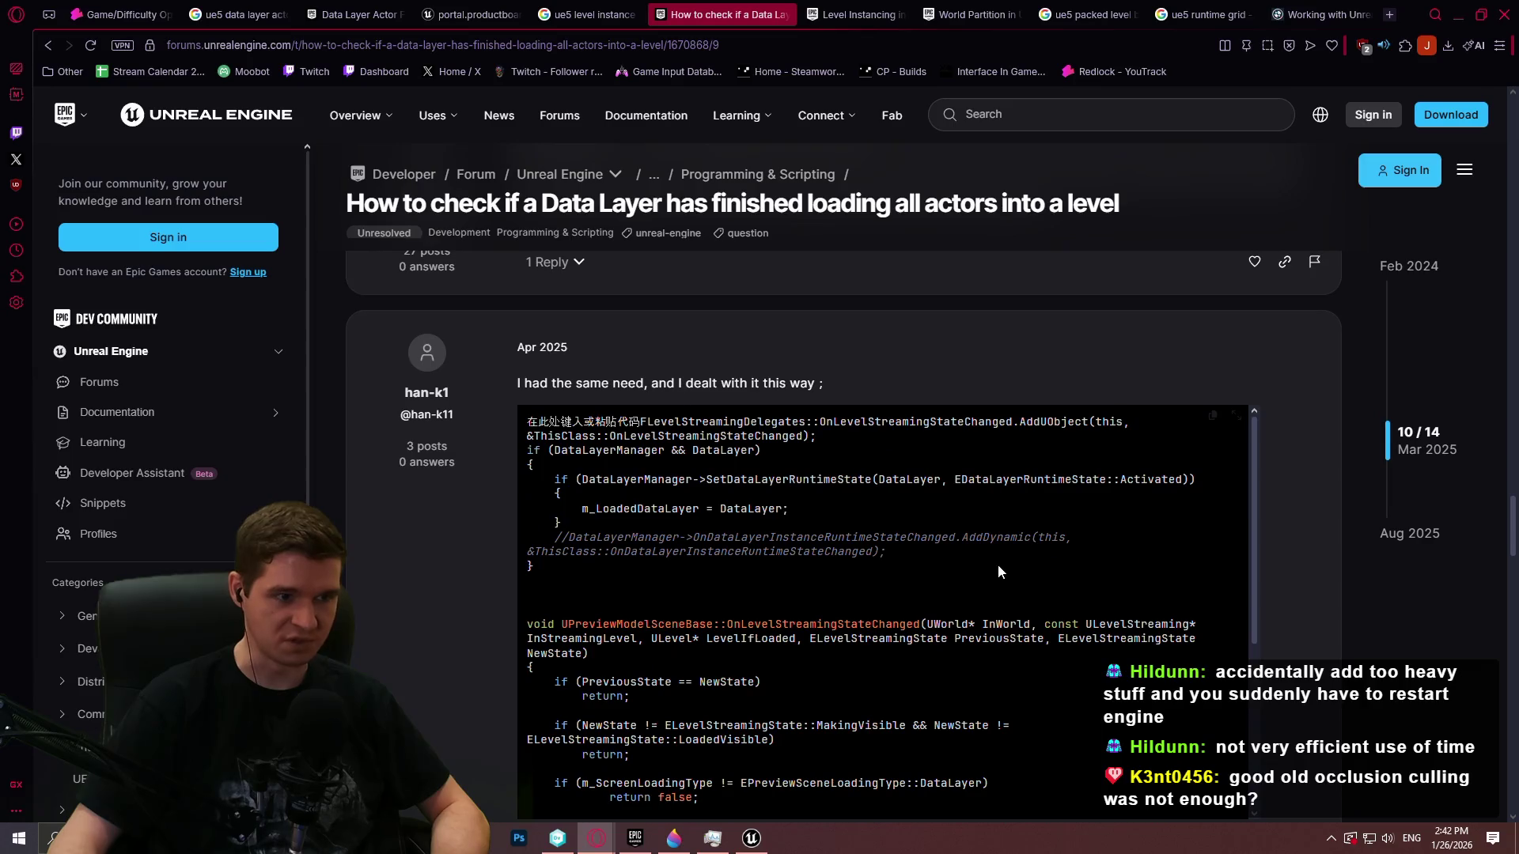
scroll(951, 329, "down", 6)
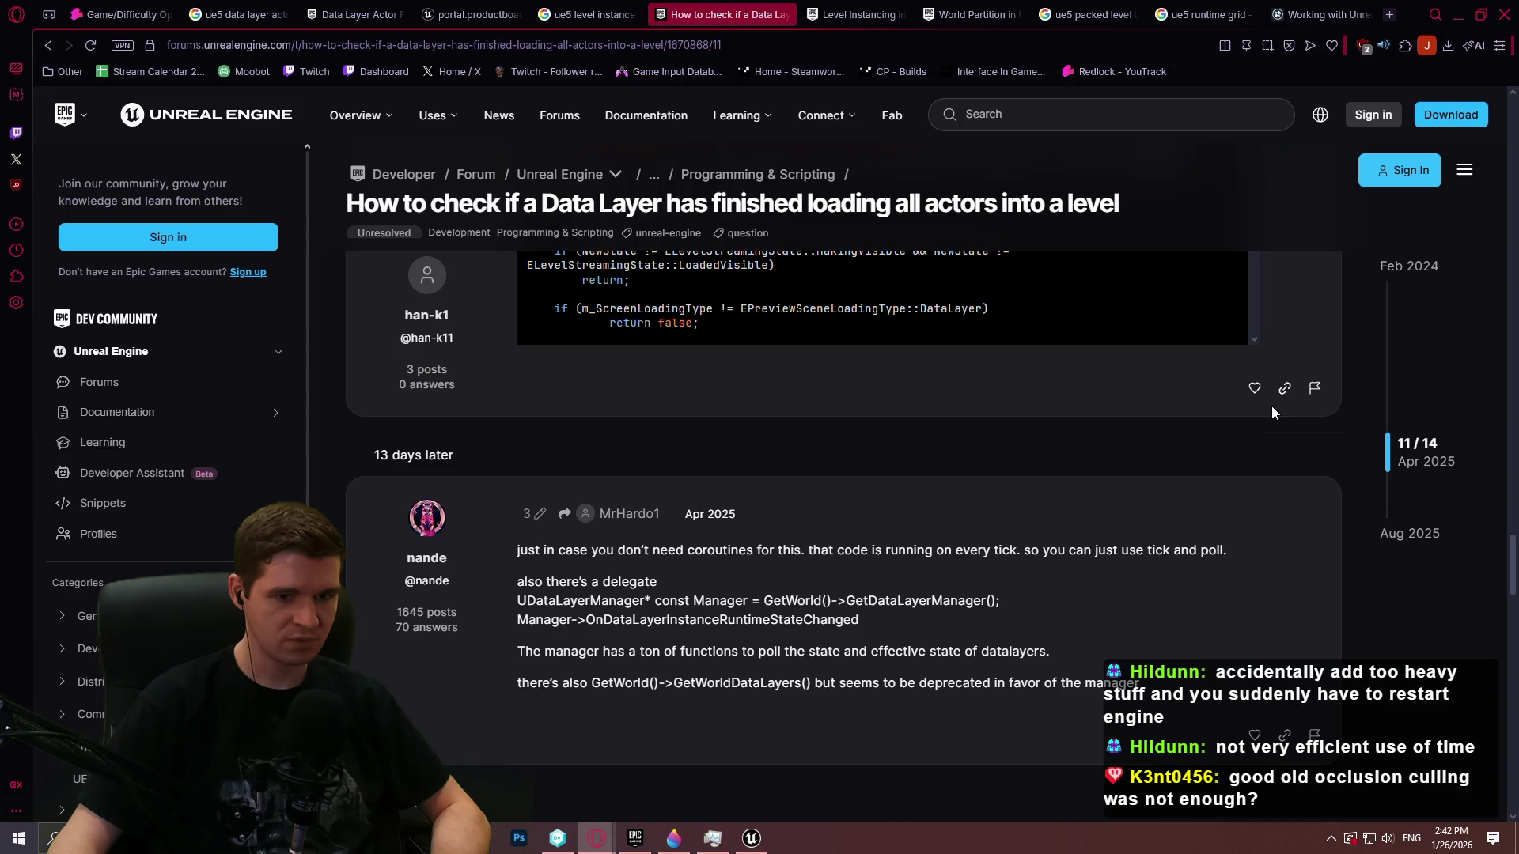
scroll(1260, 403, "down", 2)
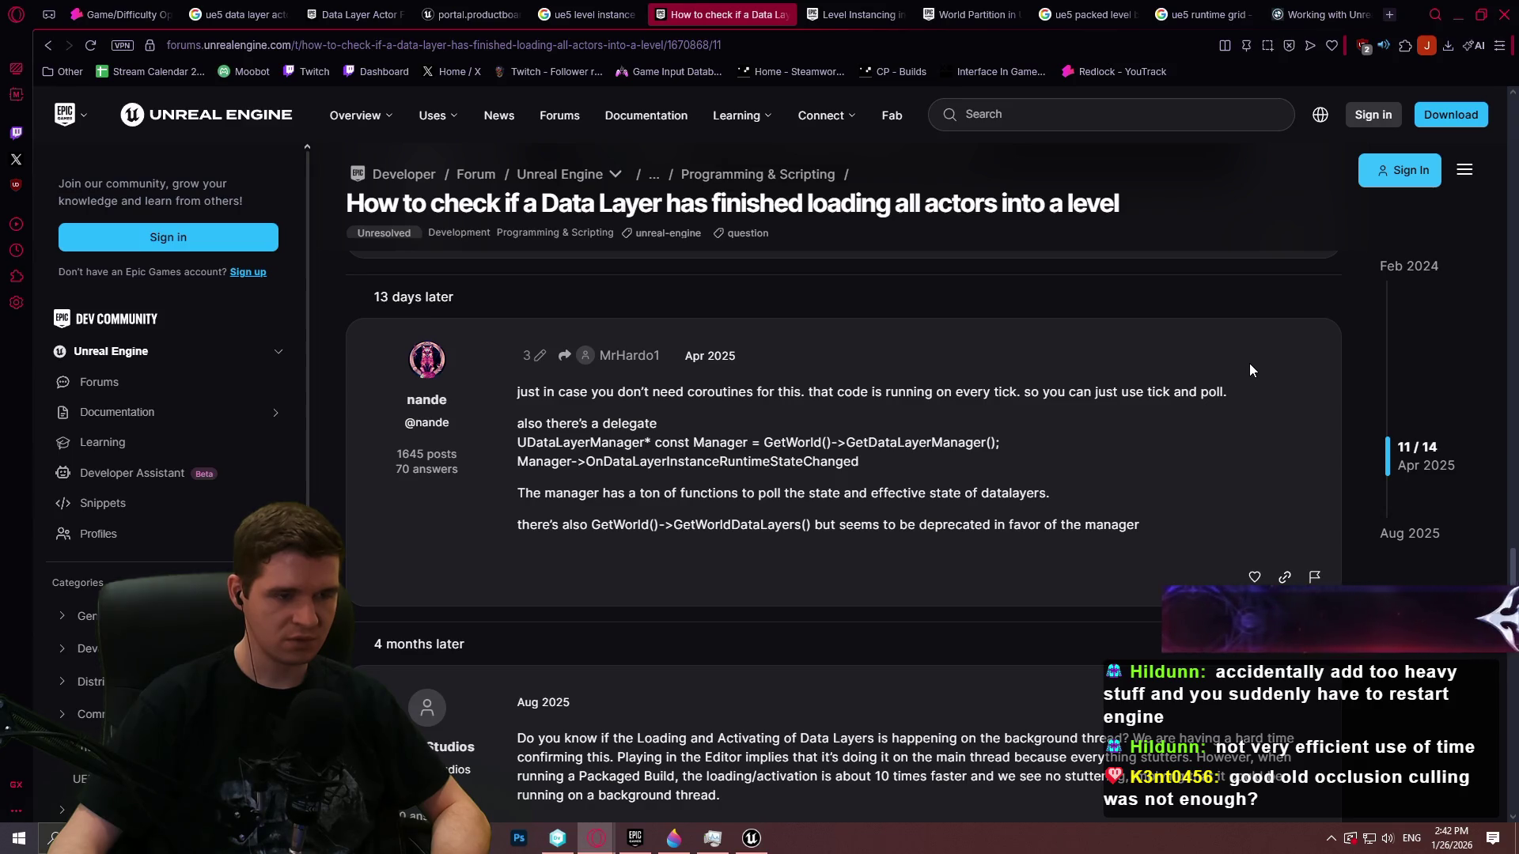
scroll(1248, 363, "down", 4)
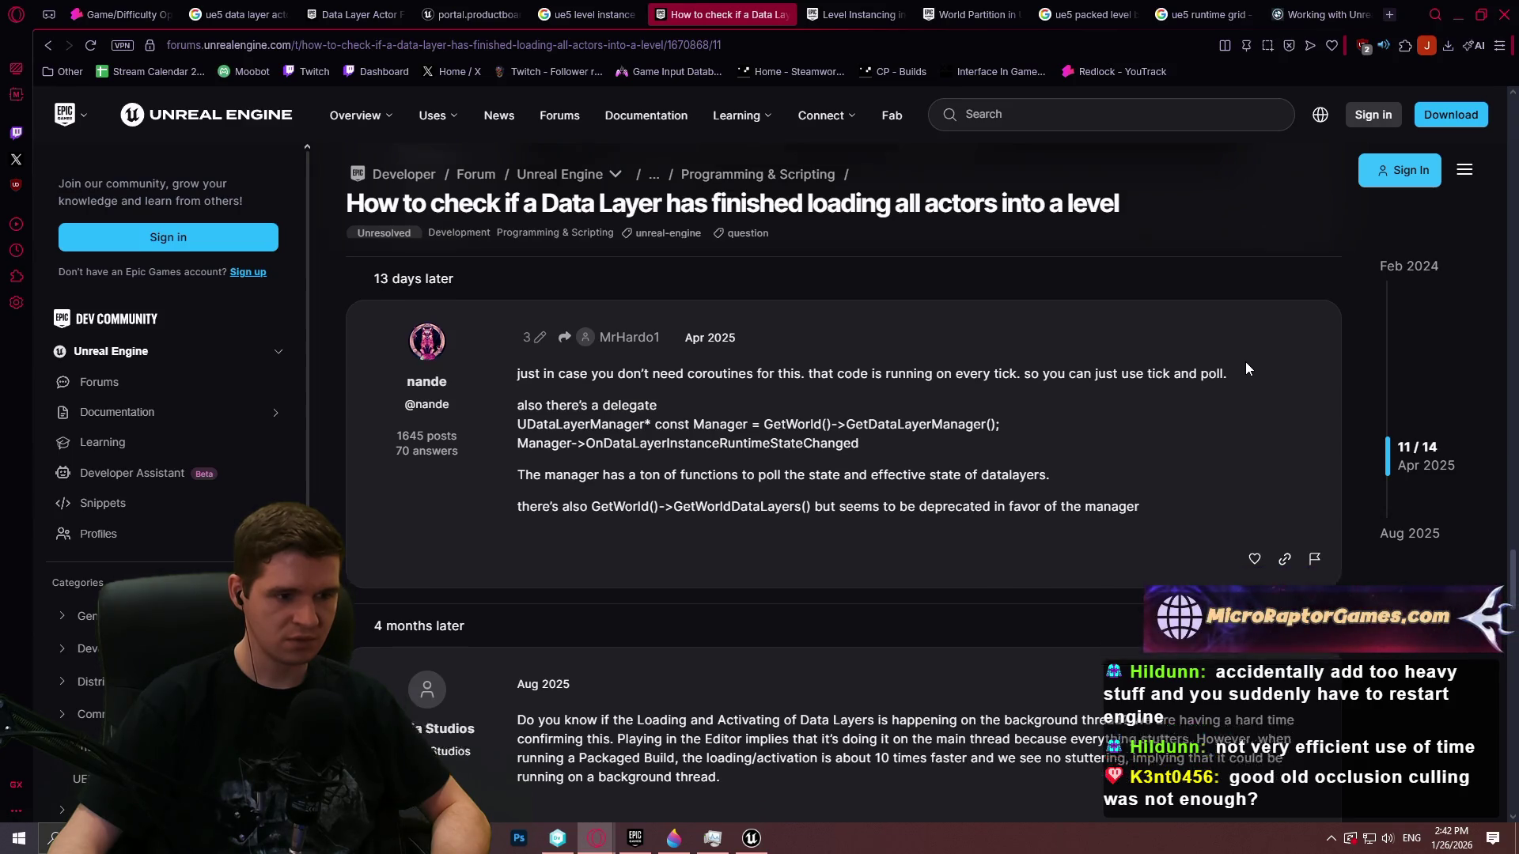
scroll(1244, 365, "down", 6)
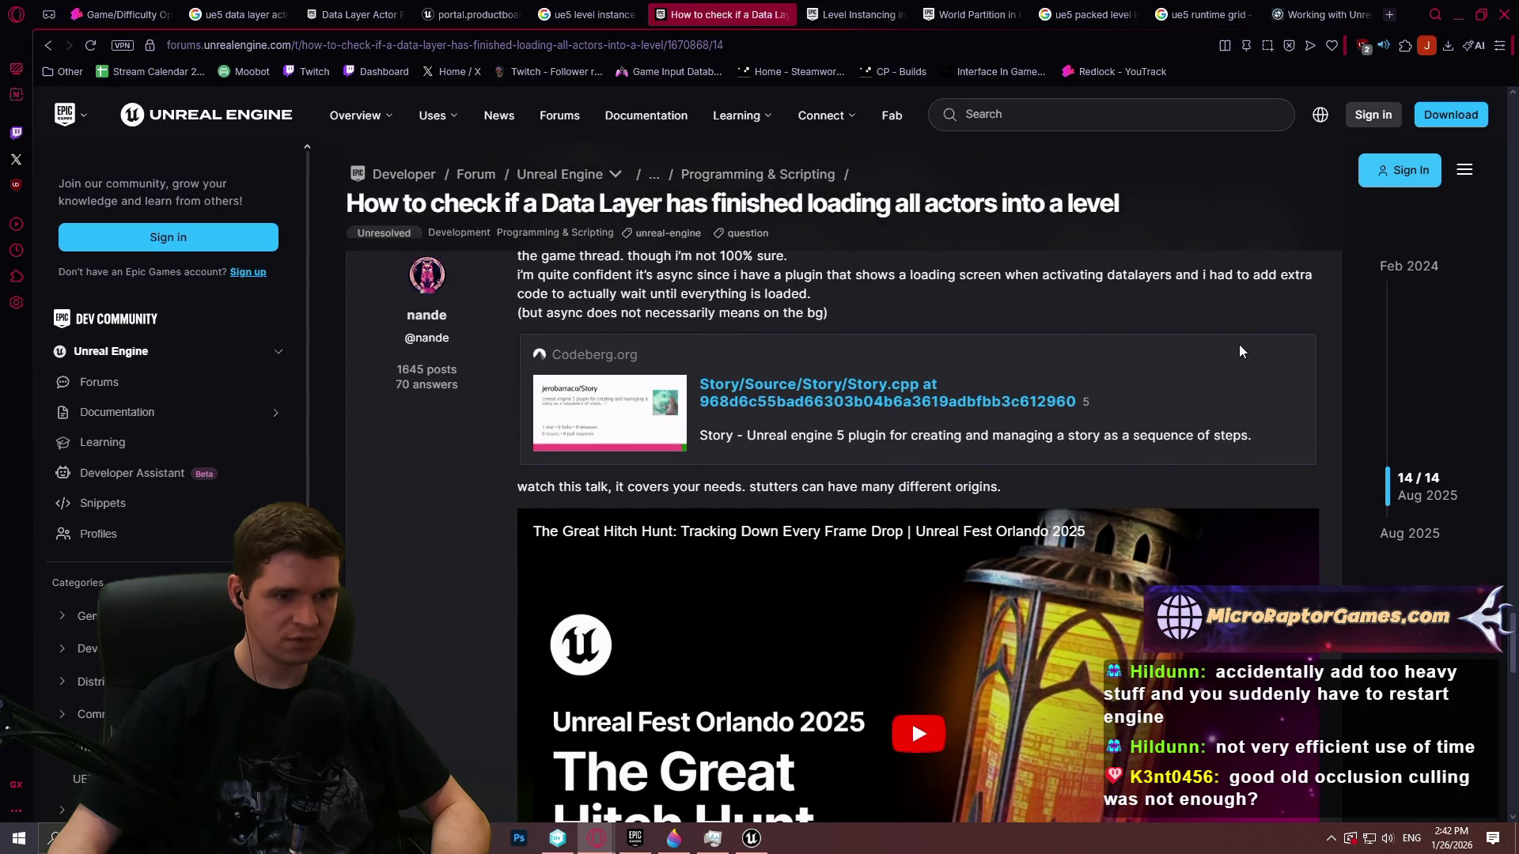
scroll(1238, 343, "down", 1)
scroll(1236, 335, "up", 2)
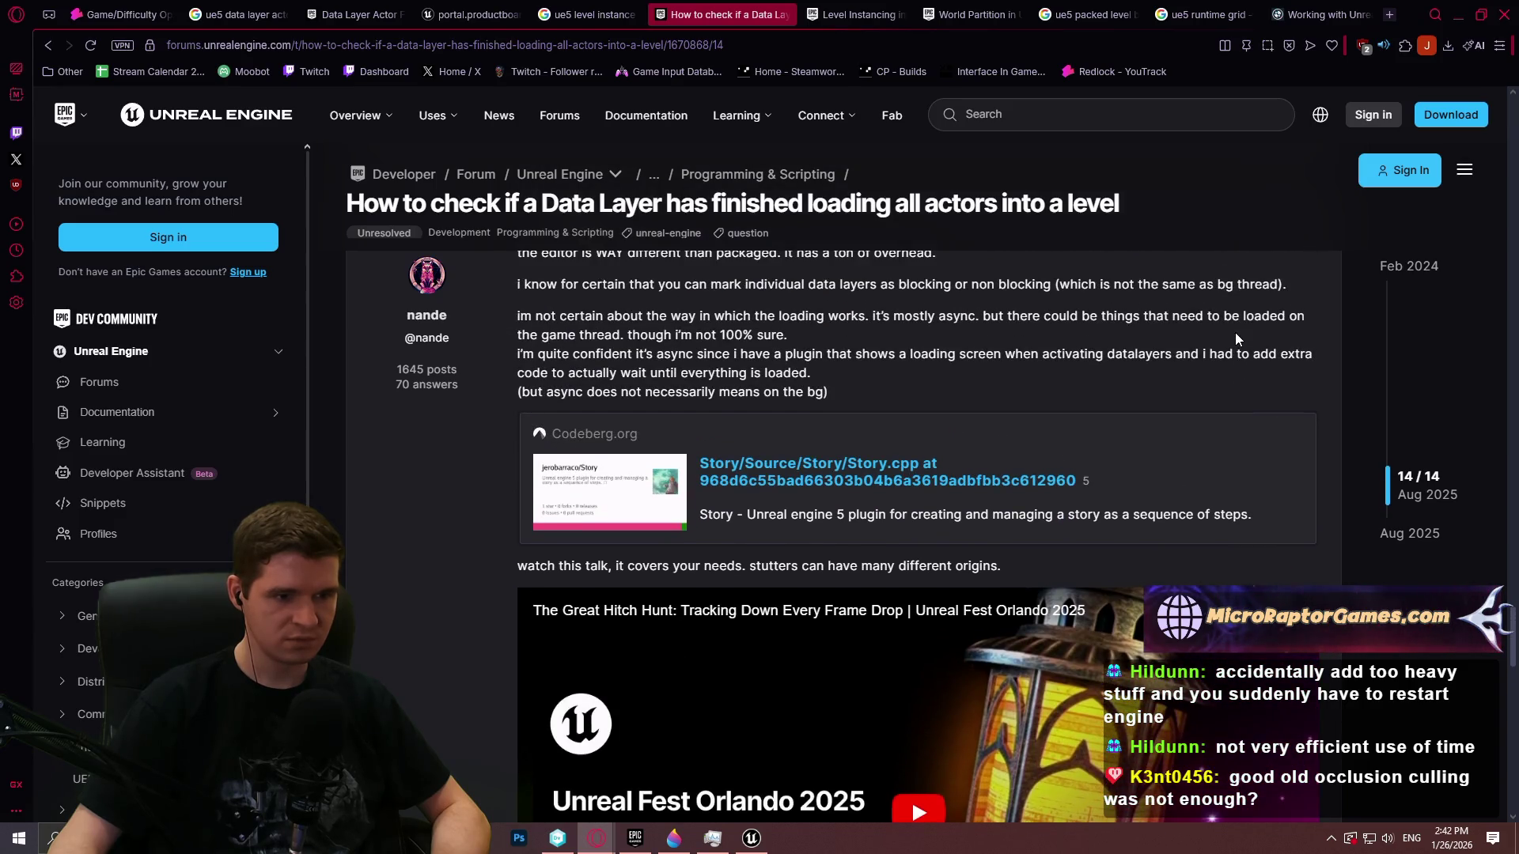
scroll(1234, 316, "down", 5)
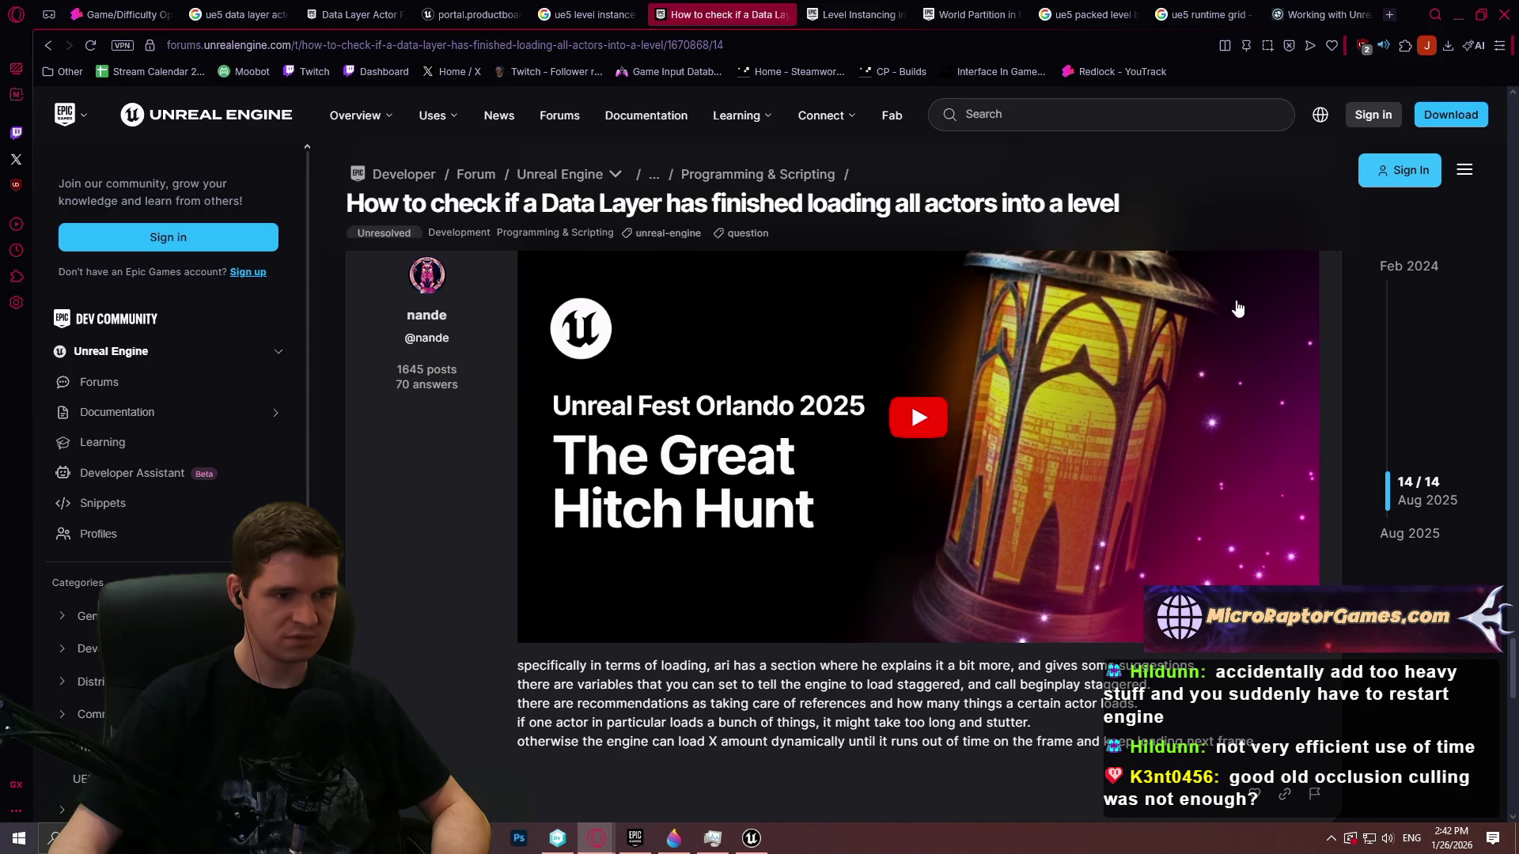
scroll(1226, 367, "down", 2)
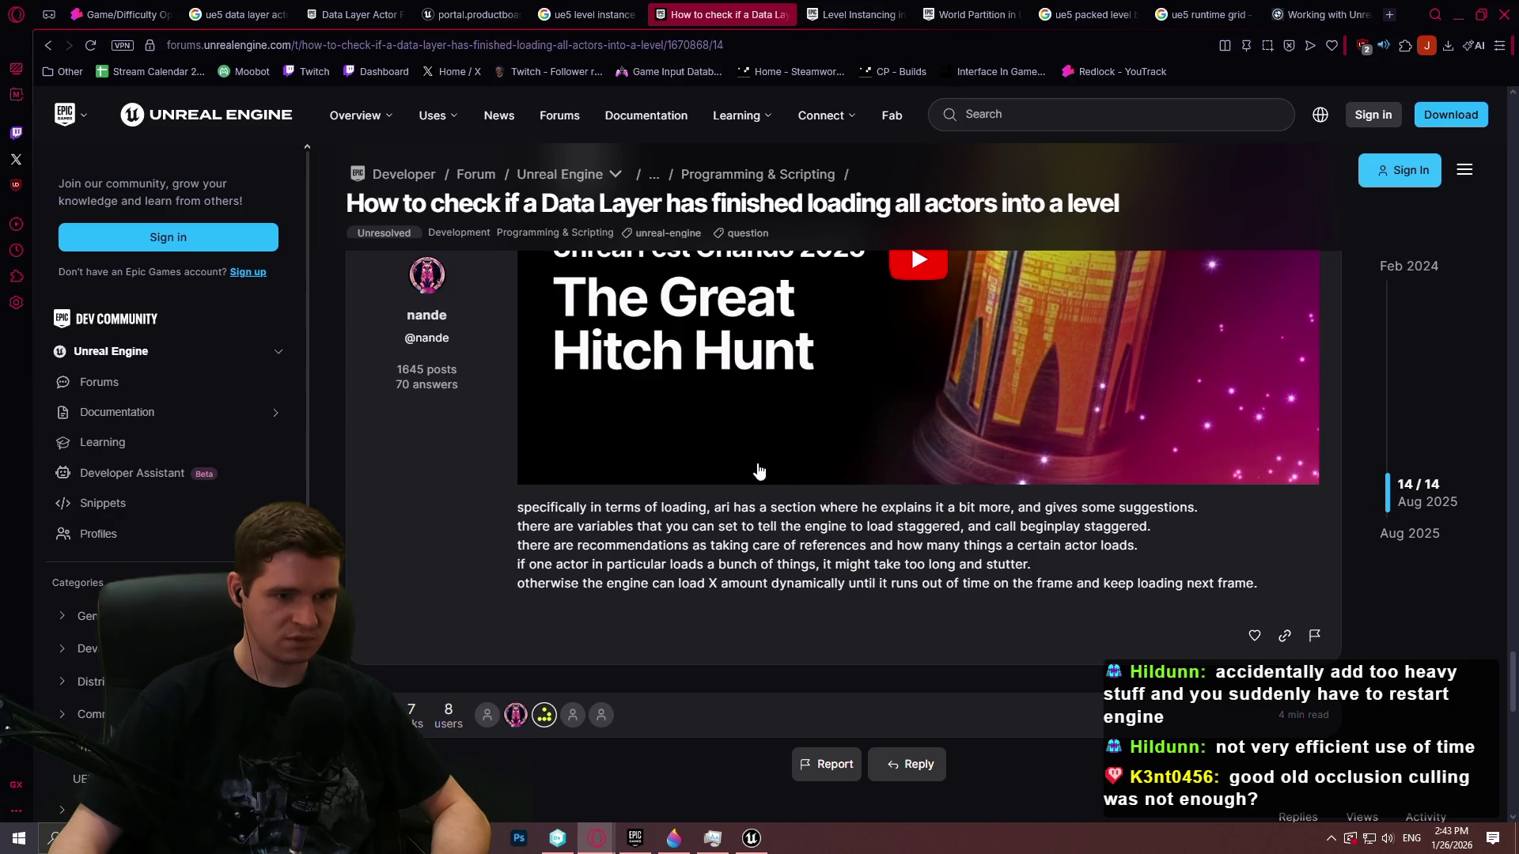
scroll(759, 472, "up", 6)
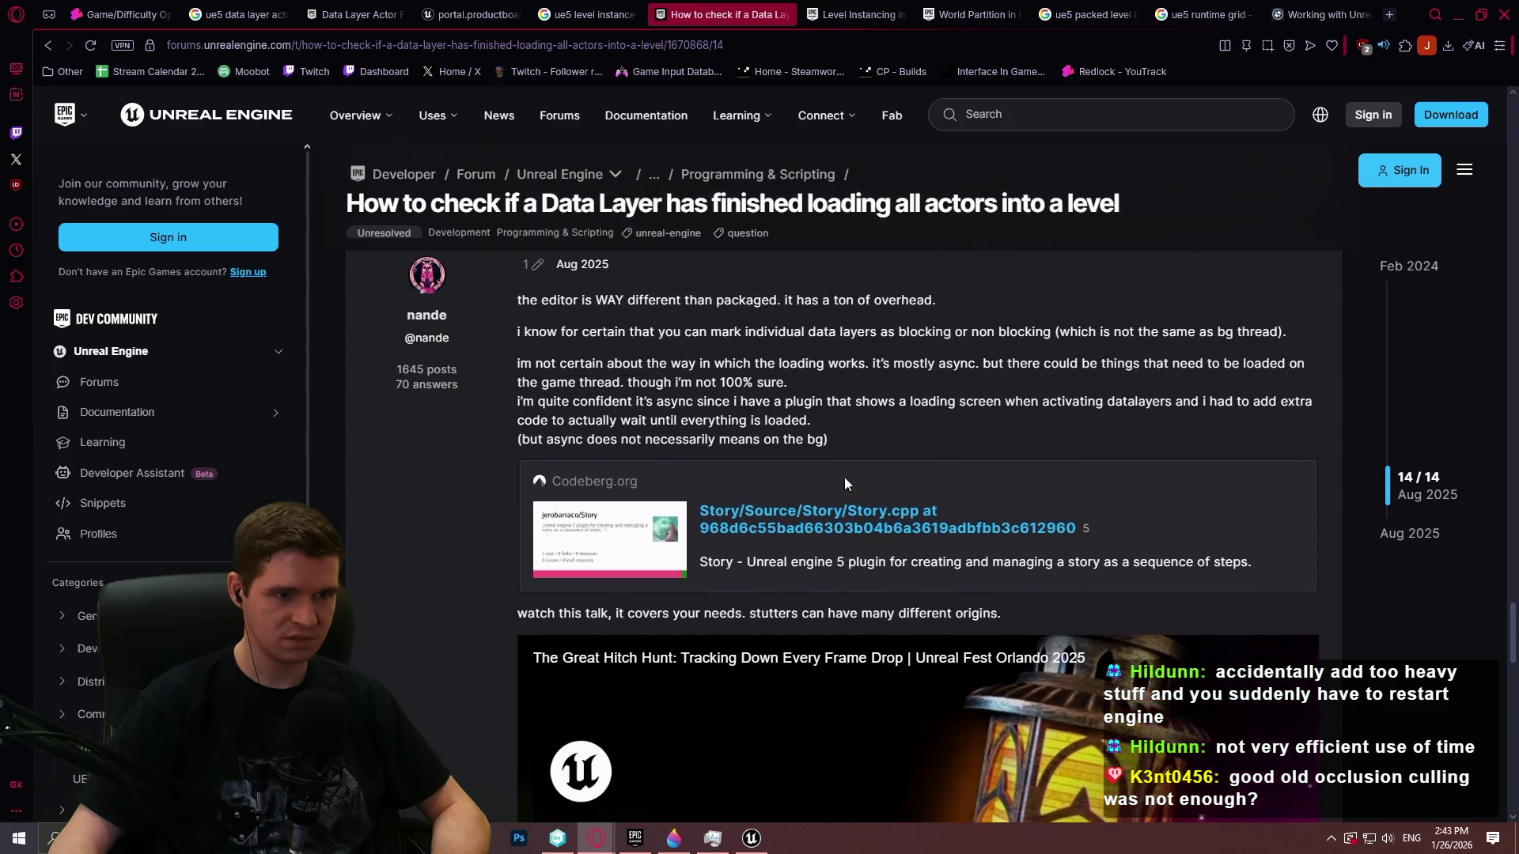
scroll(845, 483, "up", 1)
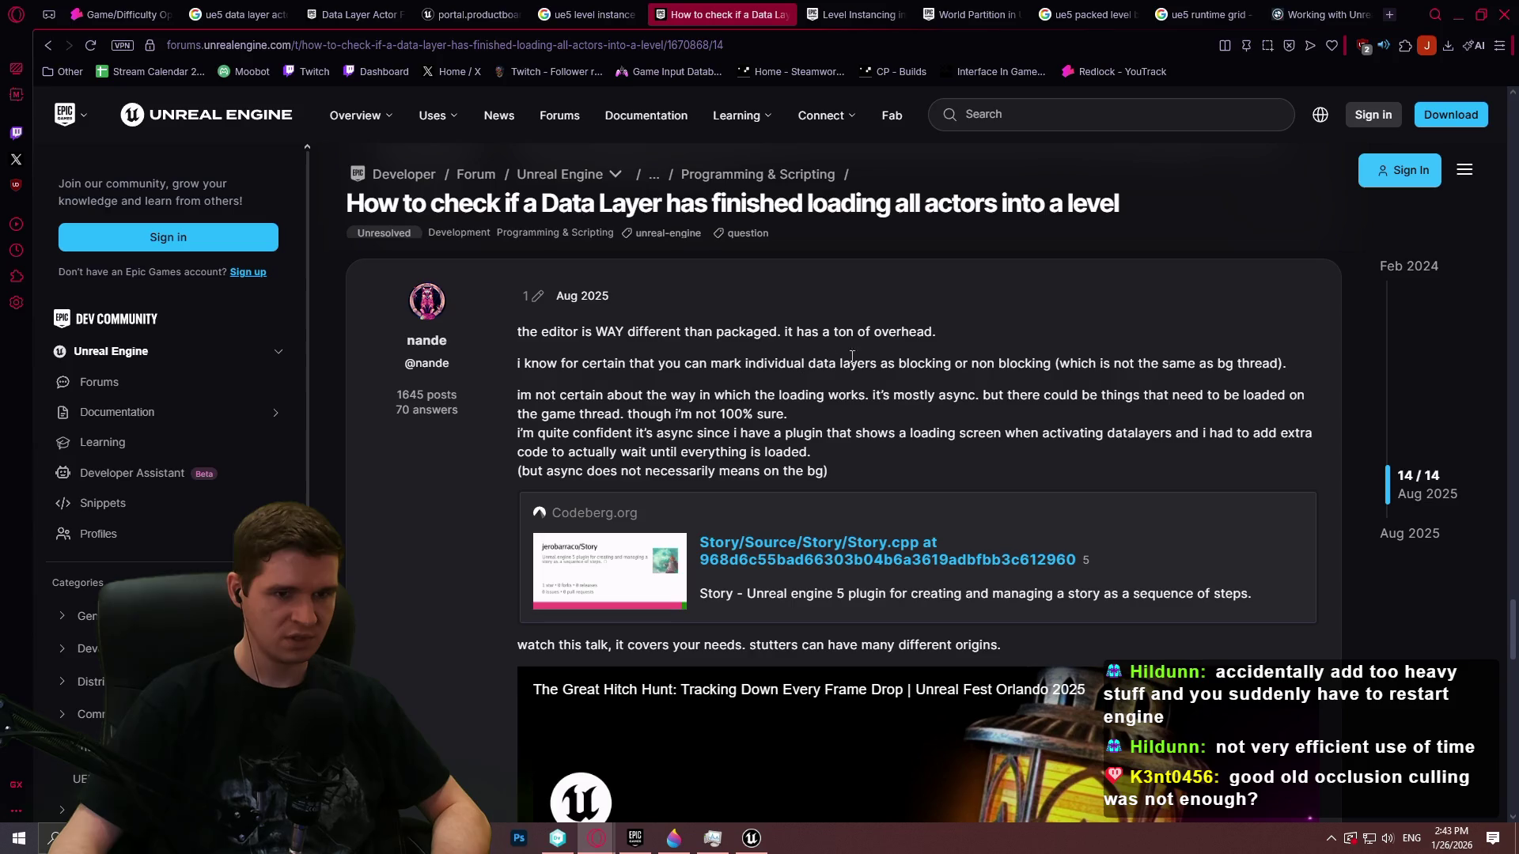
left_click_drag(642, 363, 990, 363)
left_click(952, 375)
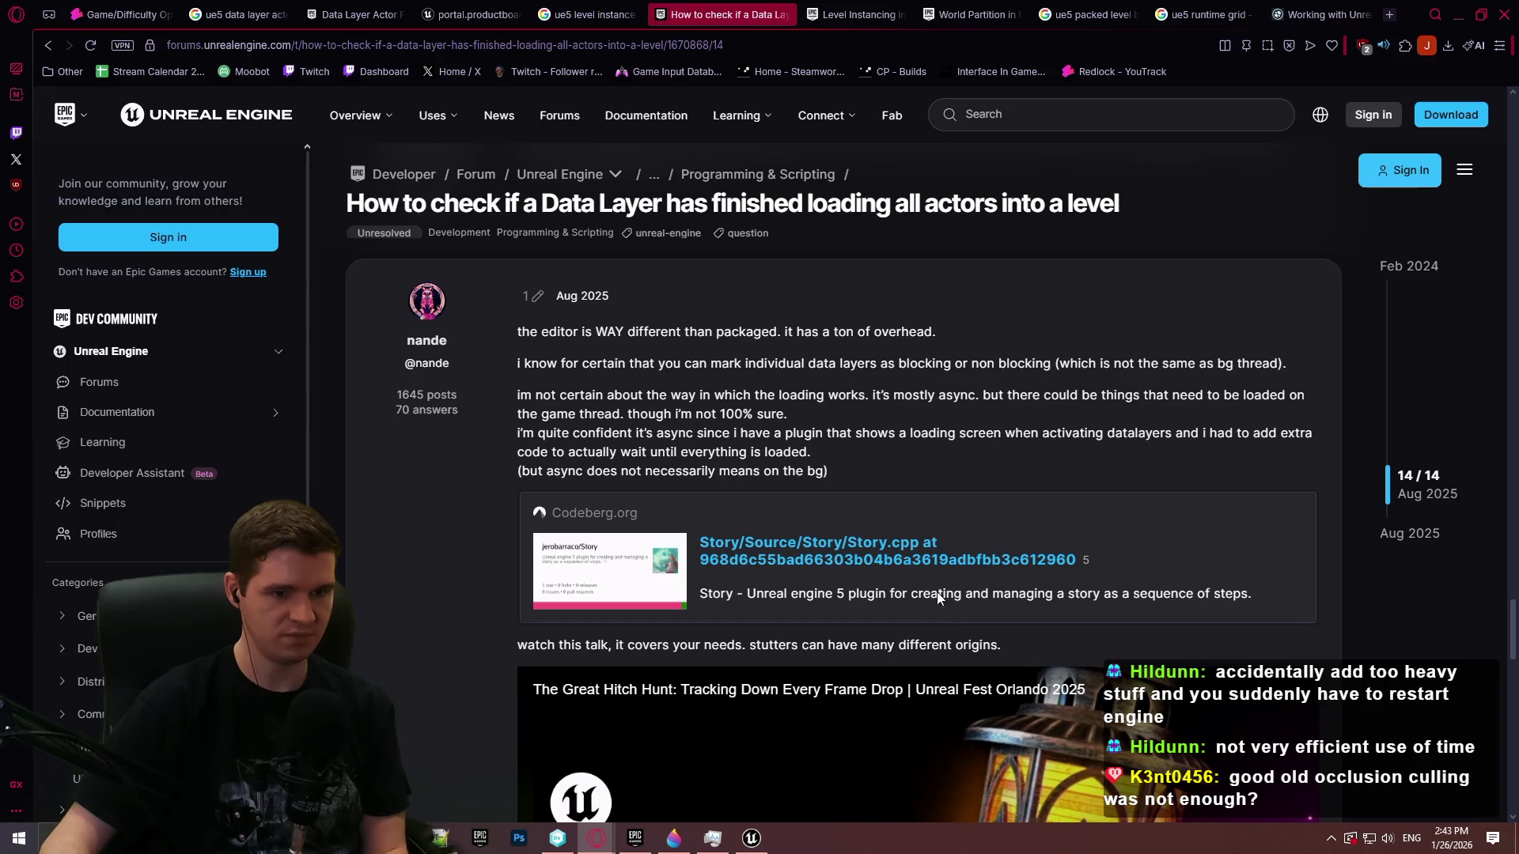
left_click(912, 560)
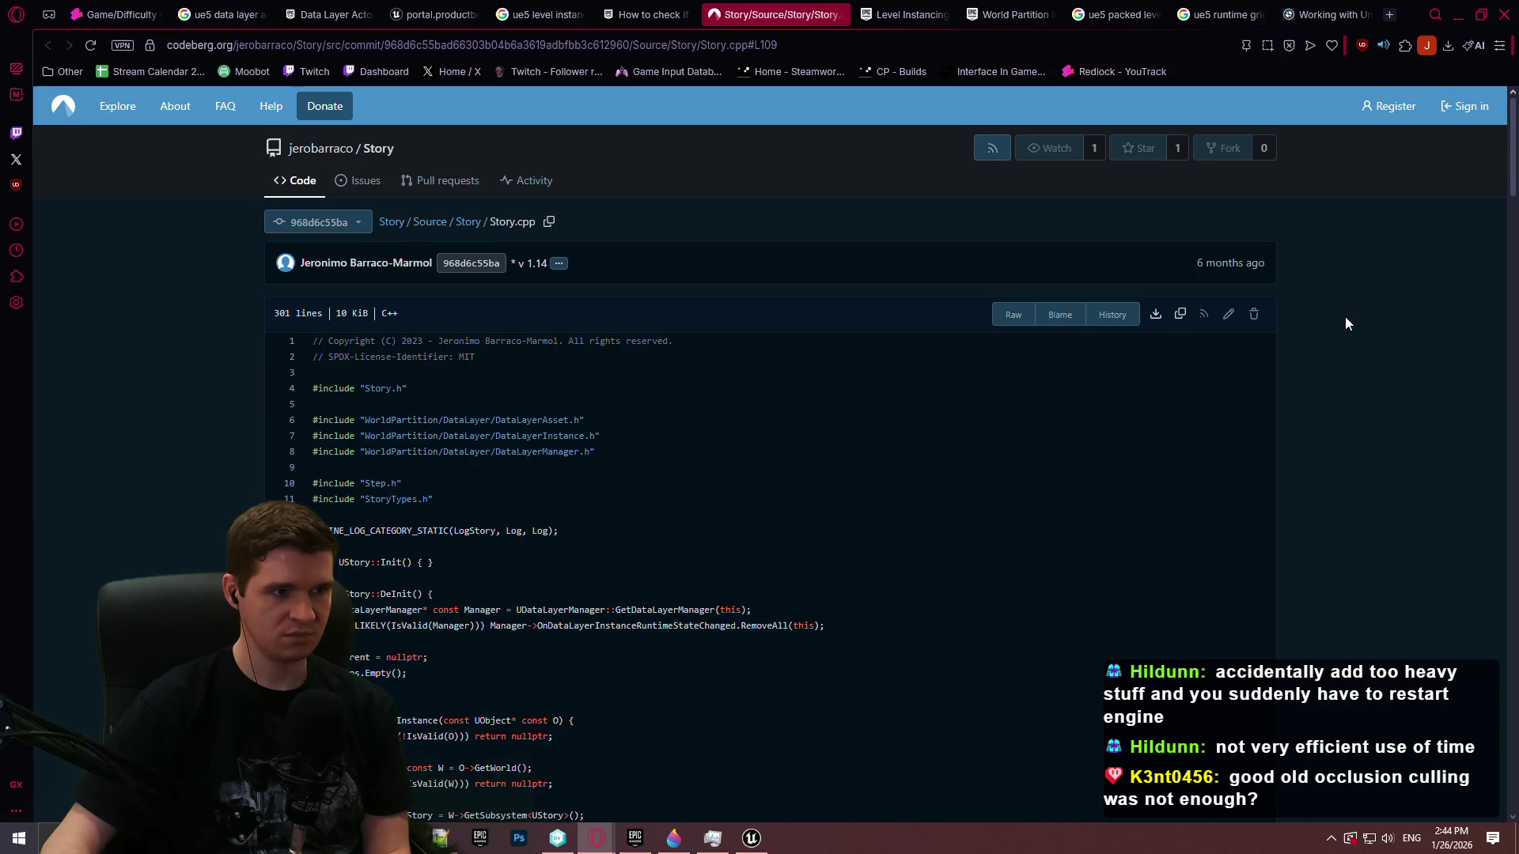
Study Story.cpp's streaming-flush code around line 109, then switch back to the forum tab
scroll(1345, 317, "down", 5)
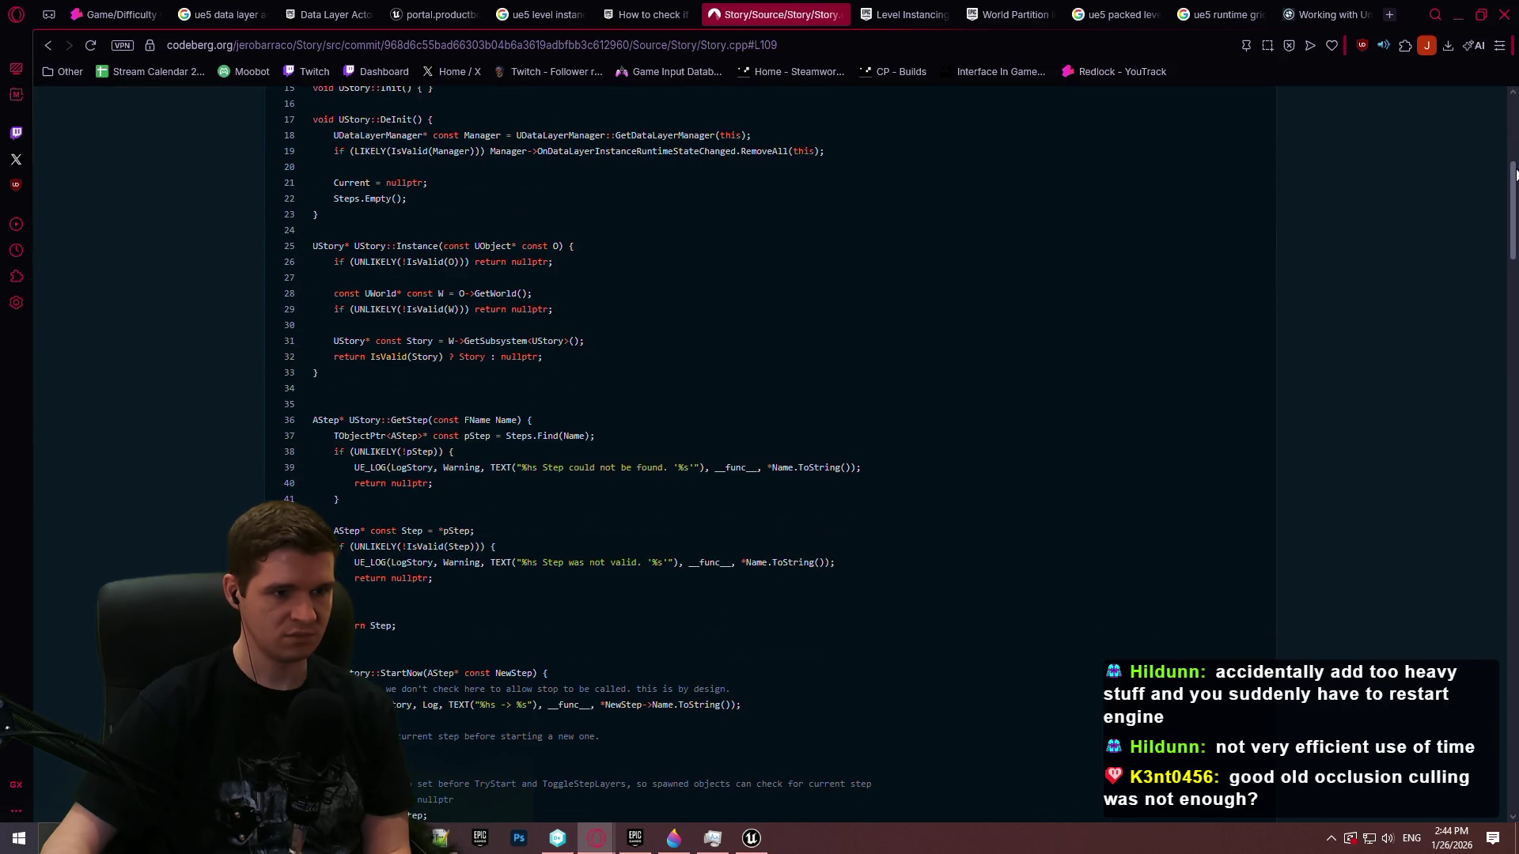
left_click_drag(1516, 173, 1516, 315)
scroll(767, 451, "down", 2)
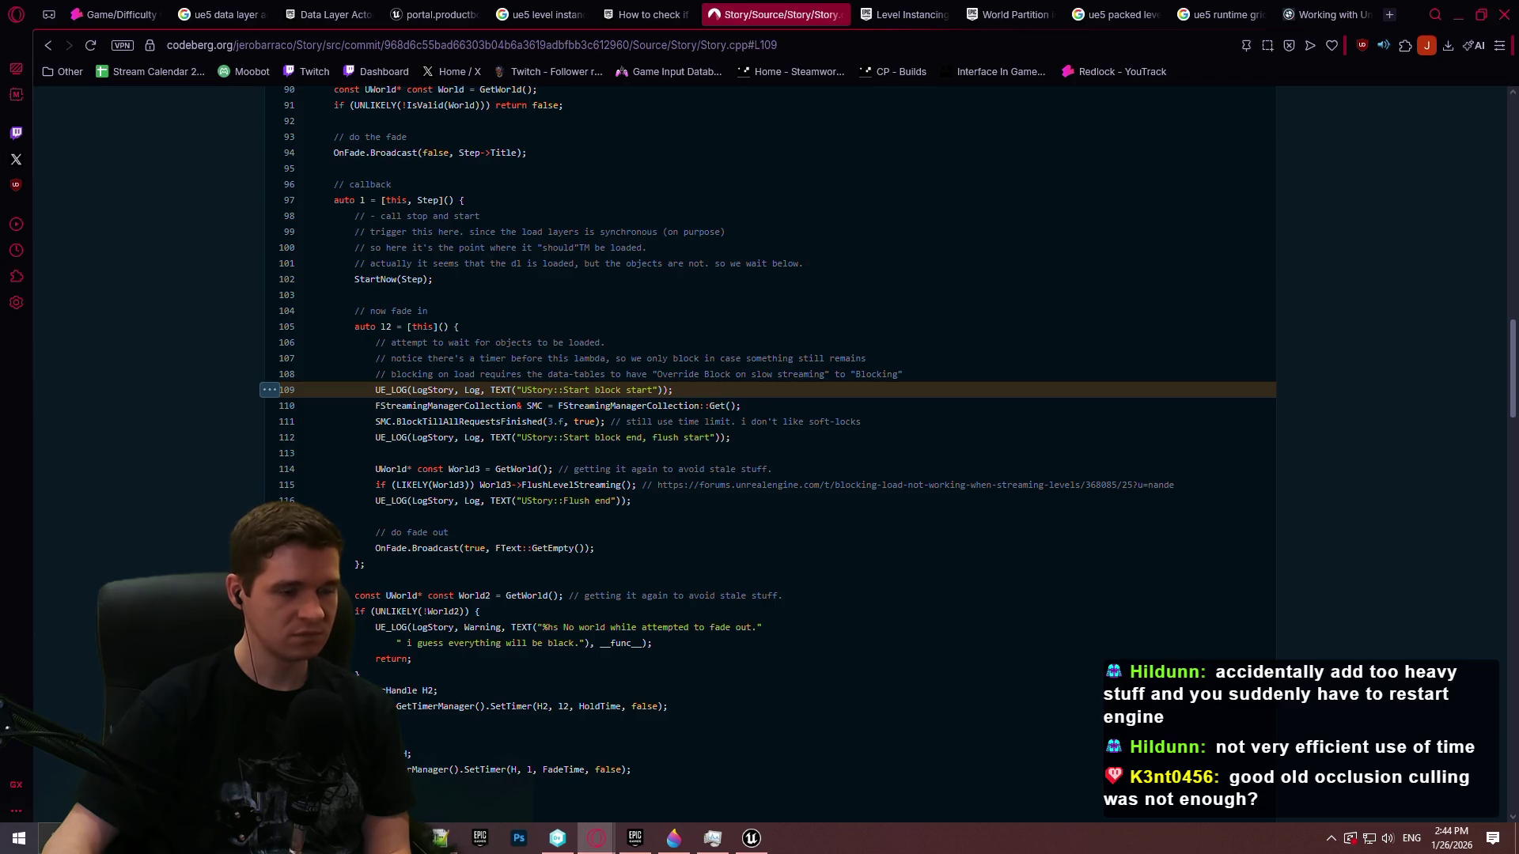
scroll(768, 443, "up", 1)
scroll(767, 443, "up", 1)
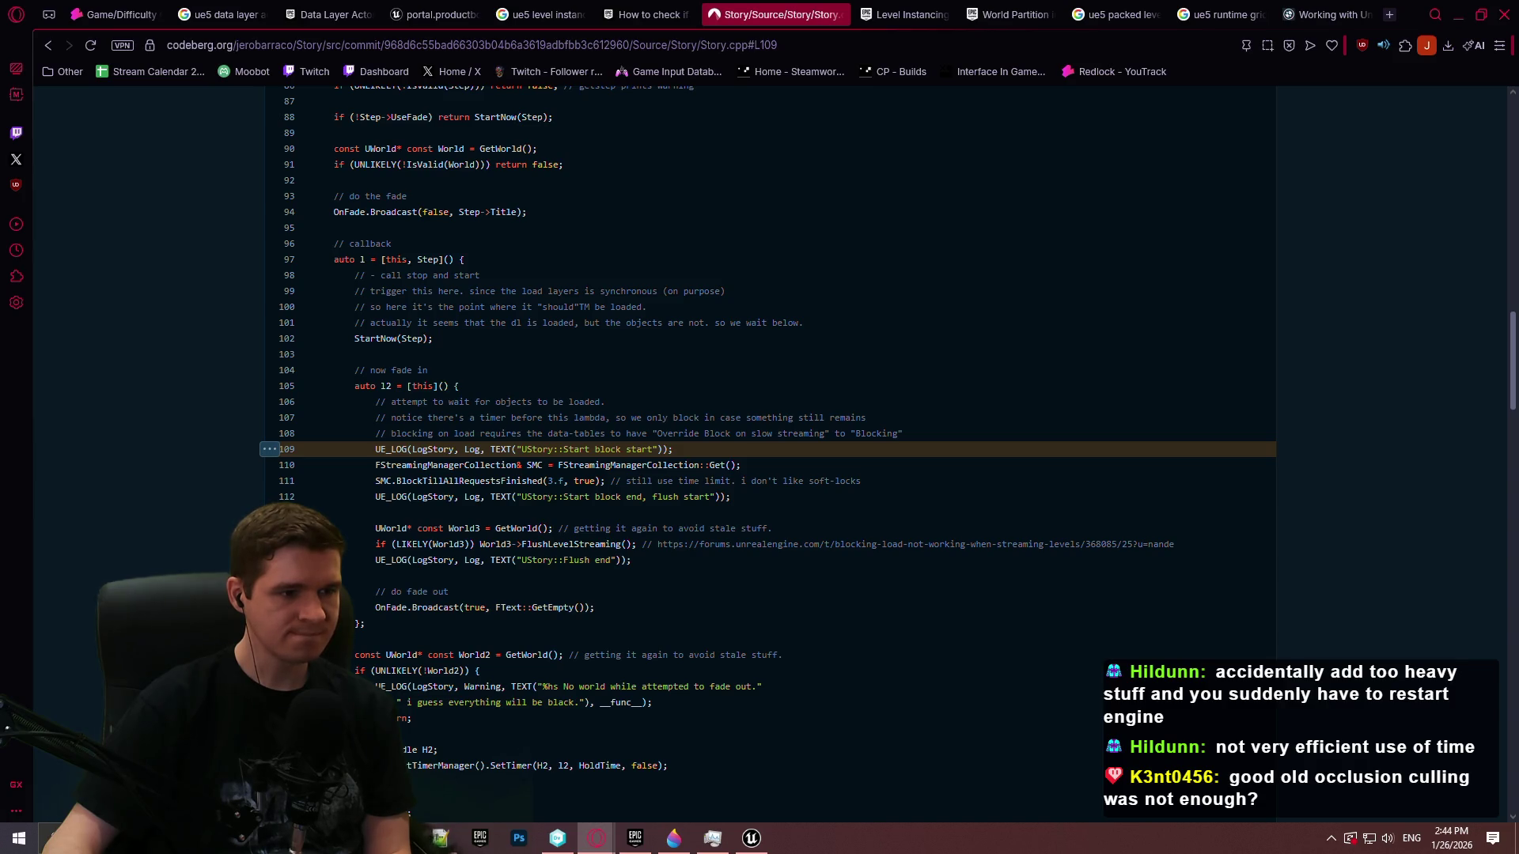
scroll(768, 443, "up", 1)
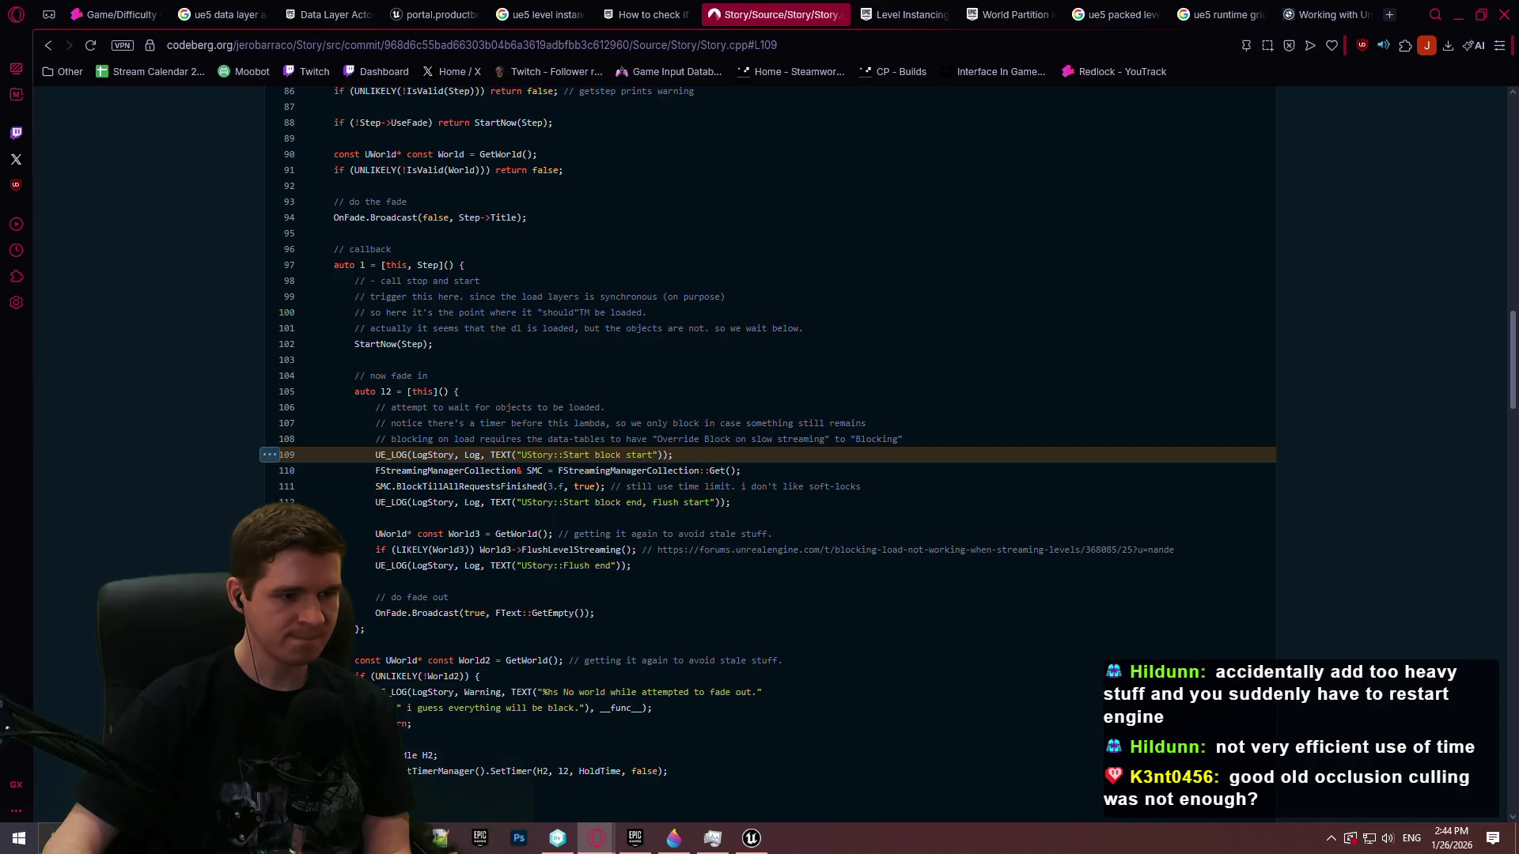
scroll(767, 443, "up", 1)
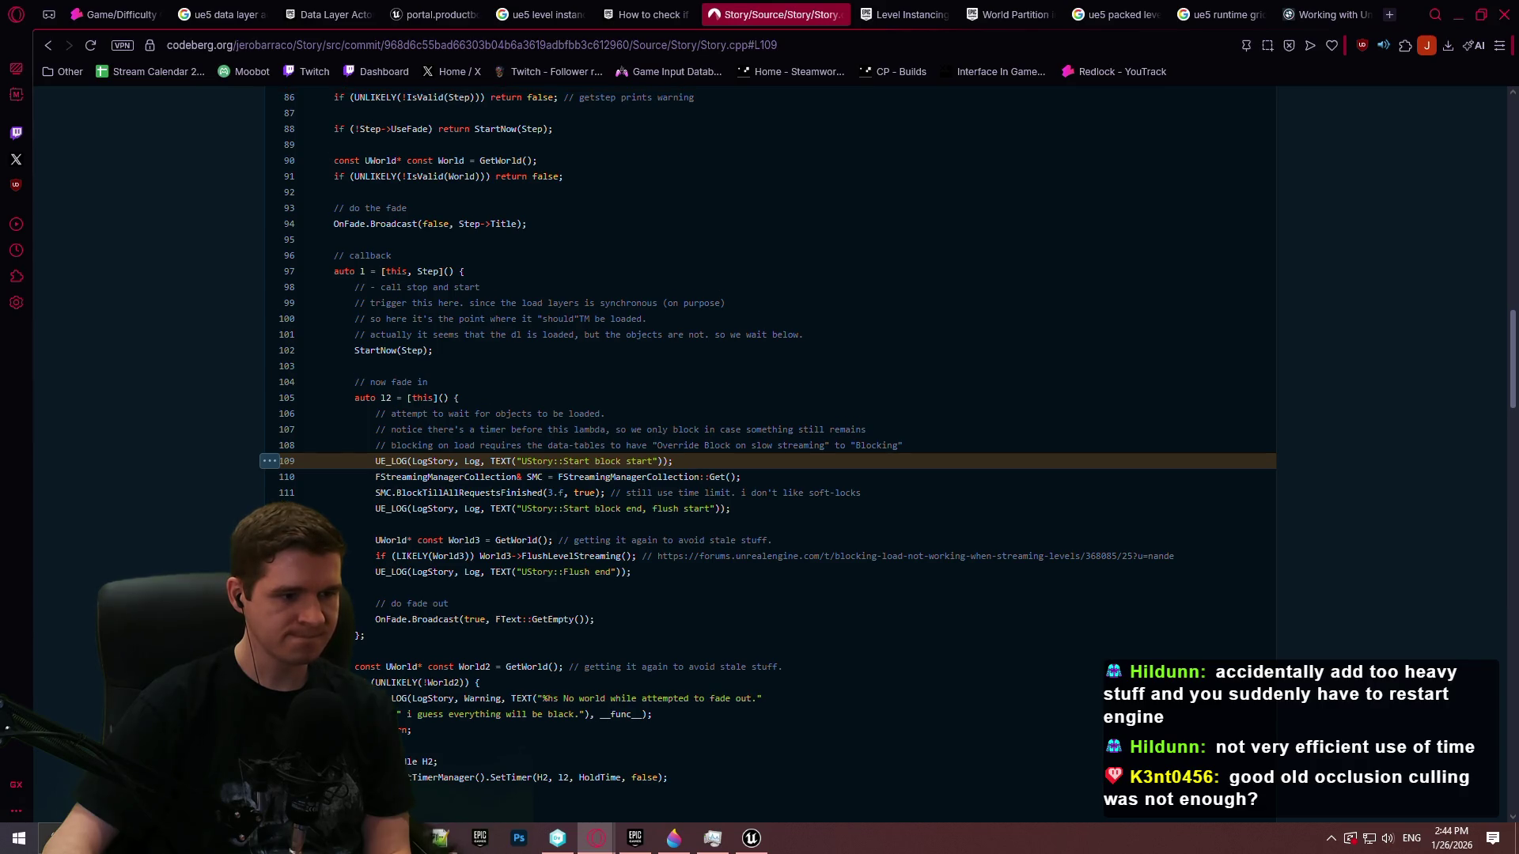
scroll(767, 443, "down", 5)
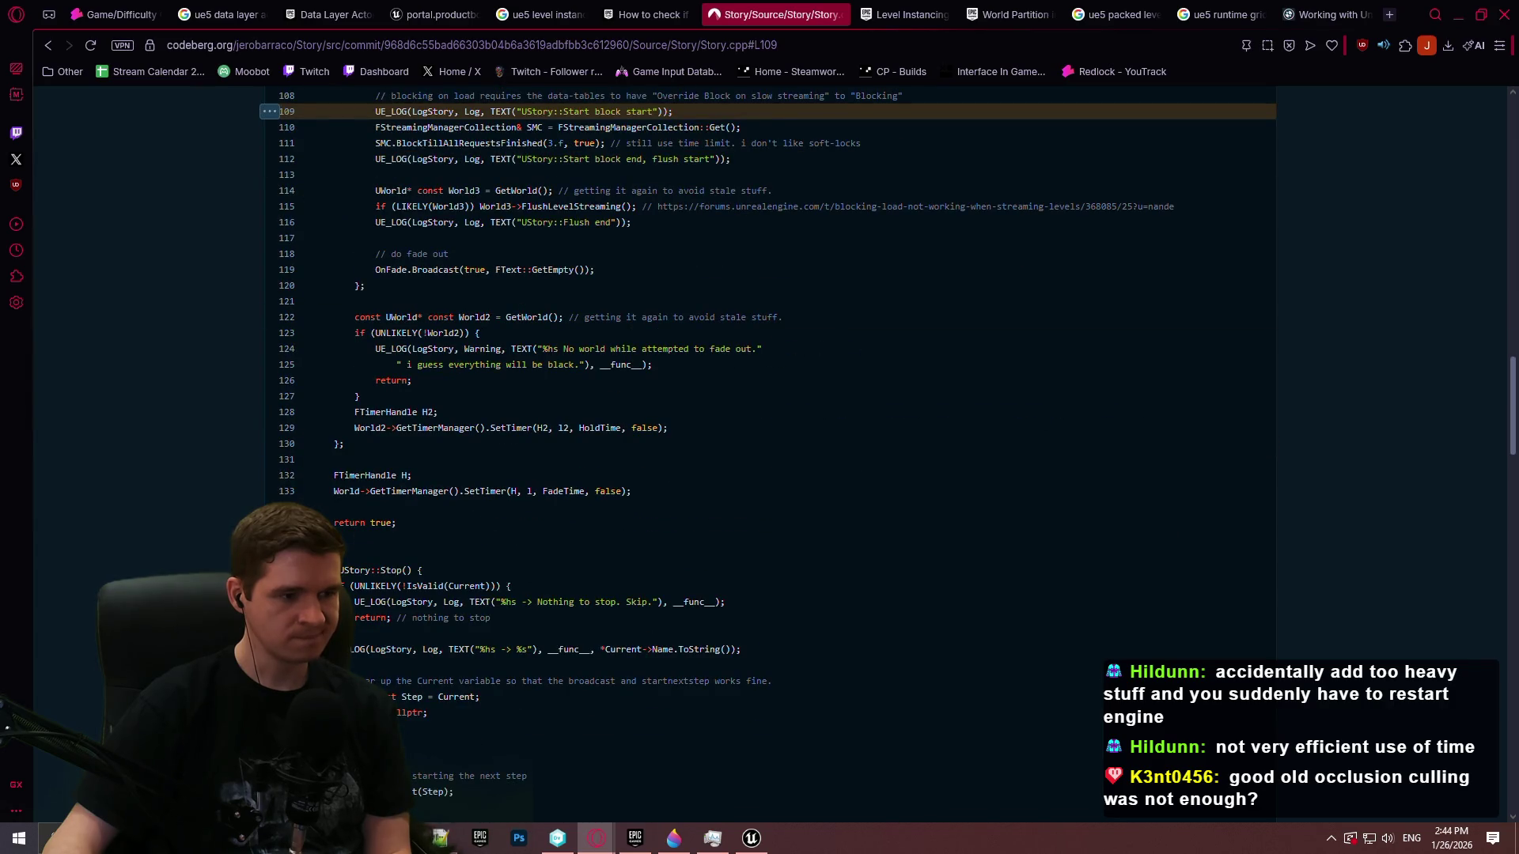
key("ctrl+shift+Tab")
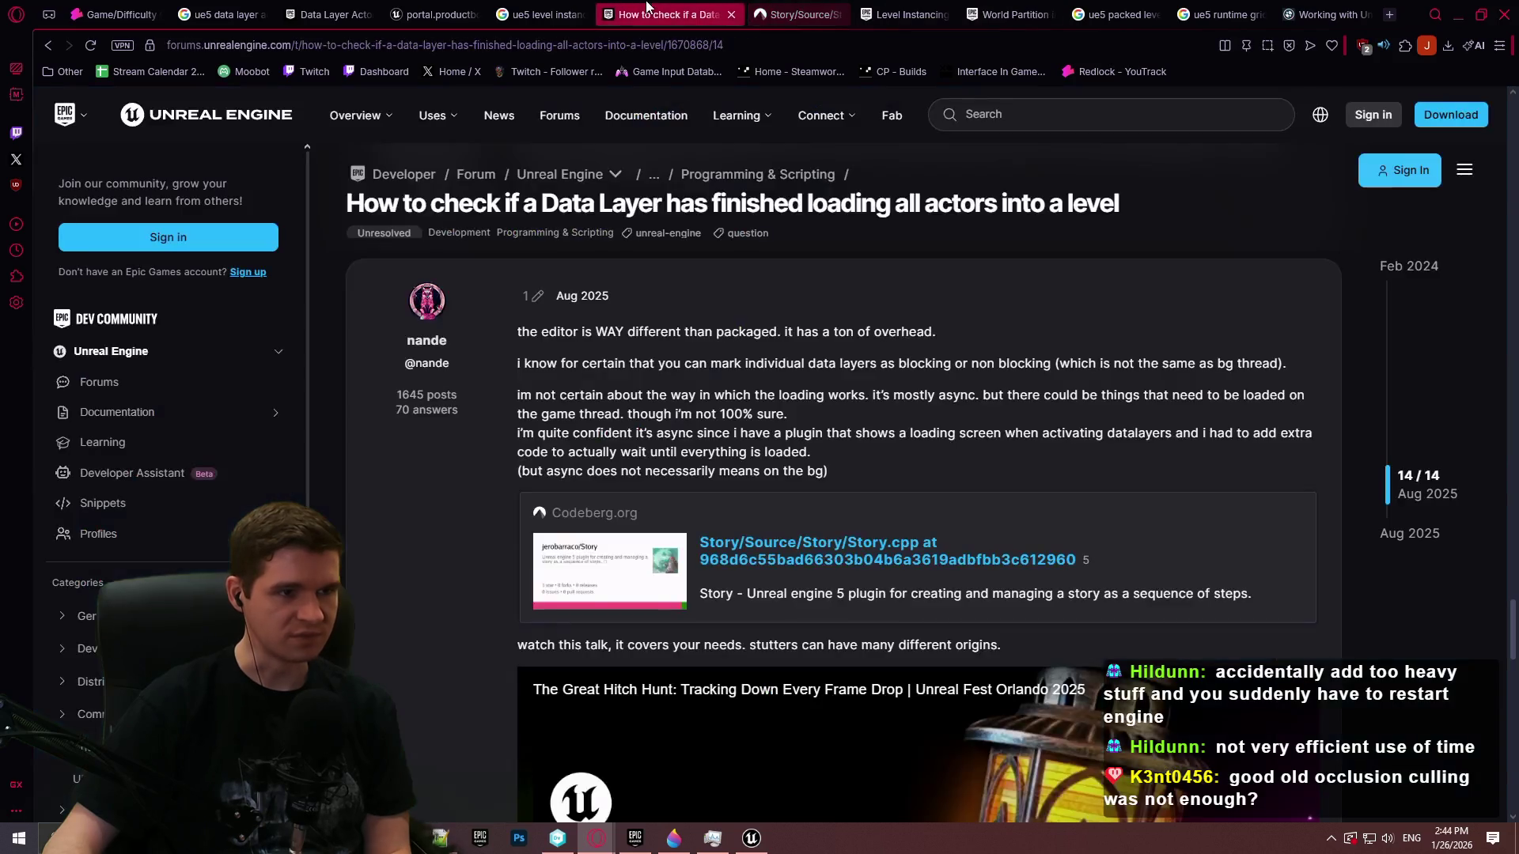
scroll(975, 388, "down", 5)
scroll(712, 427, "up", 3)
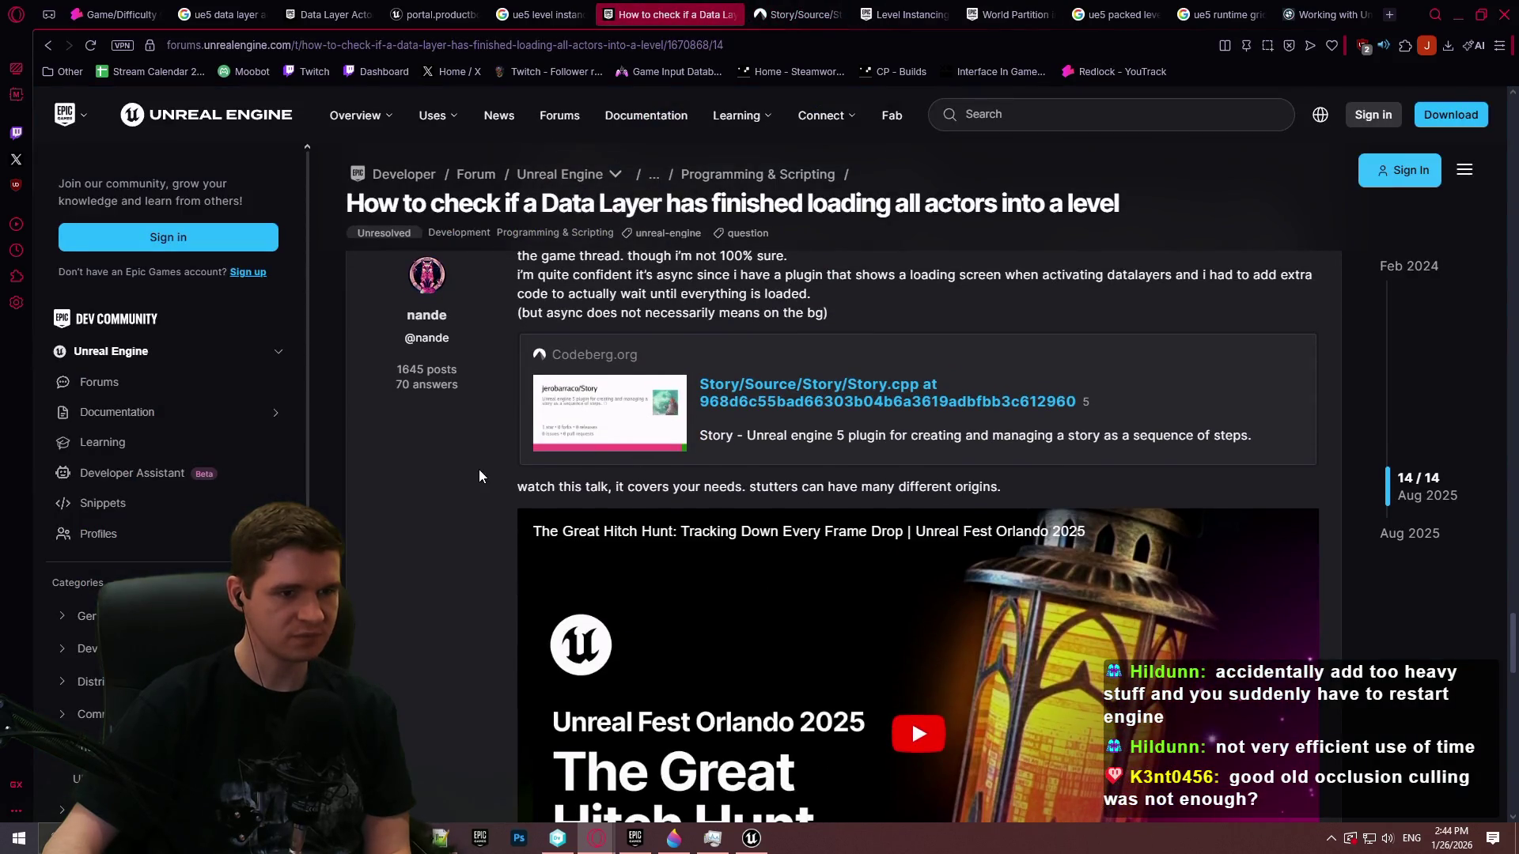
scroll(465, 491, "down", 5)
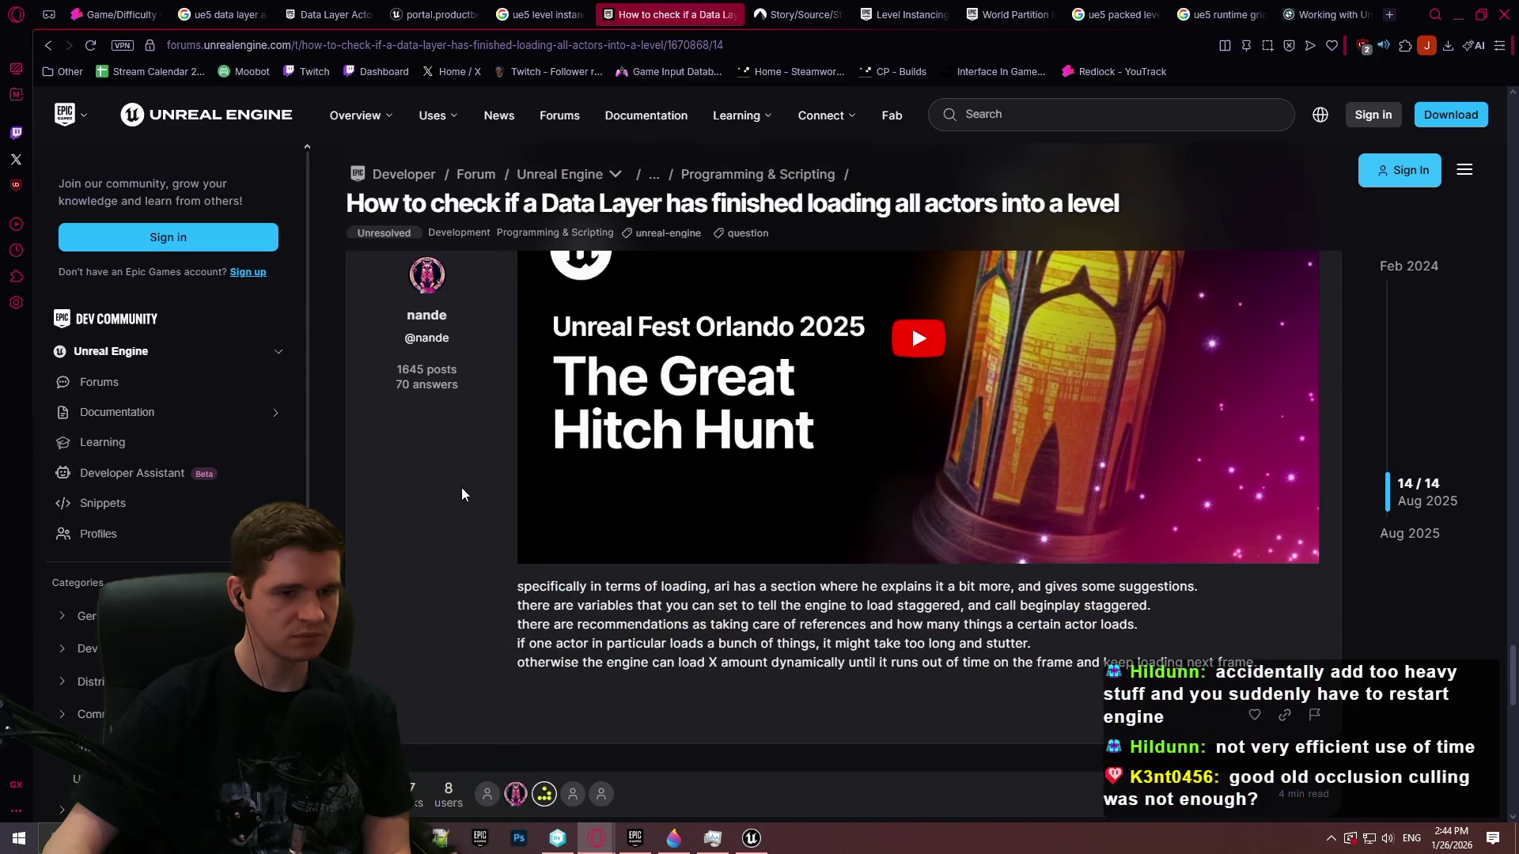
scroll(742, 482, "down", 4)
scroll(751, 477, "up", 2)
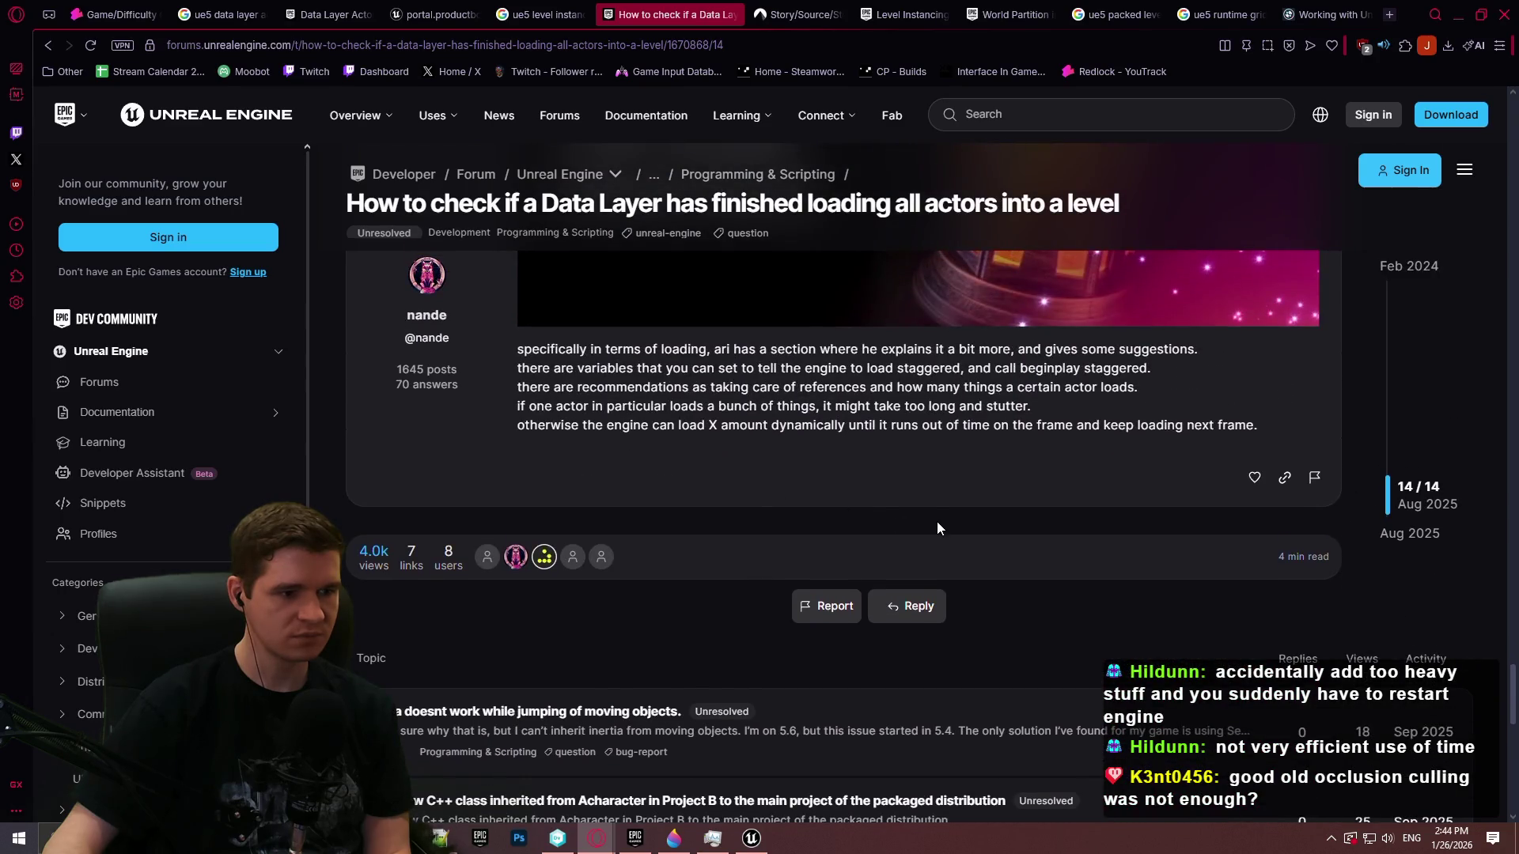
scroll(940, 522, "down", 2)
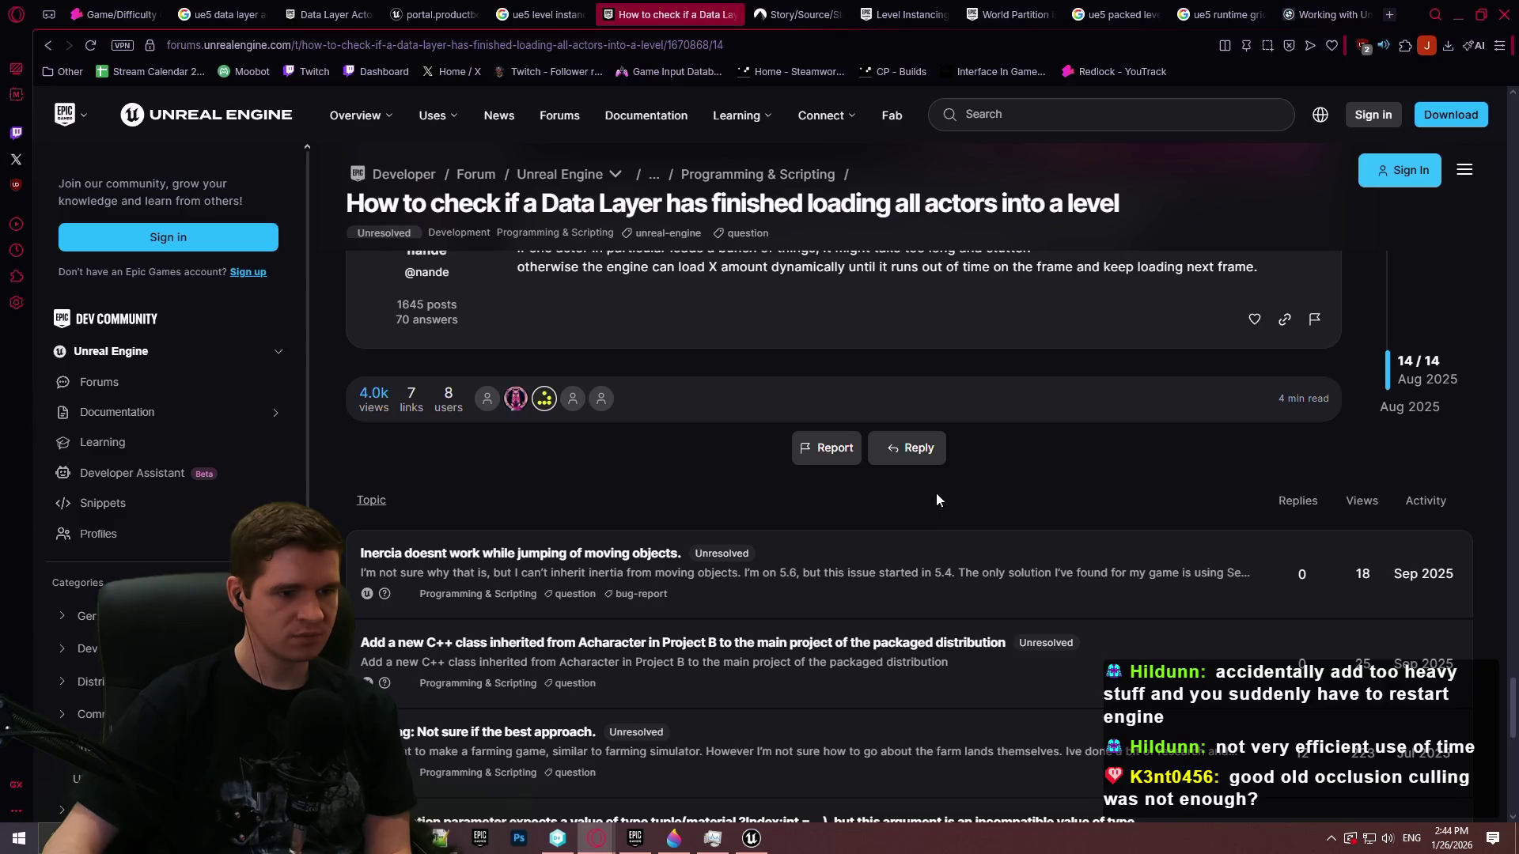
Scroll through the 'ue5 async load data layer' Google results, then switch to the level instance data layers search
left_click(54, 49)
scroll(1128, 453, "down", 5)
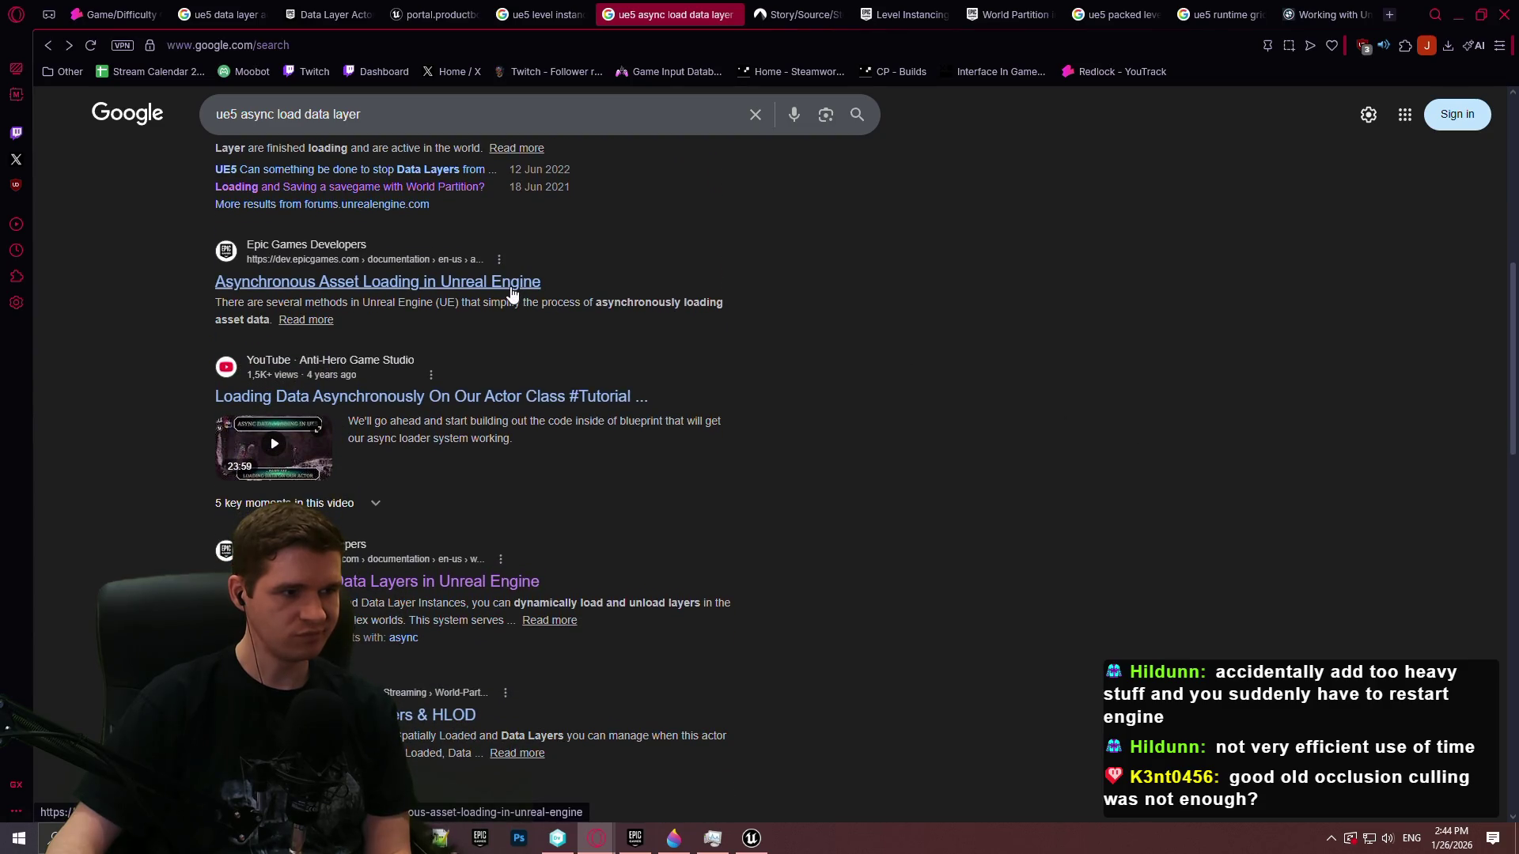
scroll(518, 299, "down", 3)
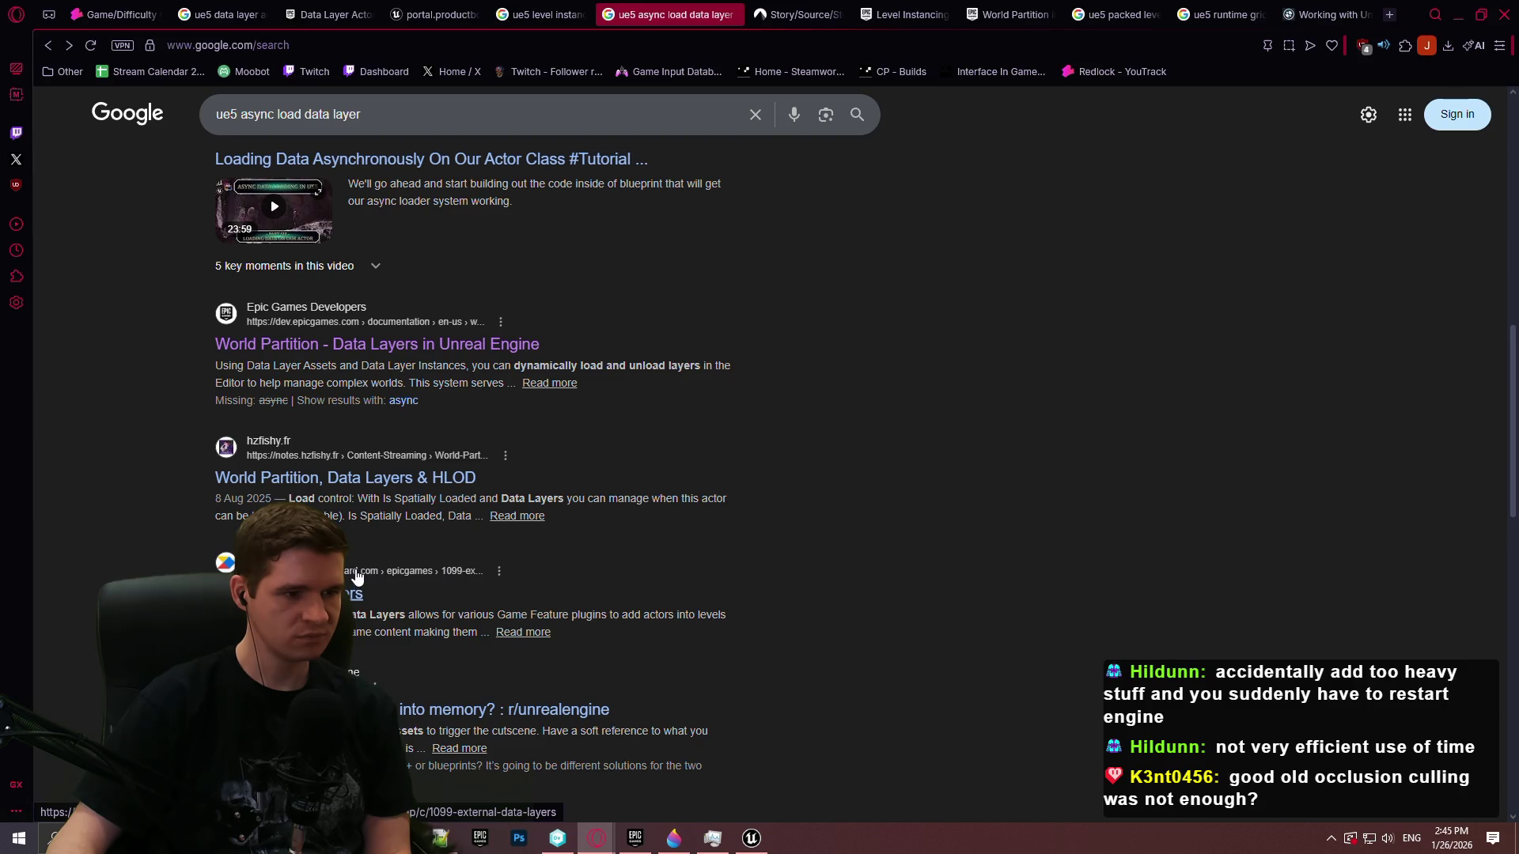
scroll(356, 575, "down", 4)
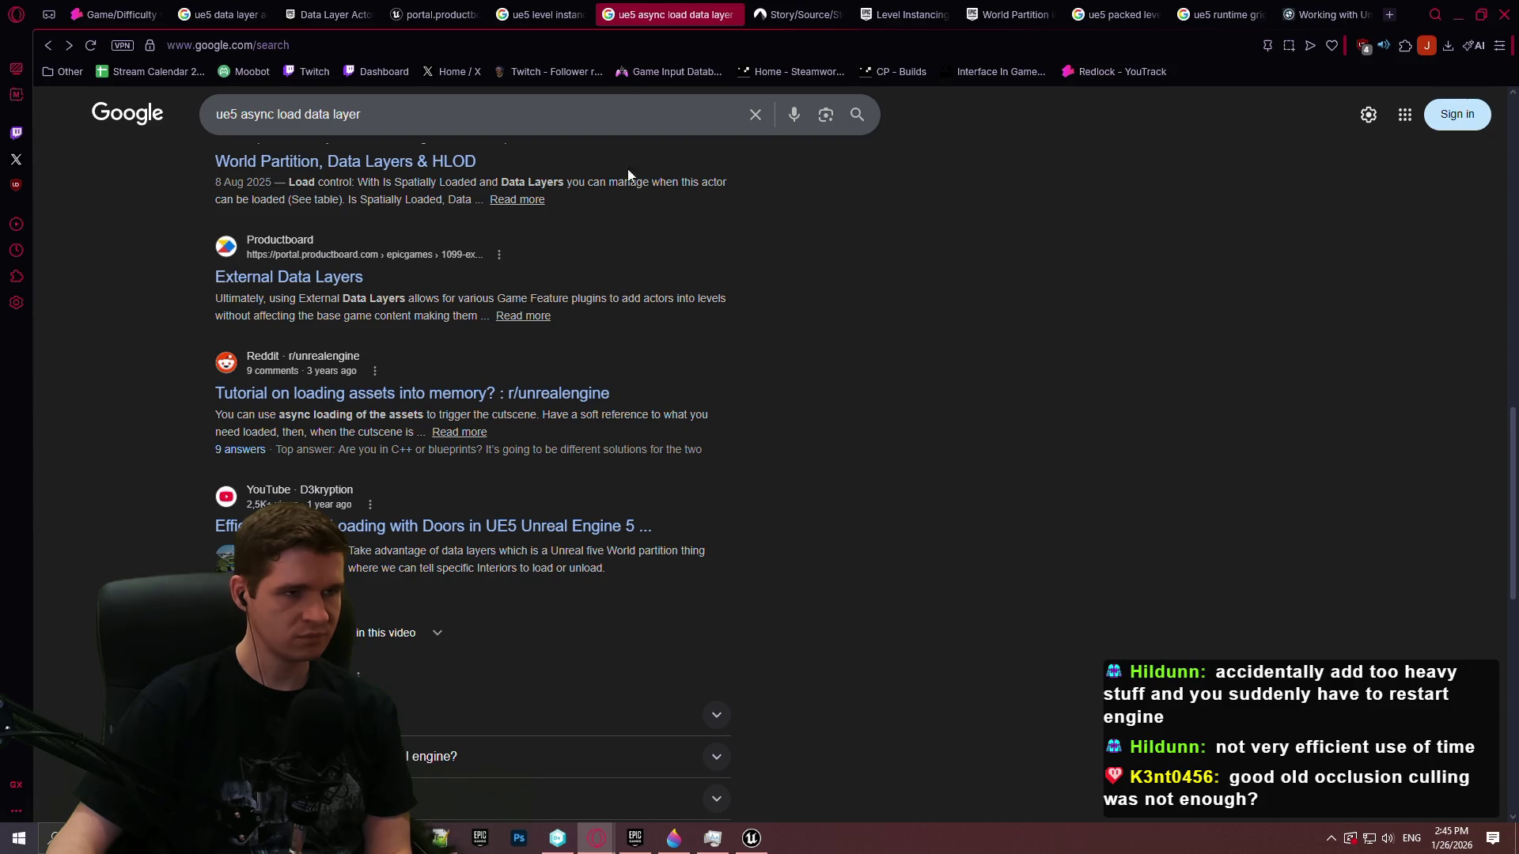
left_click(543, 18)
Search Google for 'ue5 hlod' and open the Hierarchical Level of Detail documentation
left_click(523, 46)
type("ue5 hold")
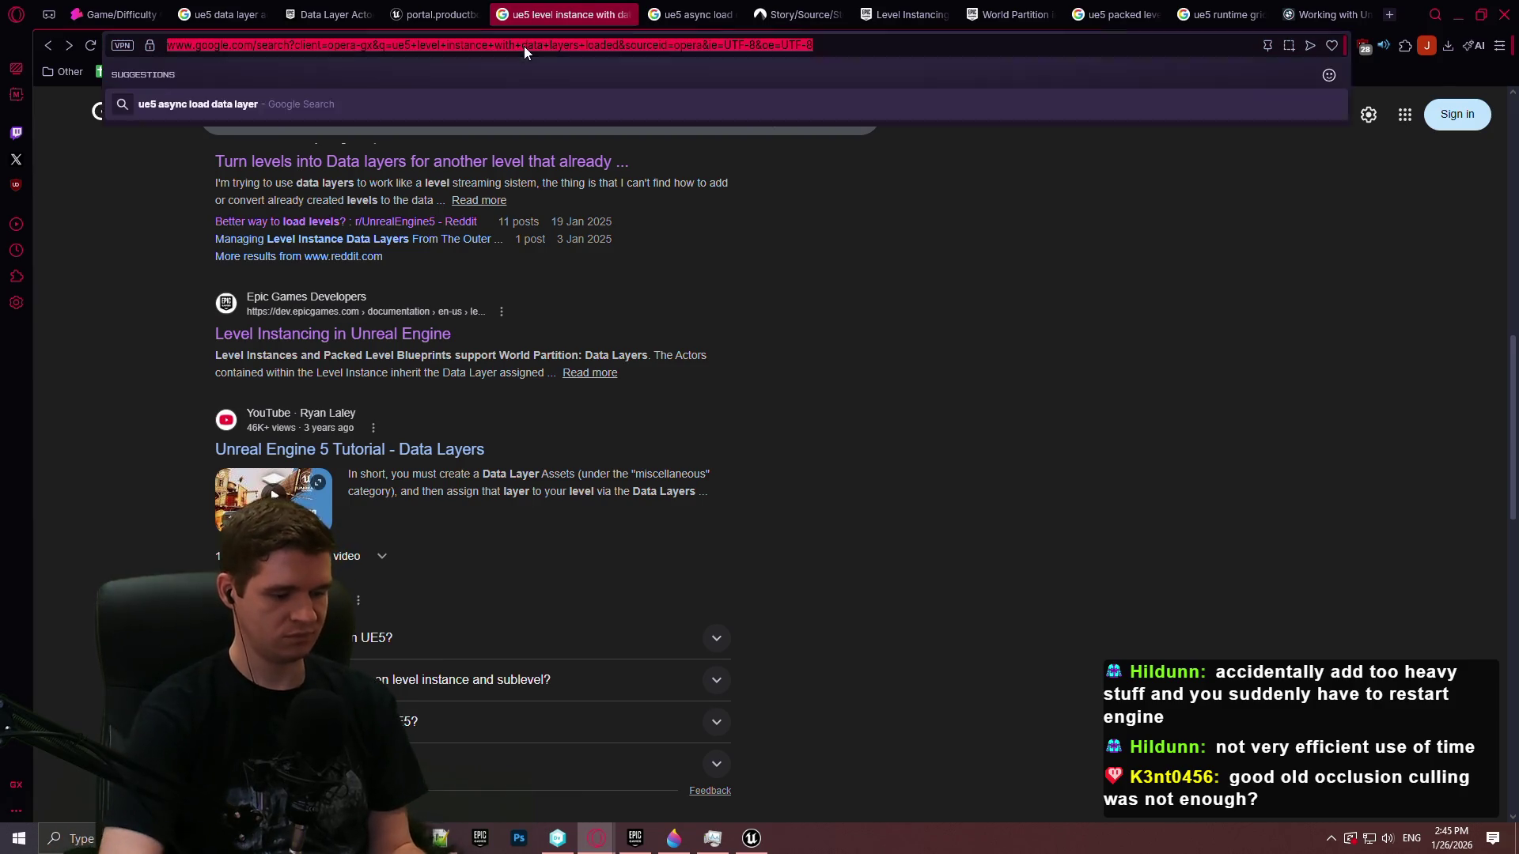
key("BackSpace")
key("BackSpace")
key("BackSpace")
type("lod")
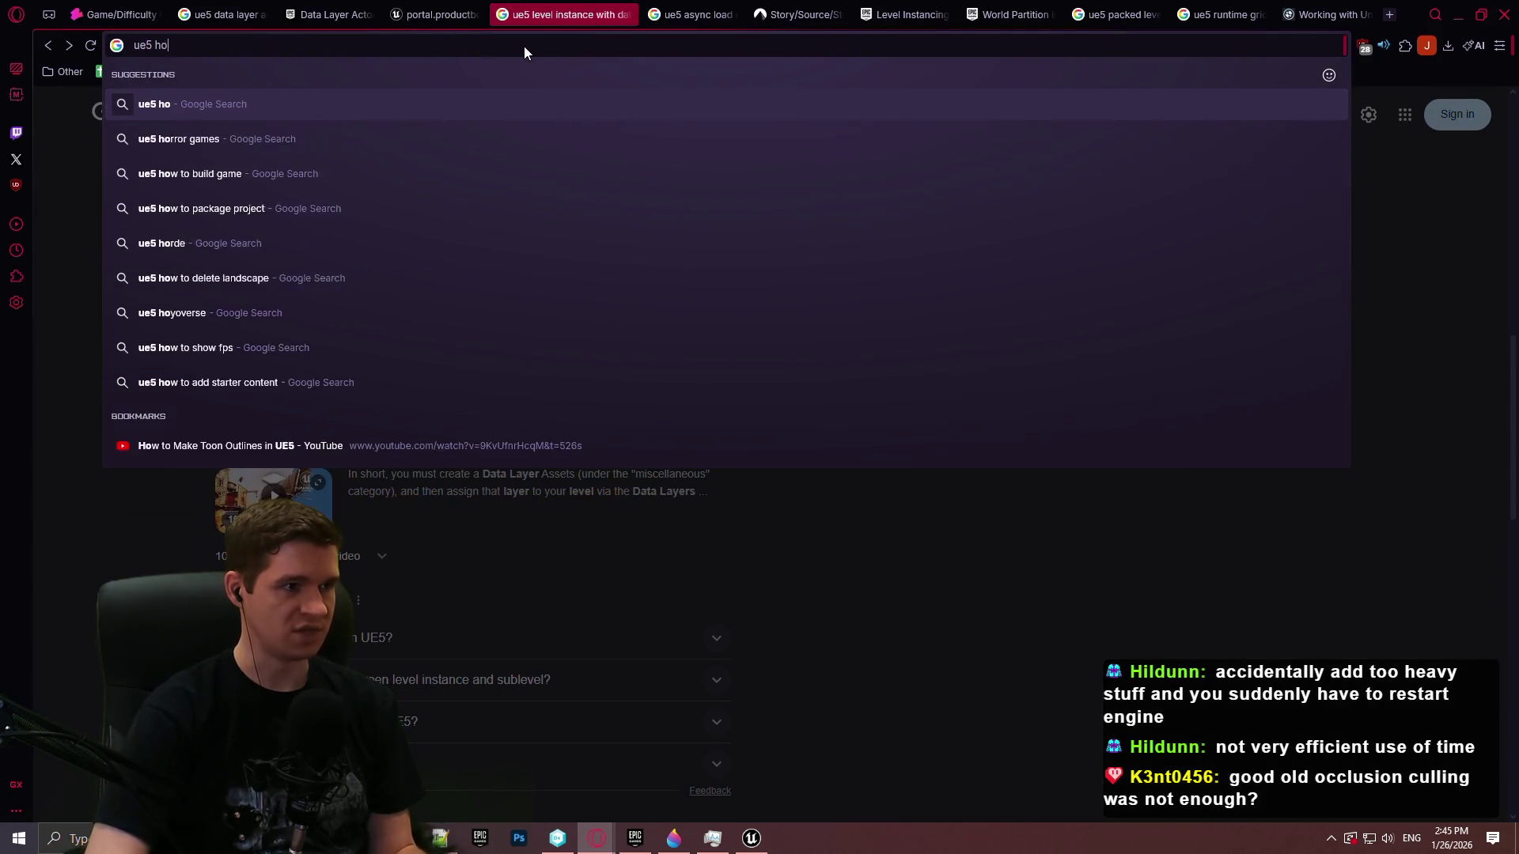
key("Return")
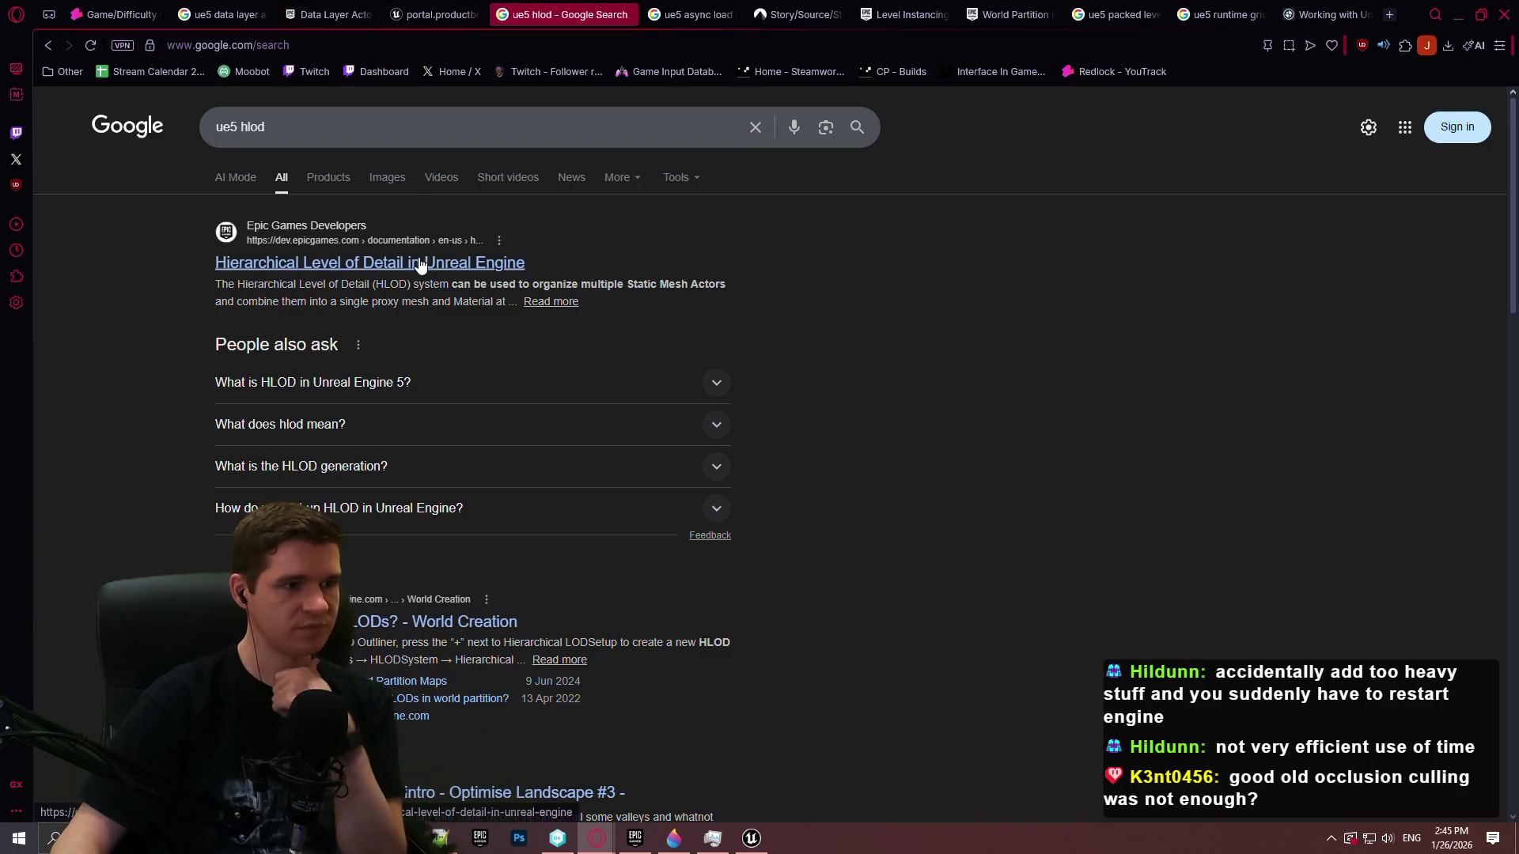
left_click(372, 262)
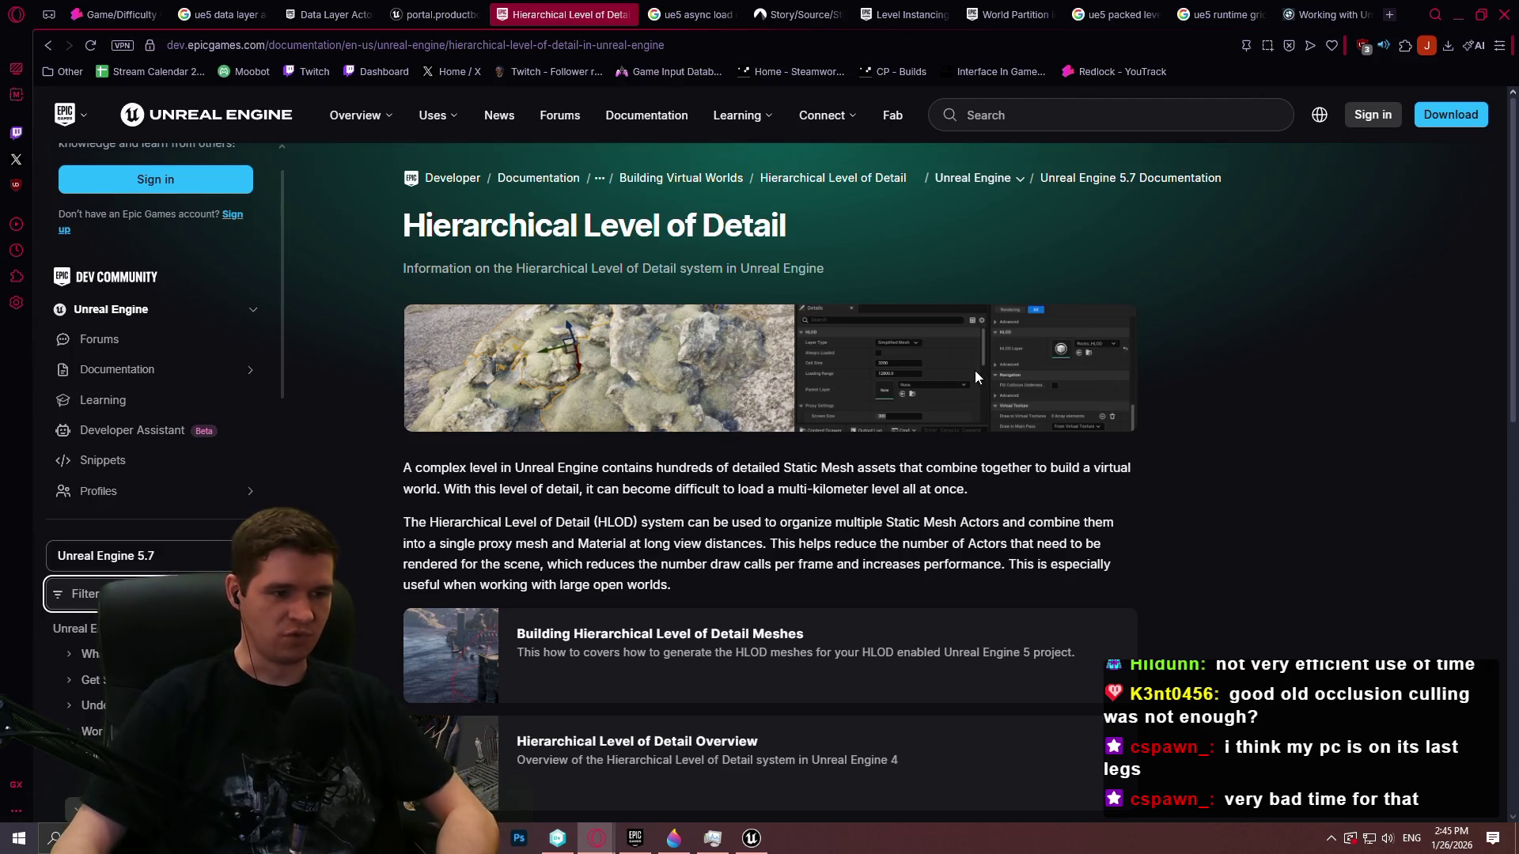
Skim the Hierarchical Level of Detail page and close its tab
scroll(1051, 421, "down", 4)
scroll(1127, 421, "up", 6)
scroll(1132, 424, "down", 5)
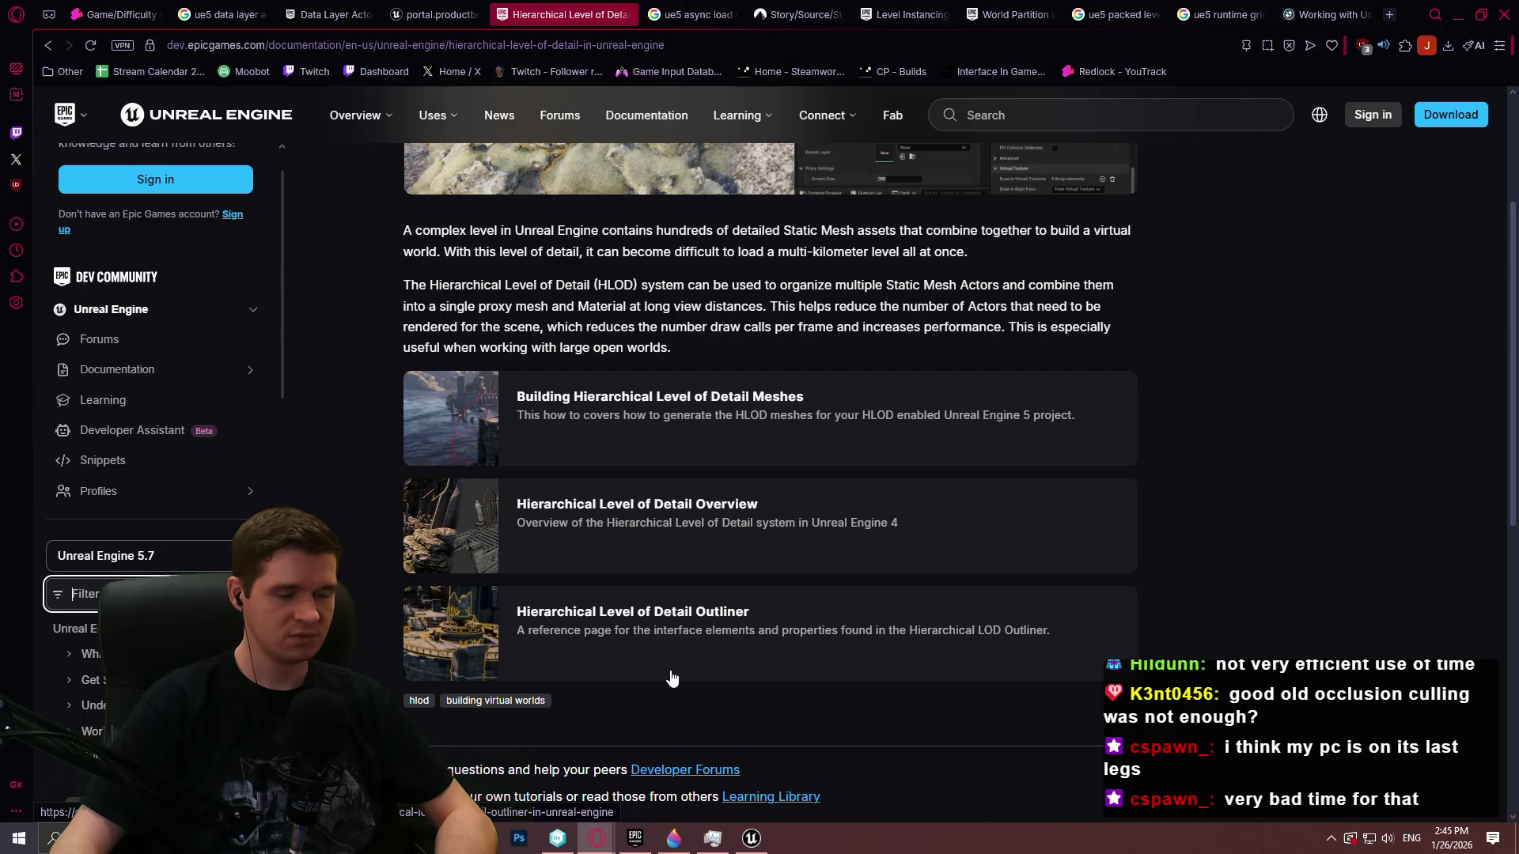
scroll(657, 668, "down", 1)
left_click(628, 14)
Close the HLOD documentation tab, glance at the Data Layer Actor Filters thread, and return to the async data layer tab
left_click(435, 14)
left_click(599, 8)
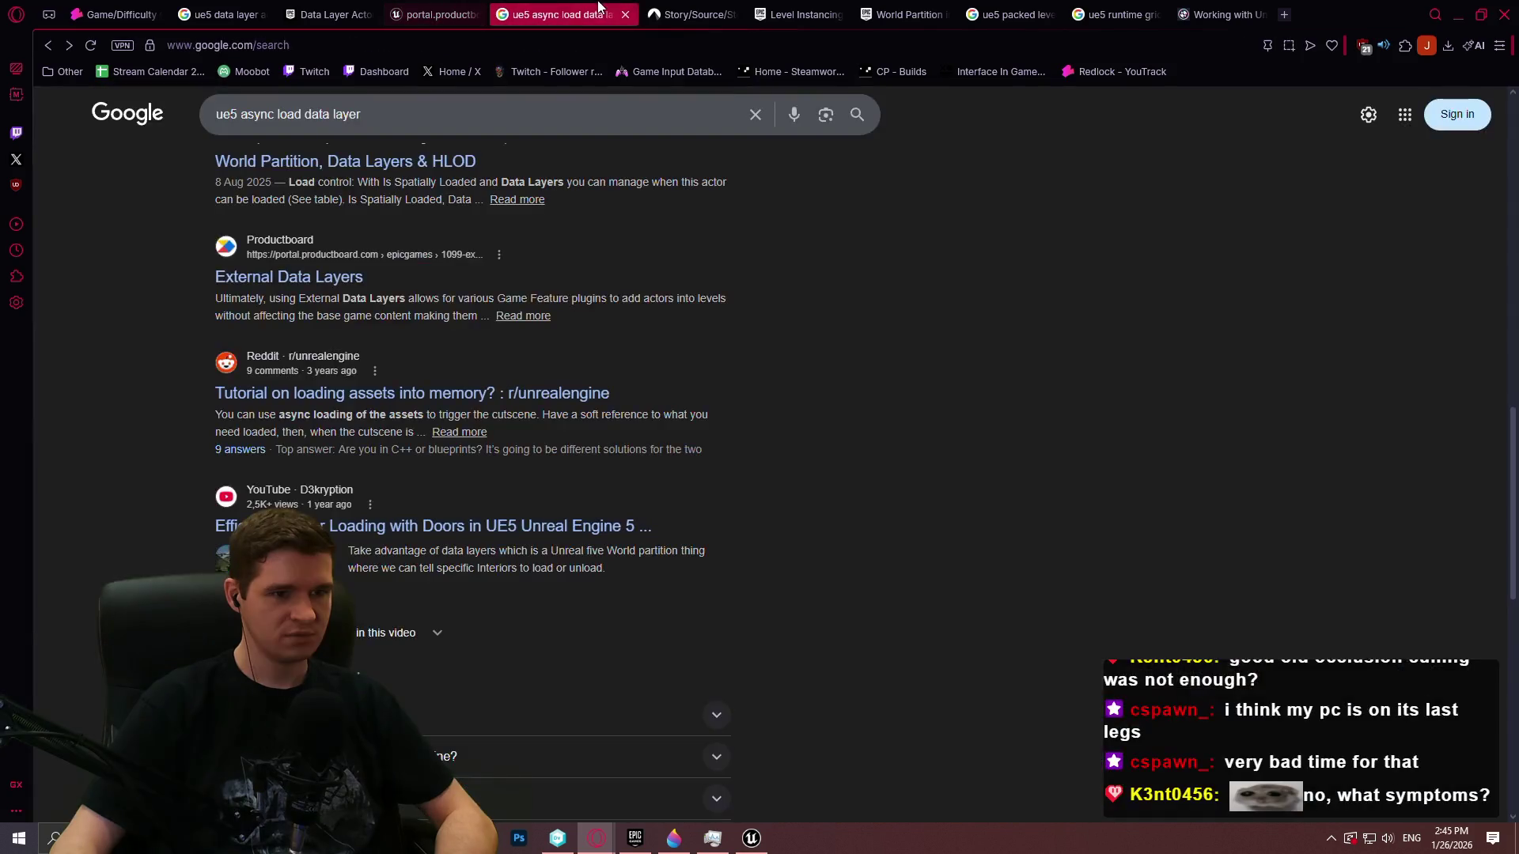
left_click(454, 14)
left_click(332, 14)
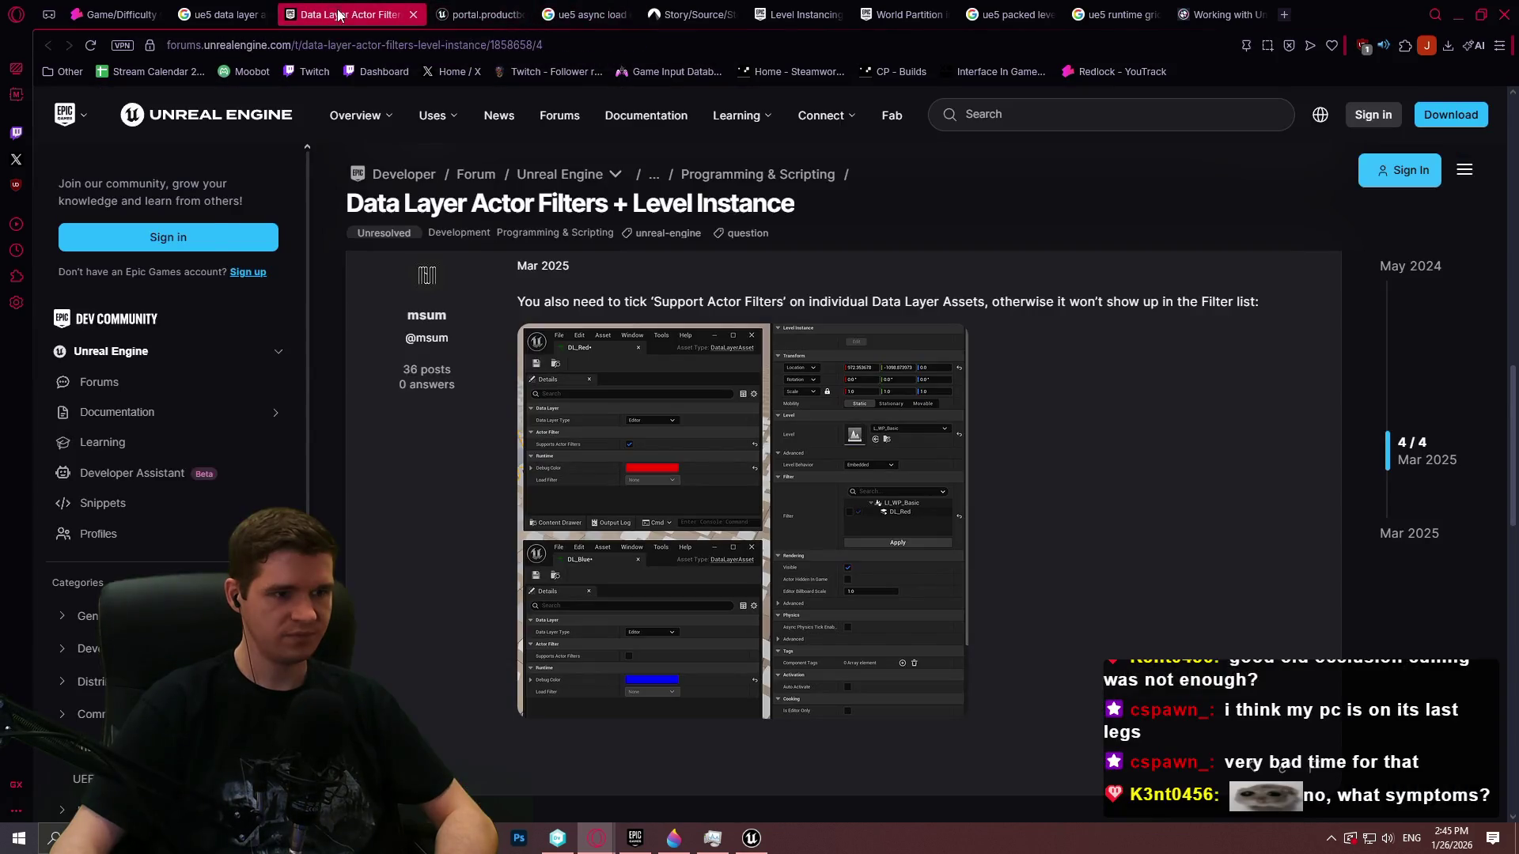
left_click(585, 14)
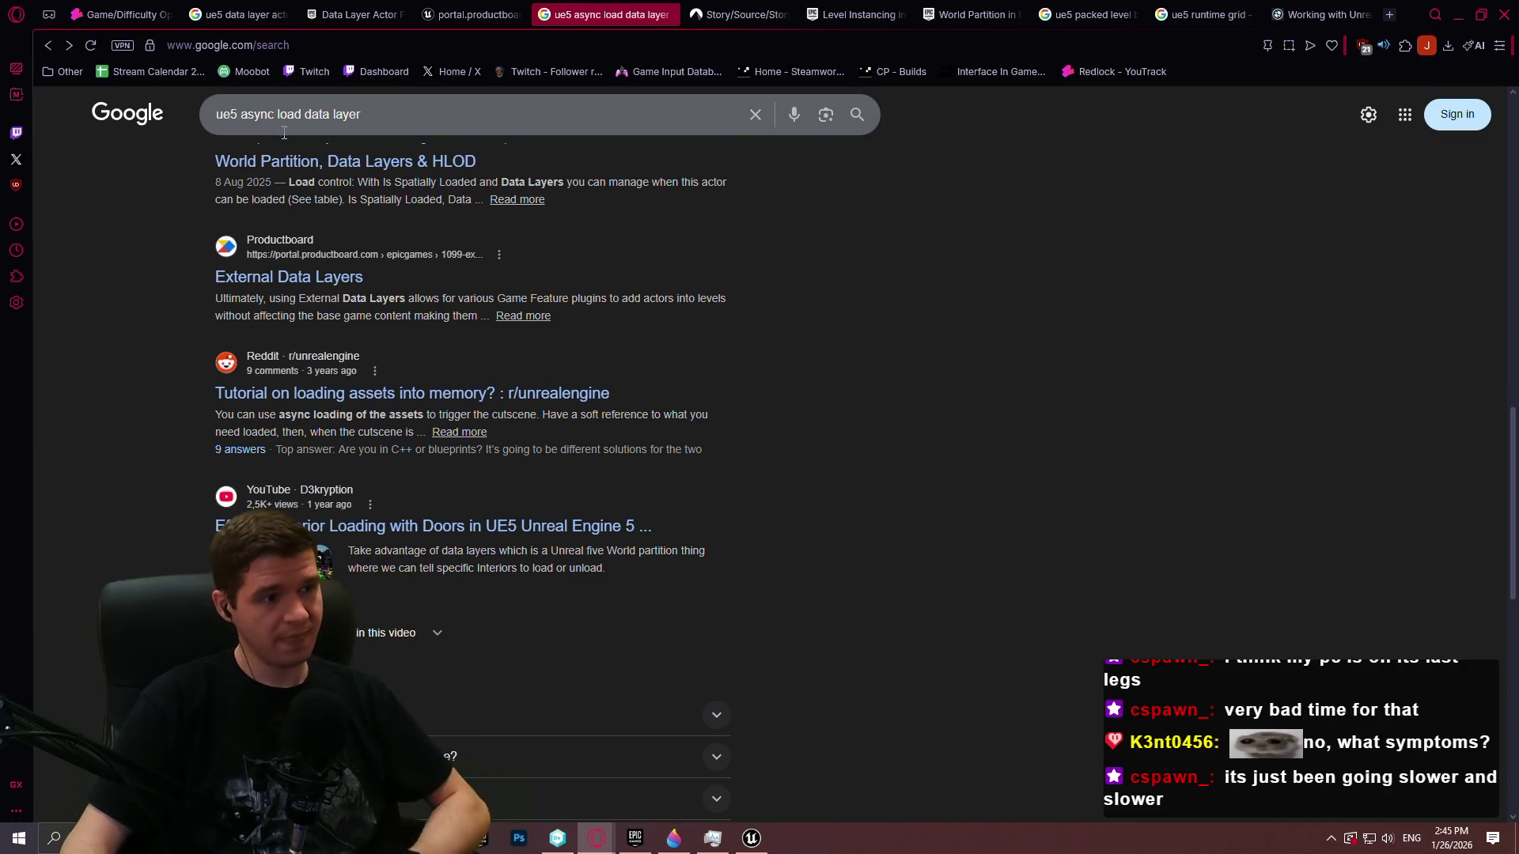
Search Google for 'ue5 level streaming volume world partition'
left_click_drag(239, 114, 776, 89)
type("le")
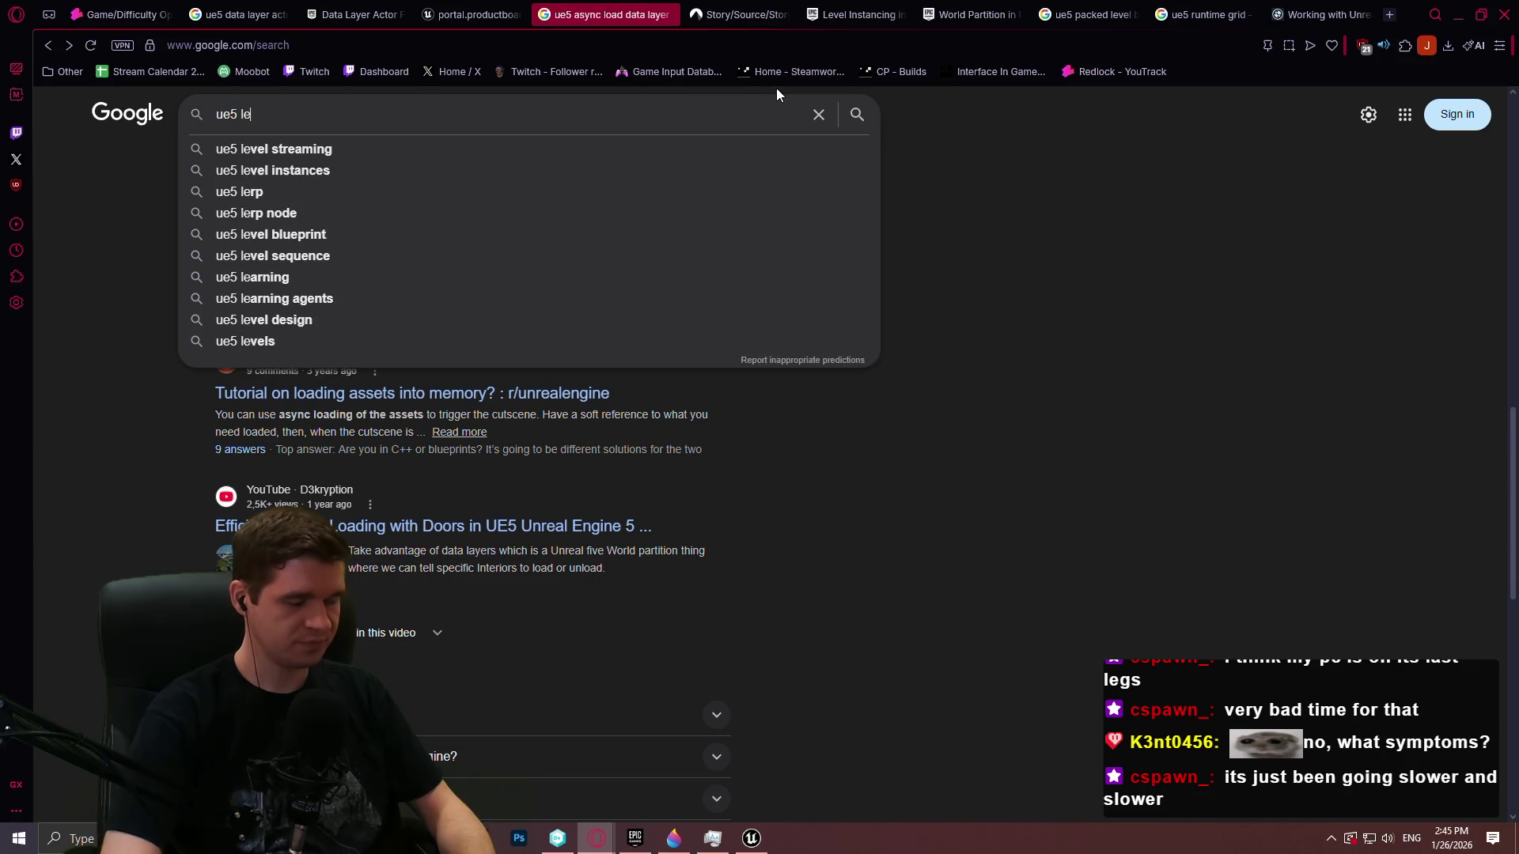
type("vel streaming v")
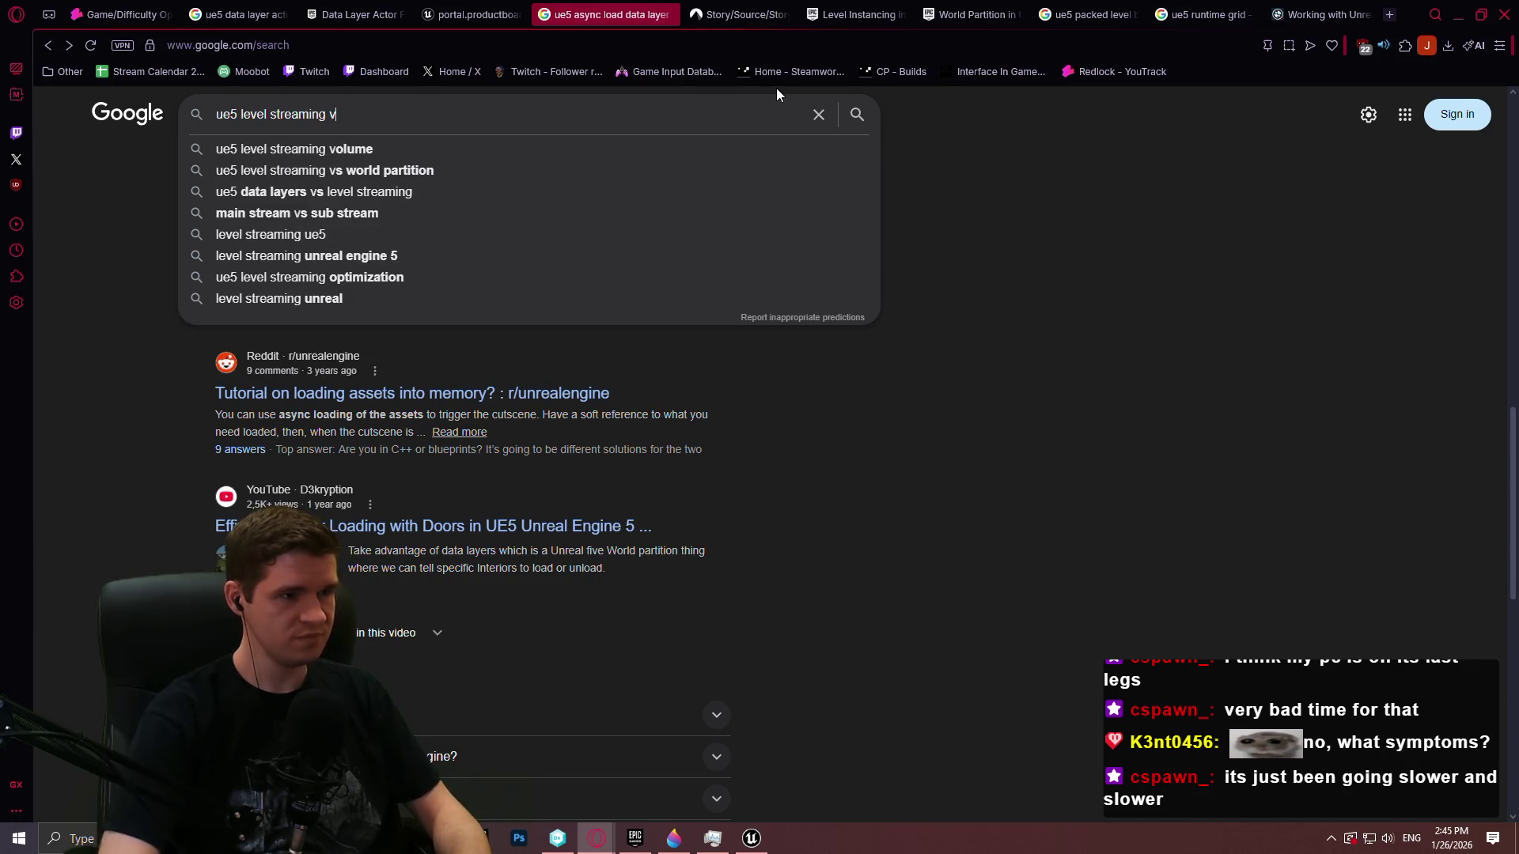
key("Down")
key("Down")
key("Up")
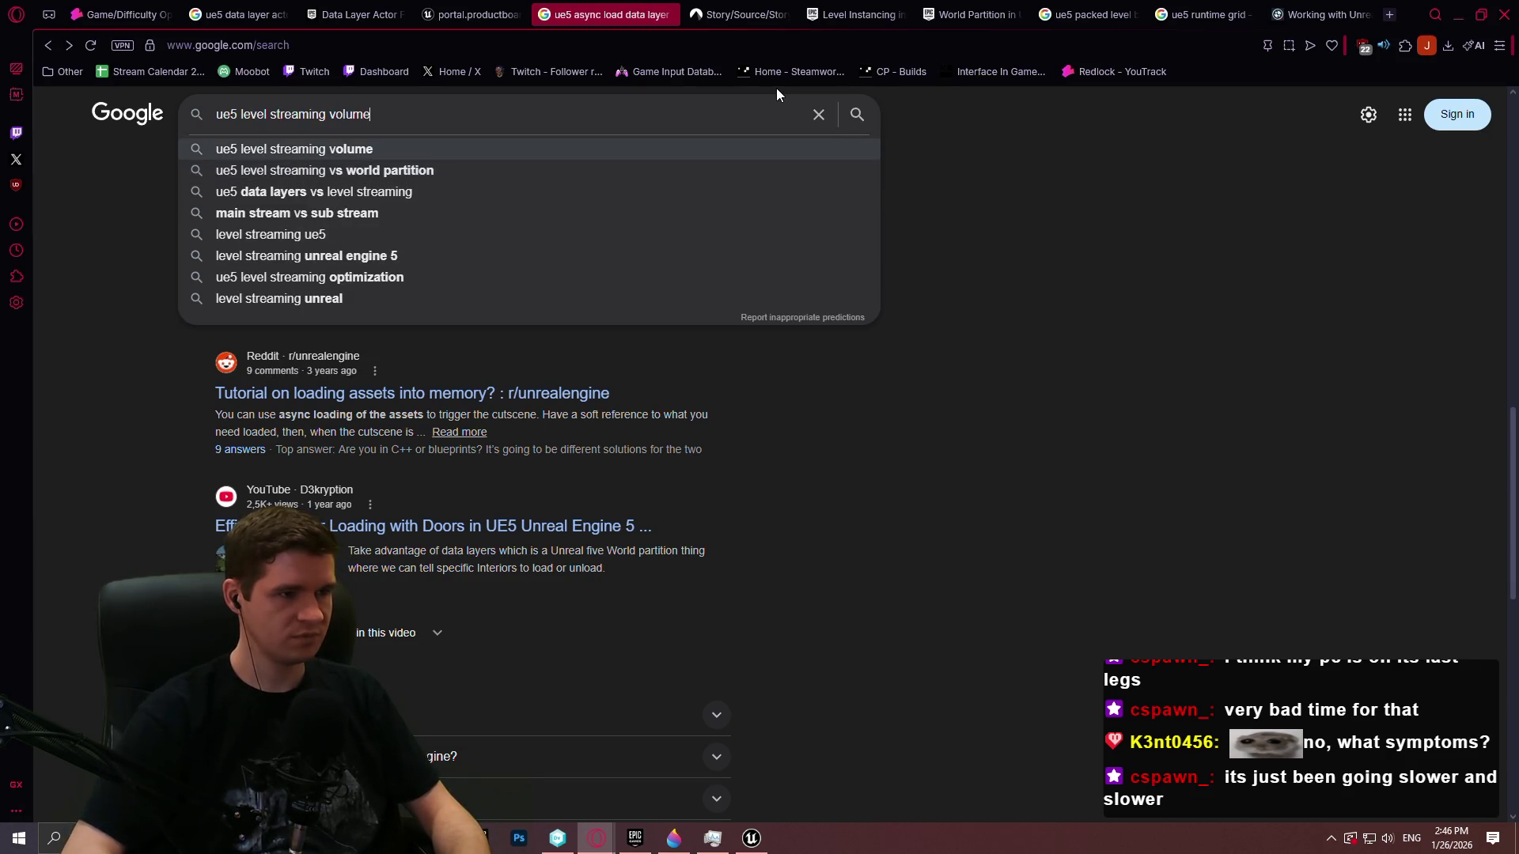
key("Return")
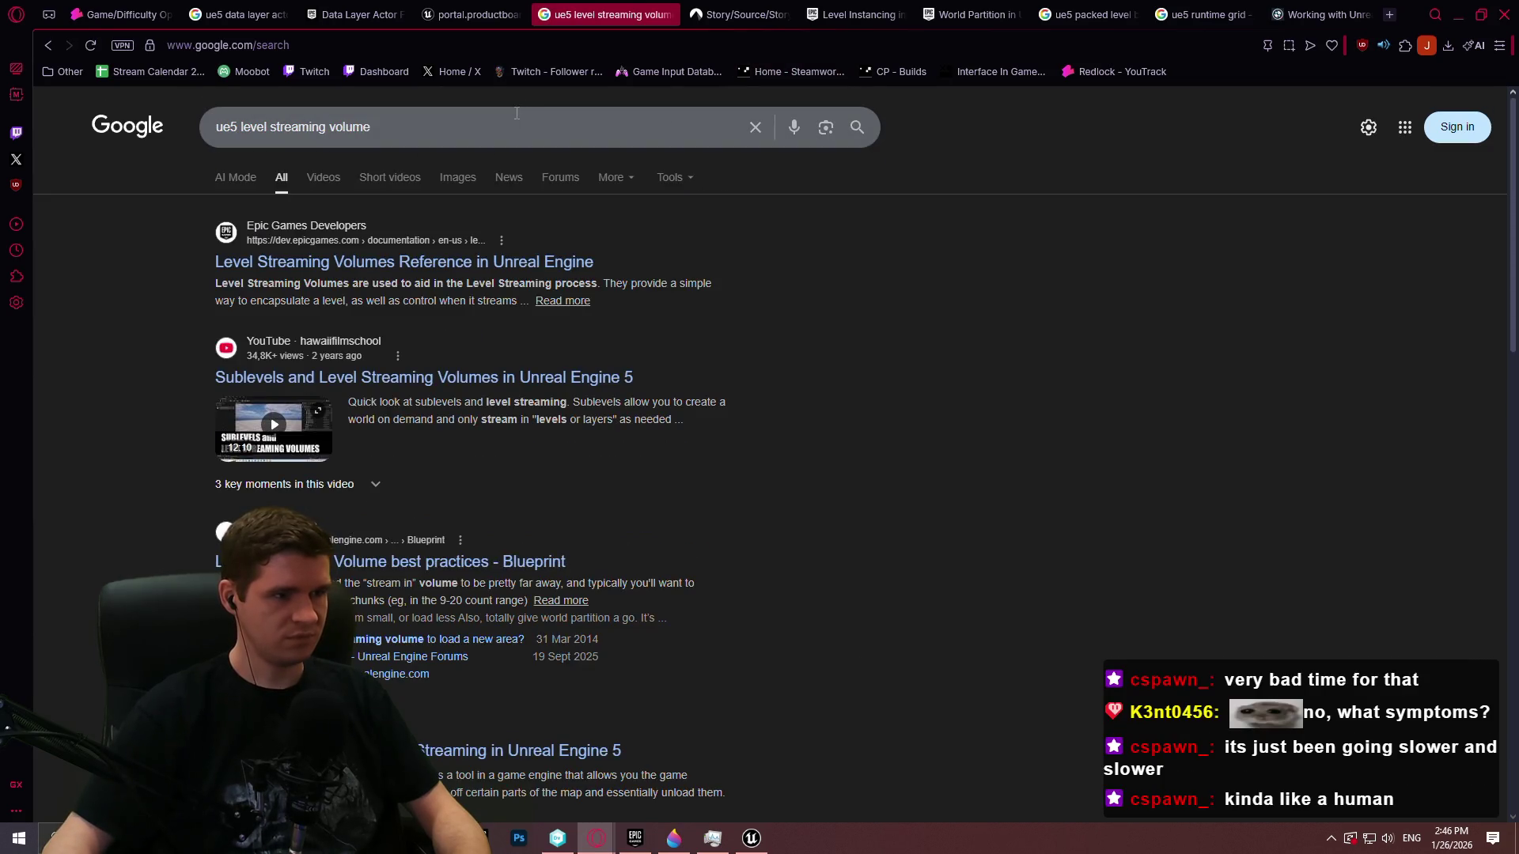
left_click(503, 133)
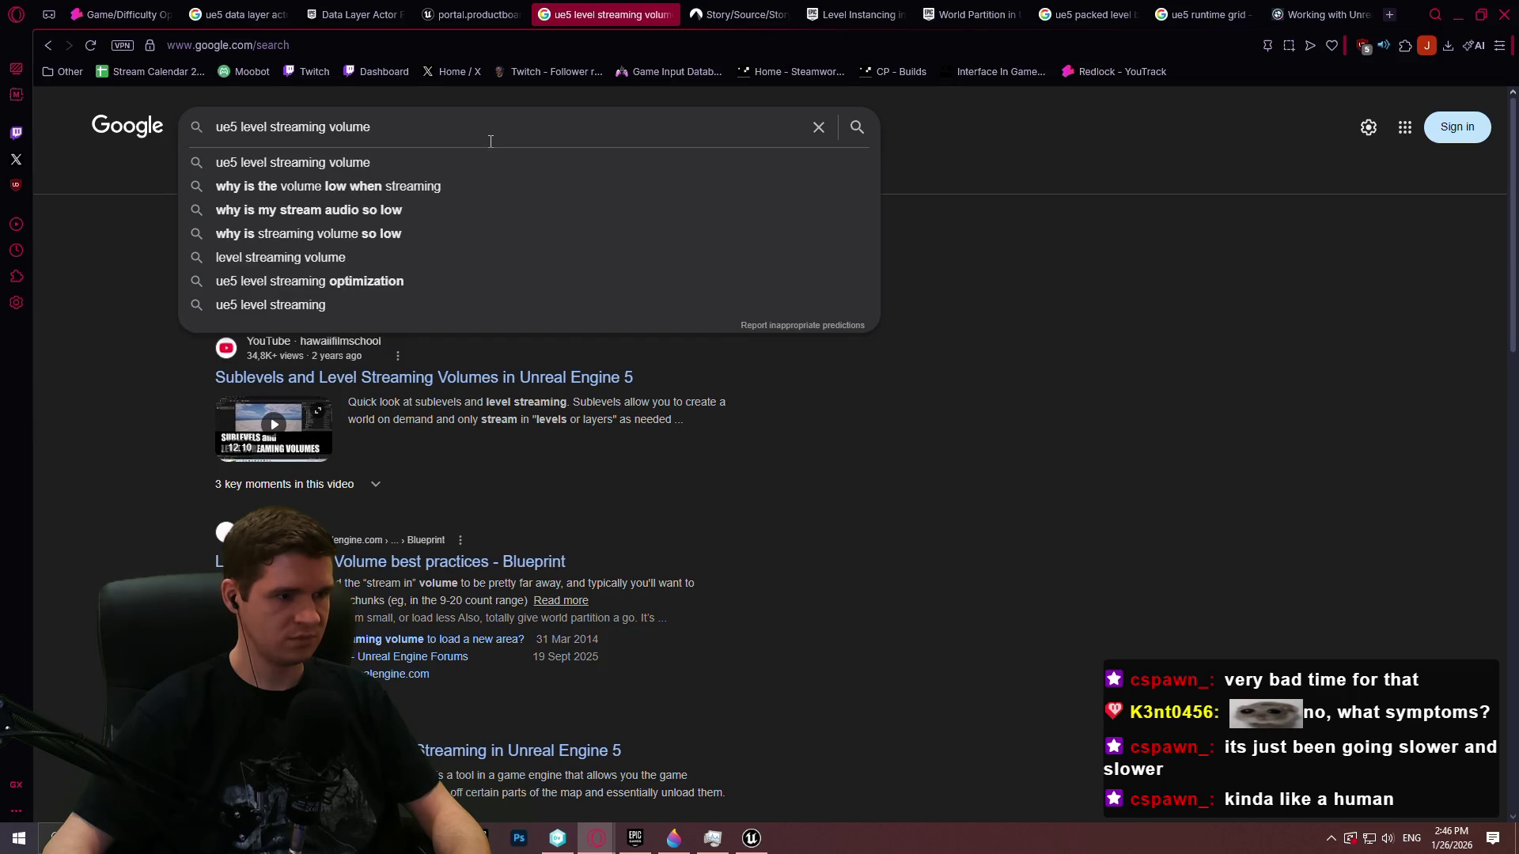
type(" wor")
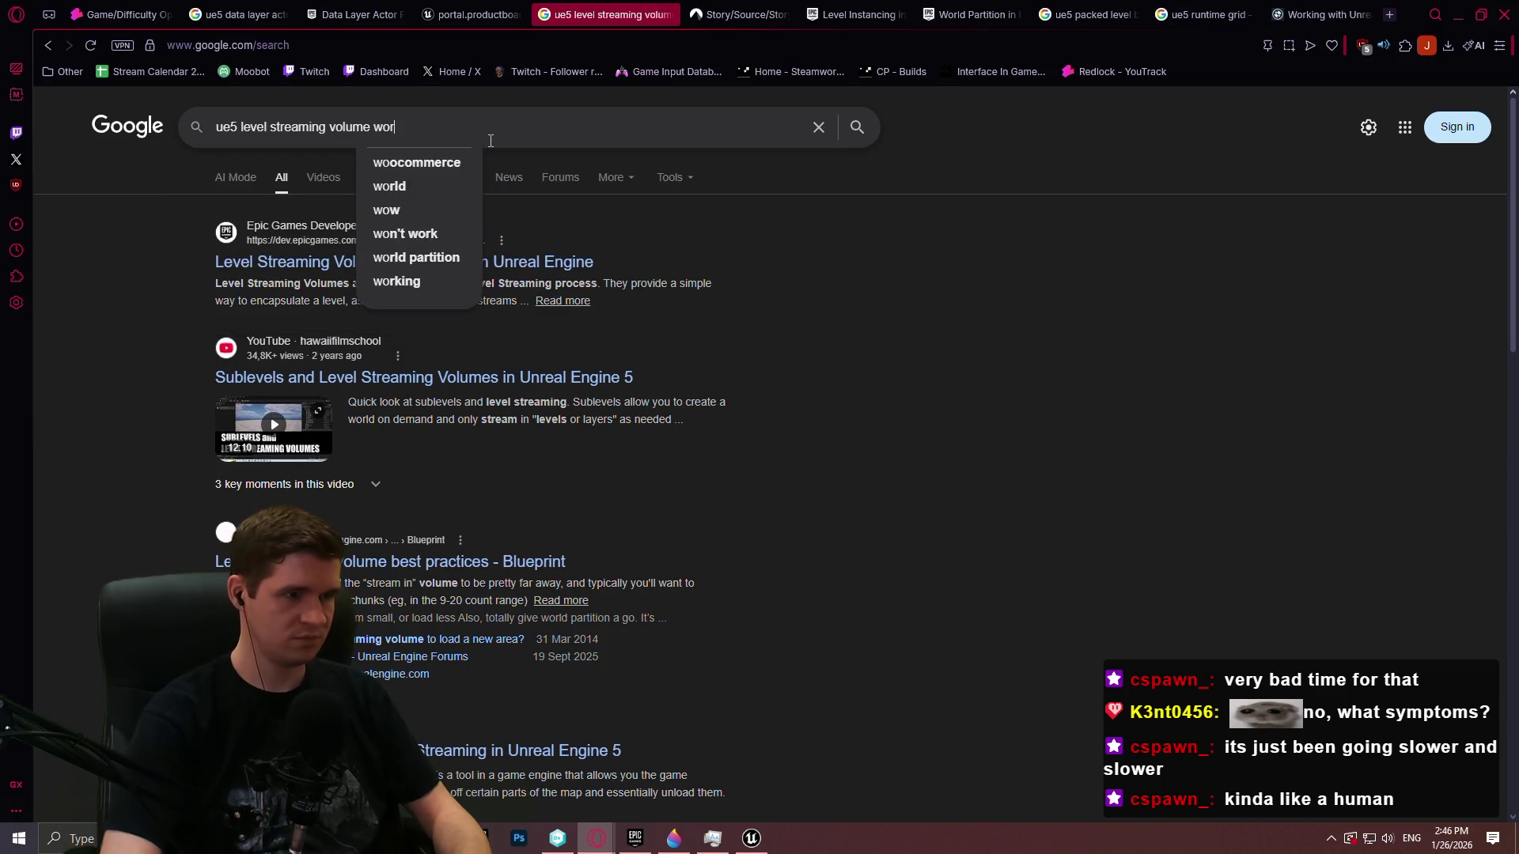
type("ld partition")
key("Return")
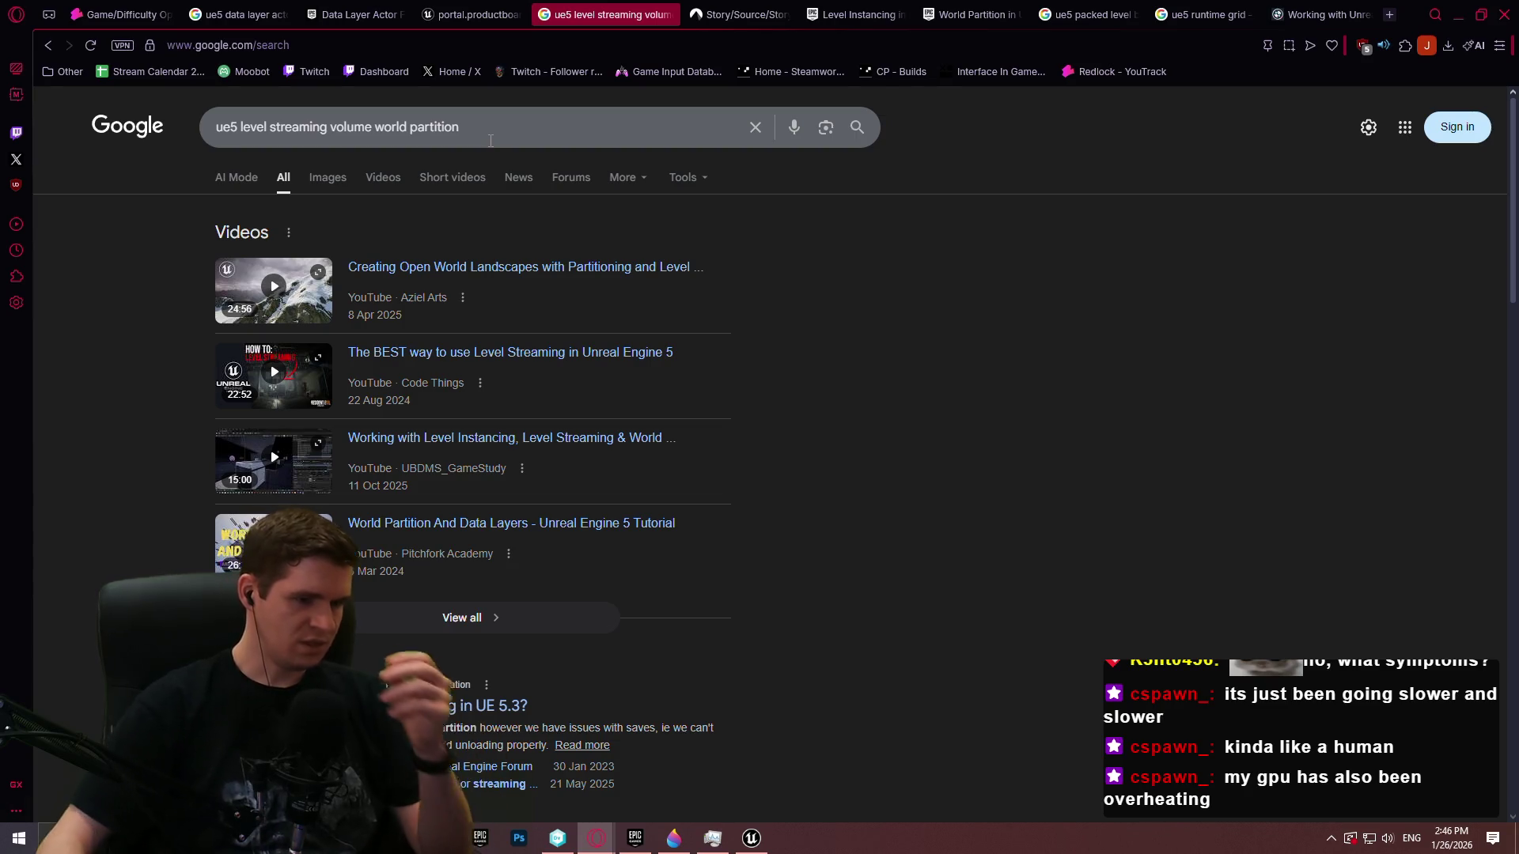
Scroll past the forum and Reddit results to the Epic documentation entries, then return to Unreal
scroll(549, 322, "down", 3)
scroll(638, 466, "down", 2)
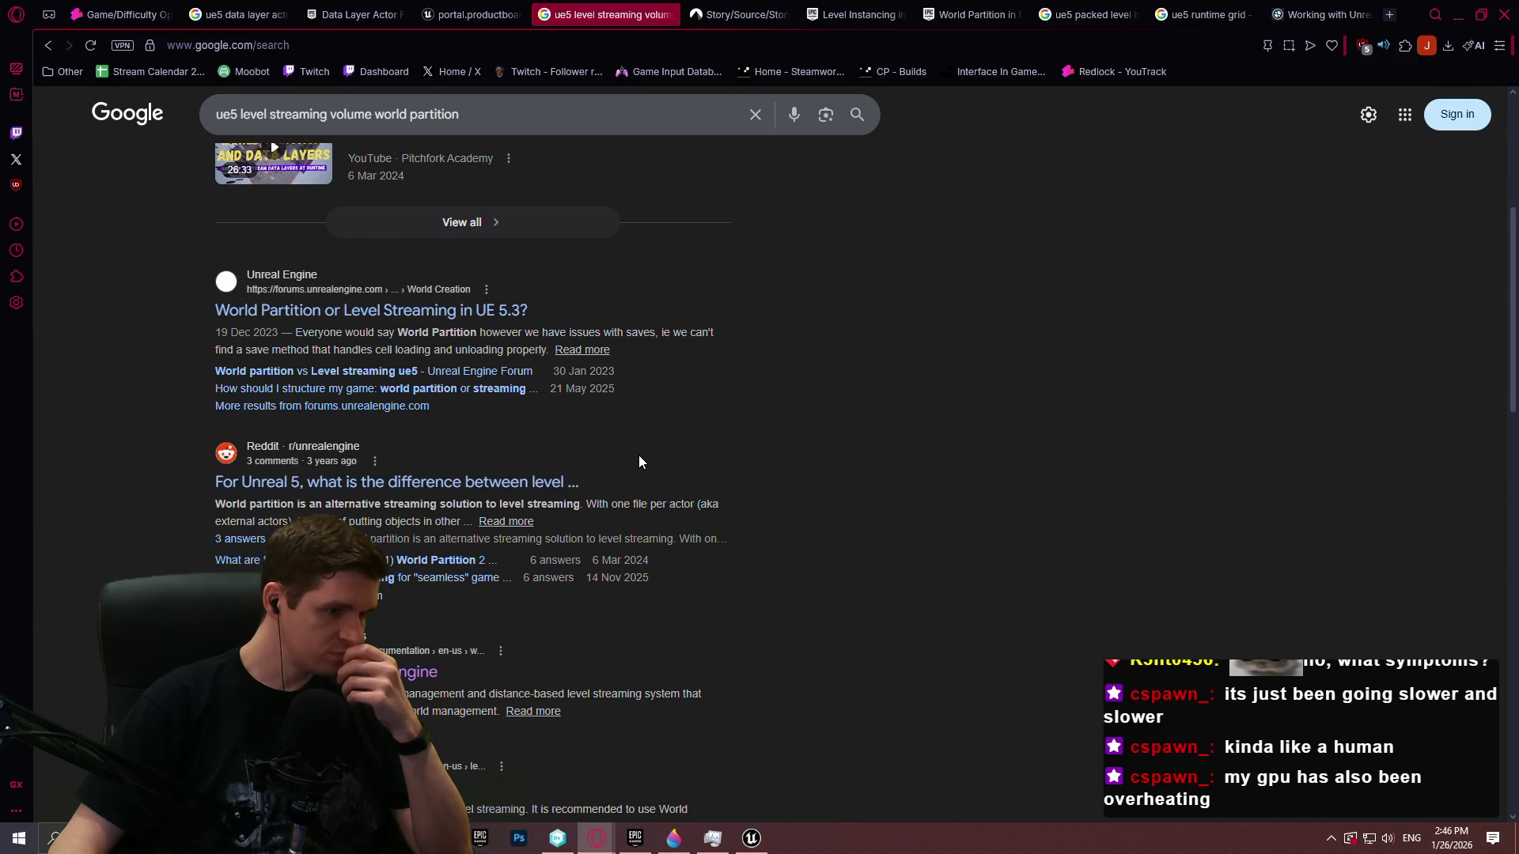
scroll(637, 464, "down", 2)
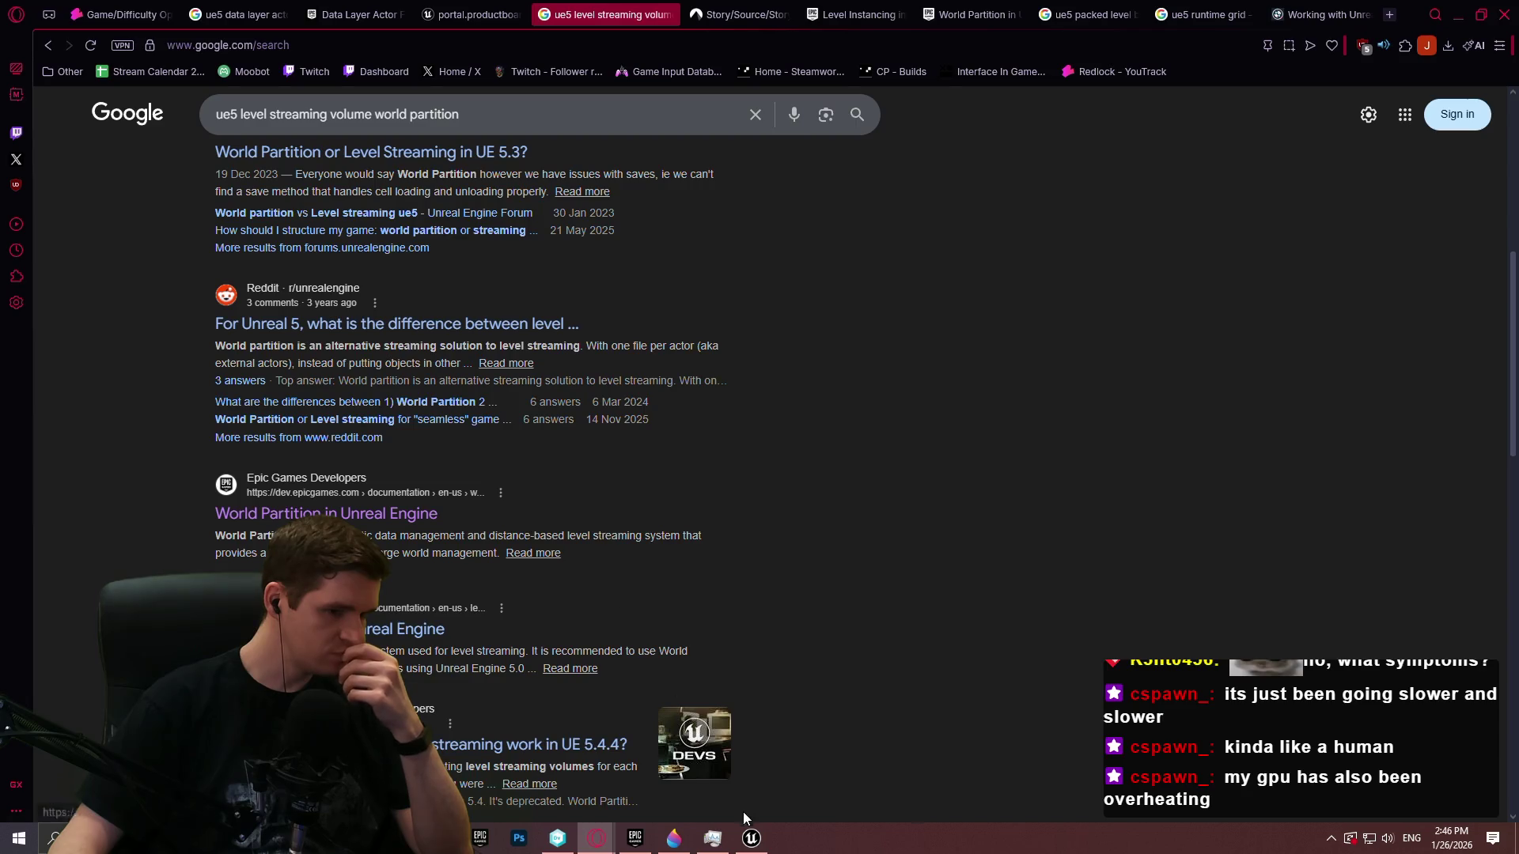
left_click(751, 837)
On the Redlock tab, search Place Actors for 'occl', then show the Volumes category in a wider panel
left_click(125, 32)
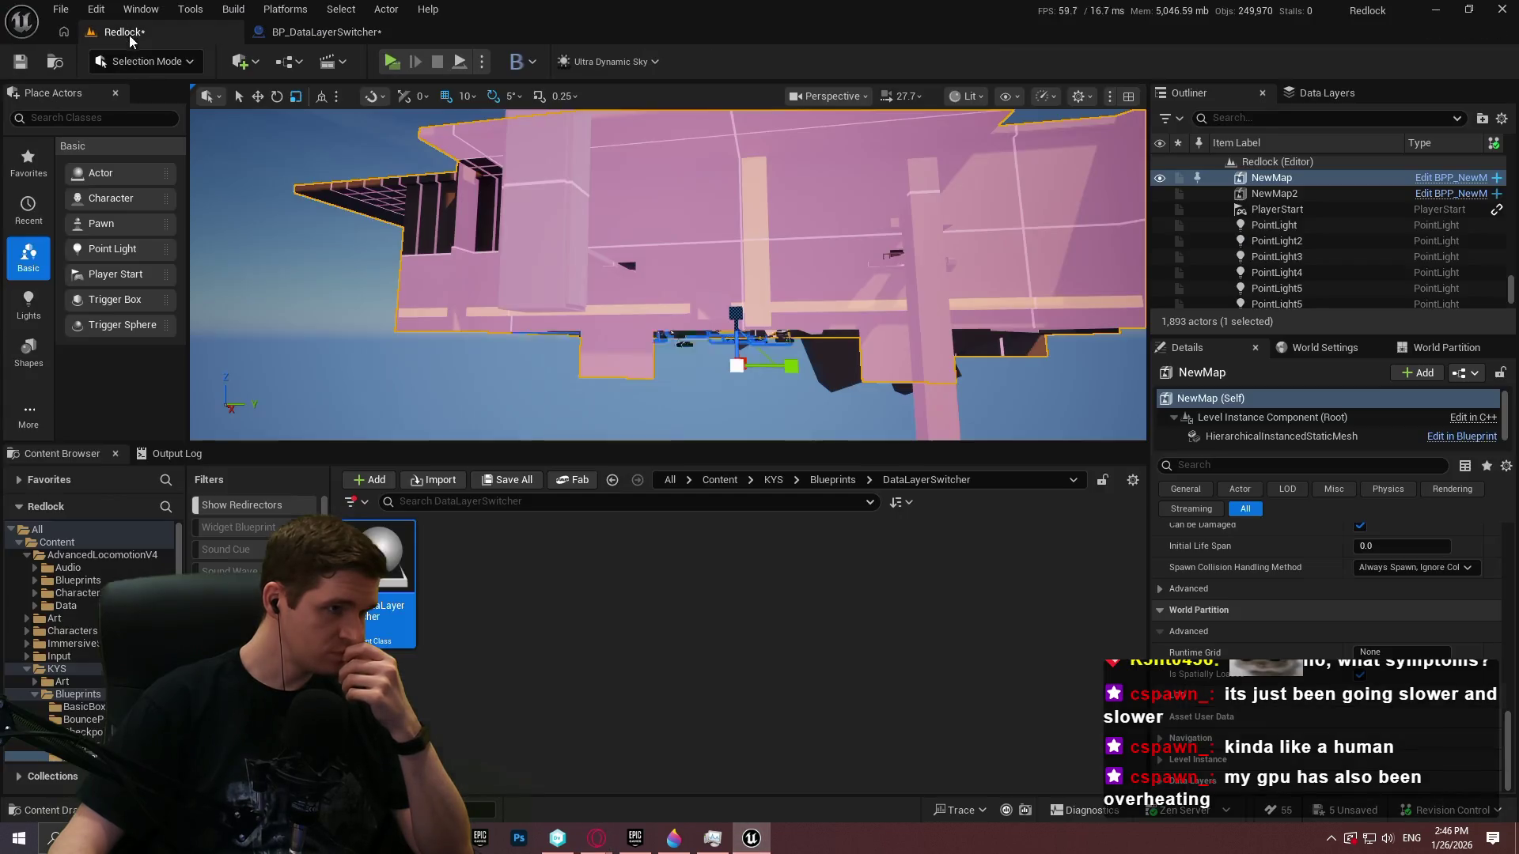
left_click(99, 118)
type("occl")
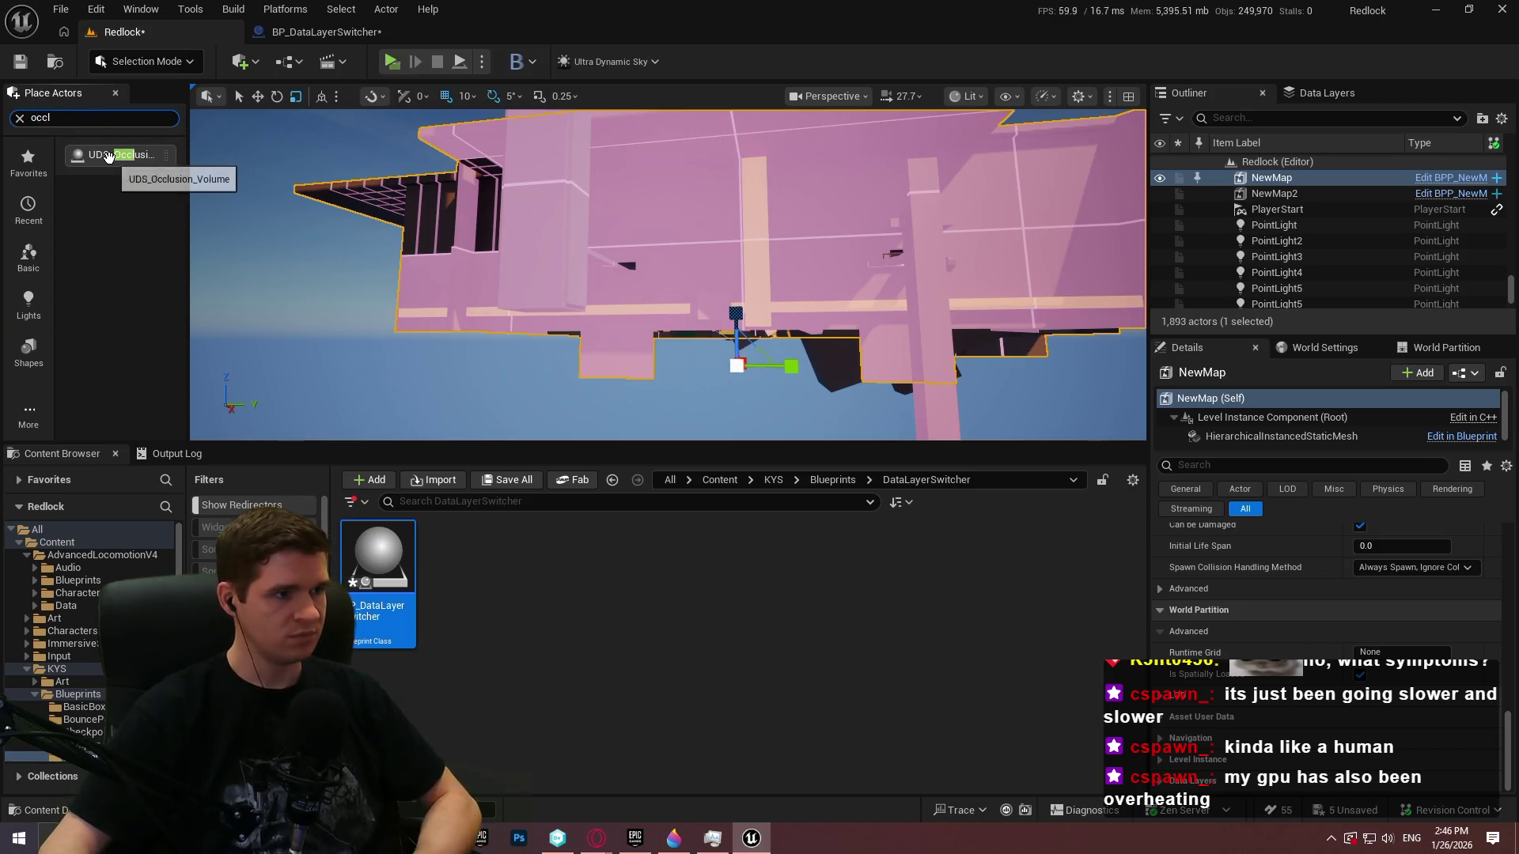
left_click(19, 117)
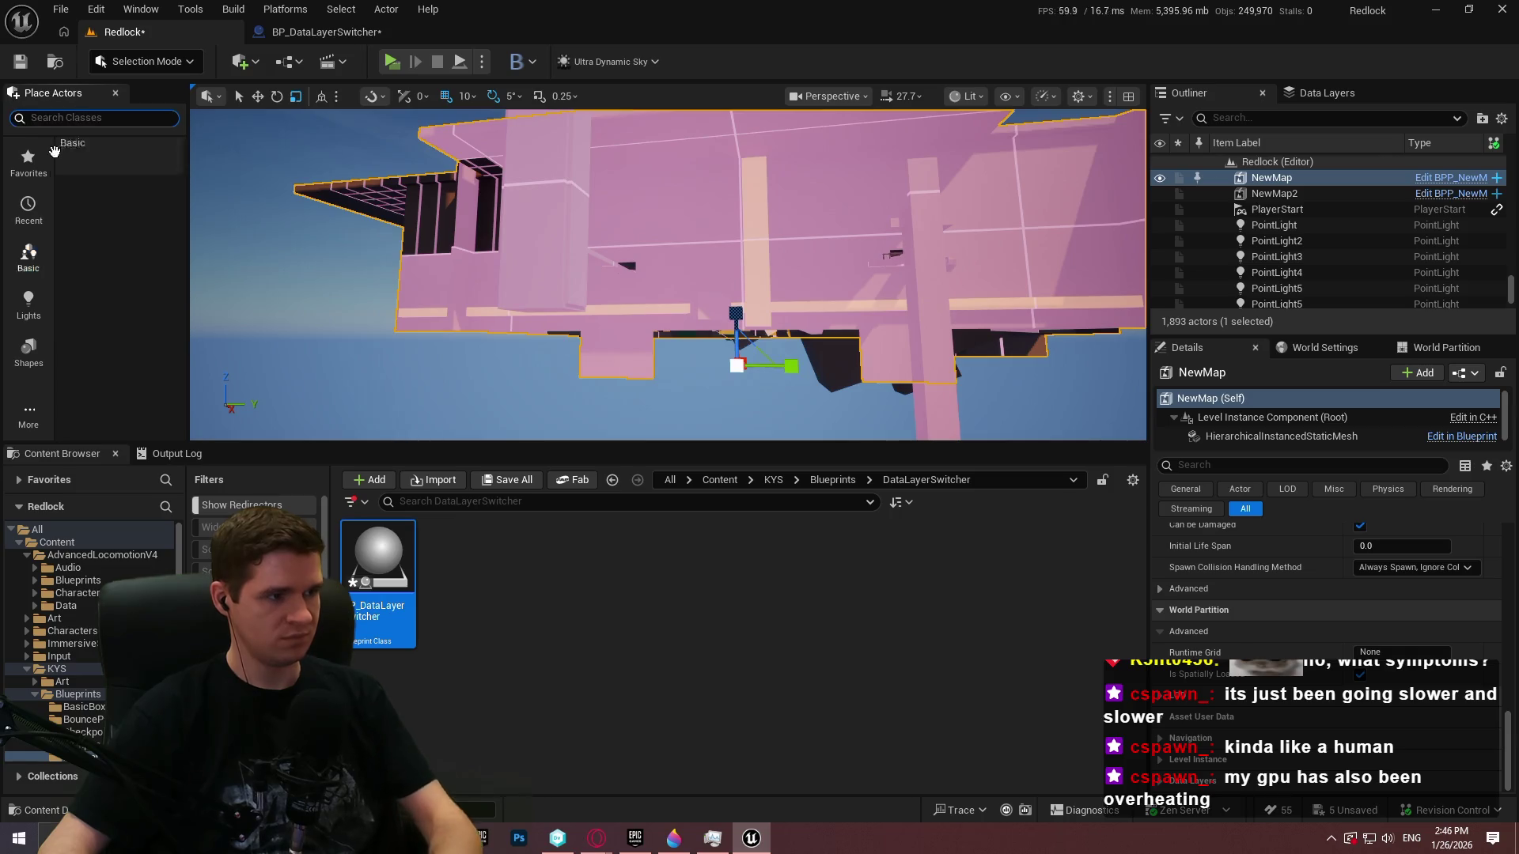
left_click(22, 428)
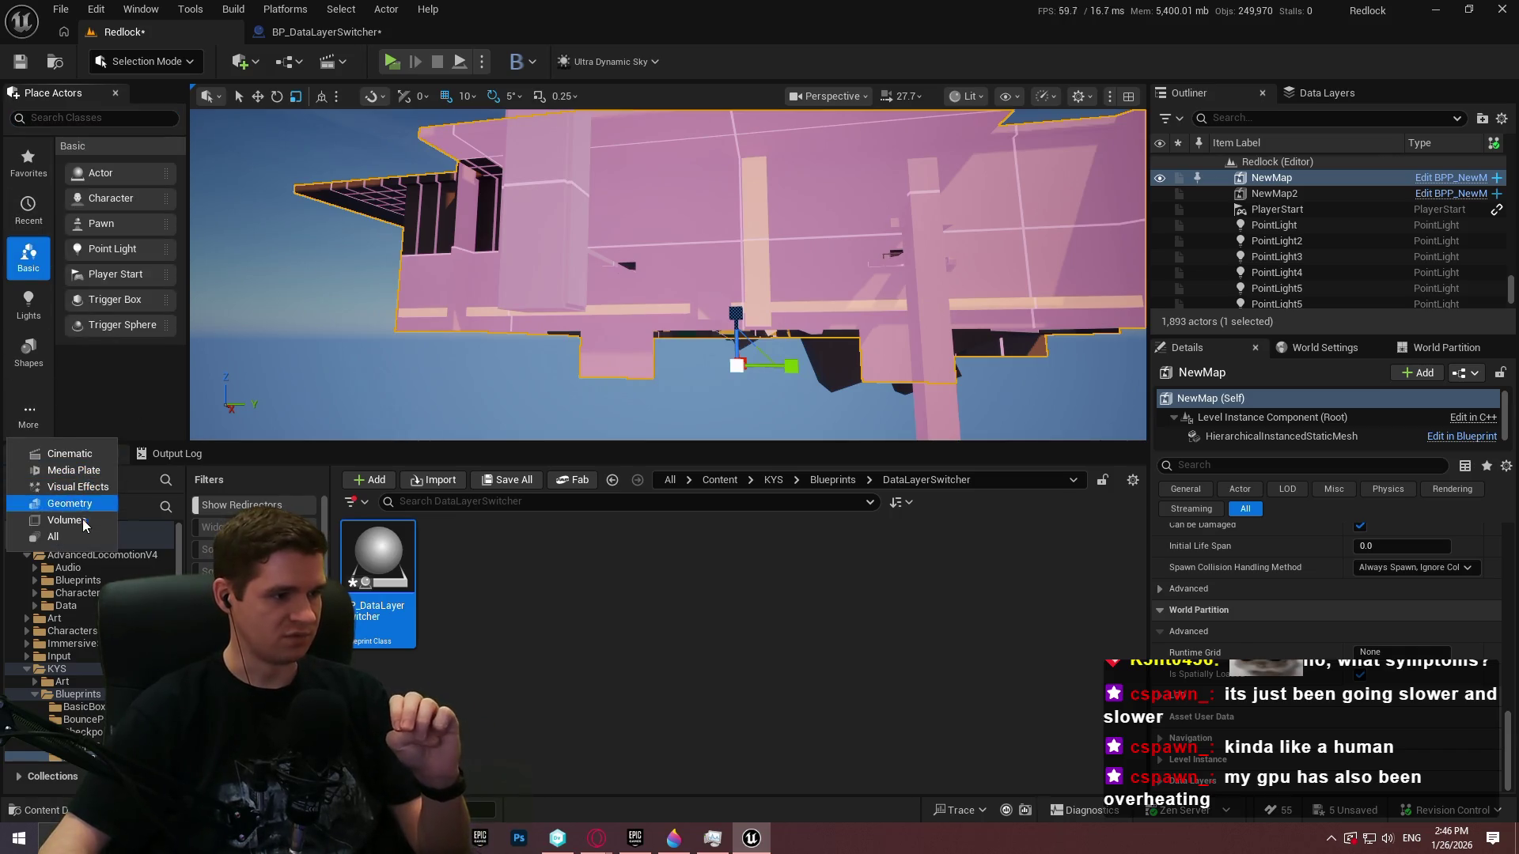
left_click(49, 501)
left_click_drag(186, 172, 352, 172)
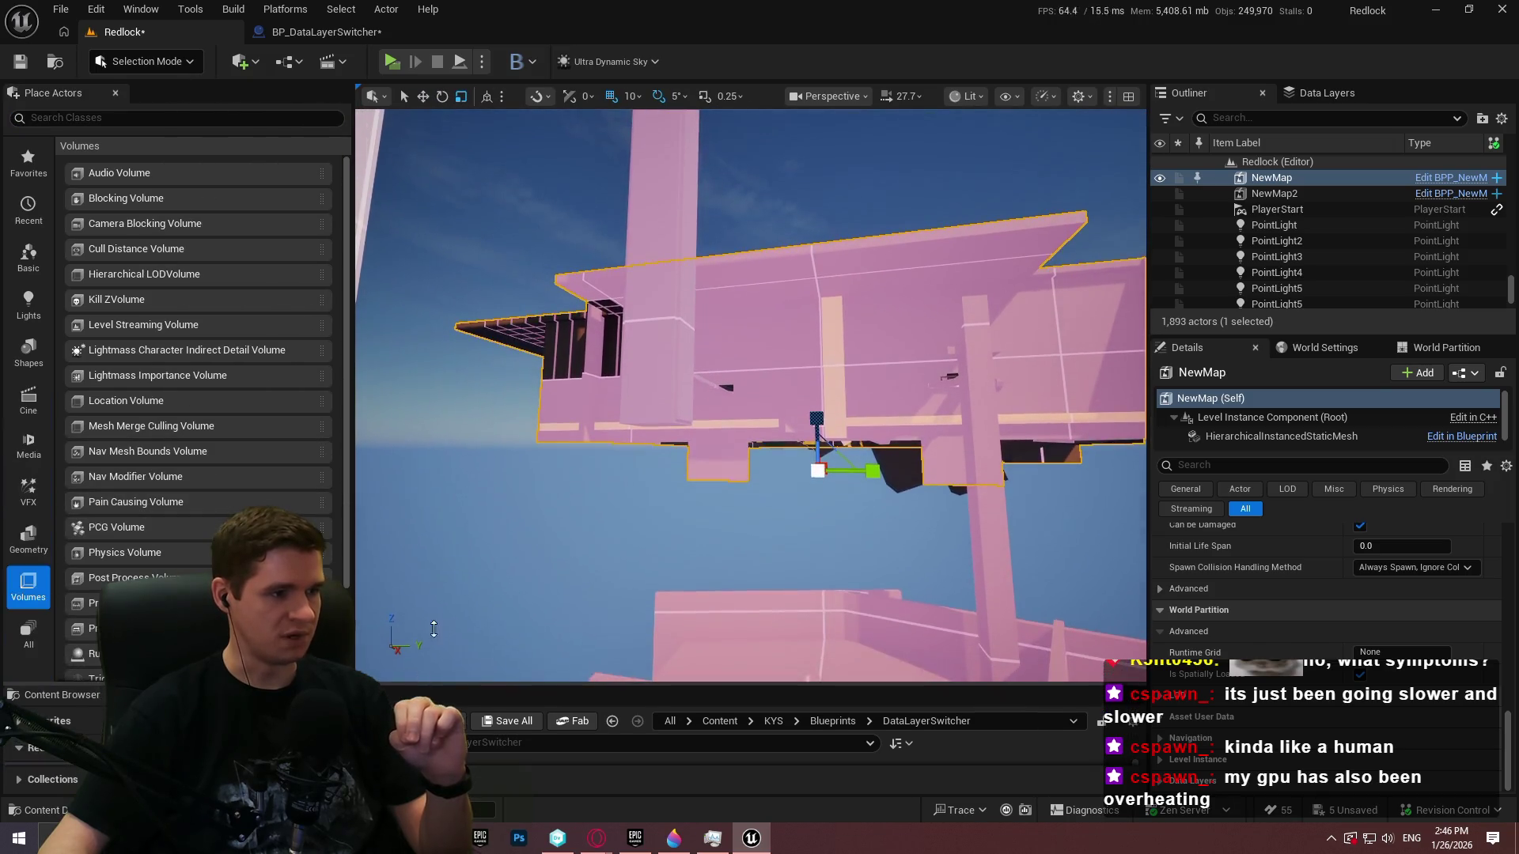
Filter the Plugins browser by 'streami' to find FastGeo Streaming, still disabled
left_click(94, 7)
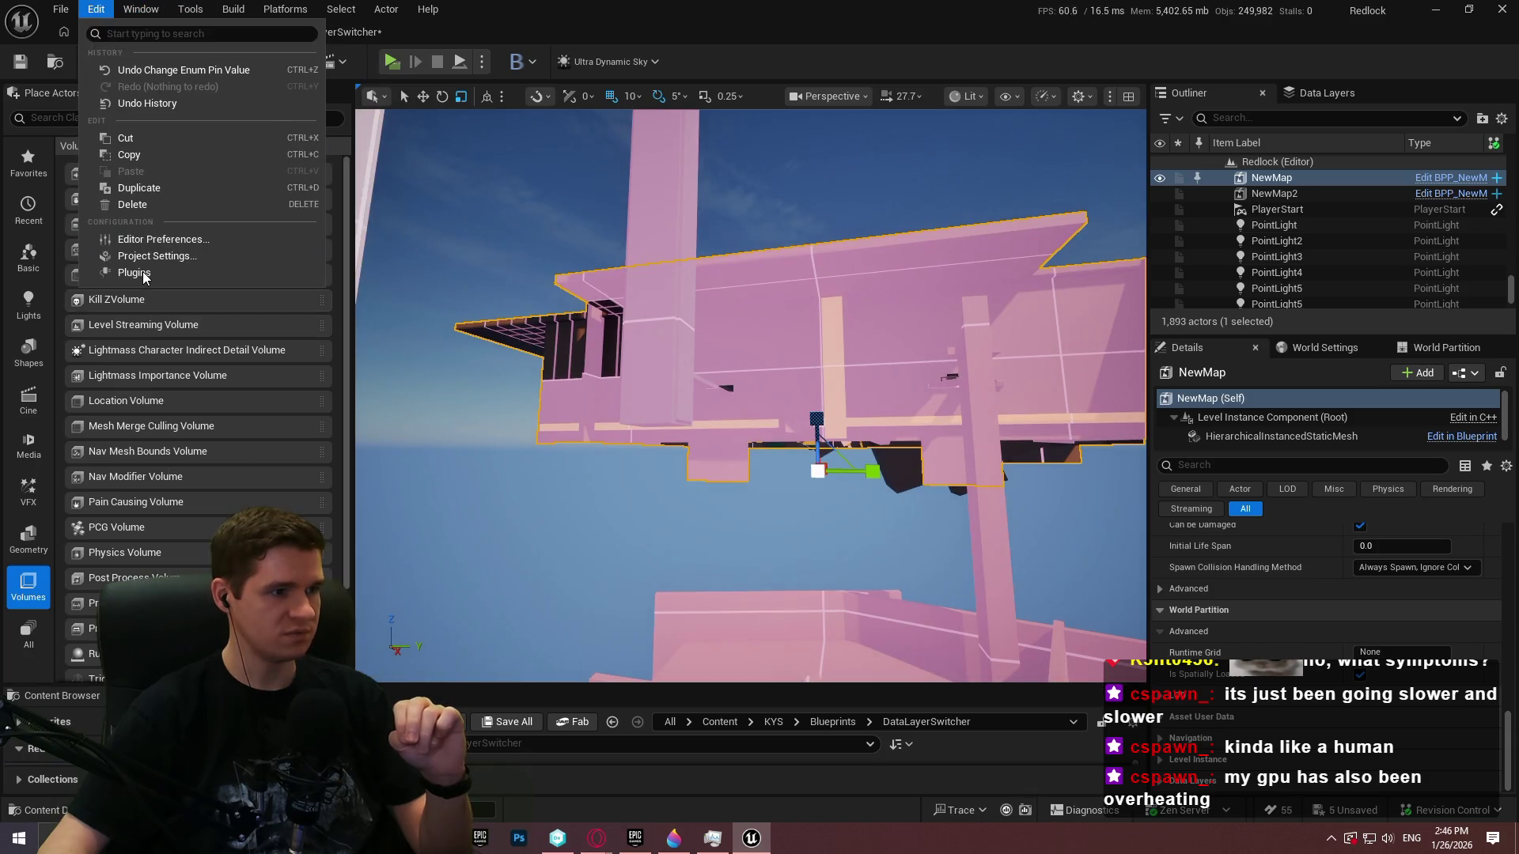
left_click(145, 273)
type("stream")
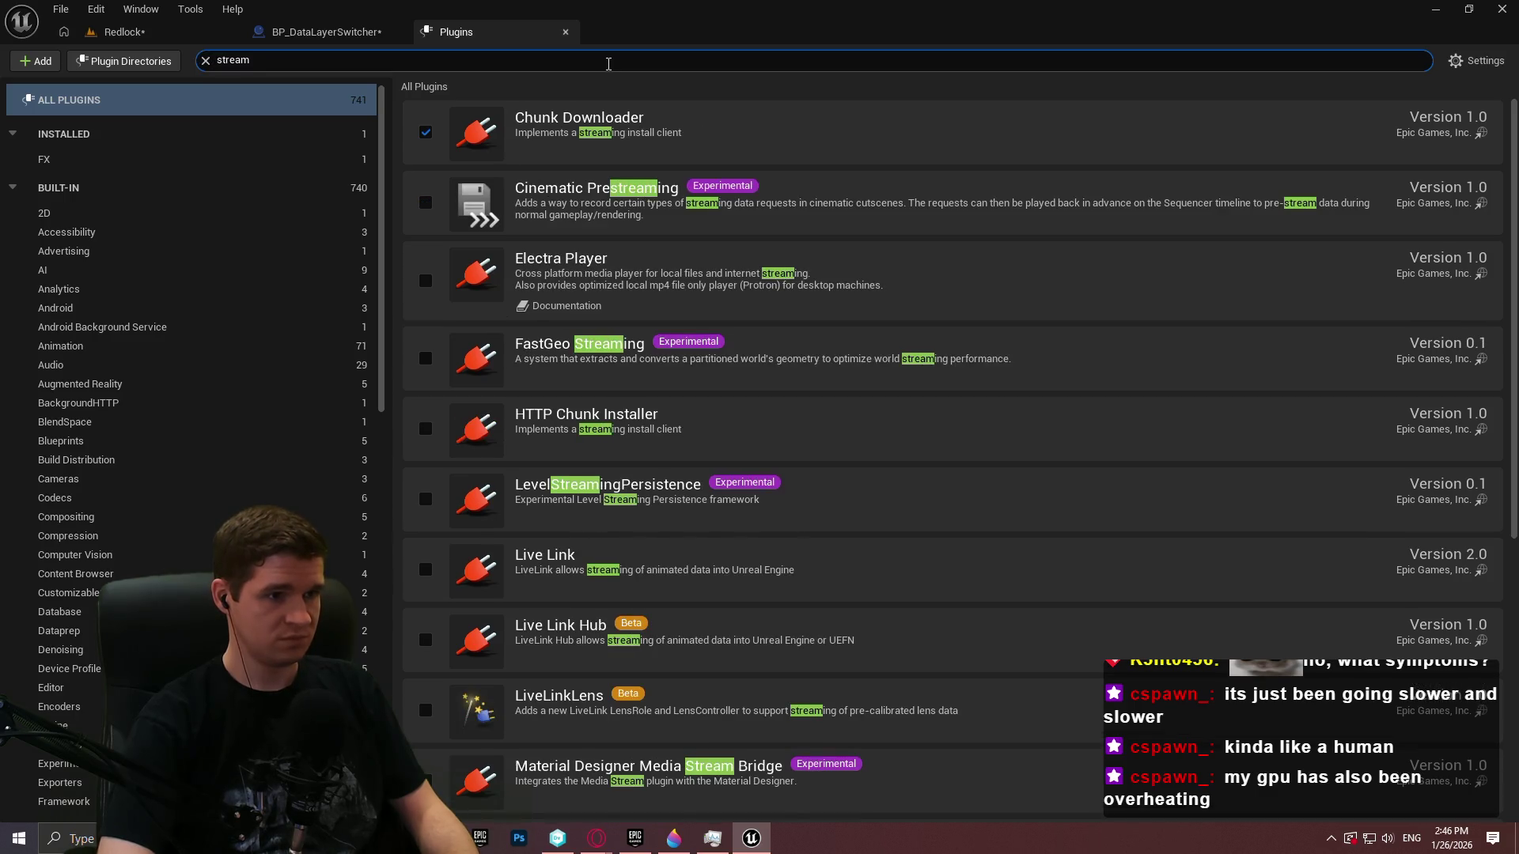
type("i")
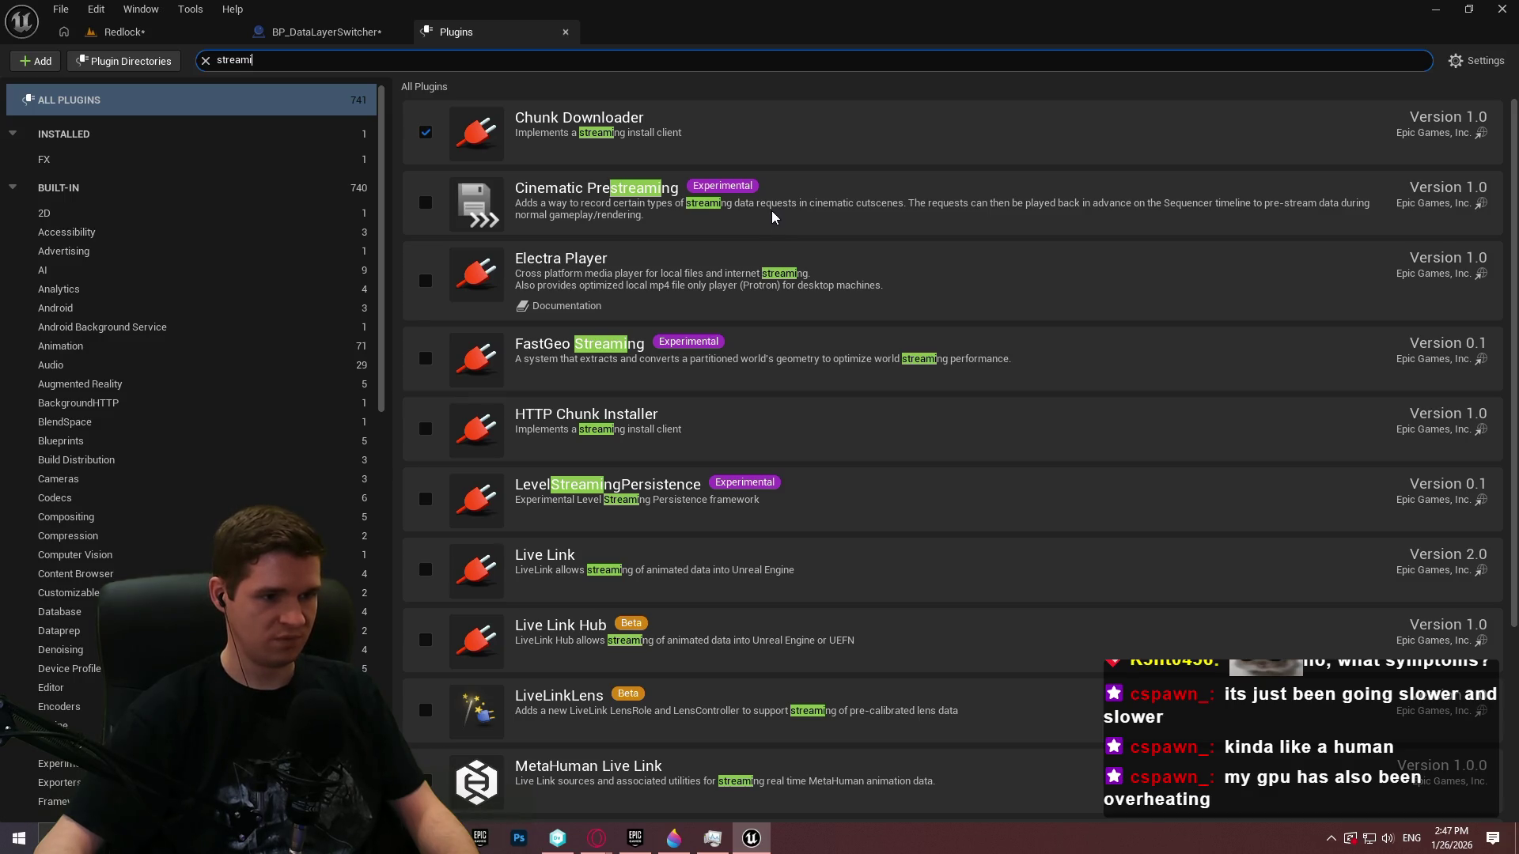
scroll(772, 217, "down", 4)
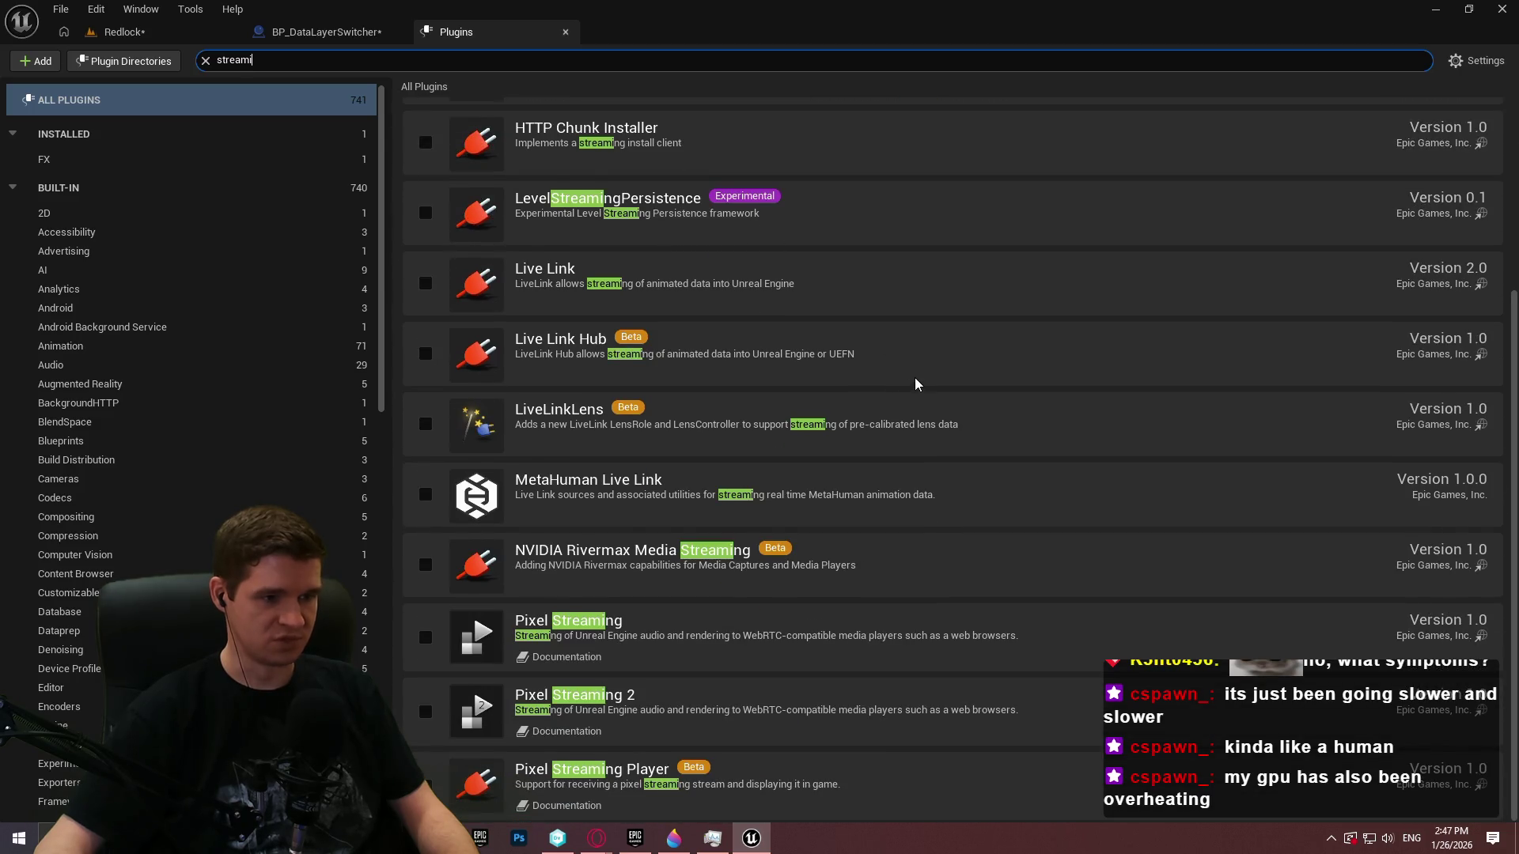
scroll(915, 383, "up", 2)
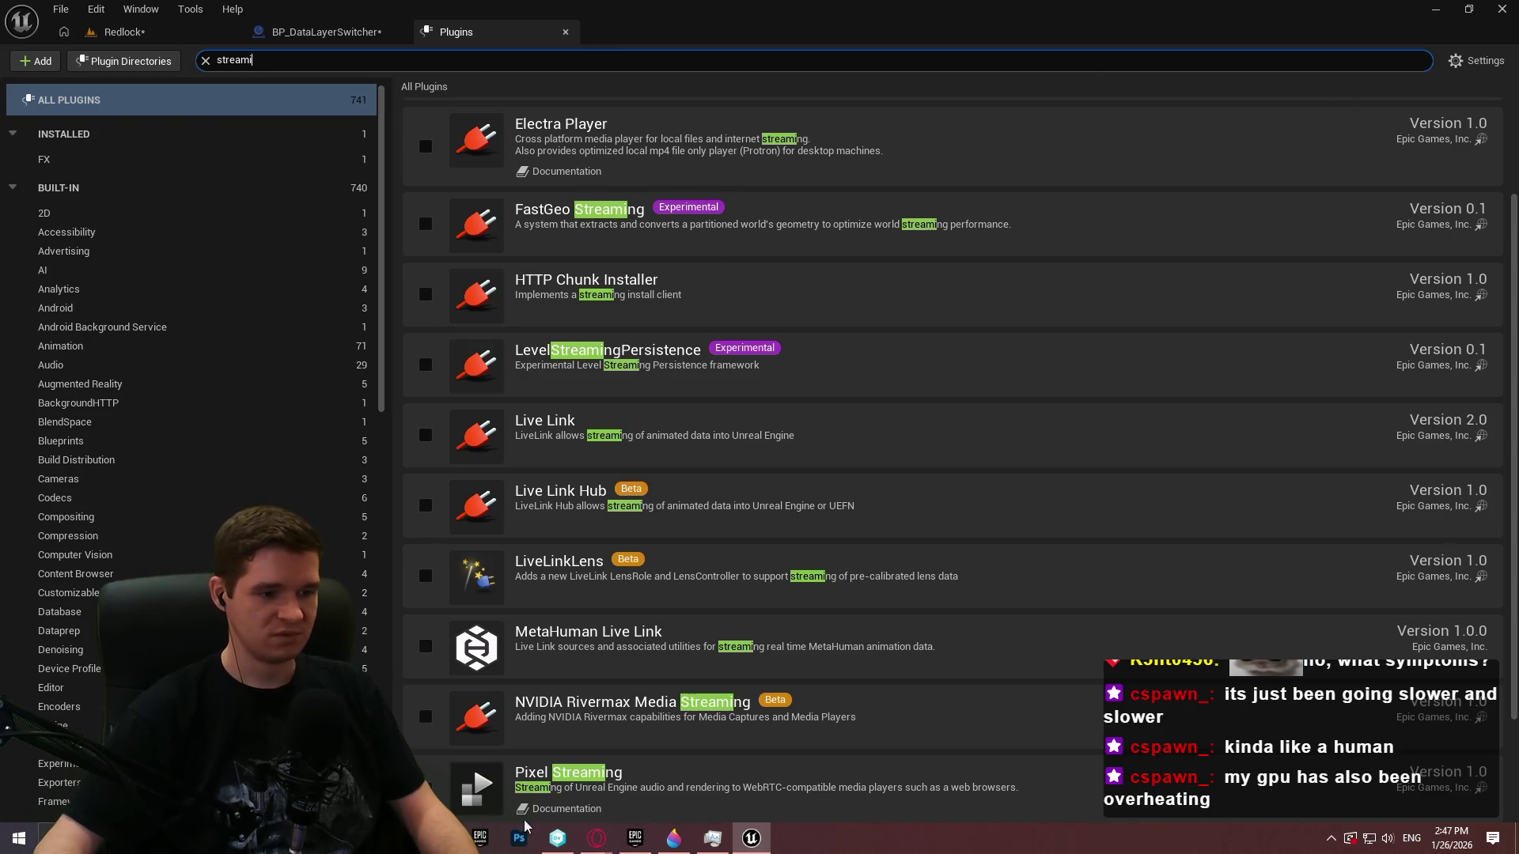
mouse_move(596, 838)
left_click(684, 763)
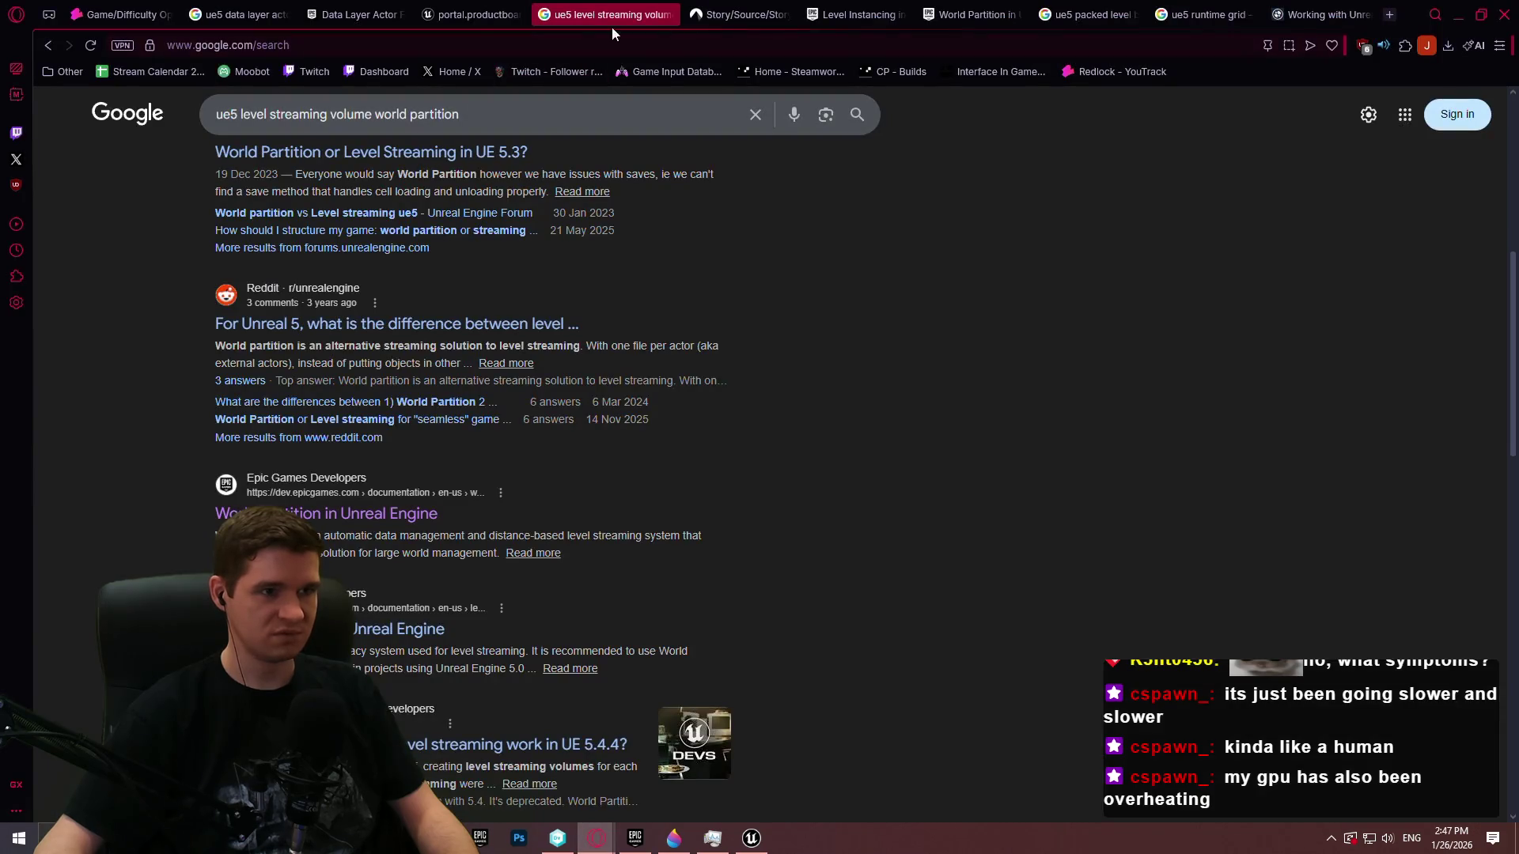
left_click_drag(460, 114, 230, 113)
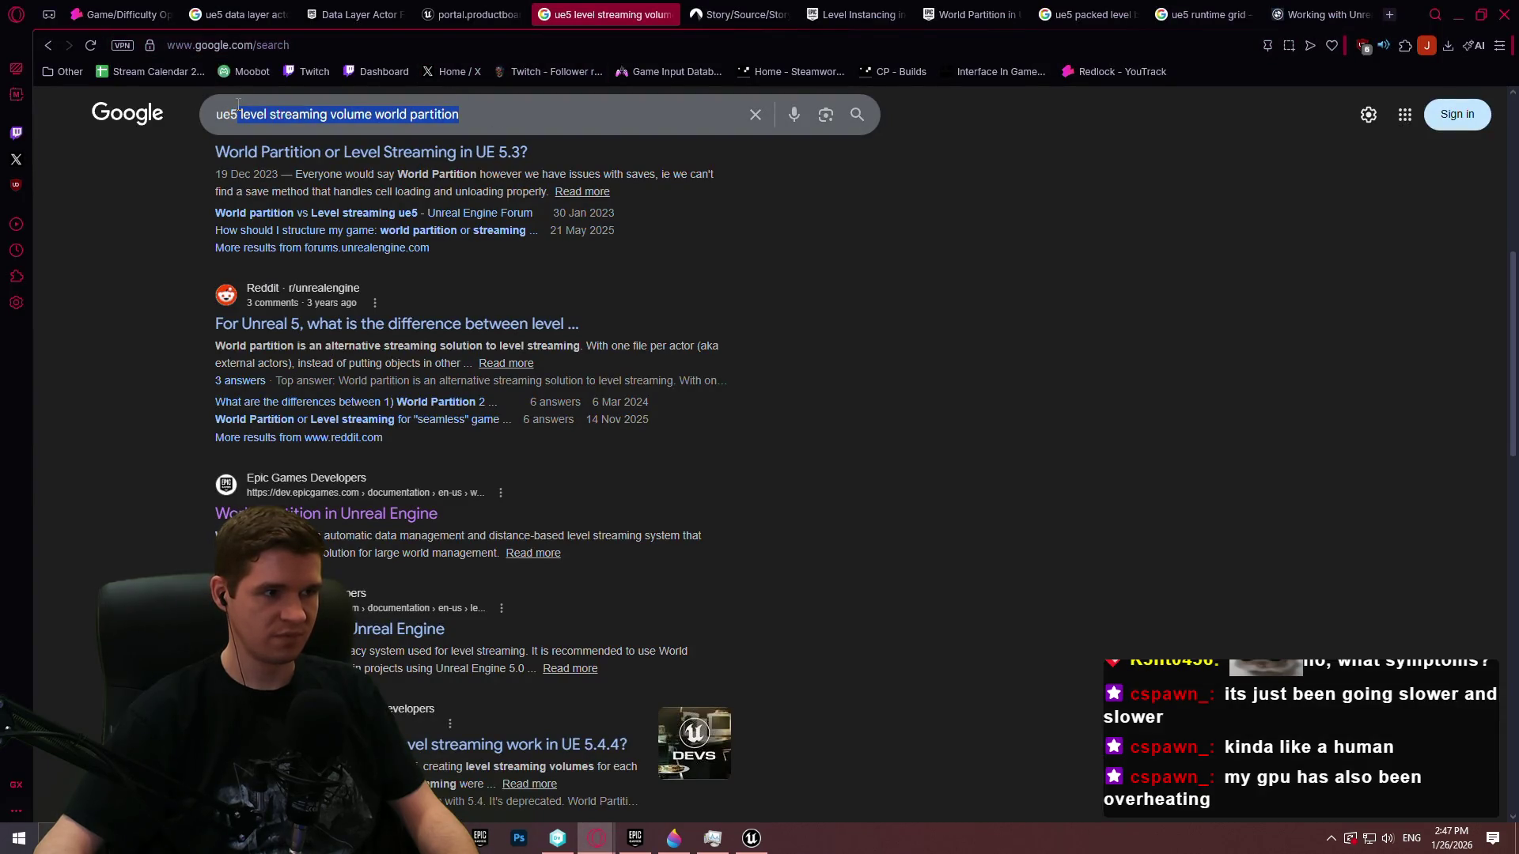
type("fastgeo")
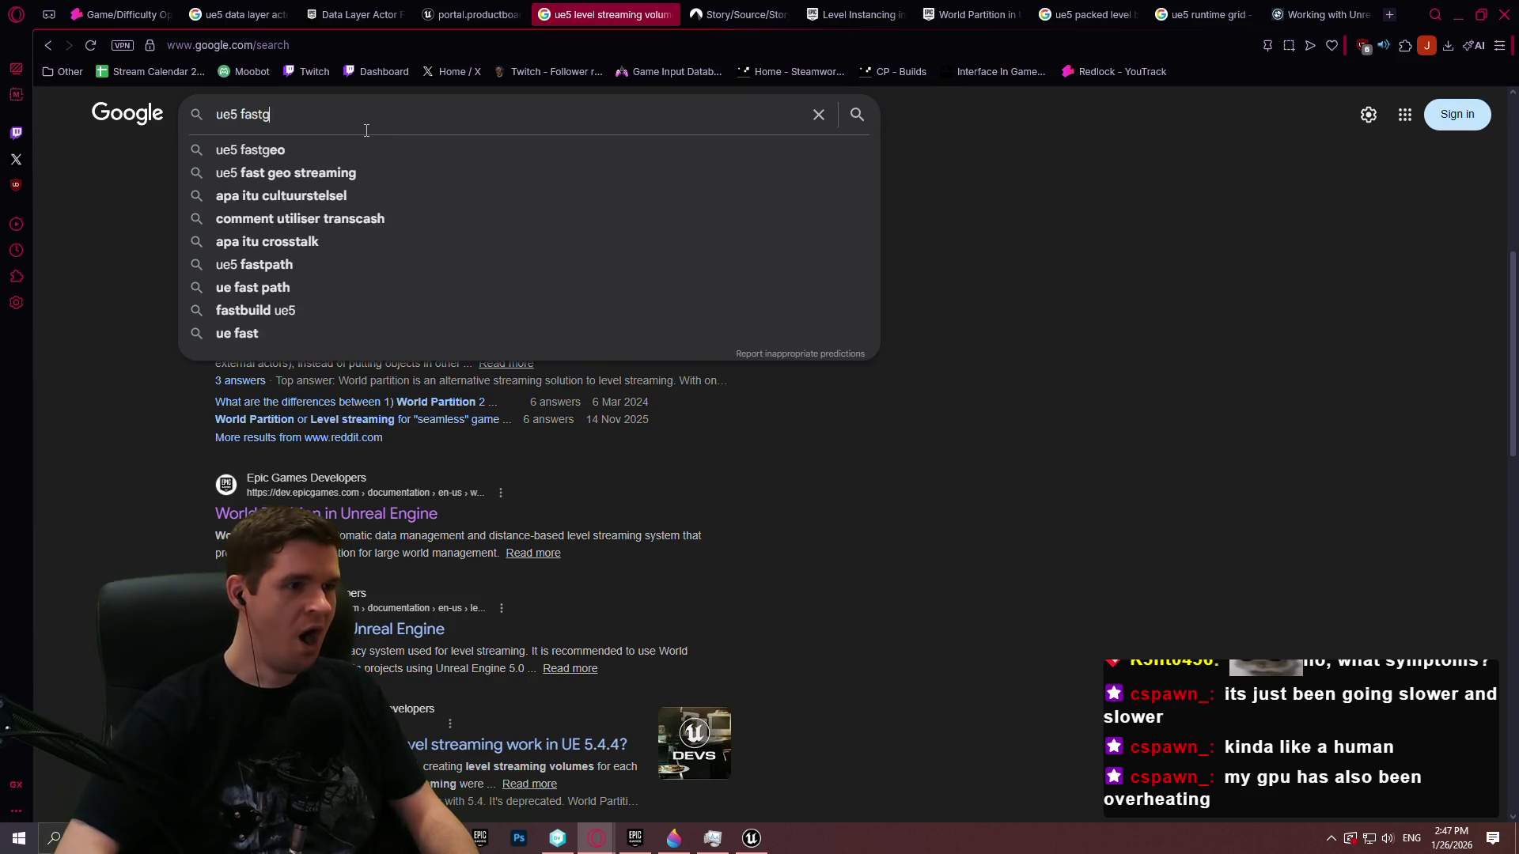
left_click(378, 173)
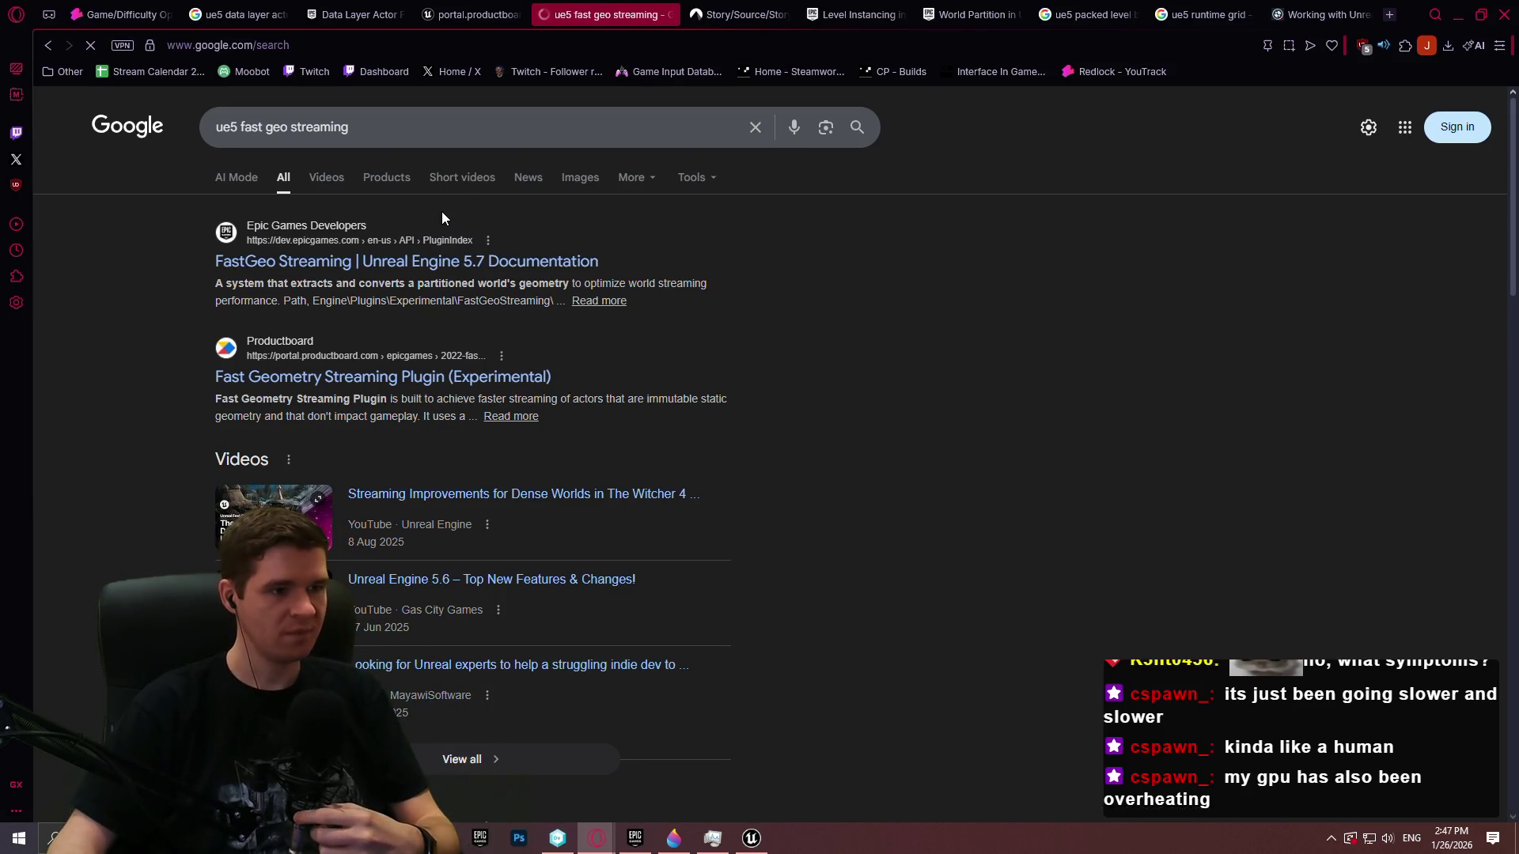
scroll(473, 223, "down", 3)
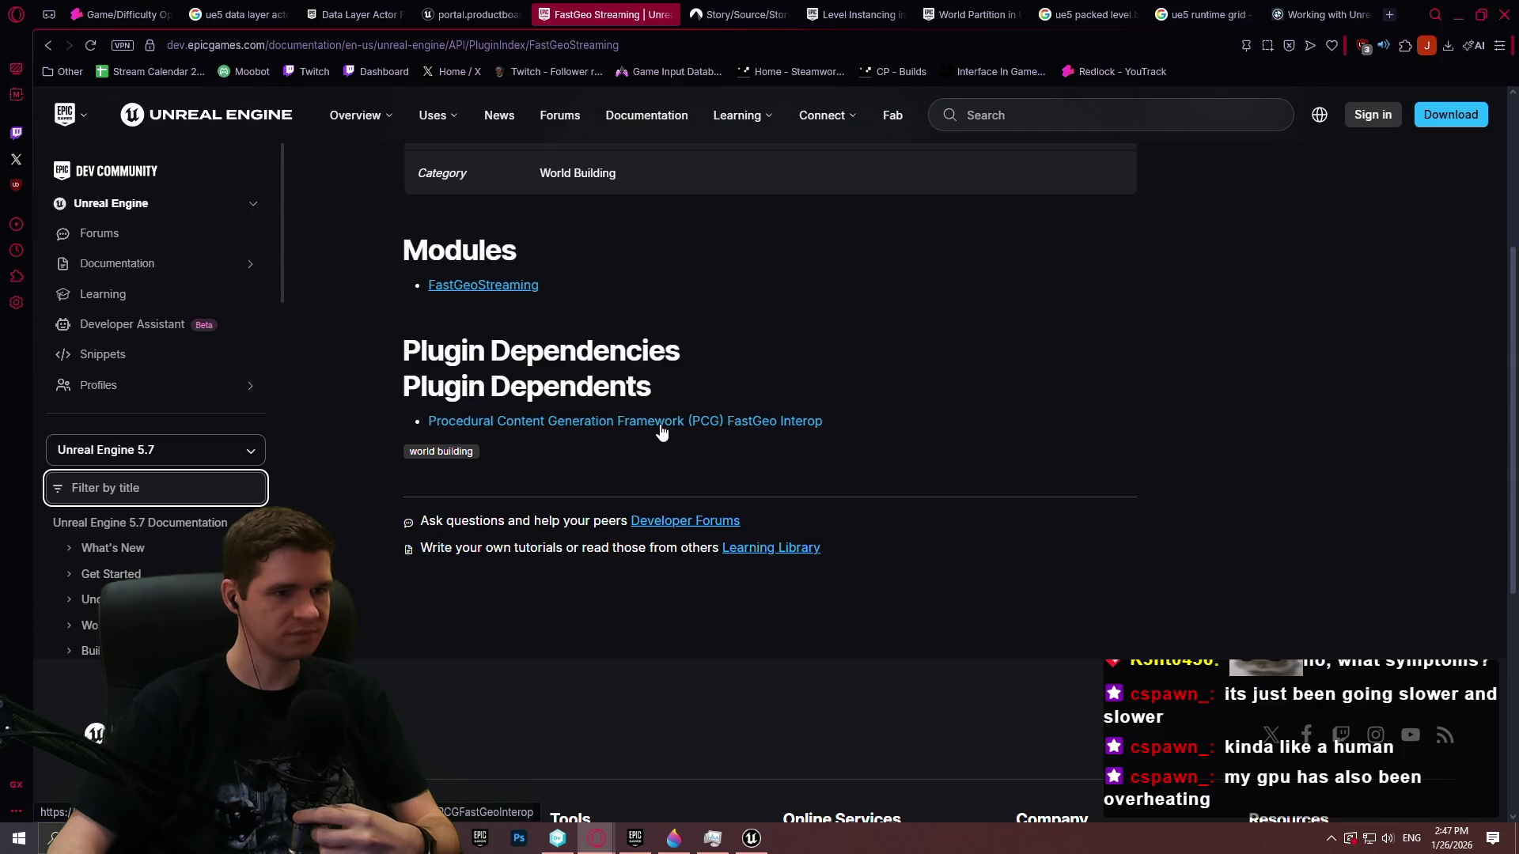
scroll(657, 411, "up", 4)
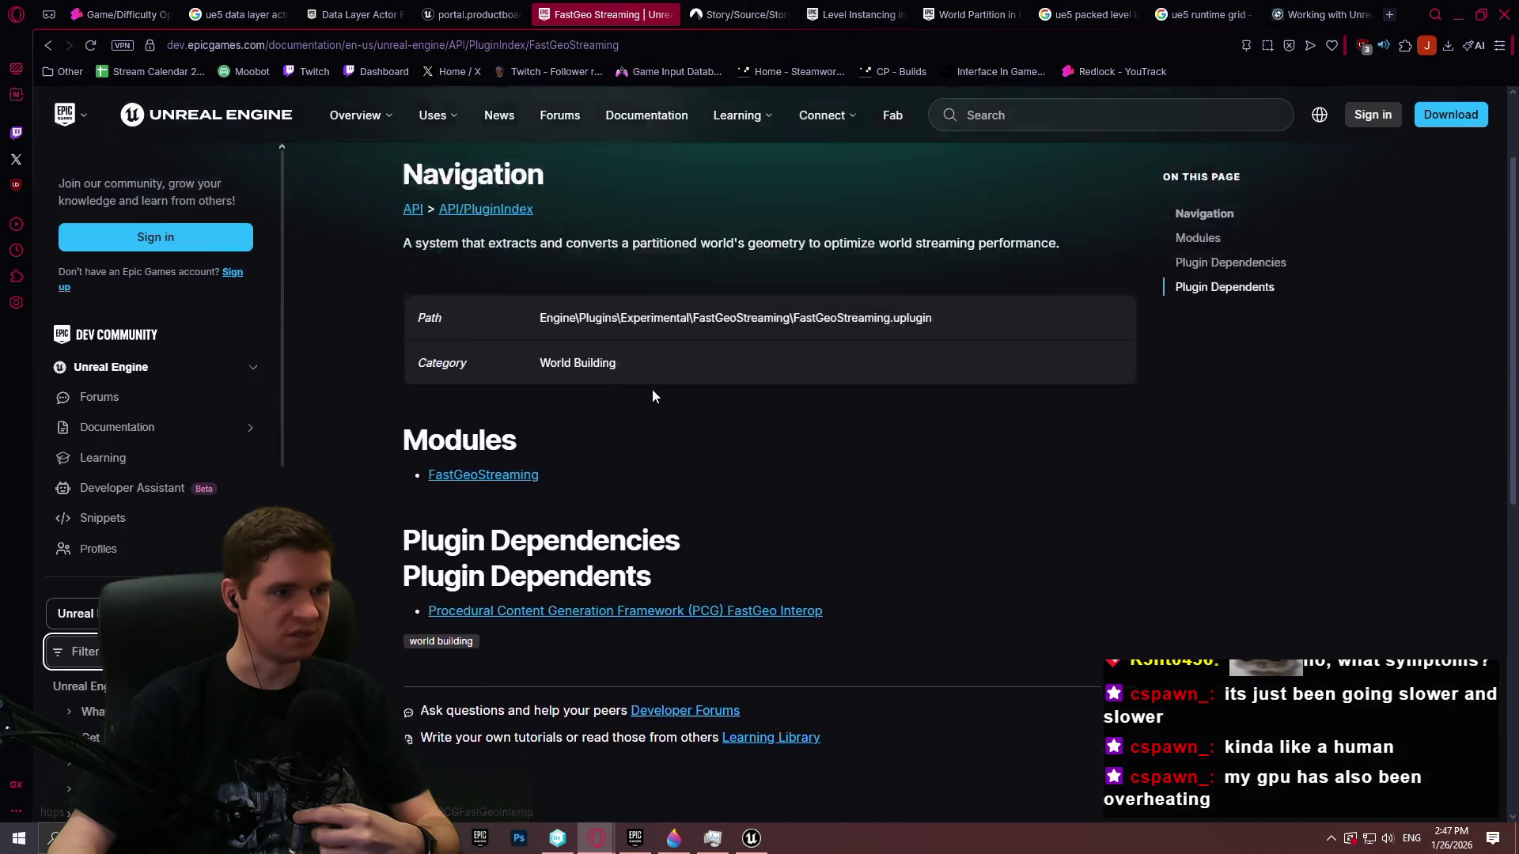
left_click(525, 599)
scroll(491, 424, "down", 5)
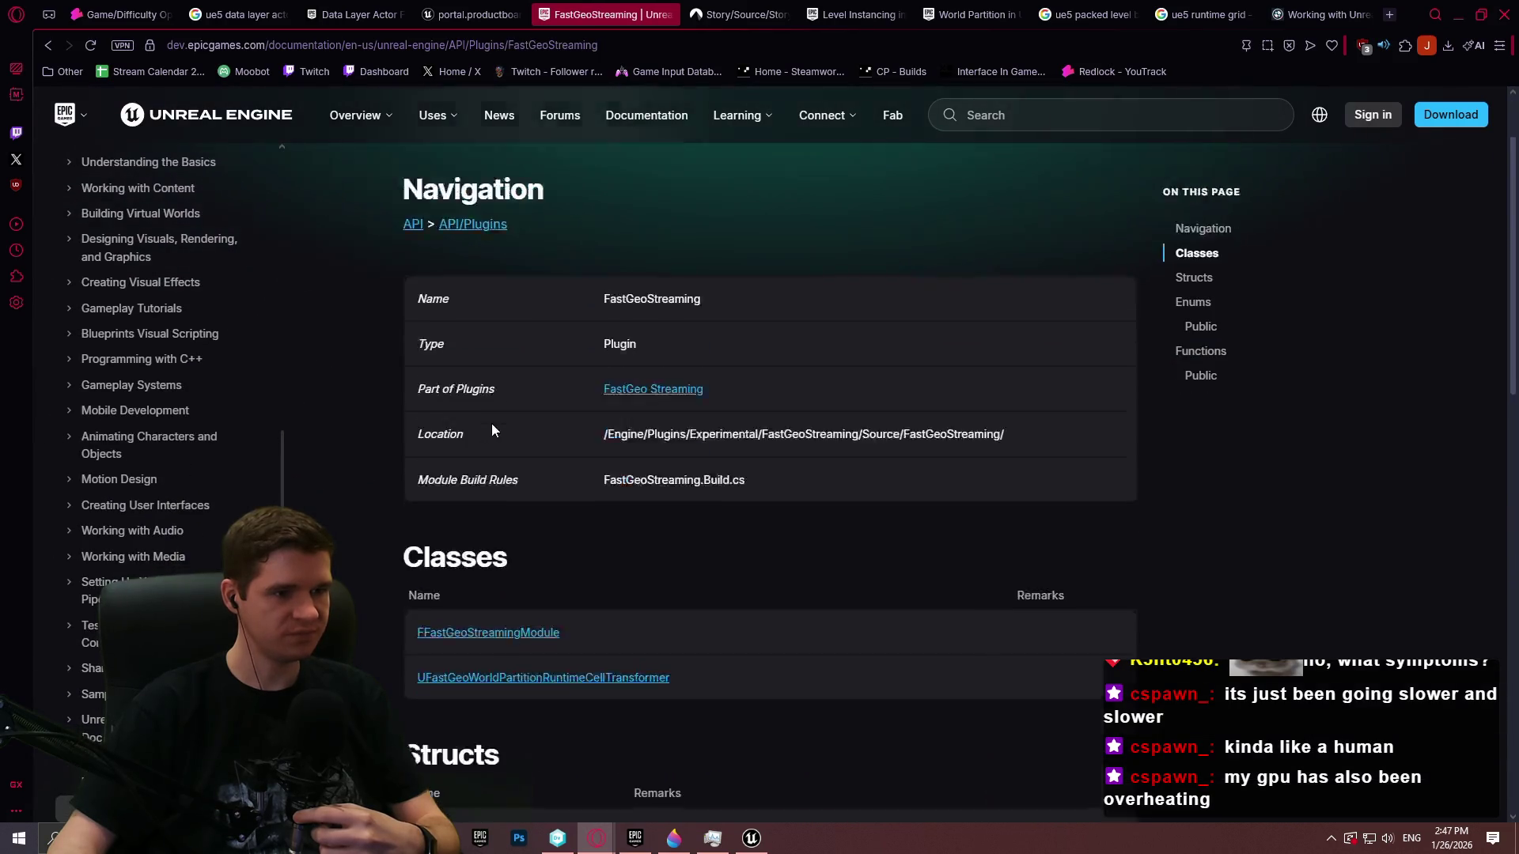
scroll(381, 254, "down", 1)
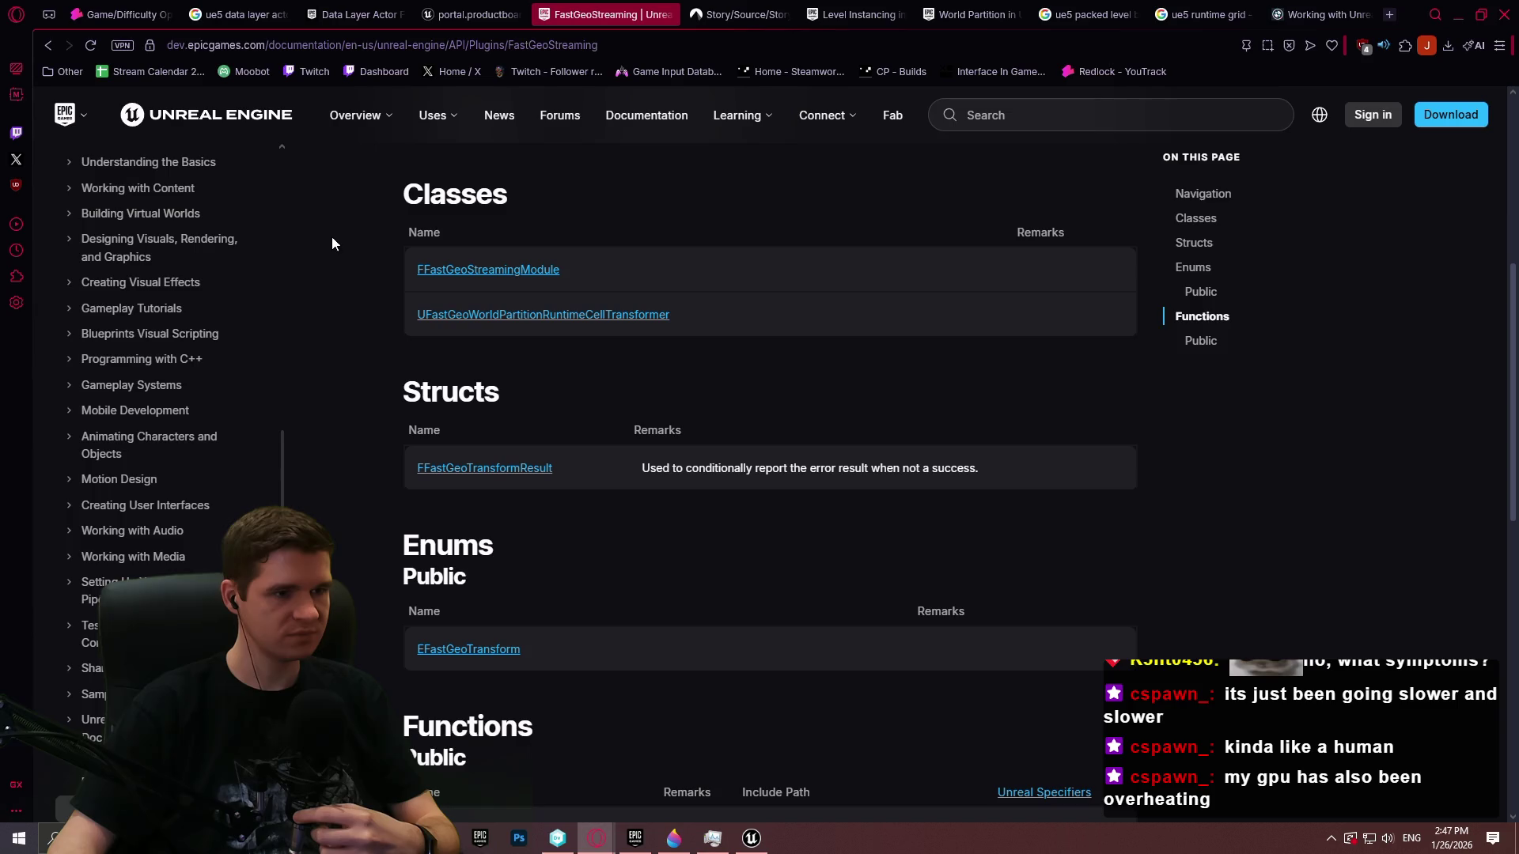
left_click(46, 45)
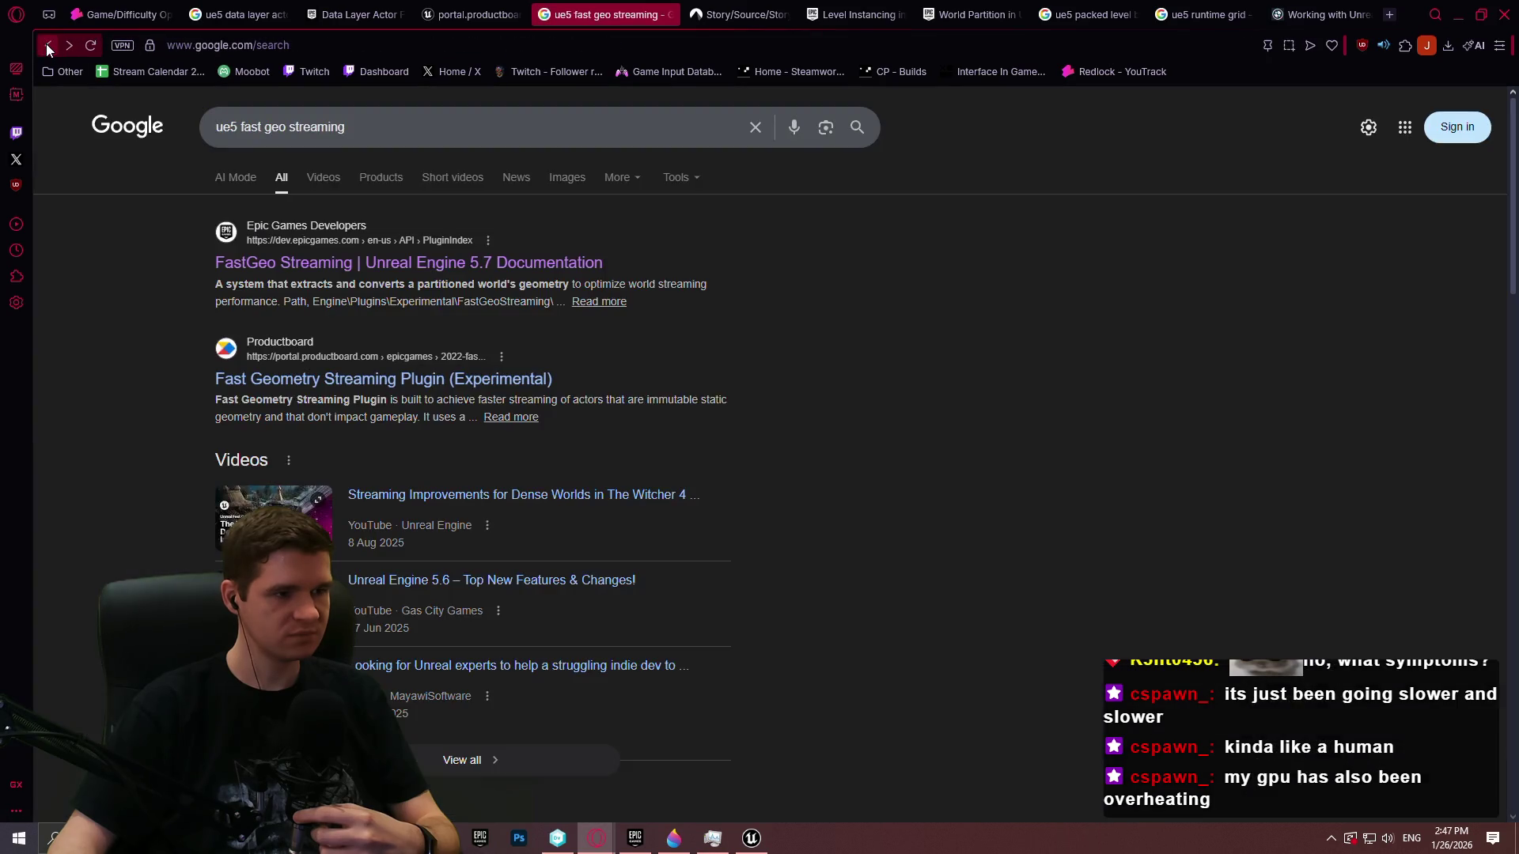
left_click(407, 380)
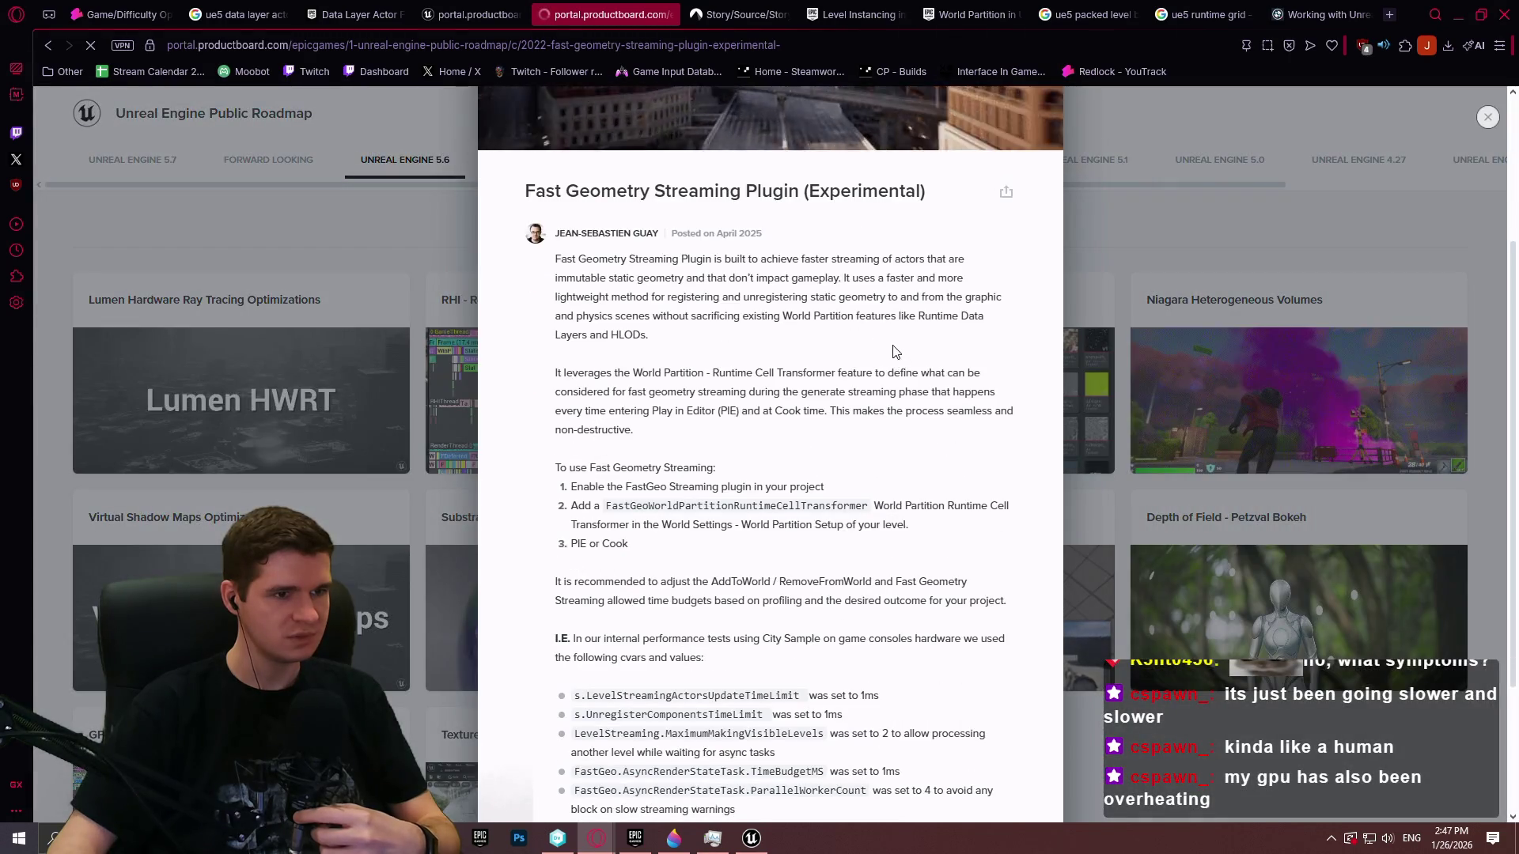
scroll(901, 348, "up", 2)
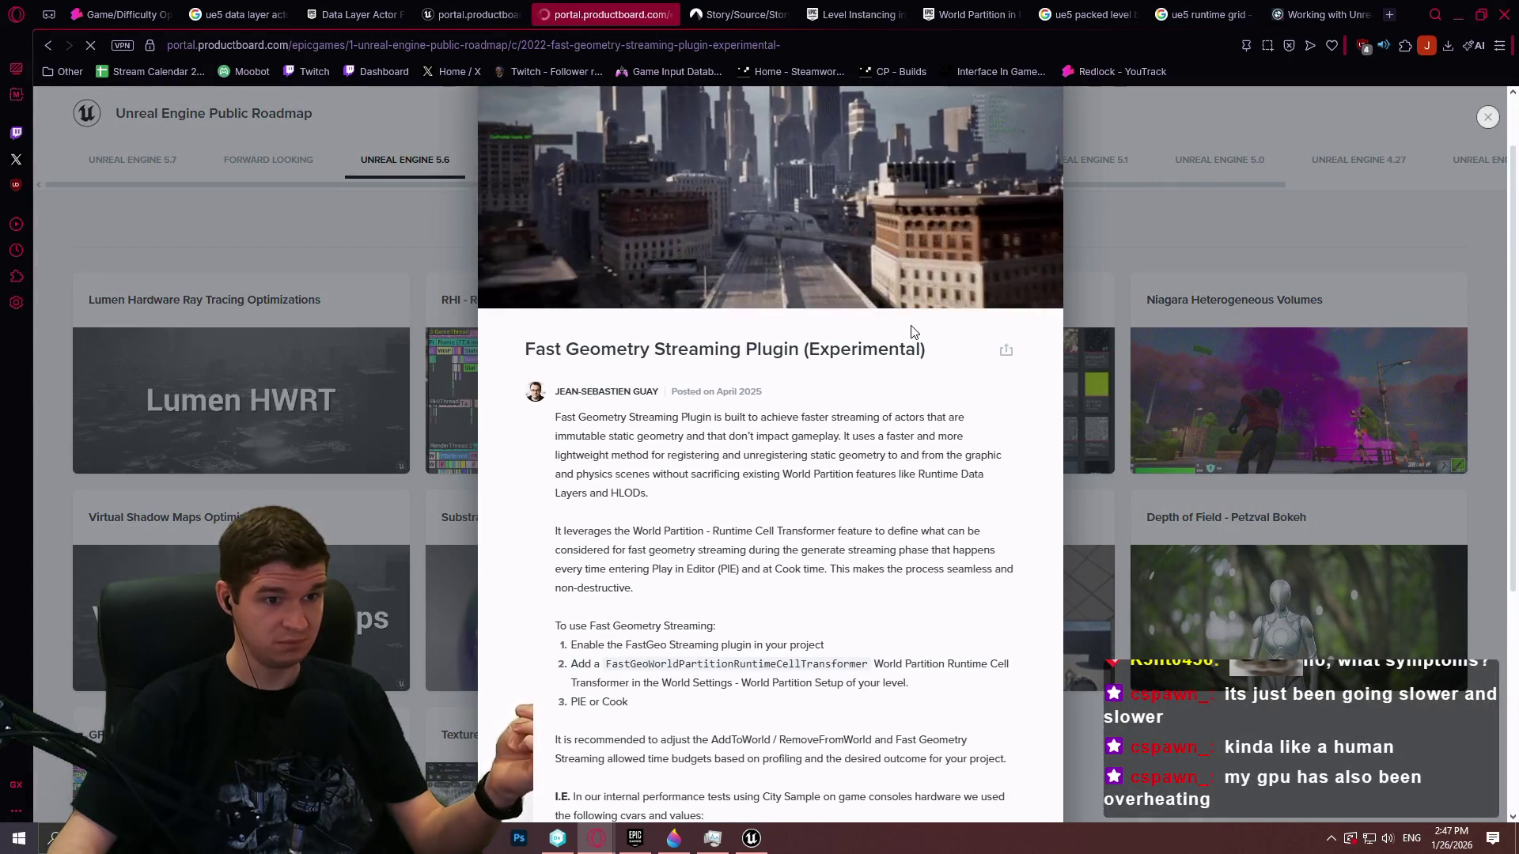
scroll(960, 355, "down", 2)
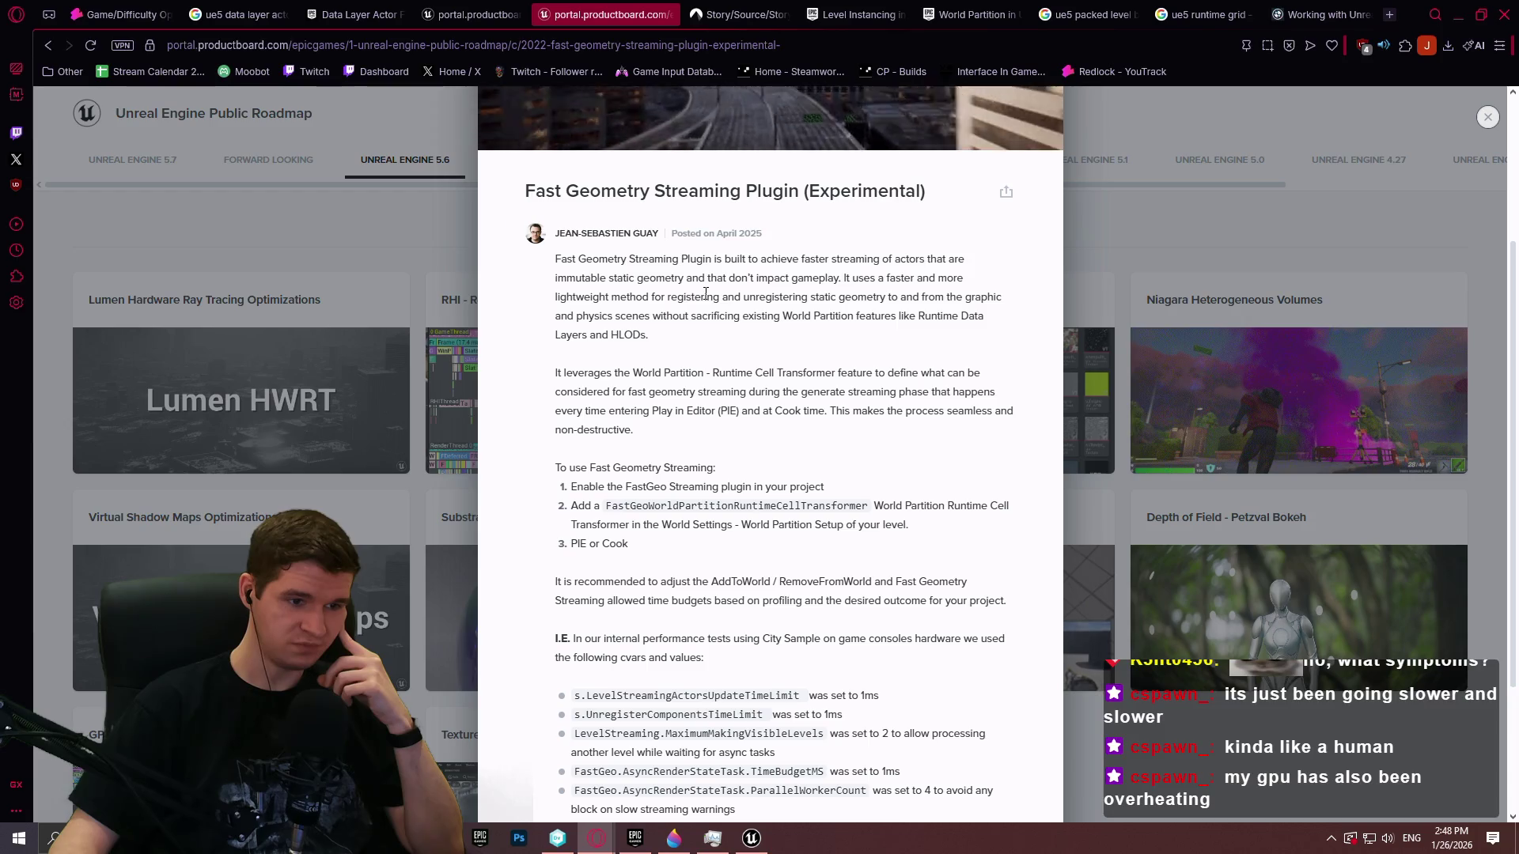
scroll(700, 293, "down", 2)
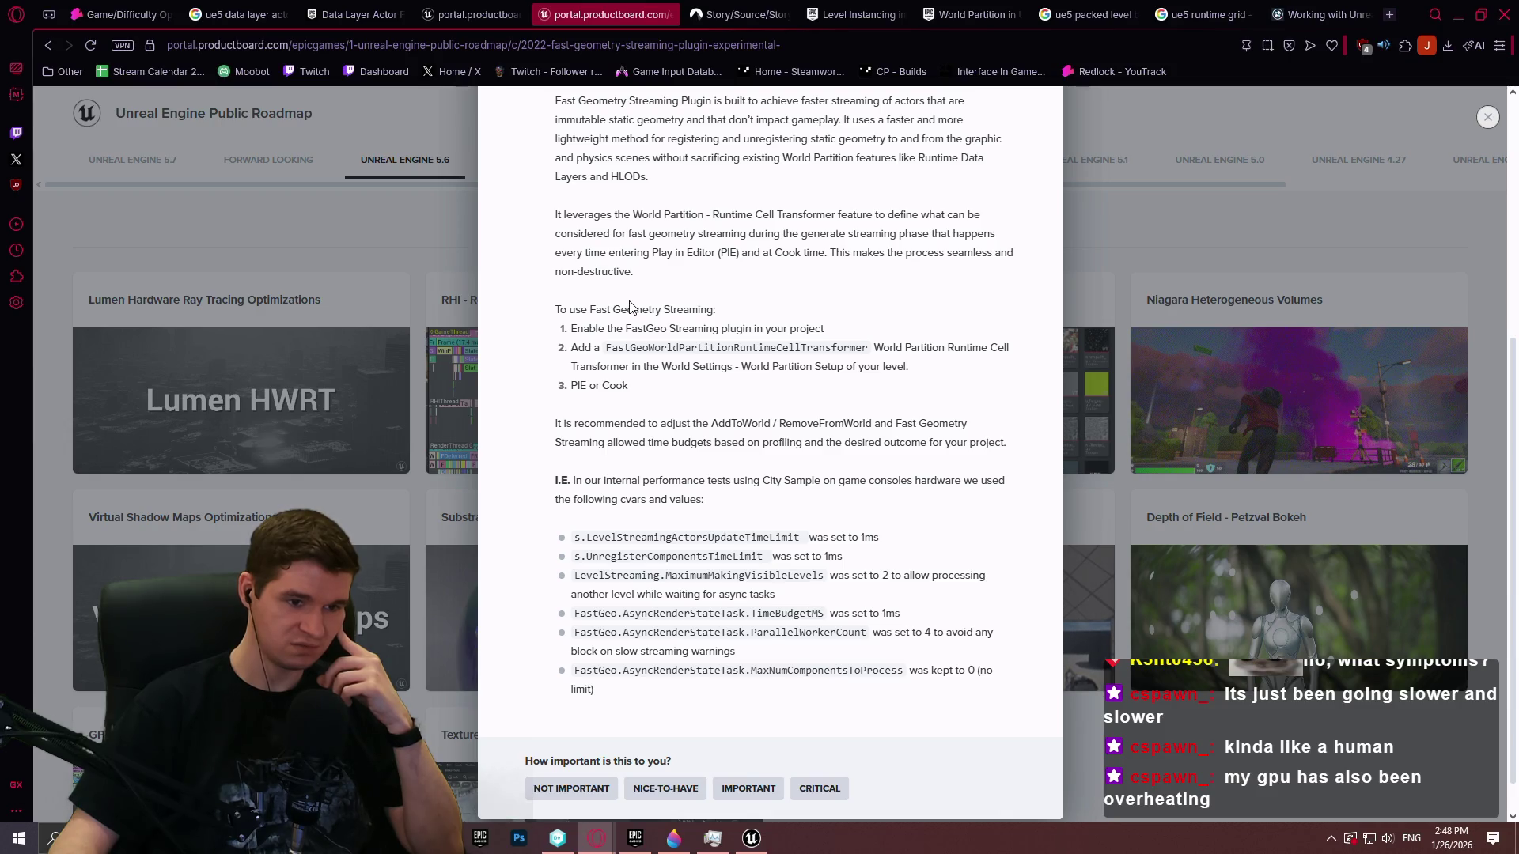
scroll(629, 316, "down", 1)
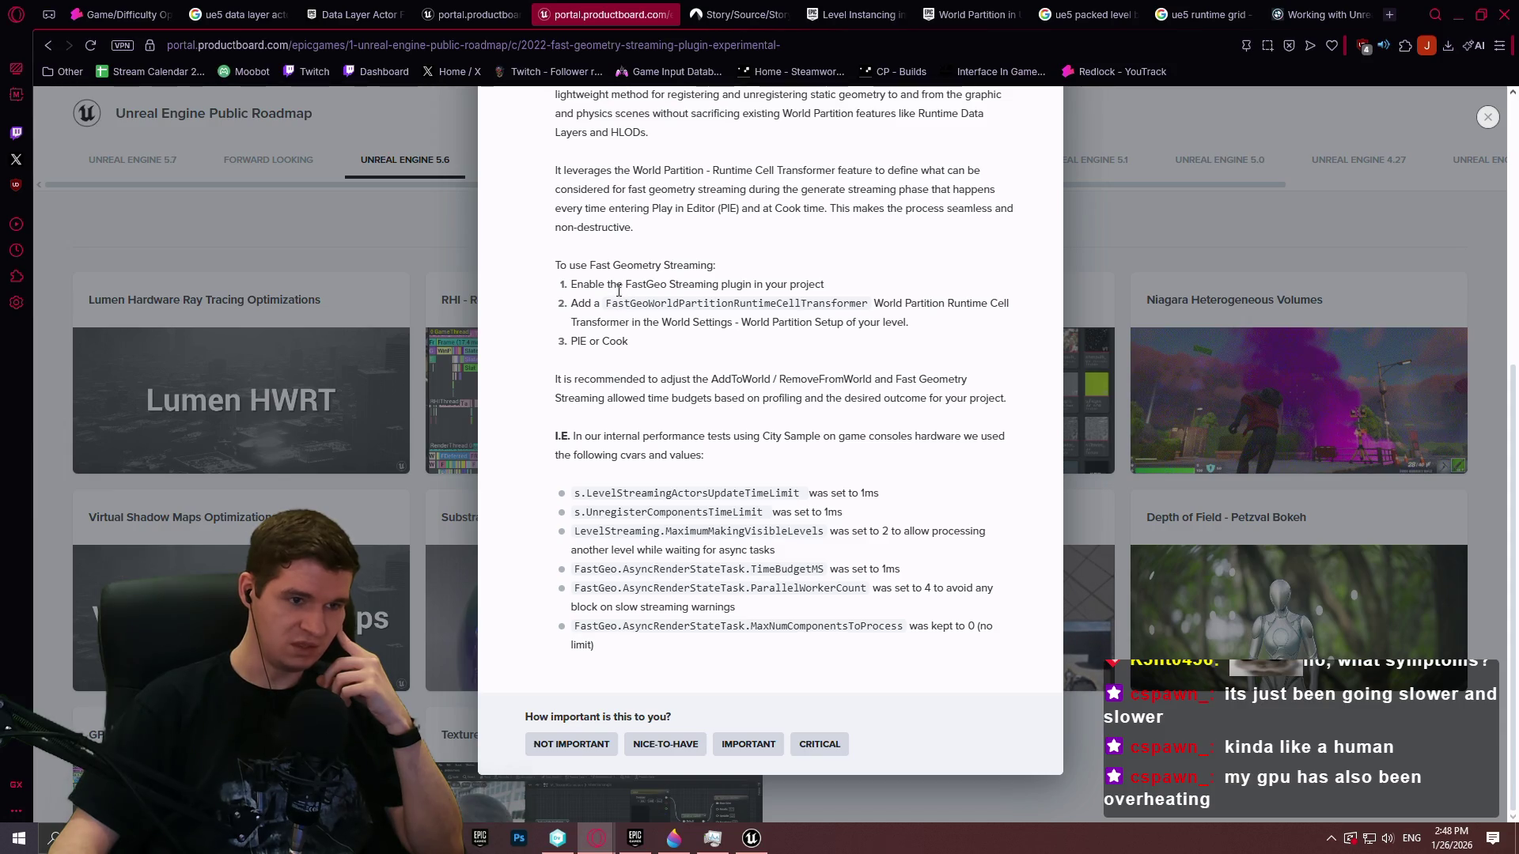
scroll(618, 291, "up", 10)
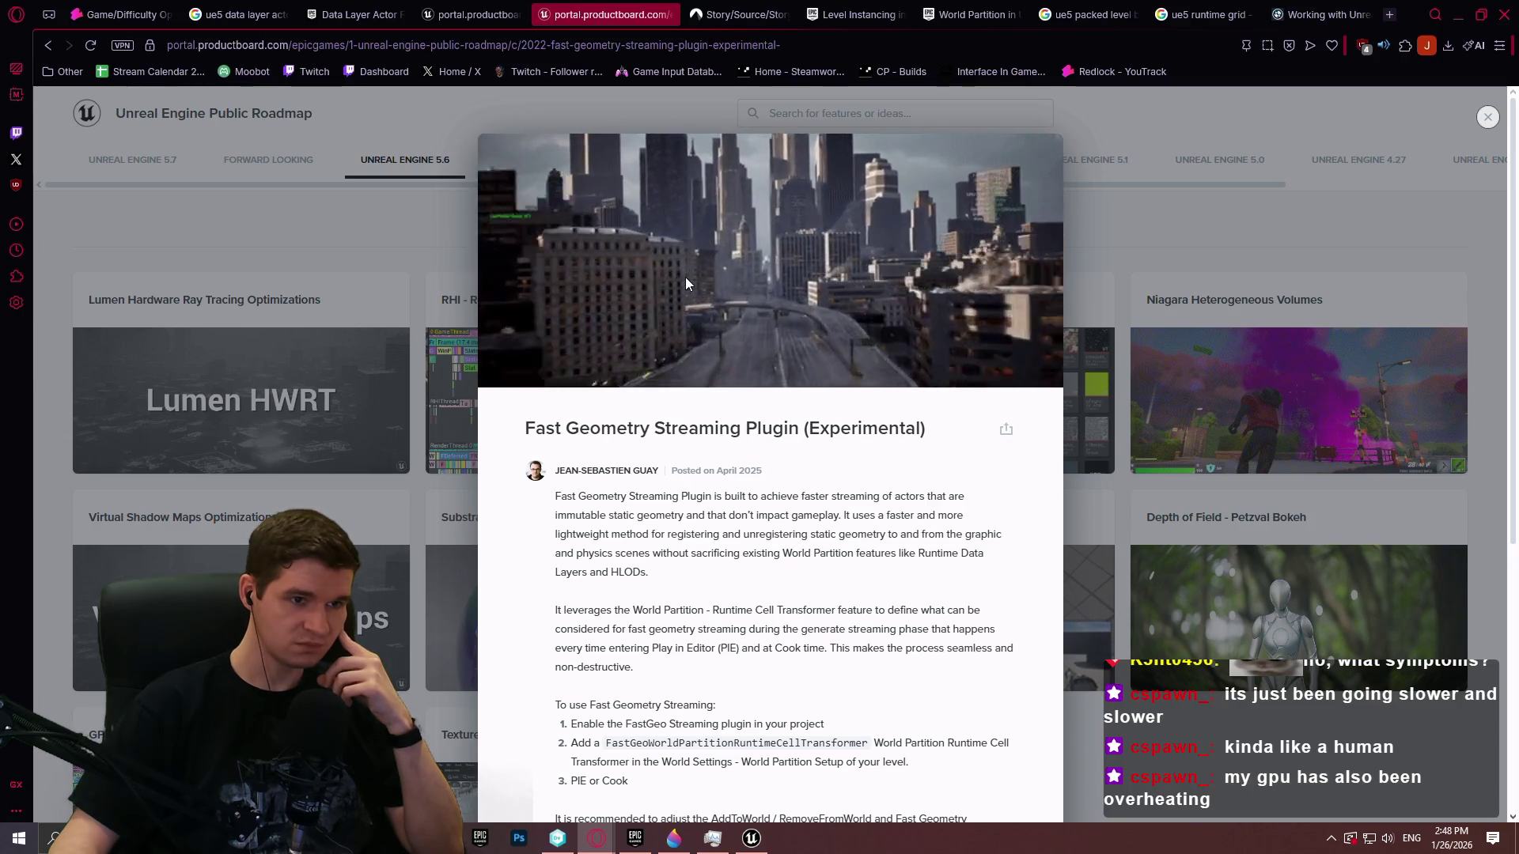
scroll(685, 277, "down", 5)
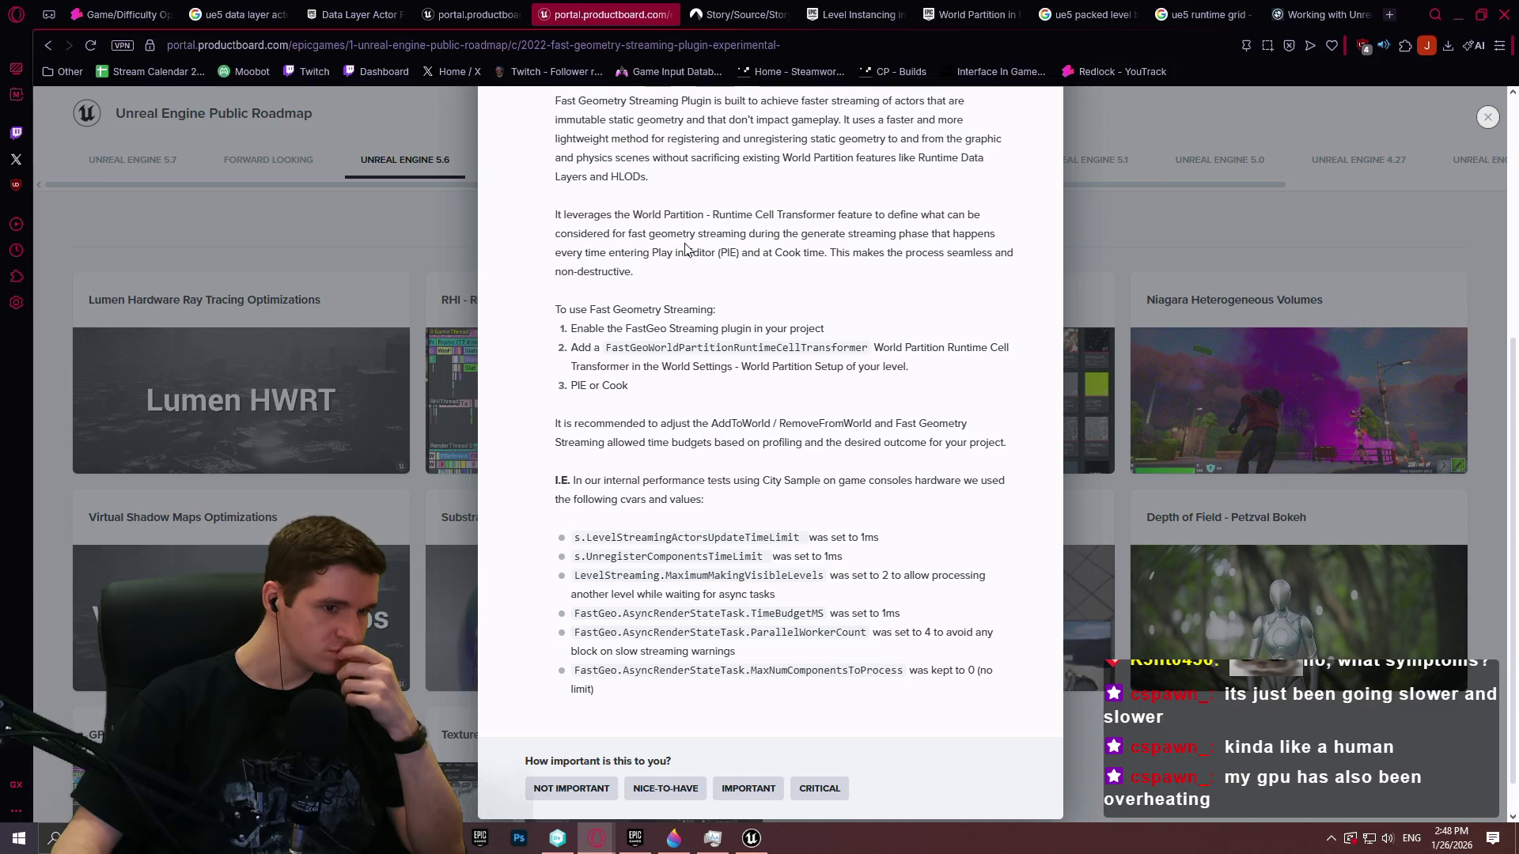
scroll(709, 248, "up", 2)
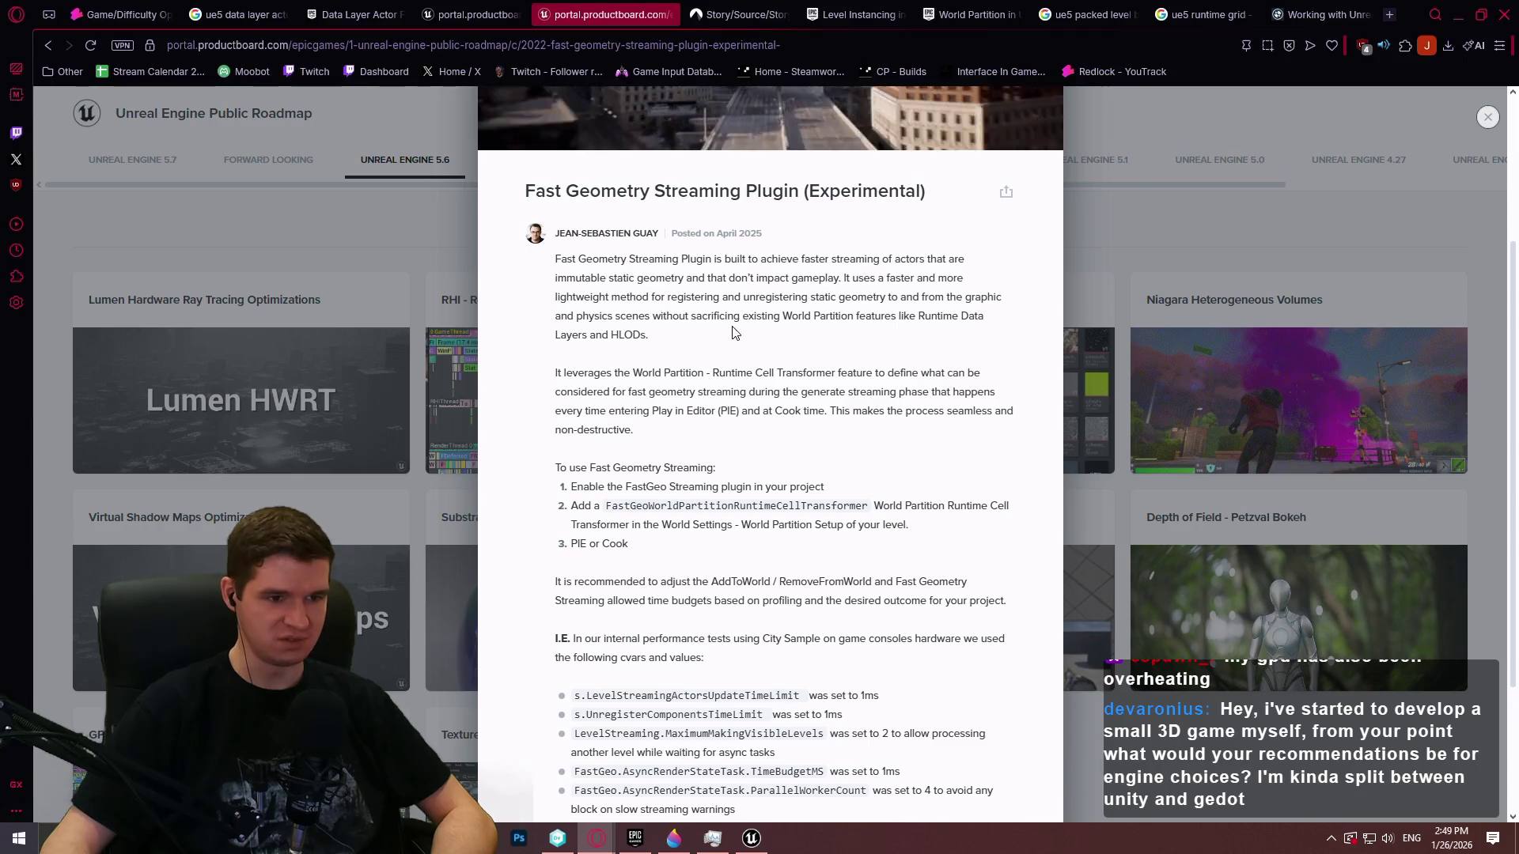
left_click(751, 838)
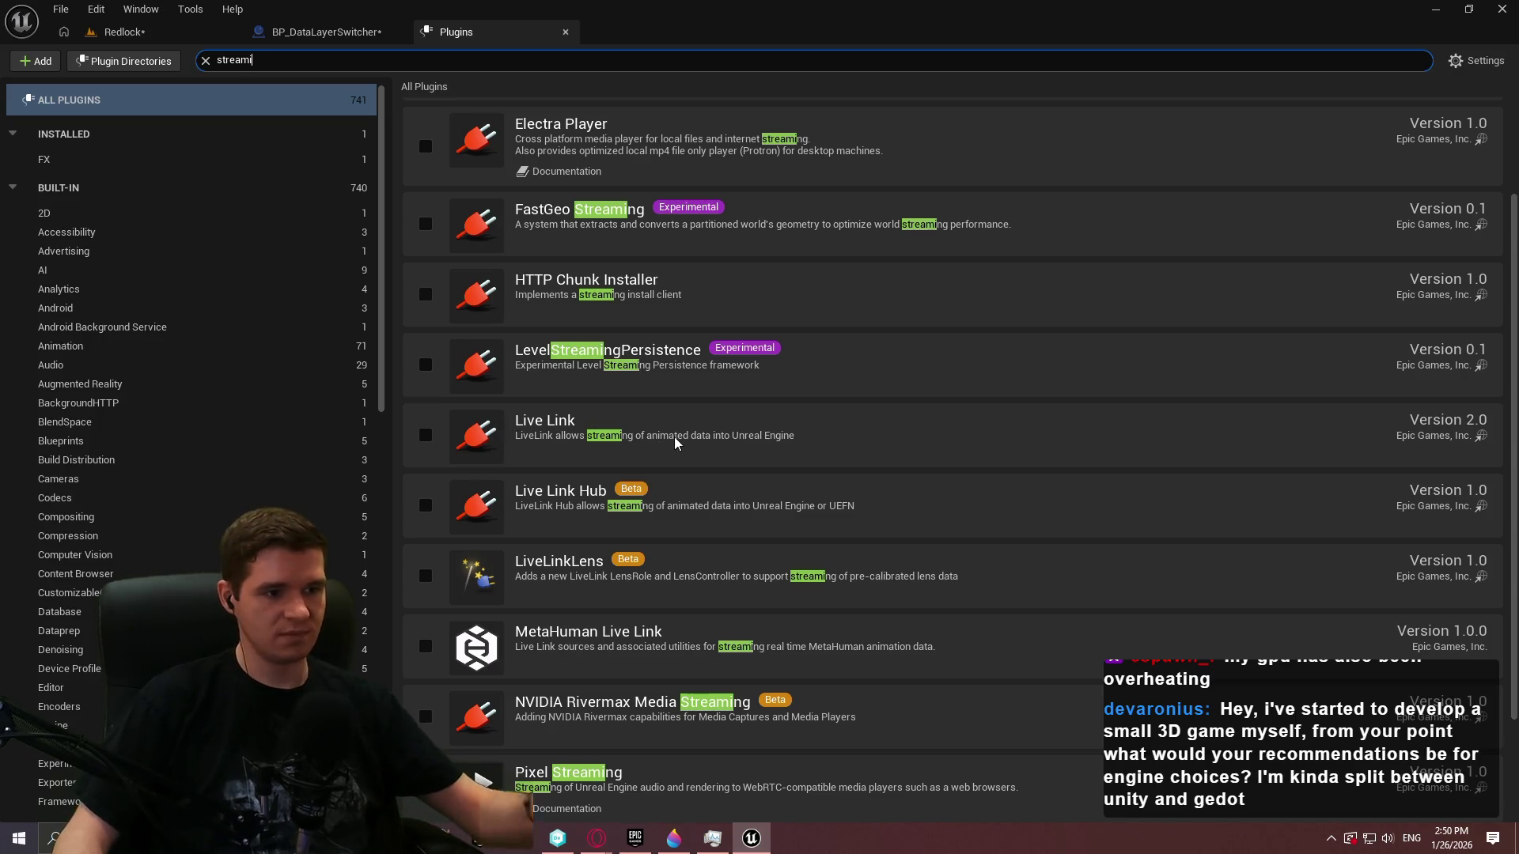
Enable the experimental FastGeo Streaming plugin and choose Restart Now
scroll(538, 384, "up", 4)
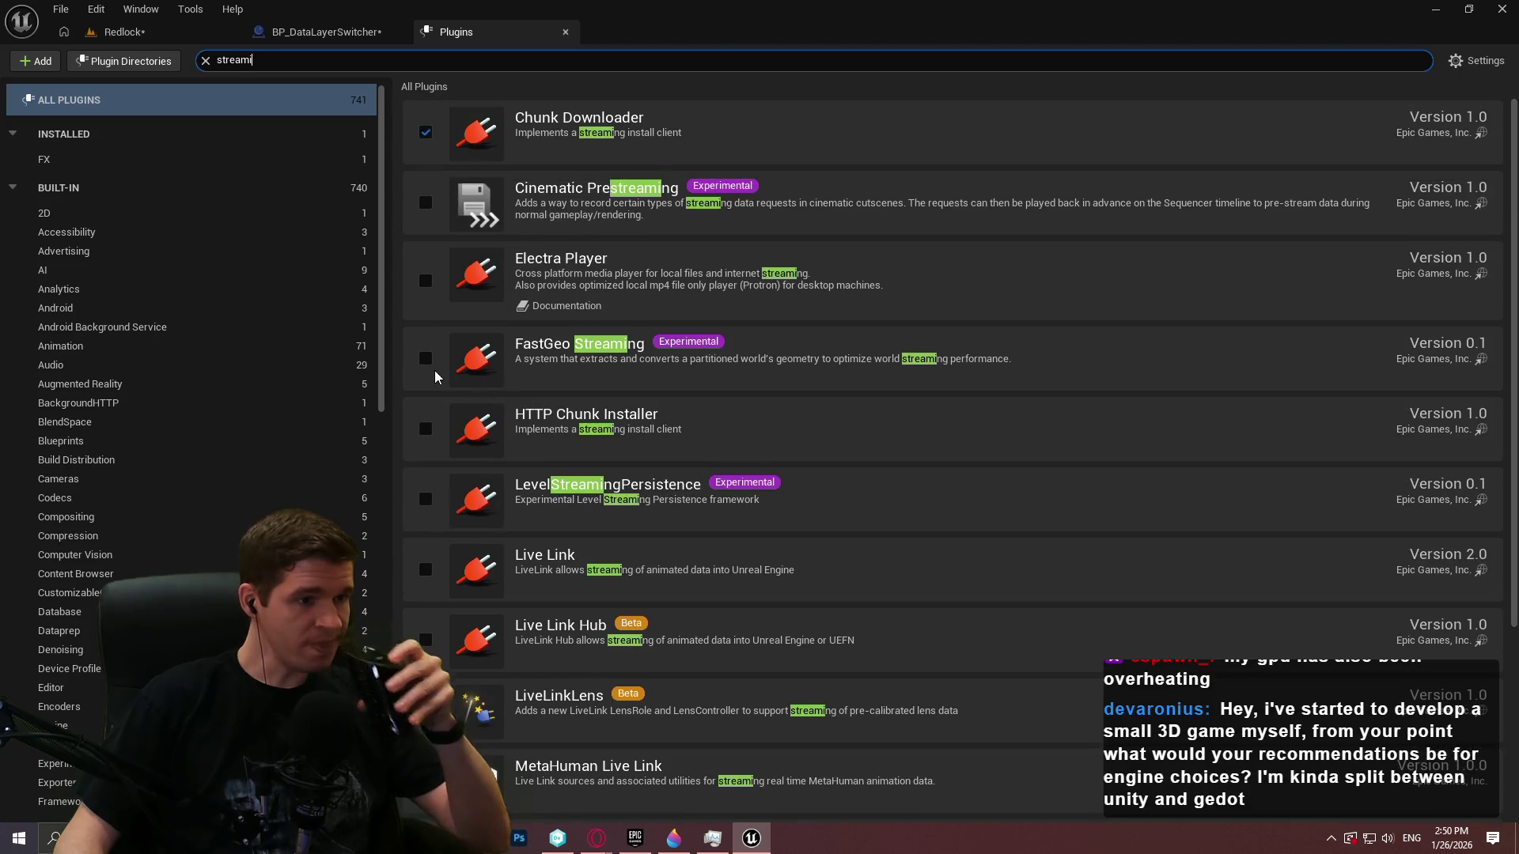
left_click(425, 358)
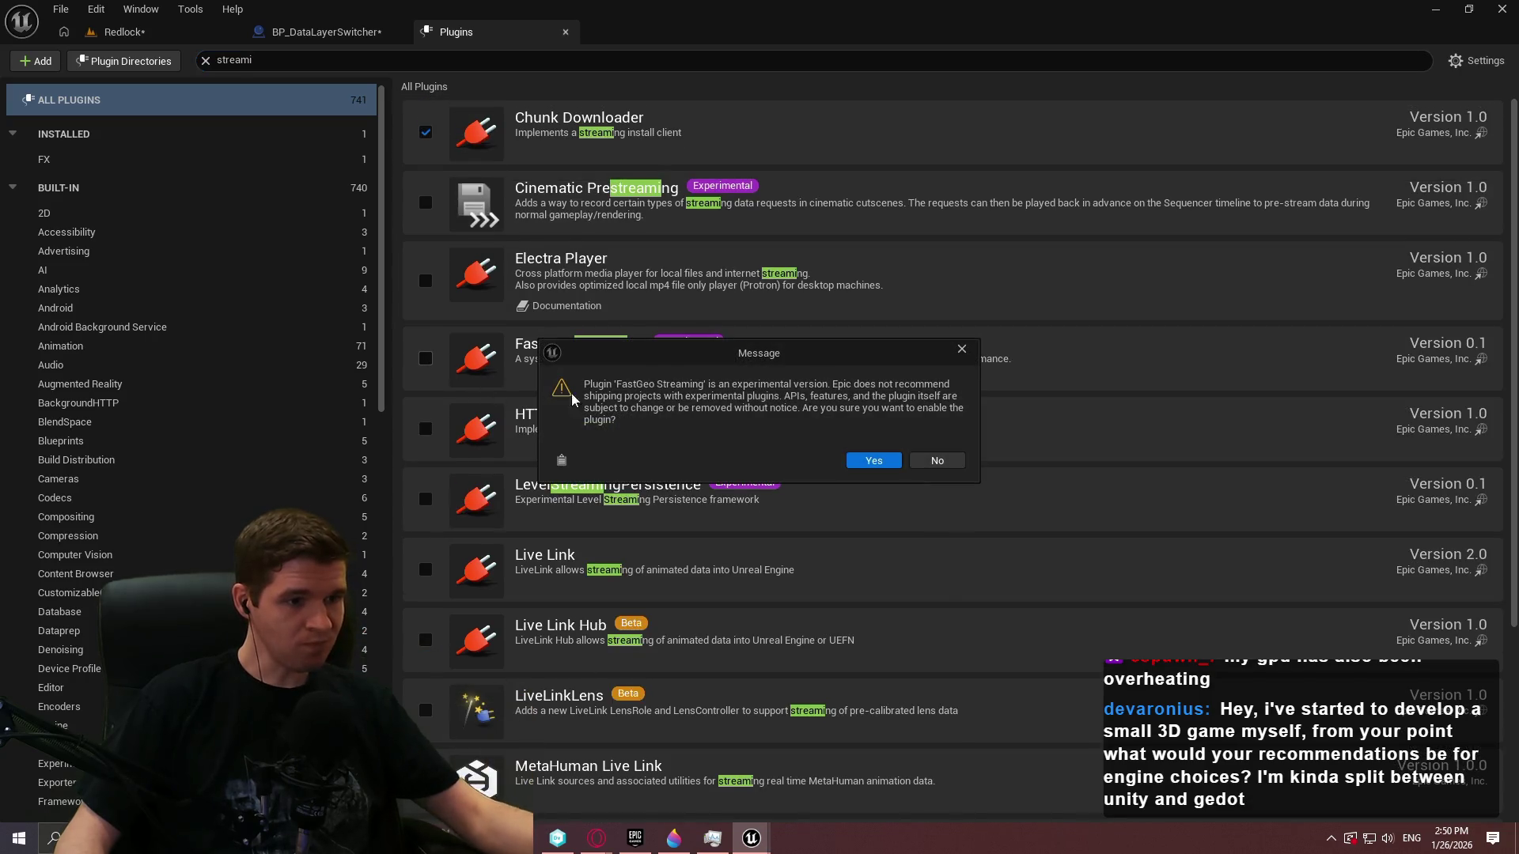
left_click(888, 462)
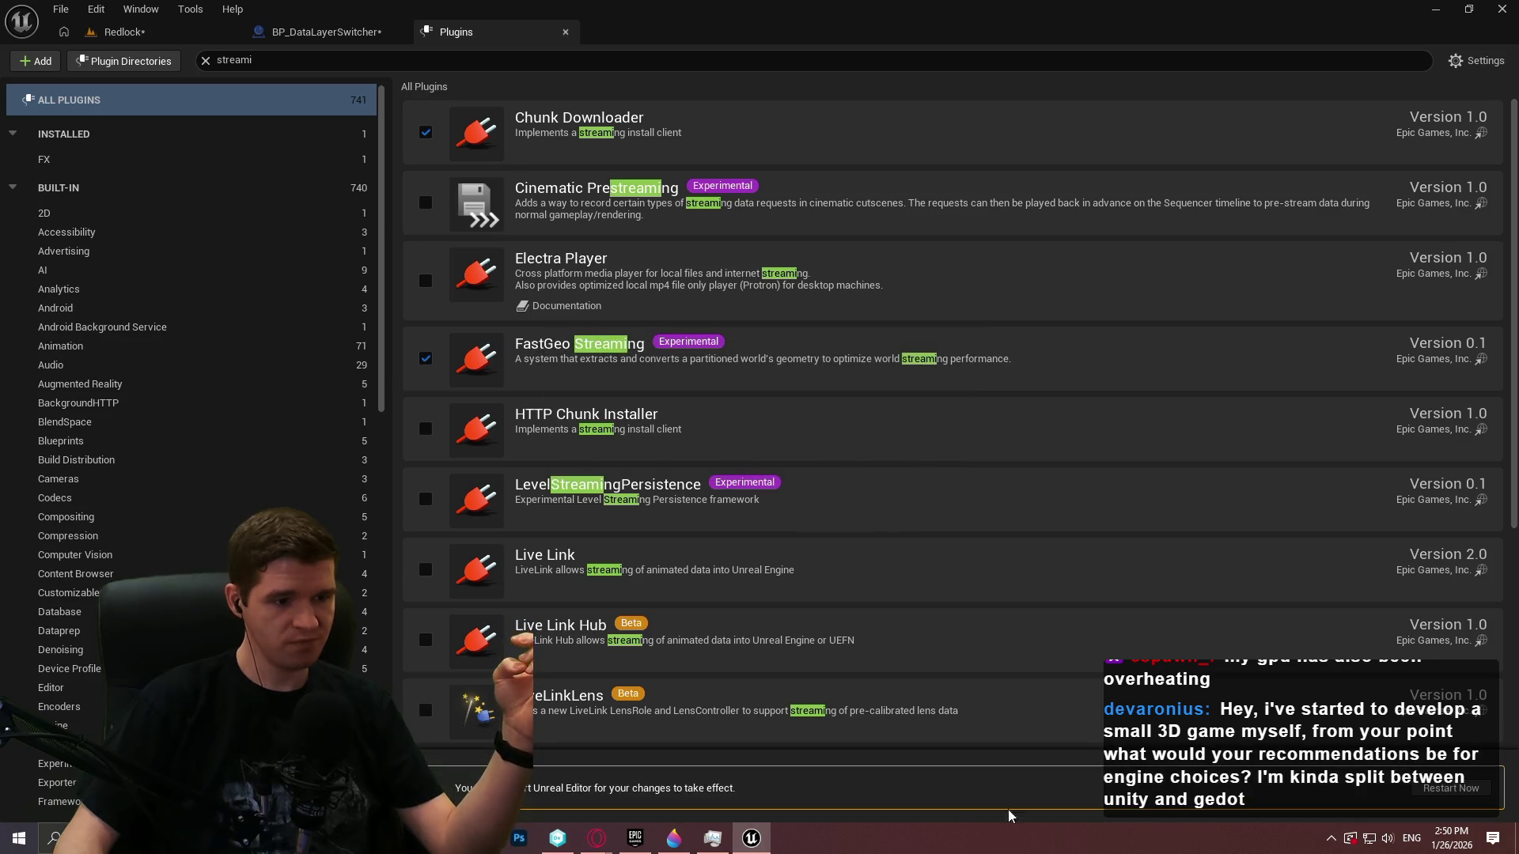
left_click(1451, 788)
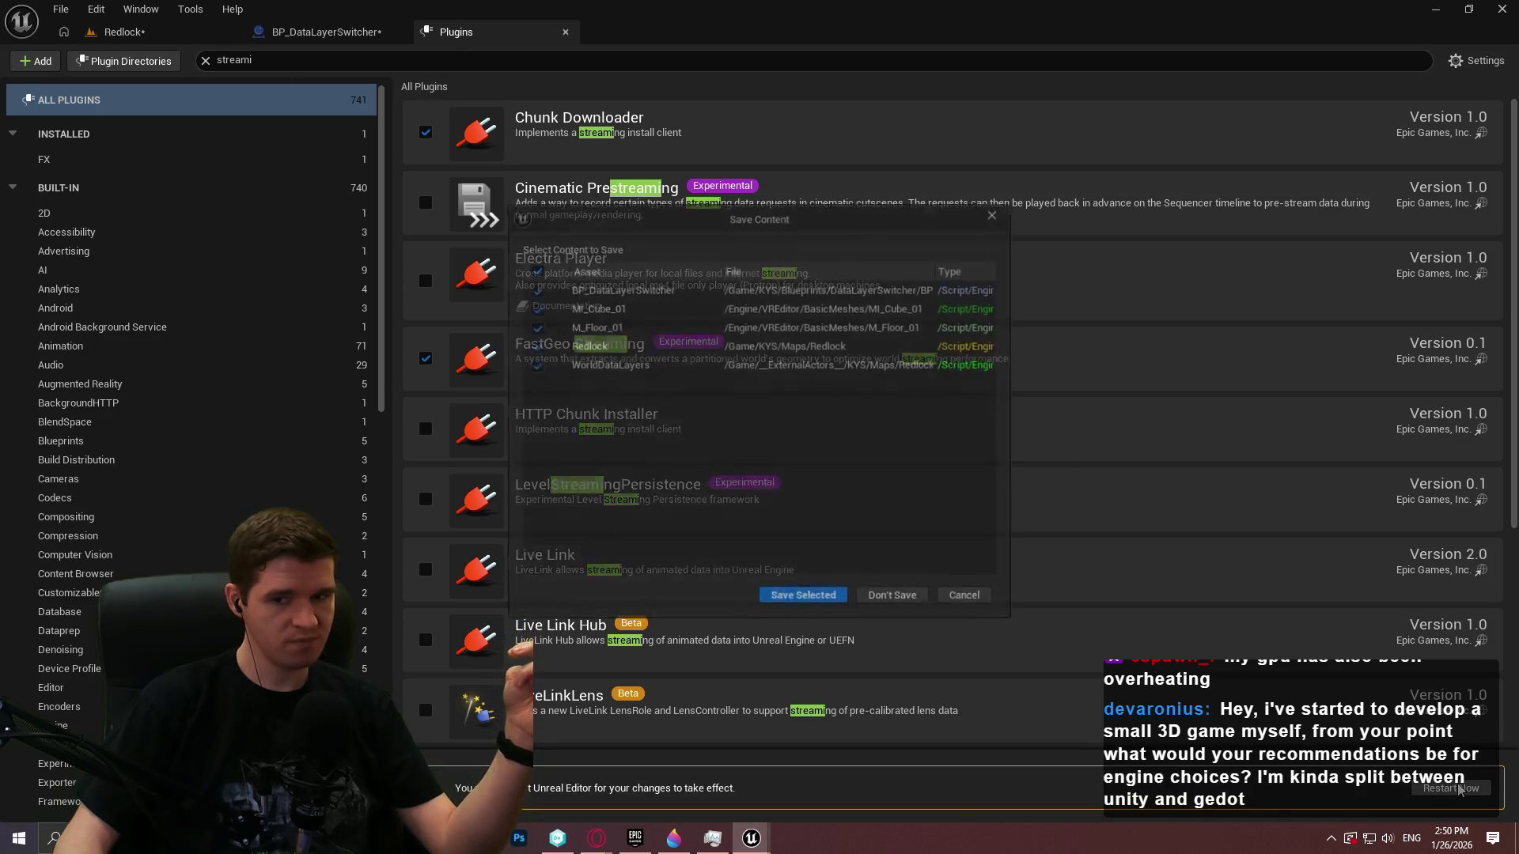
Save the unsaved assets, checking out BP_DataLayerSwitcher, dismiss the map check errors, and close the editor
left_click(826, 599)
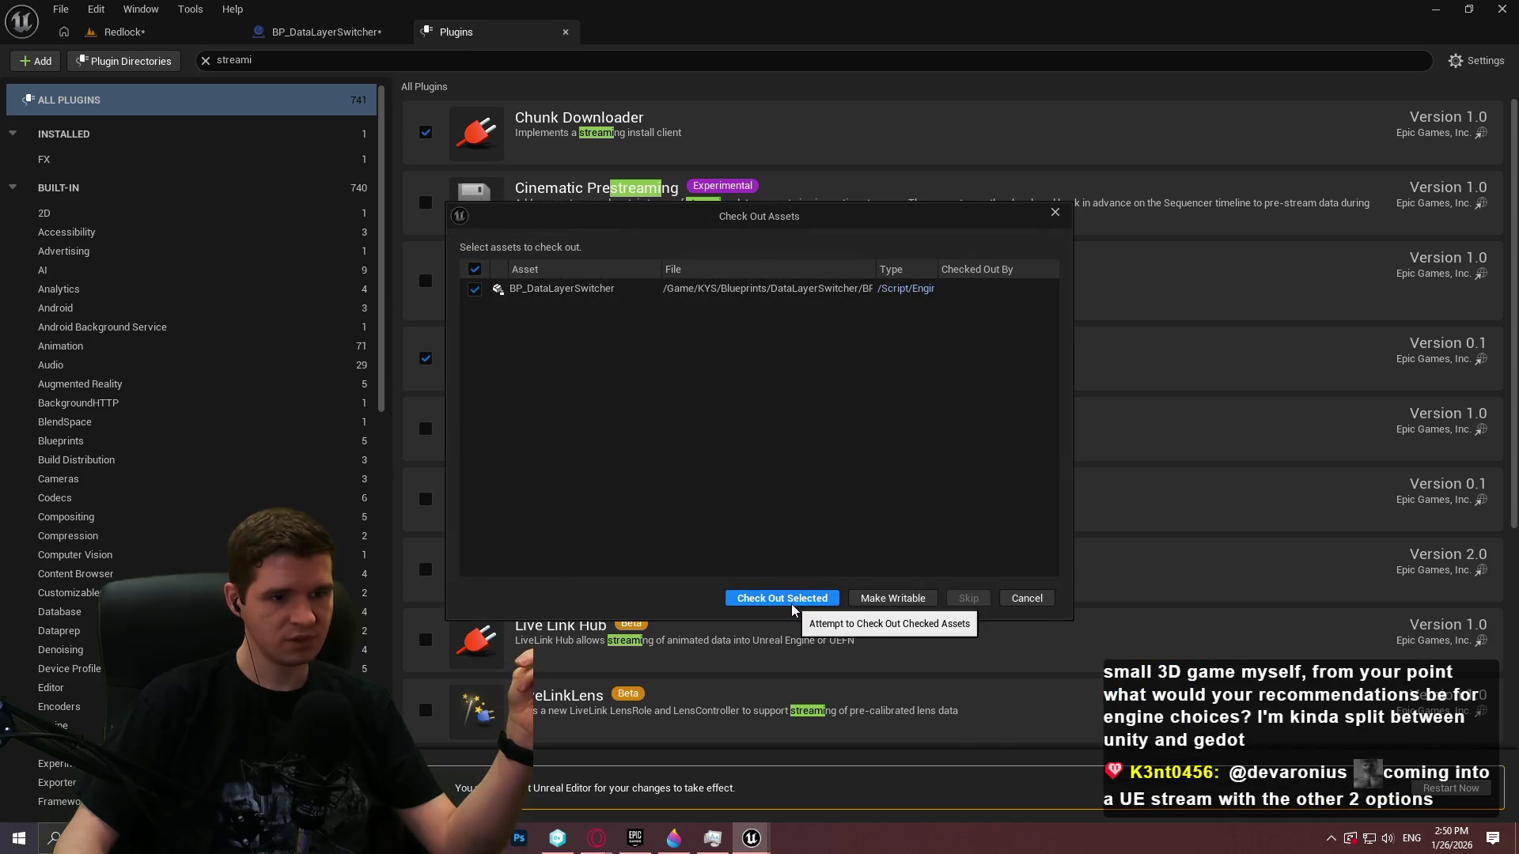
left_click(791, 603)
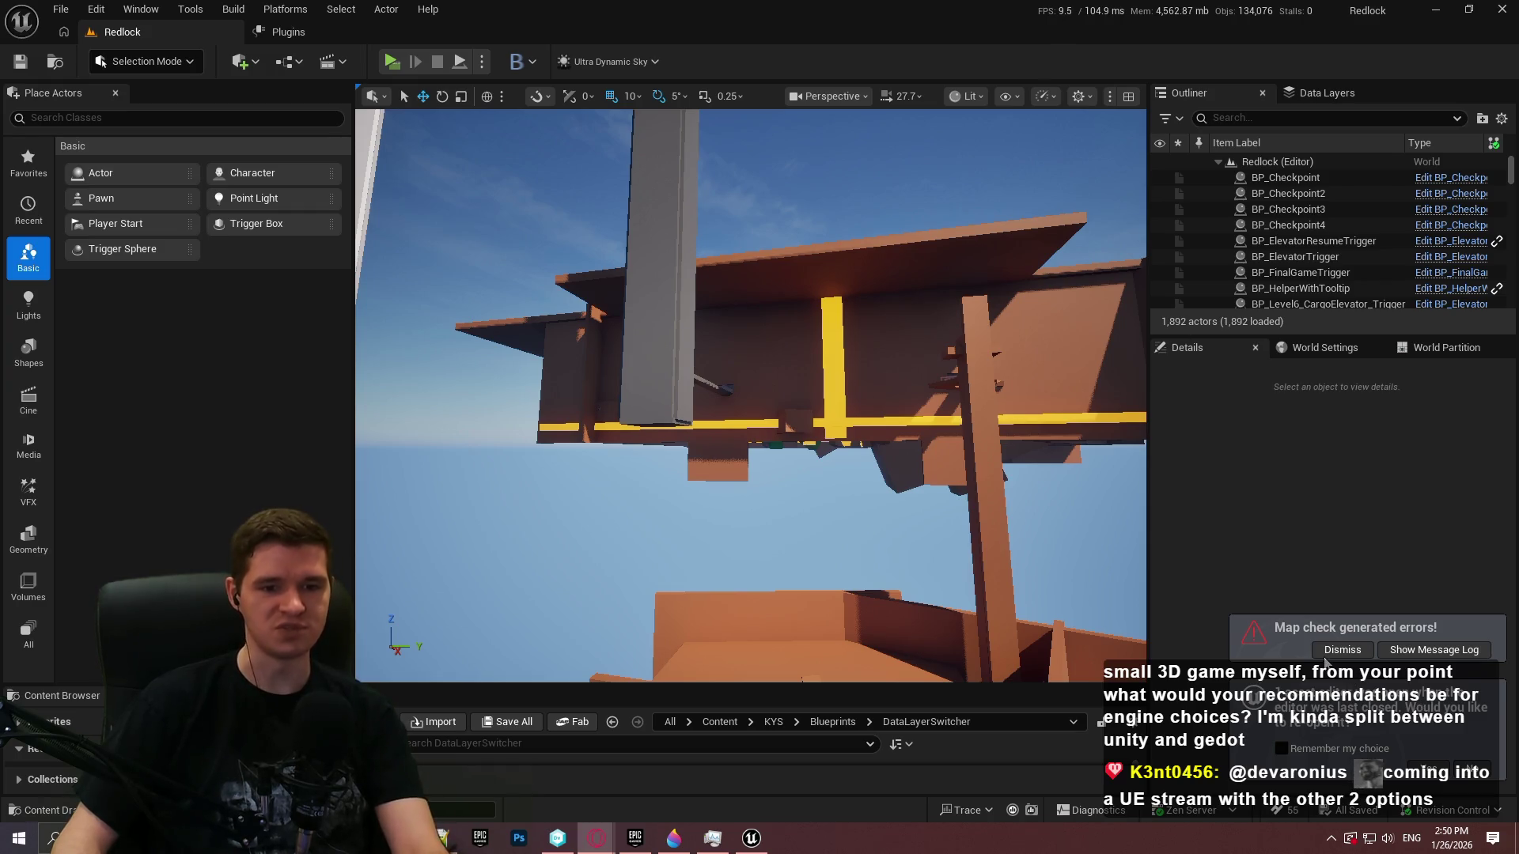
left_click(1329, 656)
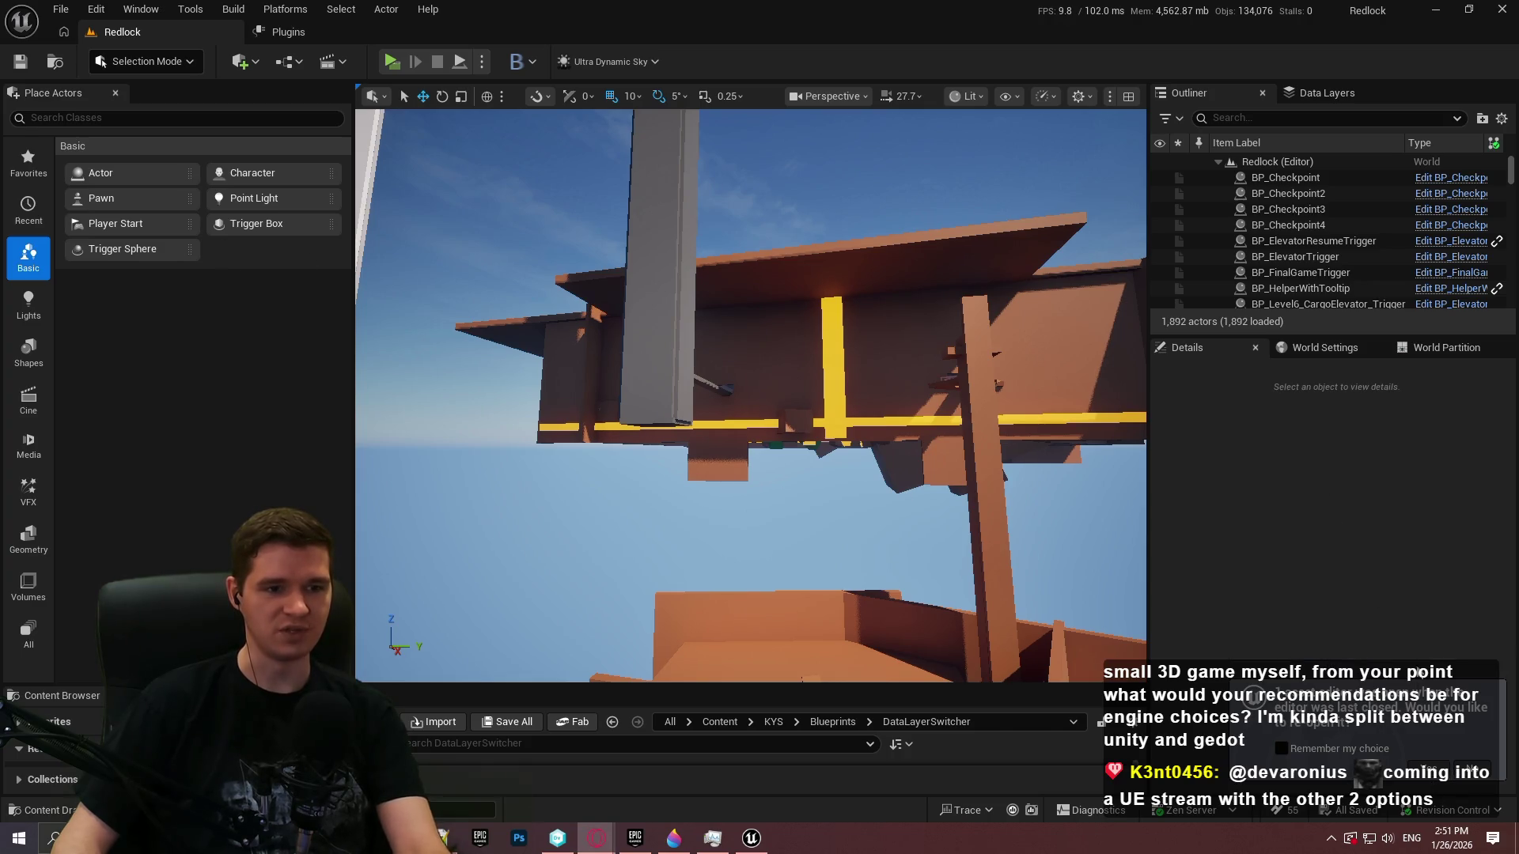
left_click(1505, 10)
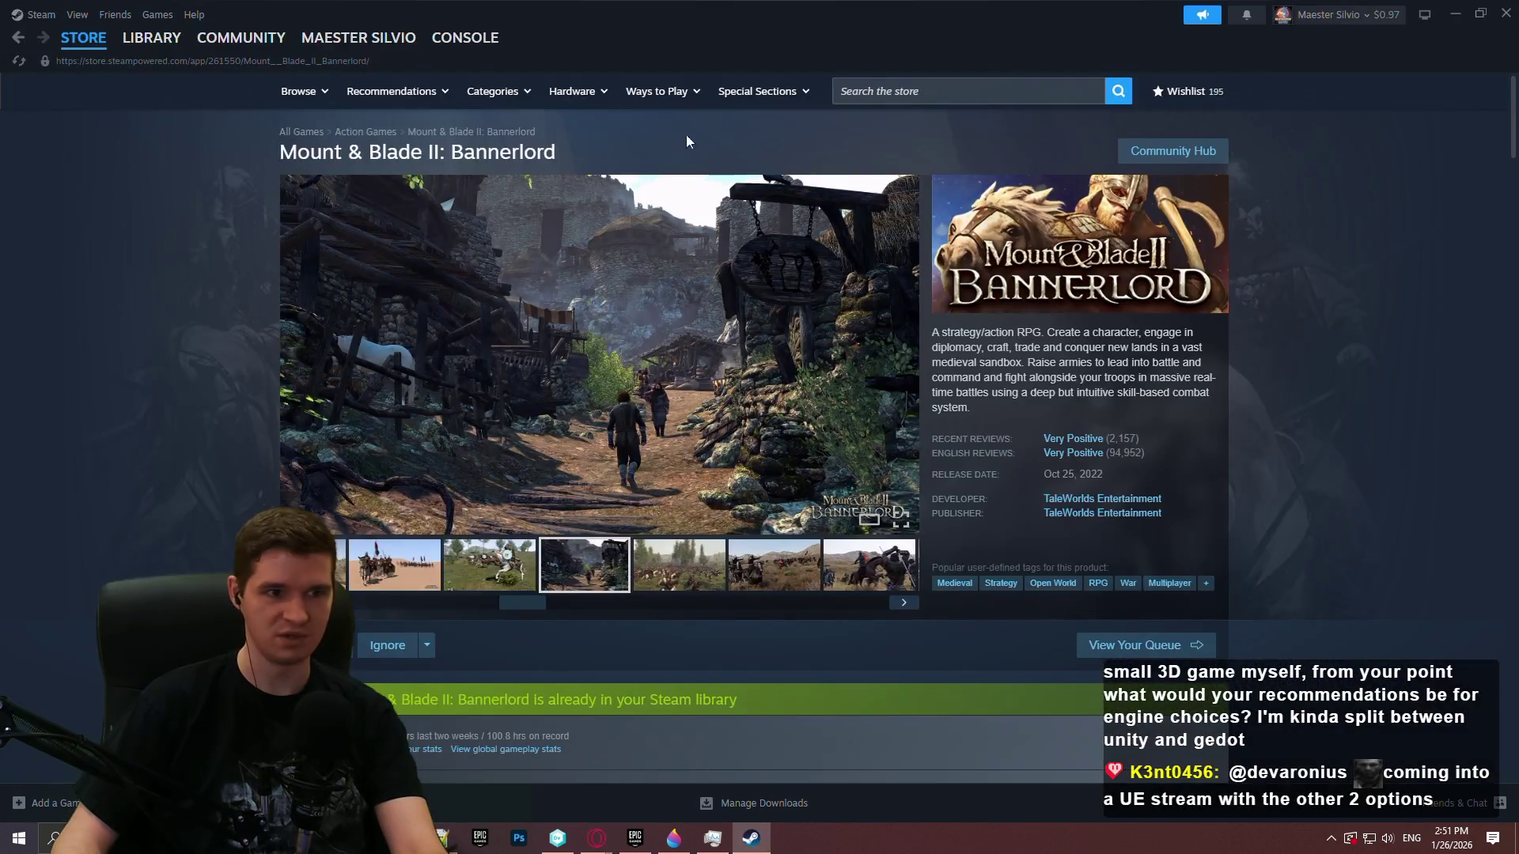
Open Coin Pusher Reloaded from the Steam library home and view its store page
mouse_move(152, 38)
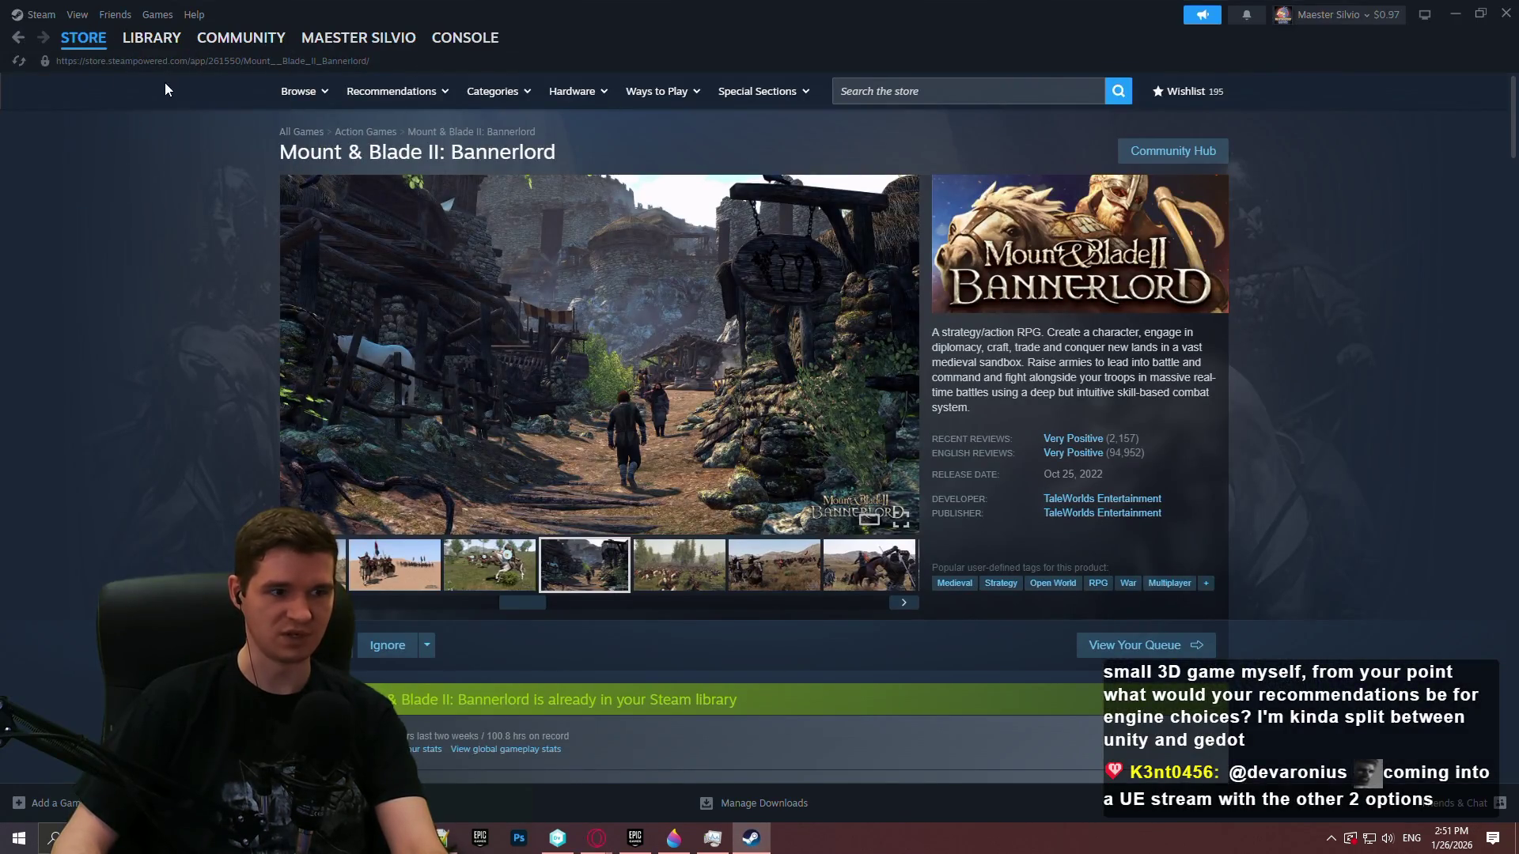
left_click(154, 78)
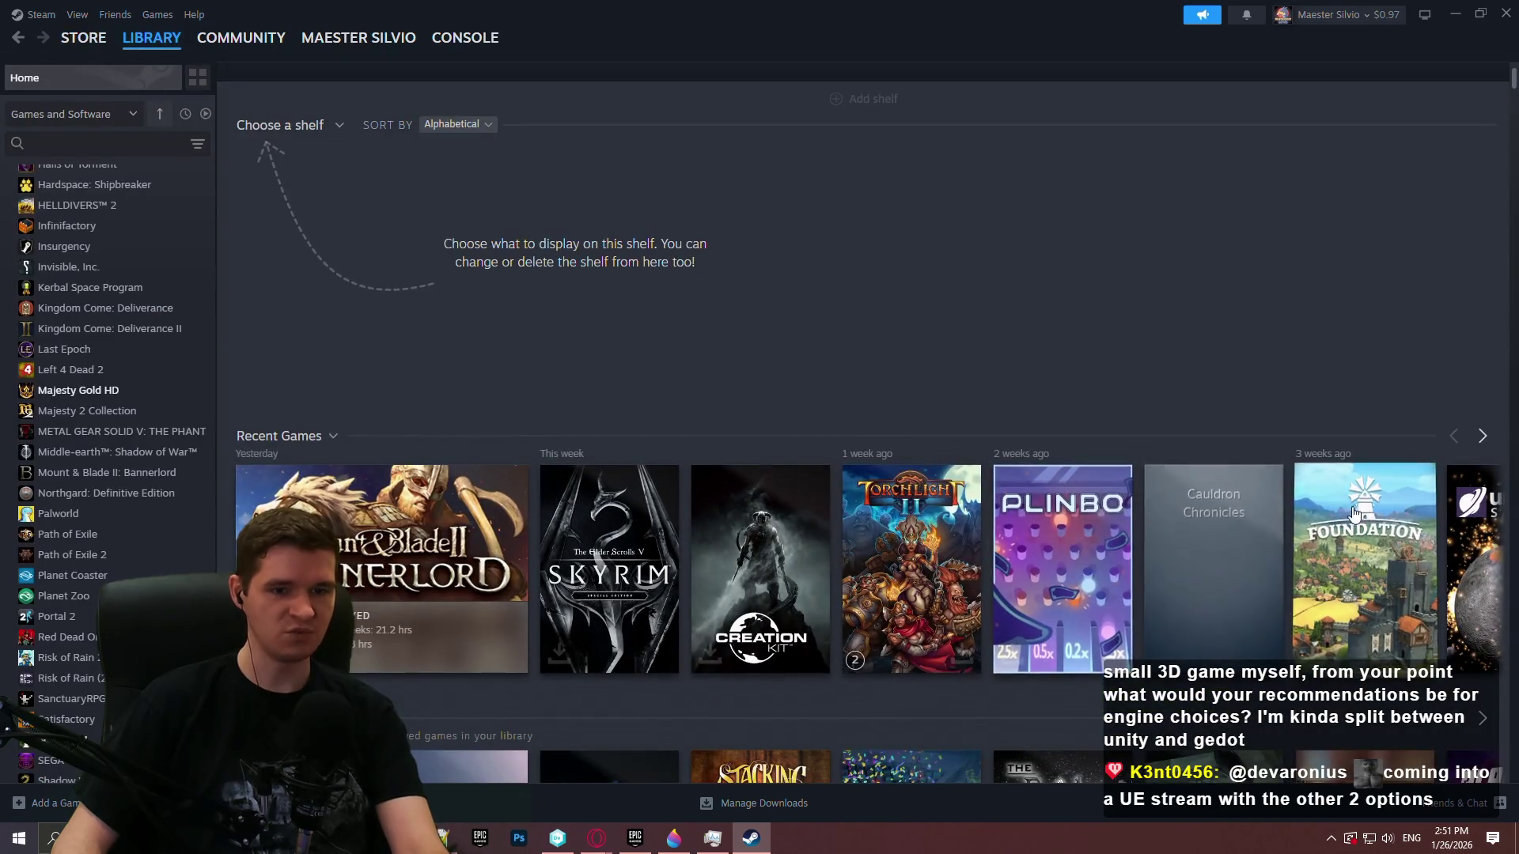
scroll(135, 305, "up", 10)
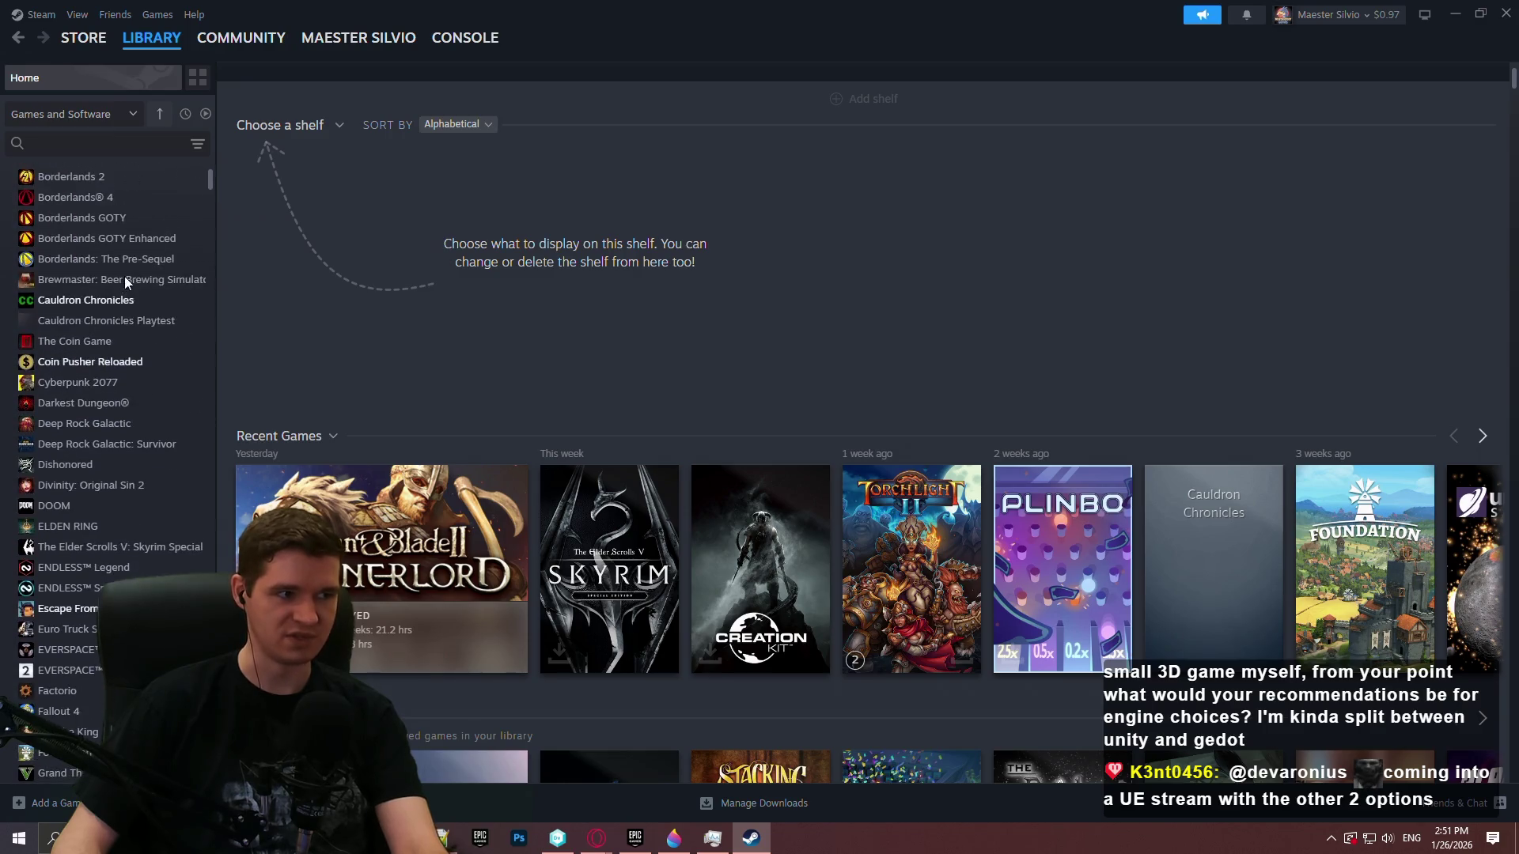
scroll(126, 362, "up", 2)
left_click(111, 441)
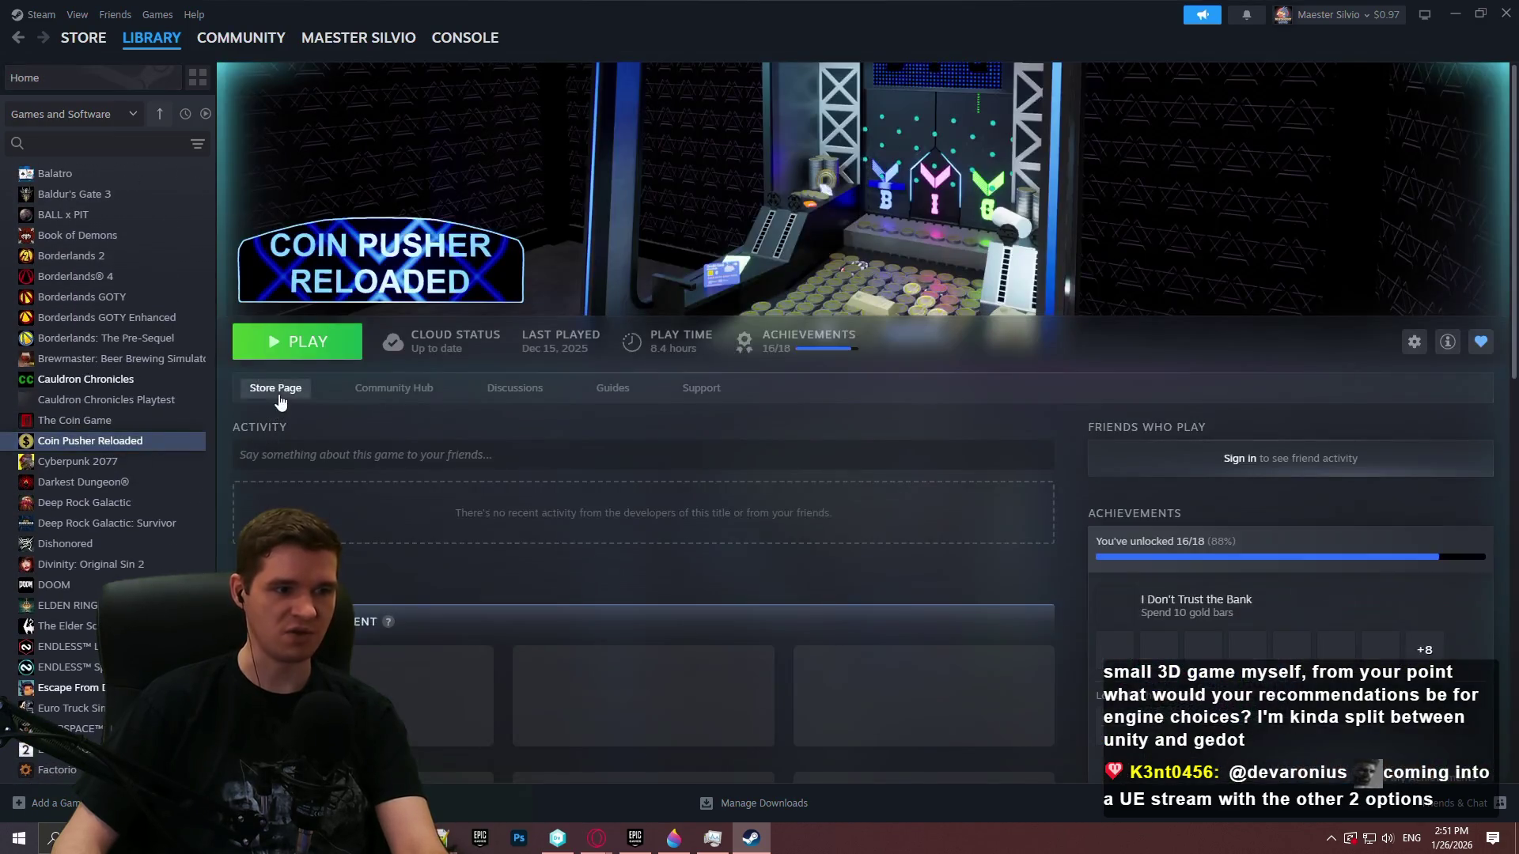
left_click(277, 388)
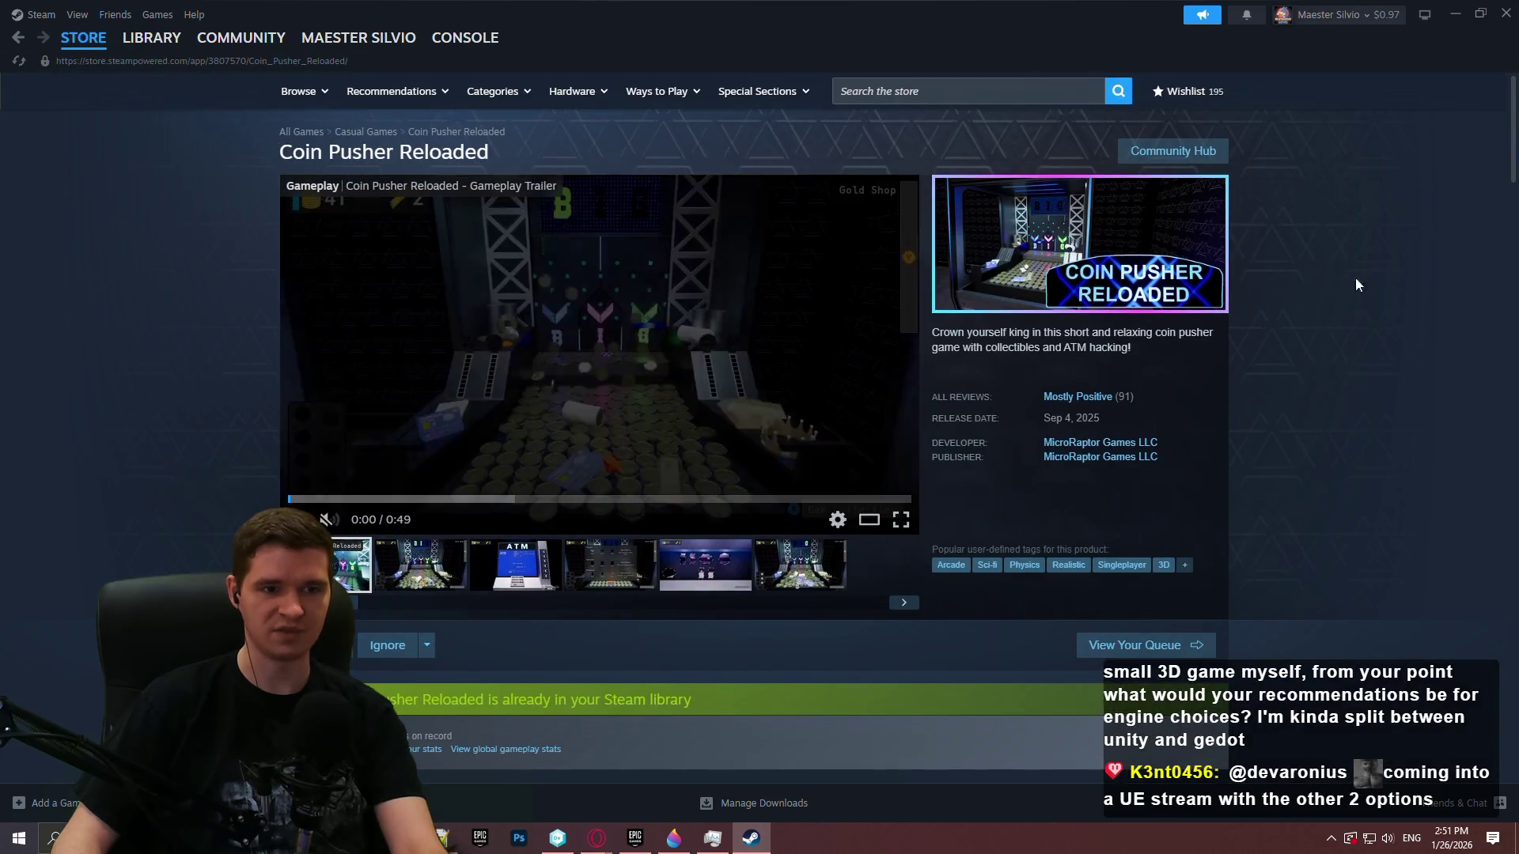
scroll(1313, 283, "down", 3)
scroll(1292, 277, "up", 3)
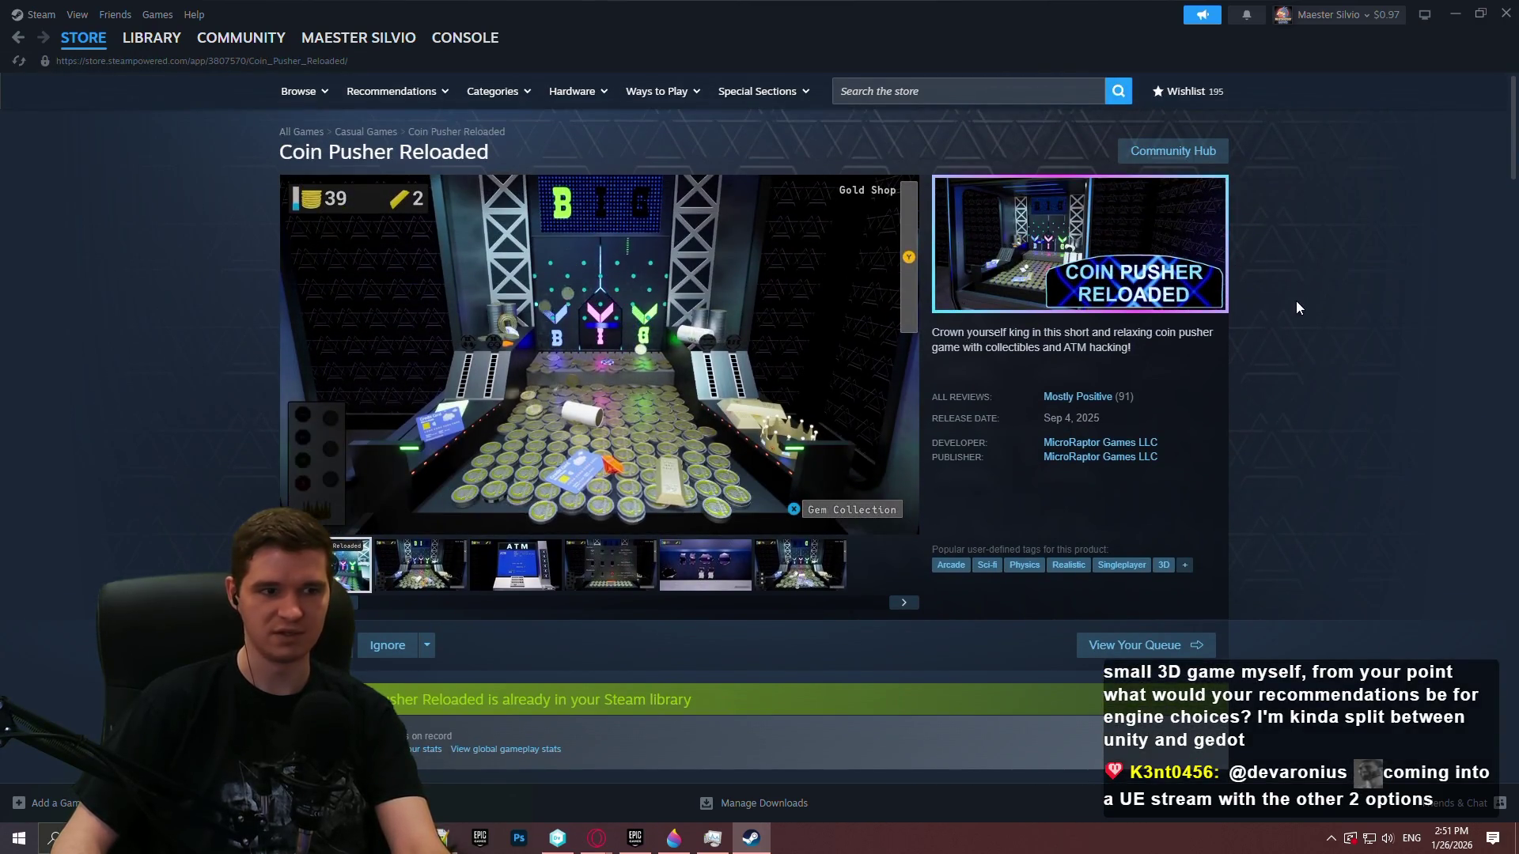
Return to the Library home and close Steam
mouse_move(83, 38)
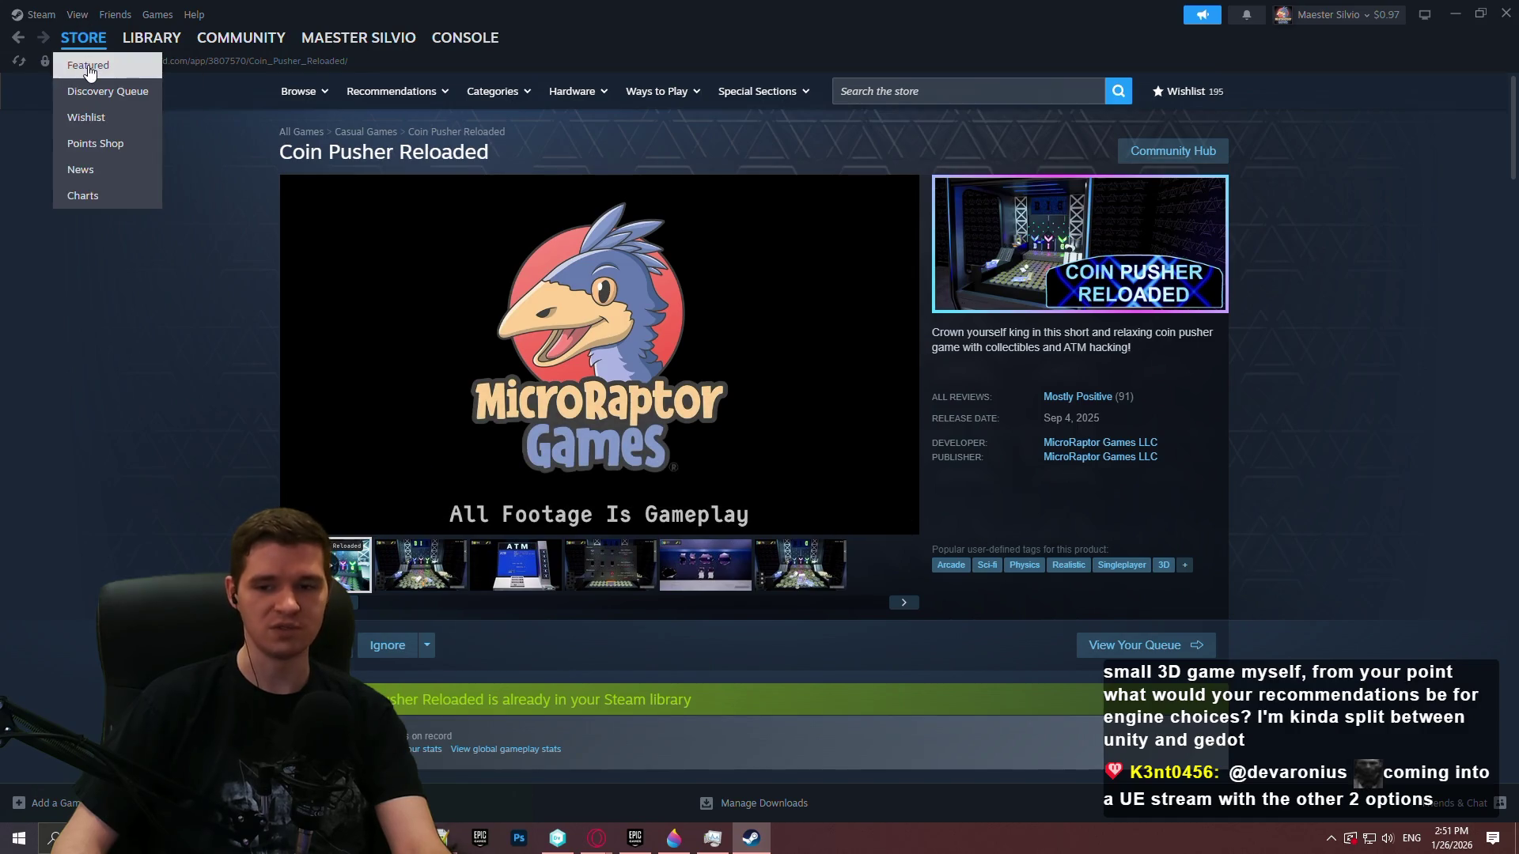
mouse_move(151, 40)
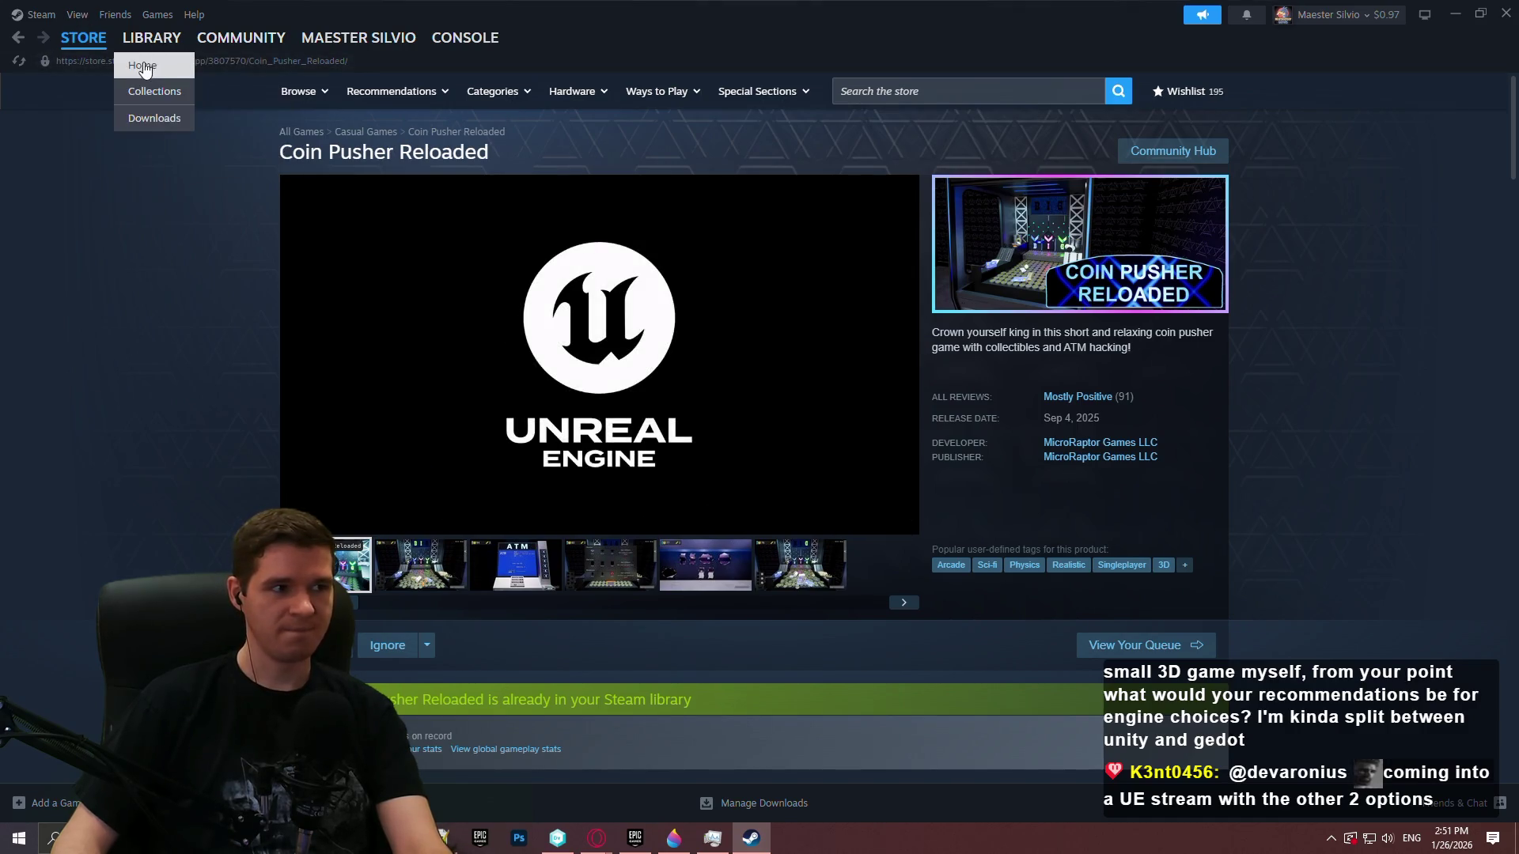
left_click(138, 65)
left_click(1508, 12)
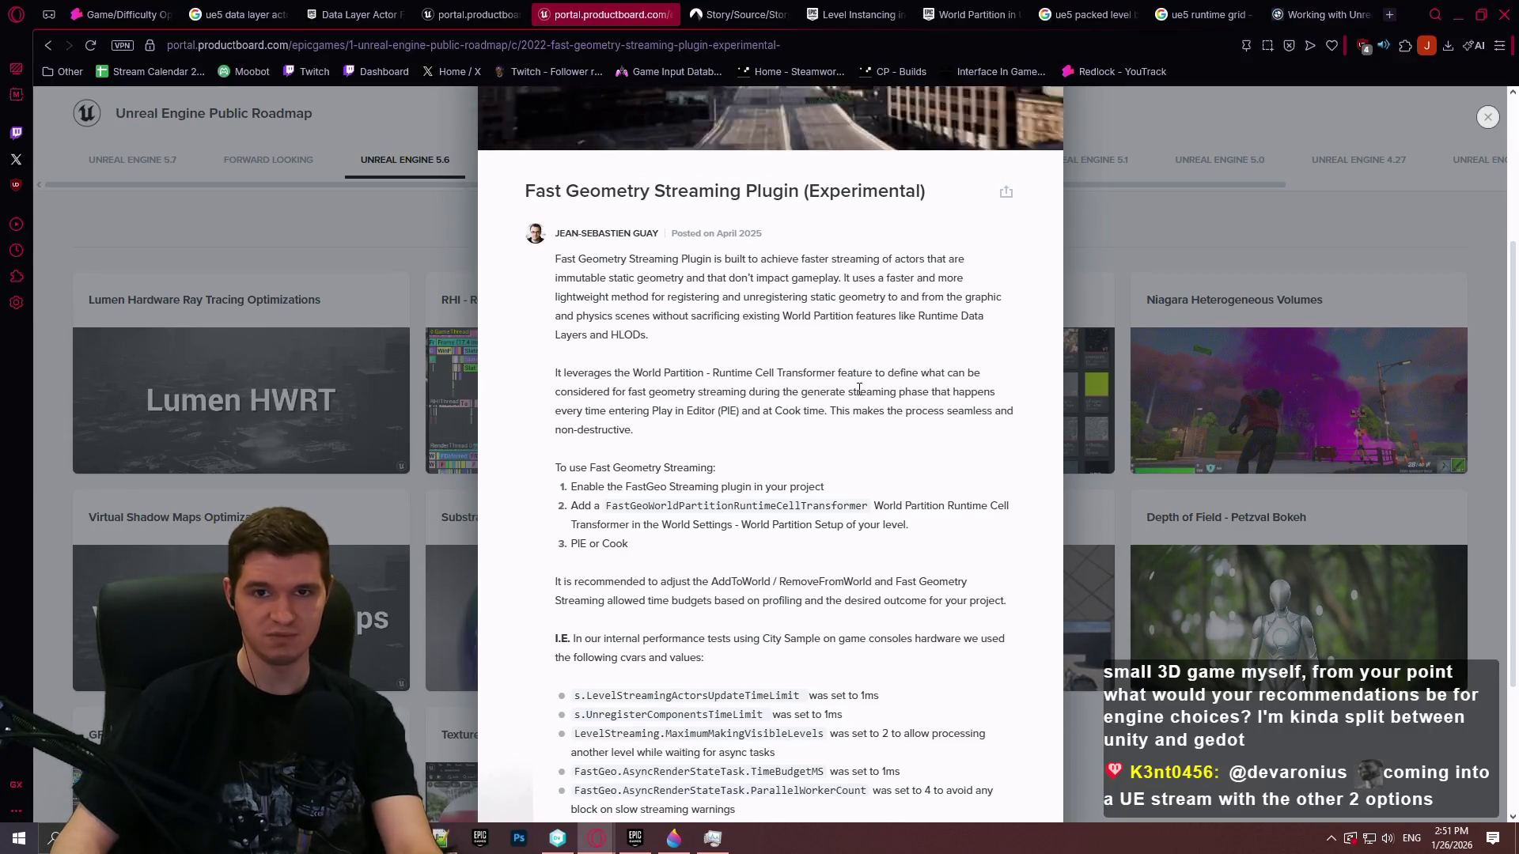
scroll(892, 626, "up", 3)
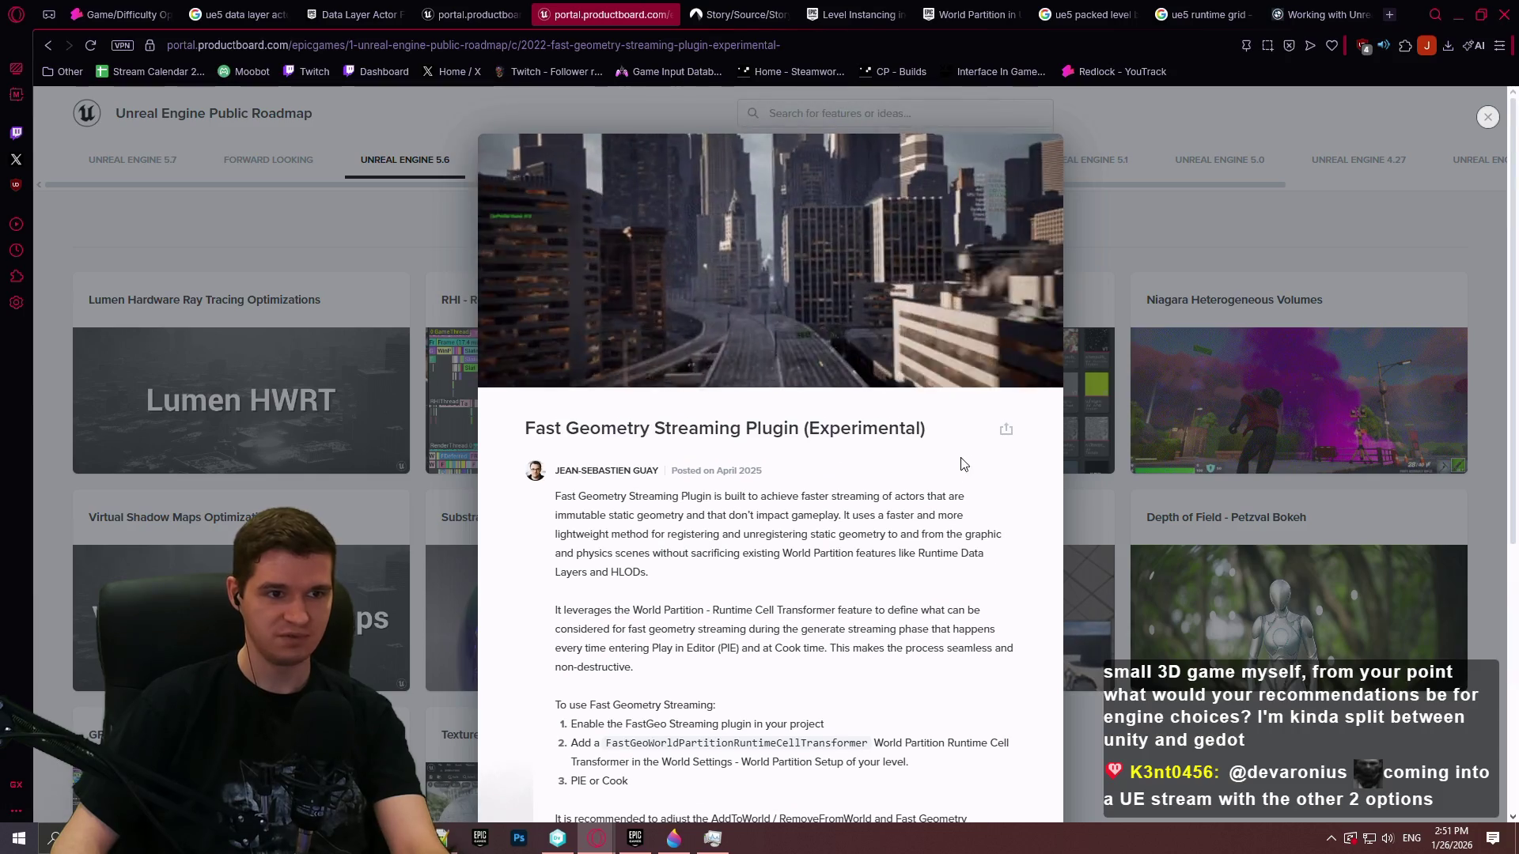
left_click(558, 838)
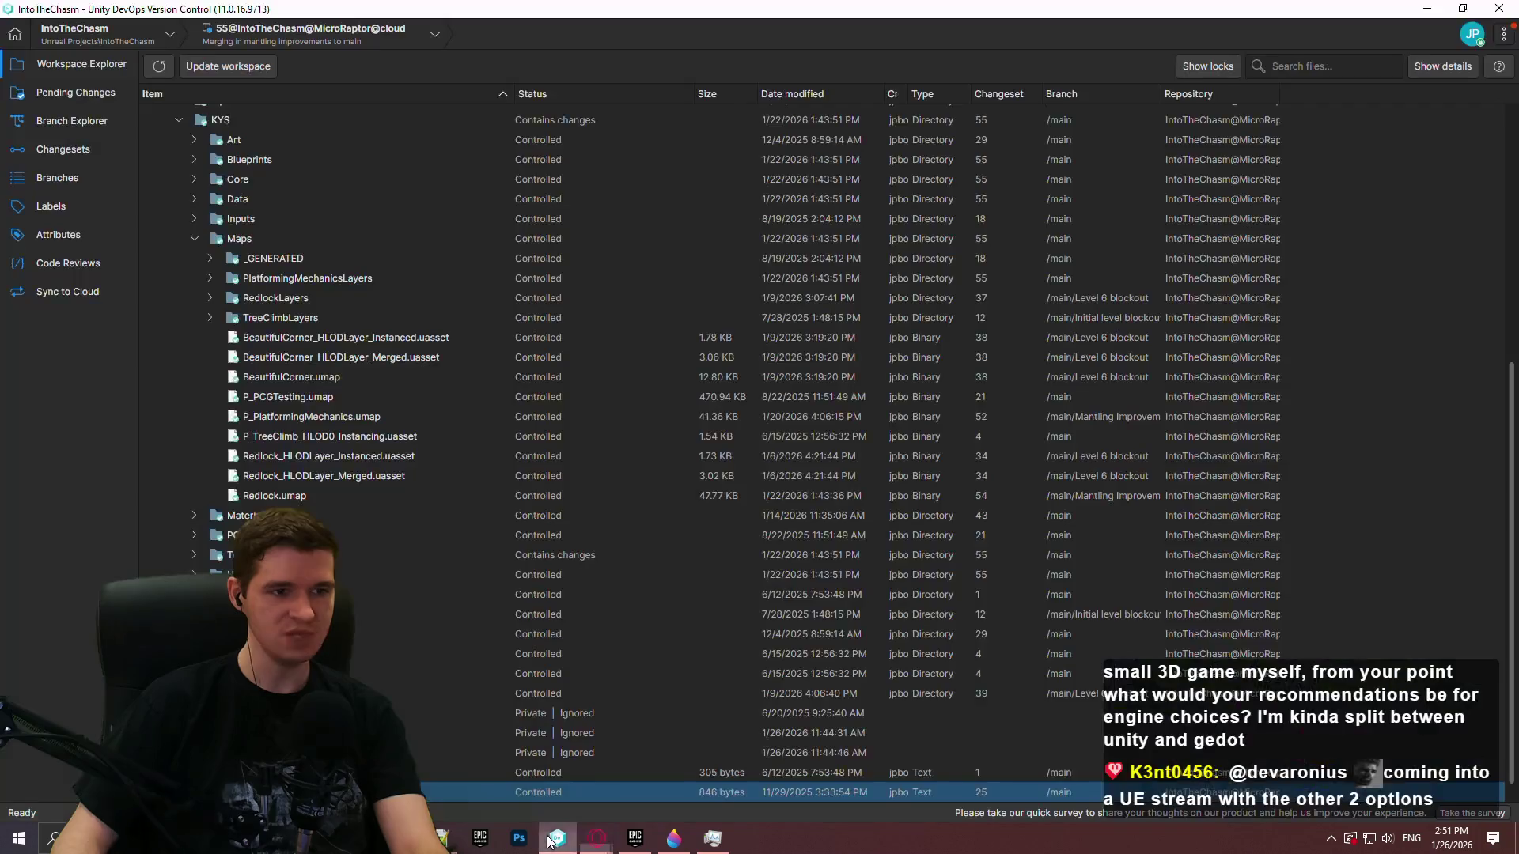
In Pending Changes, revert the four changed items including Redlock.umap
left_click(73, 96)
left_click(261, 216)
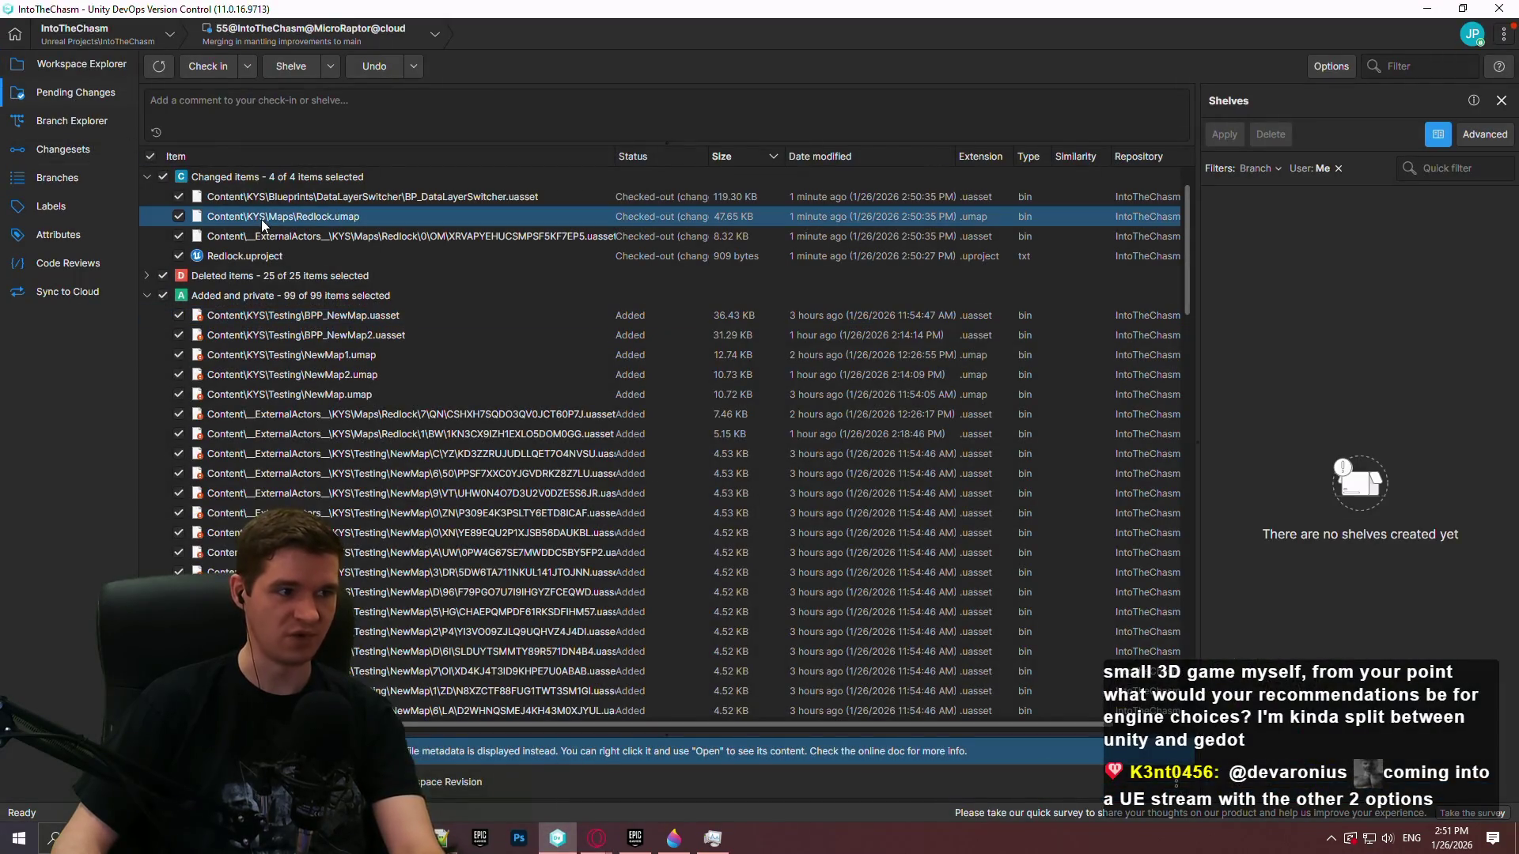
left_click(285, 198)
left_click(269, 255, "shift")
right_click(270, 261)
left_click(349, 320)
left_click(794, 441)
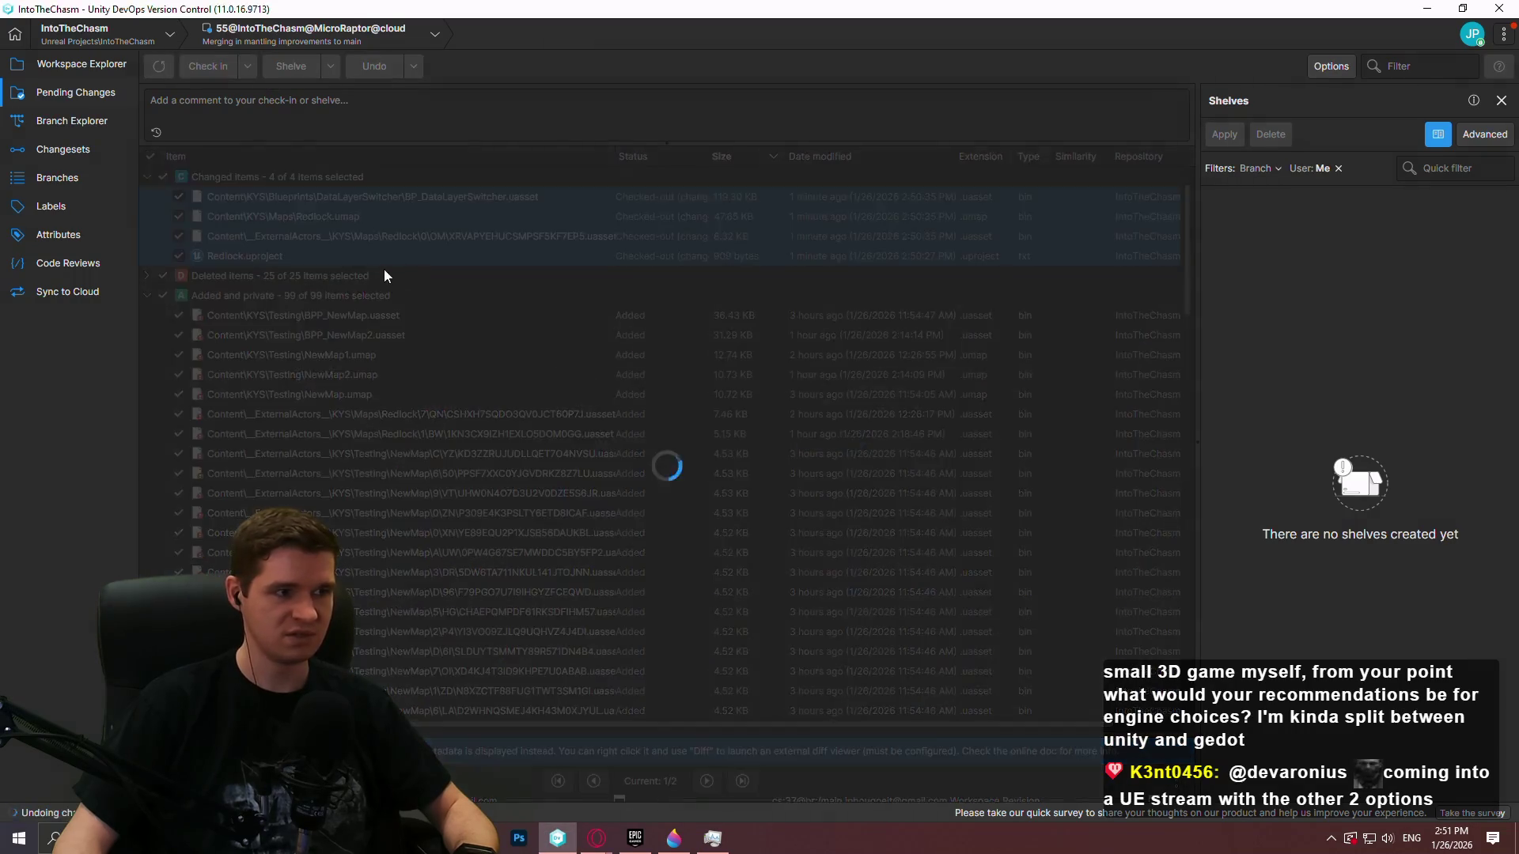
Revert the group of 25 deleted items, restoring the files
left_click(145, 177)
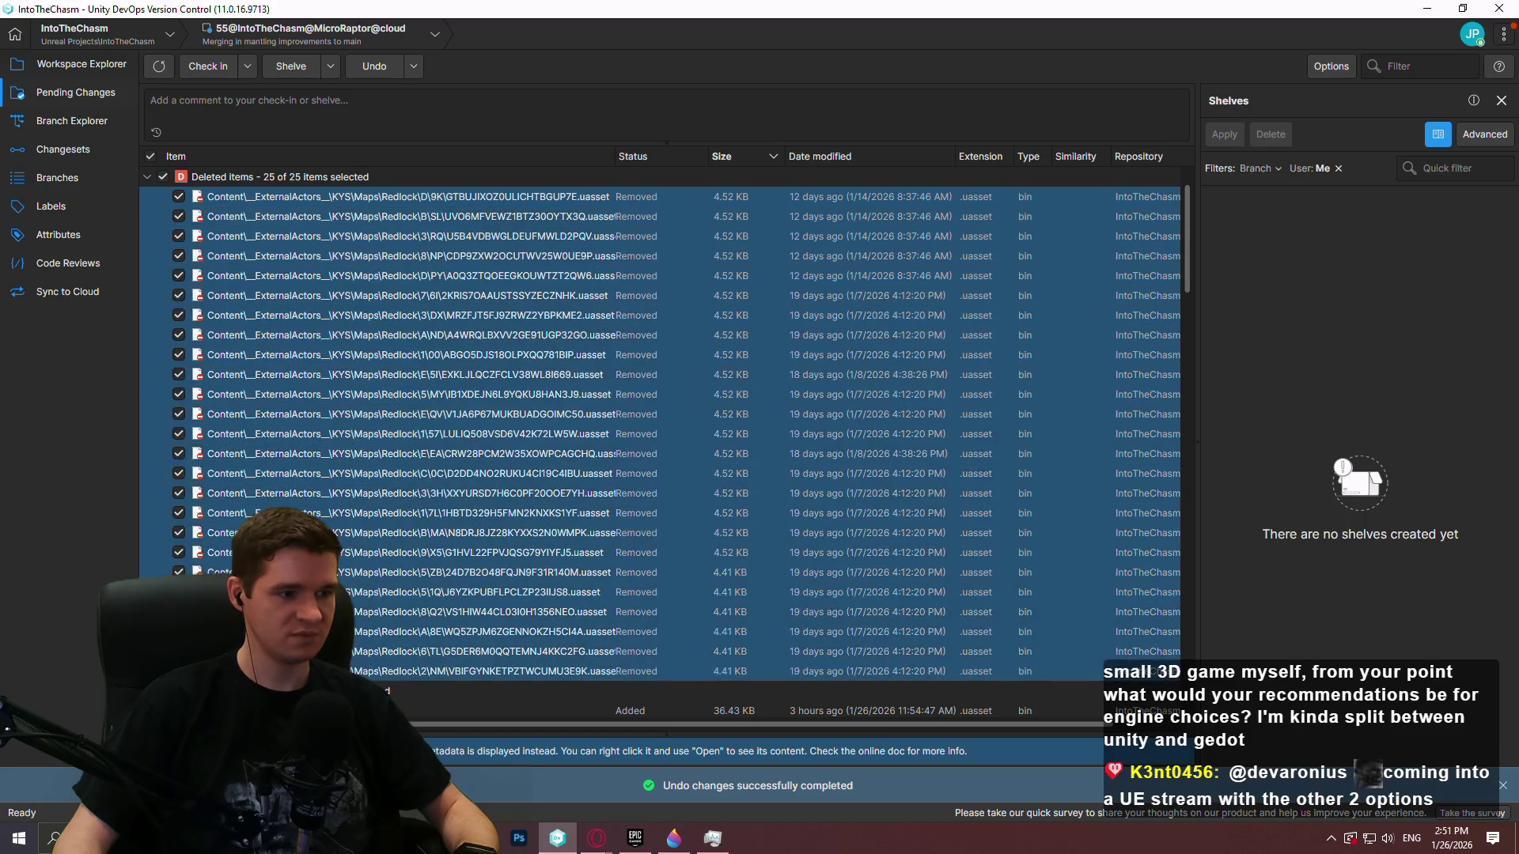
right_click(289, 431)
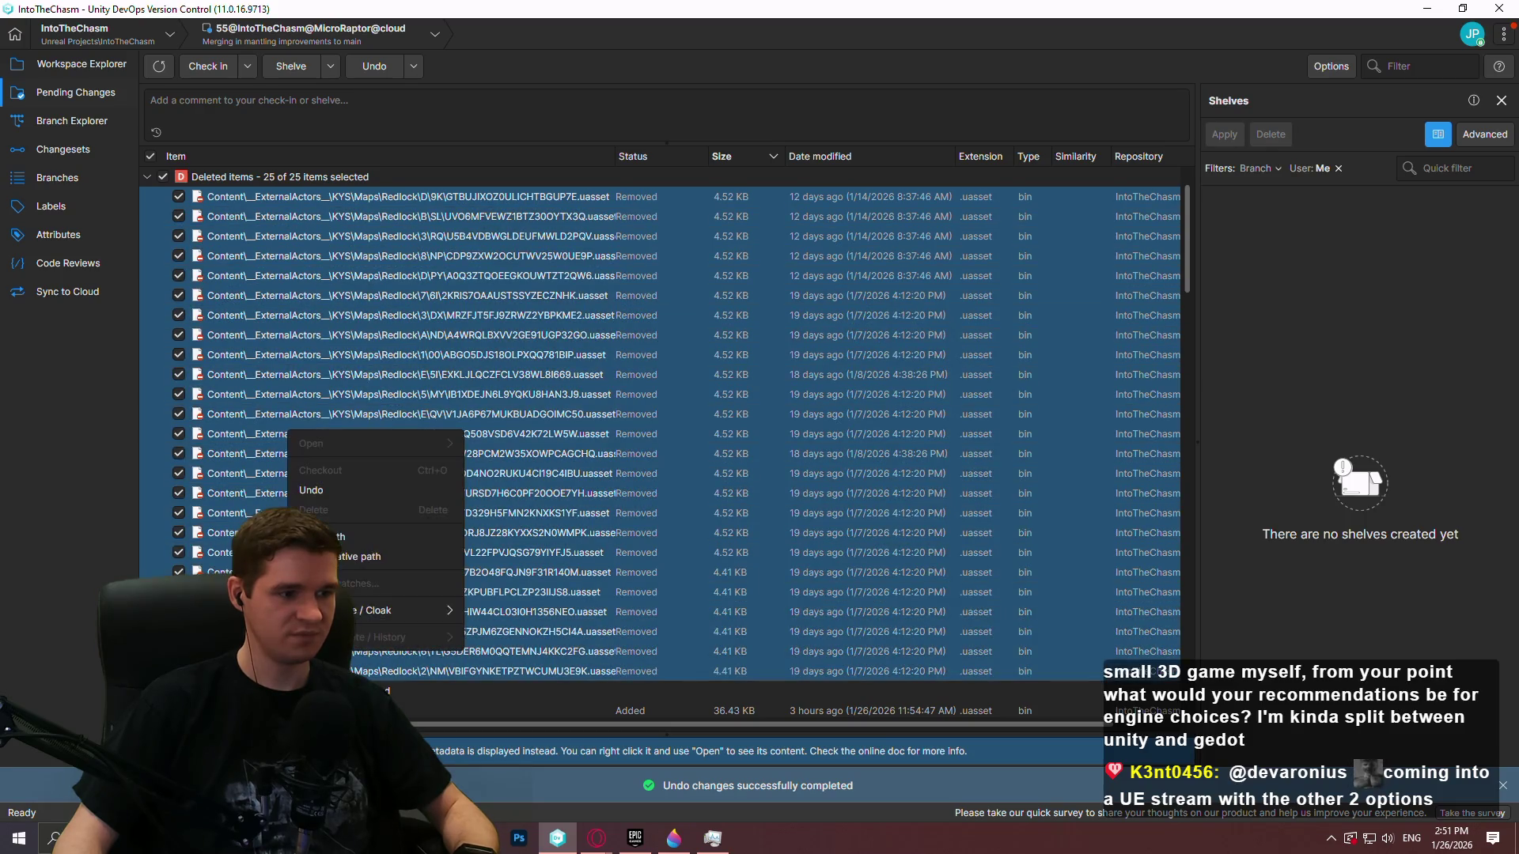
left_click(356, 495)
left_click(799, 441)
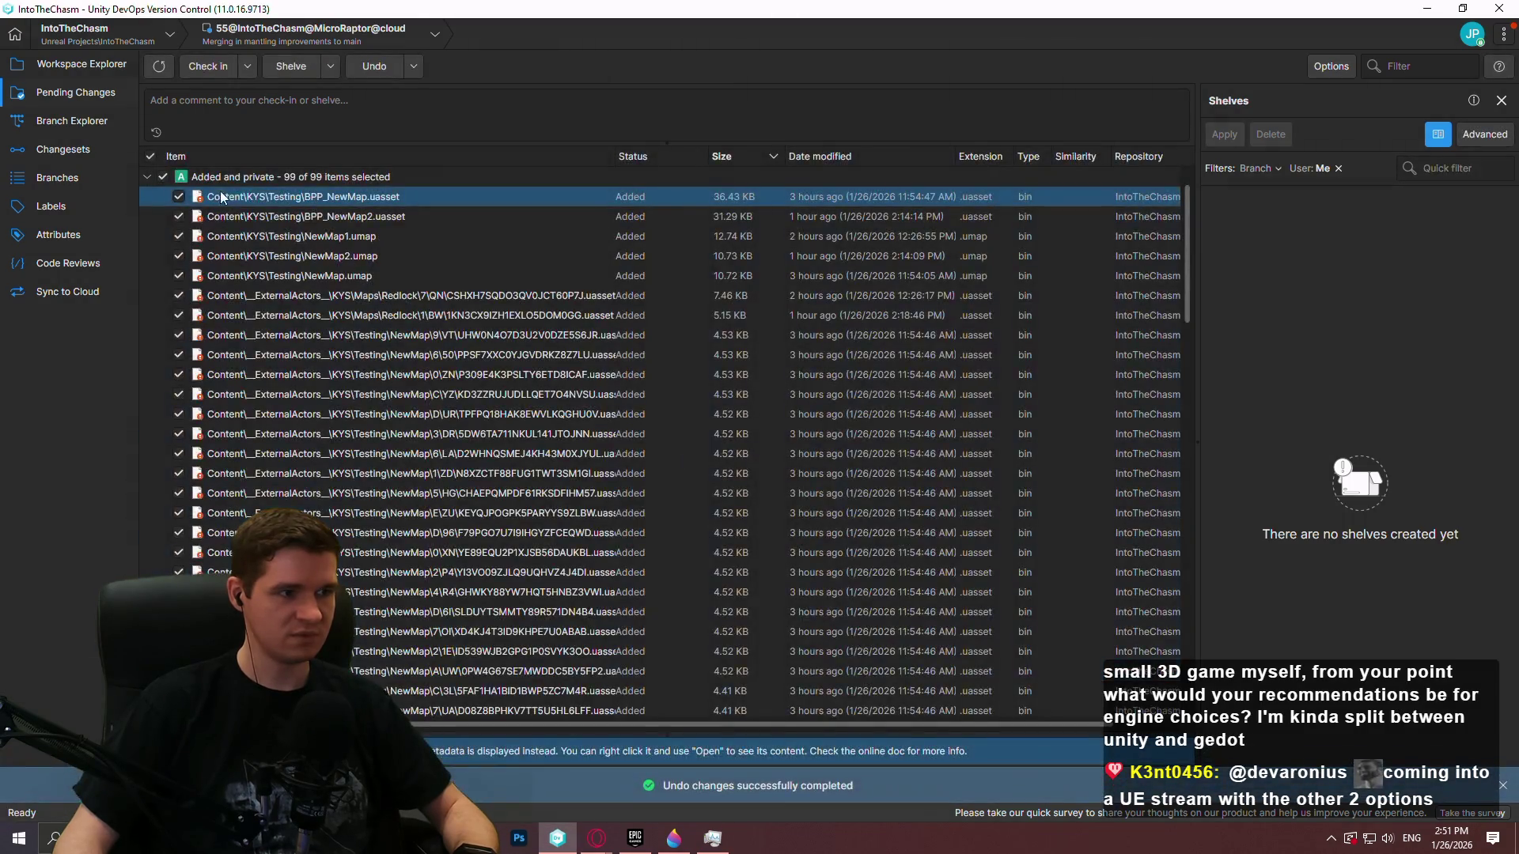
Undo all added items with their dependent changes, then delete the selected private files
mouse_move(1186, 244)
left_mouse_down()
mouse_move(1164, 519)
mouse_move(1175, 719)
left_mouse_up()
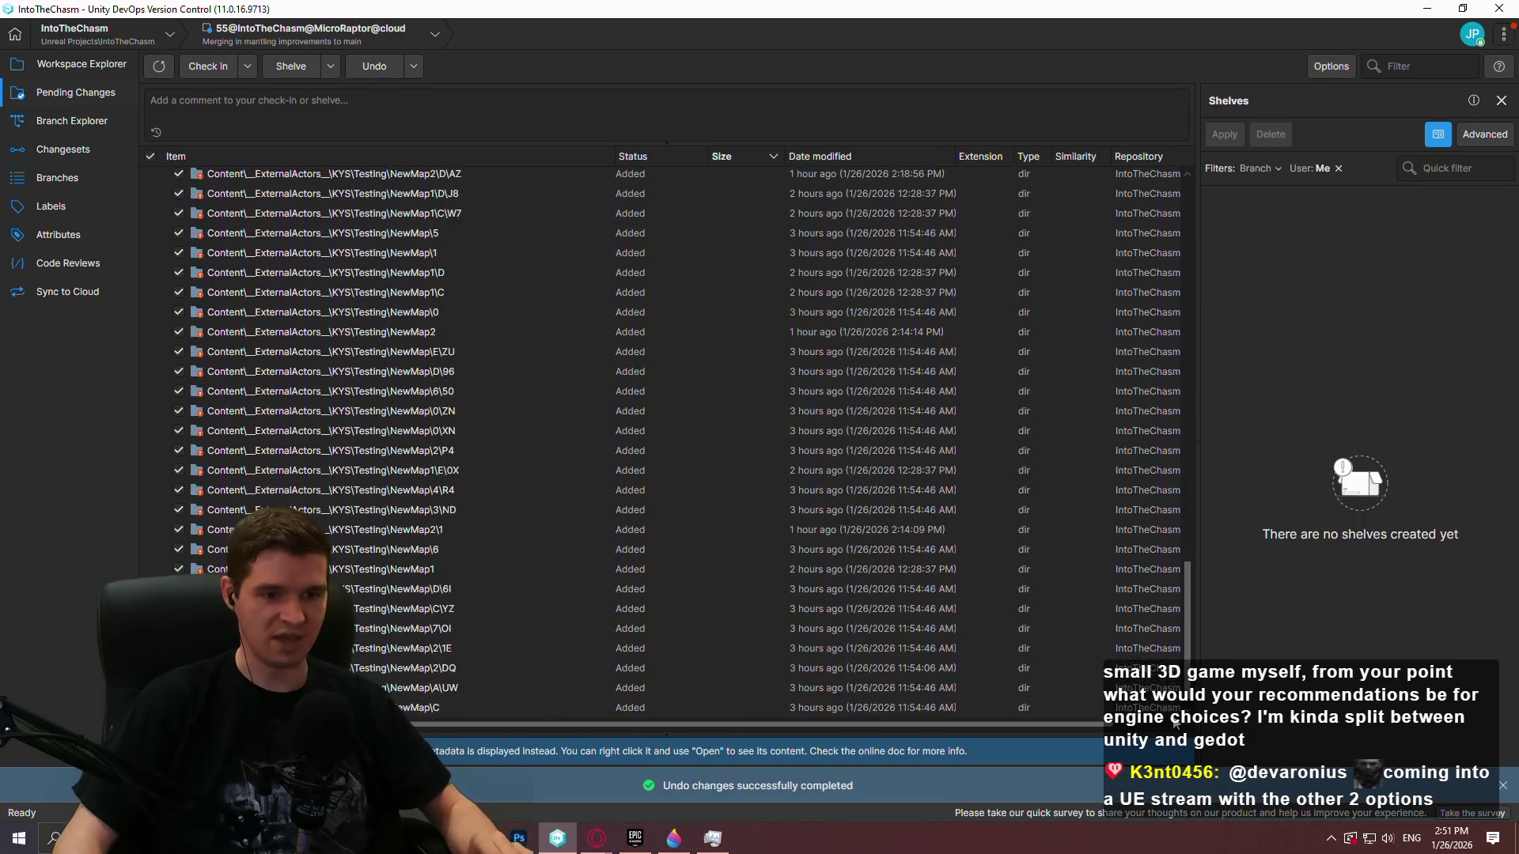
key("ctrl+a")
right_click(395, 481)
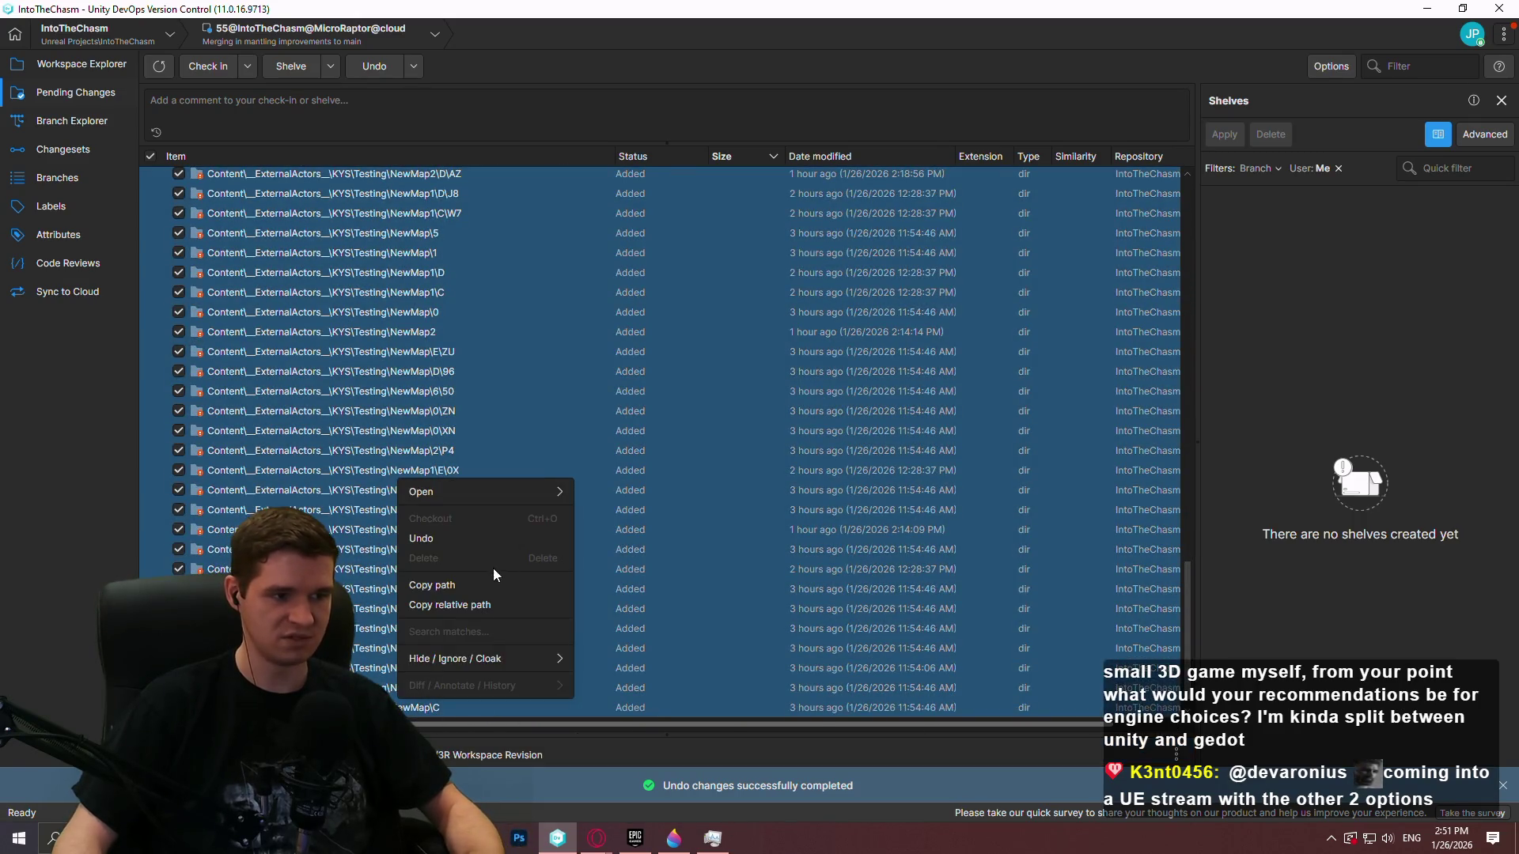
left_click(492, 568)
left_click(914, 532)
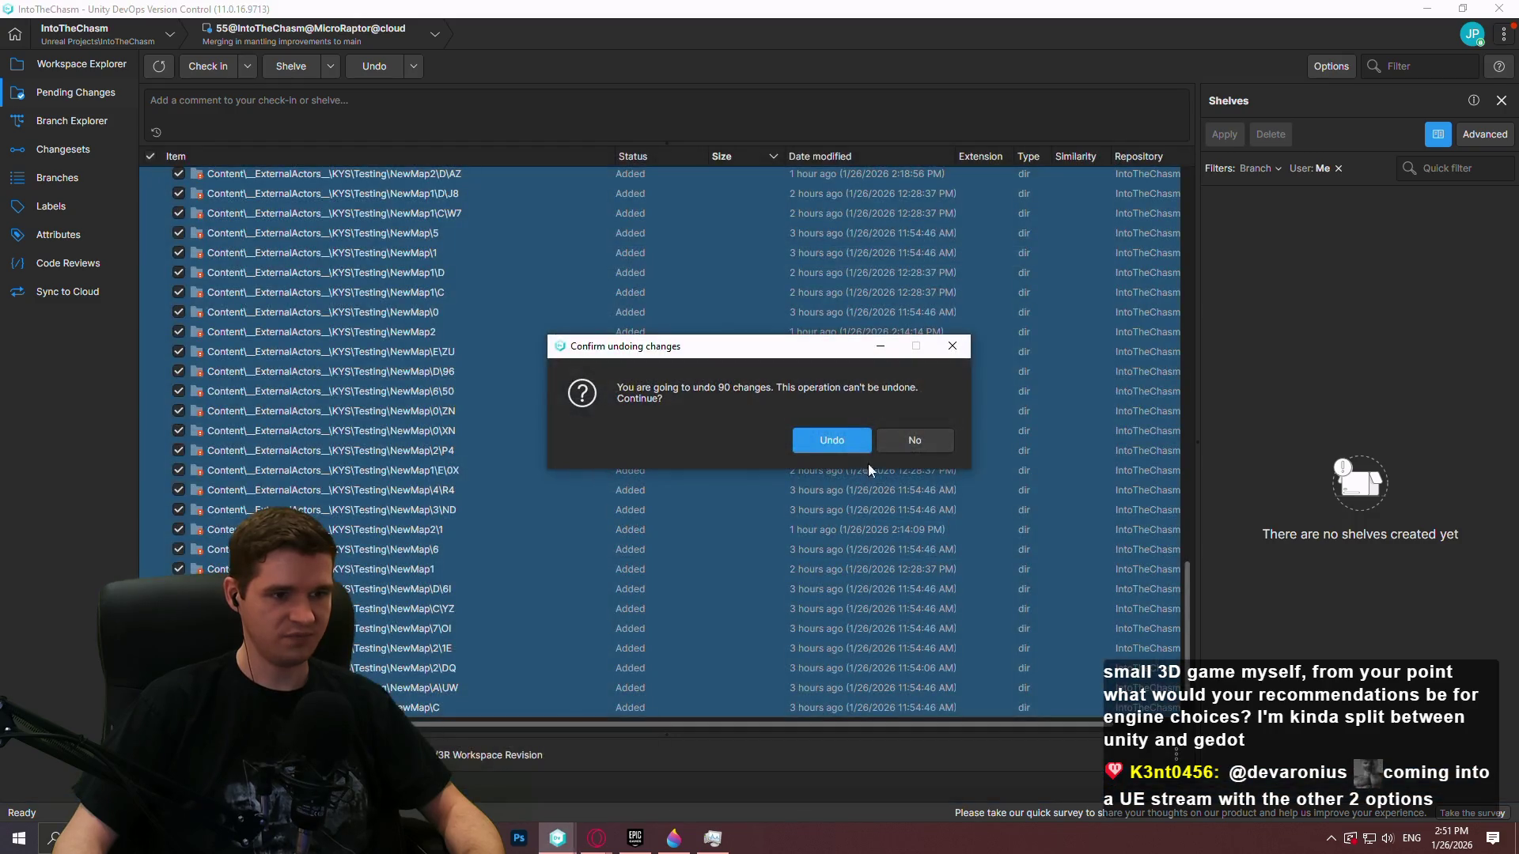
left_click(823, 440)
right_click(318, 234)
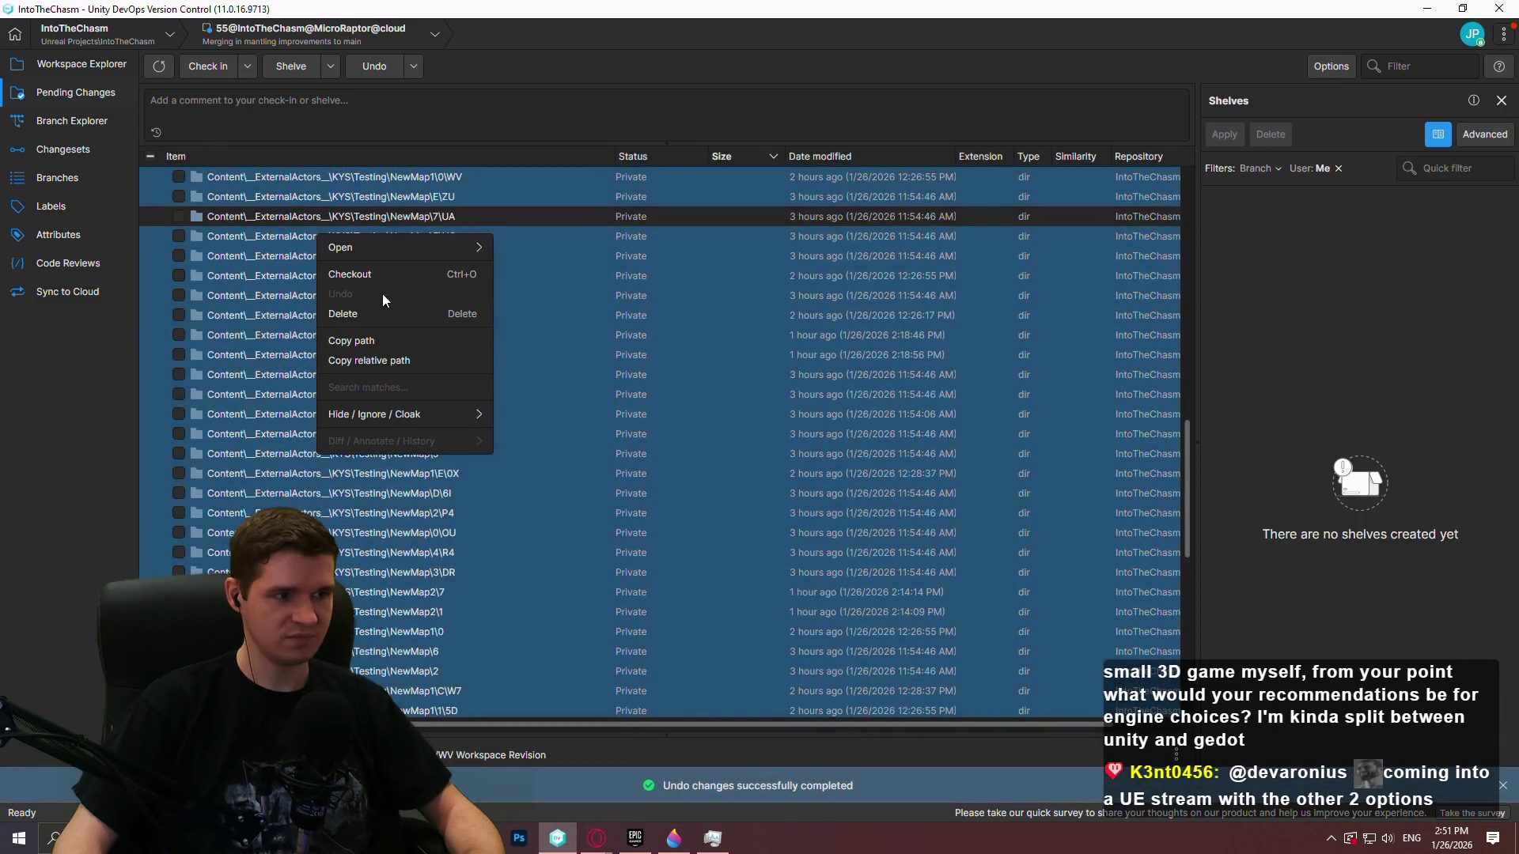
left_click(372, 312)
key("Return")
Undo the nine added files, delete the leftover copies, and switch to Workspace Explorer
left_click(367, 201)
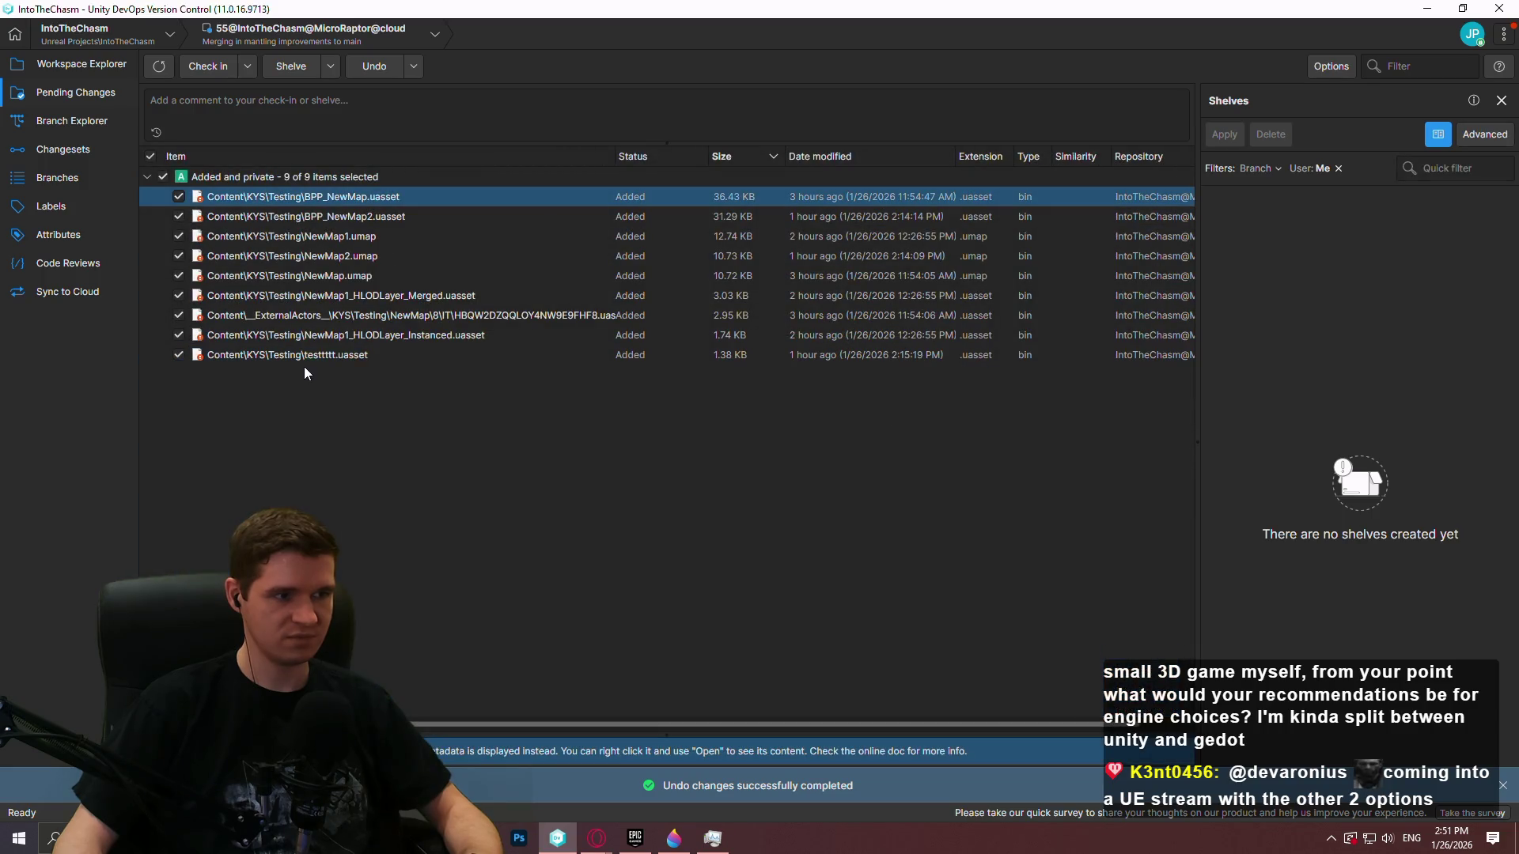
left_click(316, 354, "shift")
right_click(411, 354)
left_click(431, 413)
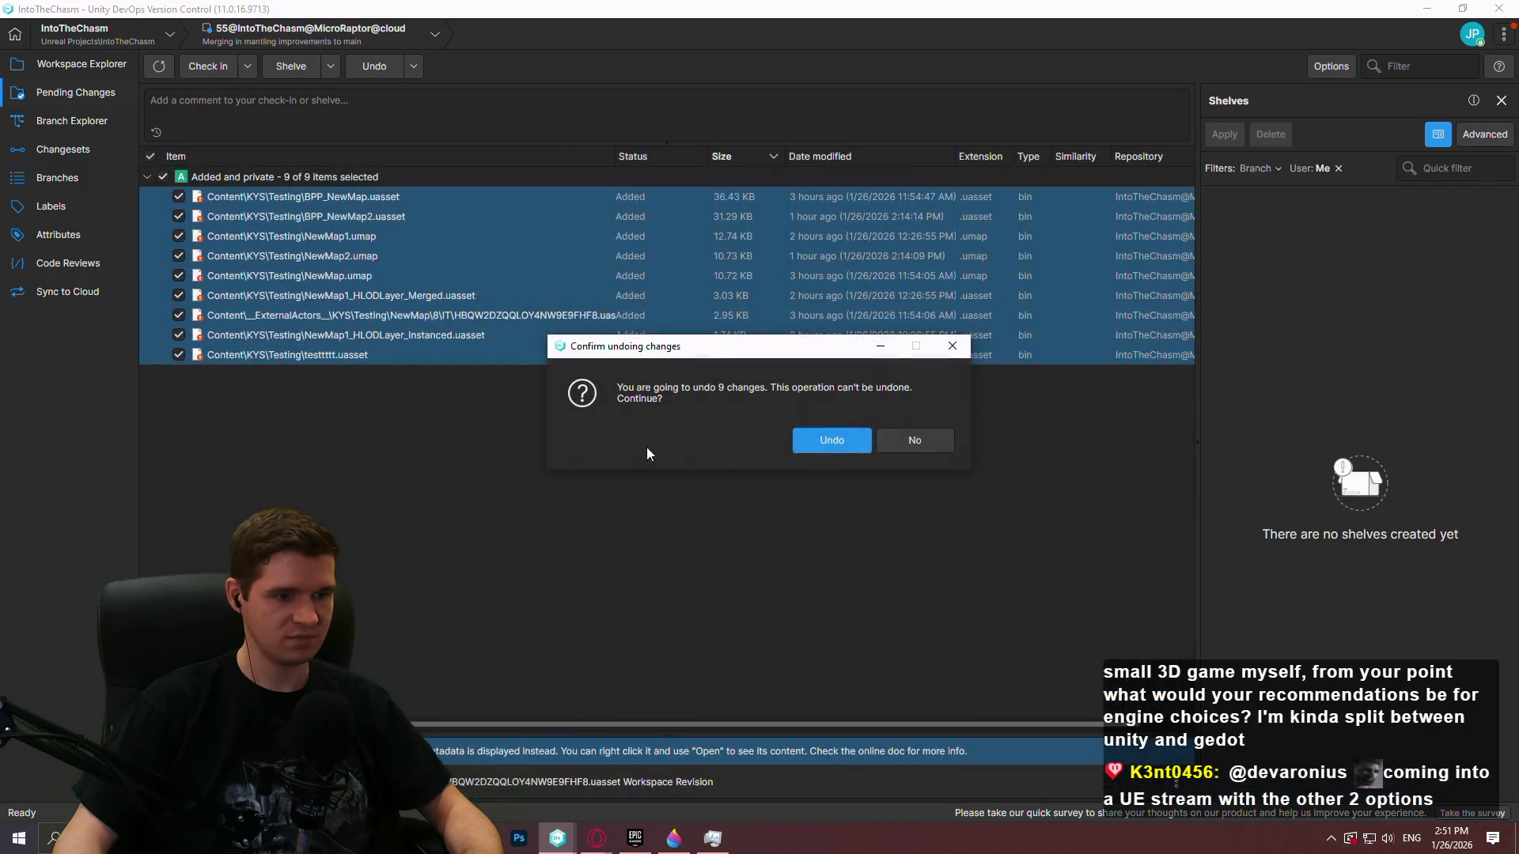
left_click(840, 443)
right_click(368, 354)
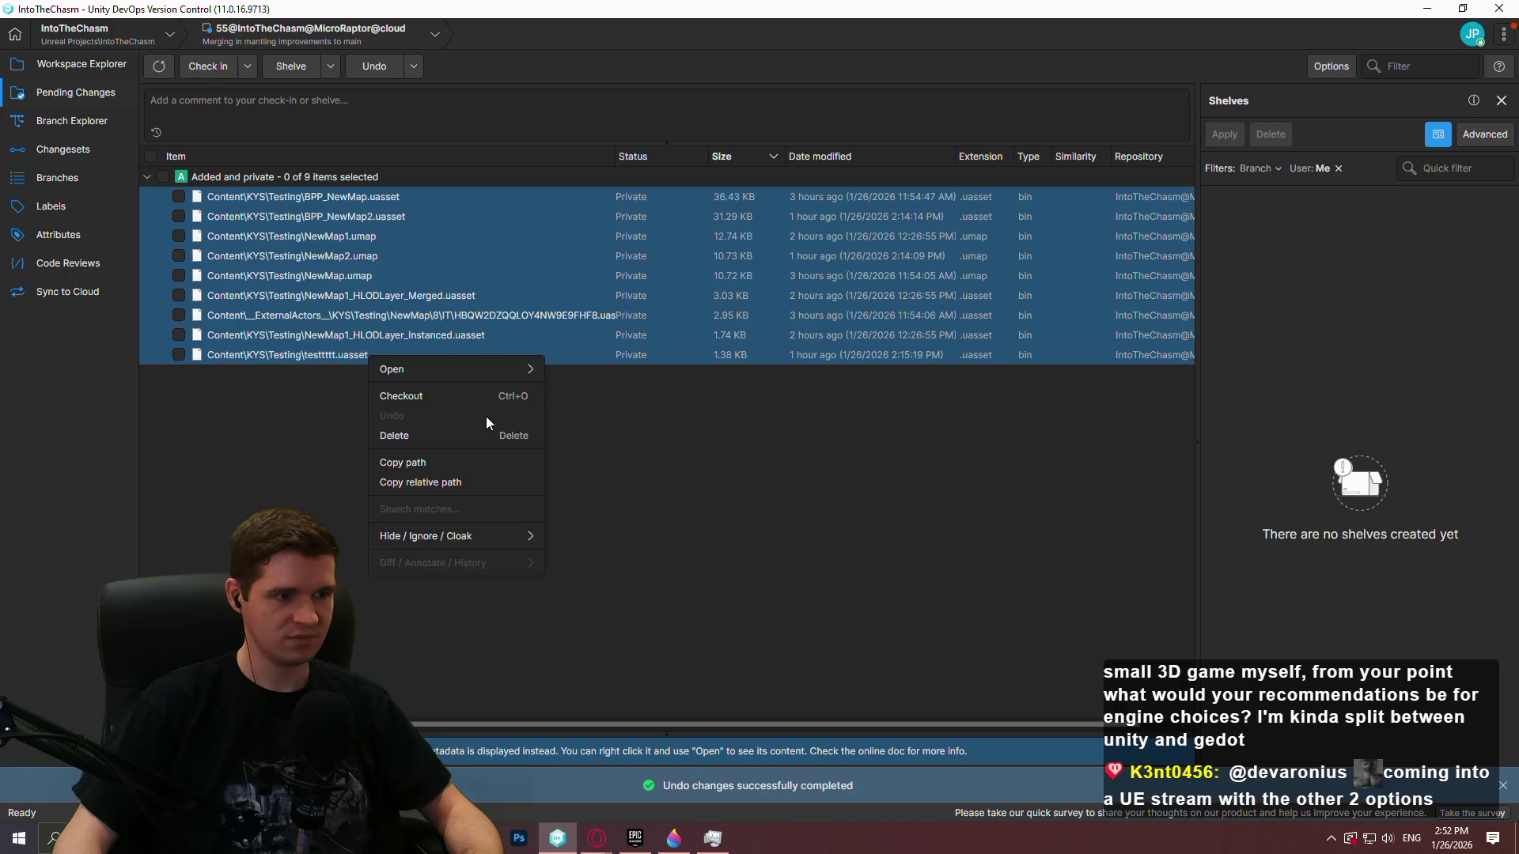
left_click(436, 438)
left_click(846, 443)
left_click(22, 67)
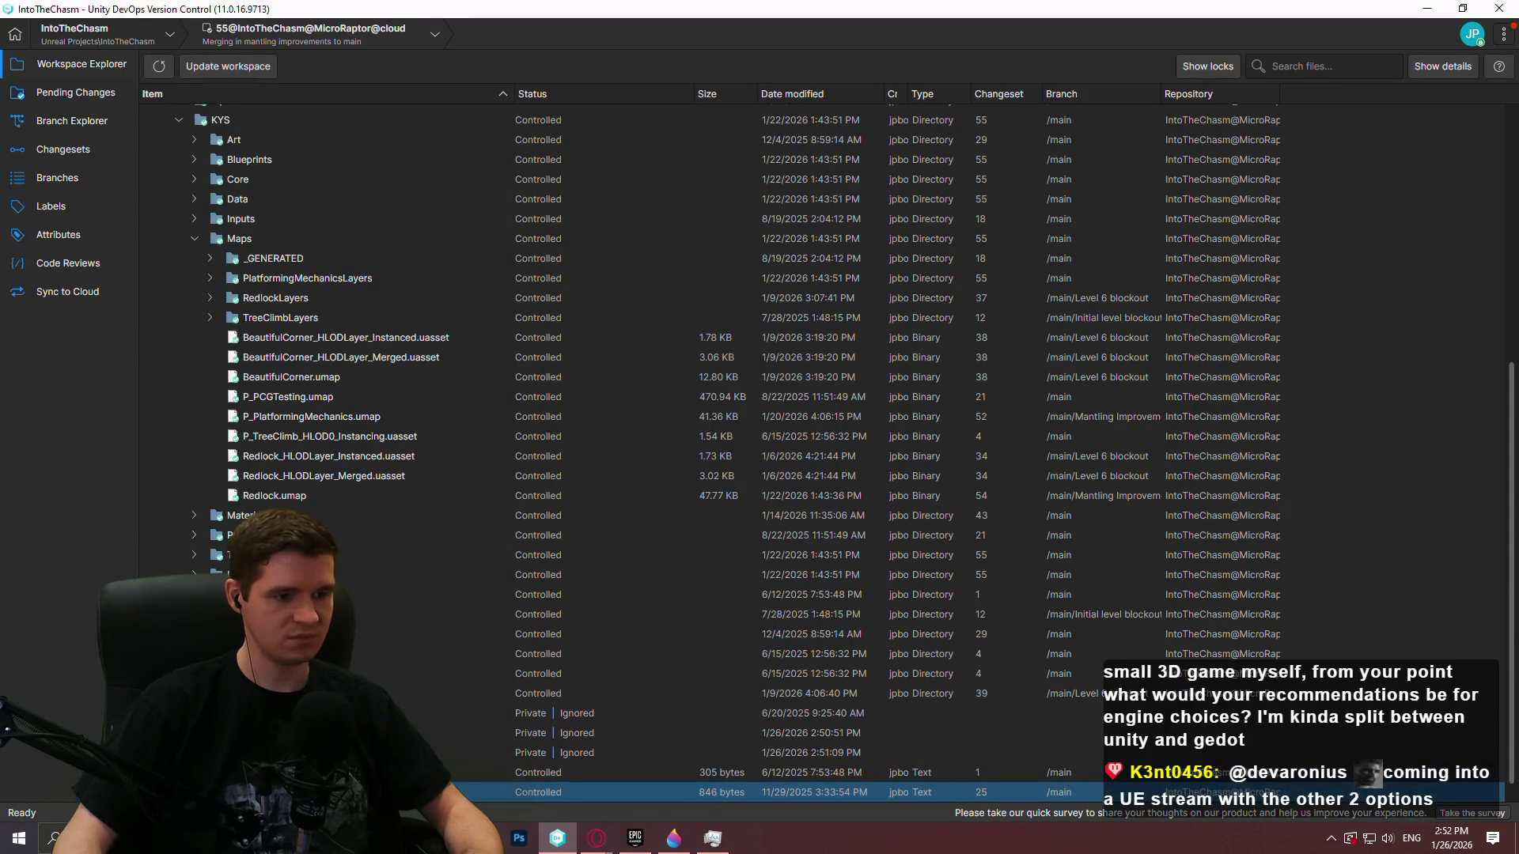
left_click(671, 840)
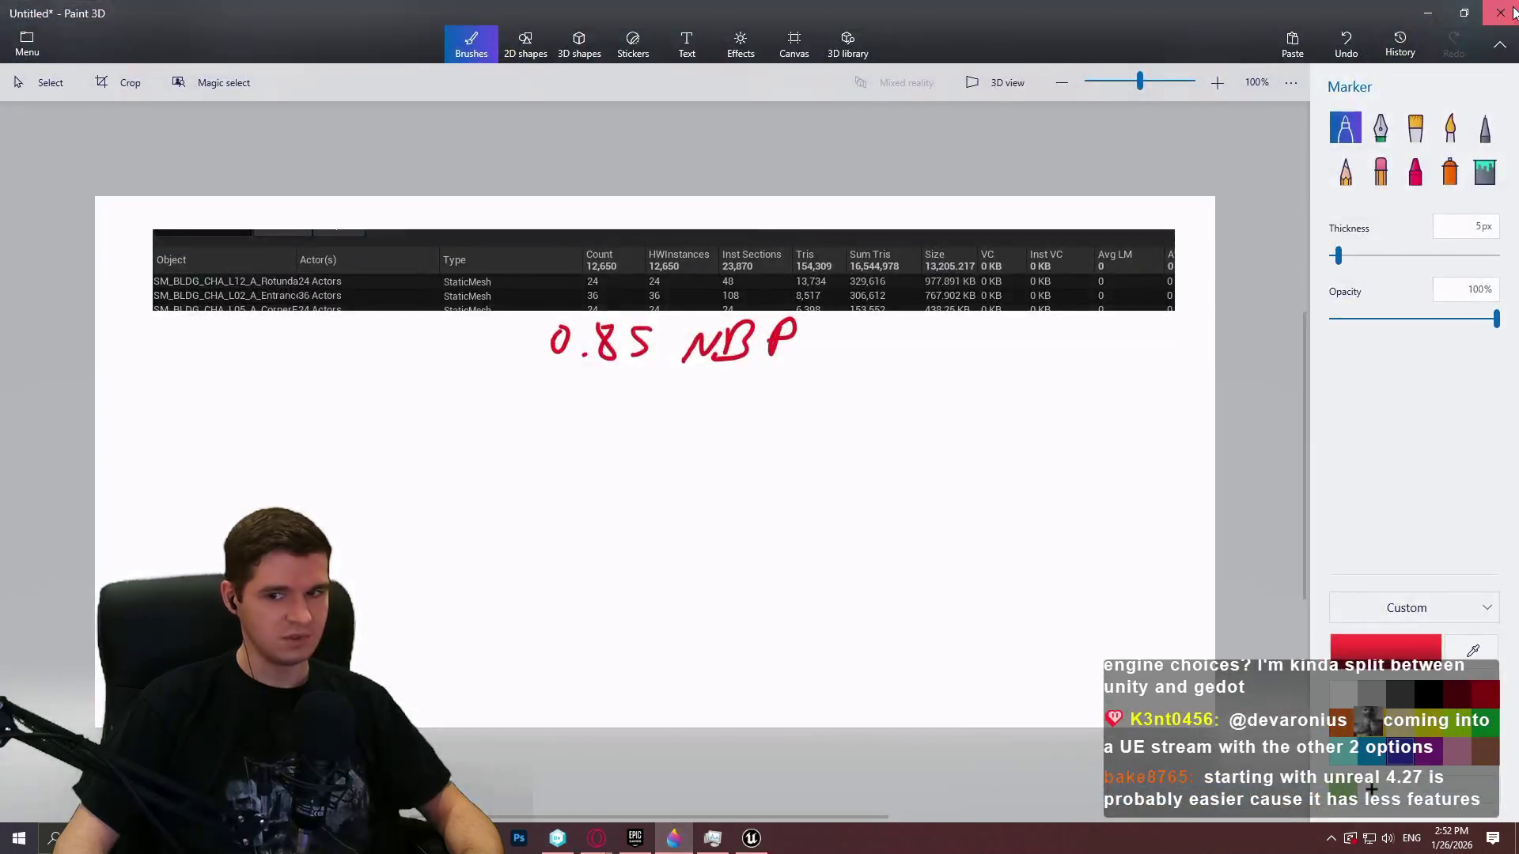
Close Paint 3D with Alt+F4, choosing Don't save for the untitled sketch
key("alt+F4")
left_click(786, 462)
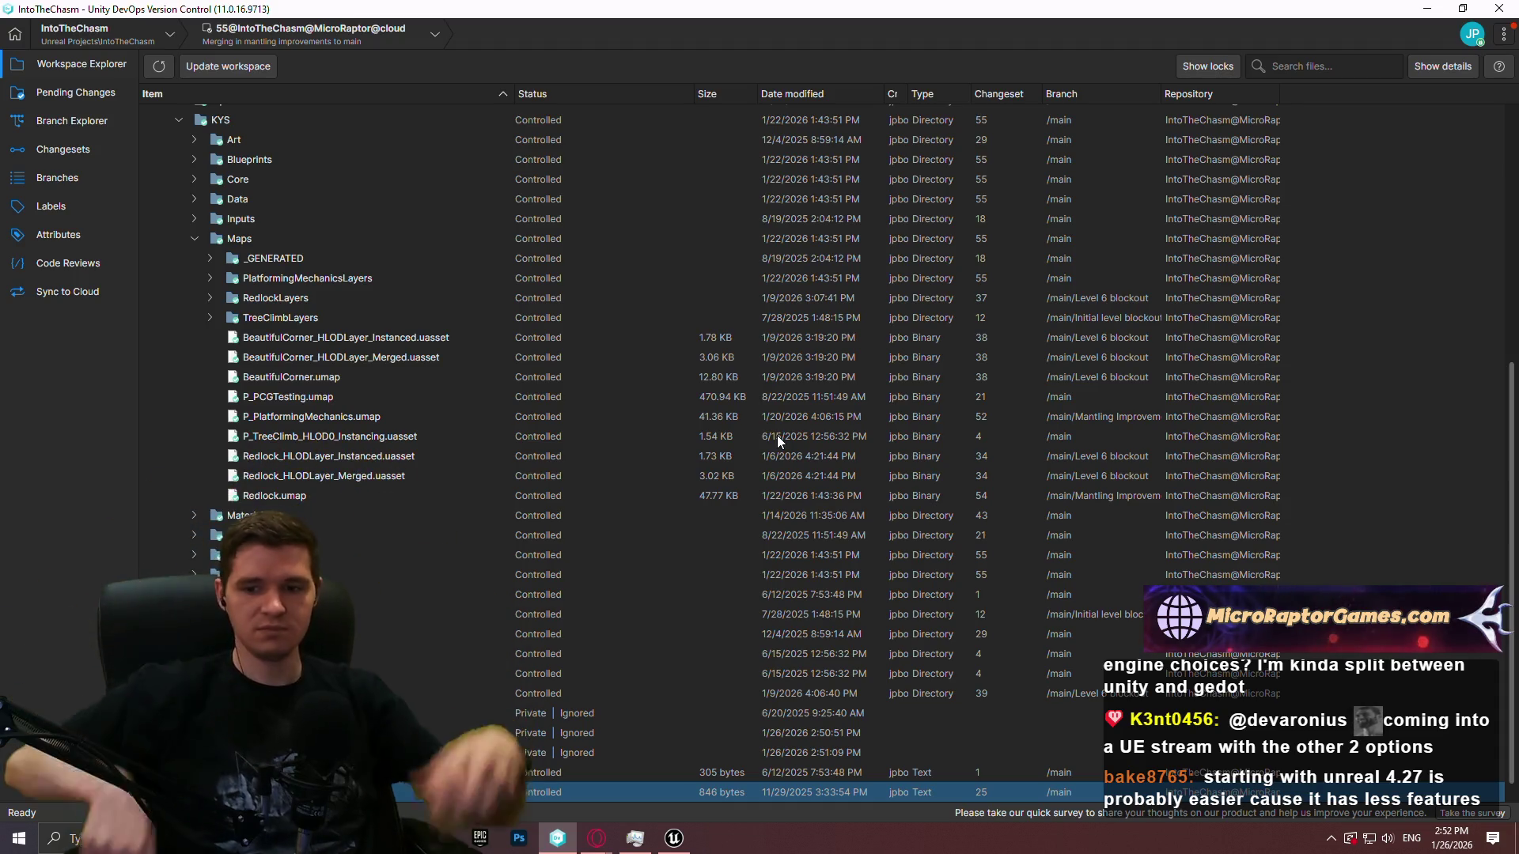
Filter Plugins by 'fastg', enable FastGeo Streaming, accept the experimental warning, and restart
left_click(674, 840)
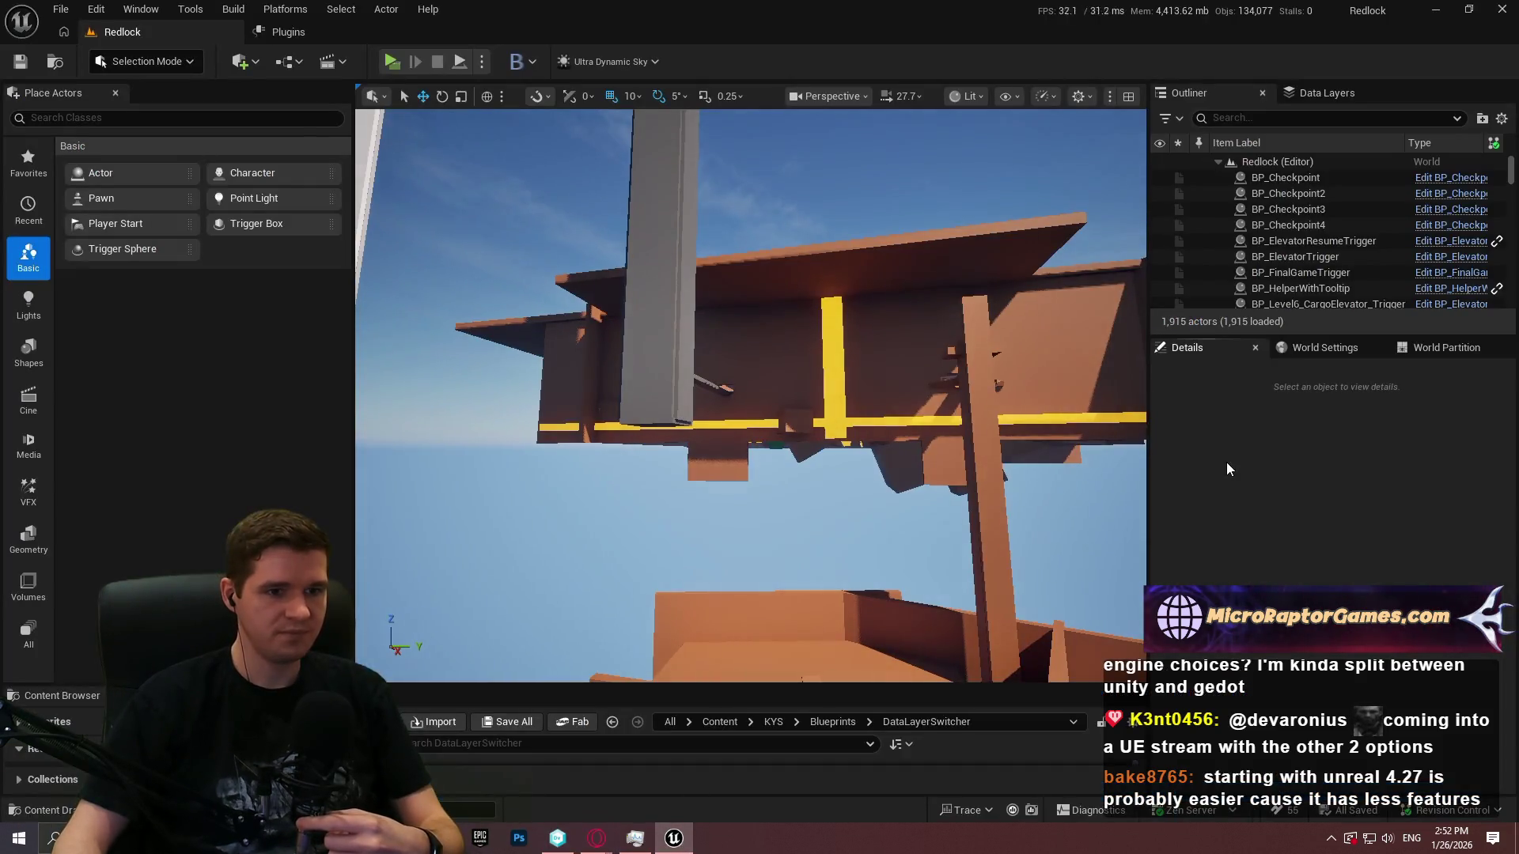
left_click(96, 9)
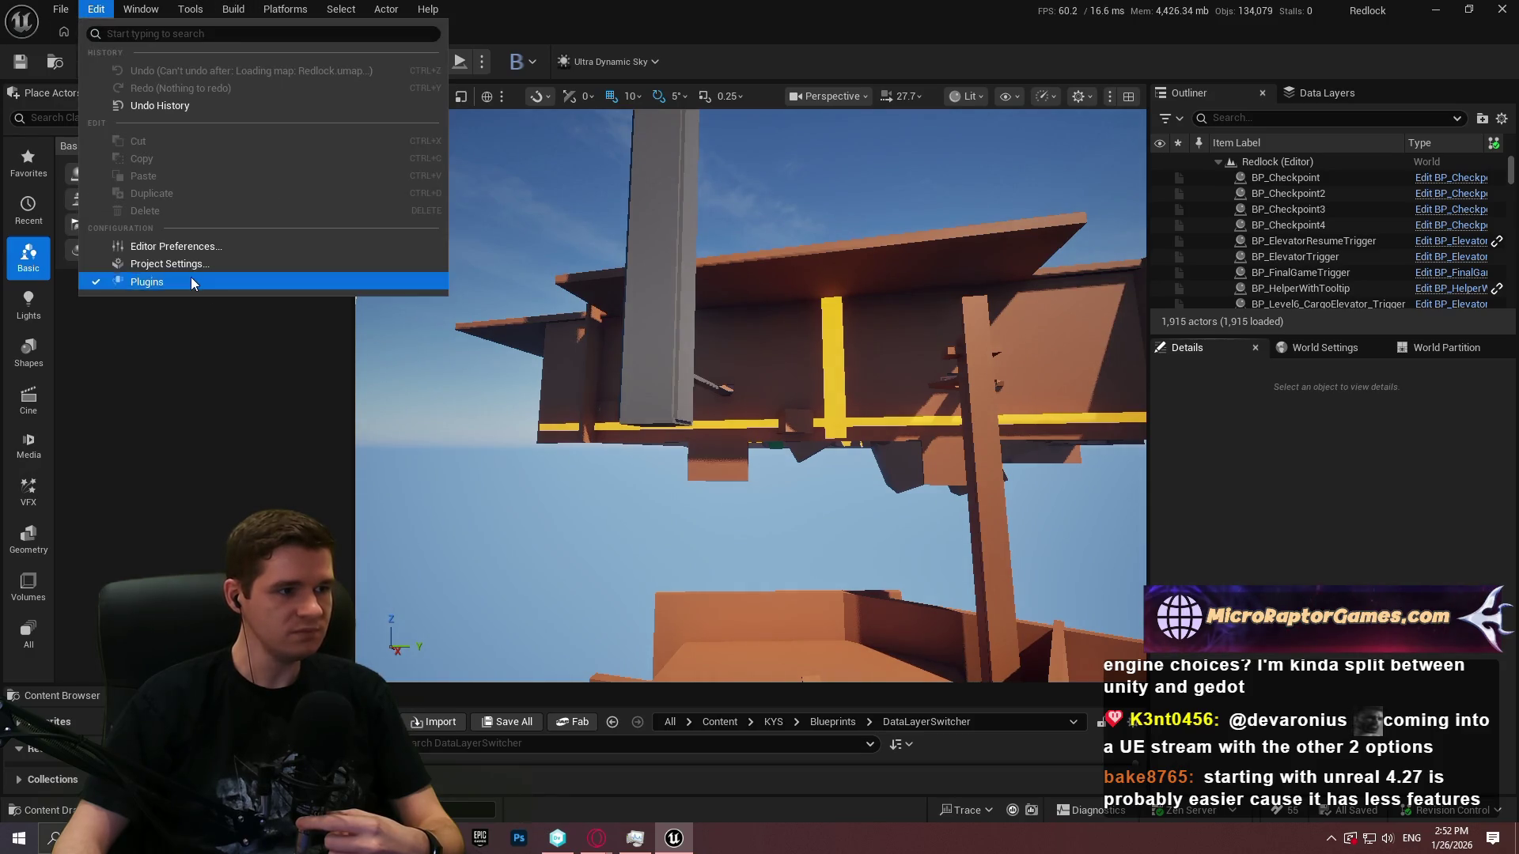
left_click(194, 282)
type("fastg")
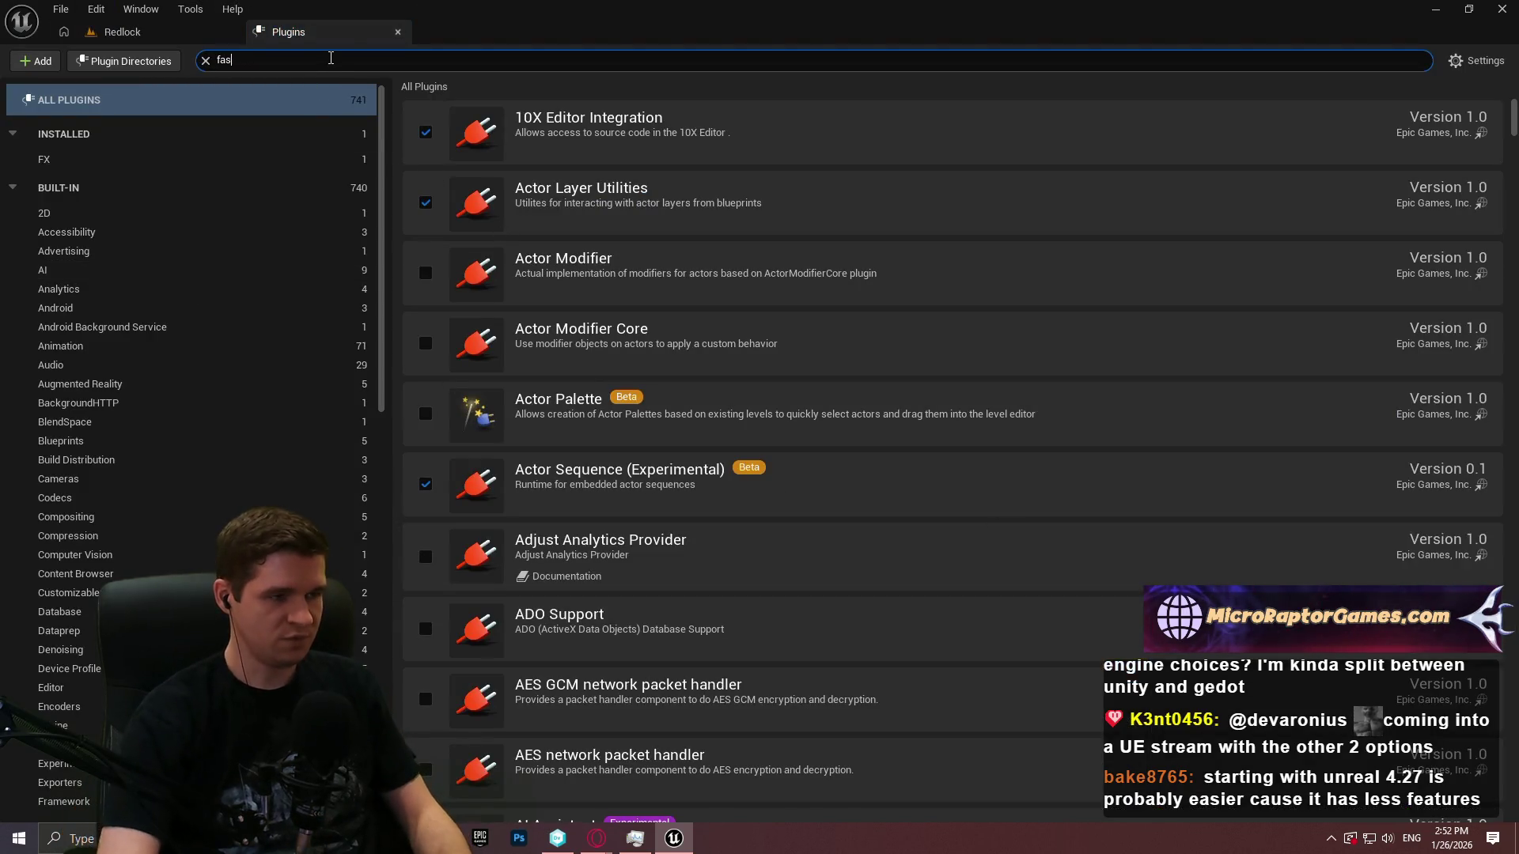
left_click(420, 133)
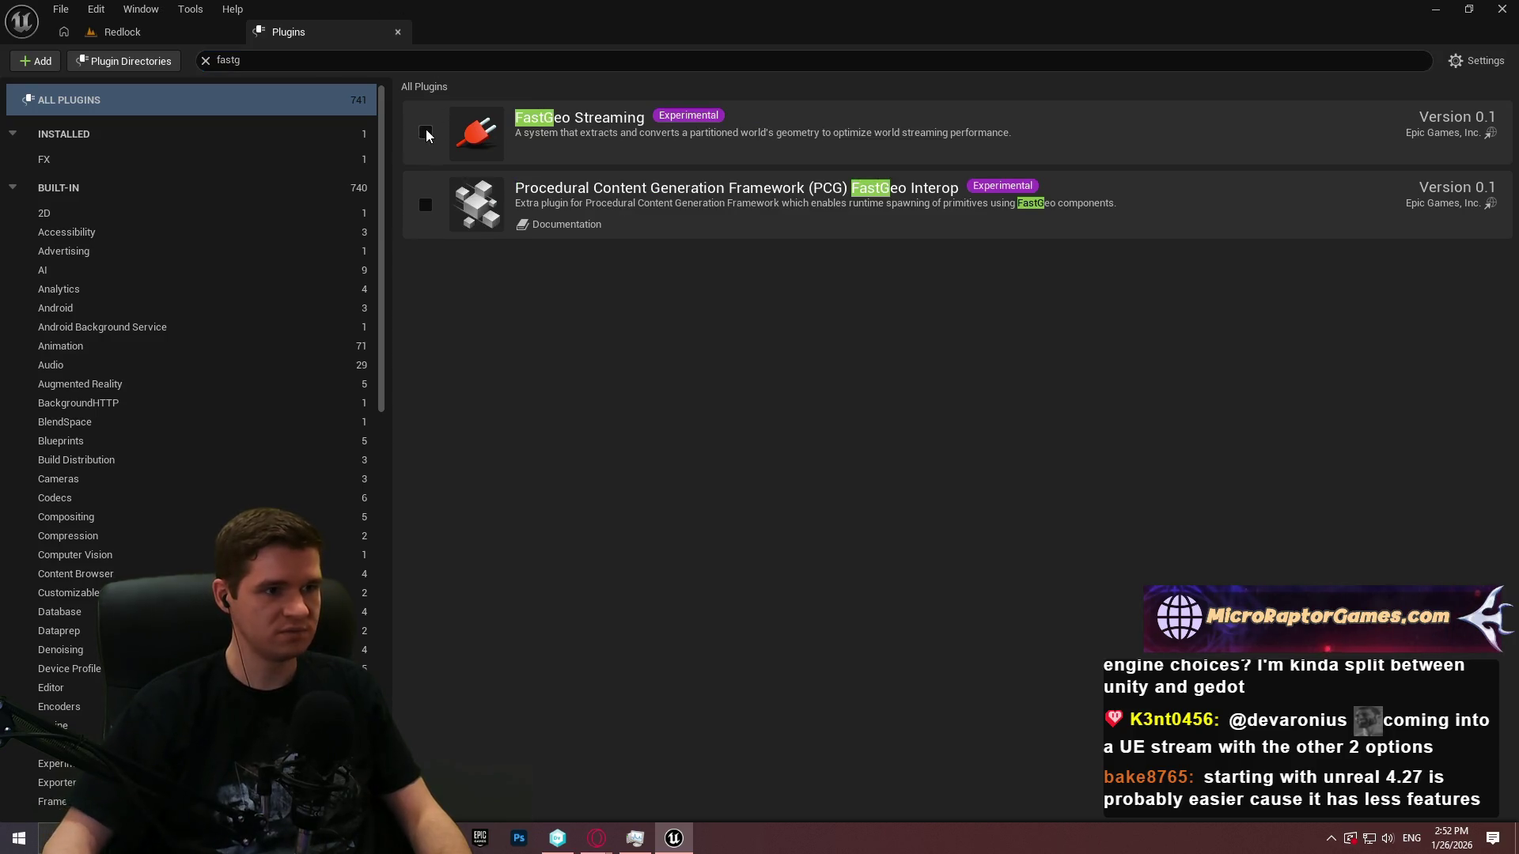
left_click(874, 465)
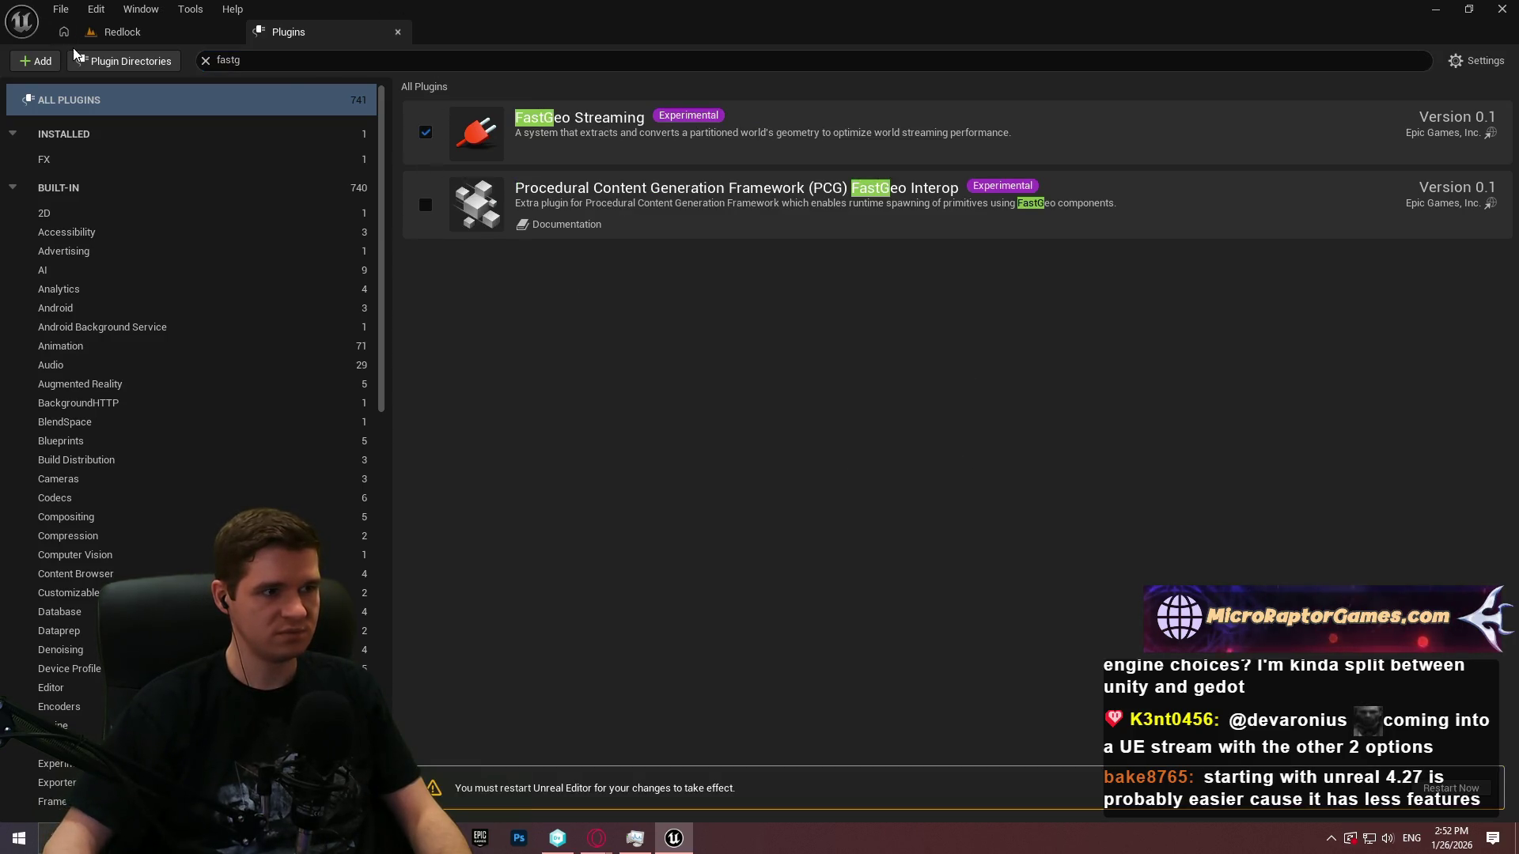
left_click(1451, 789)
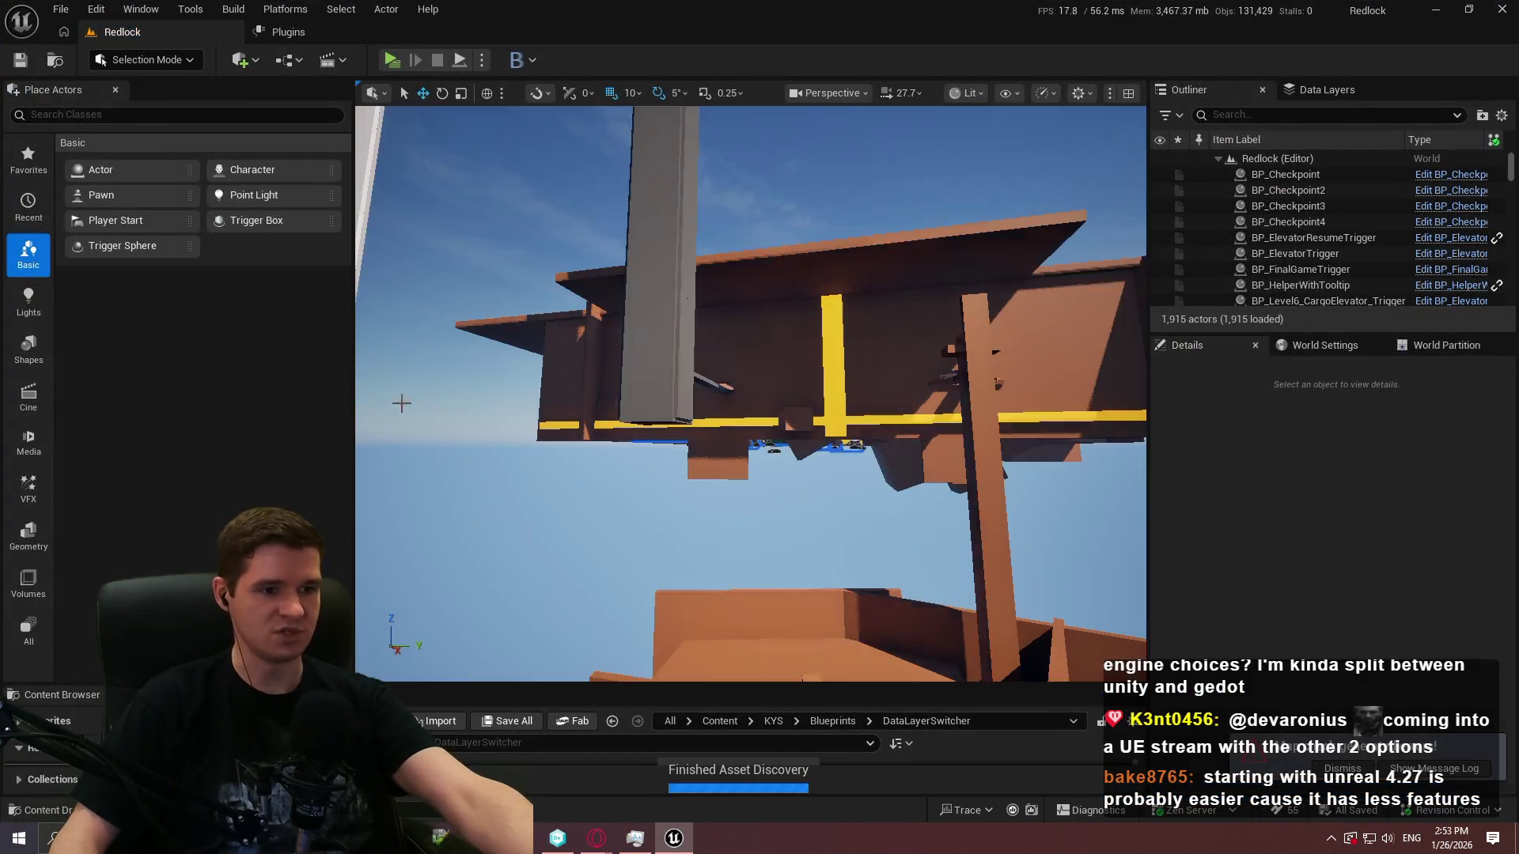
Add a FastGeoWorldPartitionRuntimeCellTransformer to the Runtime Cells Transformer Stack in World Settings
left_click(1321, 349)
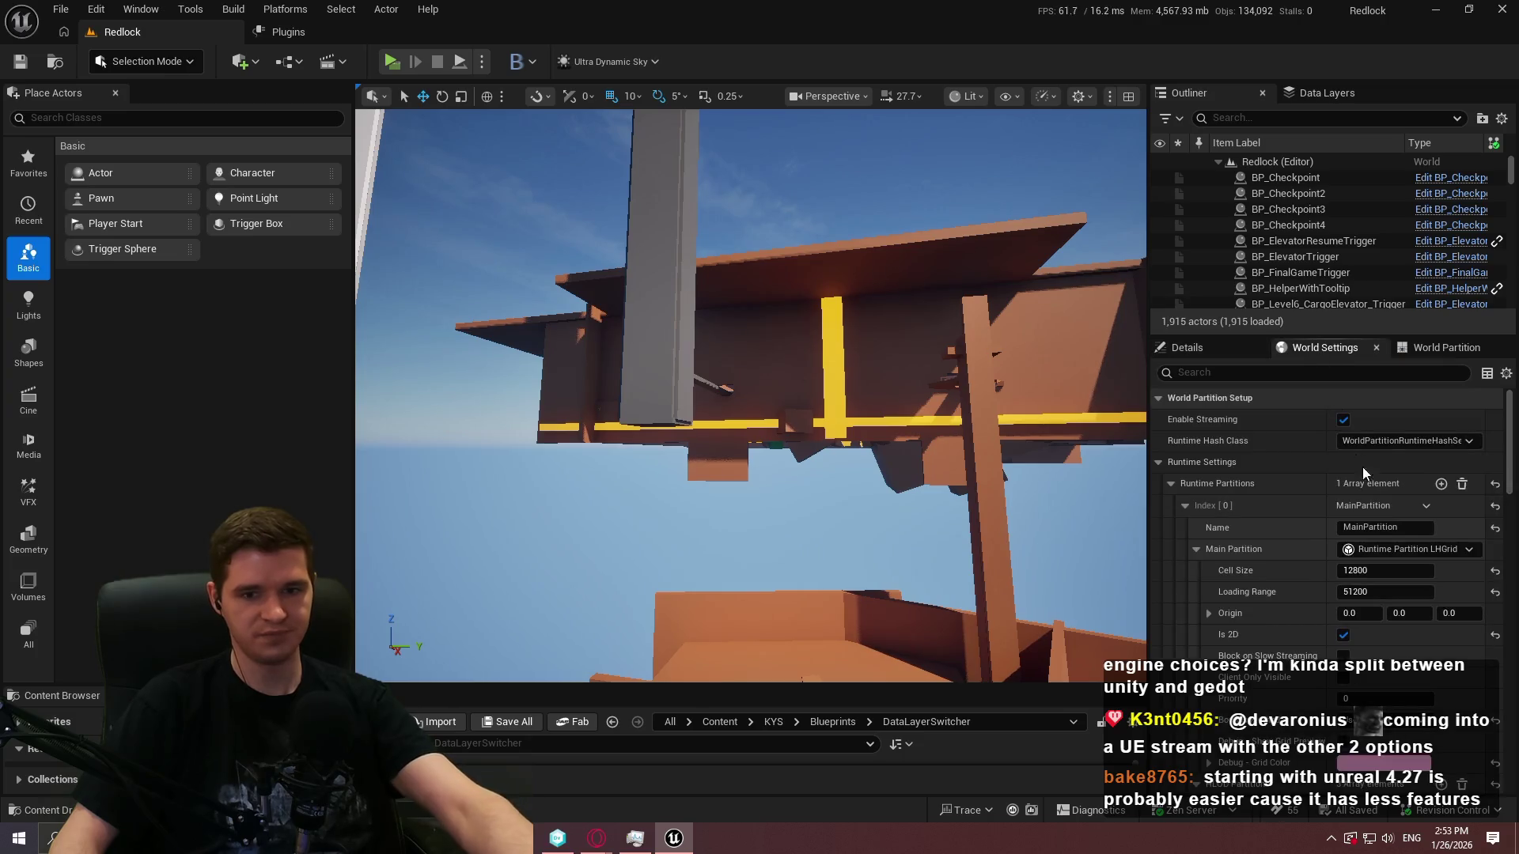
scroll(1312, 524, "down", 2)
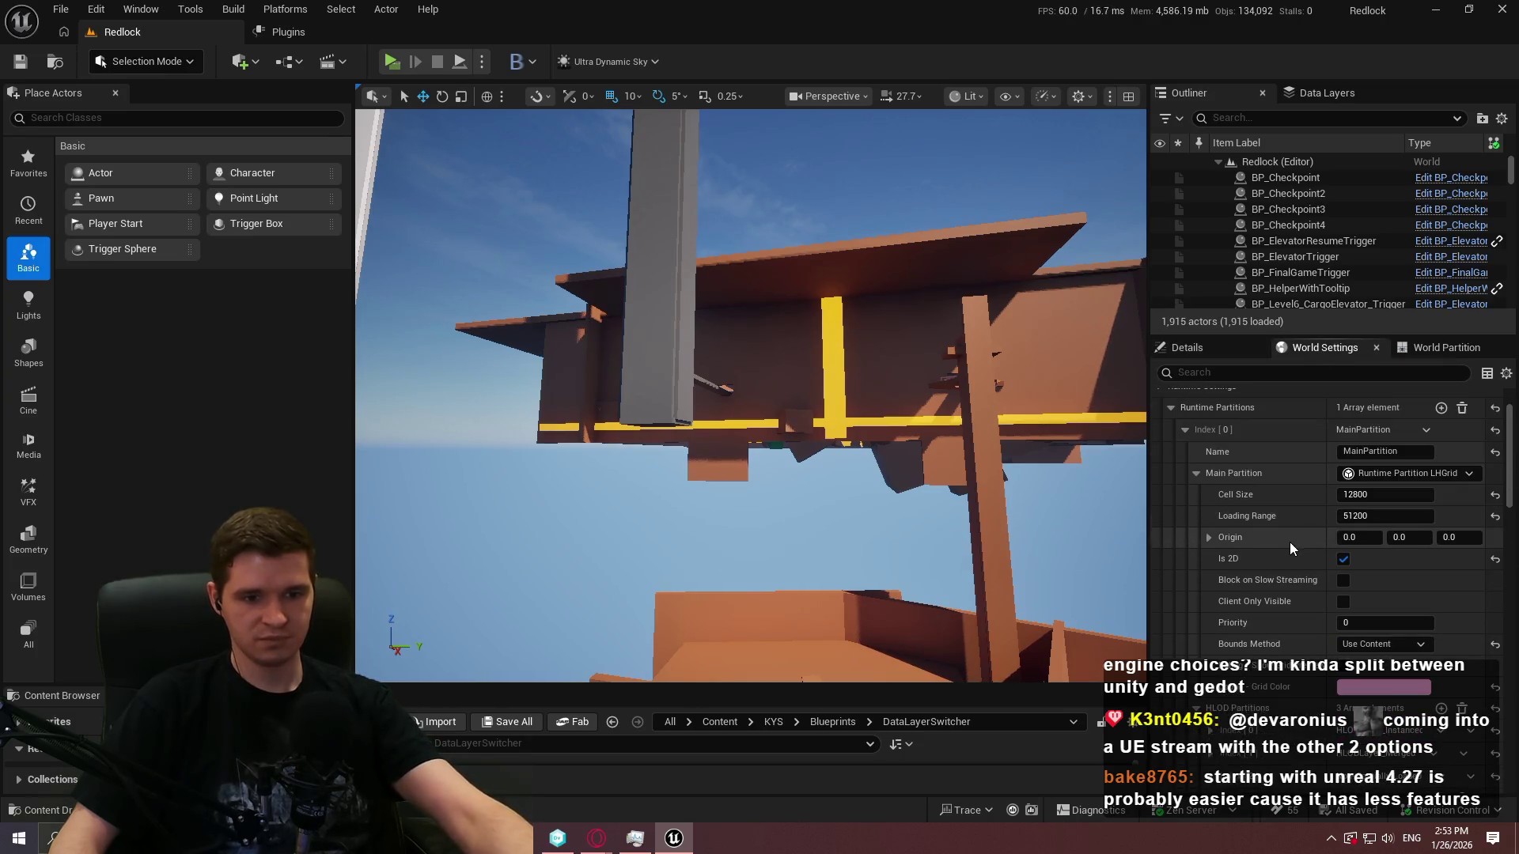
scroll(1266, 644, "down", 5)
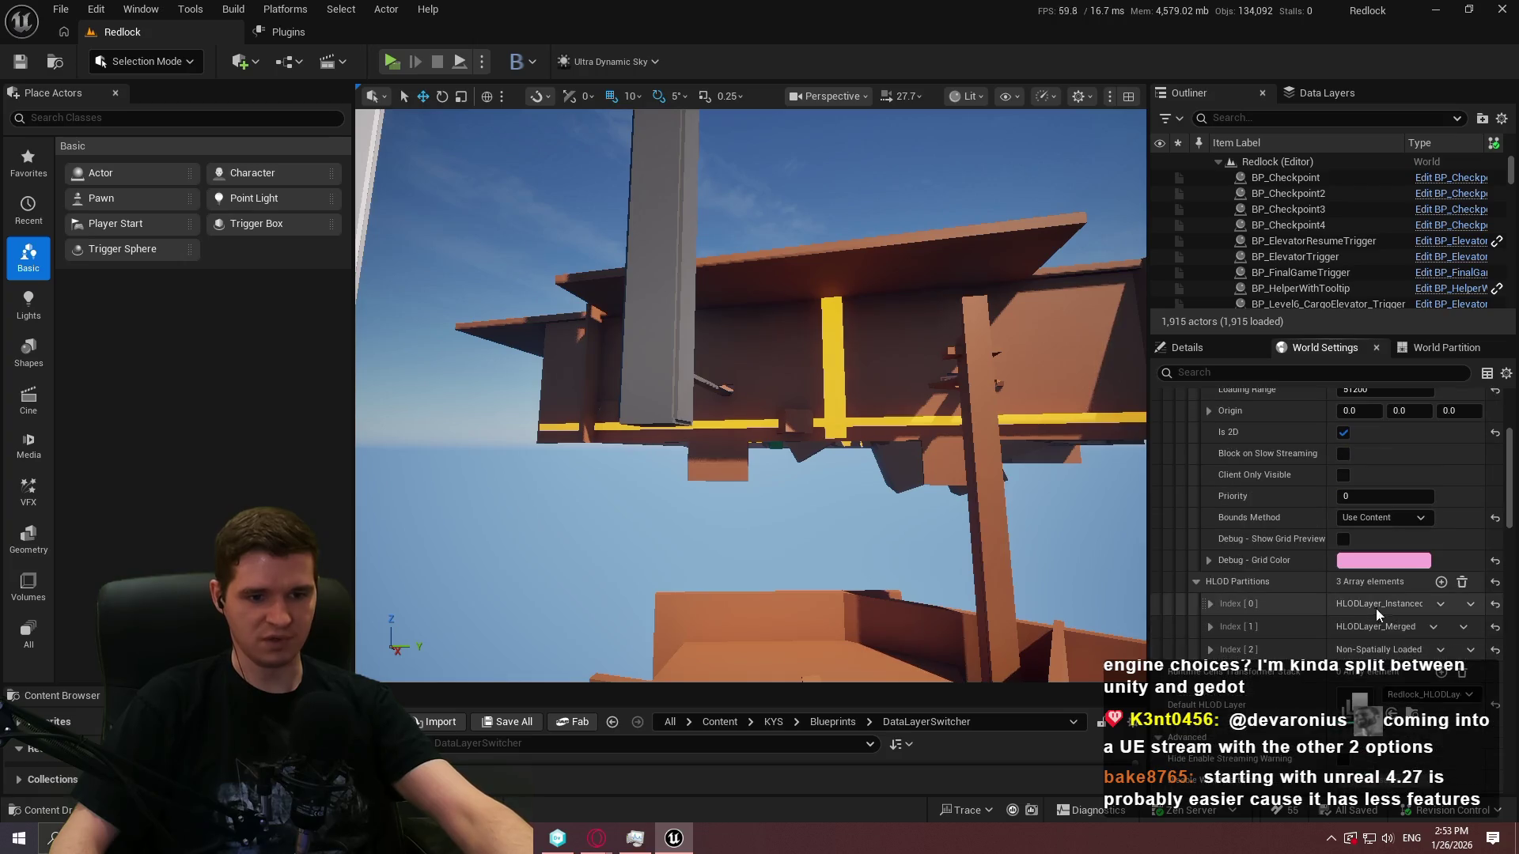
left_click(1441, 672)
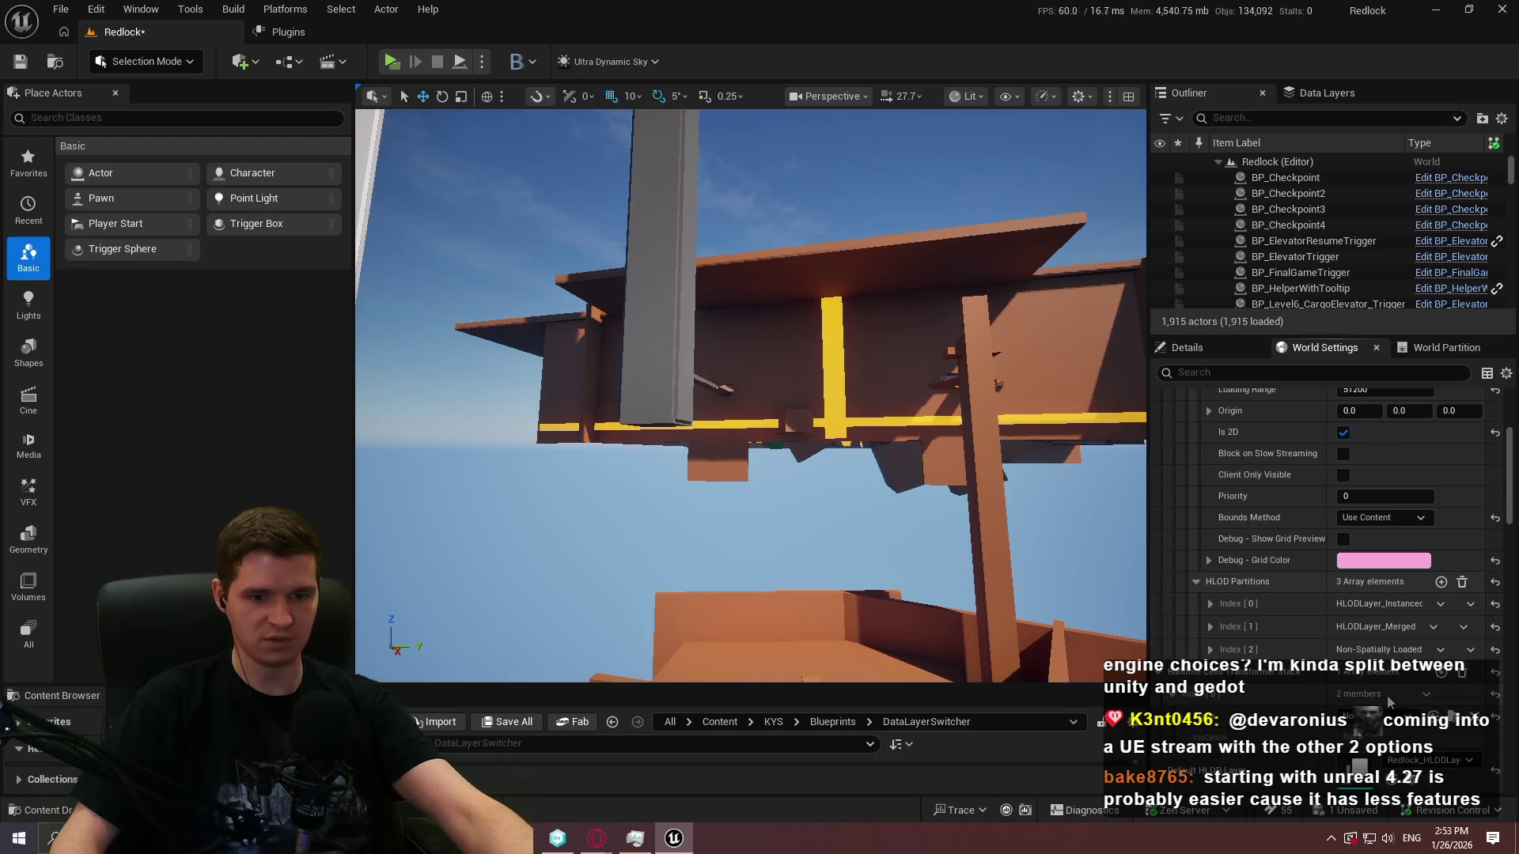
left_click(1374, 716)
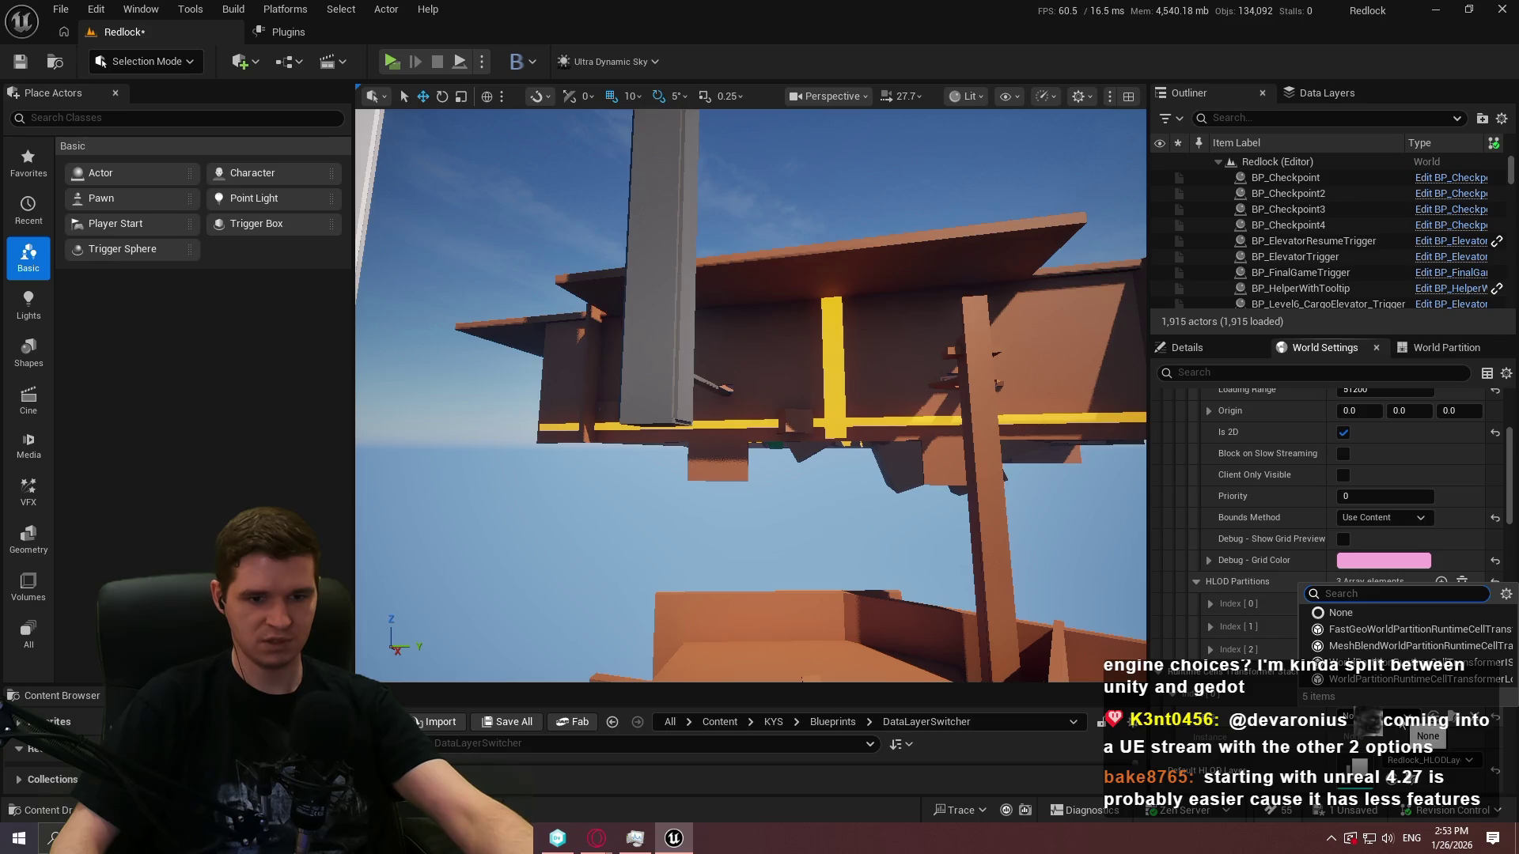
left_click(1379, 631)
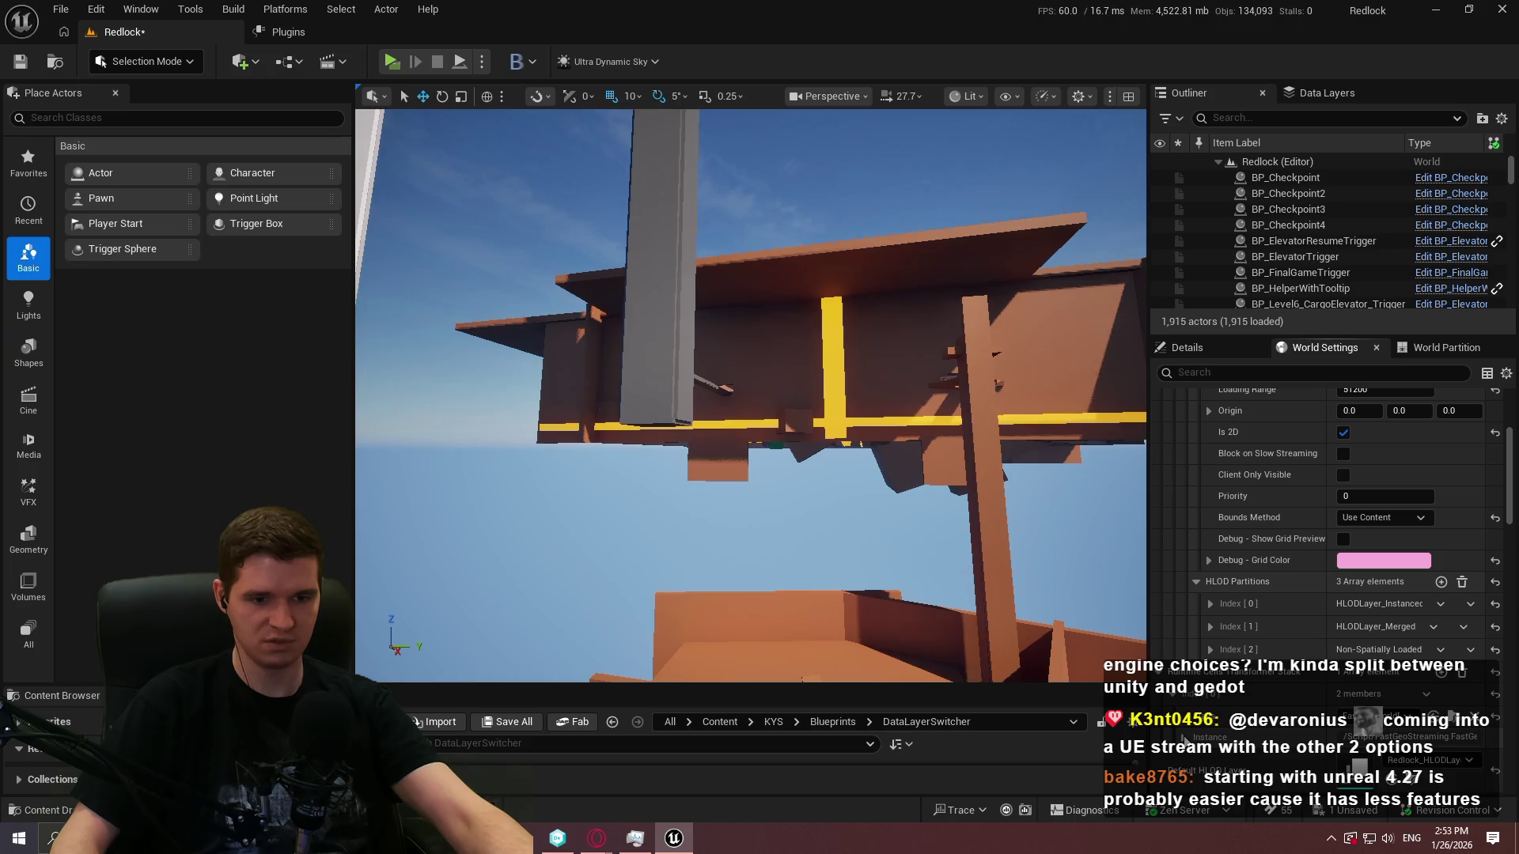
Widen the settings panel and expand the transformer's Fast Geo settings to turn on Debug Mode
scroll(1329, 553, "down", 5)
scroll(1328, 515, "down", 4)
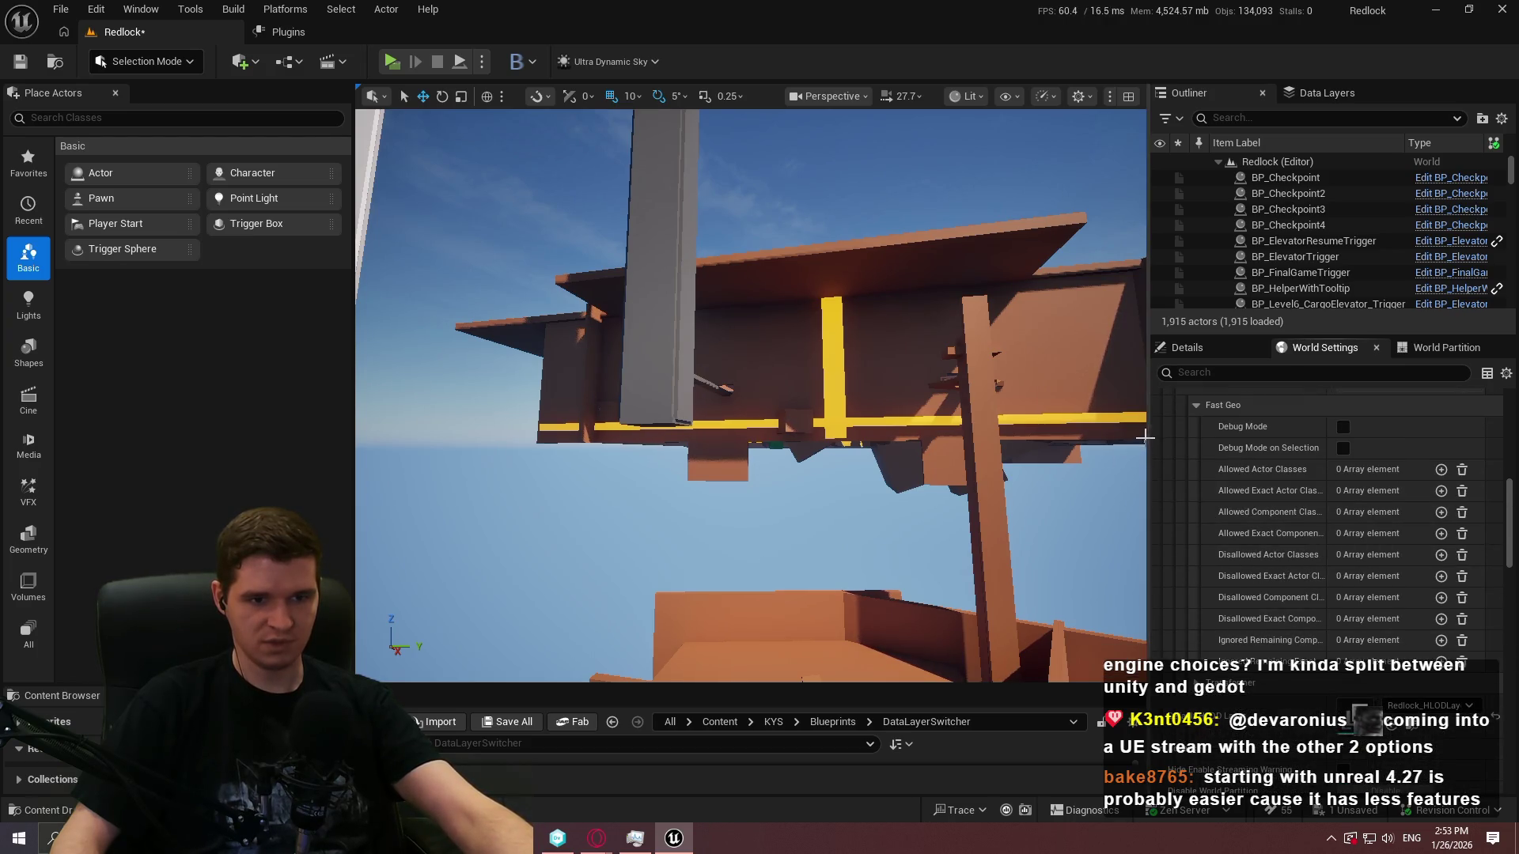
left_click_drag(1147, 435, 842, 425)
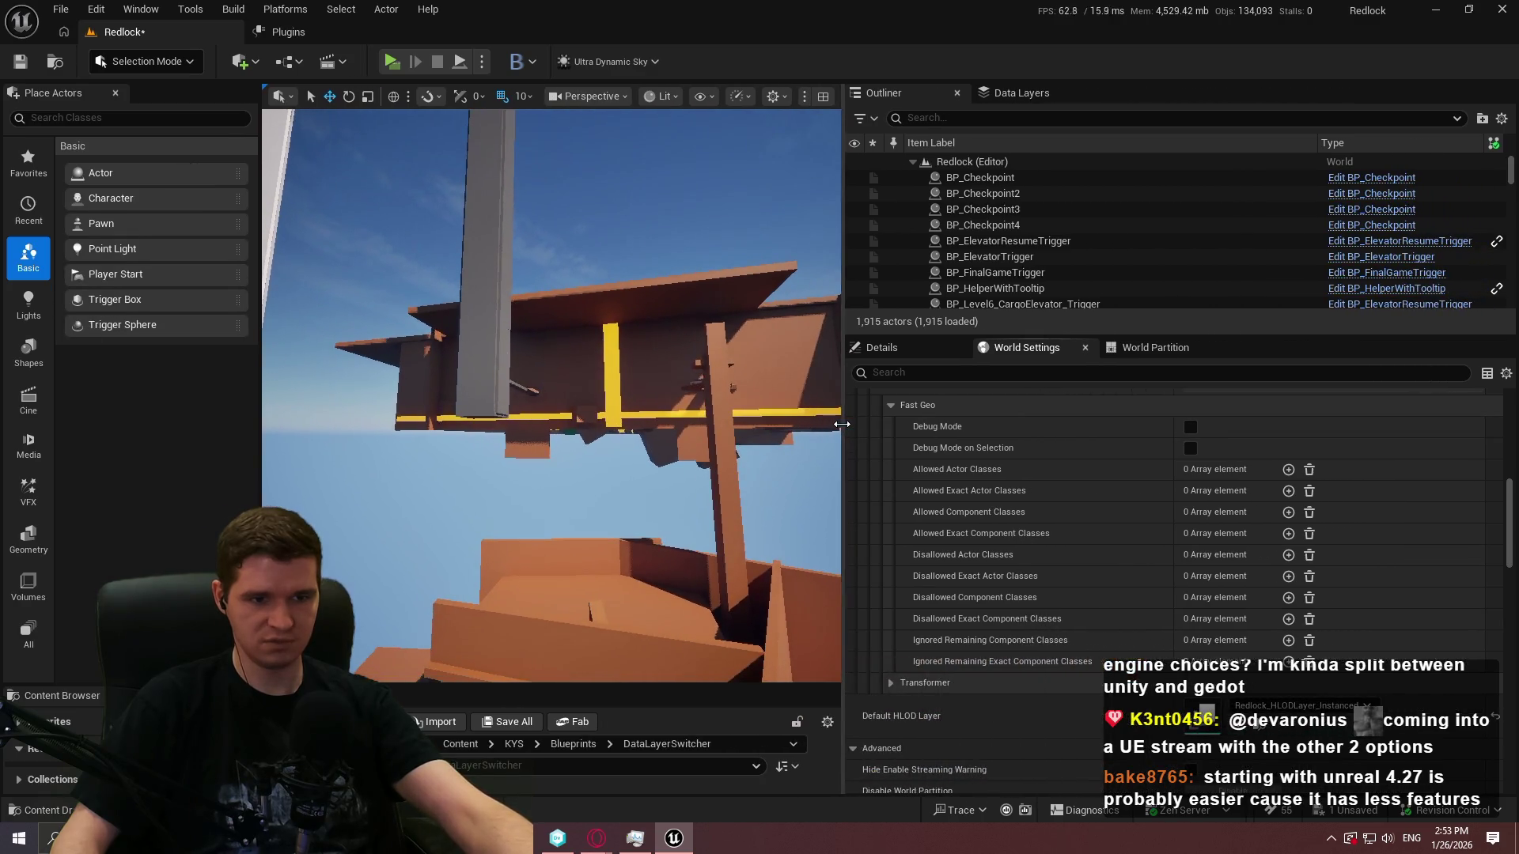
left_click(918, 683)
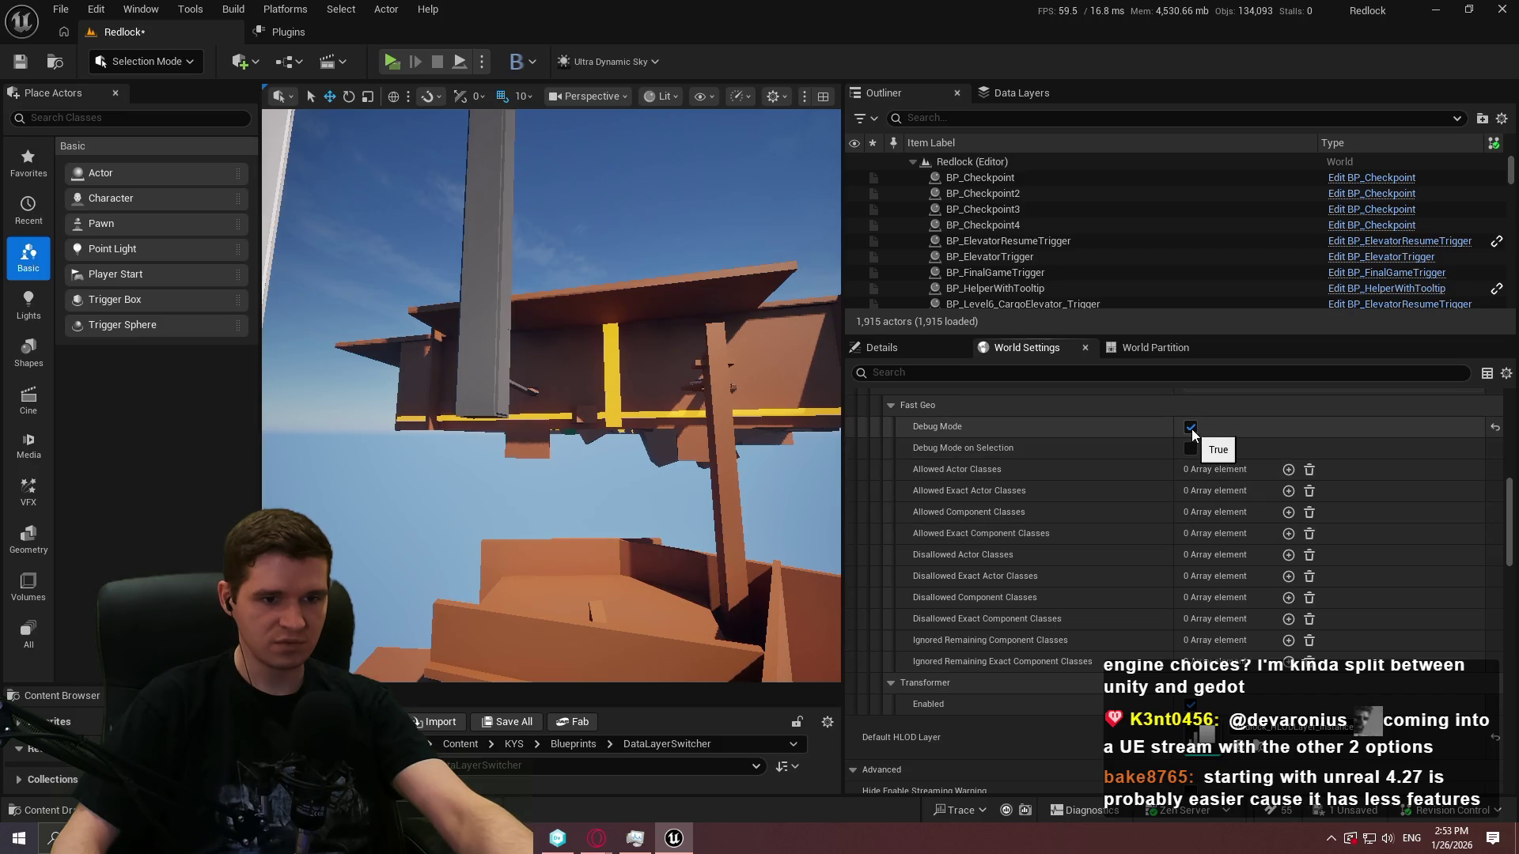
scroll(1143, 475, "up", 5)
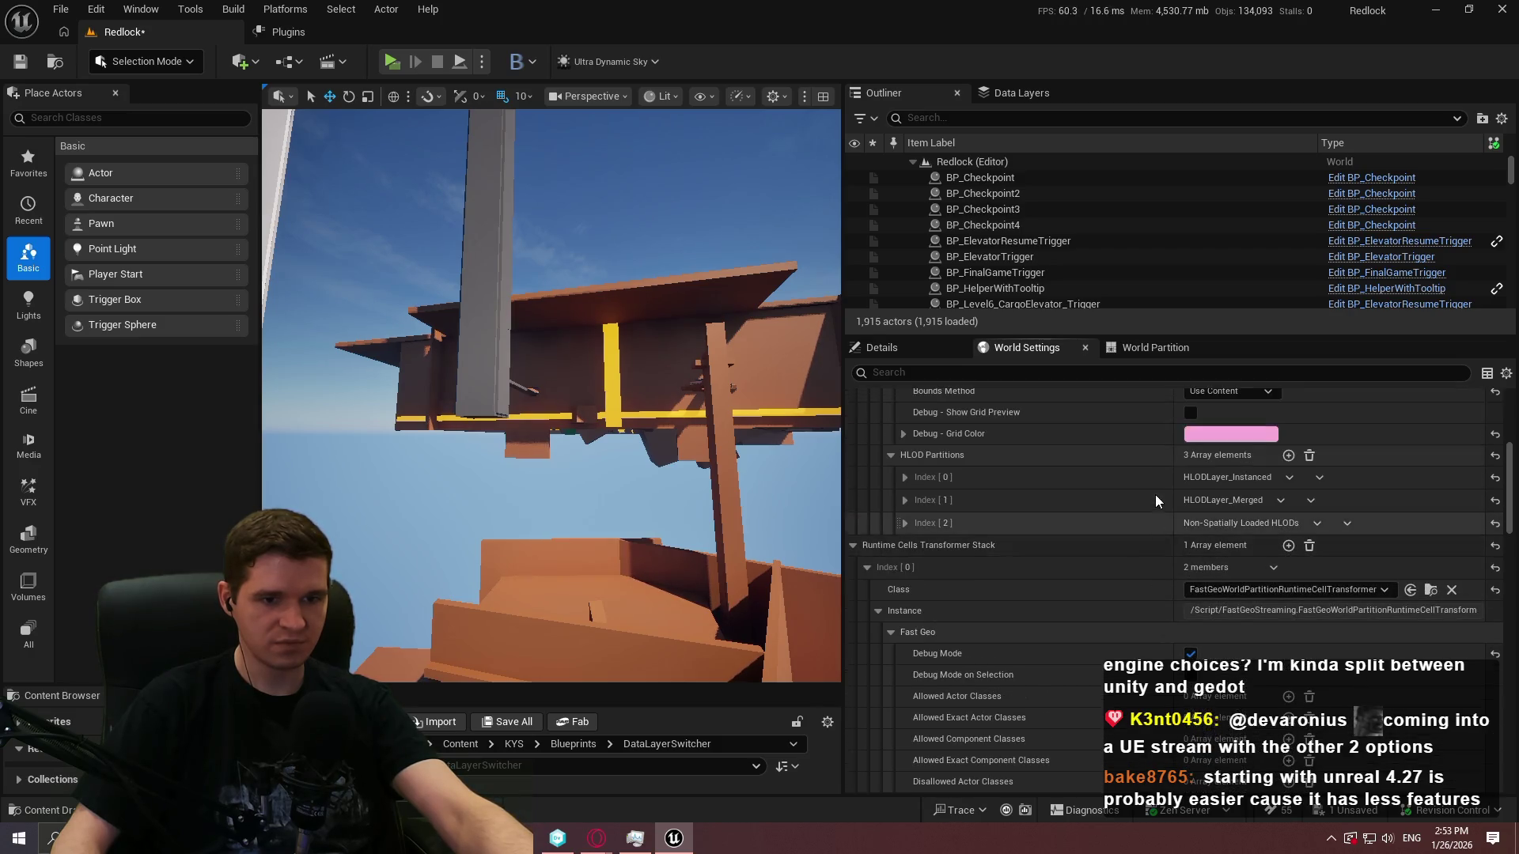
Add an Allowed Actor Classes entry to the Fast Geo transformer, initially set to Actor
left_click(1190, 484)
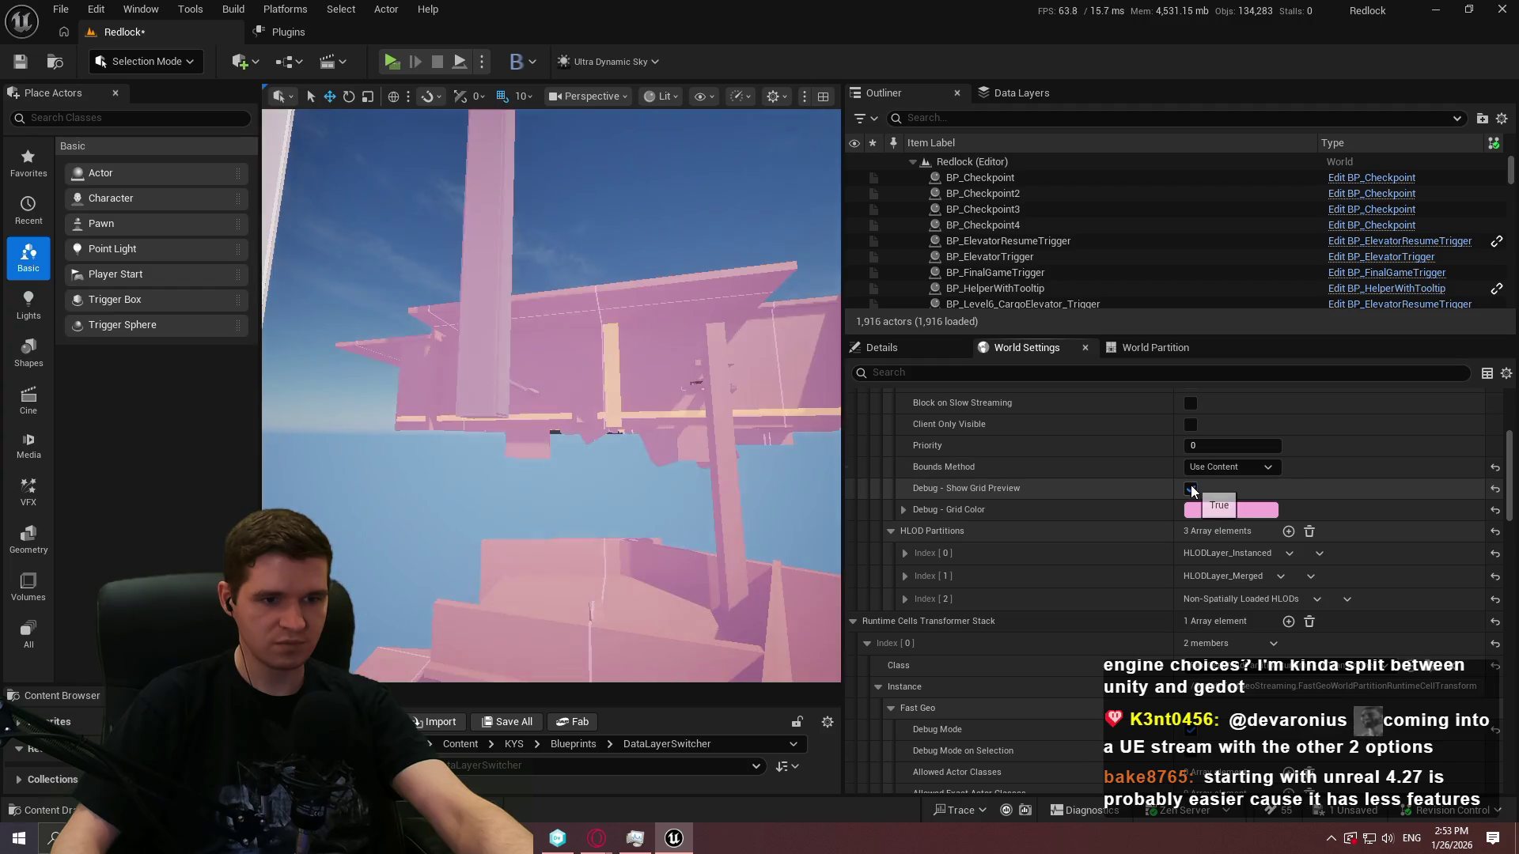
scroll(1107, 700, "down", 3)
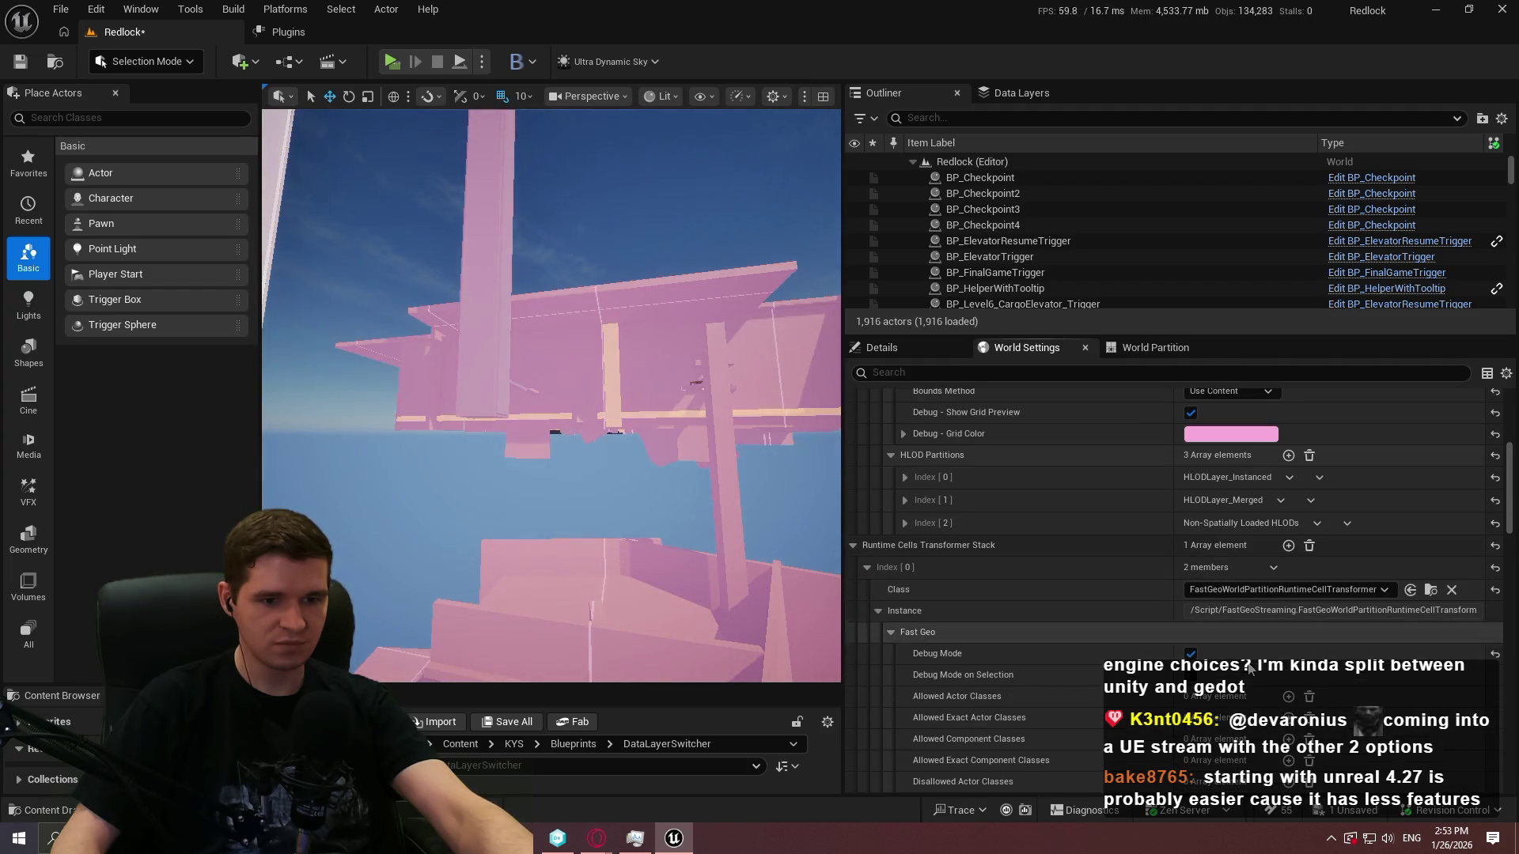
scroll(1288, 699, "down", 4)
left_click(1288, 595)
left_click(1204, 617)
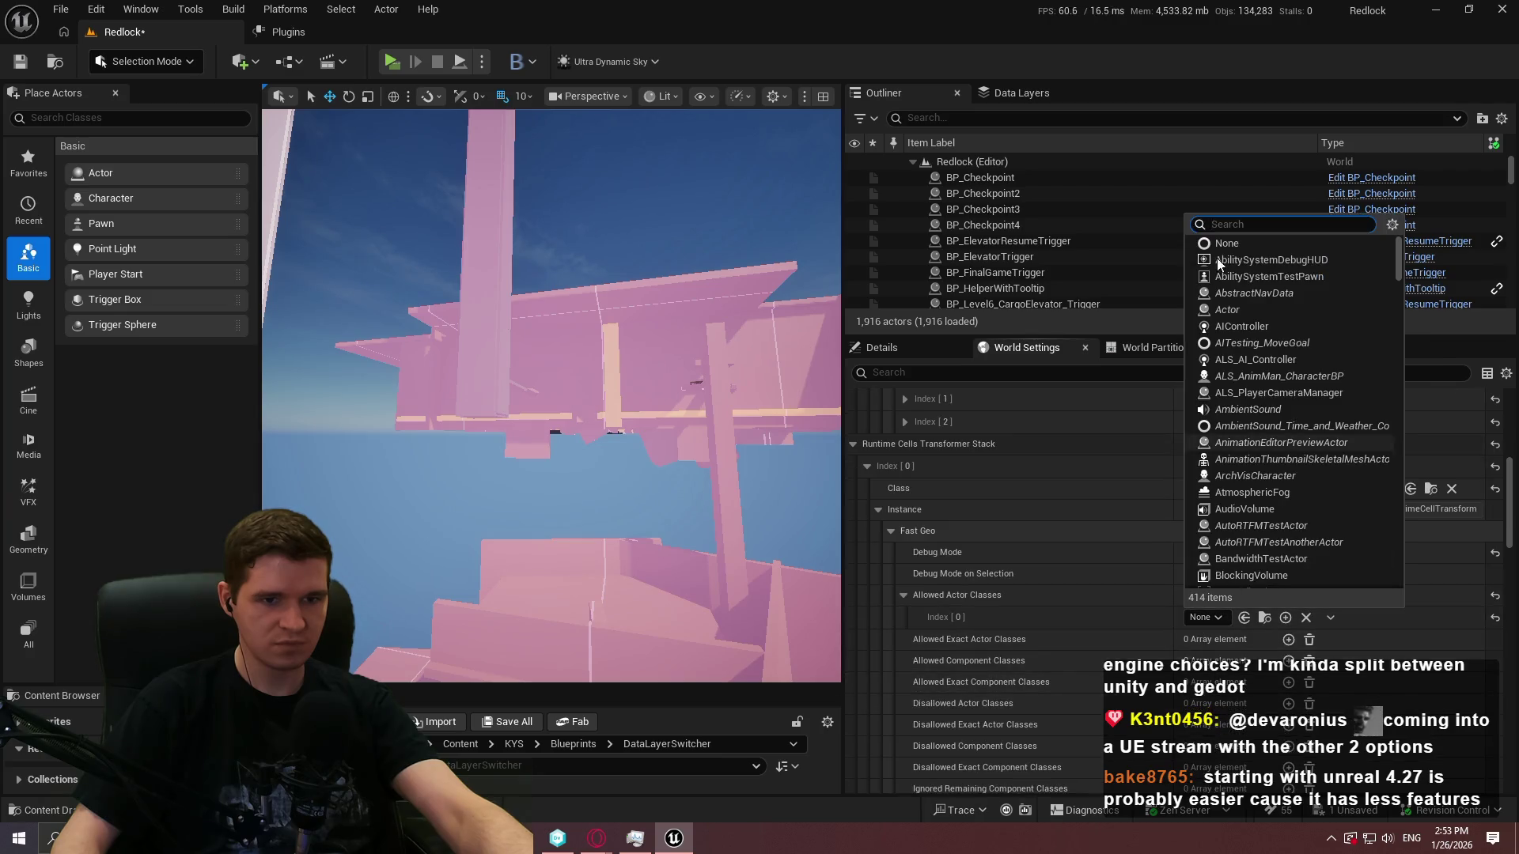
left_click(1290, 310)
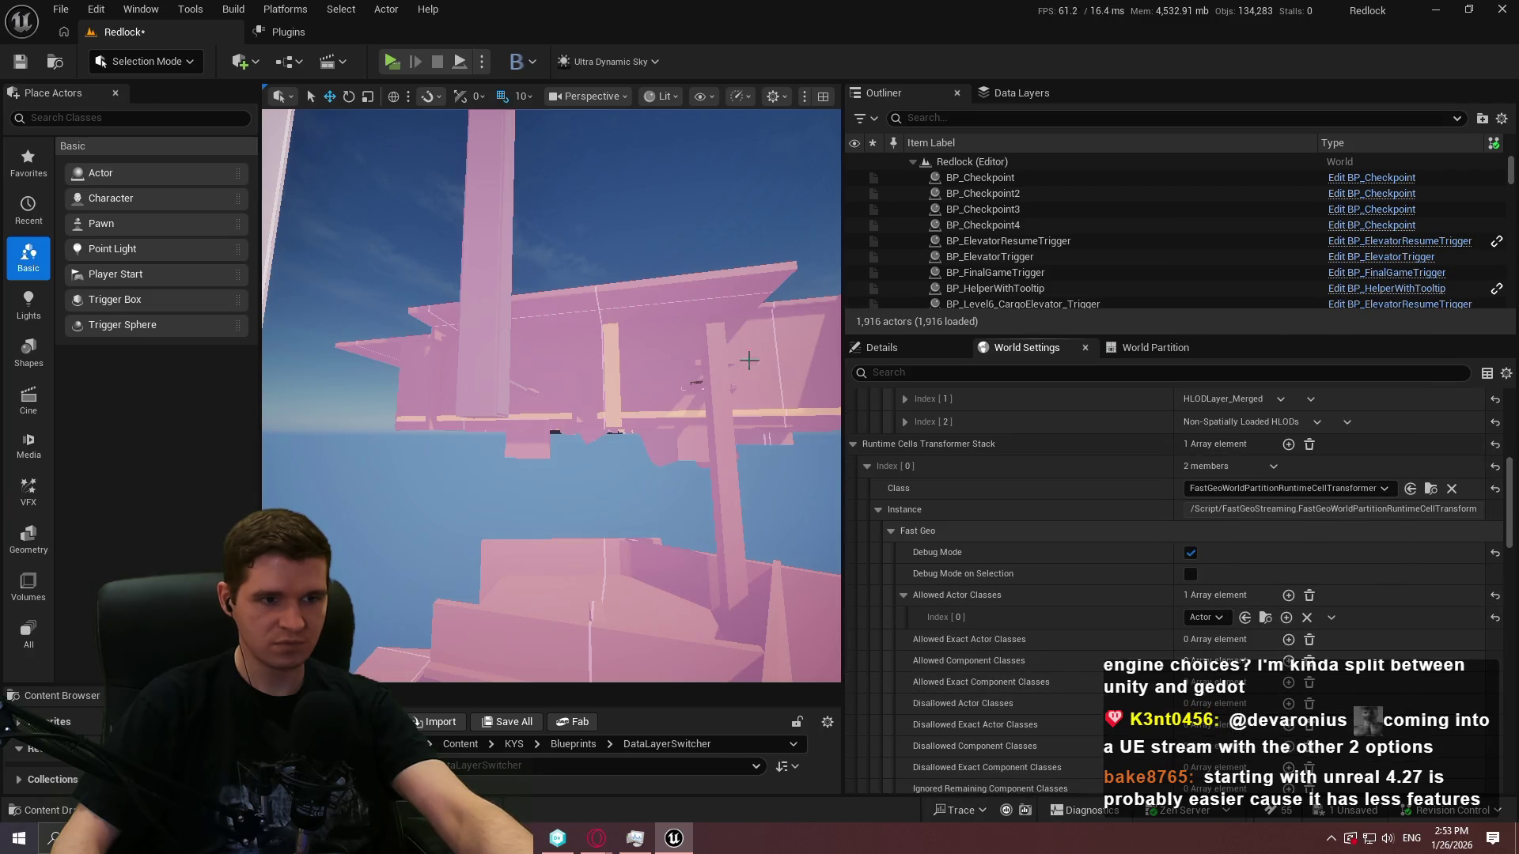
scroll(1191, 427, "up", 4)
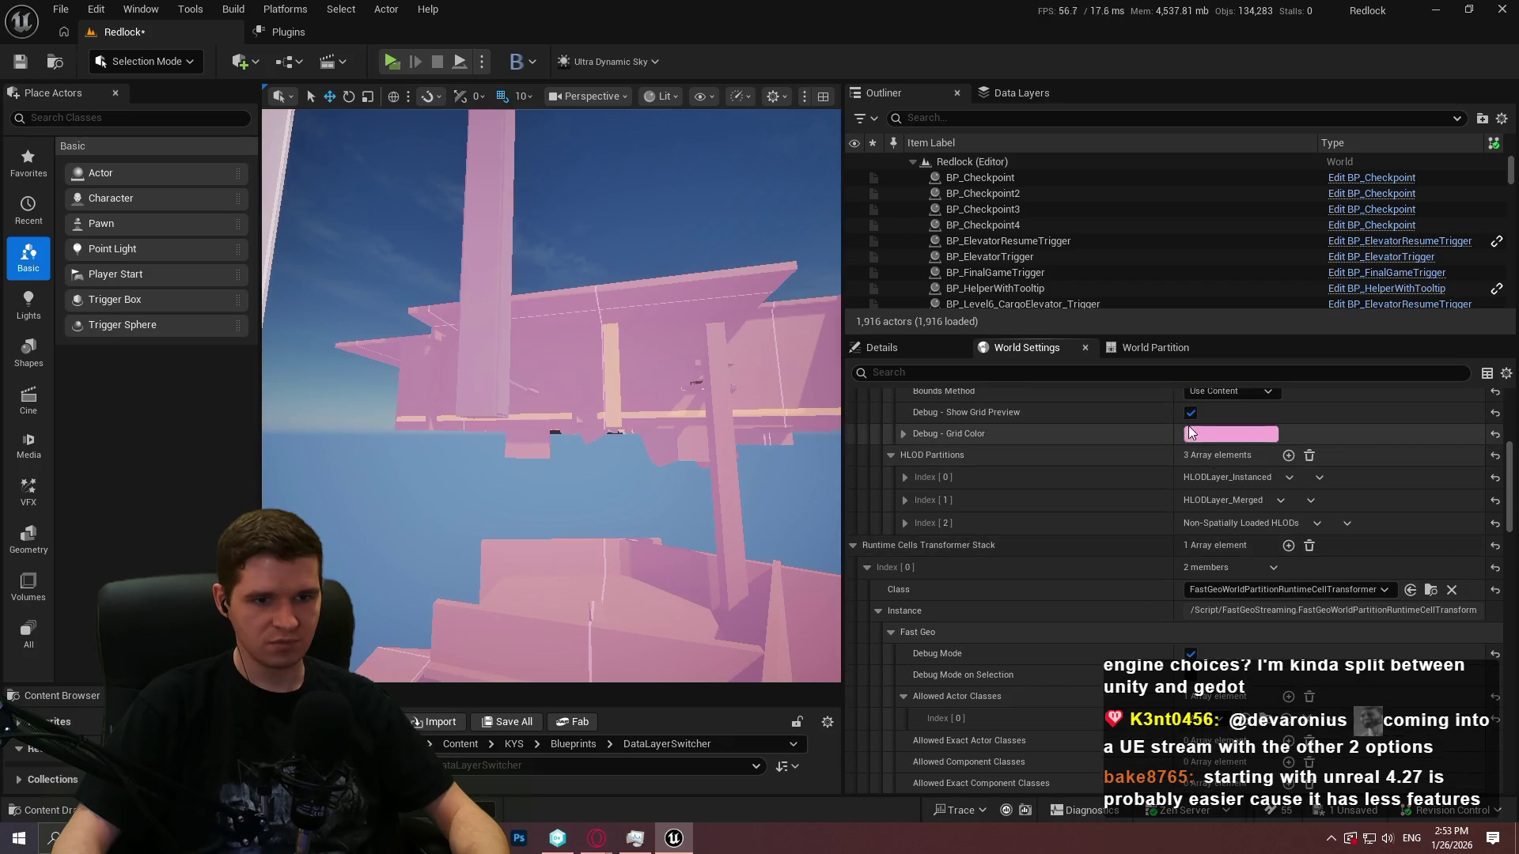
left_click(1190, 414)
Change the allowed entry's class to StaticMeshActor by searching 'stat' in the class picker
mouse_move(553, 395)
left_mouse_down()
mouse_move(506, 411)
mouse_move(475, 380)
mouse_move(515, 372)
mouse_move(554, 395)
mouse_move(538, 411)
mouse_move(514, 403)
mouse_move(546, 396)
mouse_move(522, 395)
left_mouse_up()
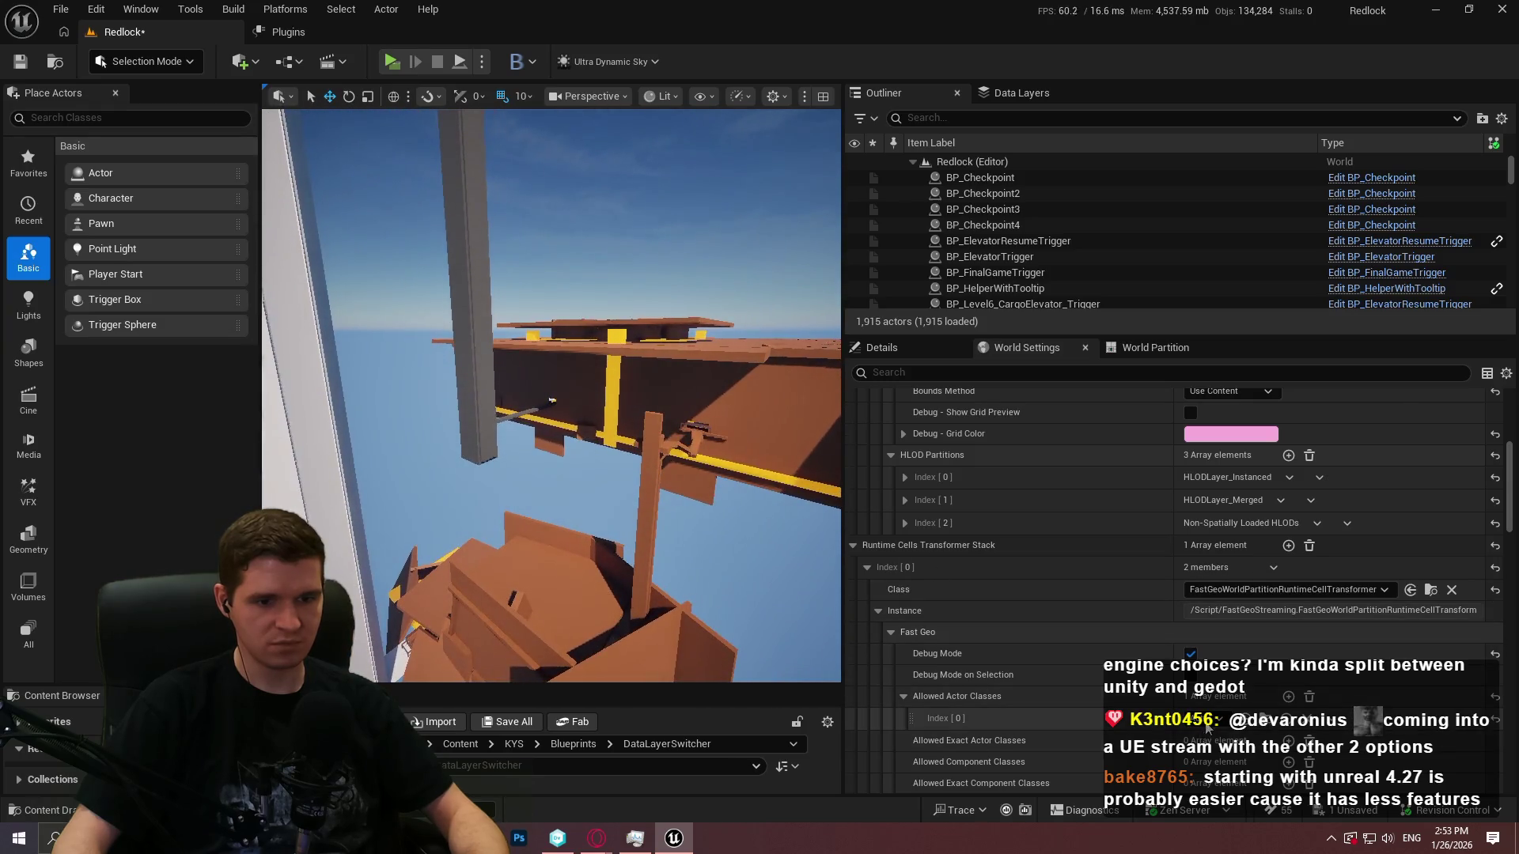
left_click(1208, 719)
type("stat")
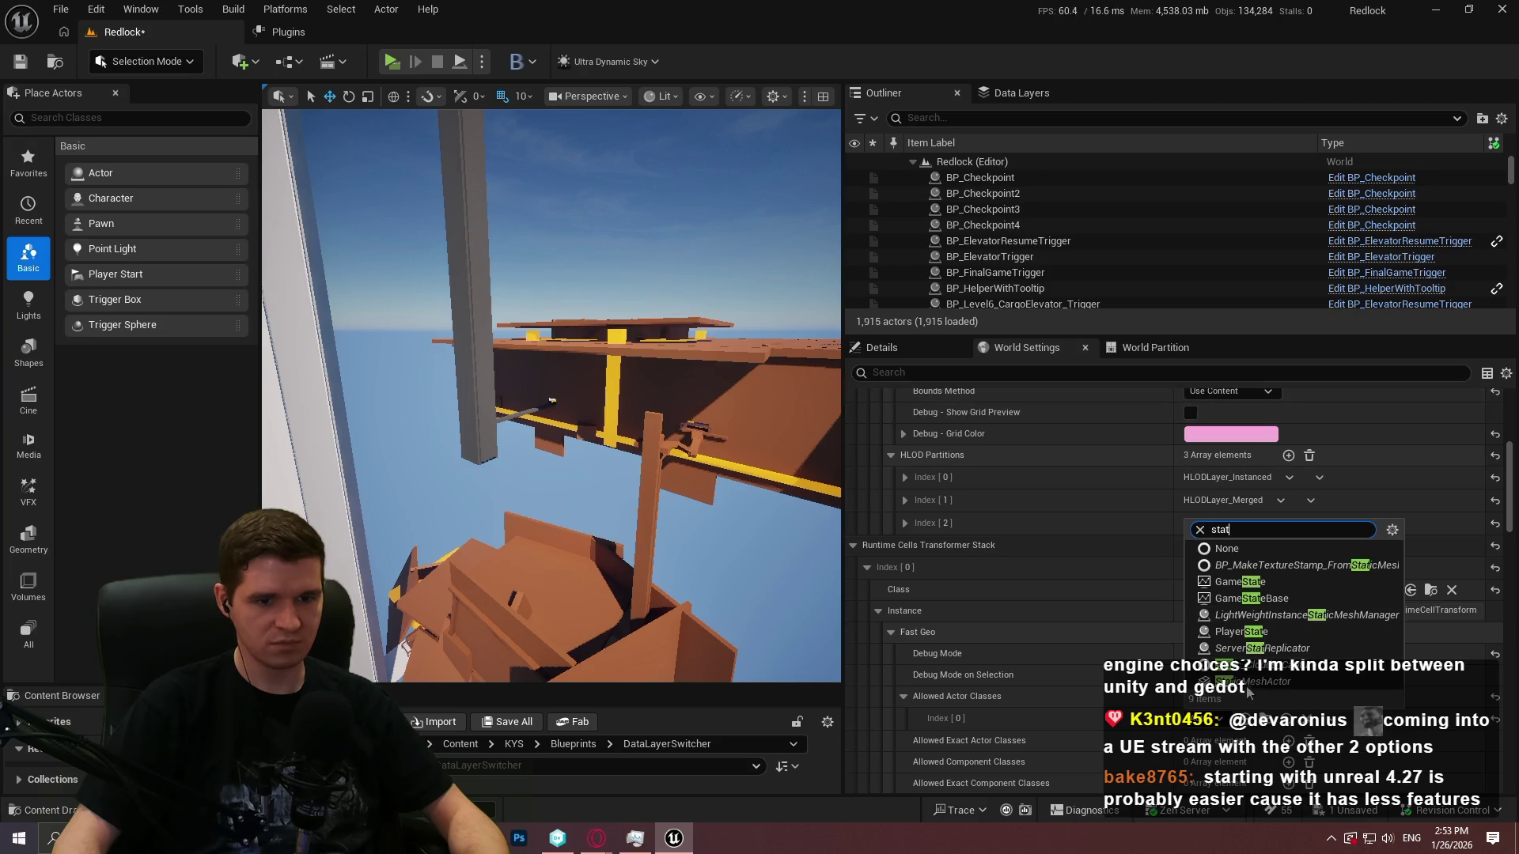
left_click(1244, 683)
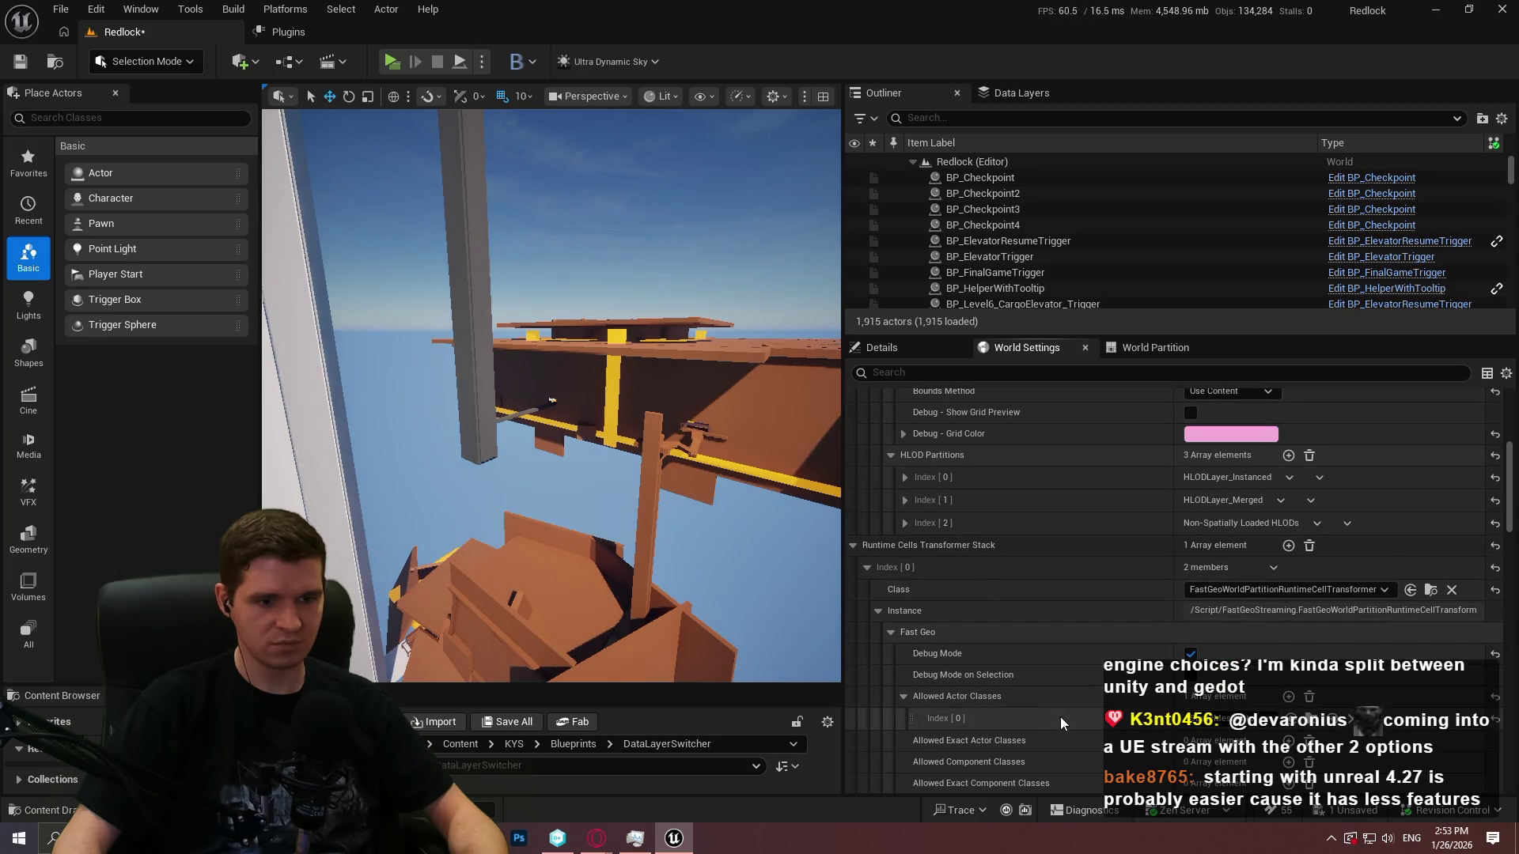
scroll(989, 564, "down", 5)
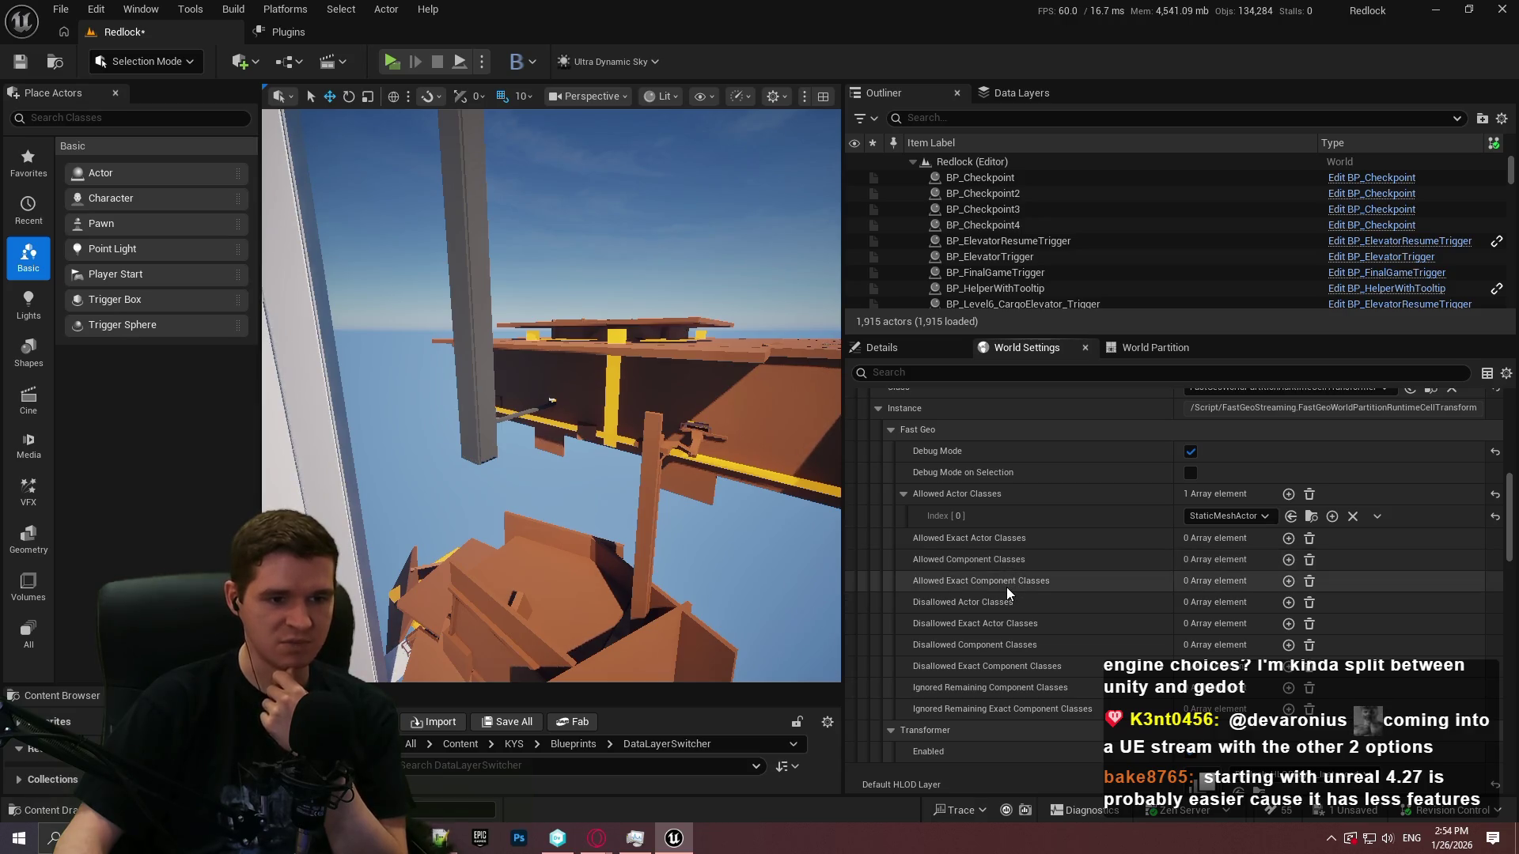
Undo with Ctrl+Z to turn Debug - Show Grid Preview back on, restoring the pink grid
key("ctrl+z")
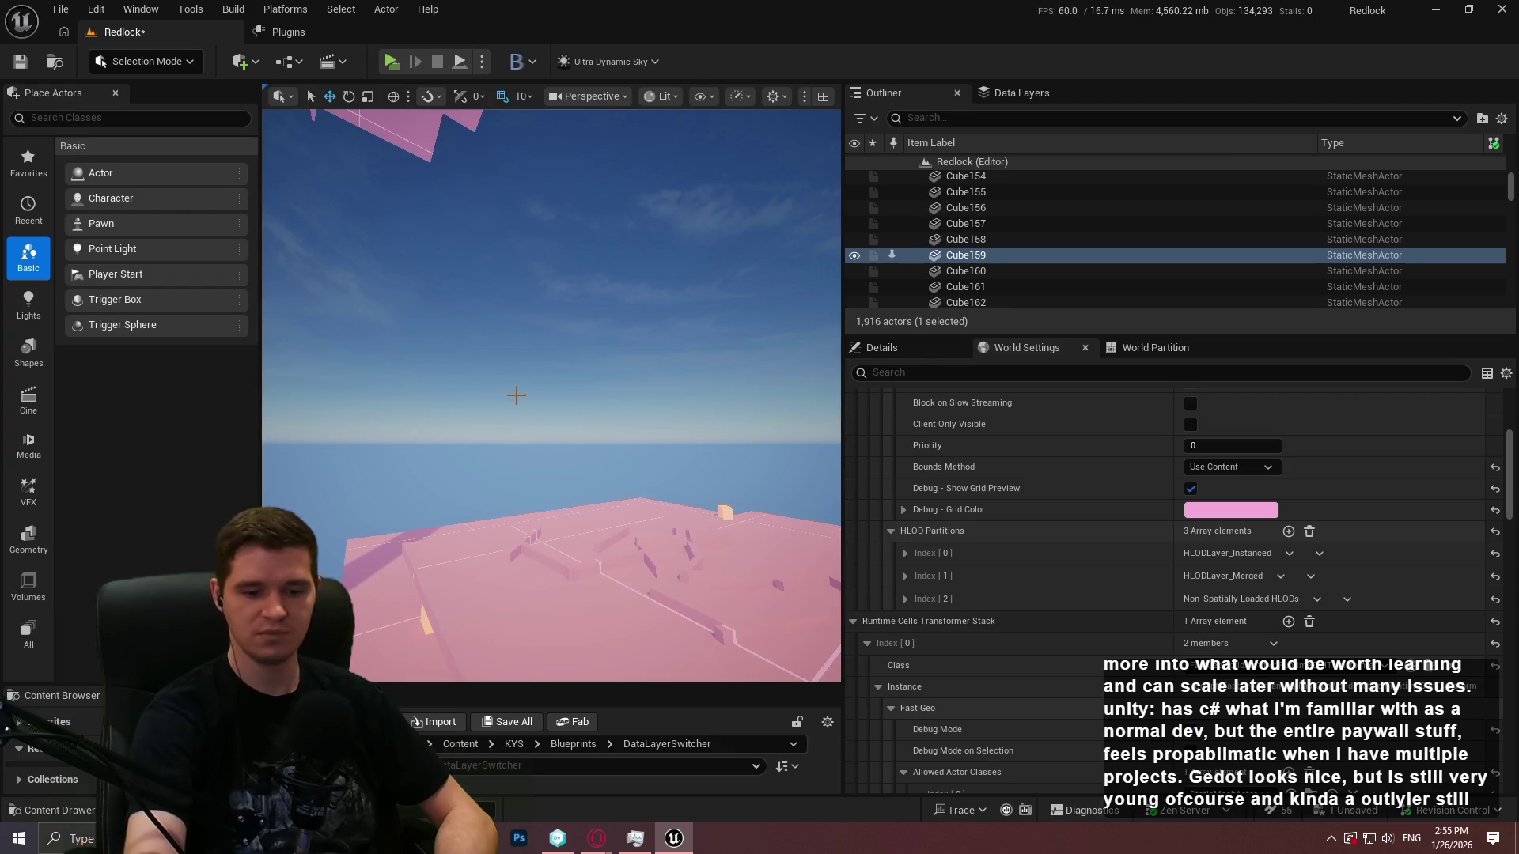
Focus the view on Cube159, resize the panels, and turn off the pink grid preview
left_click_drag(417, 440, 417, 474)
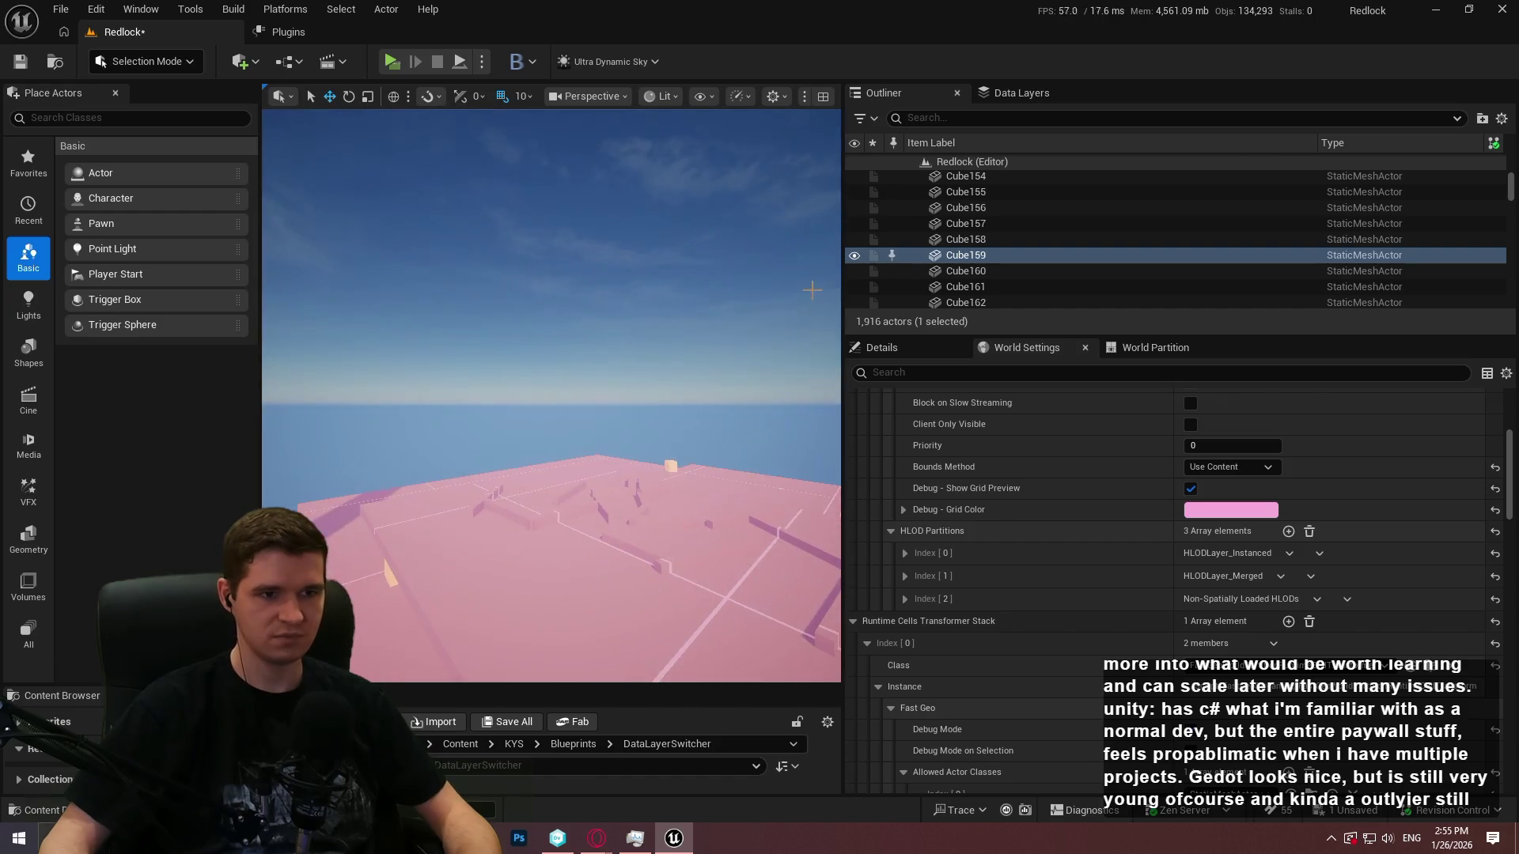
mouse_move(843, 290)
left_mouse_down()
mouse_move(1290, 291)
mouse_move(1207, 290)
left_mouse_up()
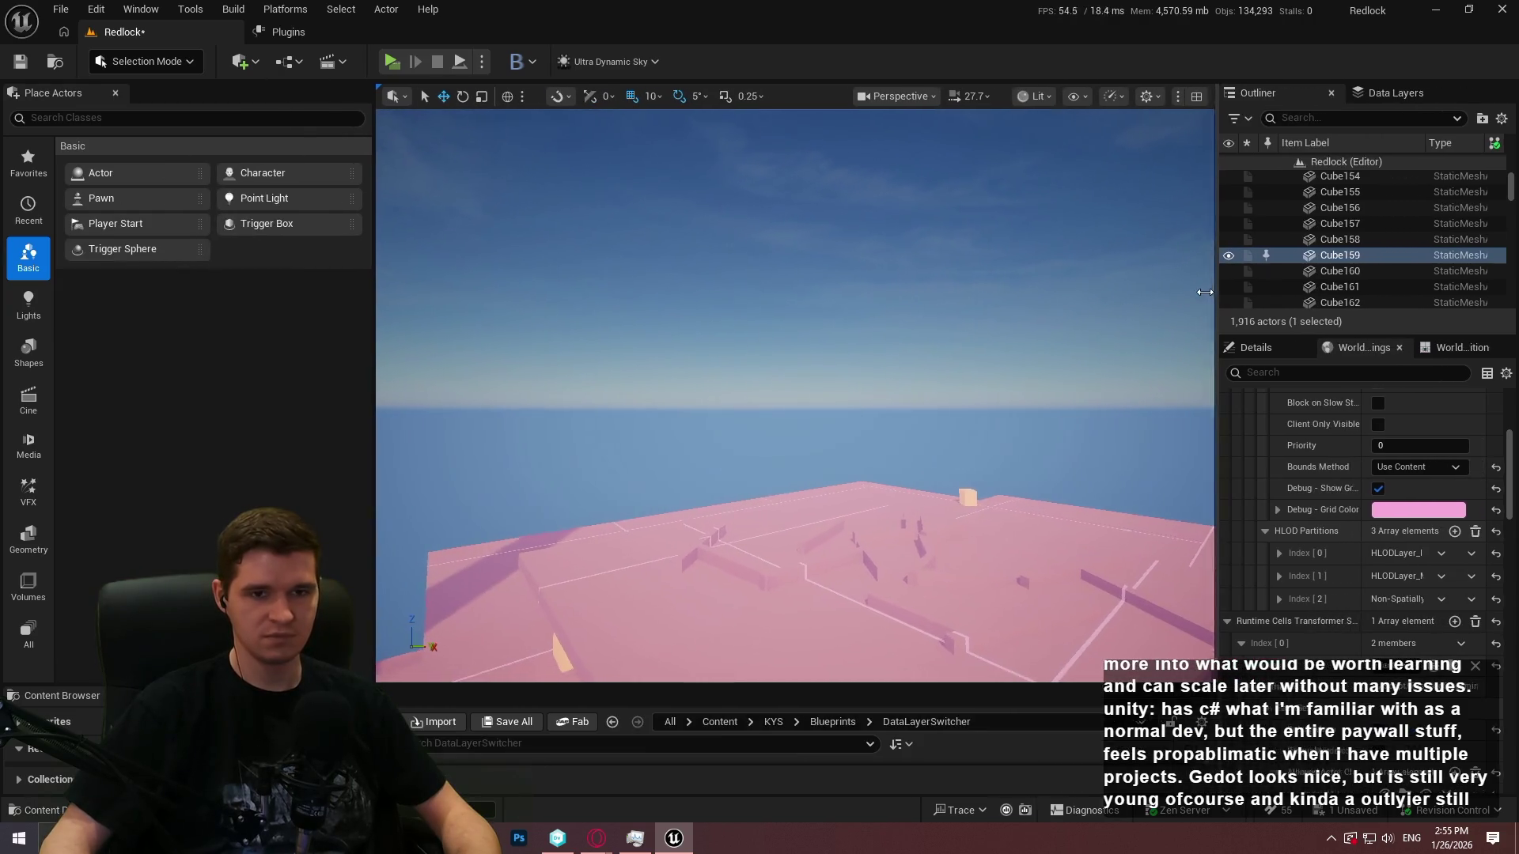
key("f")
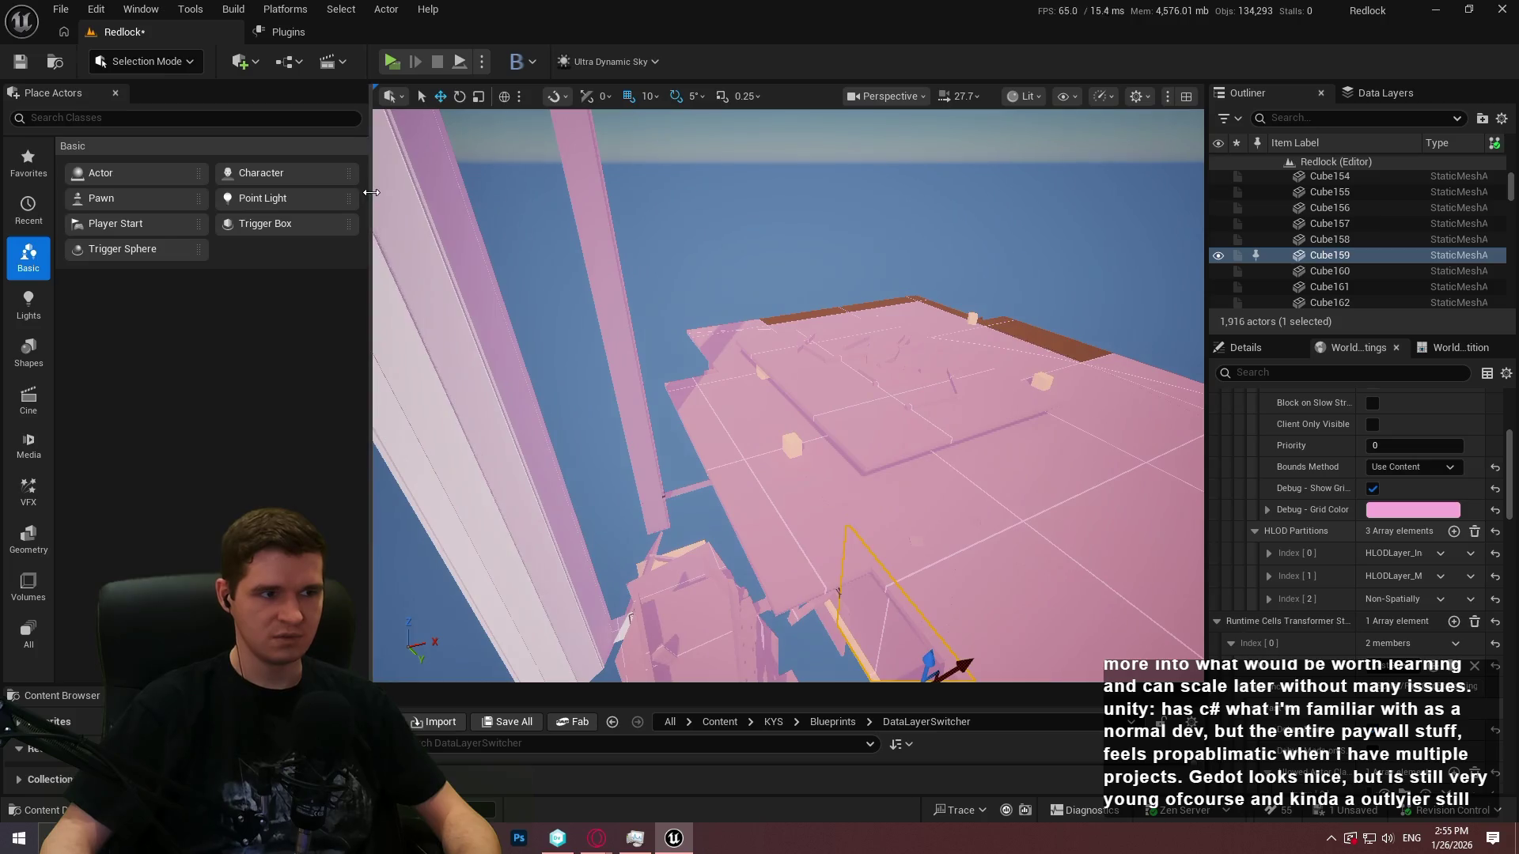
left_click_drag(379, 192, 298, 193)
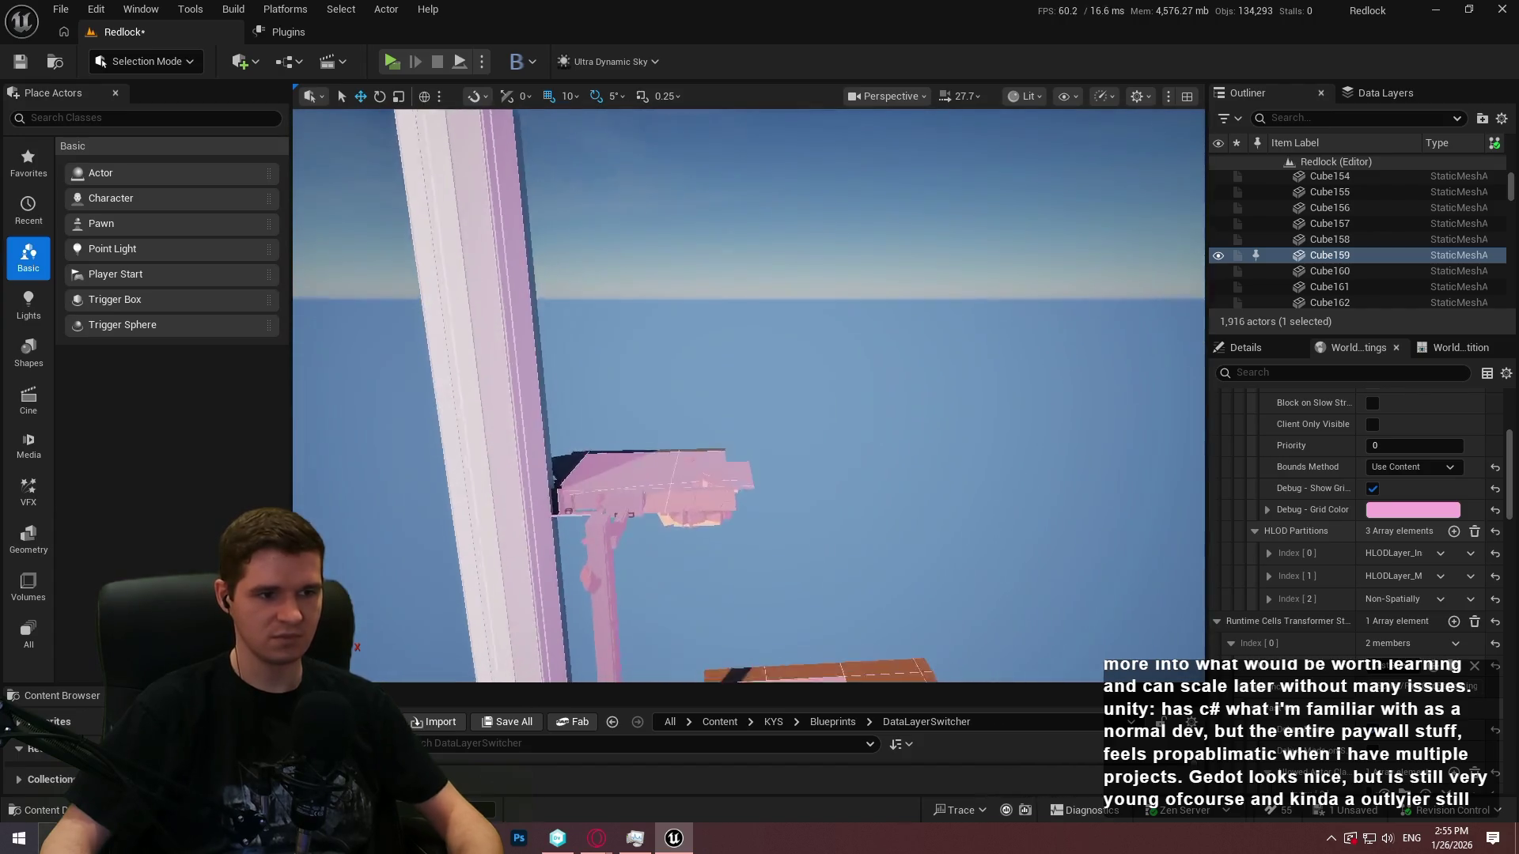
left_click(1373, 489)
scroll(1376, 498, "down", 4)
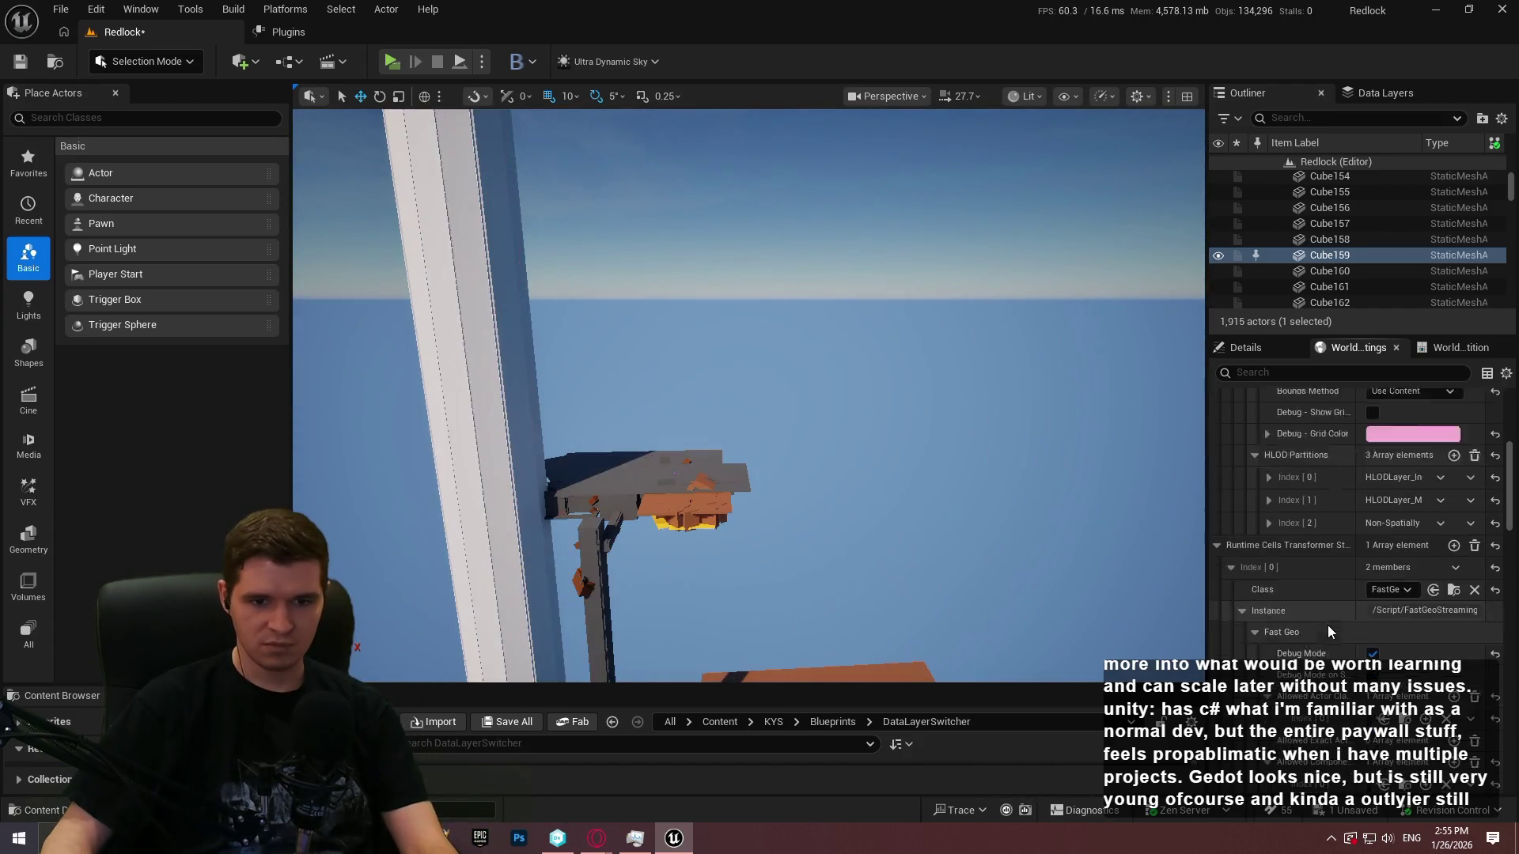
left_click_drag(1203, 275, 1003, 277)
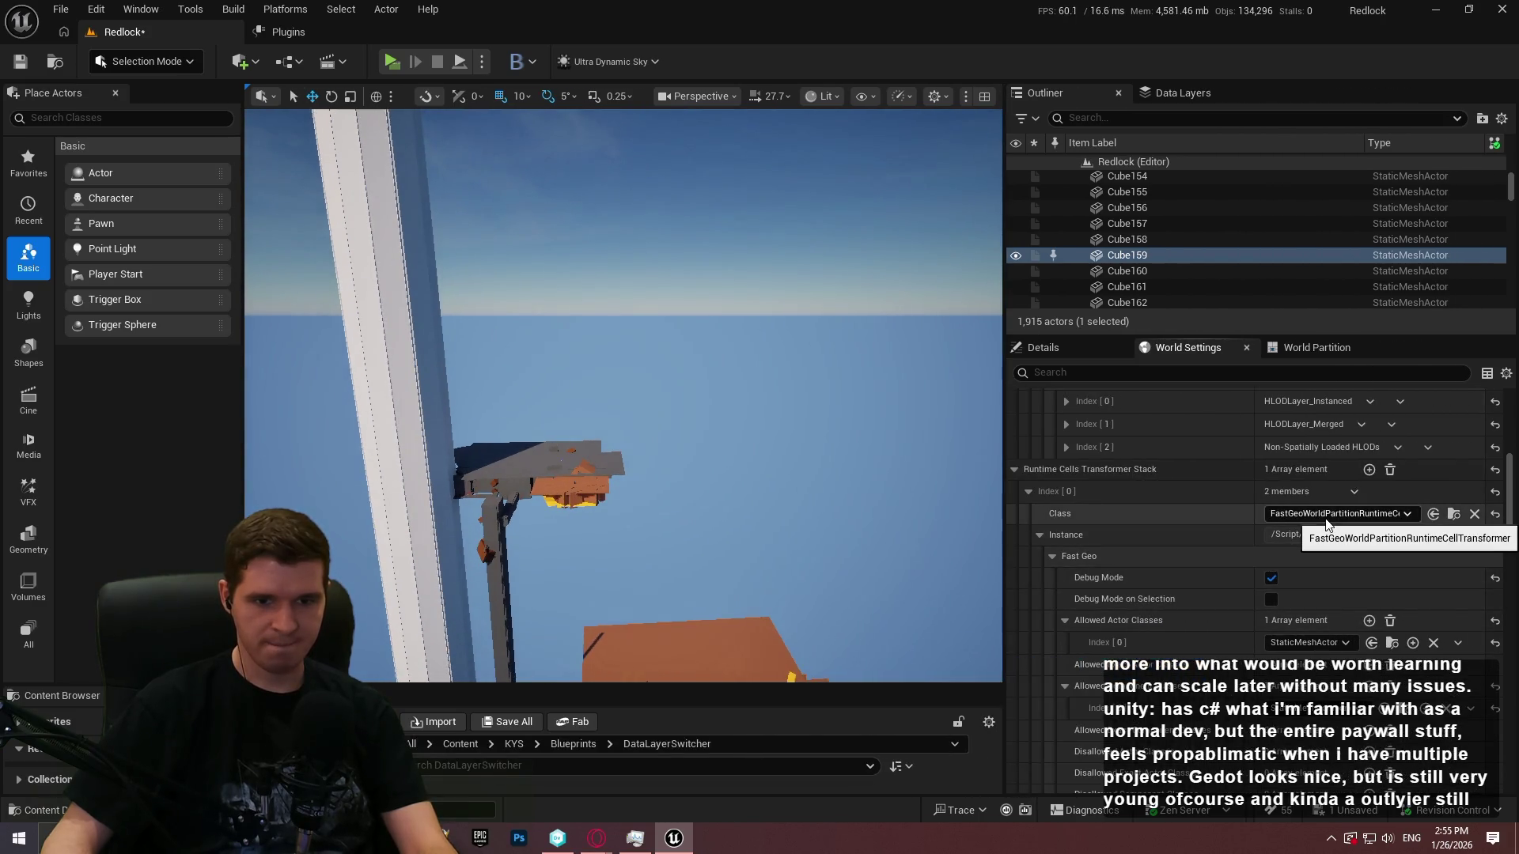
scroll(1356, 568, "down", 3)
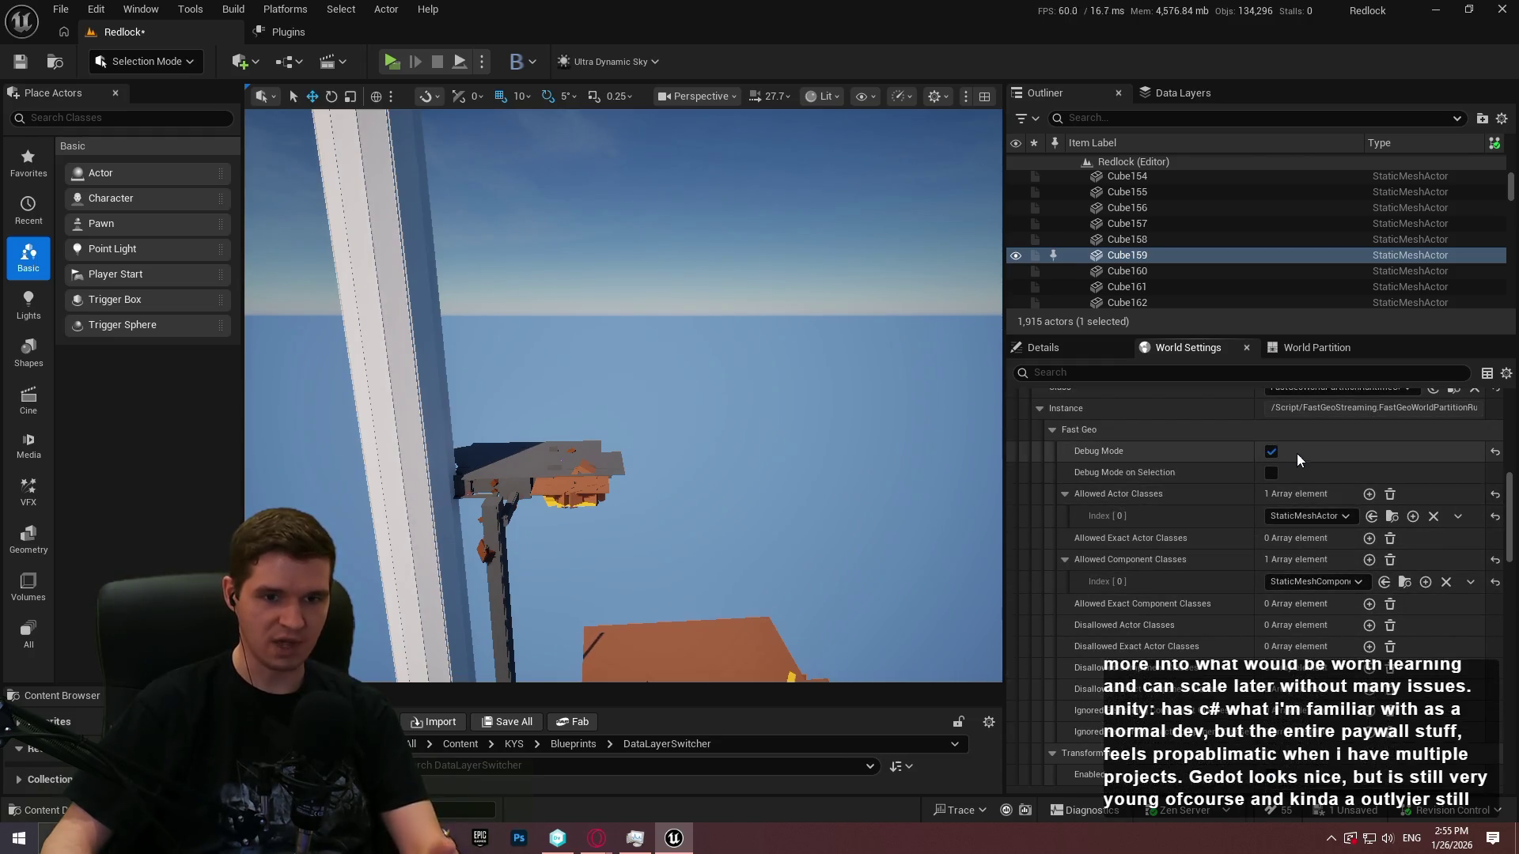
scroll(1304, 467, "up", 2)
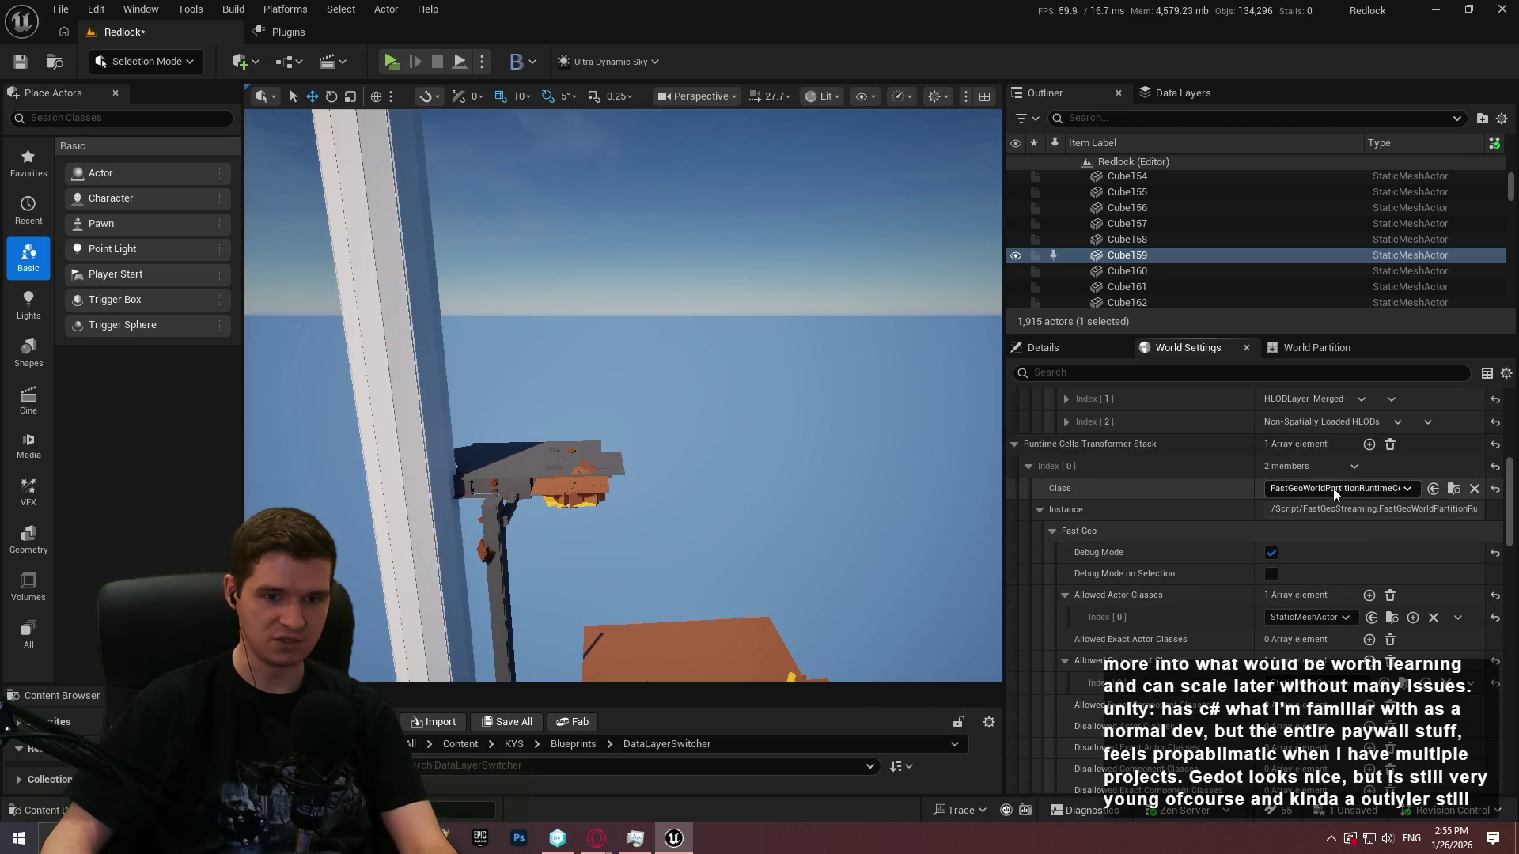
Open Edit > Plugins and filter the list by 'geo' to show FastGeo Streaming enabled
left_click(95, 9)
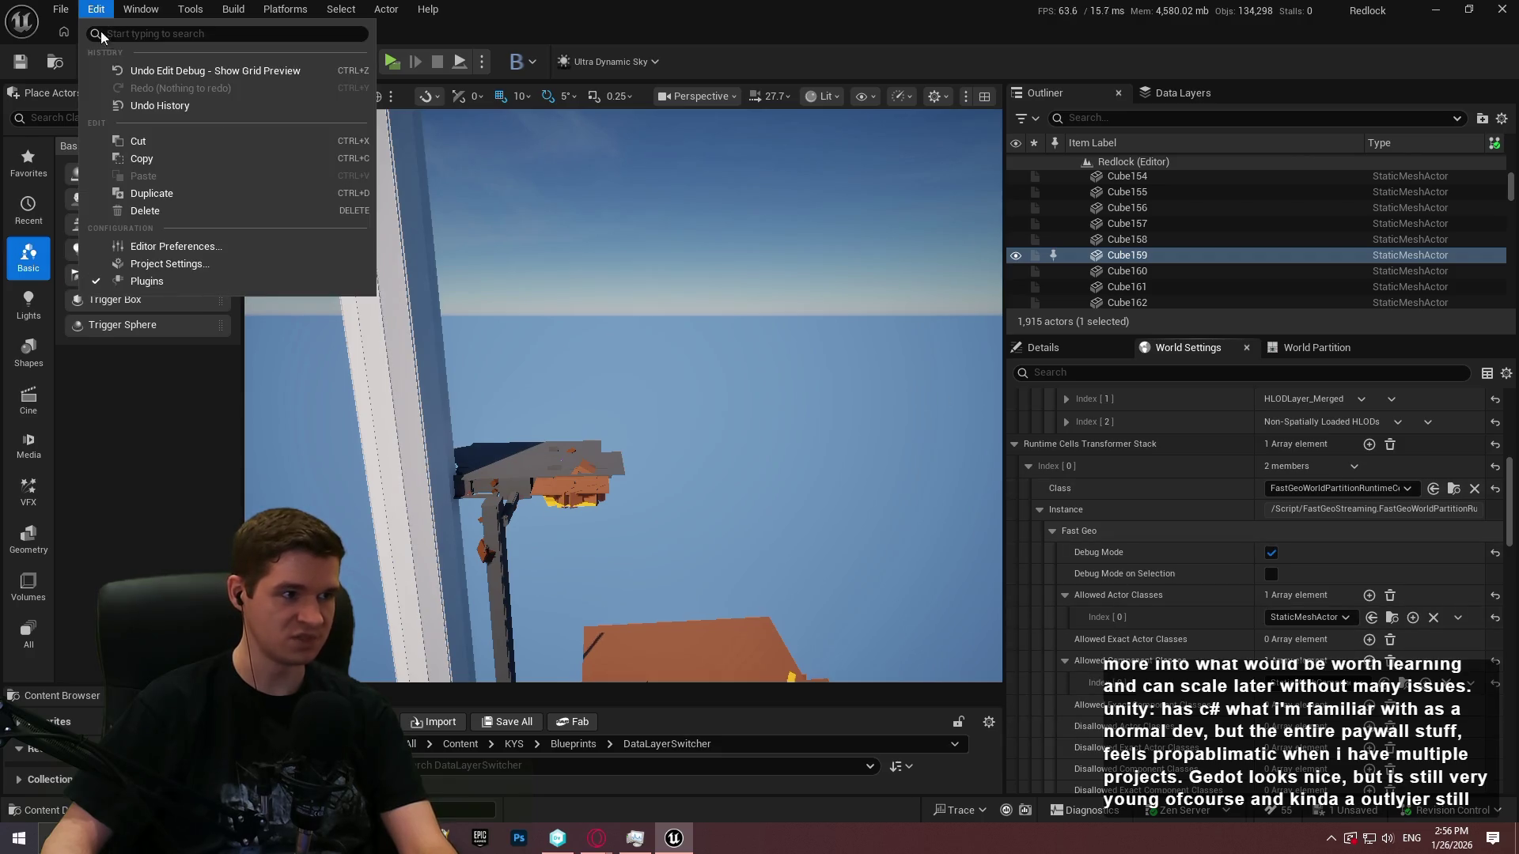
left_click(178, 281)
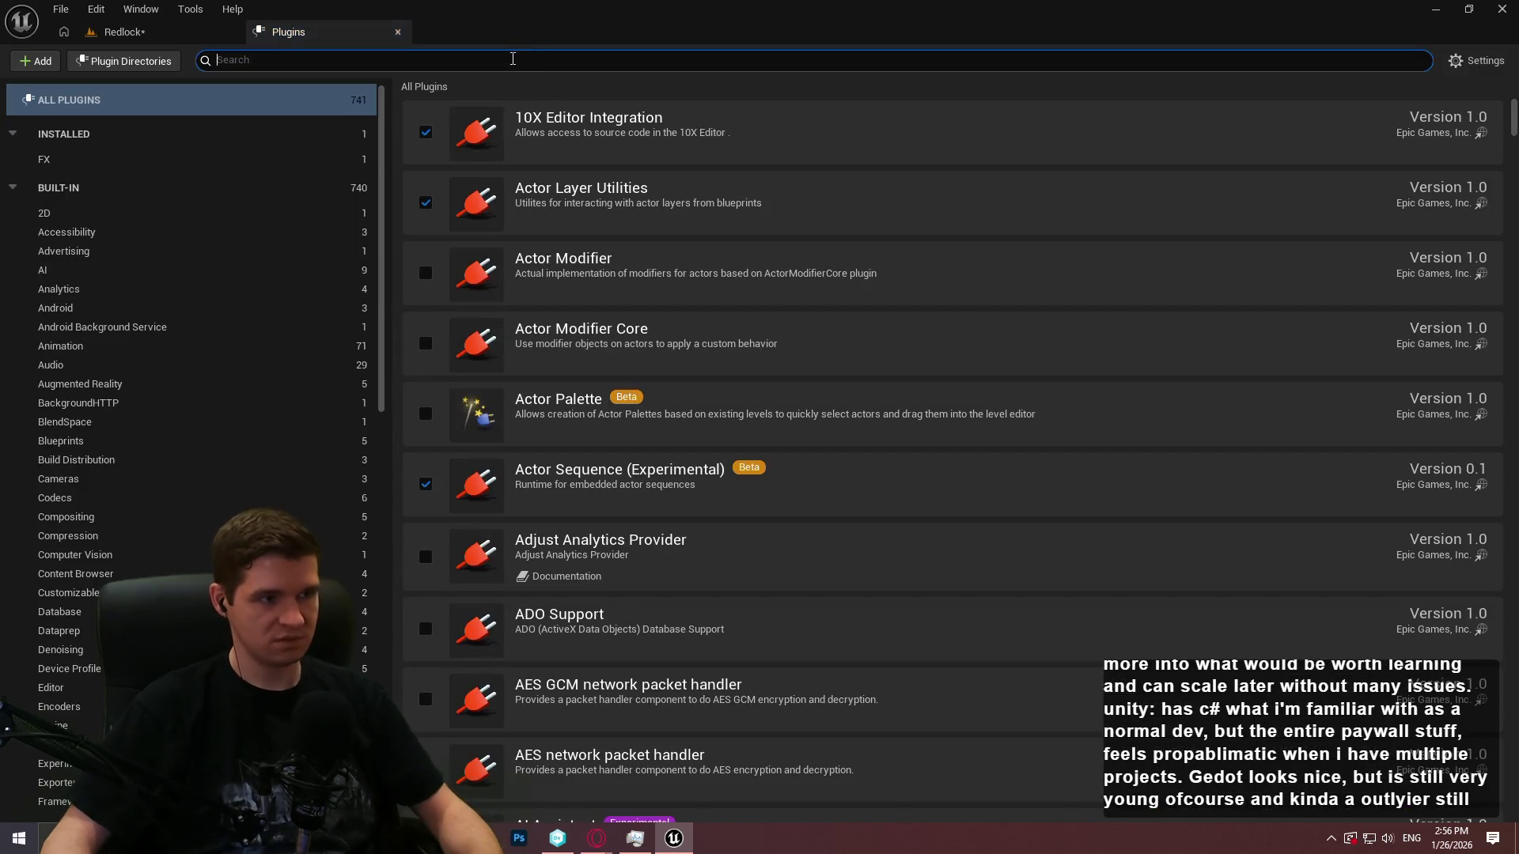
type("geo")
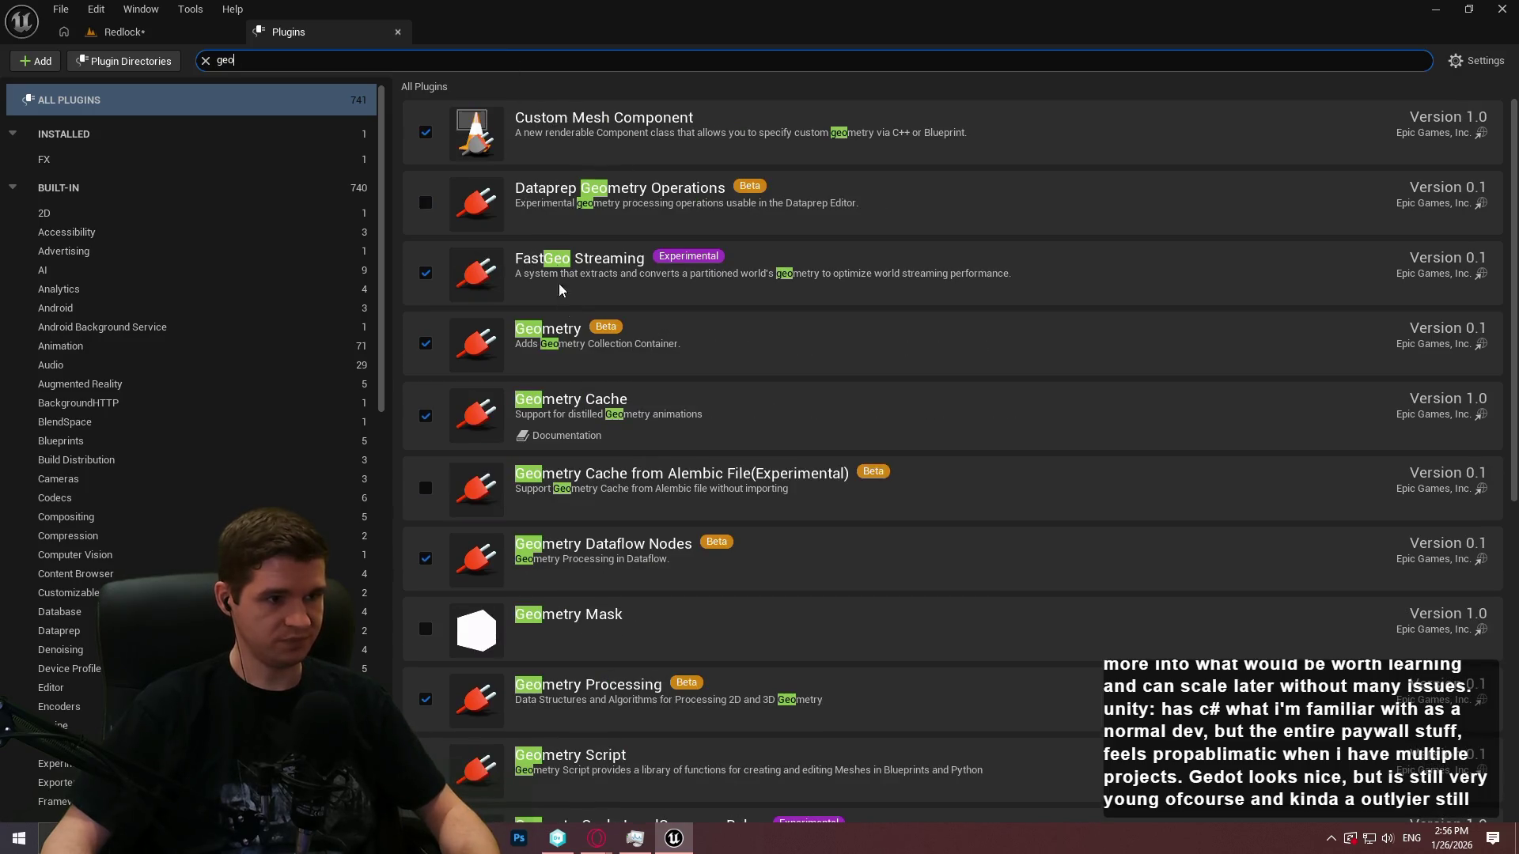
left_click(636, 838)
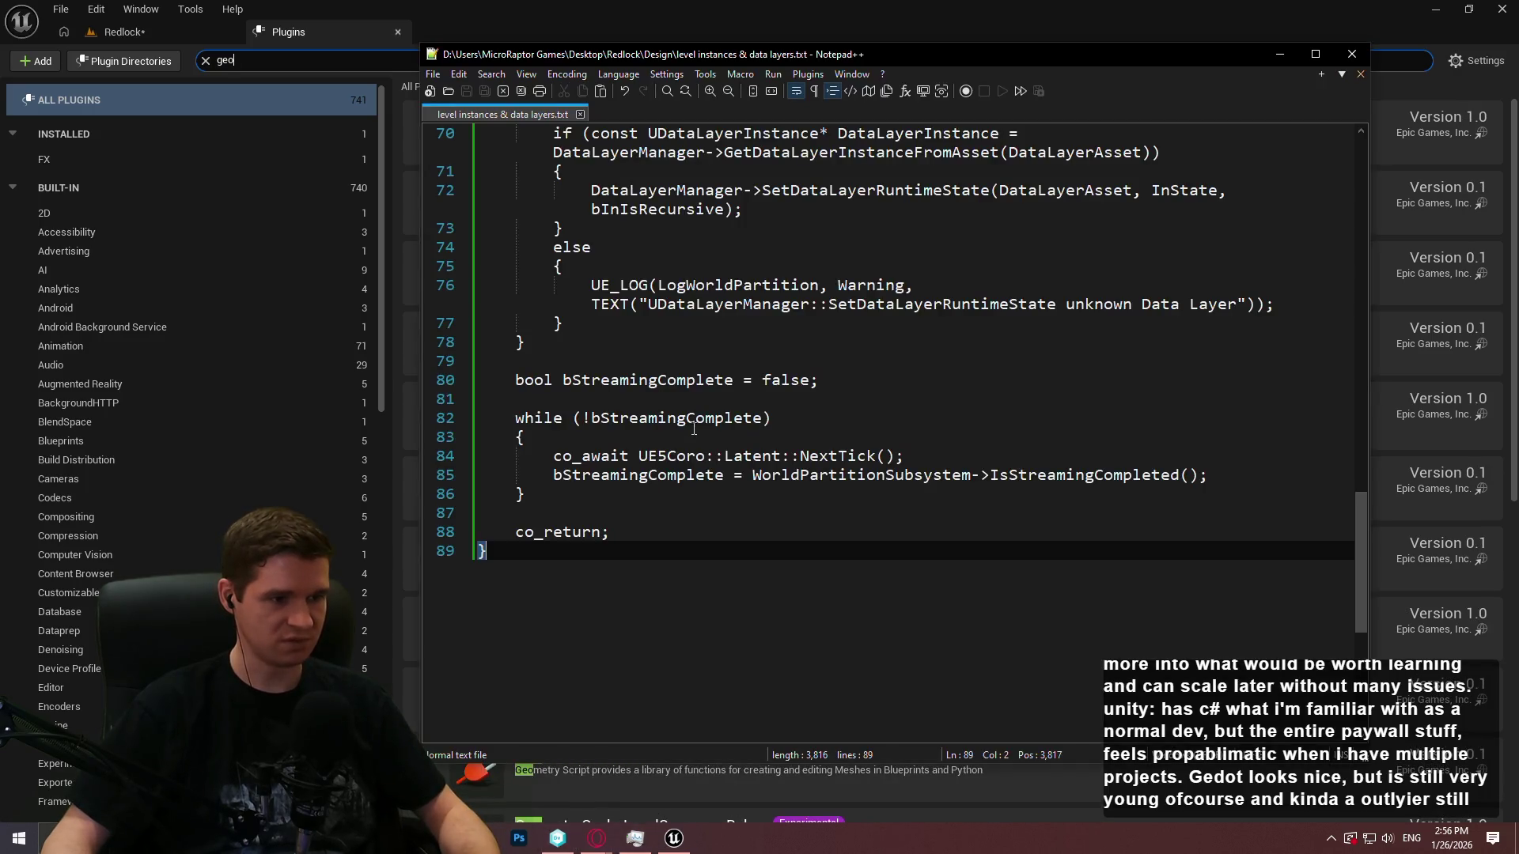
Add line 46 saying the "FastGeo Streaming" plugin could speed streaming of static actors, then save
scroll(895, 333, "up", 11)
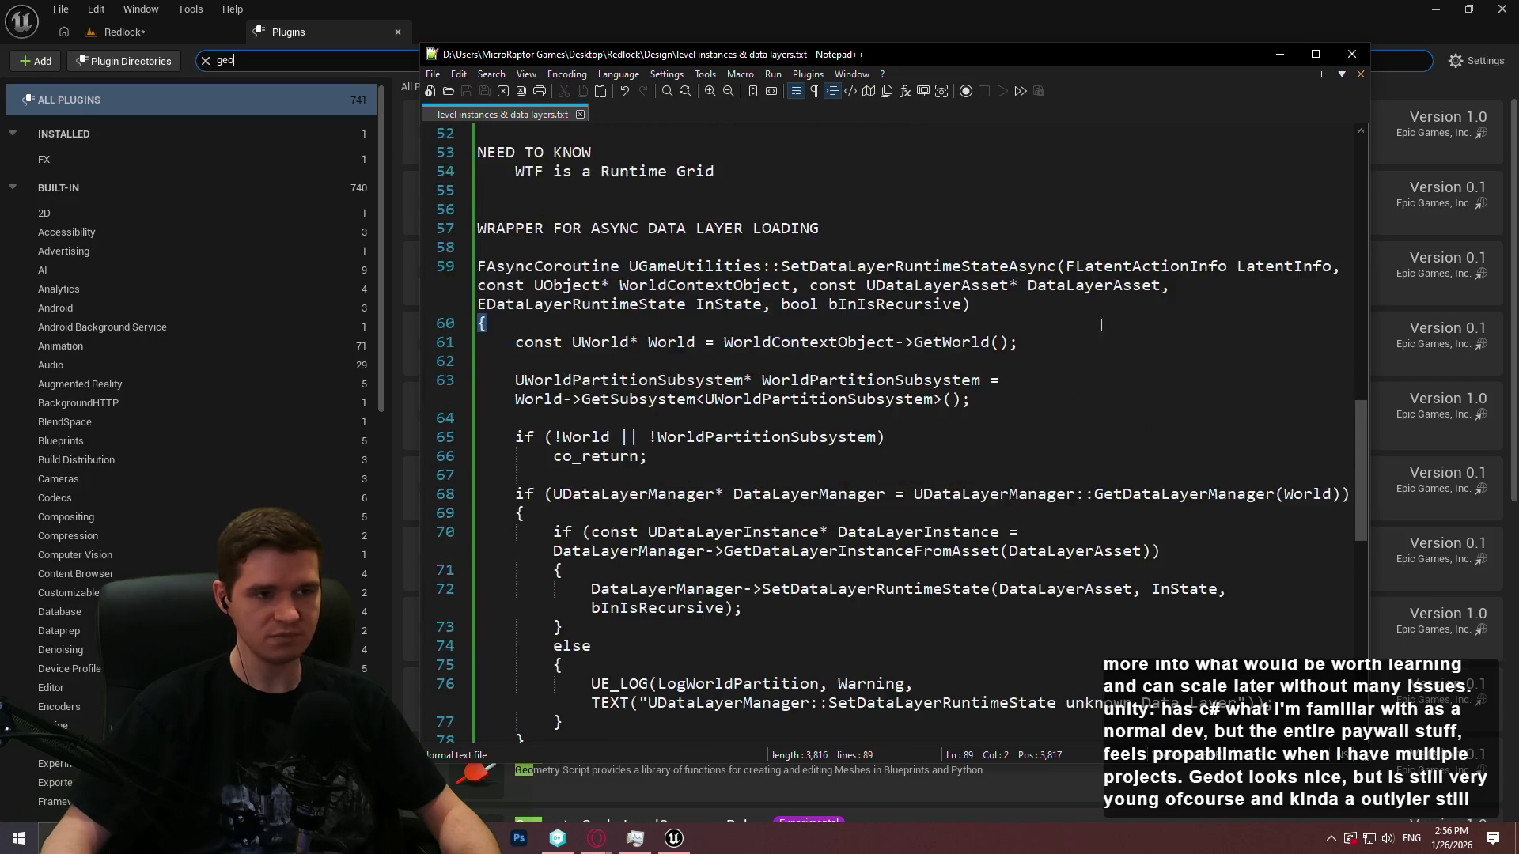
scroll(910, 344, "up", 5)
left_click(705, 492)
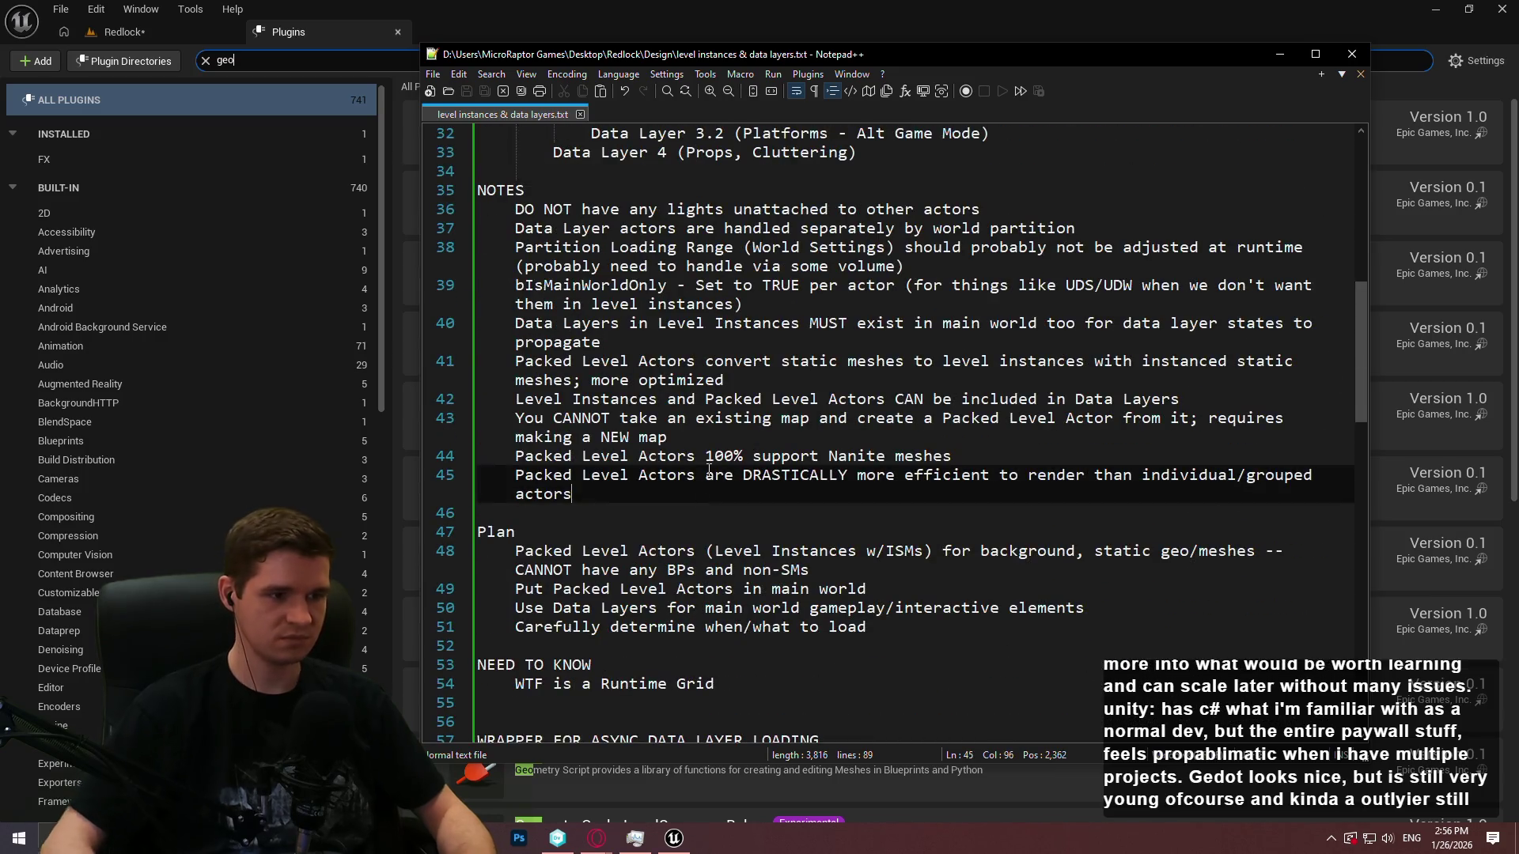
key("Return")
type("FastGeoS")
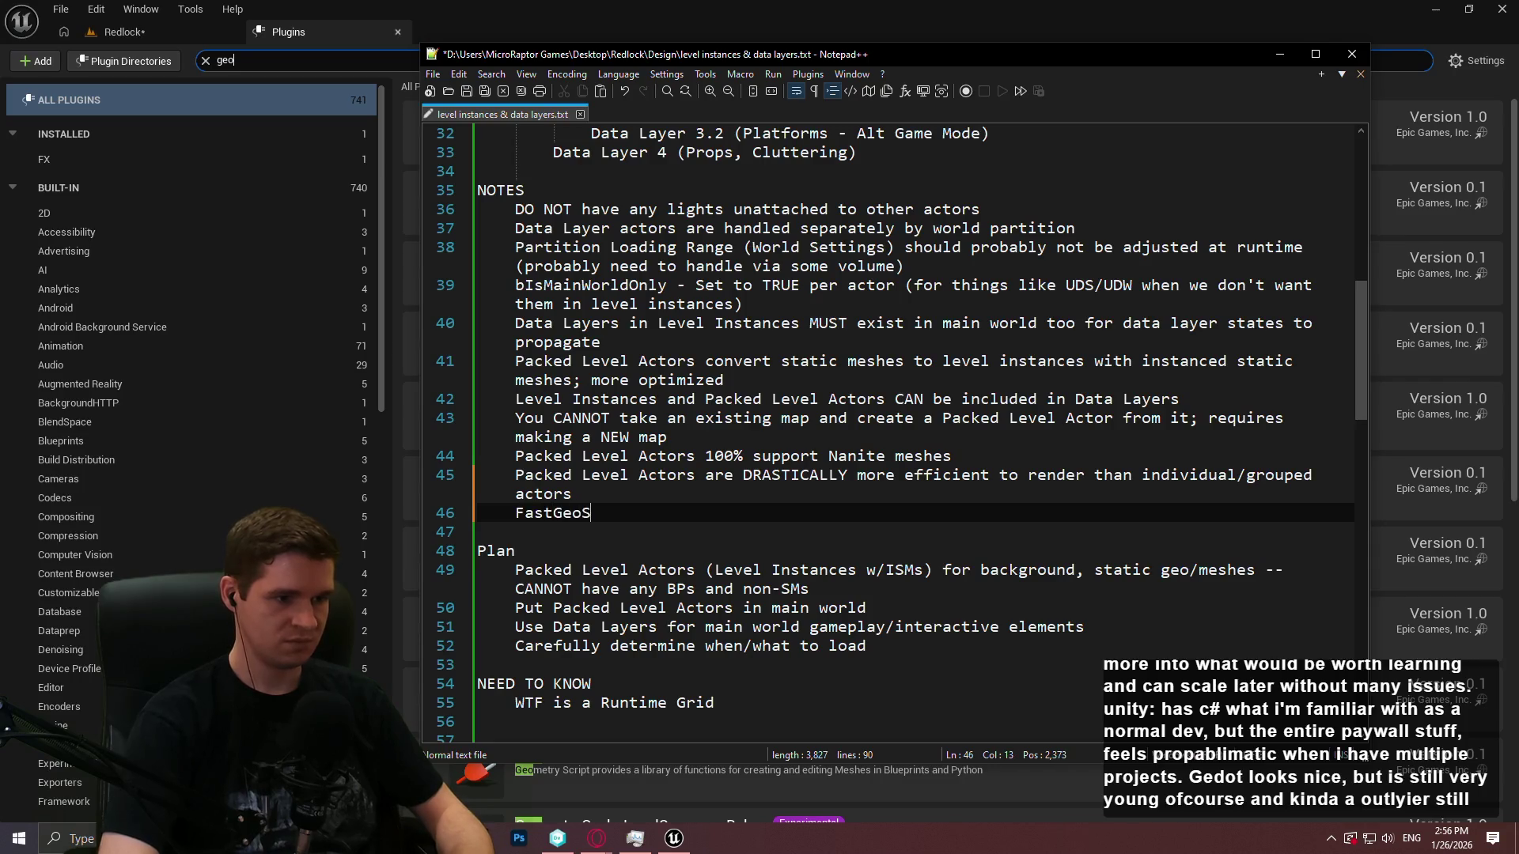
type("\"")
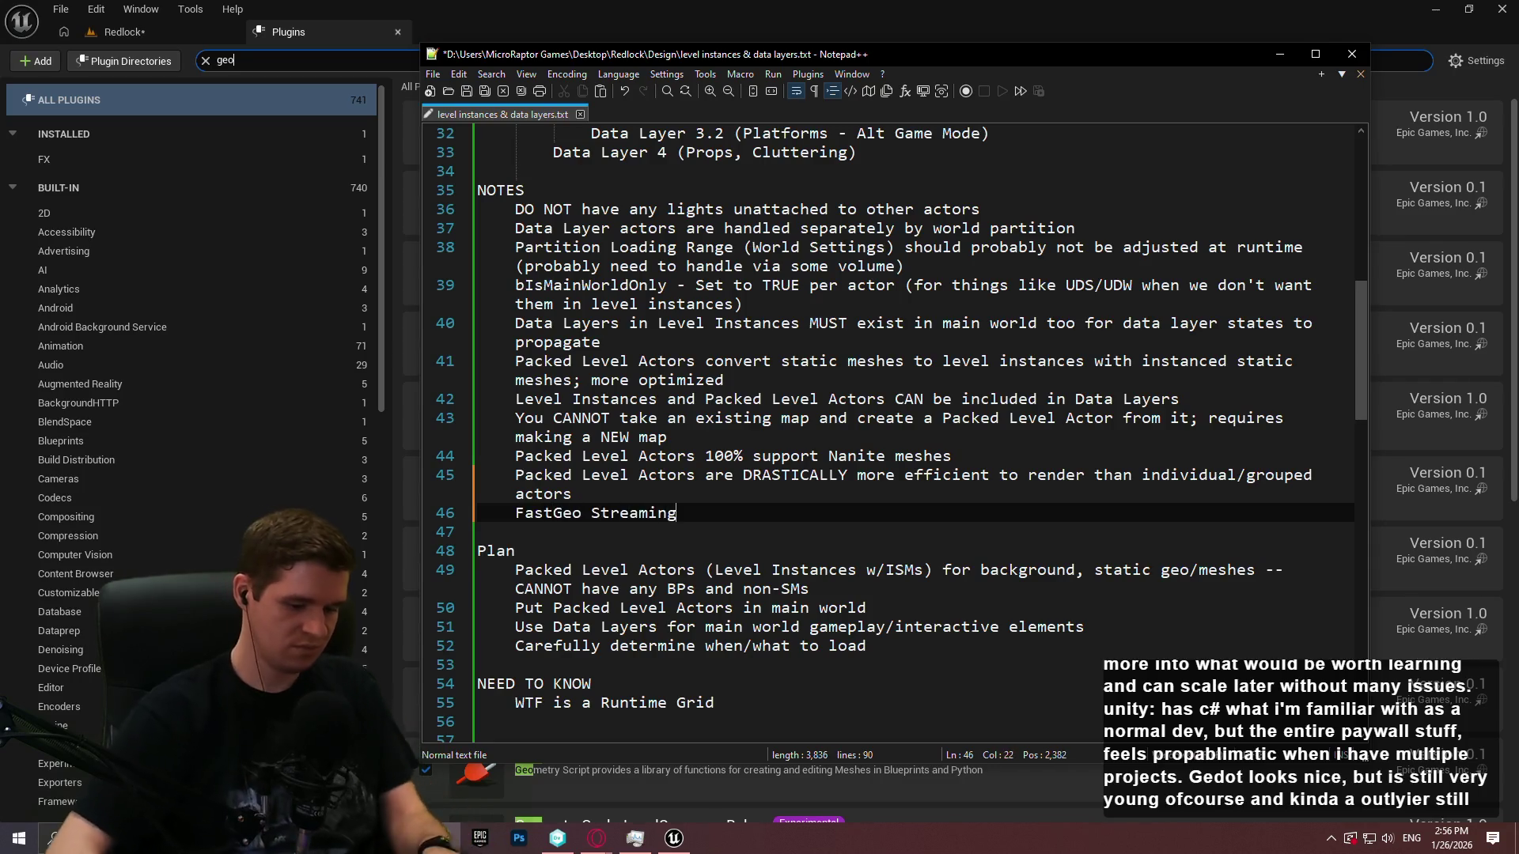
type("\"")
key("End")
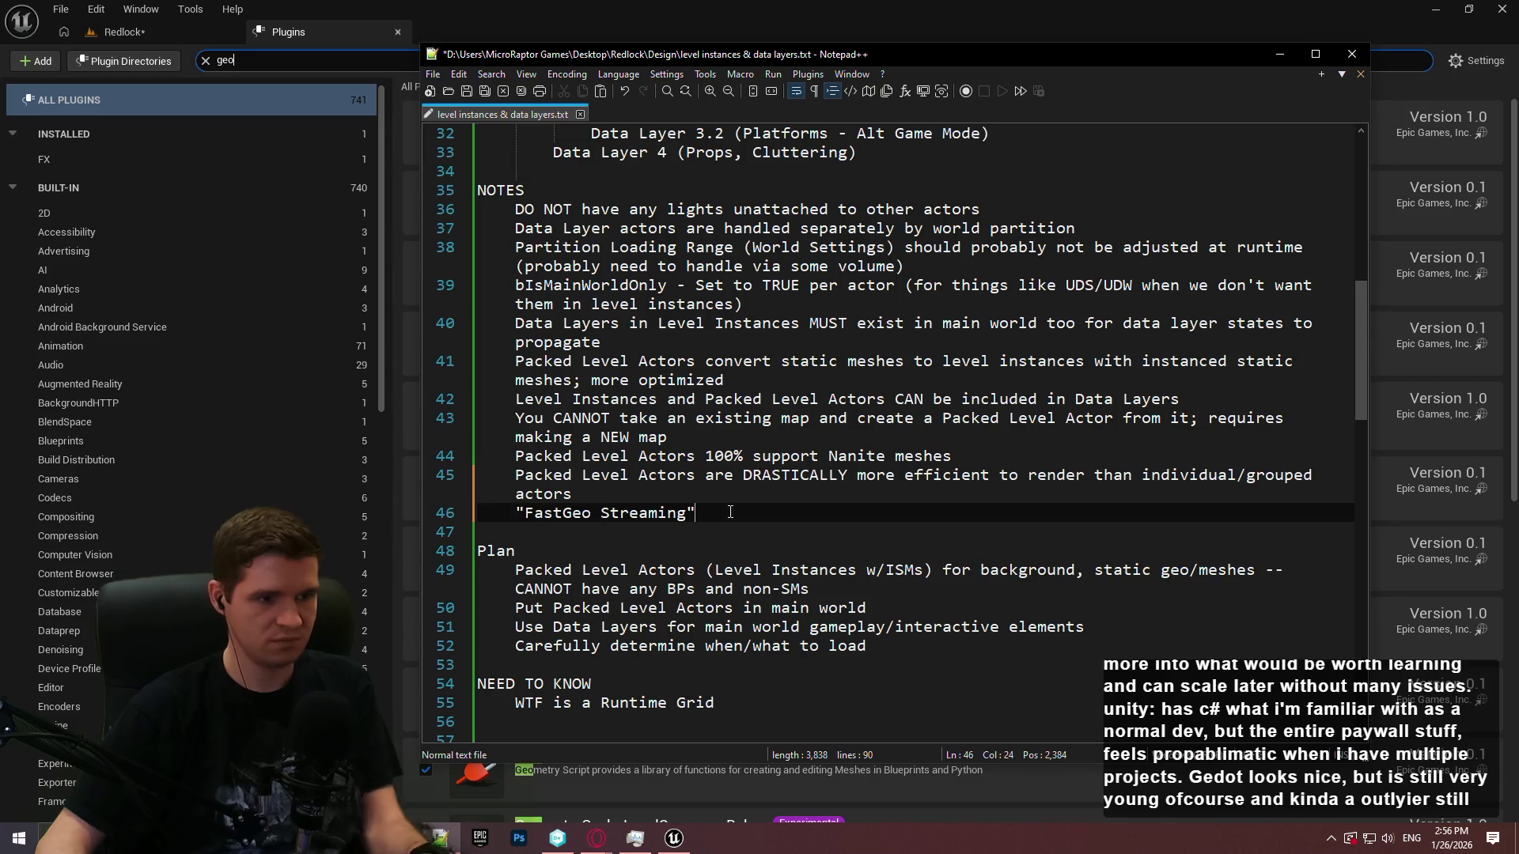
type("plugin lo")
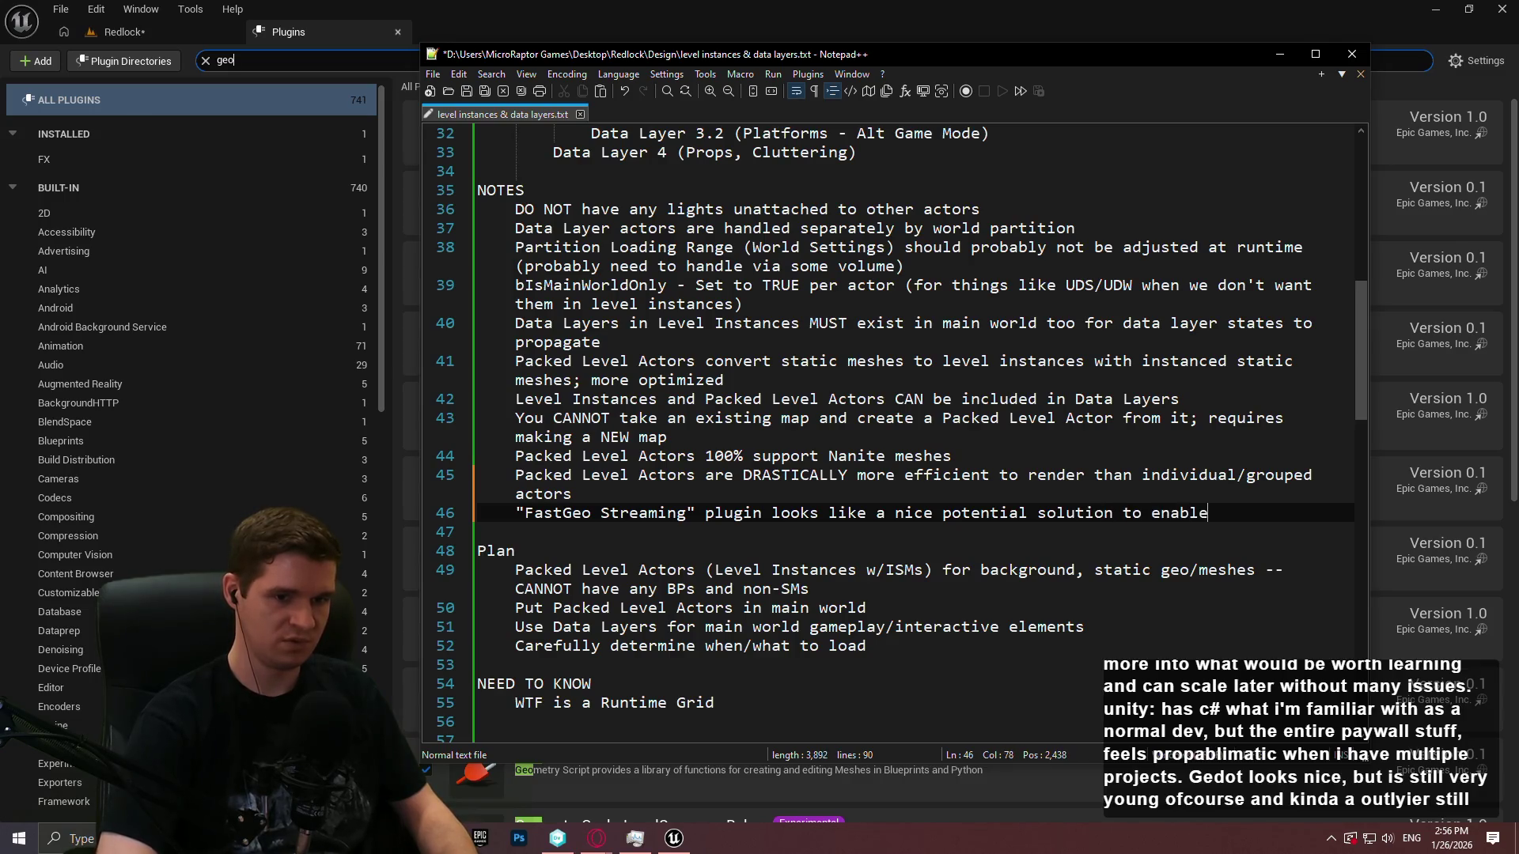
key("BackSpace")
key("BackSpace")
type("r")
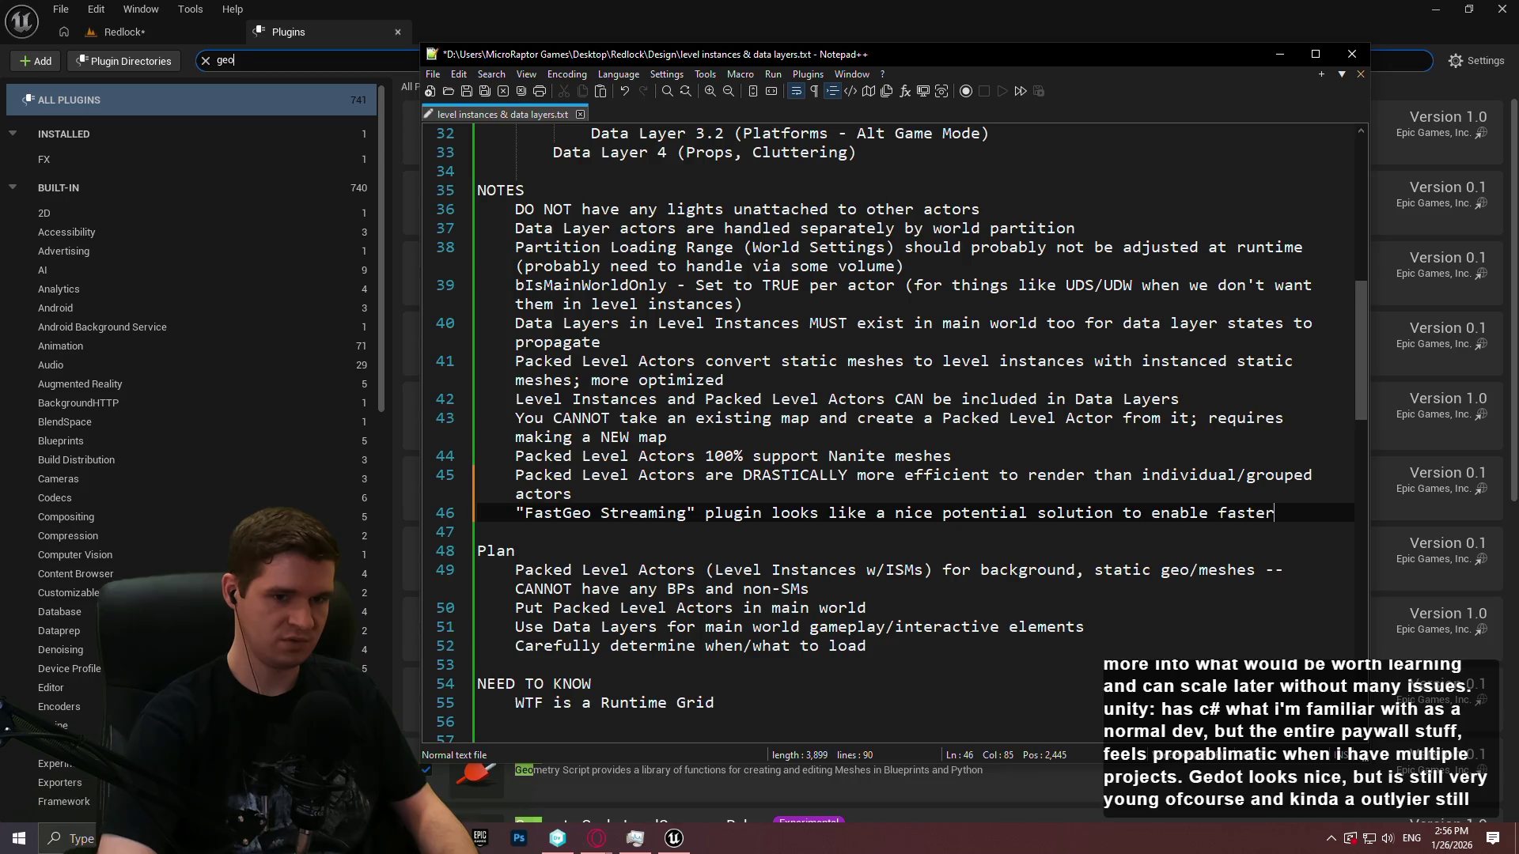
type(" runtime streaming of static, no")
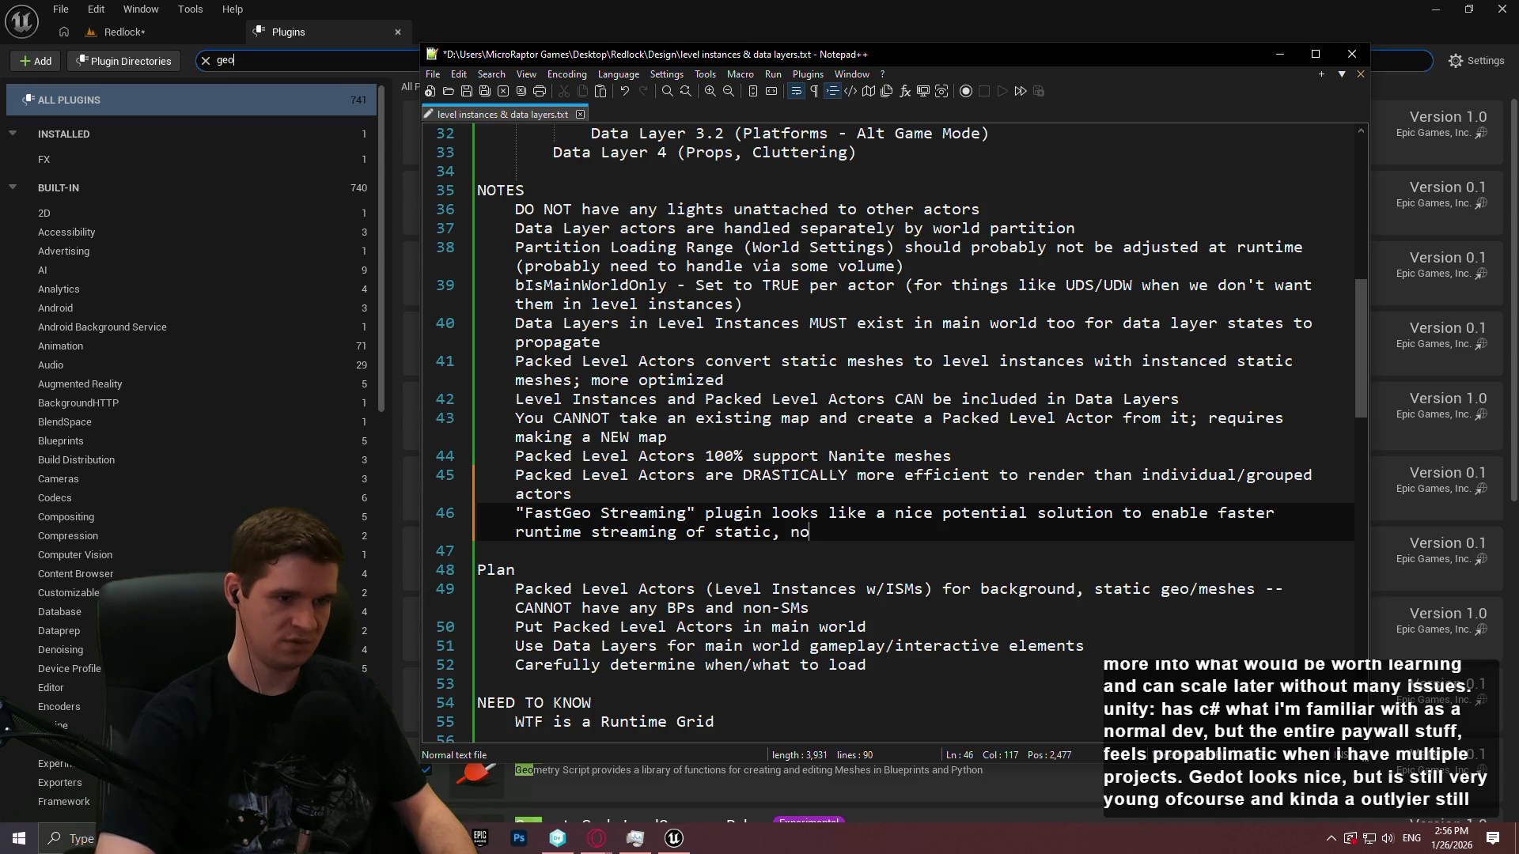
type("y c")
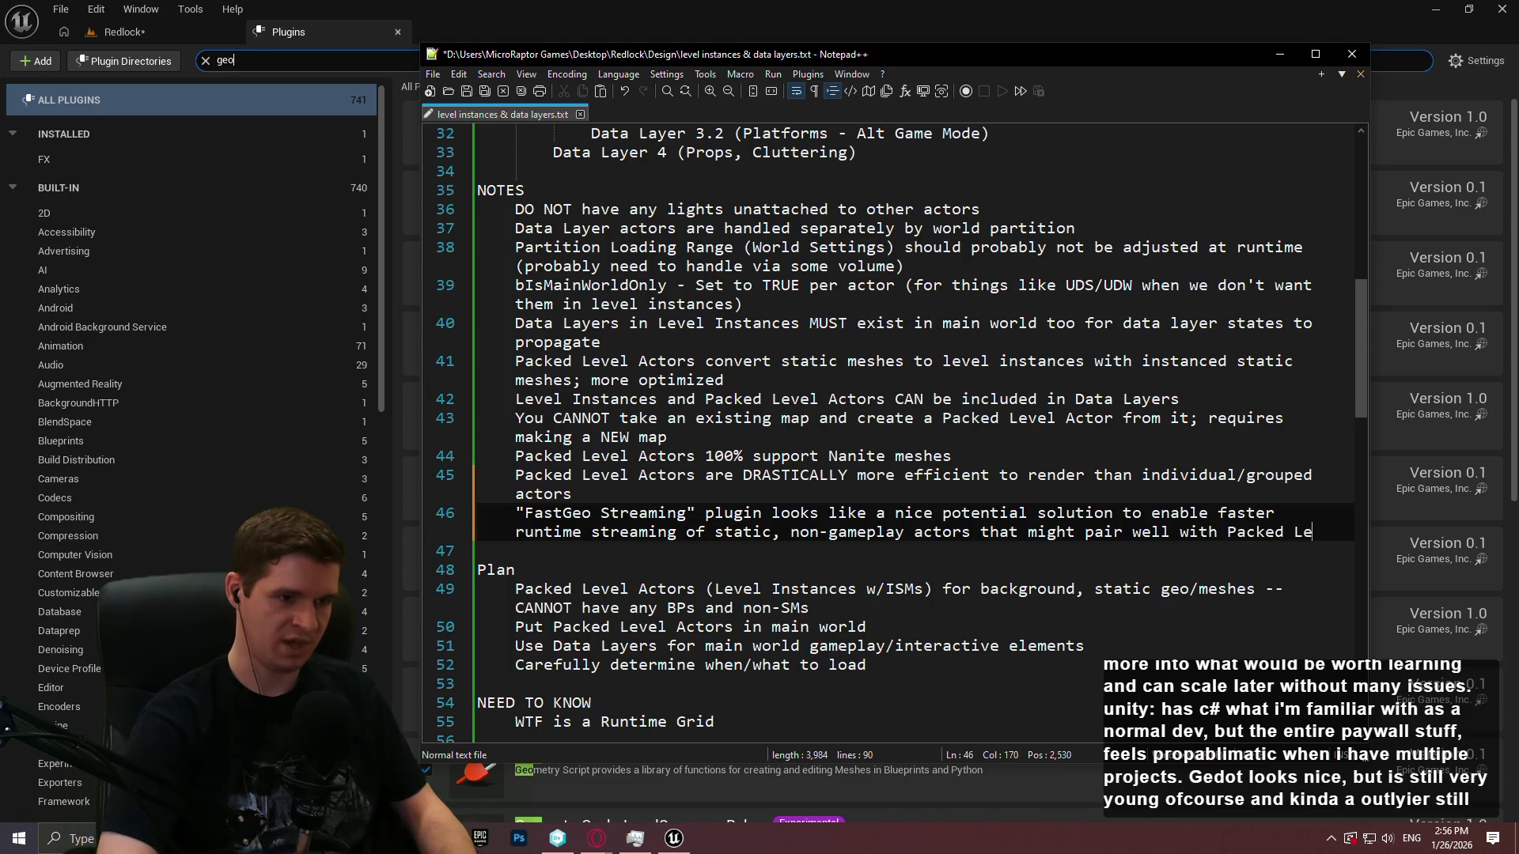
type("Actors")
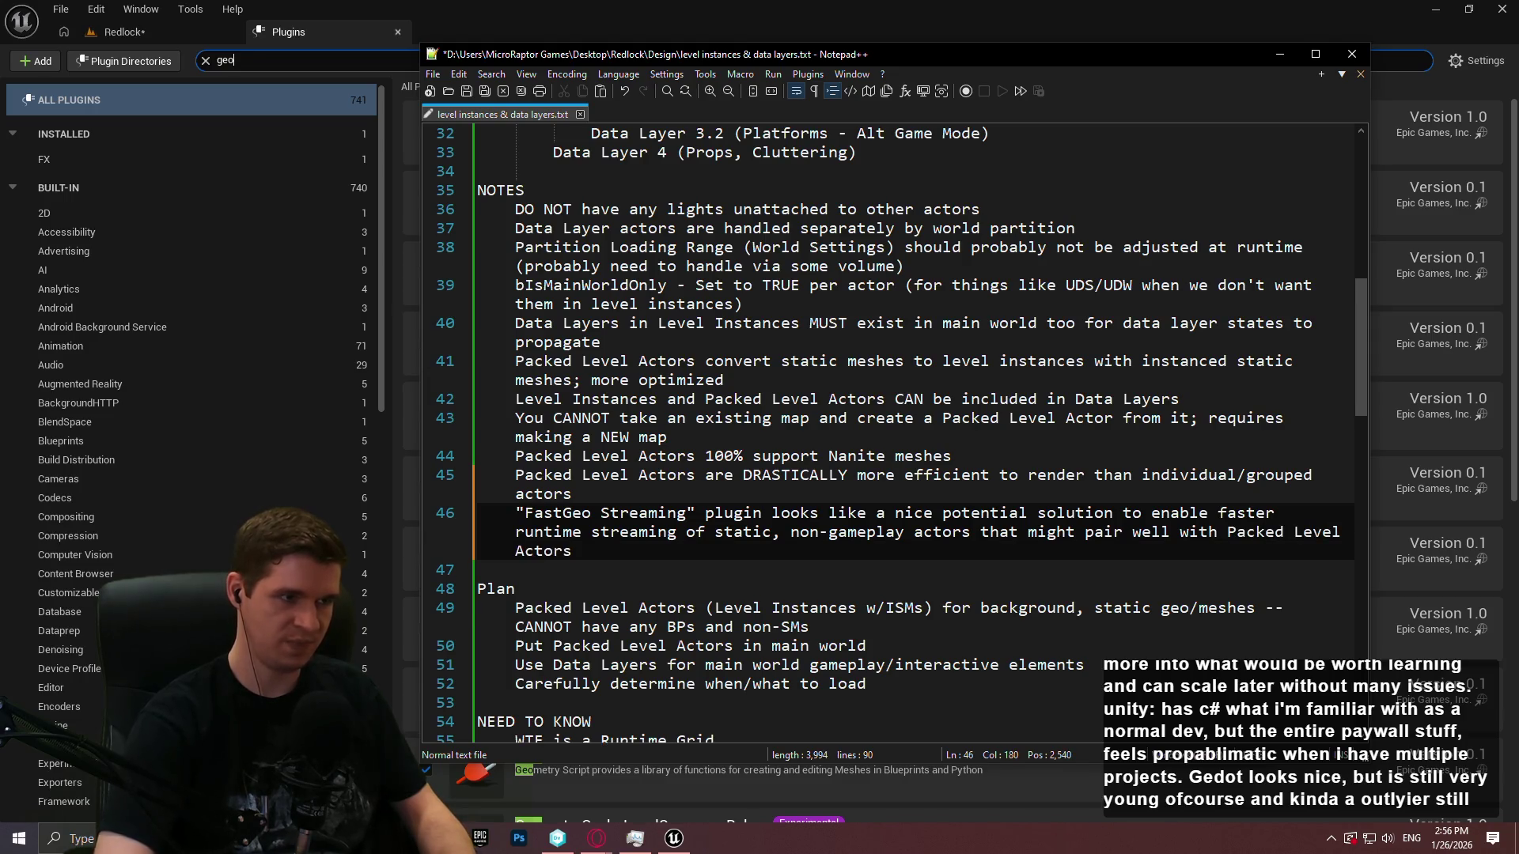
key("ctrl+s")
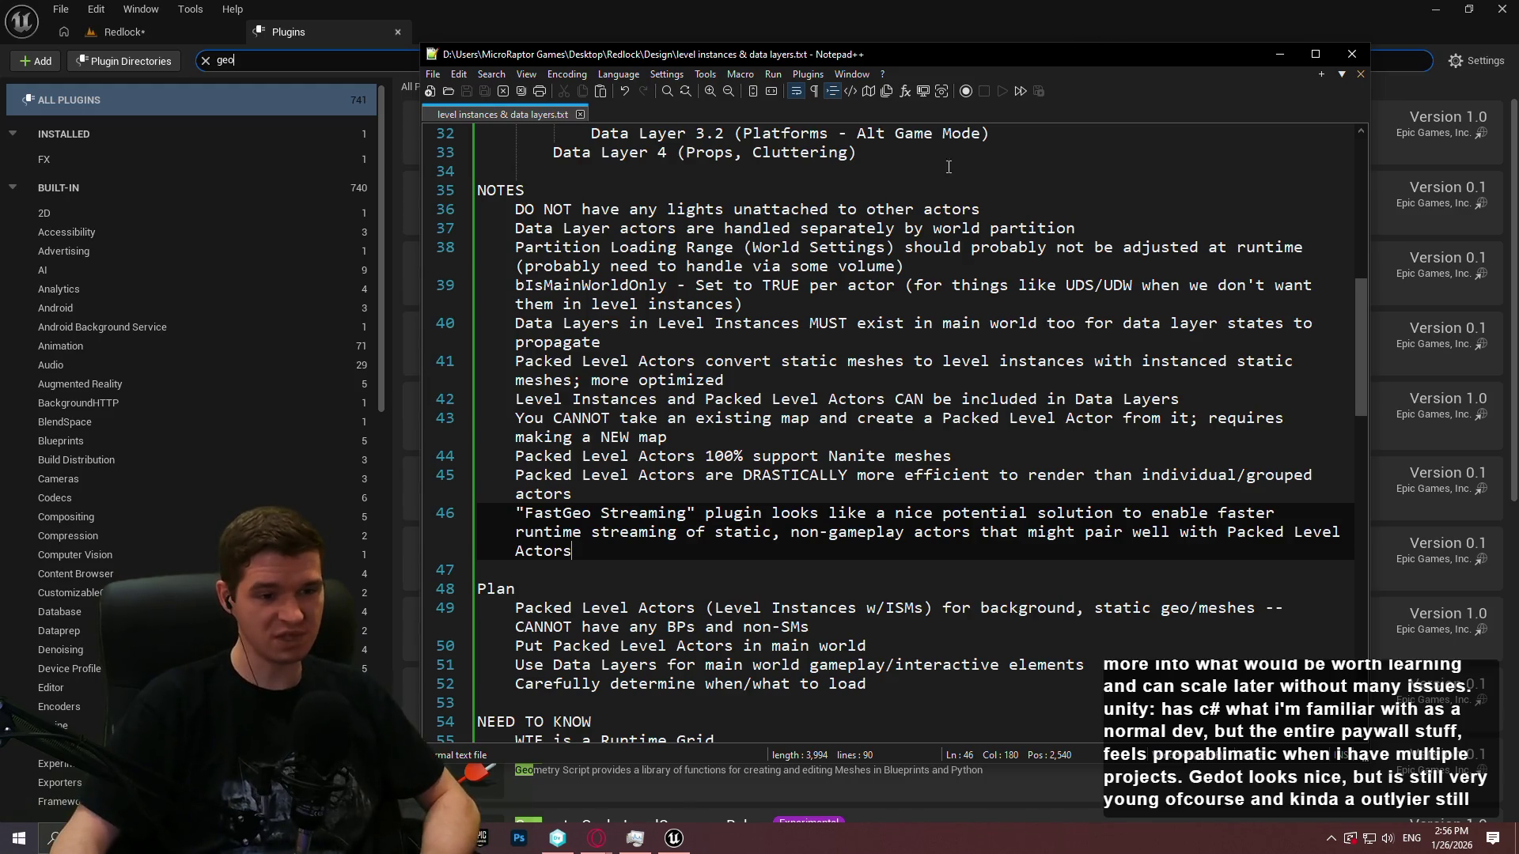
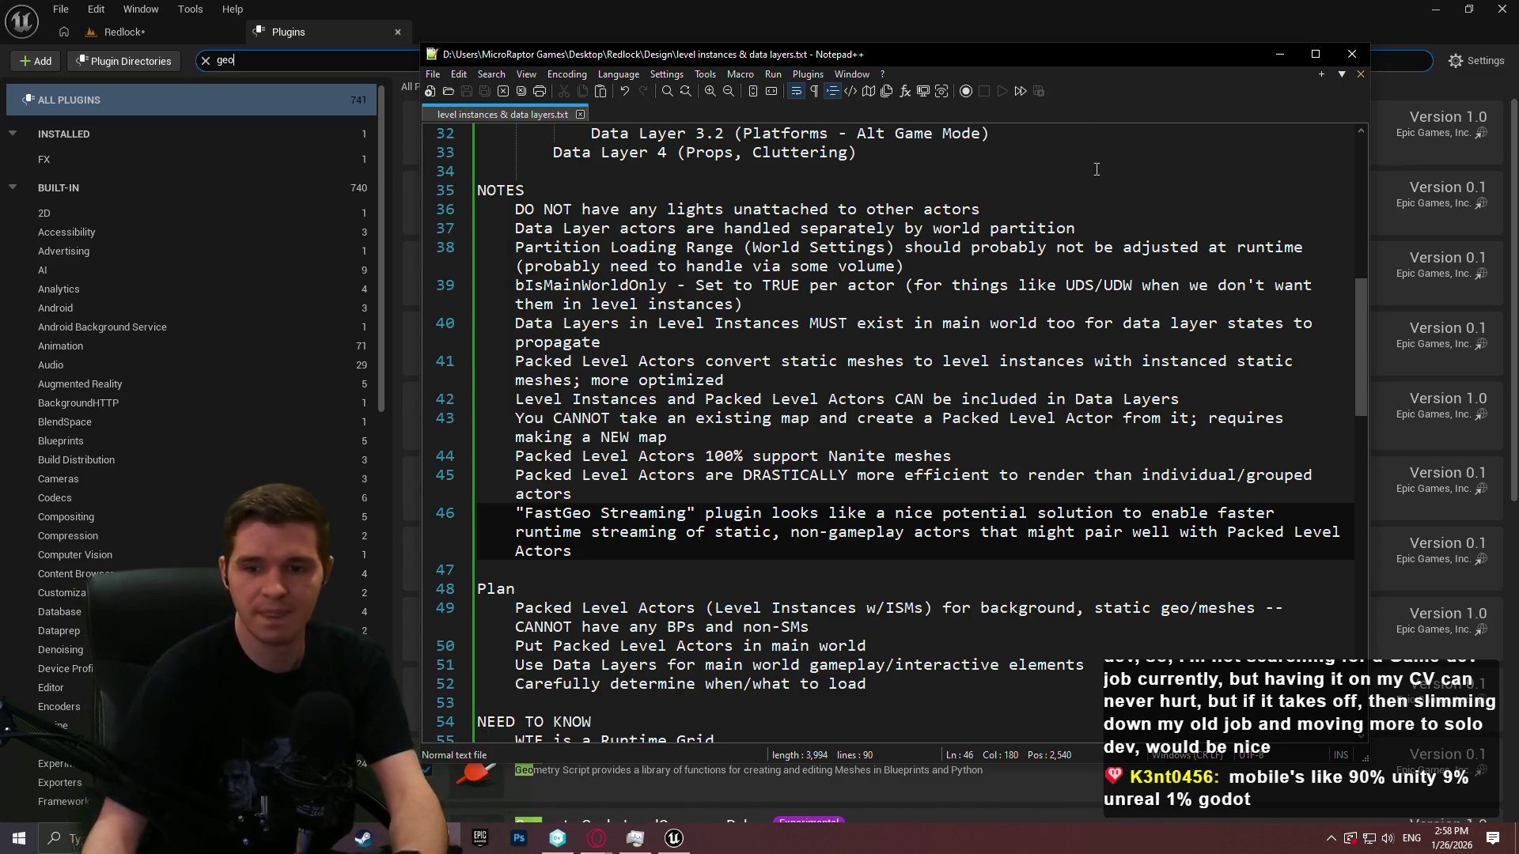
Review the notes on existing maps and data-layer propagation, then minimize Notepad++
left_click(847, 418)
scroll(1037, 545, "down", 1)
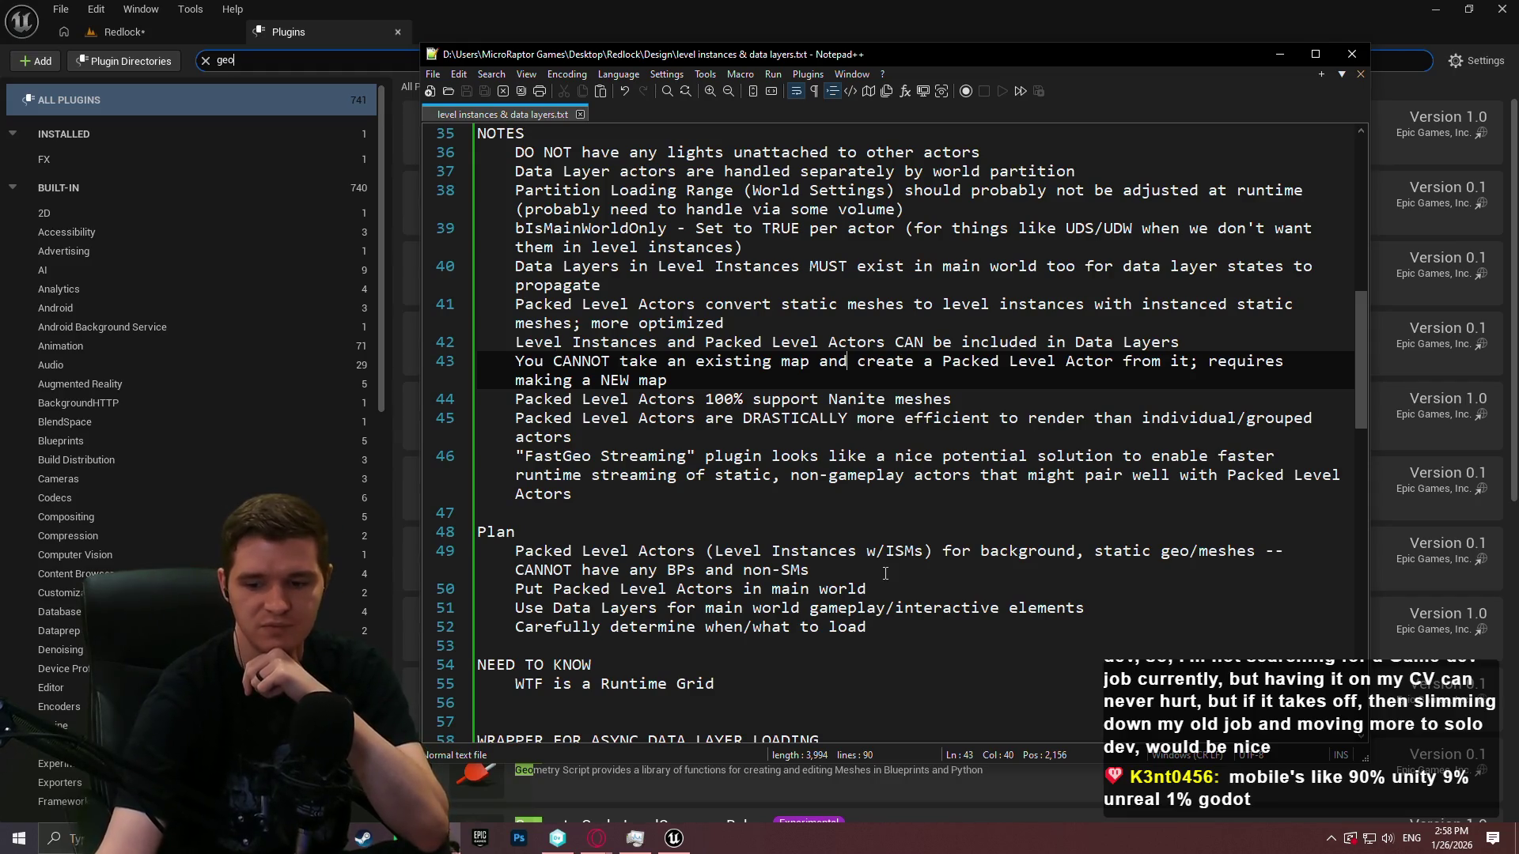
left_click(775, 285)
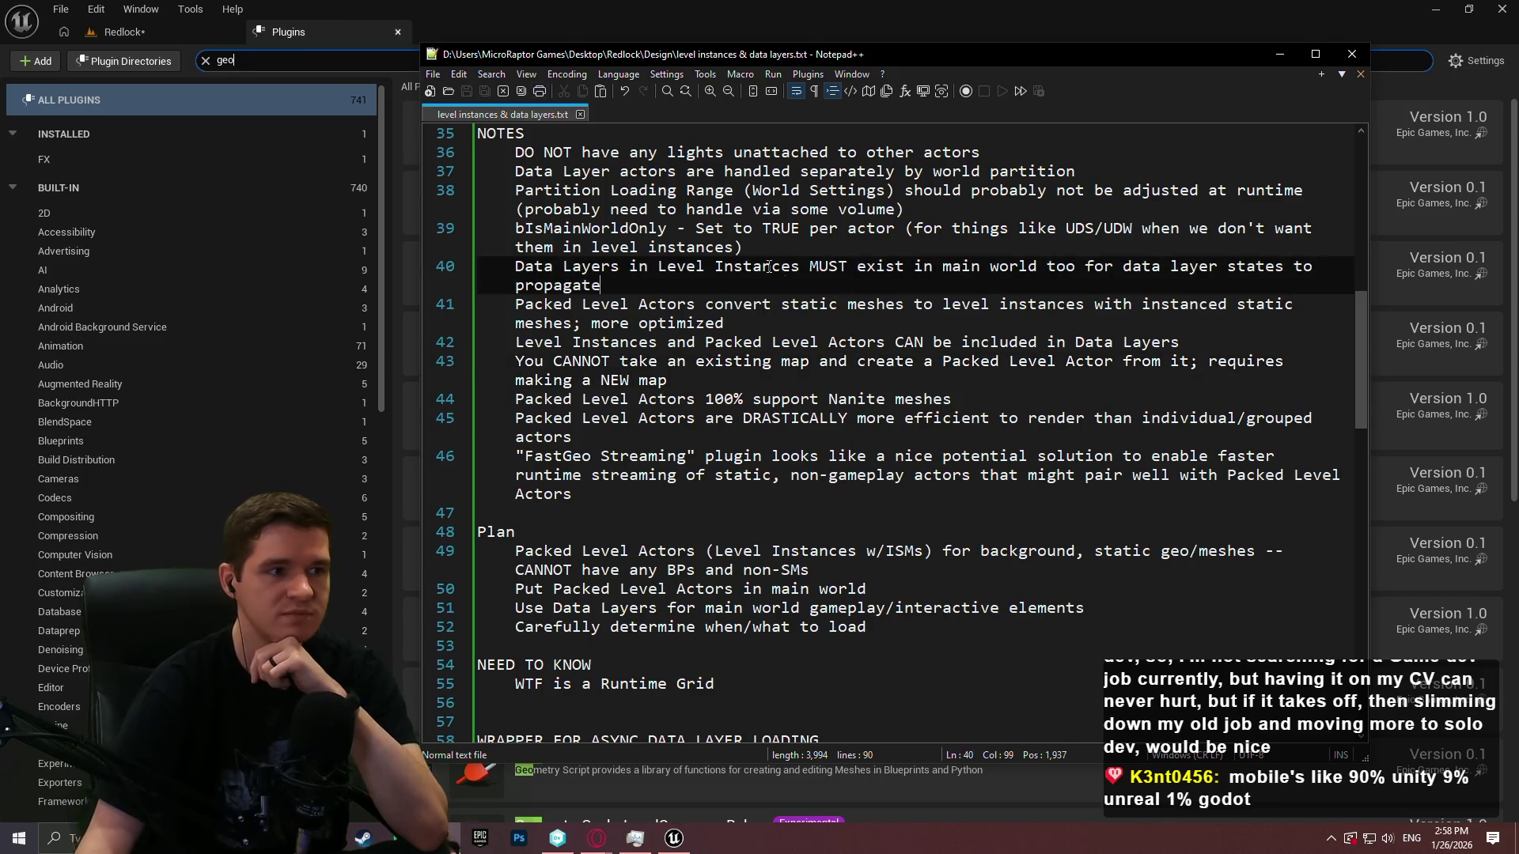
key("alt+Tab")
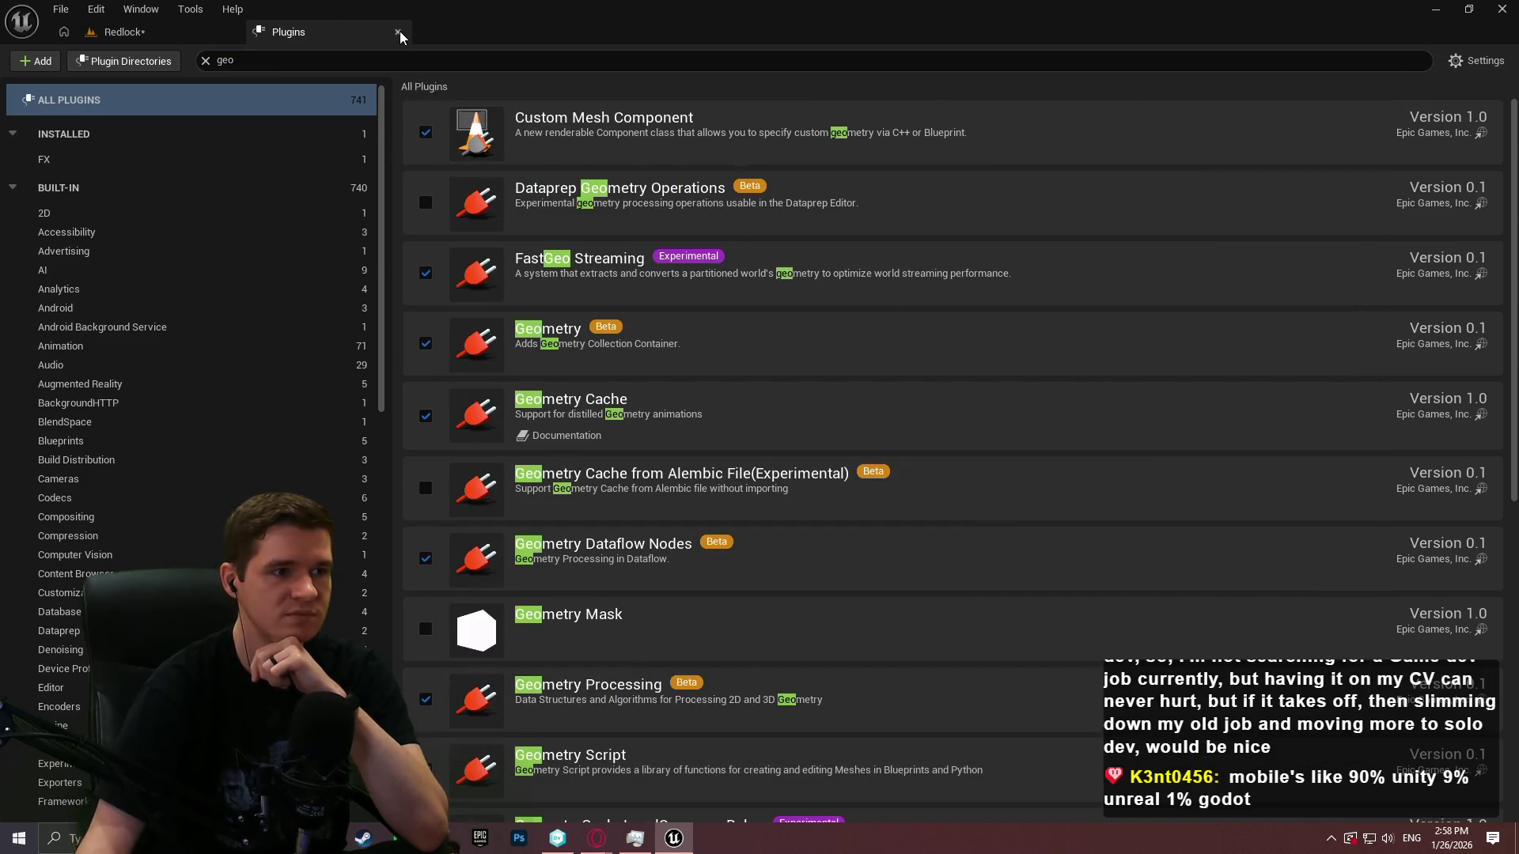
Close the Plugins tab, tilt the view down, and bring the notes window forward
left_click(399, 34)
left_click_drag(585, 374, 585, 443)
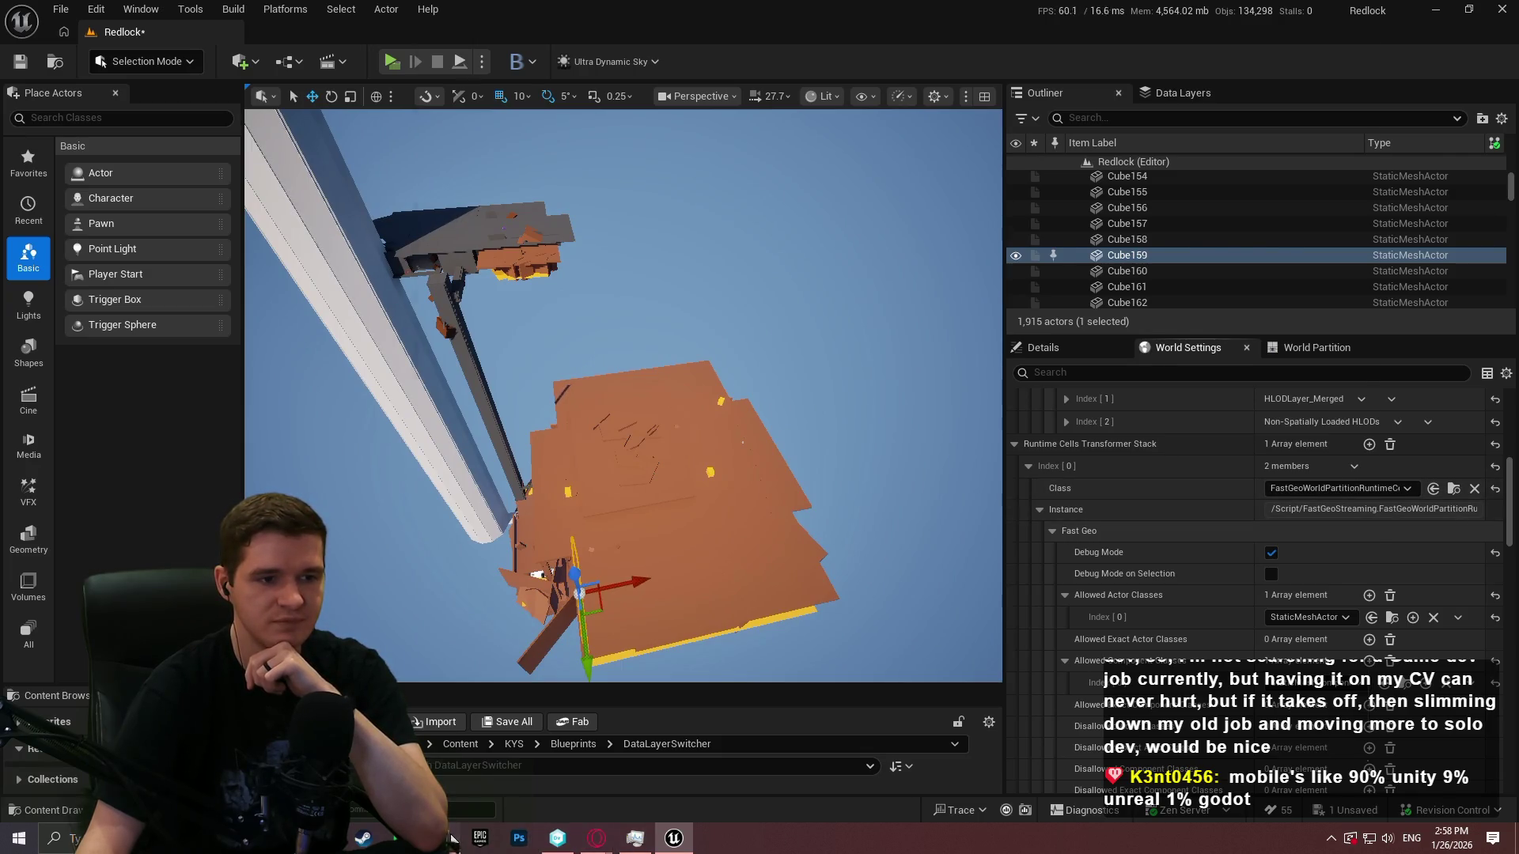
left_click(449, 837)
left_click(931, 495)
Insert '/how' after 'when/what' on line 52, then return to the Redlock editor
mouse_move(998, 624)
left_mouse_down()
mouse_move(518, 608)
mouse_move(518, 626)
mouse_move(871, 627)
mouse_move(515, 624)
left_mouse_up()
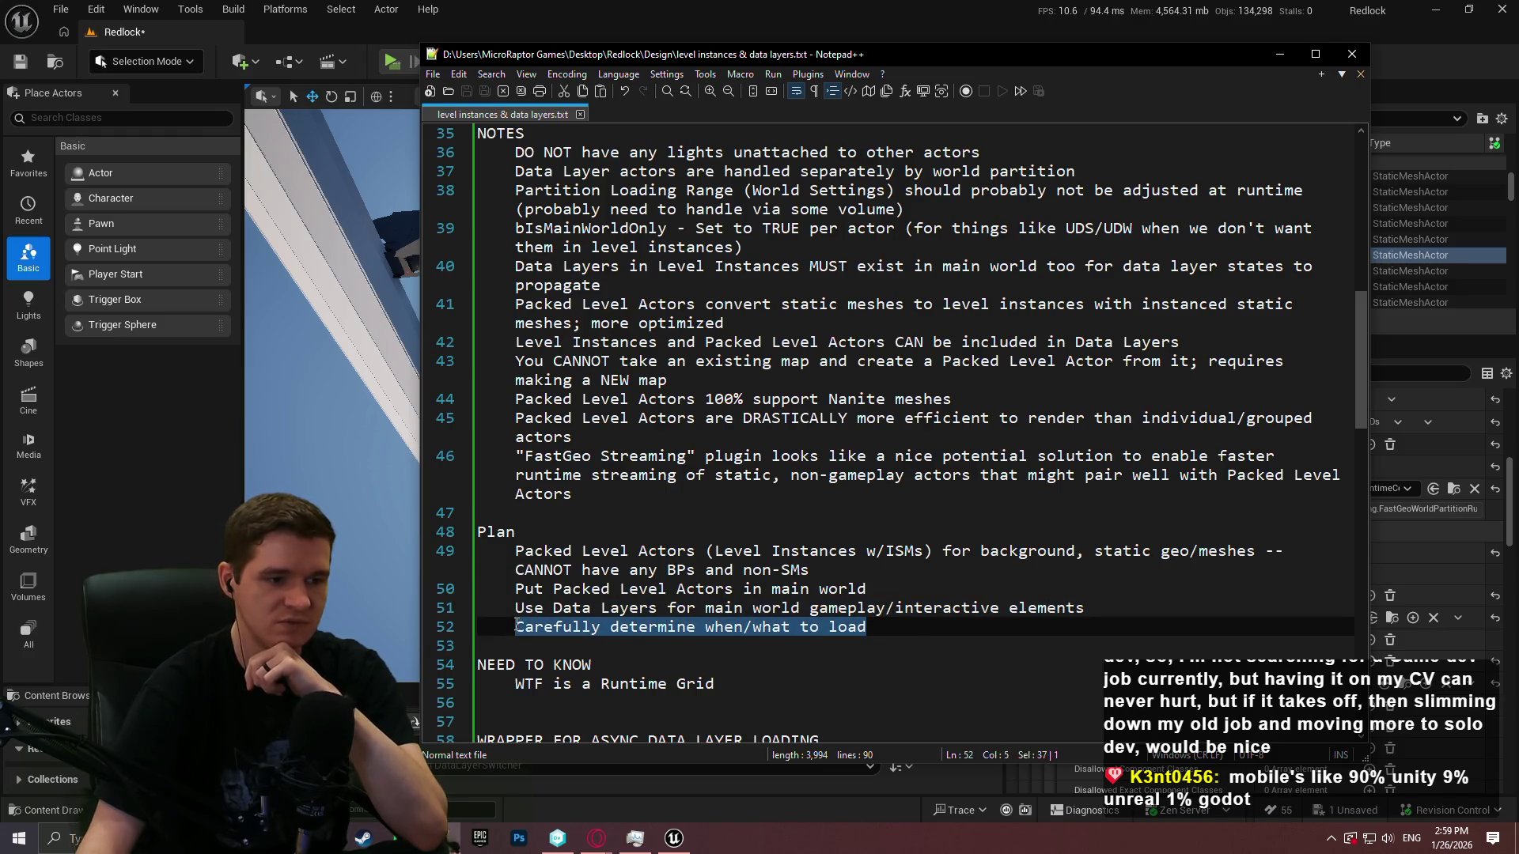
left_click(706, 627)
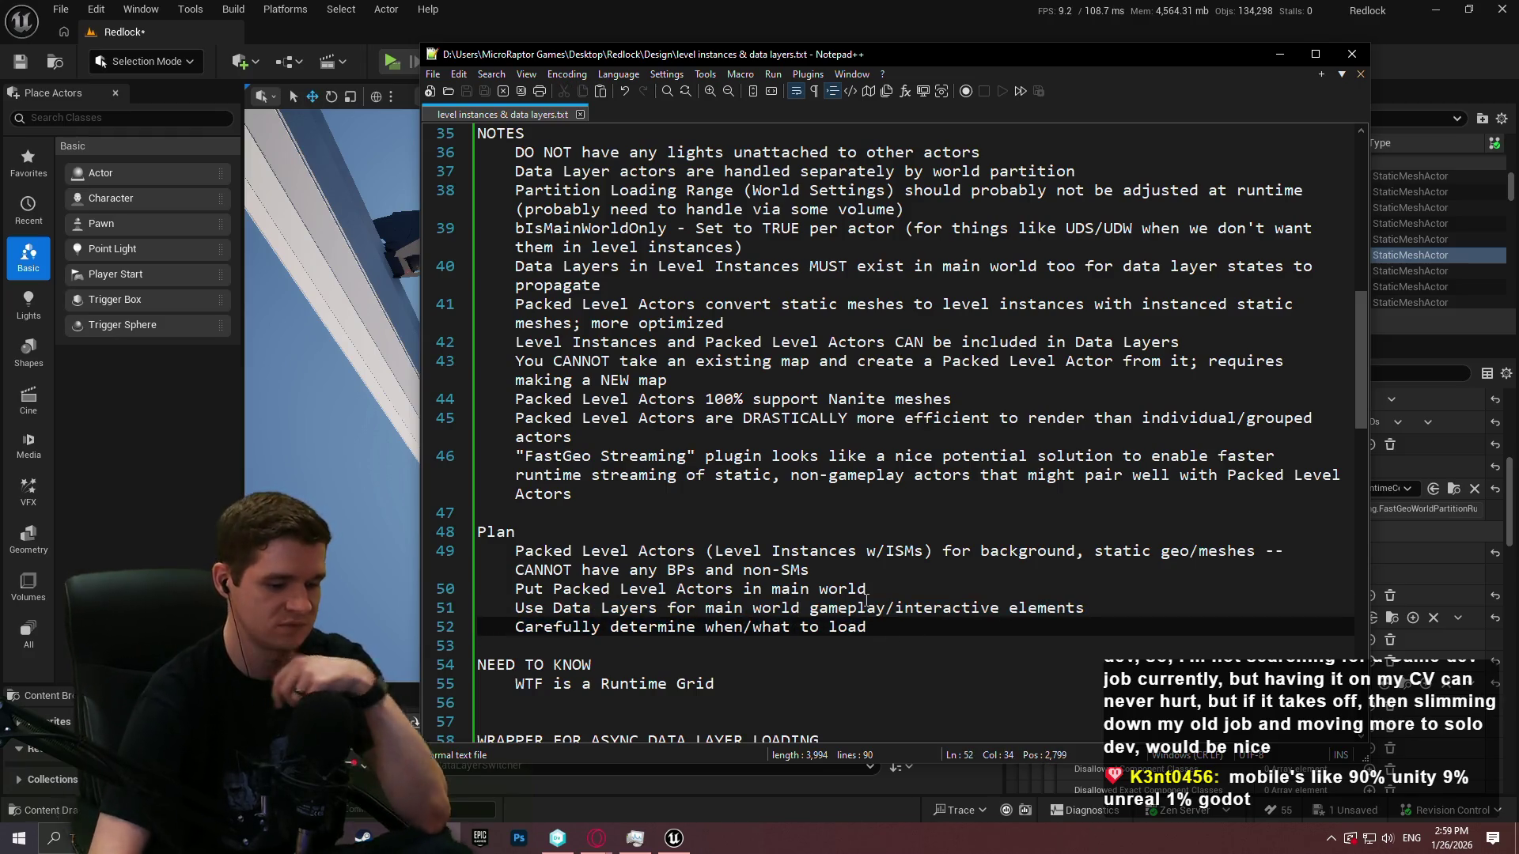
type("/how")
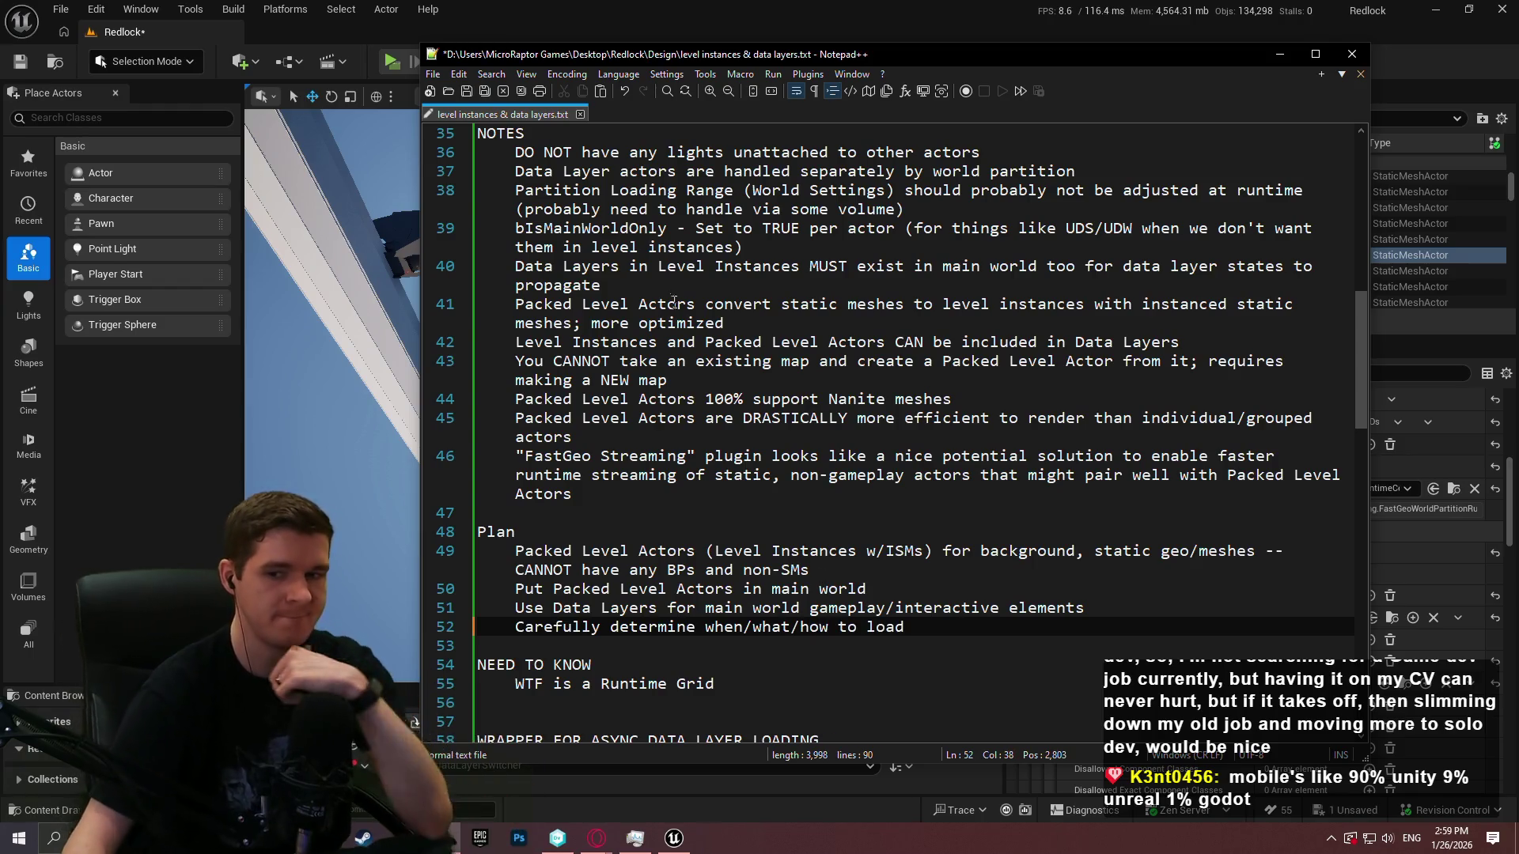
left_click(768, 5)
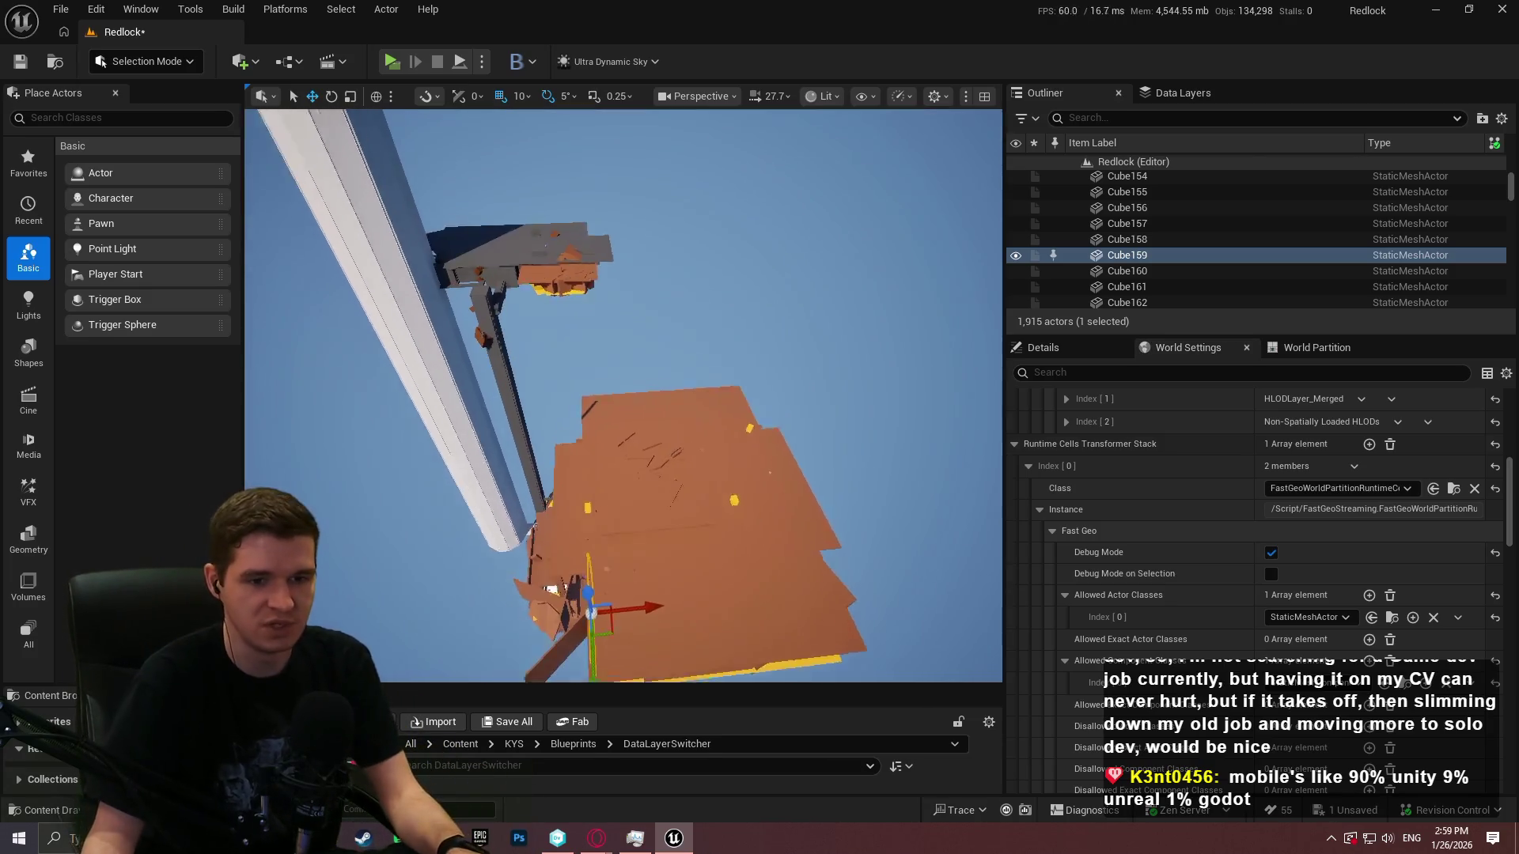
scroll(1338, 525, "up", 4)
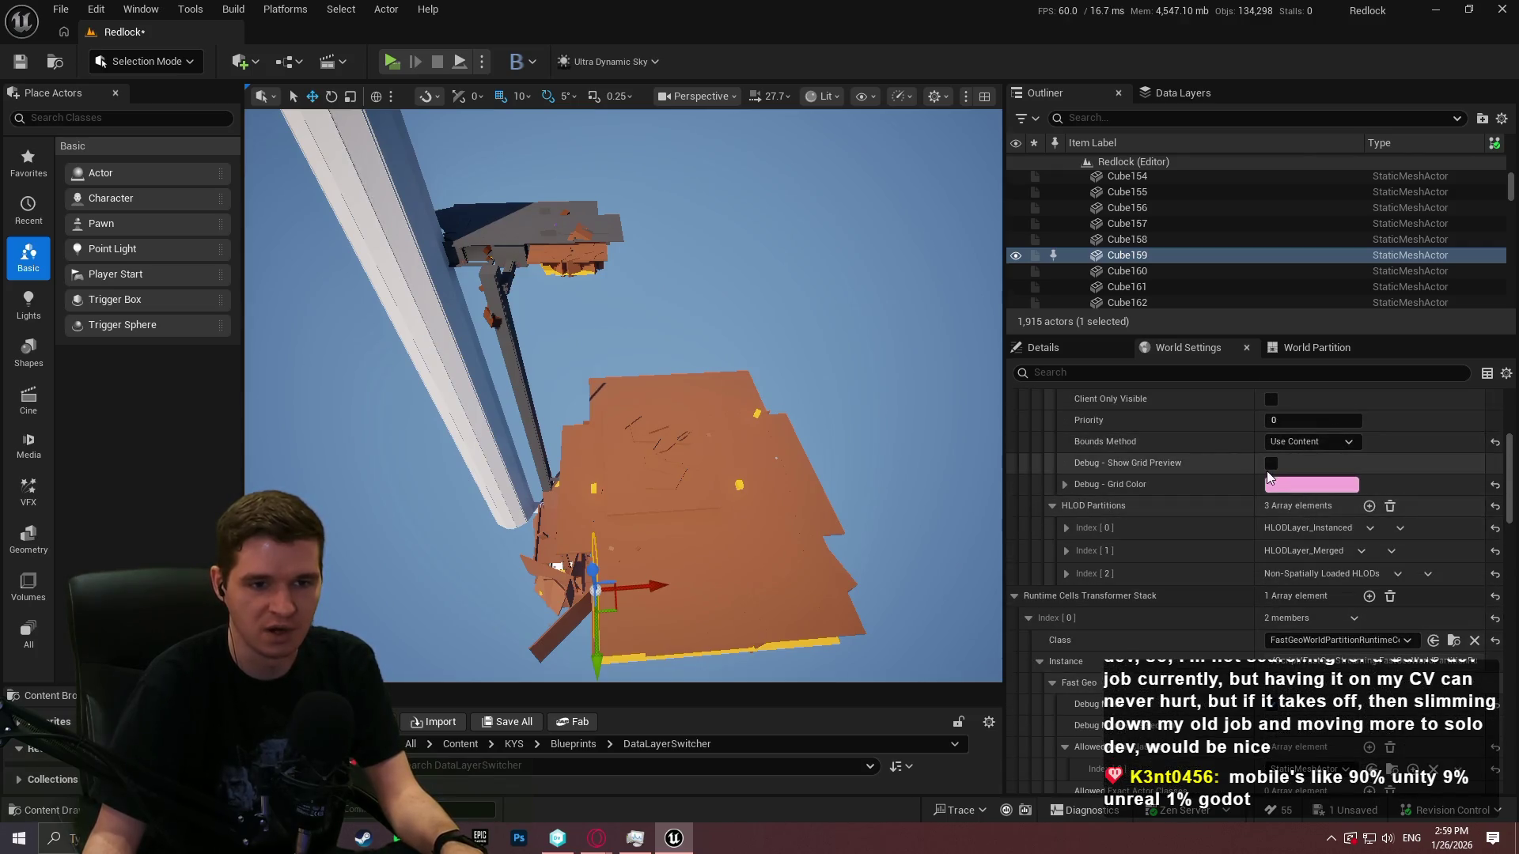
Check Debug - Show Grid Preview, orbit over the pink cells, and re-expand Runtime Partitions
left_click(1270, 463)
mouse_move(598, 633)
left_mouse_down()
mouse_move(601, 570)
mouse_move(580, 670)
mouse_move(587, 639)
left_mouse_up()
scroll(1282, 541, "up", 2)
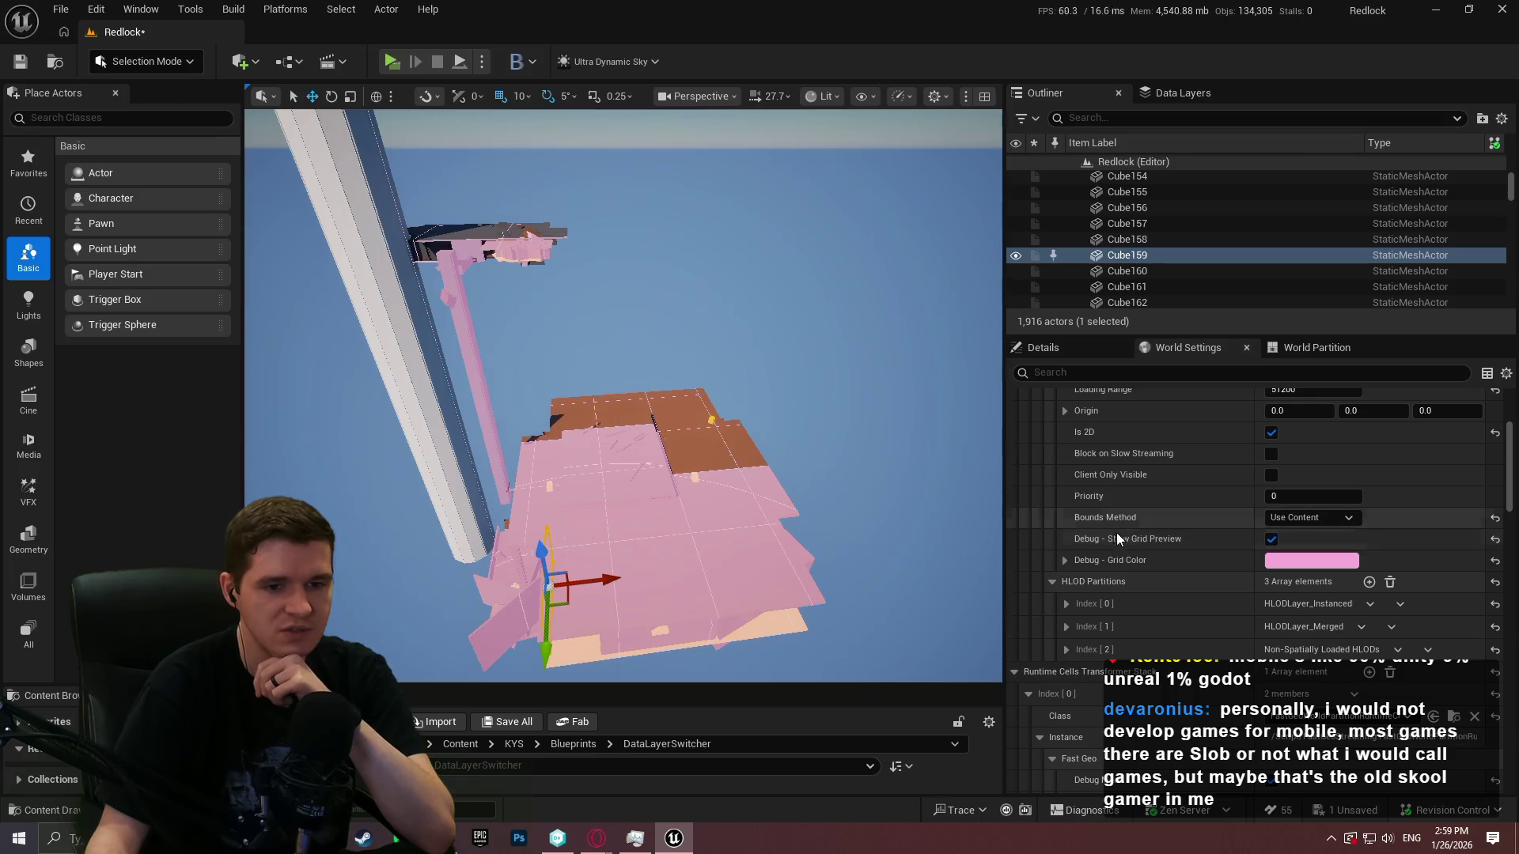
scroll(1085, 558, "up", 3)
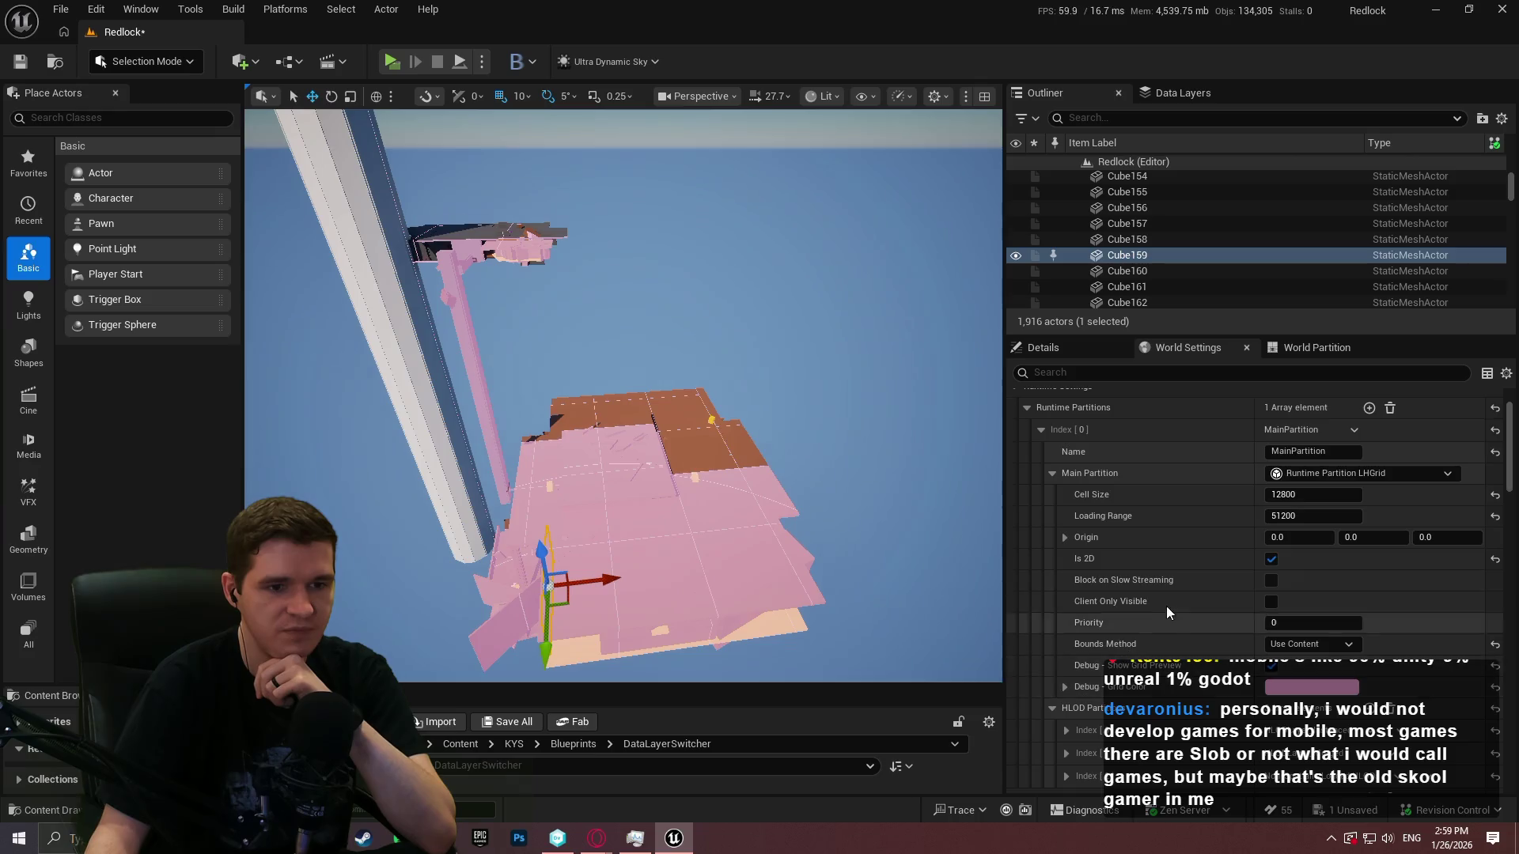
scroll(1166, 605, "up", 2)
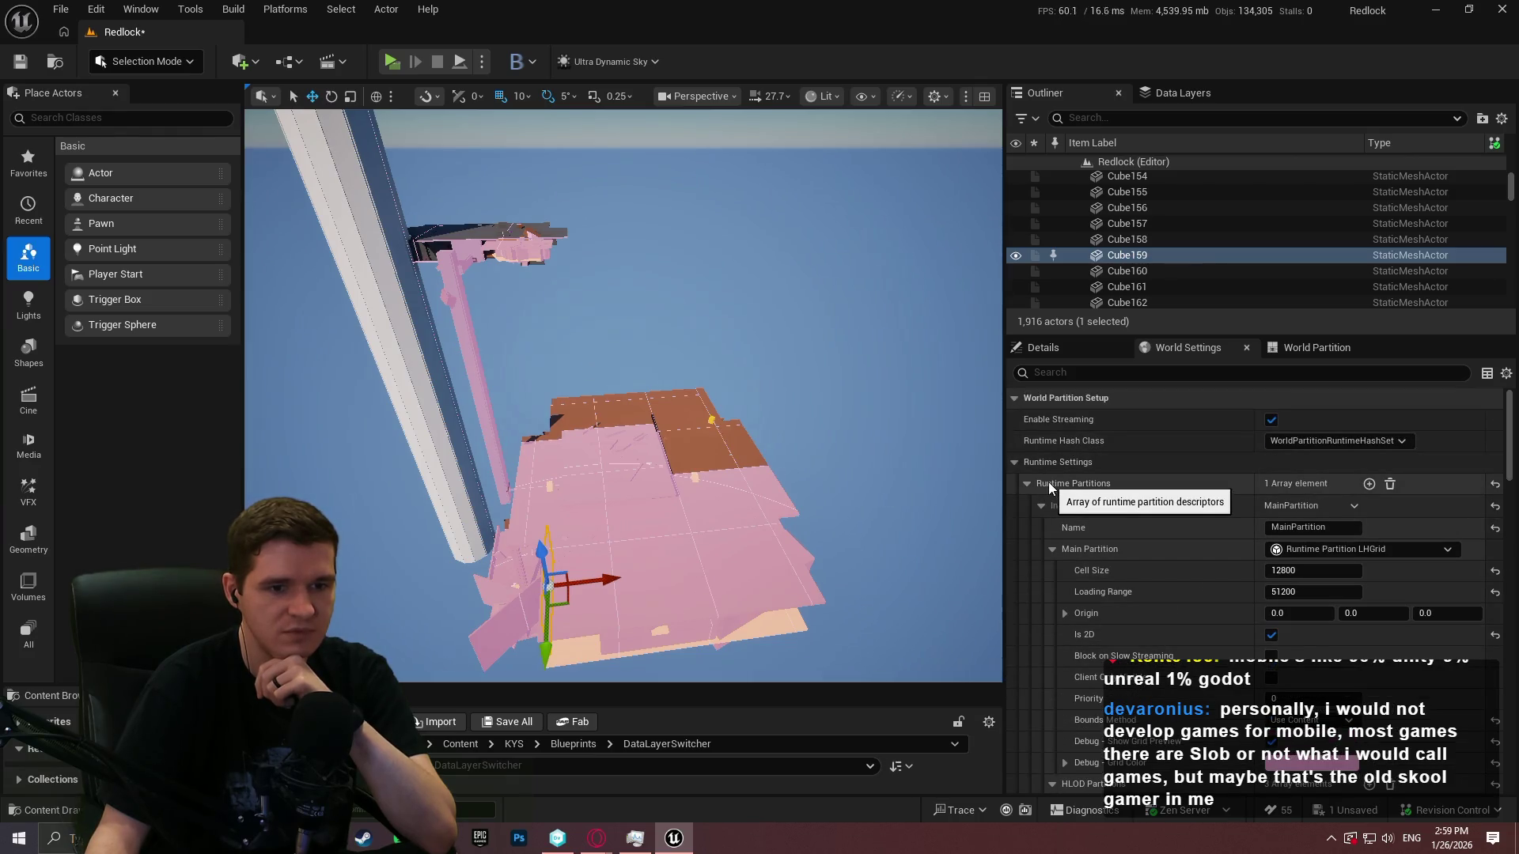
left_click(1026, 485)
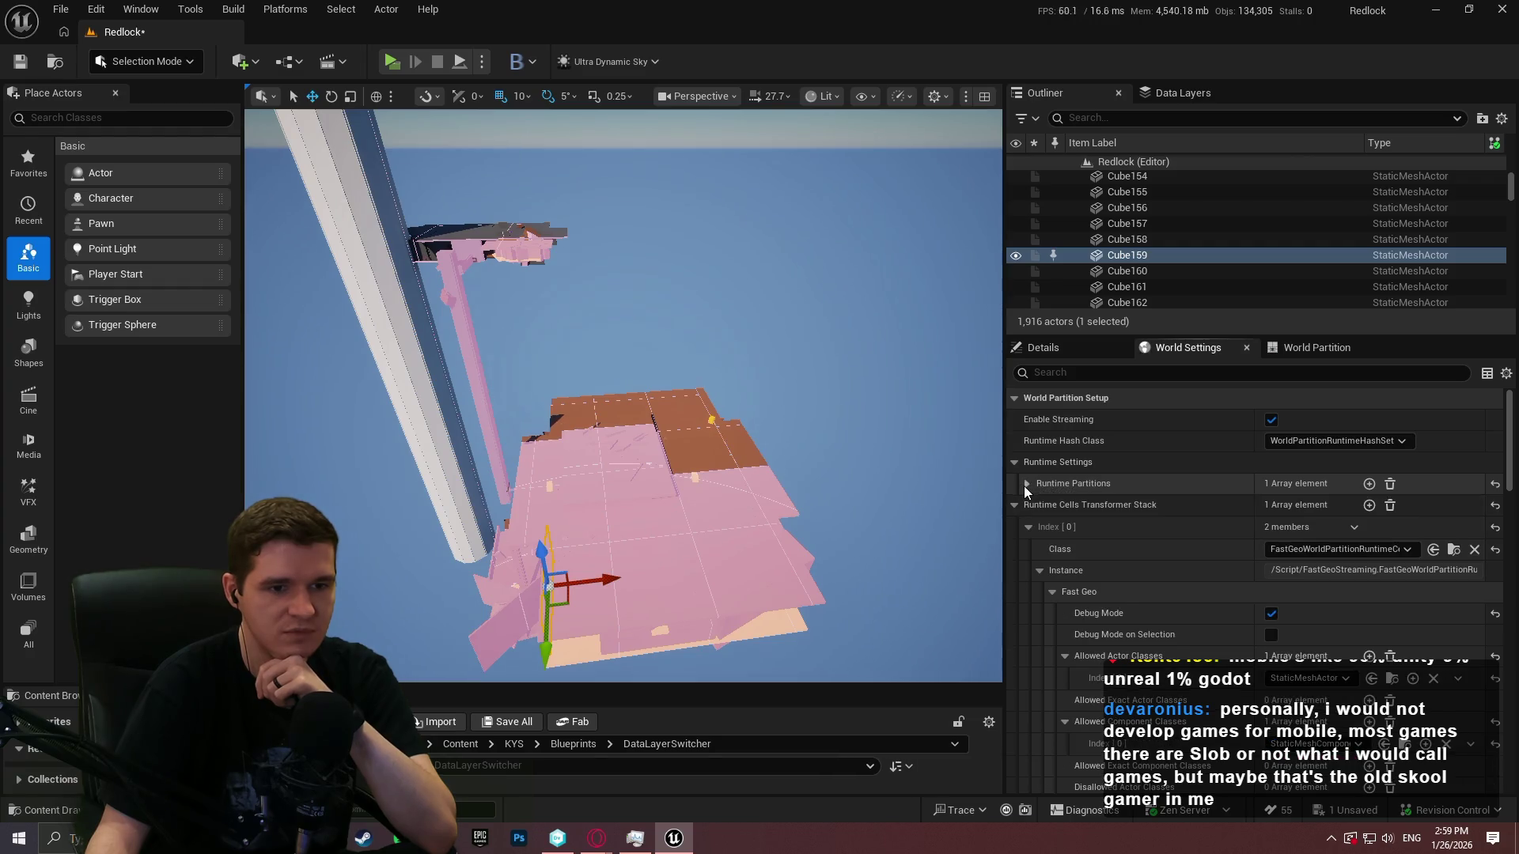
left_click(1027, 483)
left_click(1042, 506)
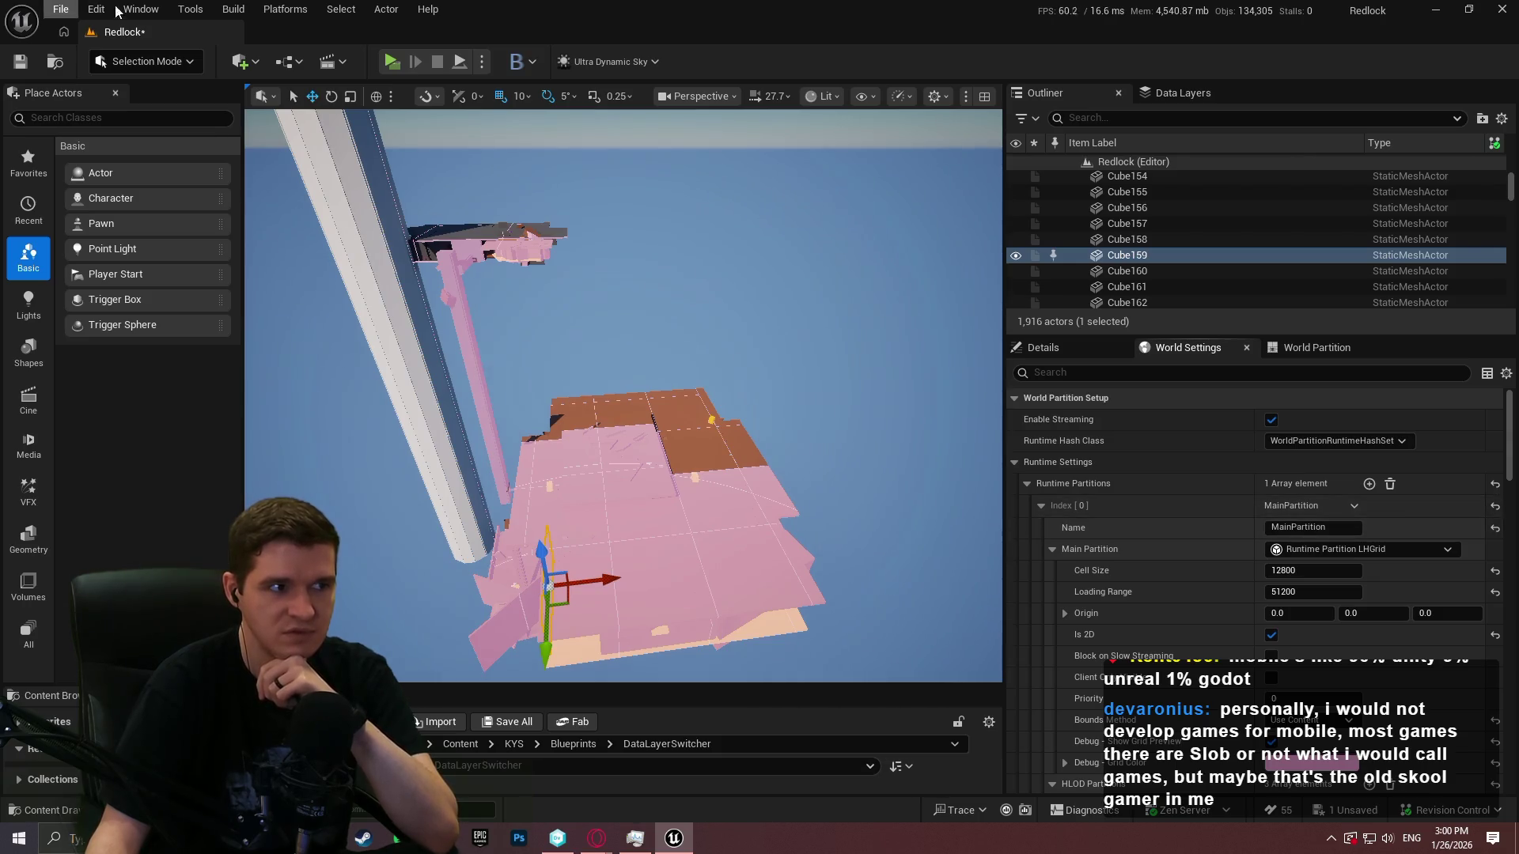
Scroll past the Fast Geo settings and collapse the Runtime Cells Transformer Stack array
scroll(1187, 604, "down", 3)
scroll(1131, 615, "down", 5)
scroll(1135, 642, "down", 9)
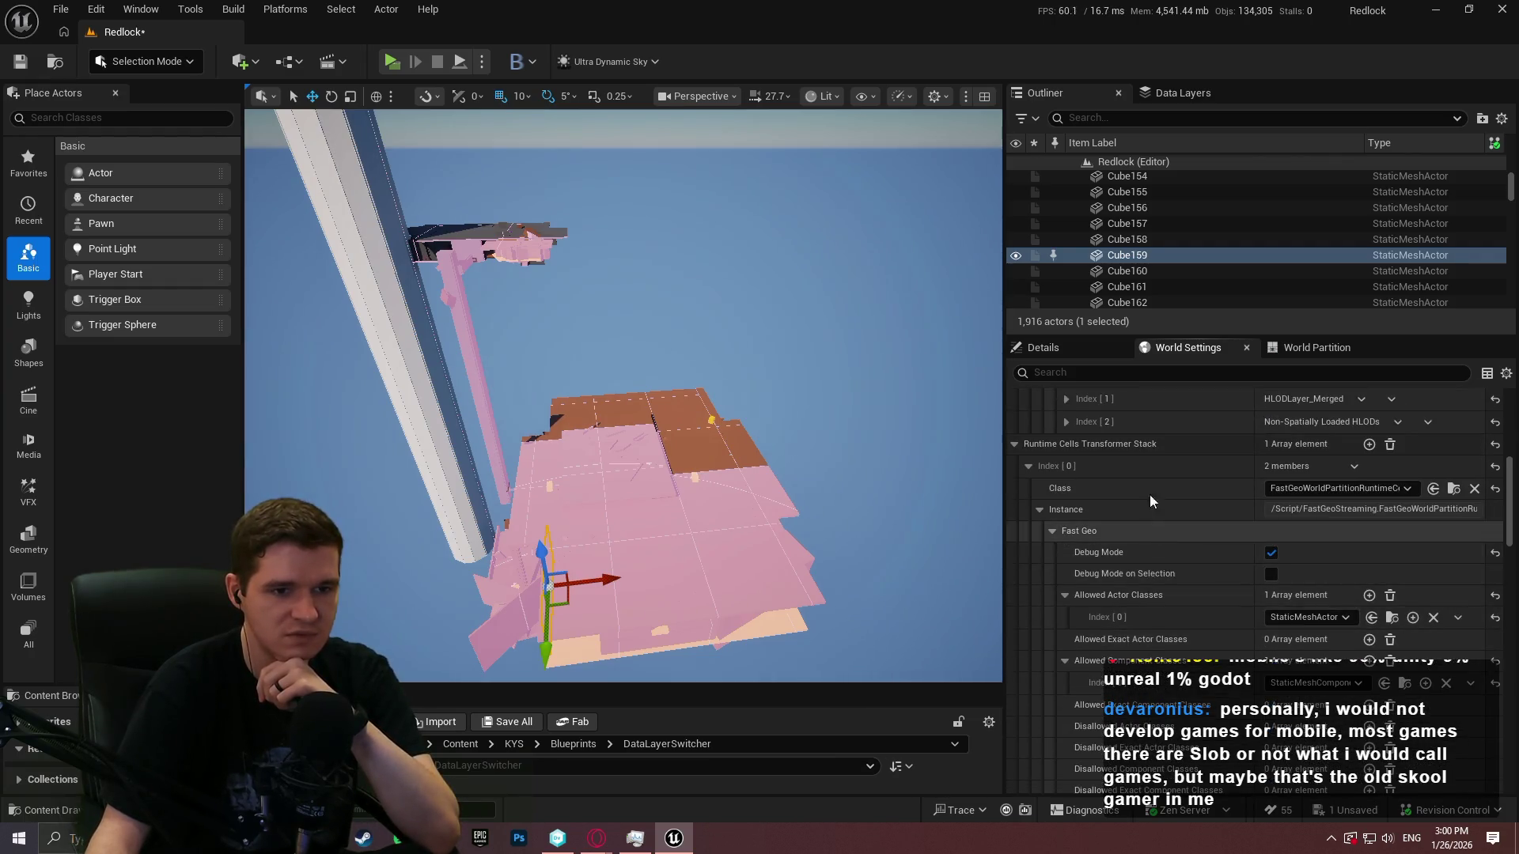
scroll(1010, 424, "down", 1)
left_click(1011, 419)
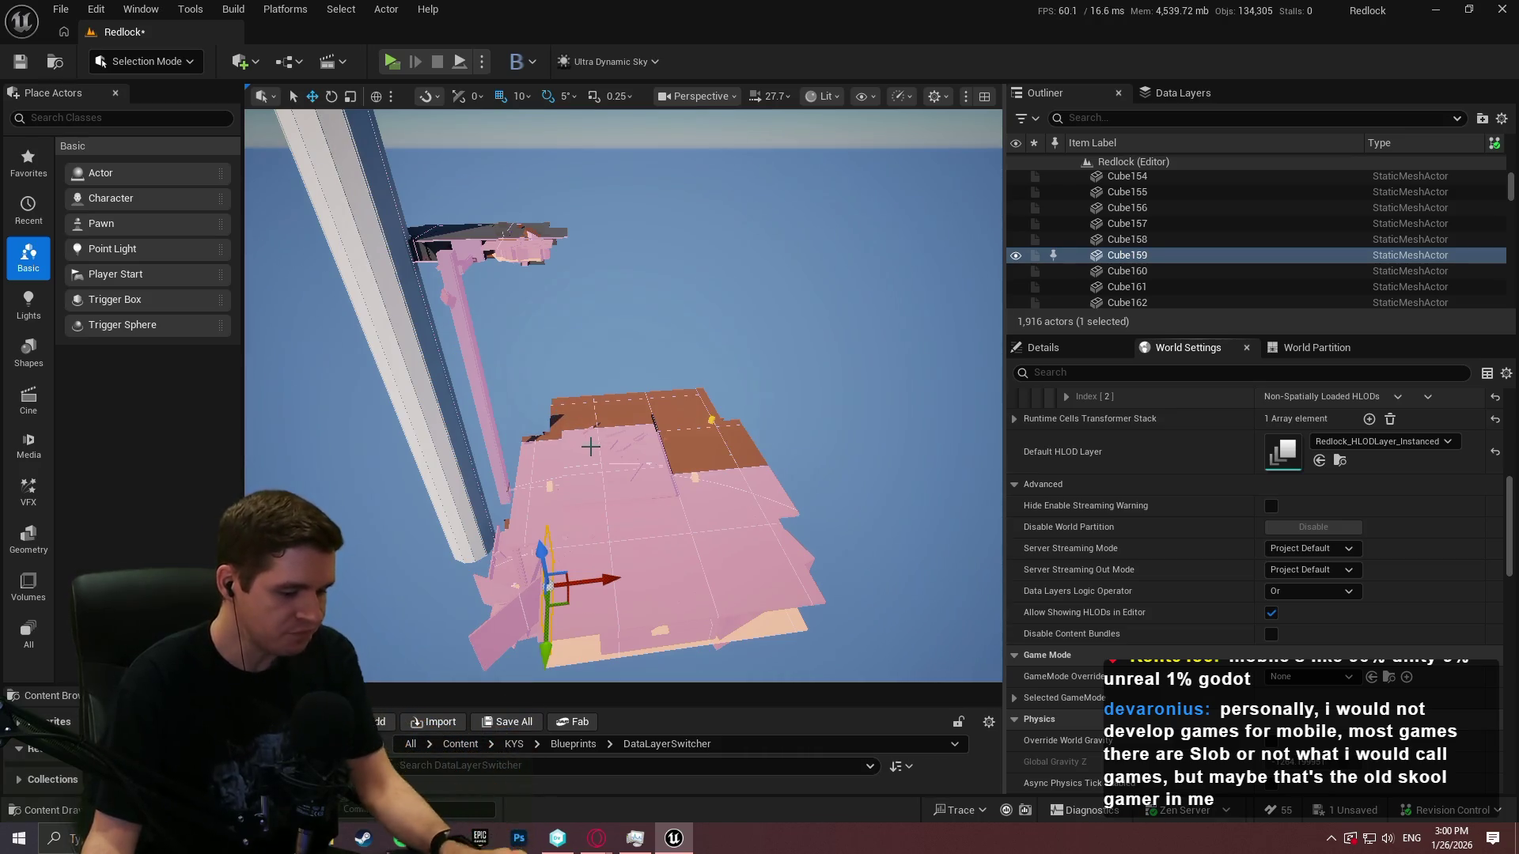
Fly the camera forward across the pink floor toward the selected wall
key("w")
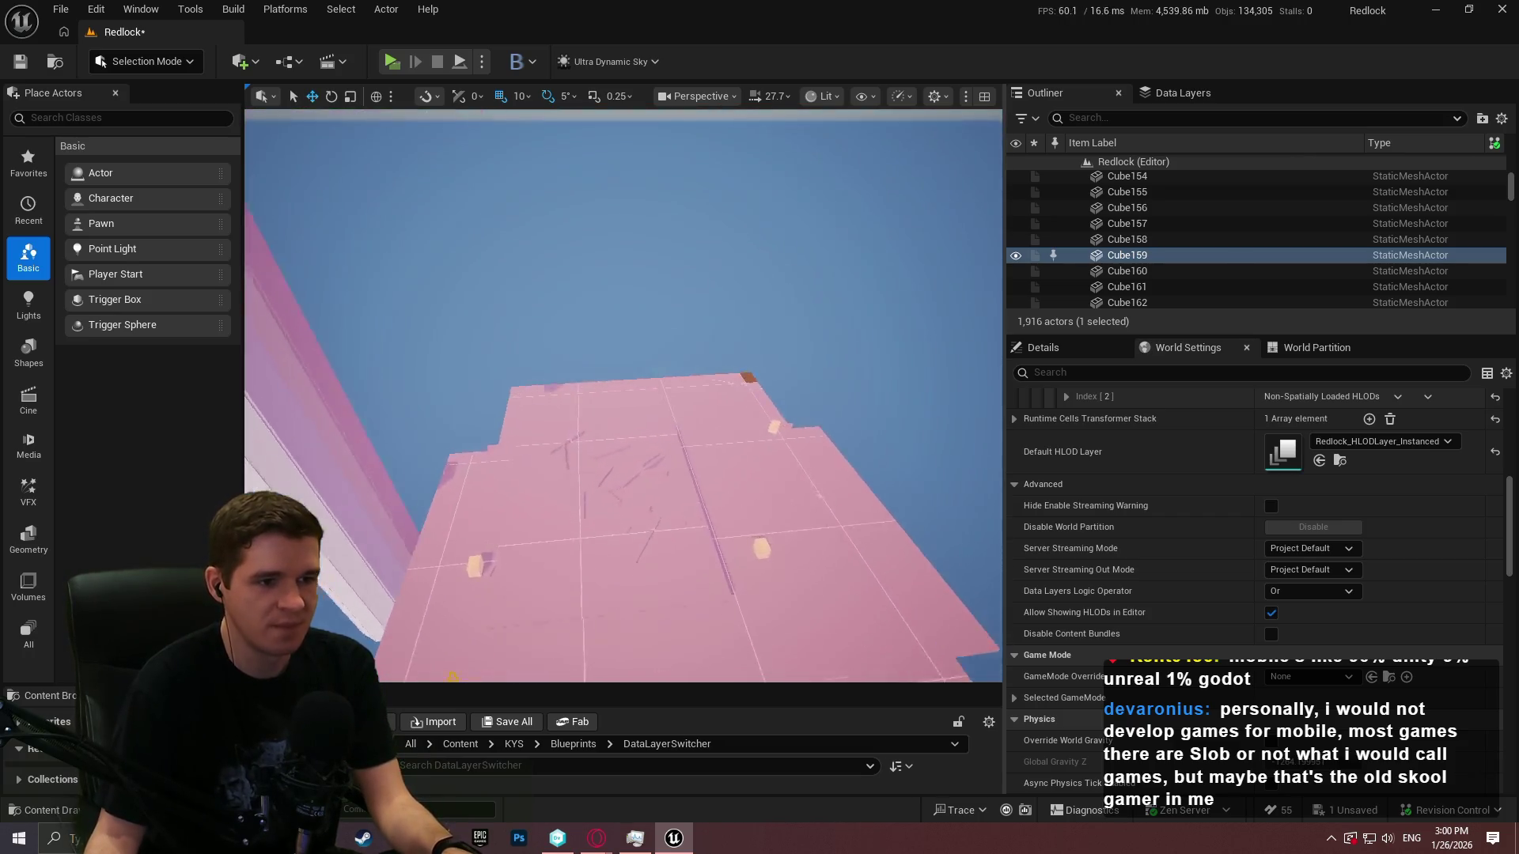
key("w")
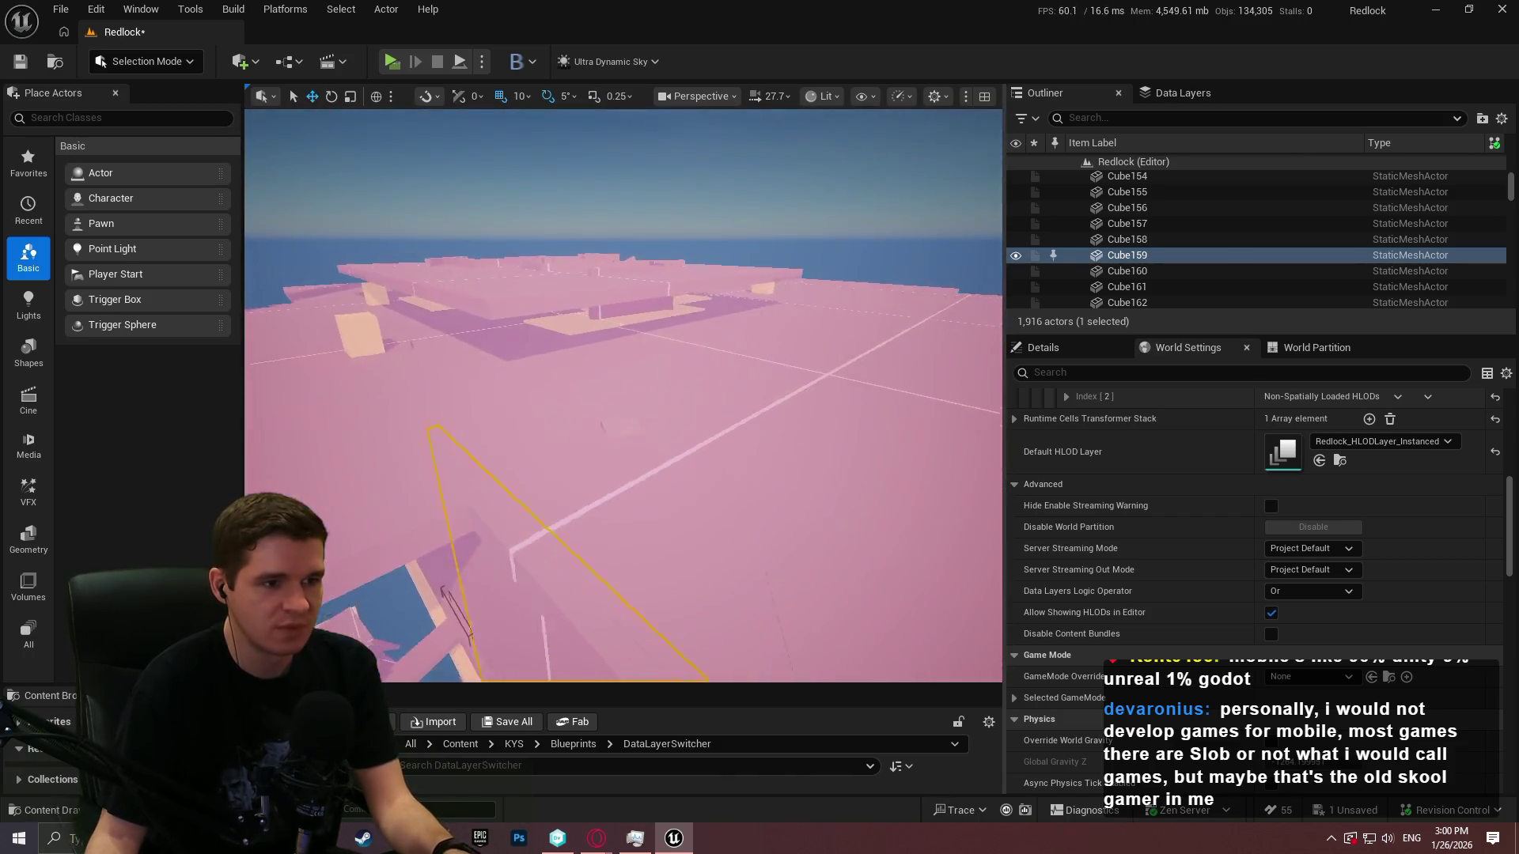
key("w")
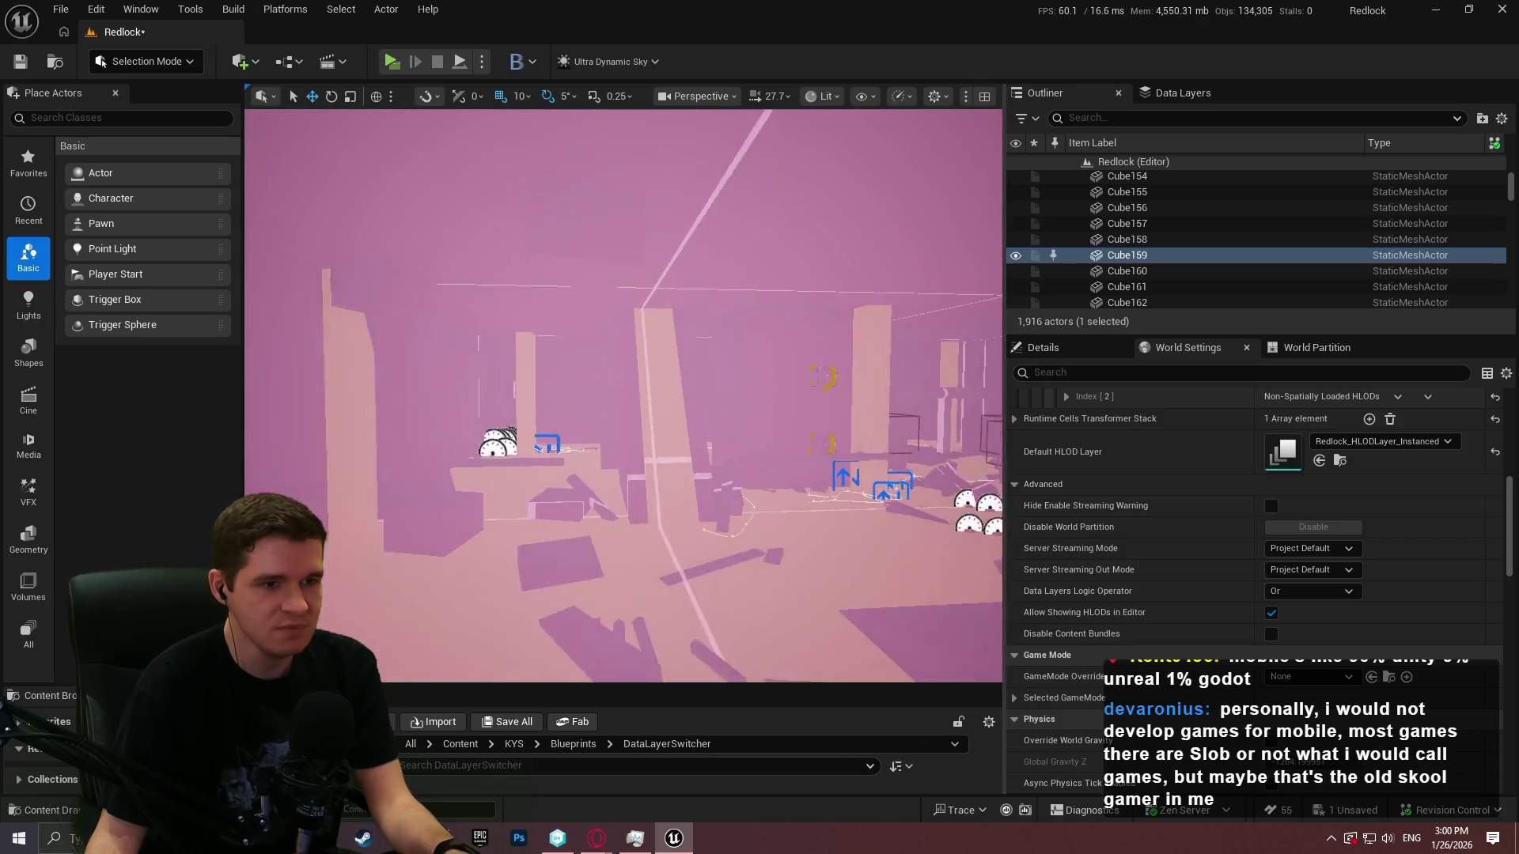
key("w")
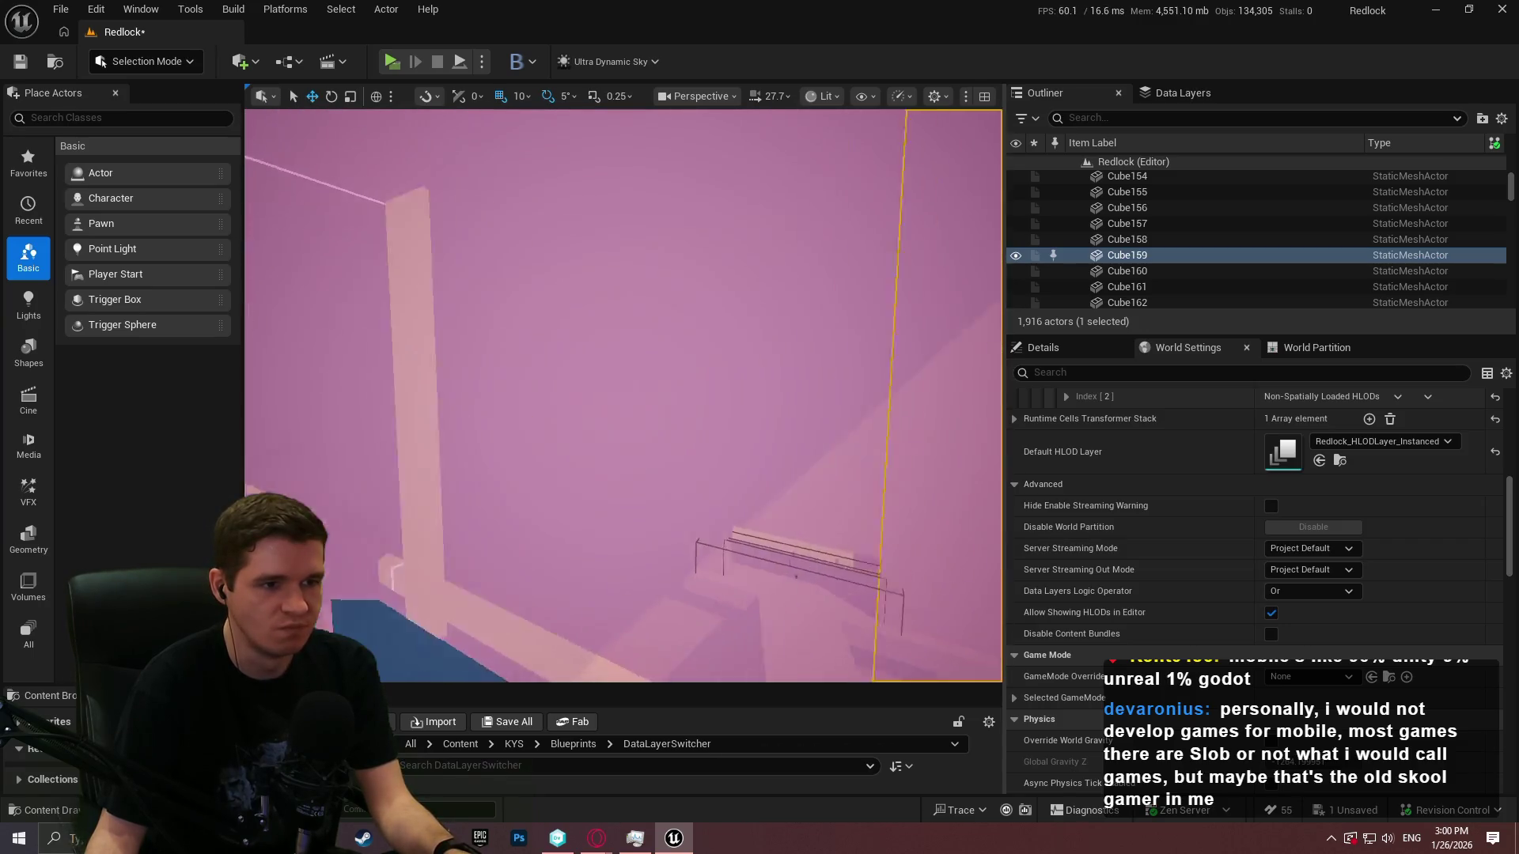
key("w")
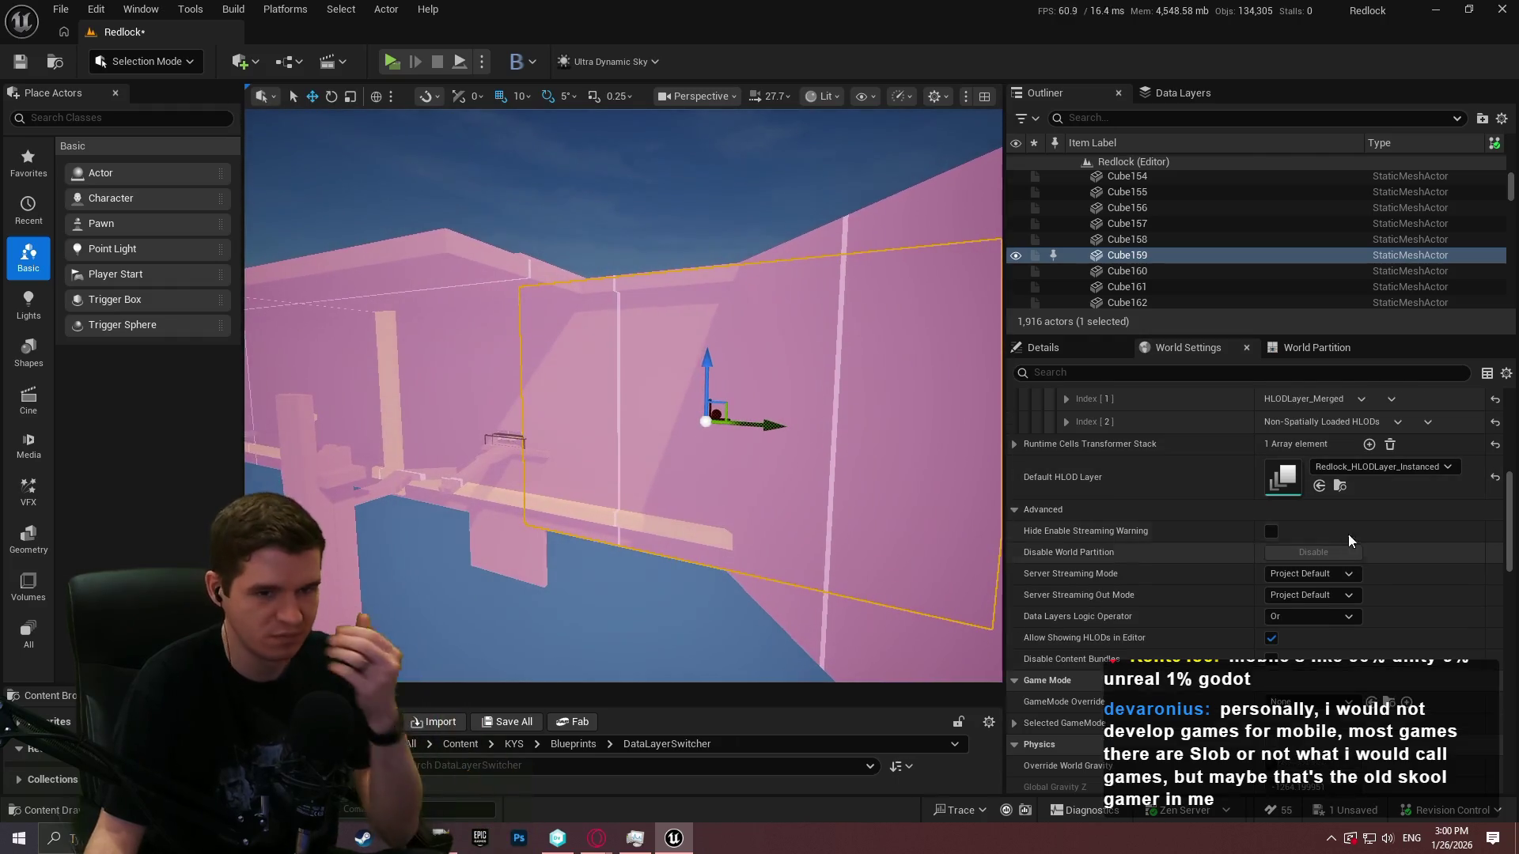
scroll(1403, 501, "up", 2)
scroll(1404, 501, "up", 5)
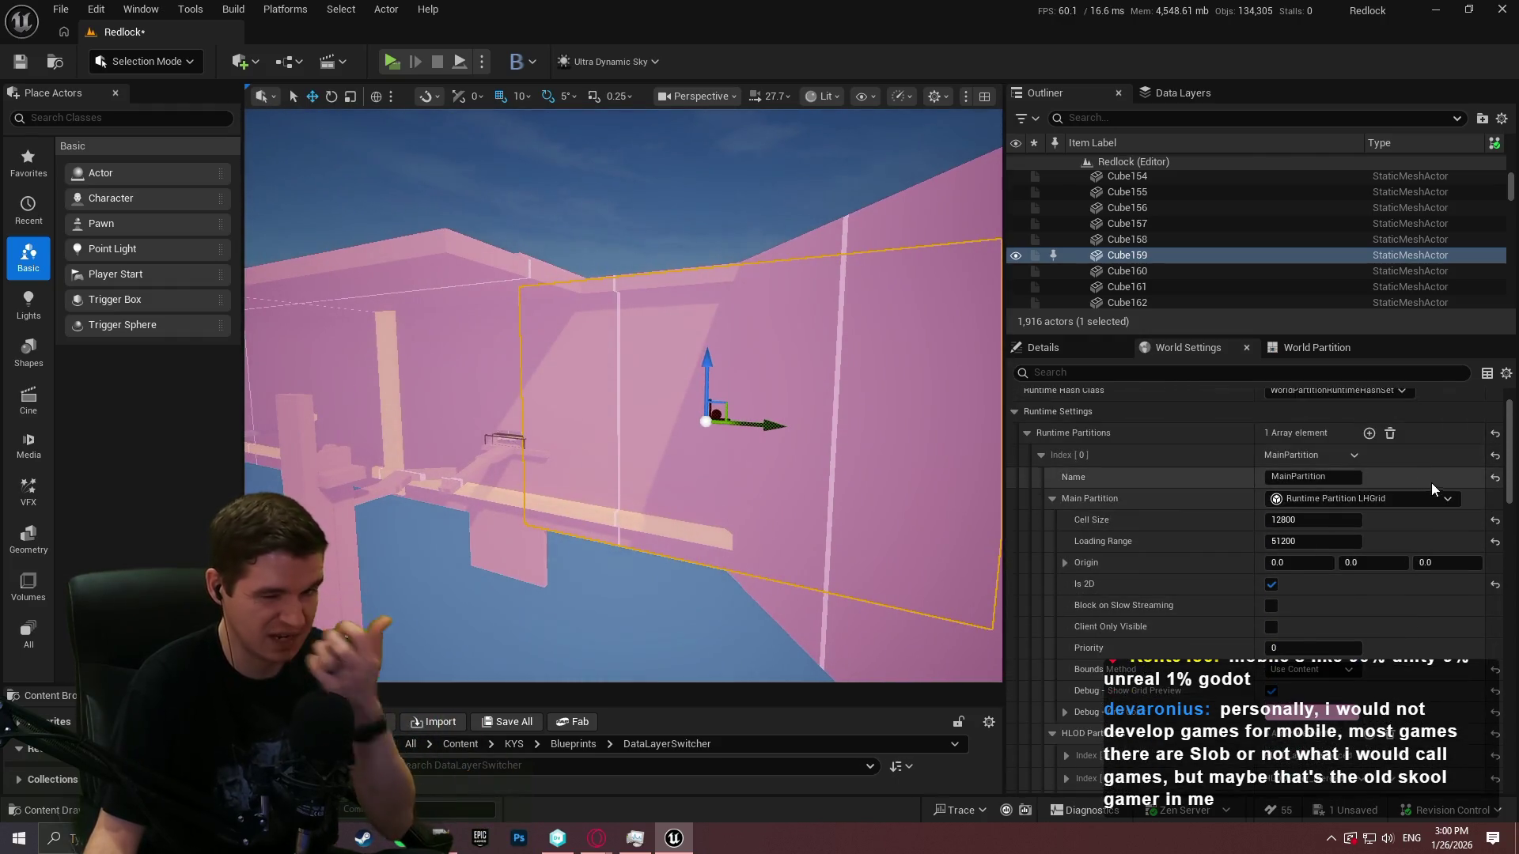
Reset Loading Range to its default 25600 and raise Cell Size to 13215
left_click(1494, 541)
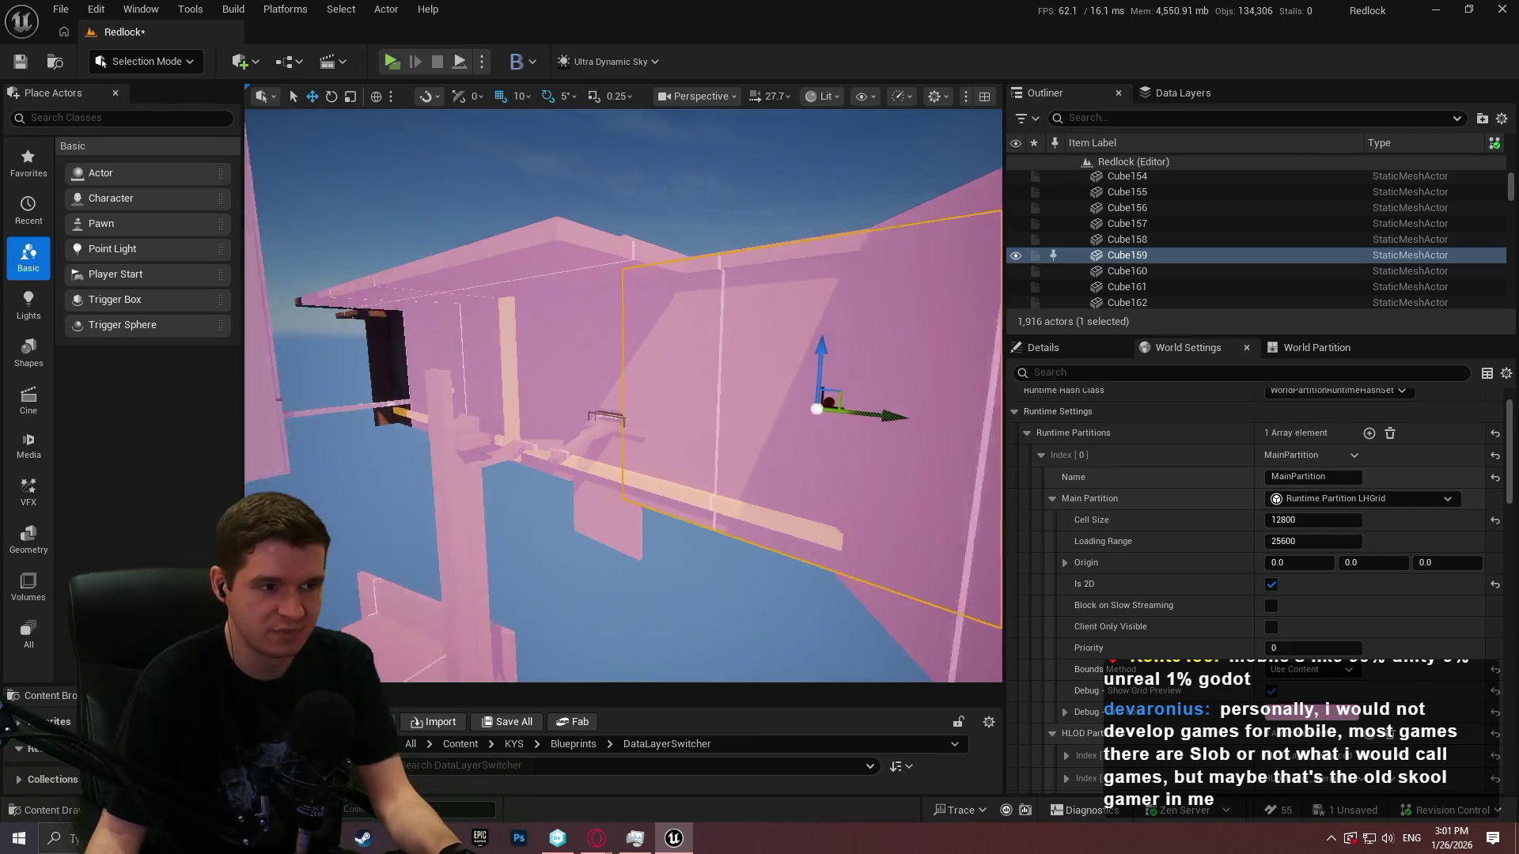
key("w")
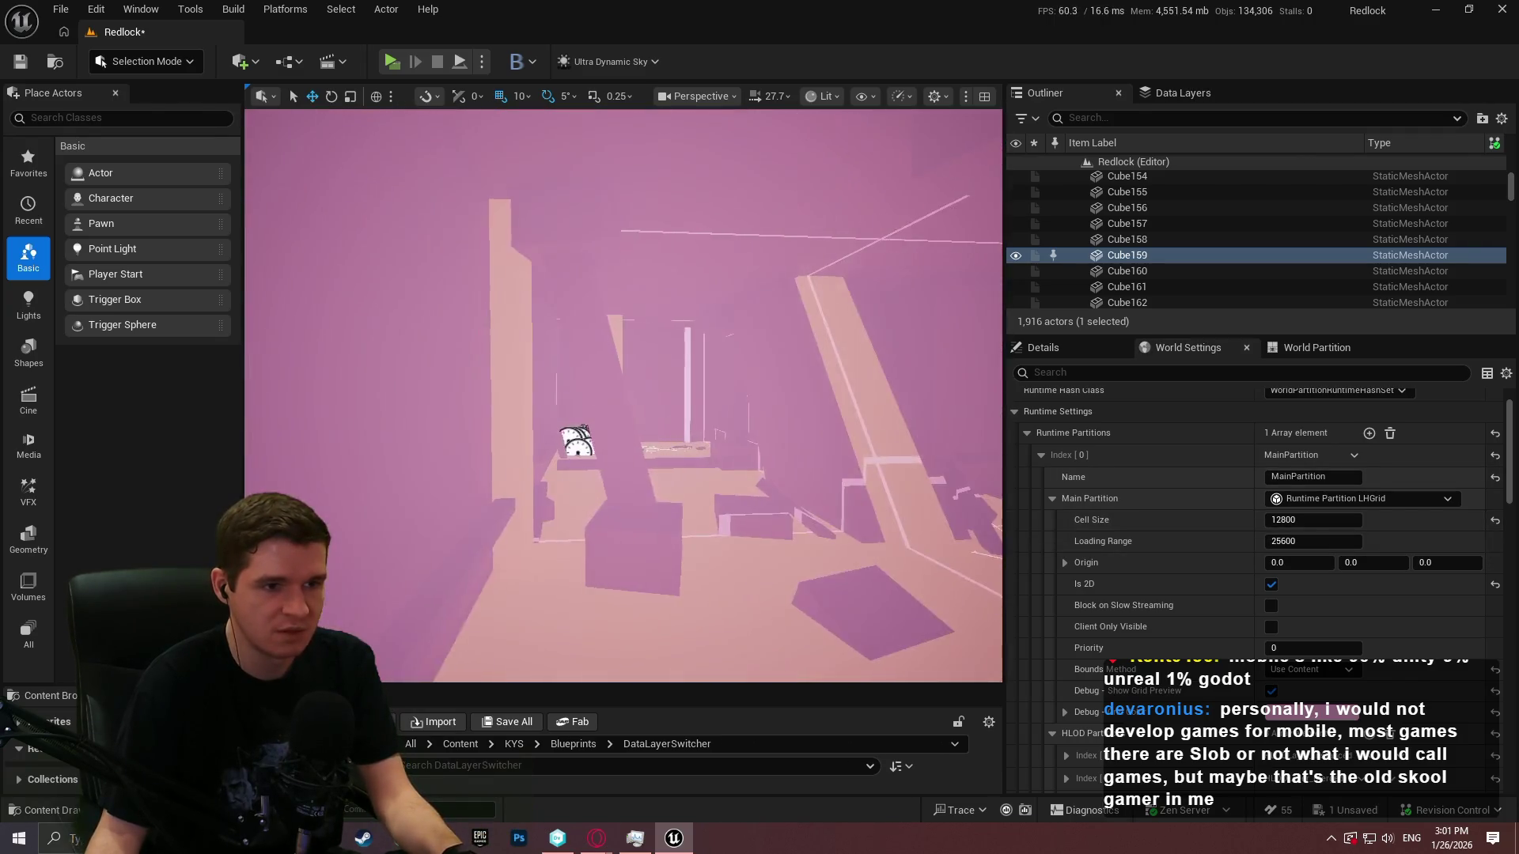
key("a")
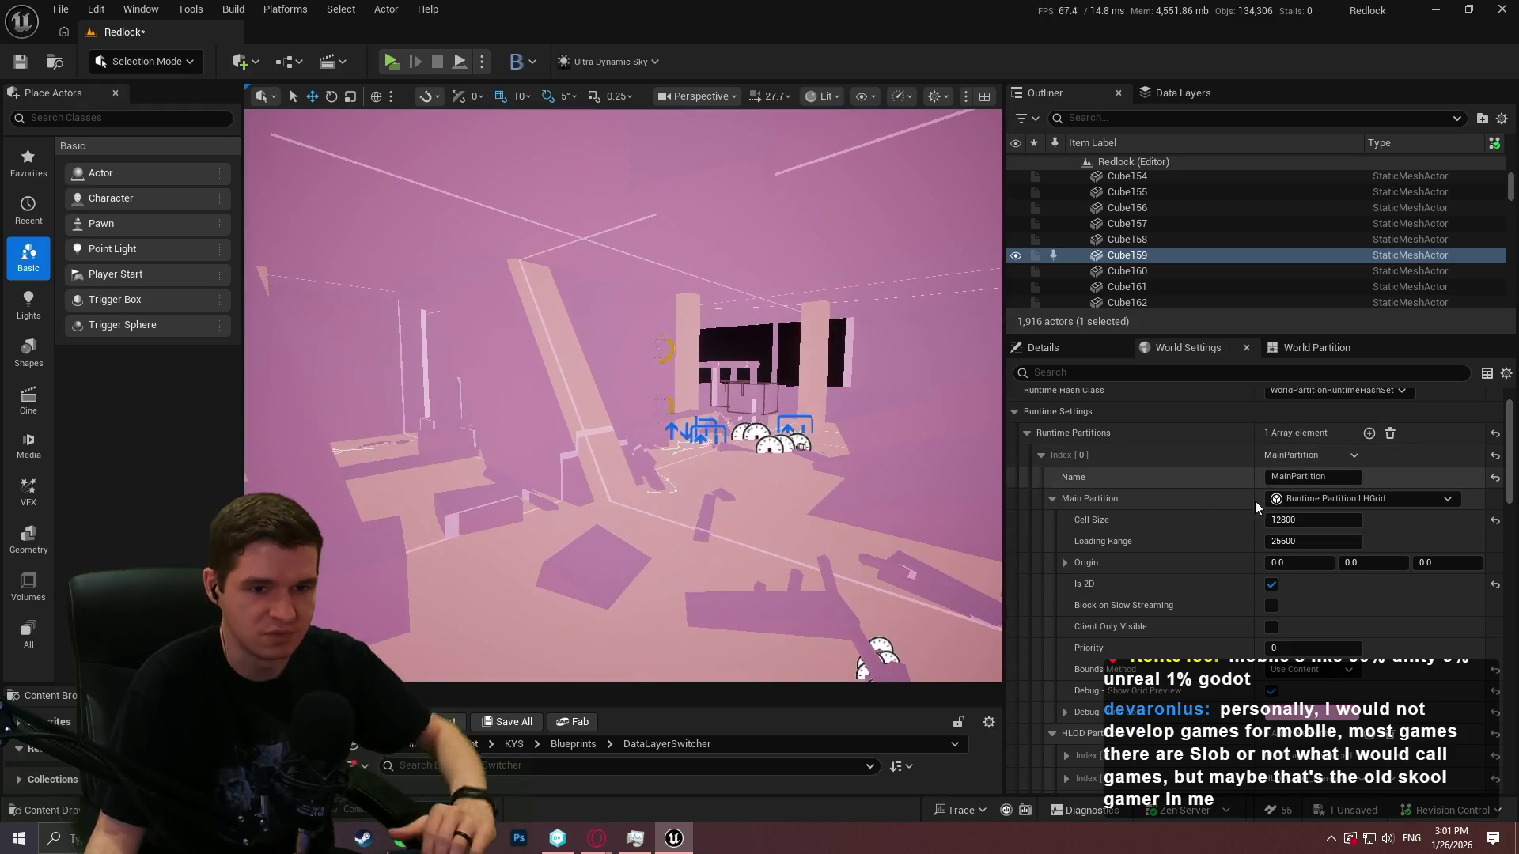
left_click_drag(1301, 520, 1322, 515)
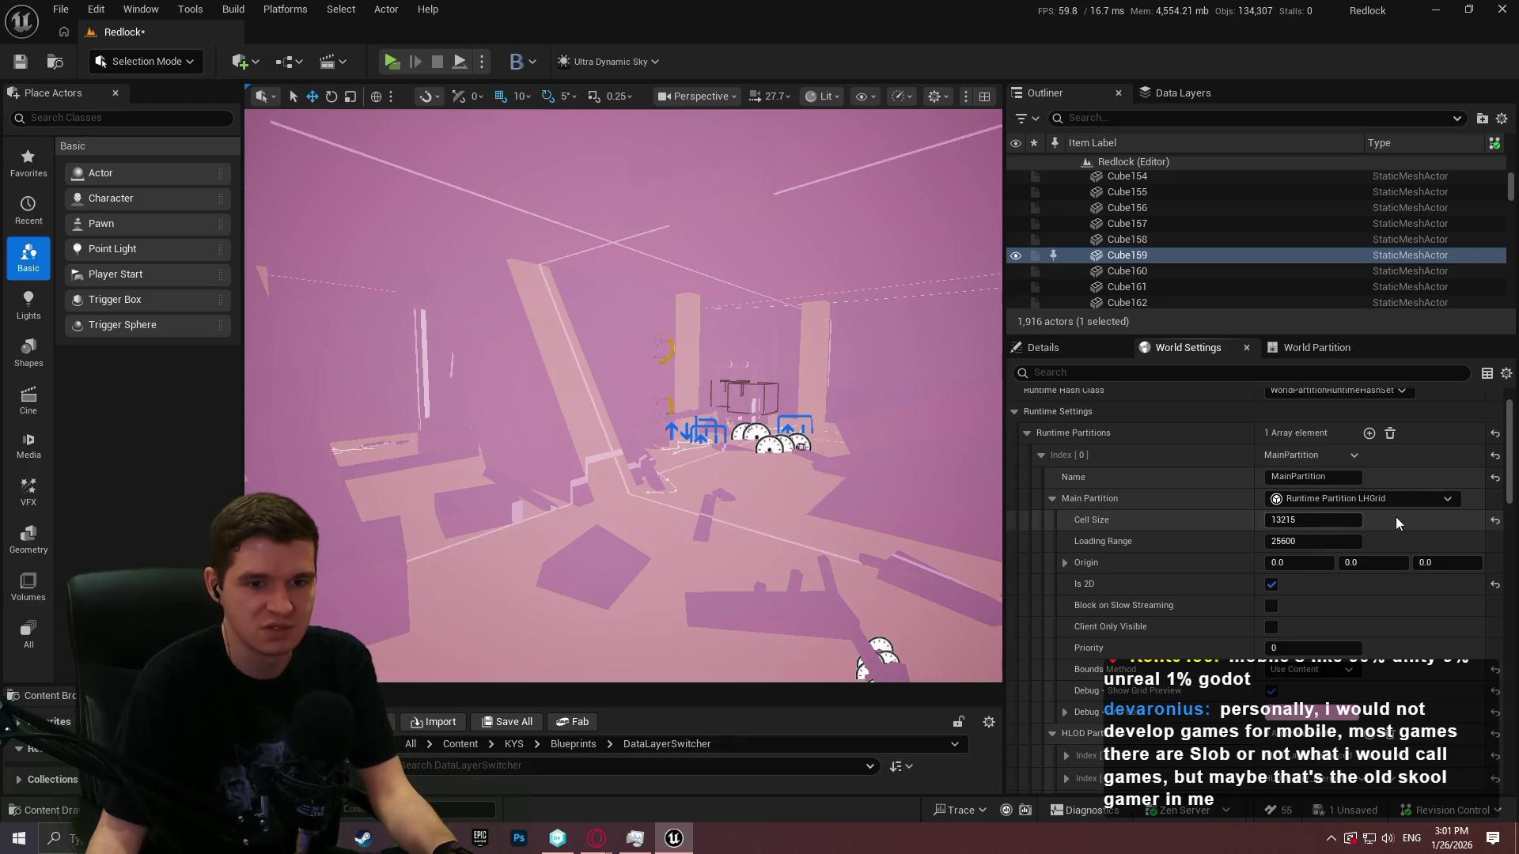
Frame Cube159 and set the main partition's Cell Size to 25000
key("f")
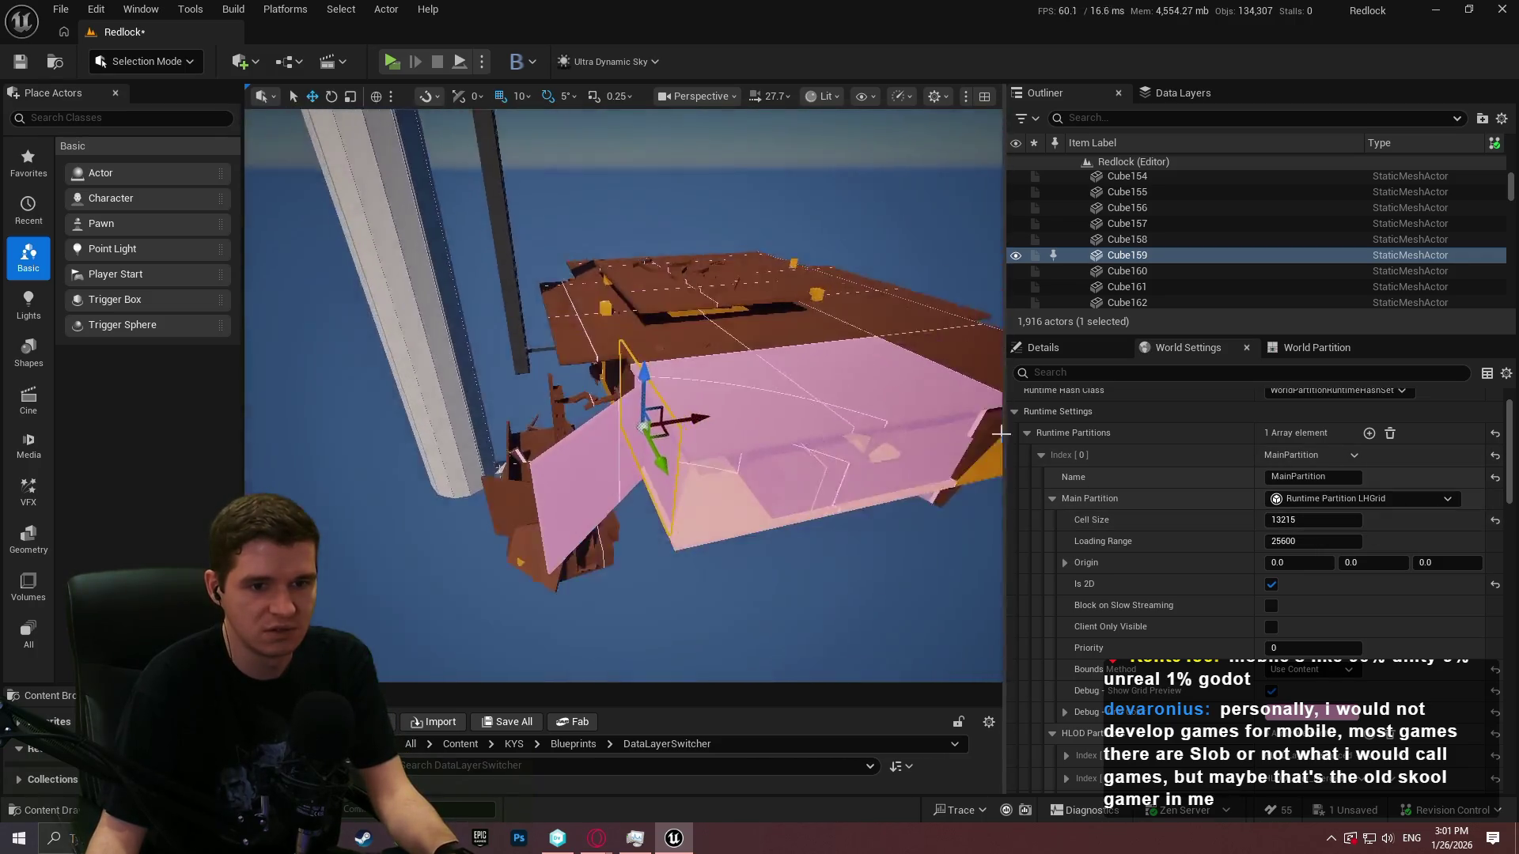
mouse_move(1001, 433)
left_mouse_down()
mouse_move(933, 443)
mouse_move(886, 474)
mouse_move(909, 451)
left_mouse_up()
left_click(1314, 520)
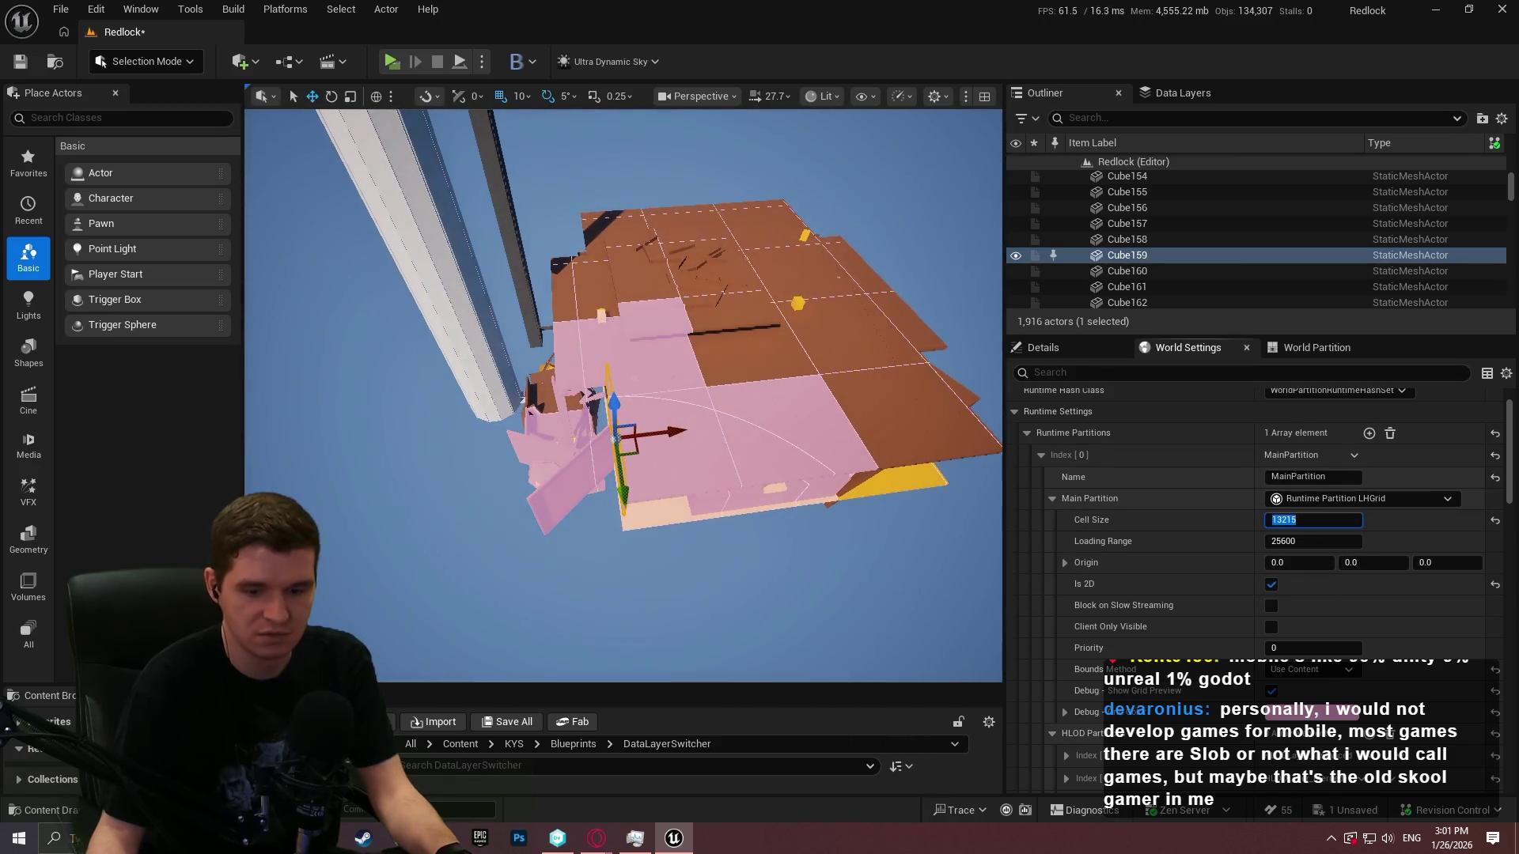
type("25000")
key("Return")
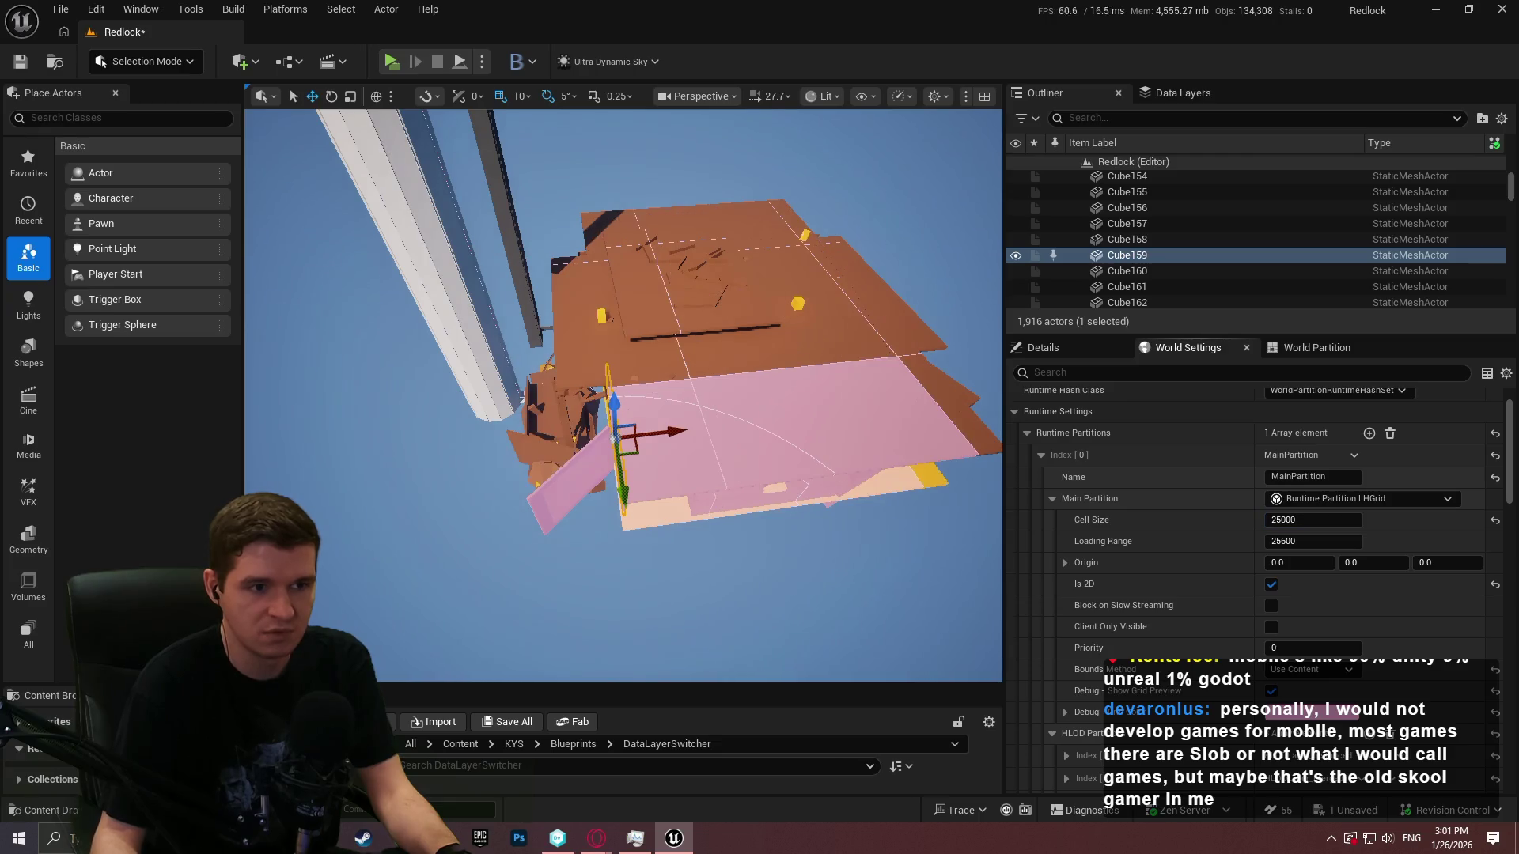
Turn off Is 2D and set the main partition's Loading Range to 1000
mouse_move(909, 443)
left_mouse_down()
mouse_move(862, 348)
mouse_move(823, 340)
mouse_move(807, 364)
mouse_move(783, 344)
mouse_move(795, 293)
left_mouse_up()
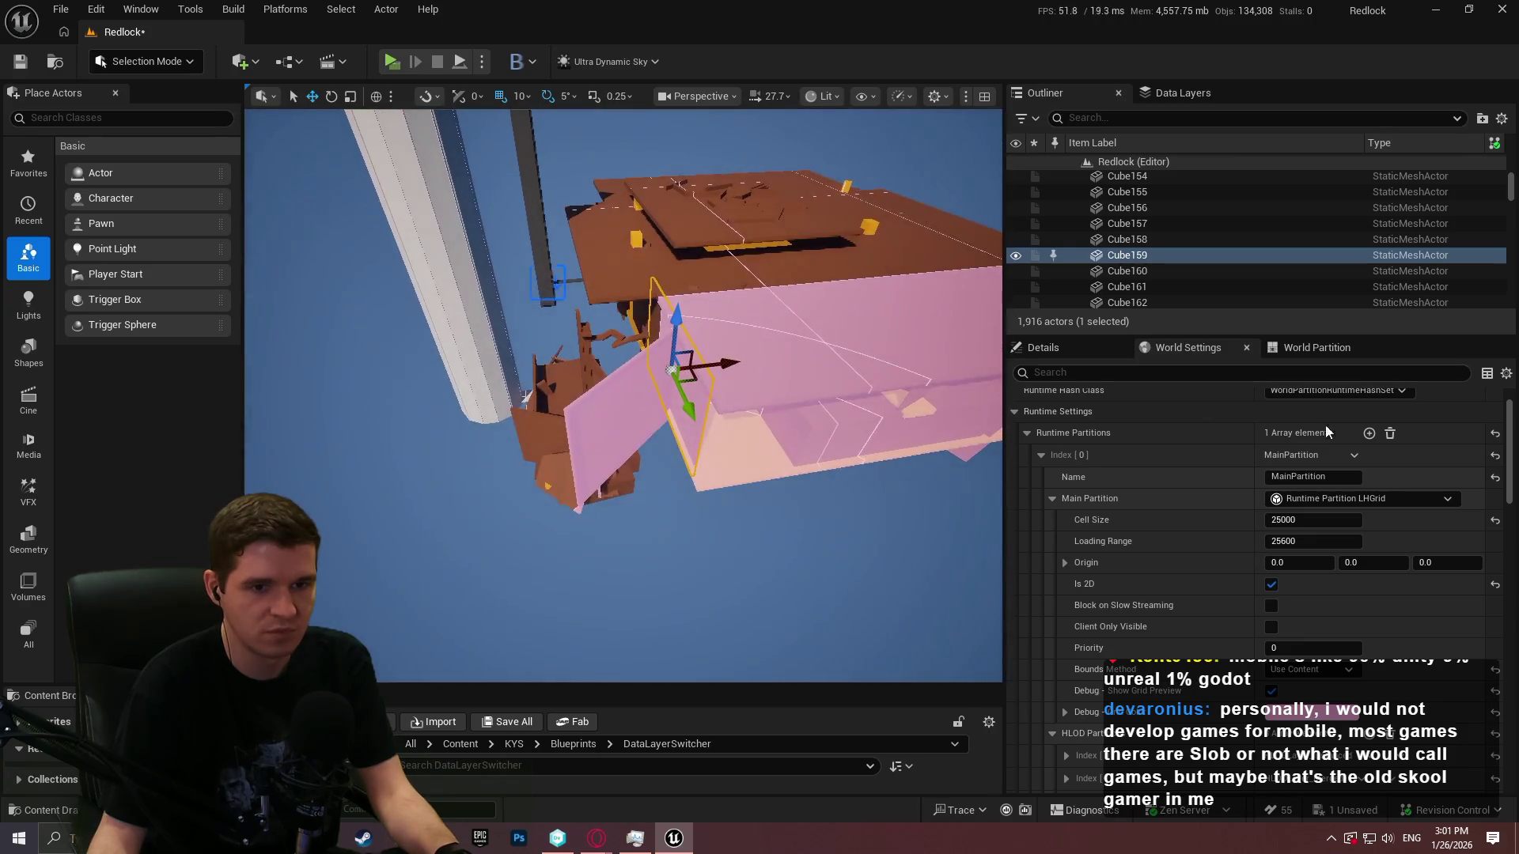
left_click(1271, 585)
left_click_drag(791, 356, 759, 348)
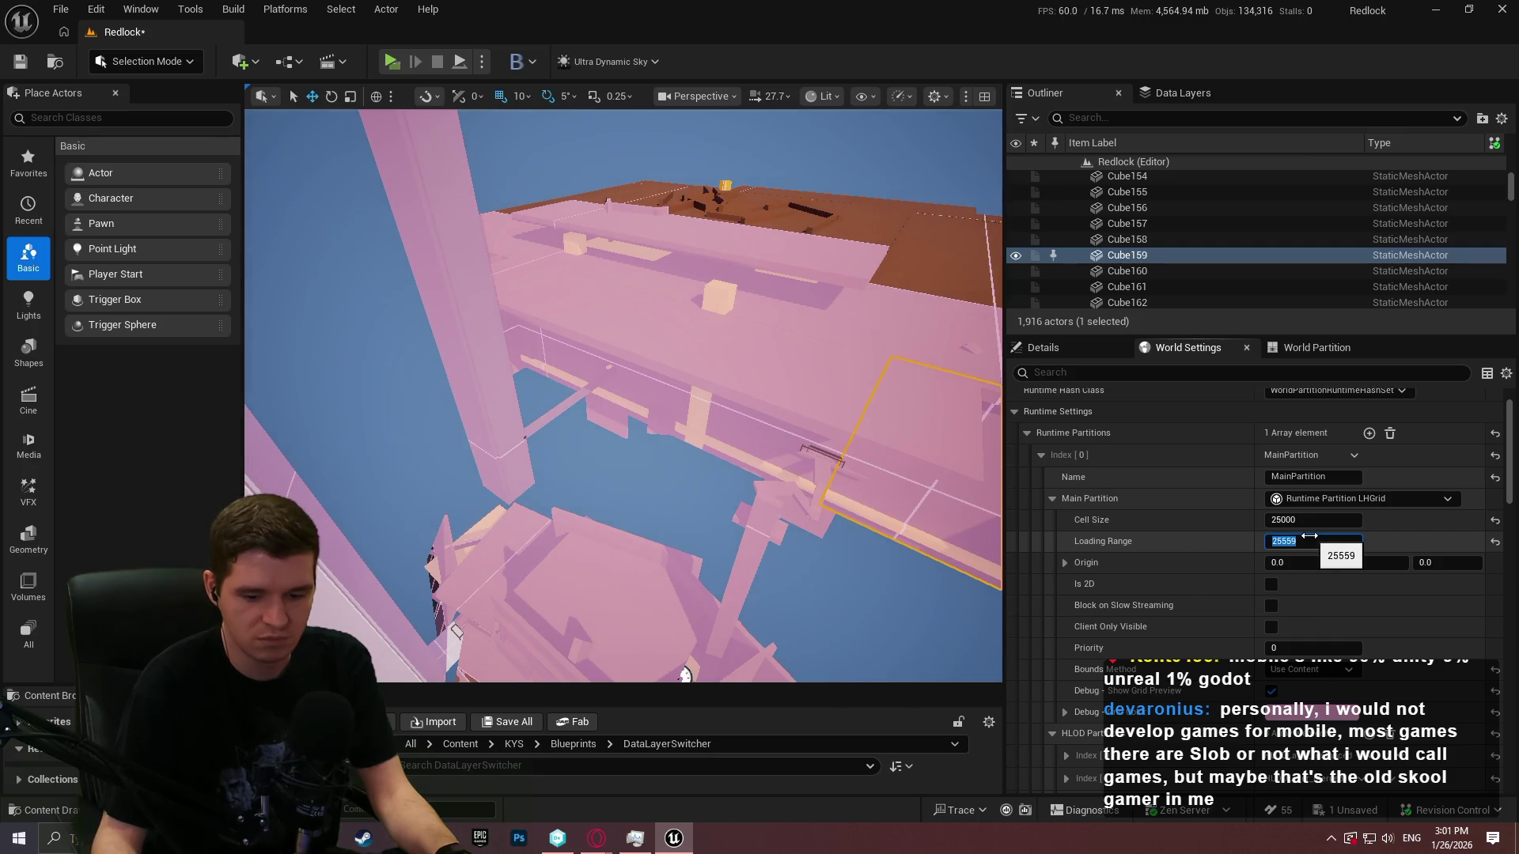
key("Return")
left_click_drag(814, 346, 799, 360)
left_click(1345, 542)
type("000")
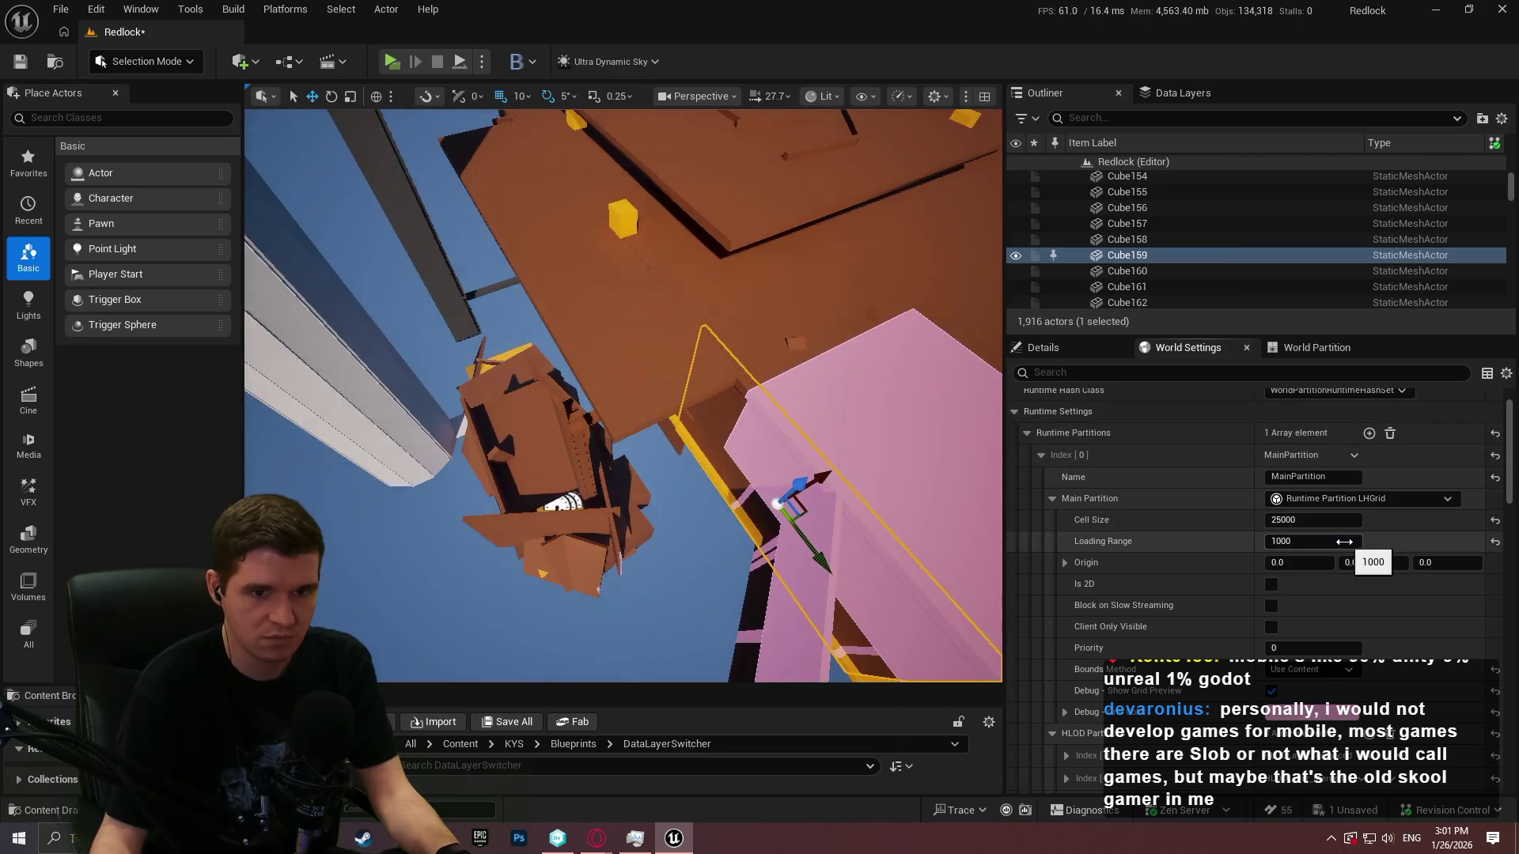
key("Return")
left_click_drag(625, 395, 518, 350)
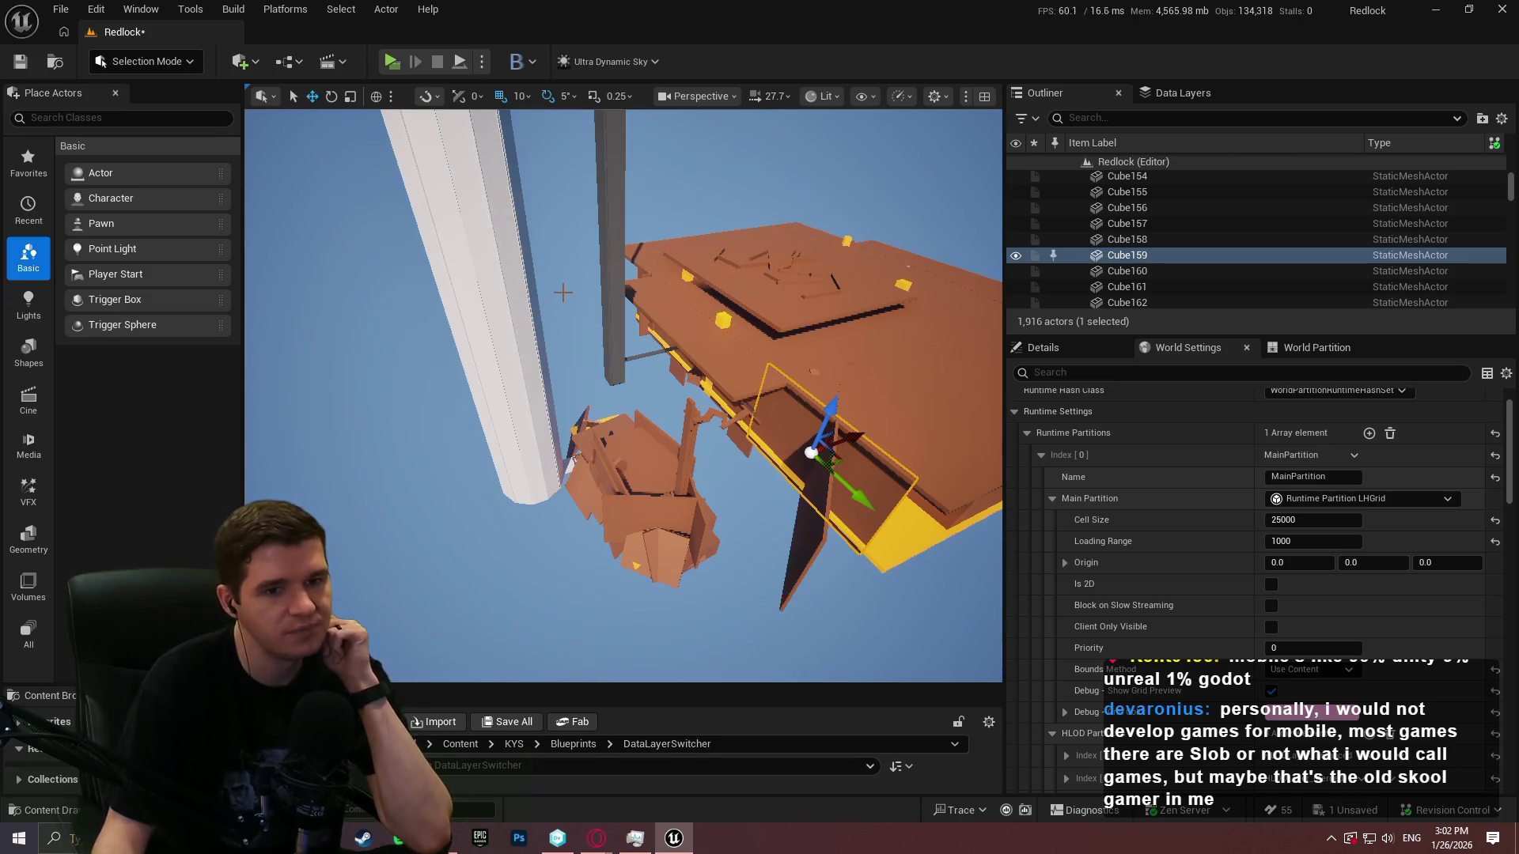
Check the grid types (None, Level Streaming, LHGrid), enlarge the Content Browser, and go up to KYS
left_click(1377, 500)
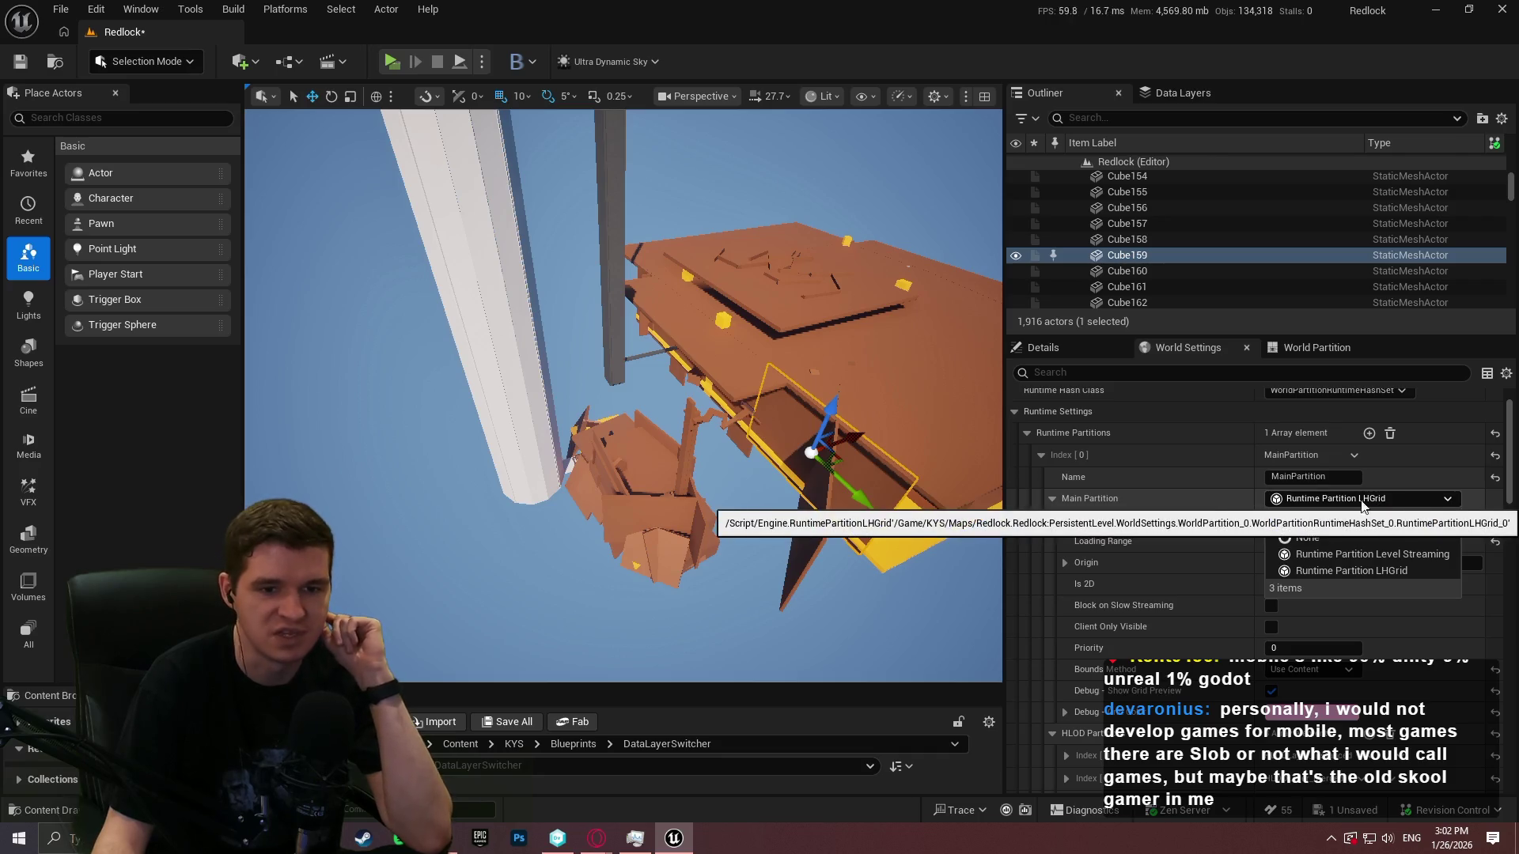
mouse_move(639, 684)
left_mouse_down()
mouse_move(605, 392)
mouse_move(598, 419)
left_mouse_up()
left_click(515, 433)
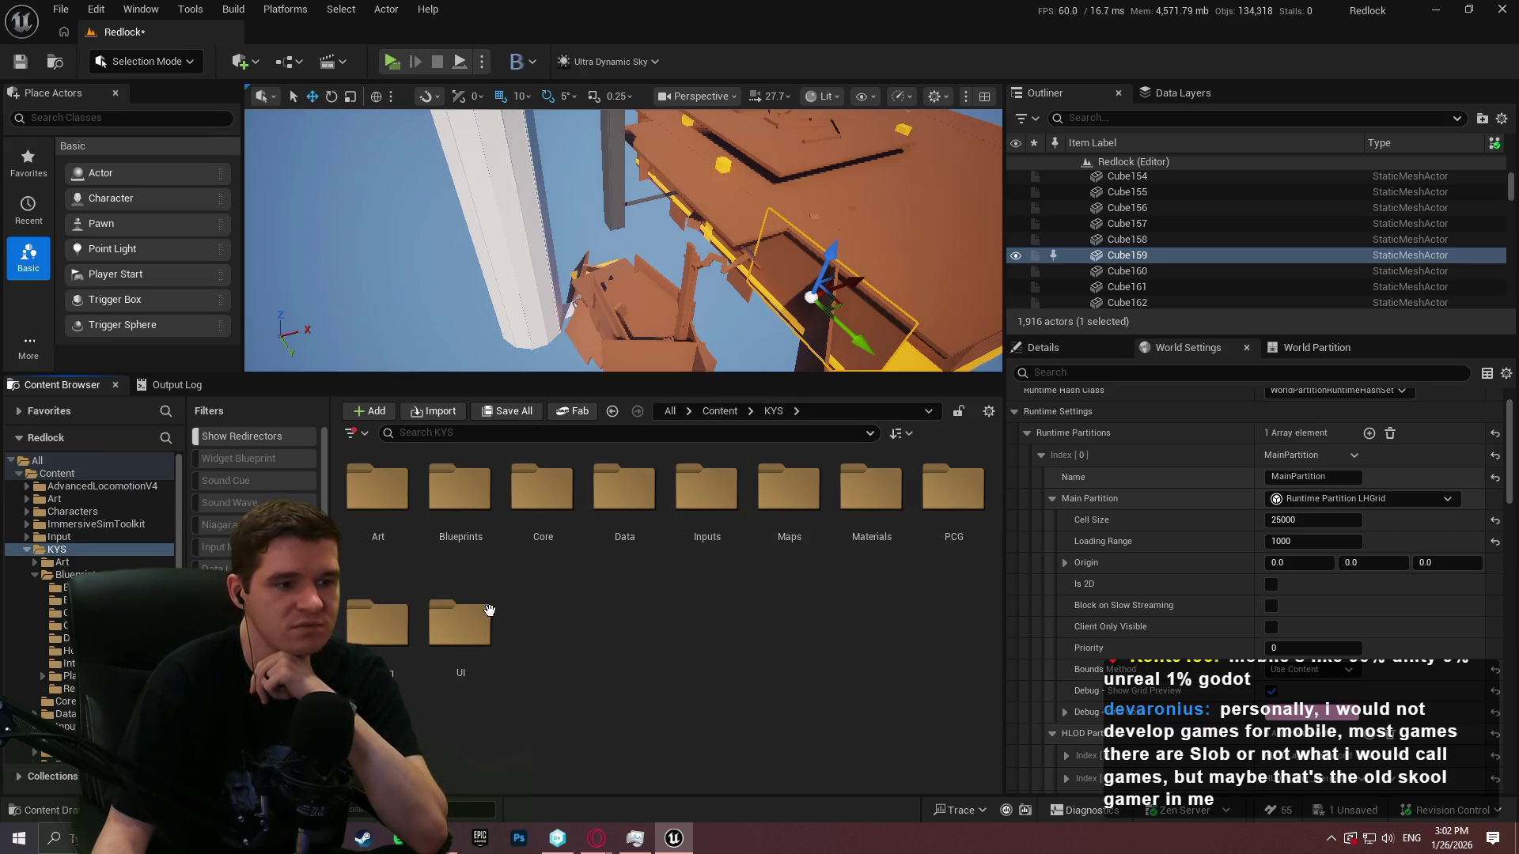
Open the KYS Testing folder and start creating a new Blueprint Class there
double_click(377, 625)
right_click(810, 658)
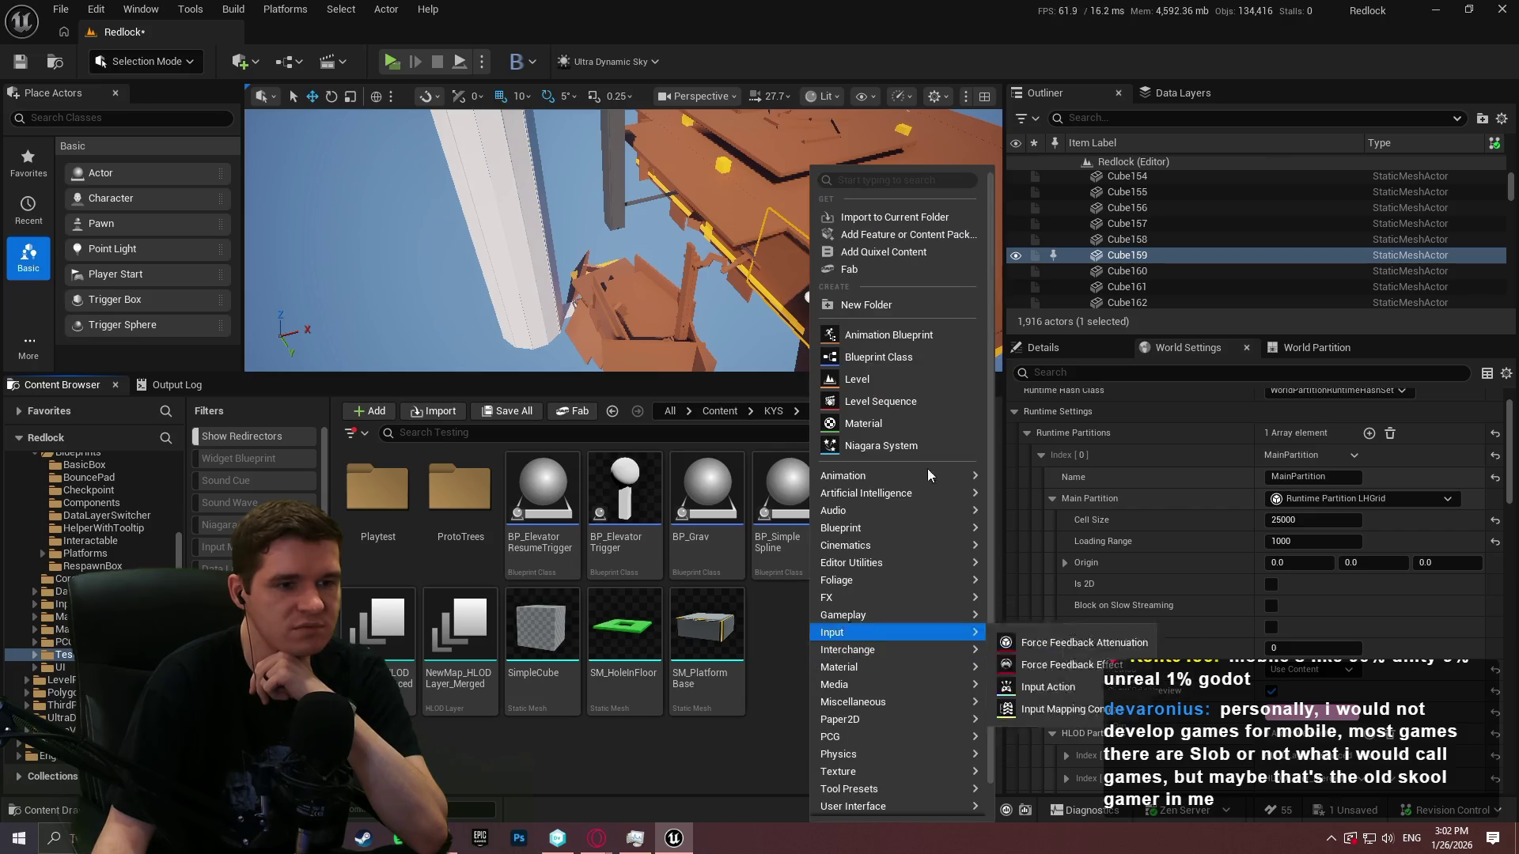
mouse_move(886, 804)
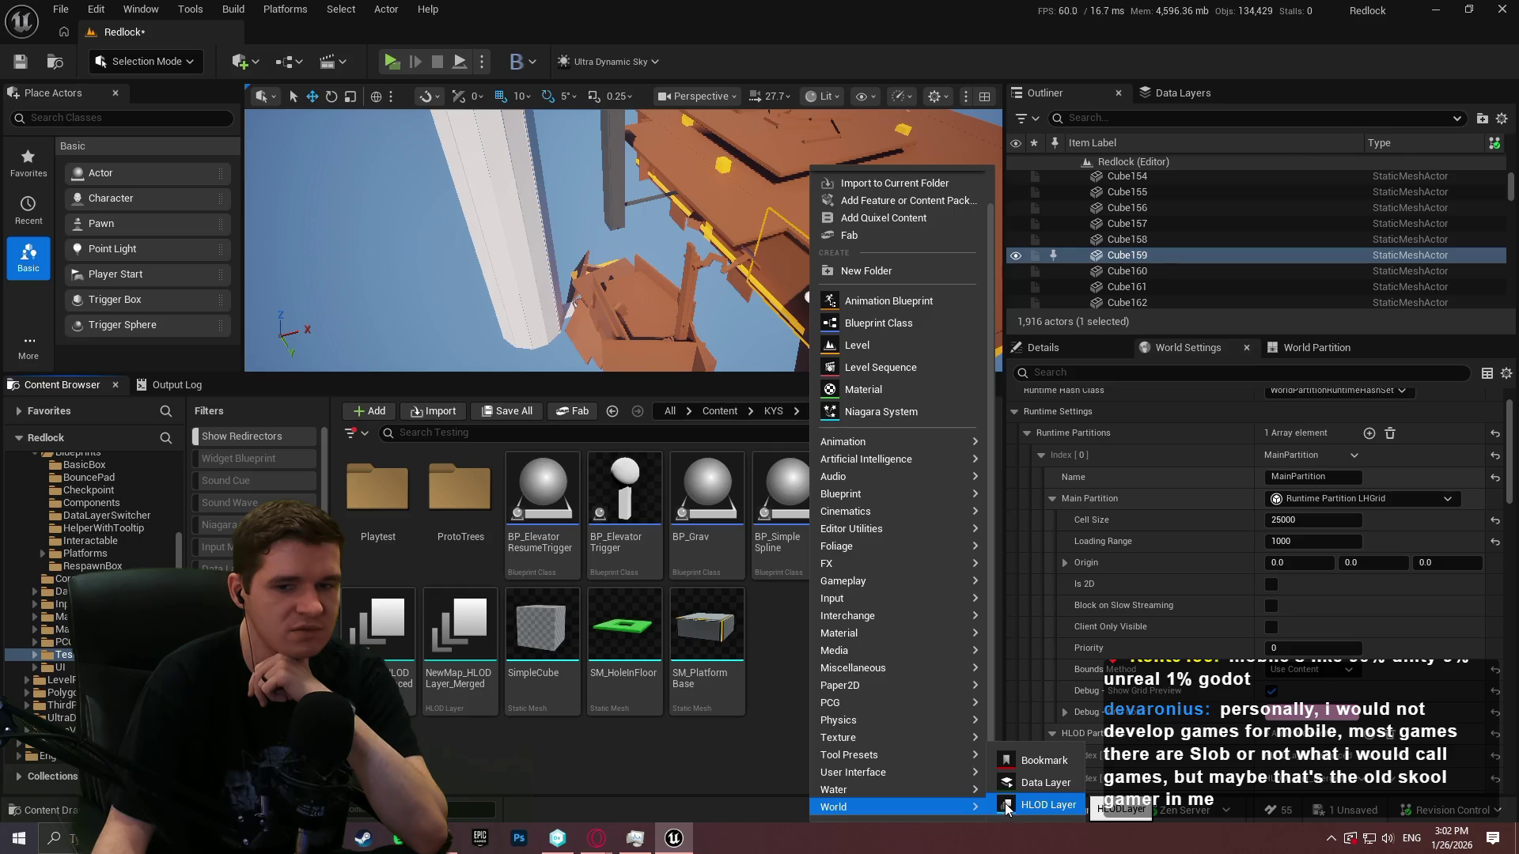
mouse_move(877, 711)
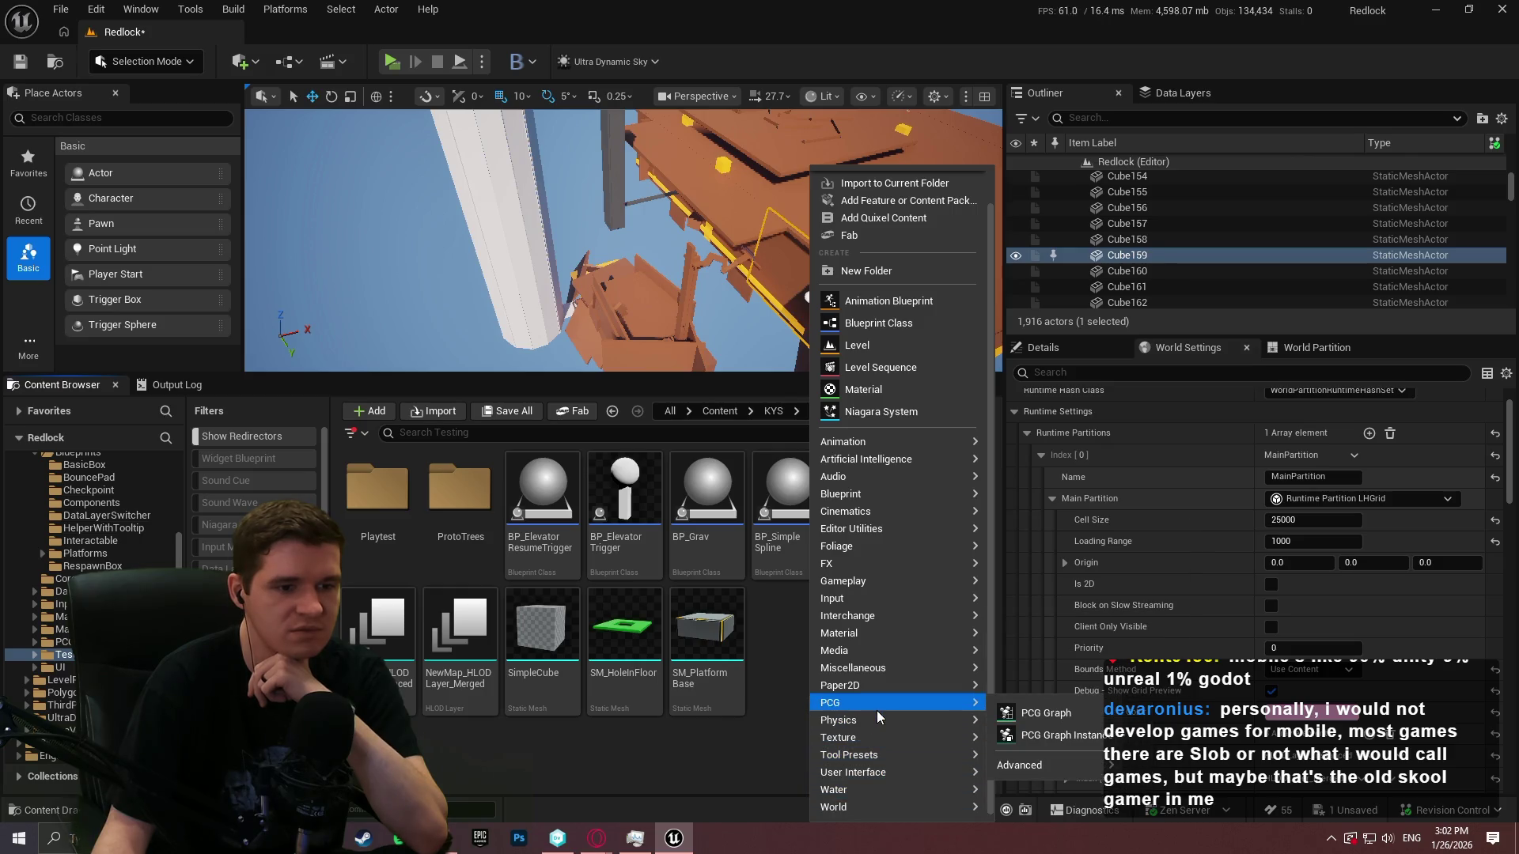
left_click(876, 322)
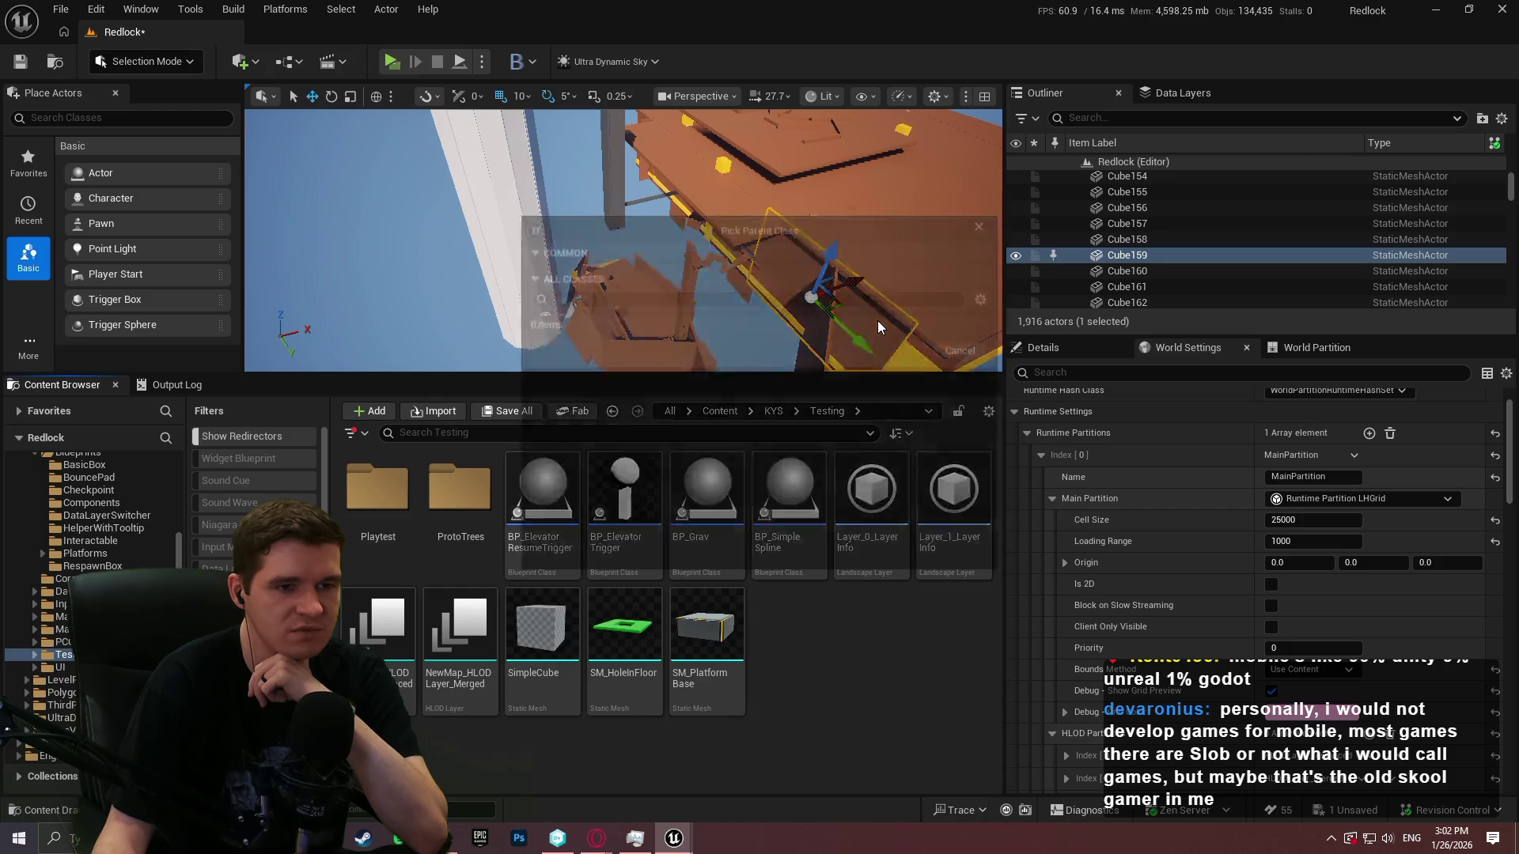
Search All Classes for 'partit', then close the Pick Parent Class dialog without creating one
left_click_drag(992, 544, 993, 712)
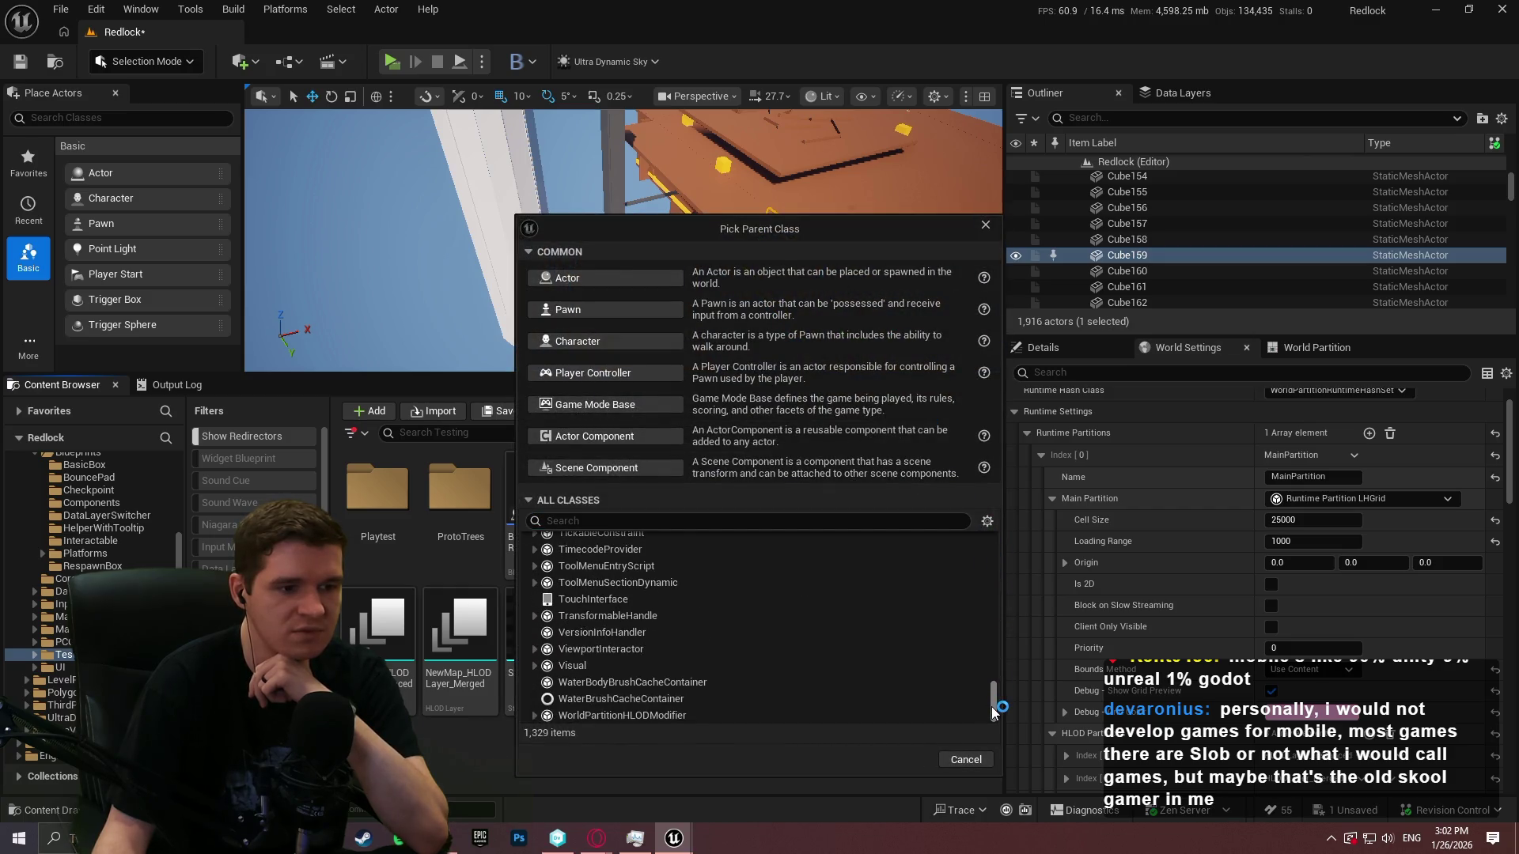
left_click(621, 522)
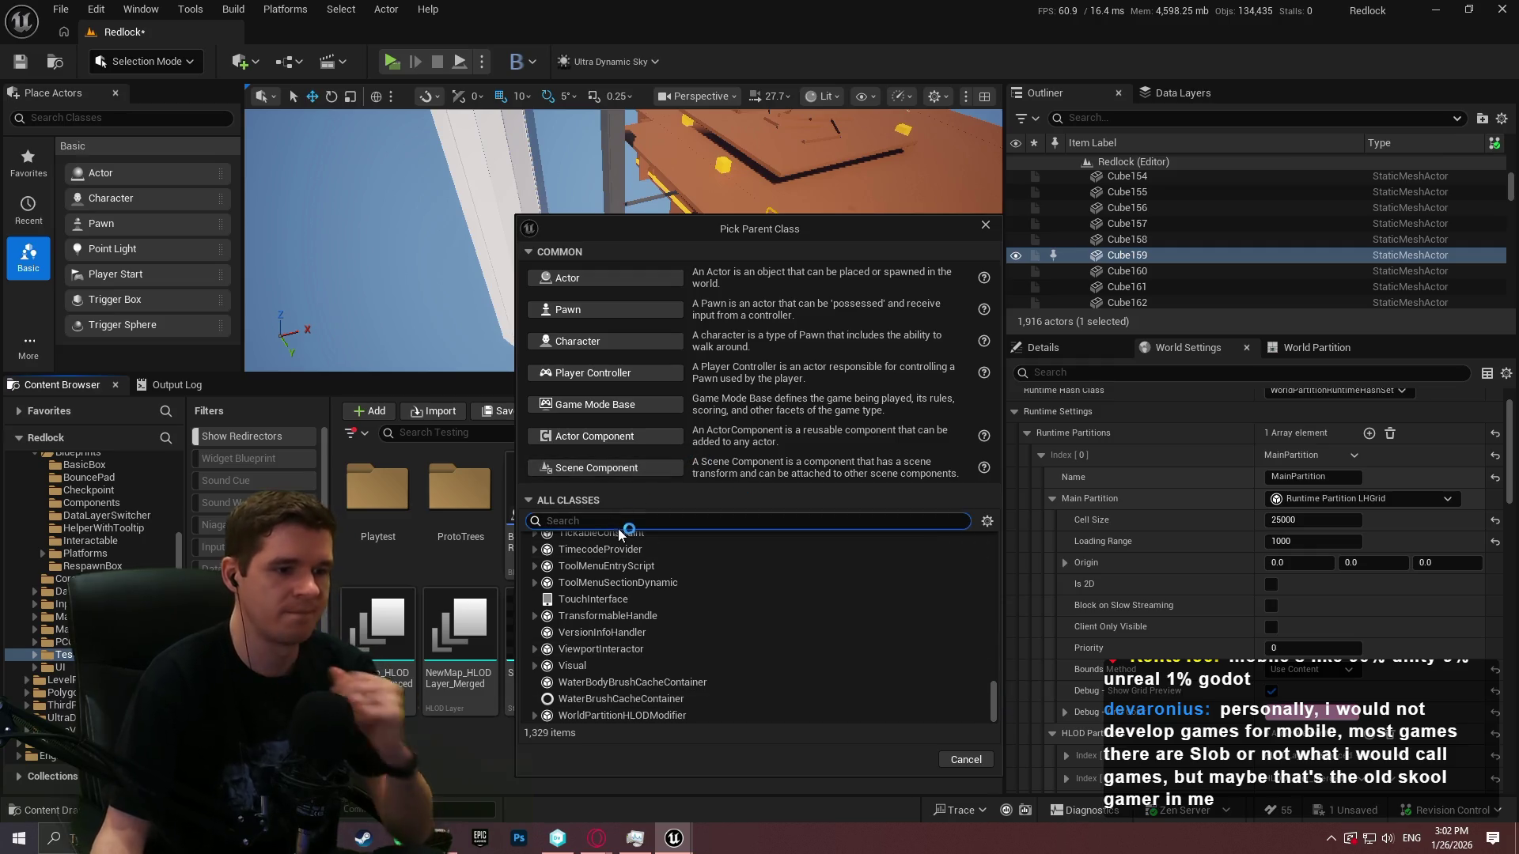
type("partit")
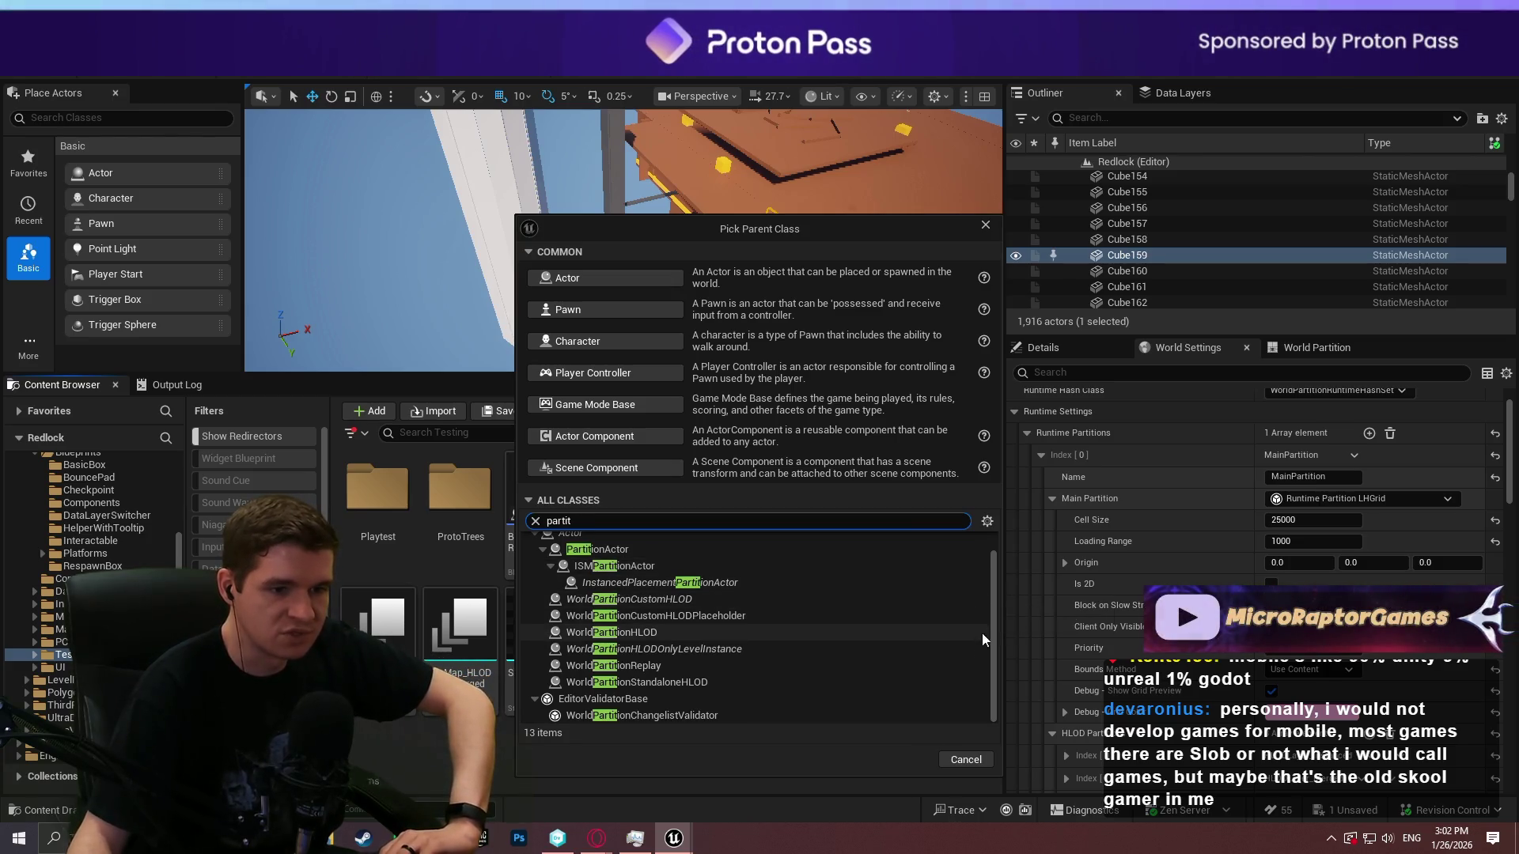
left_click_drag(993, 593, 990, 580)
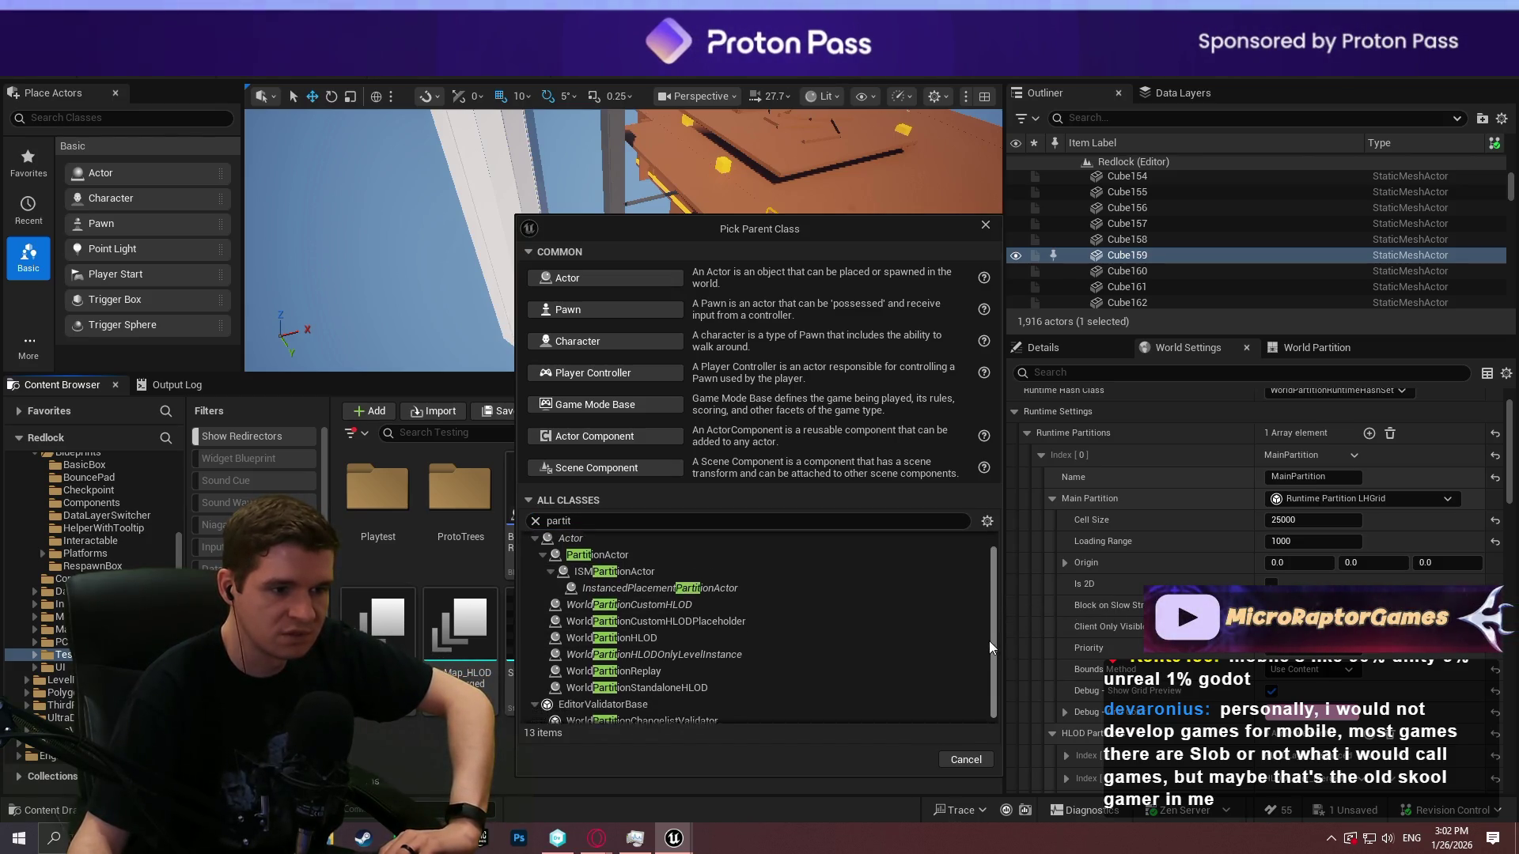
left_click_drag(988, 641, 989, 652)
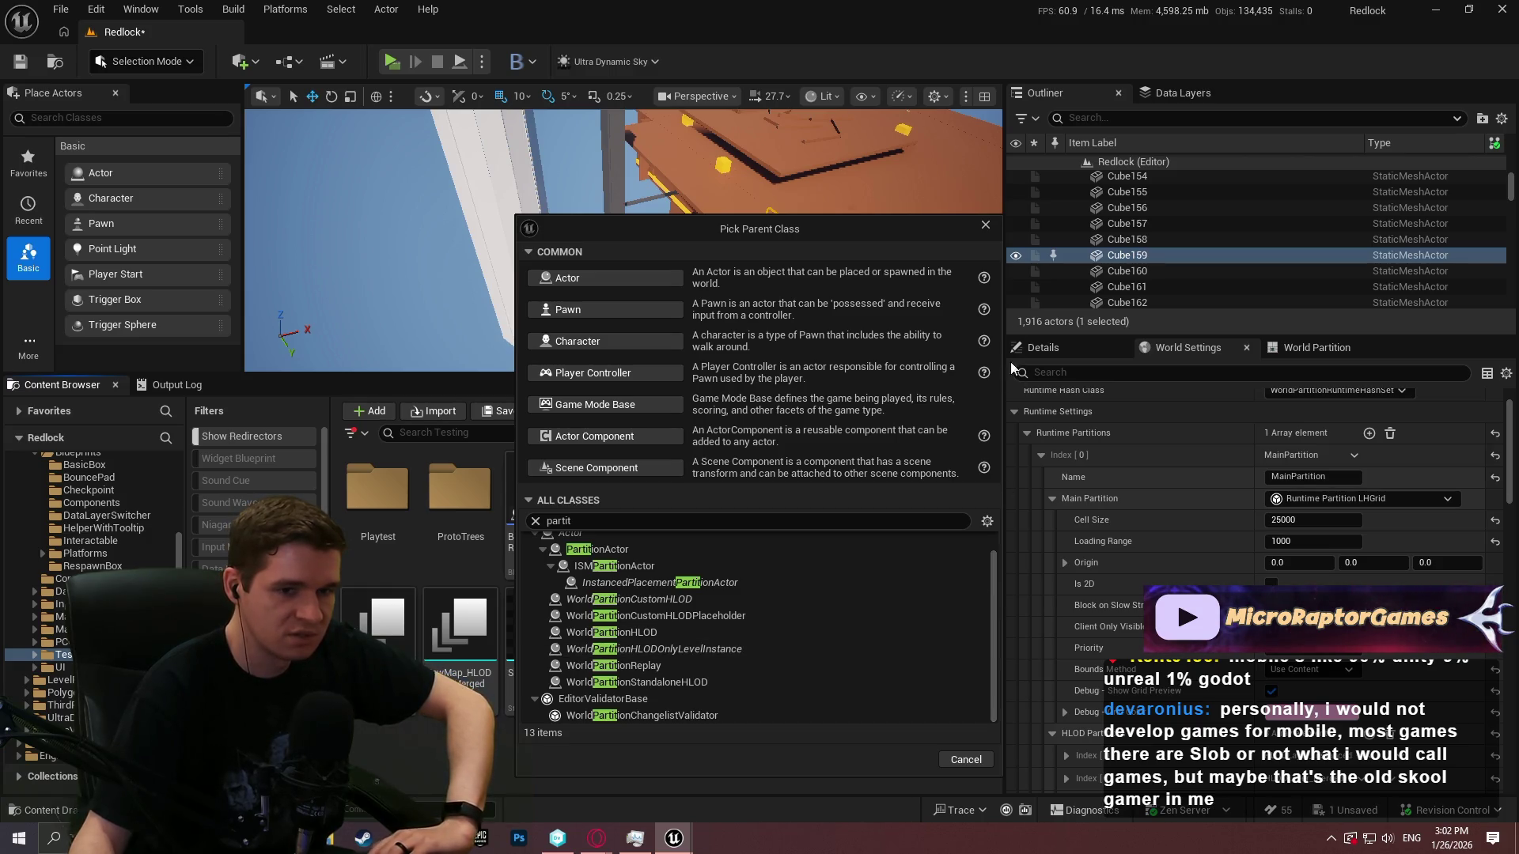
left_click(985, 226)
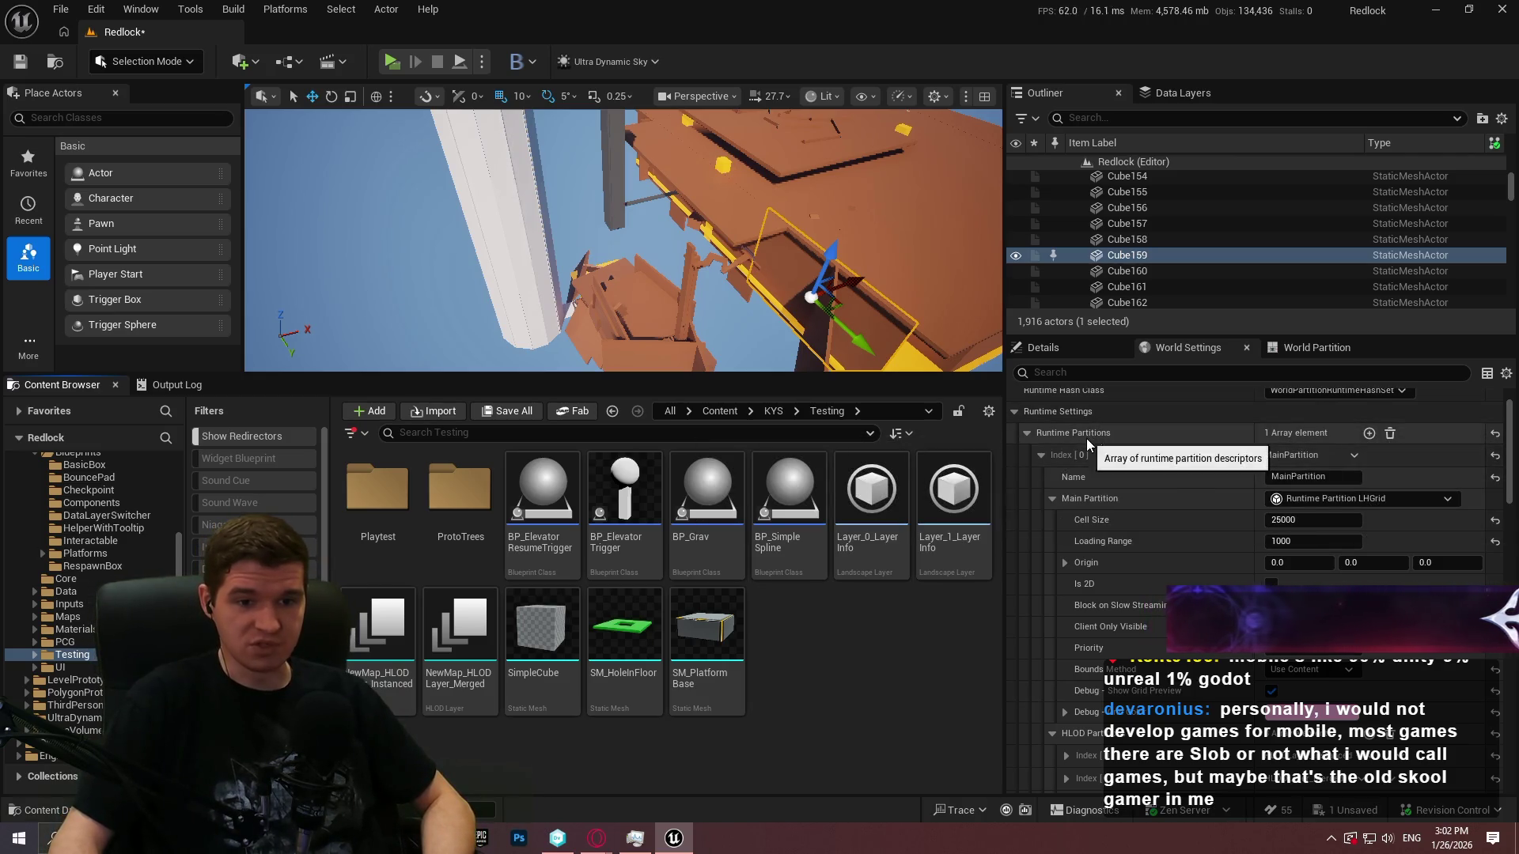
left_click(1028, 434)
left_click(1028, 433)
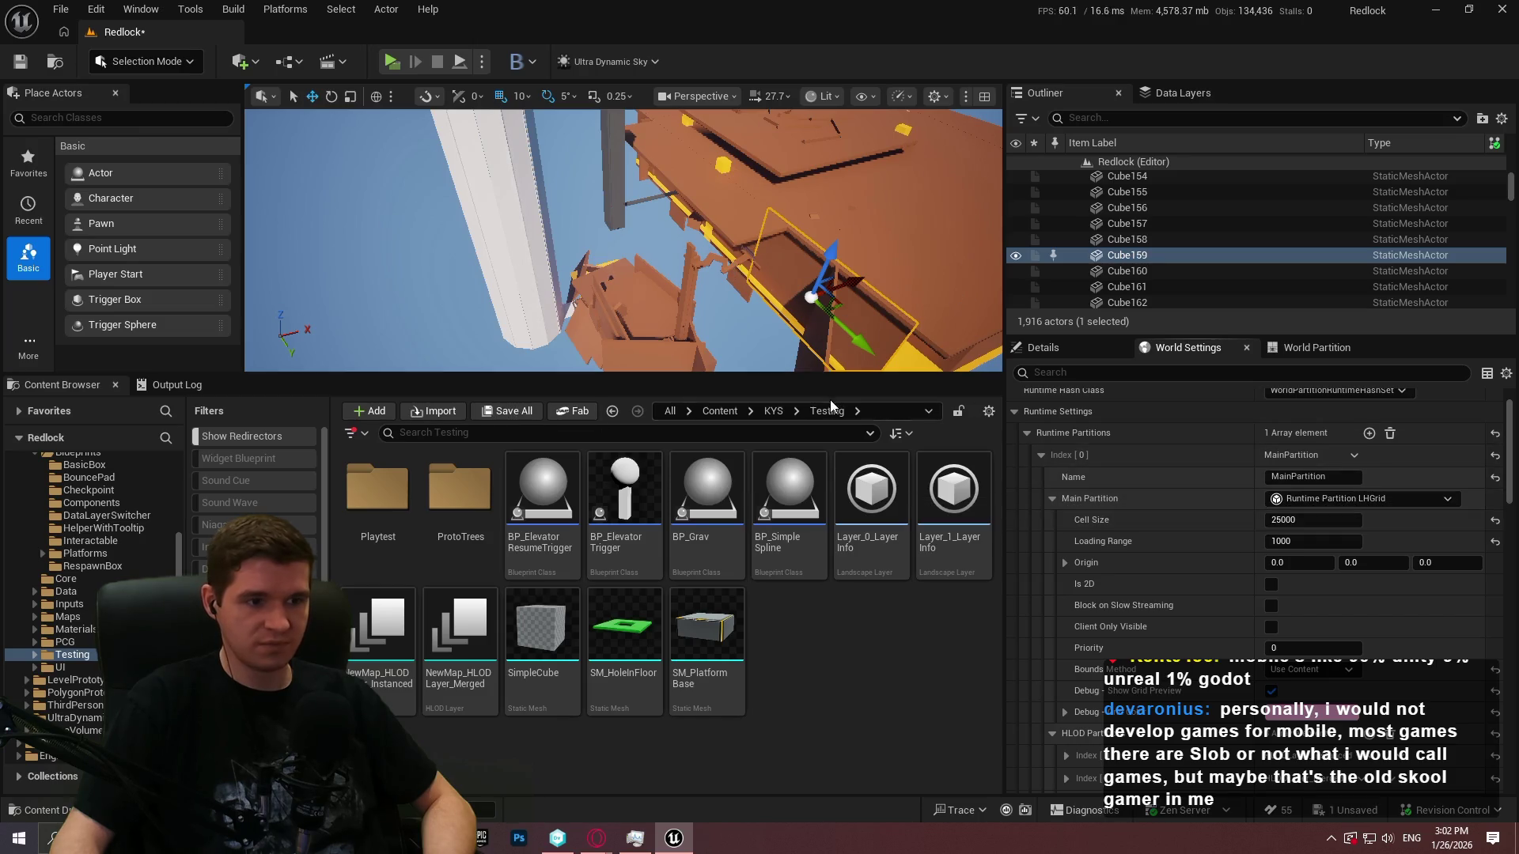
scroll(1188, 519, "down", 7)
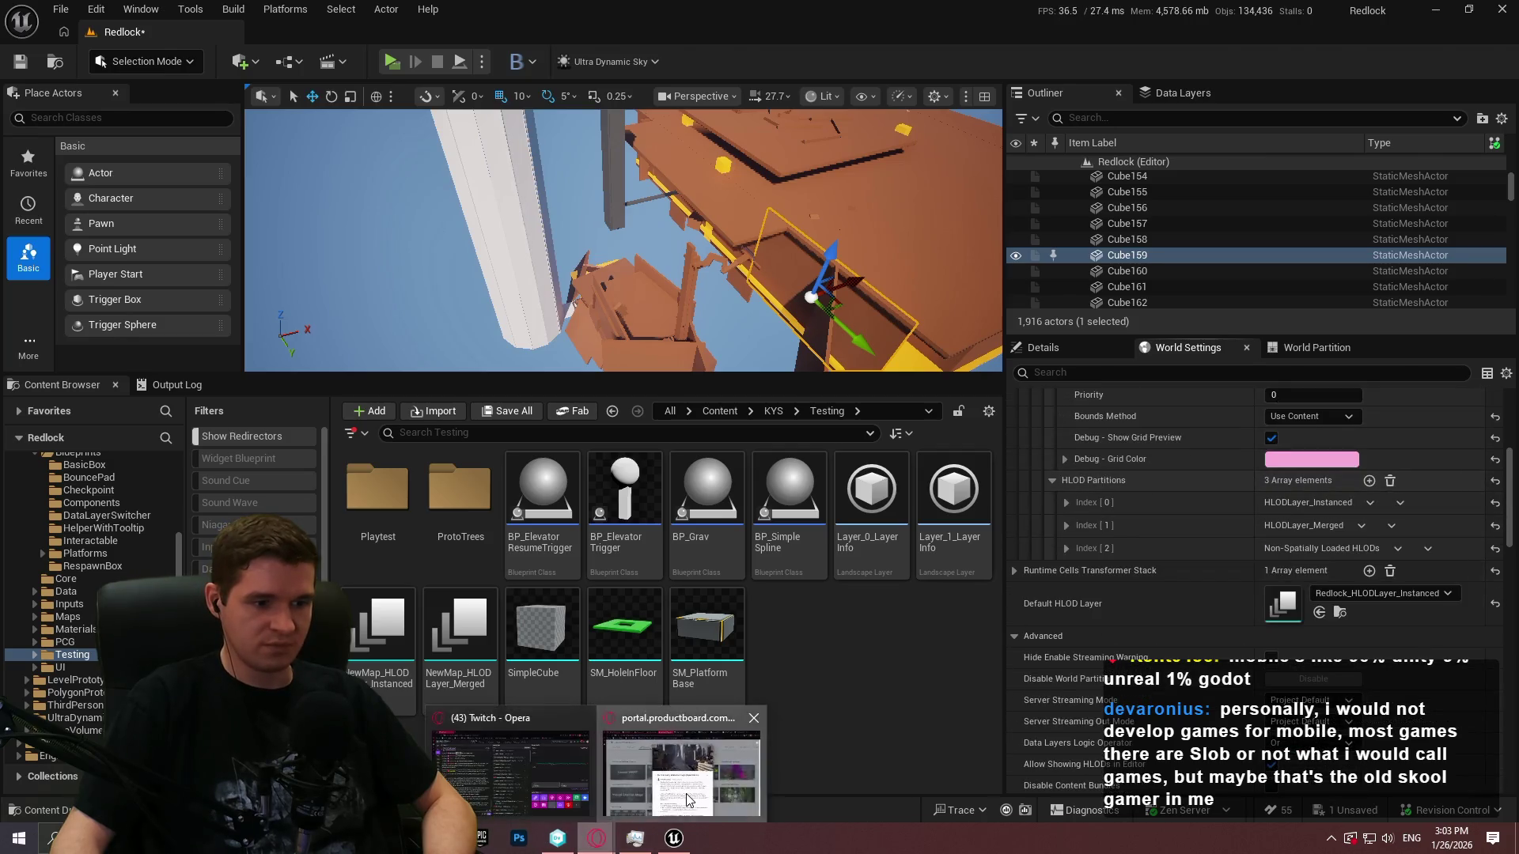
Switch to Opera and open the Errant Photon 'Working with Unreal World Partition system' tab
left_click(589, 838)
left_click(1170, 15)
left_click(1078, 14)
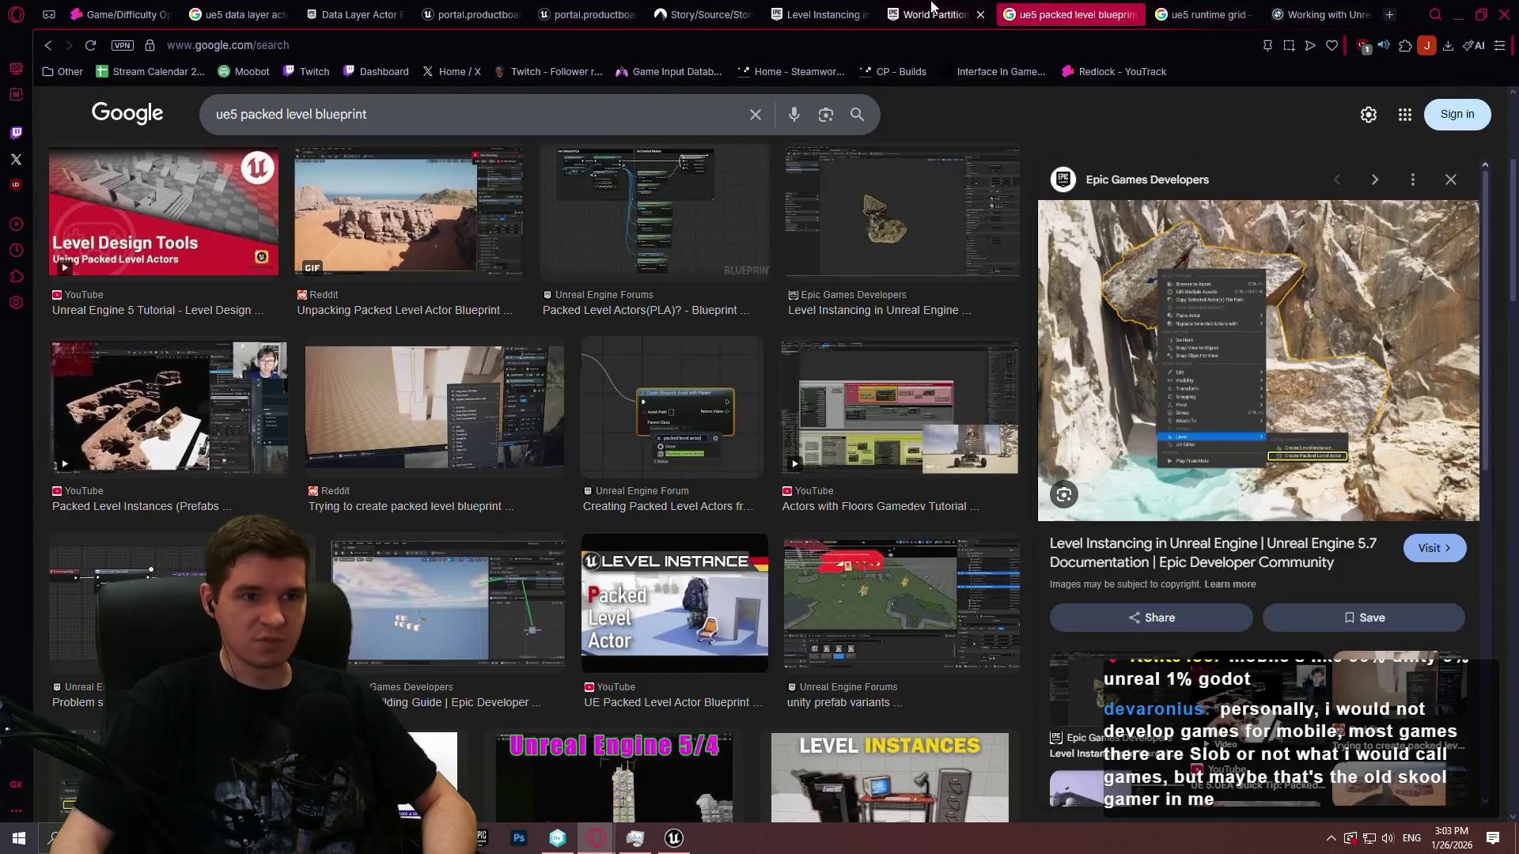
left_click(823, 14)
left_click(704, 14)
left_click(1286, 14)
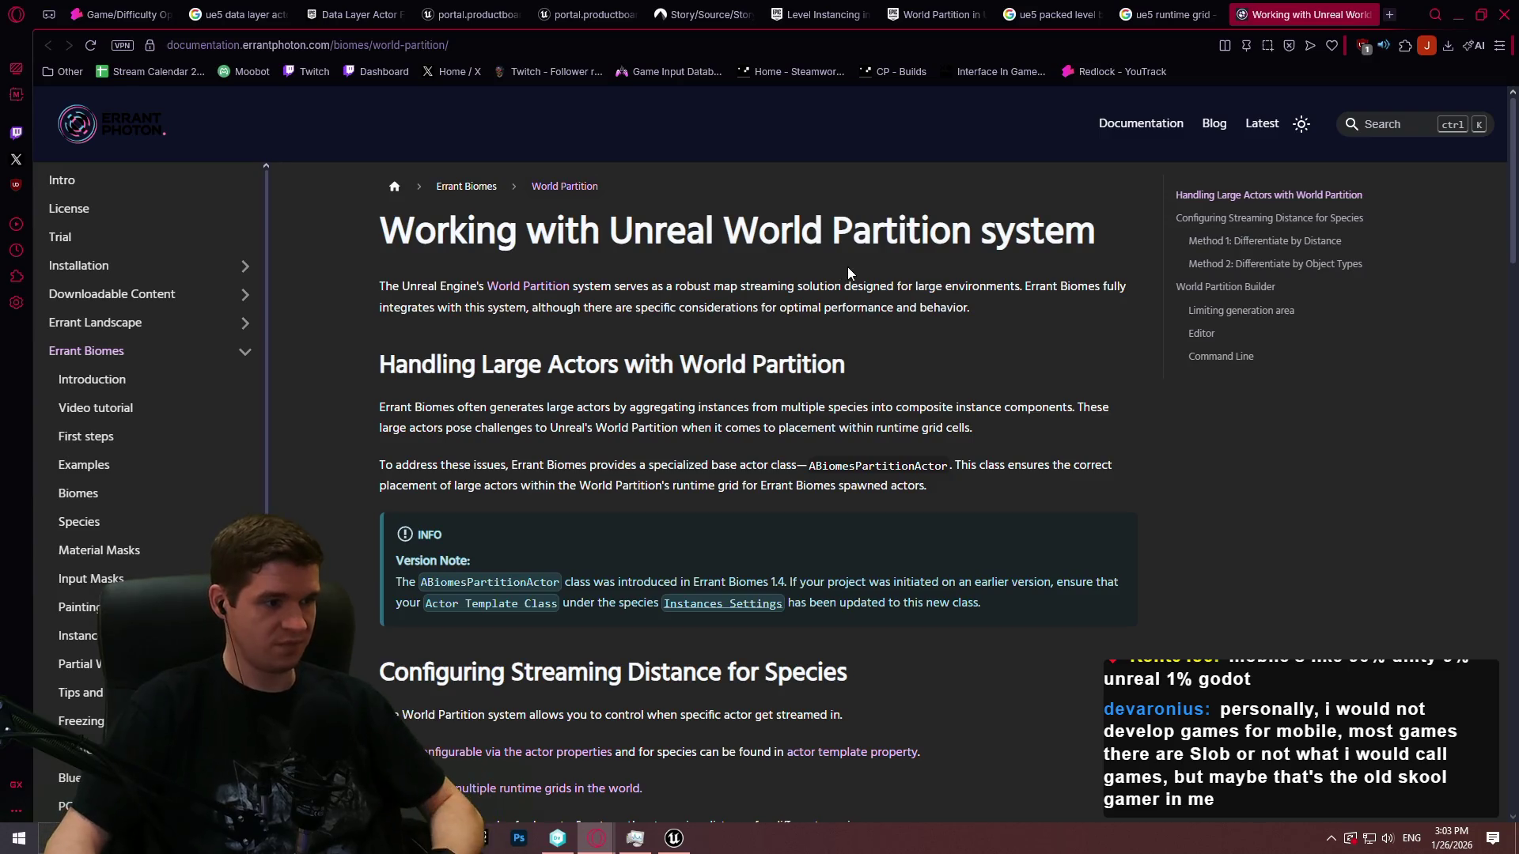
Read the guide's streaming-distance sections, then return to the 'ue5 runtime grid' results
scroll(933, 554, "down", 6)
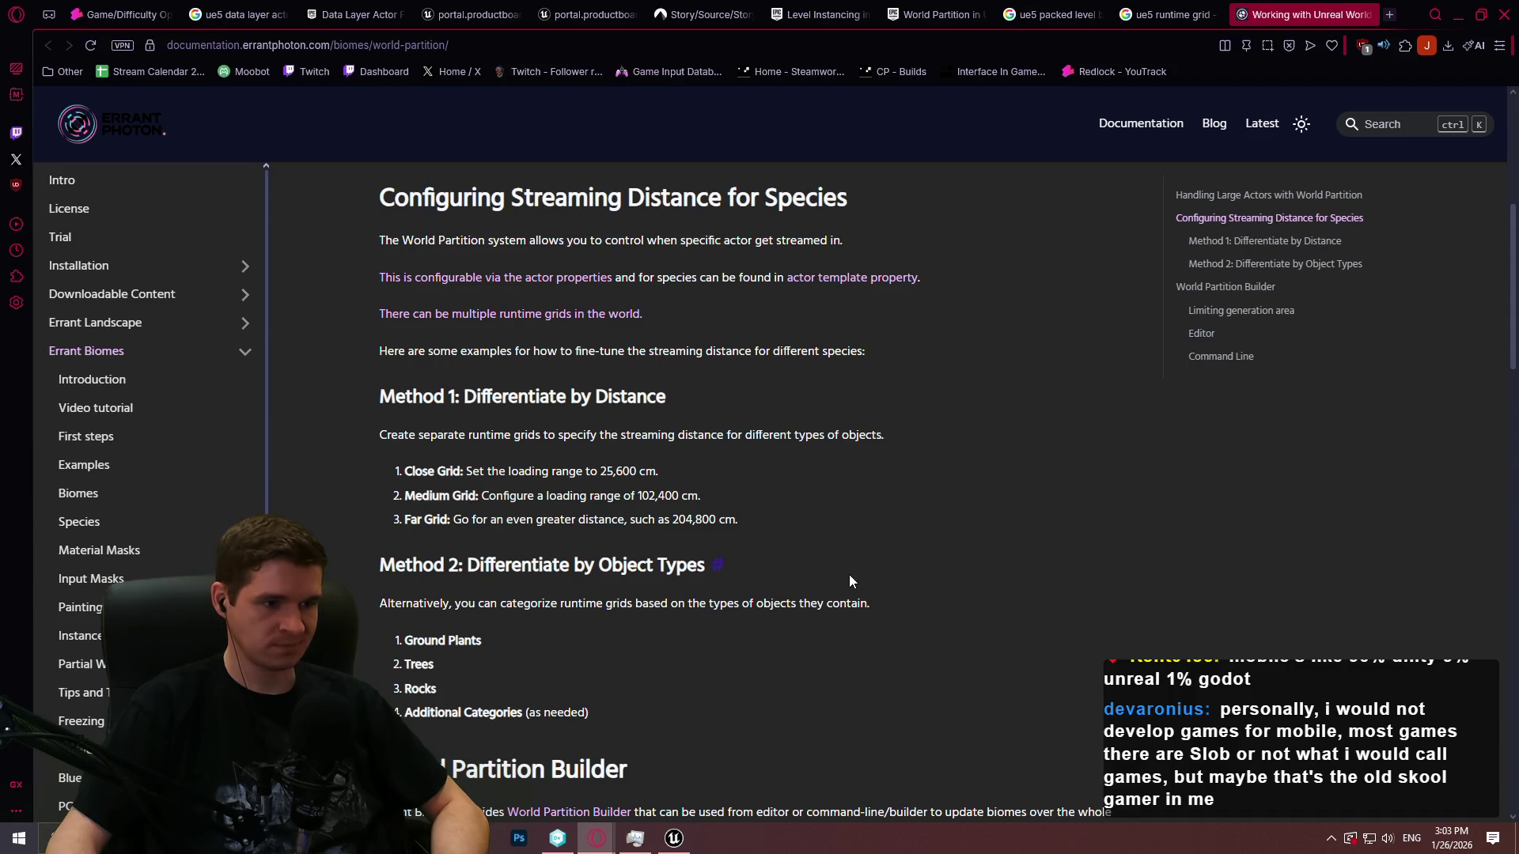
scroll(852, 563, "down", 4)
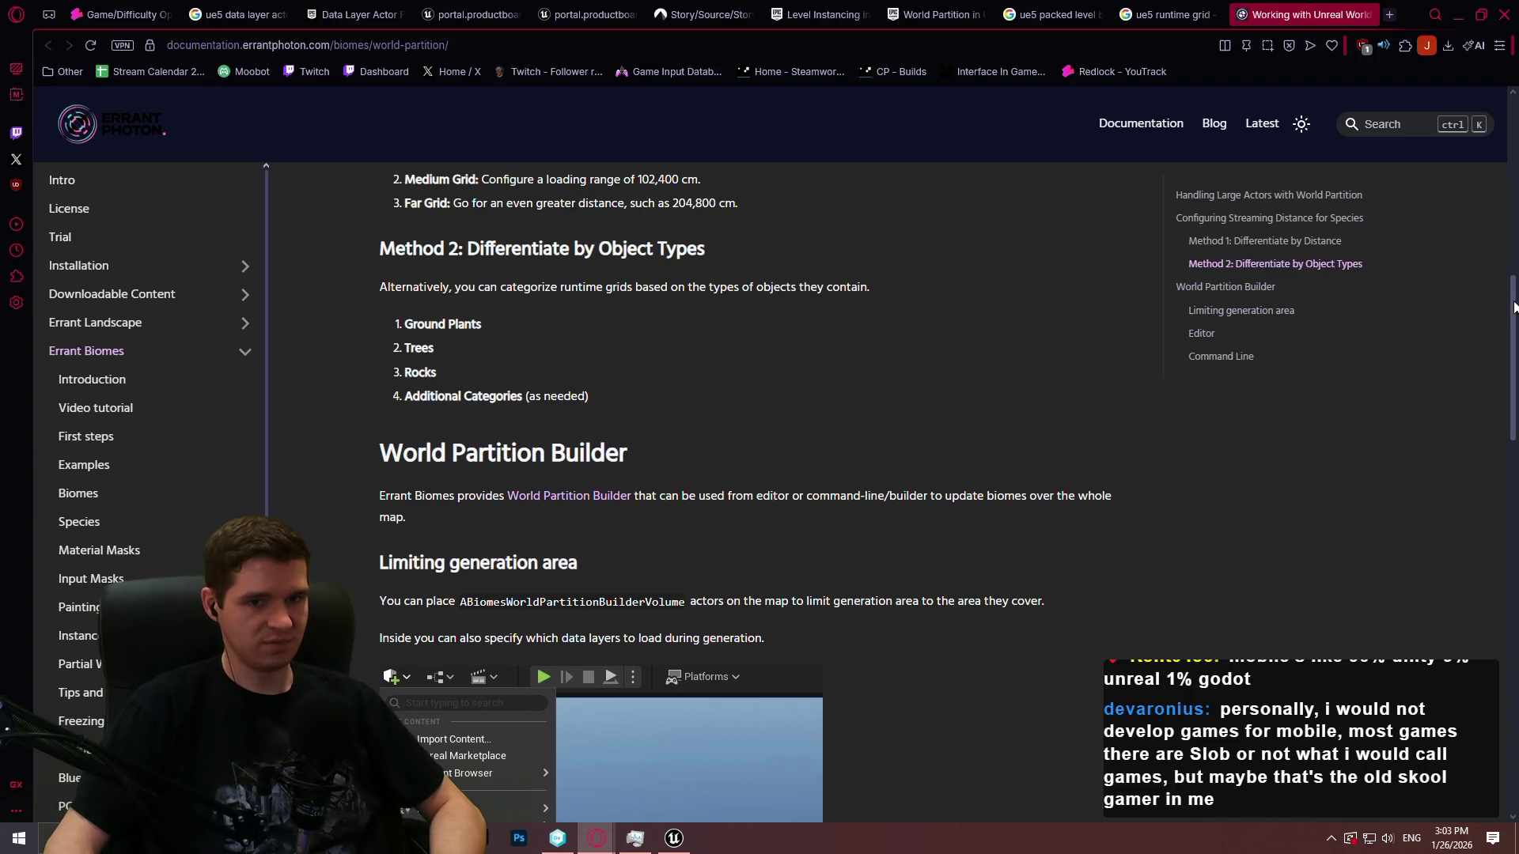
scroll(1514, 307, "down", 1)
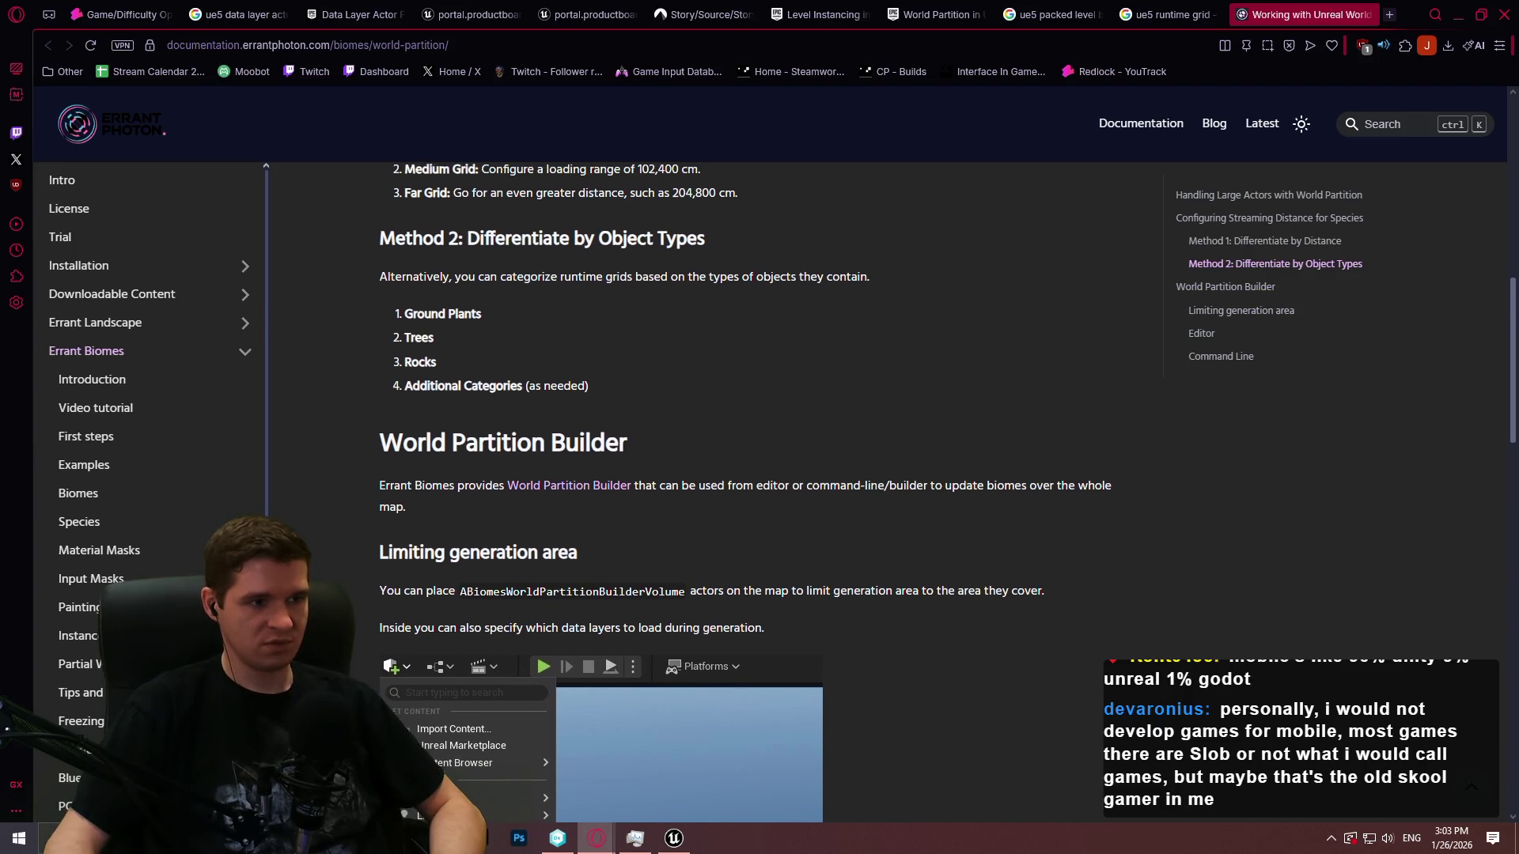
mouse_move(1513, 307)
left_mouse_down()
mouse_move(1502, 403)
mouse_move(1474, 274)
left_mouse_up()
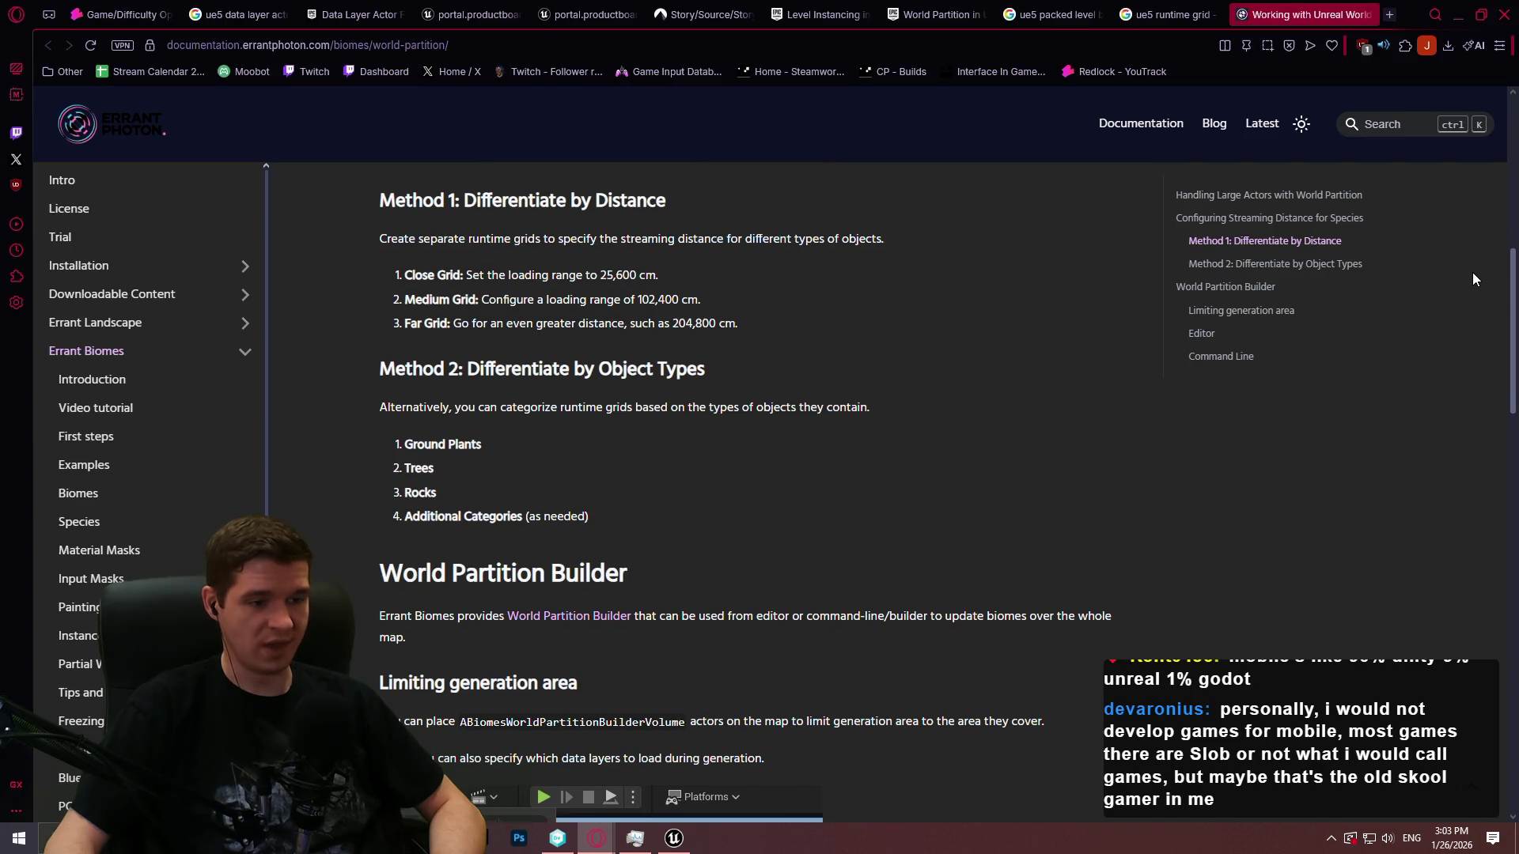
left_click_drag(1473, 273, 1453, 302)
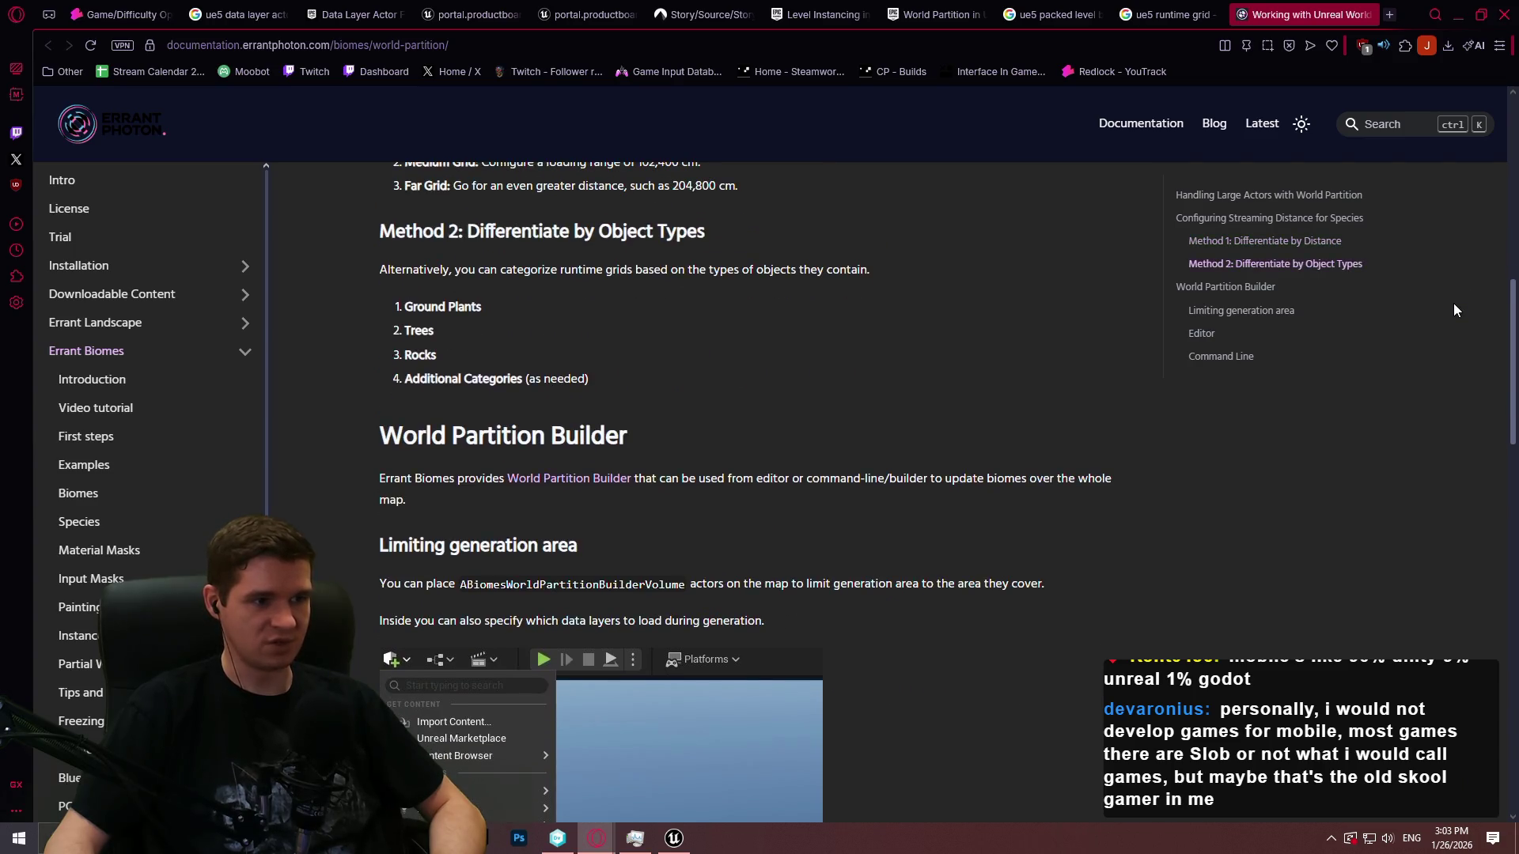
mouse_move(1453, 304)
left_mouse_down()
mouse_move(1418, 403)
mouse_move(1428, 558)
left_mouse_up()
scroll(1442, 668, "down", 2)
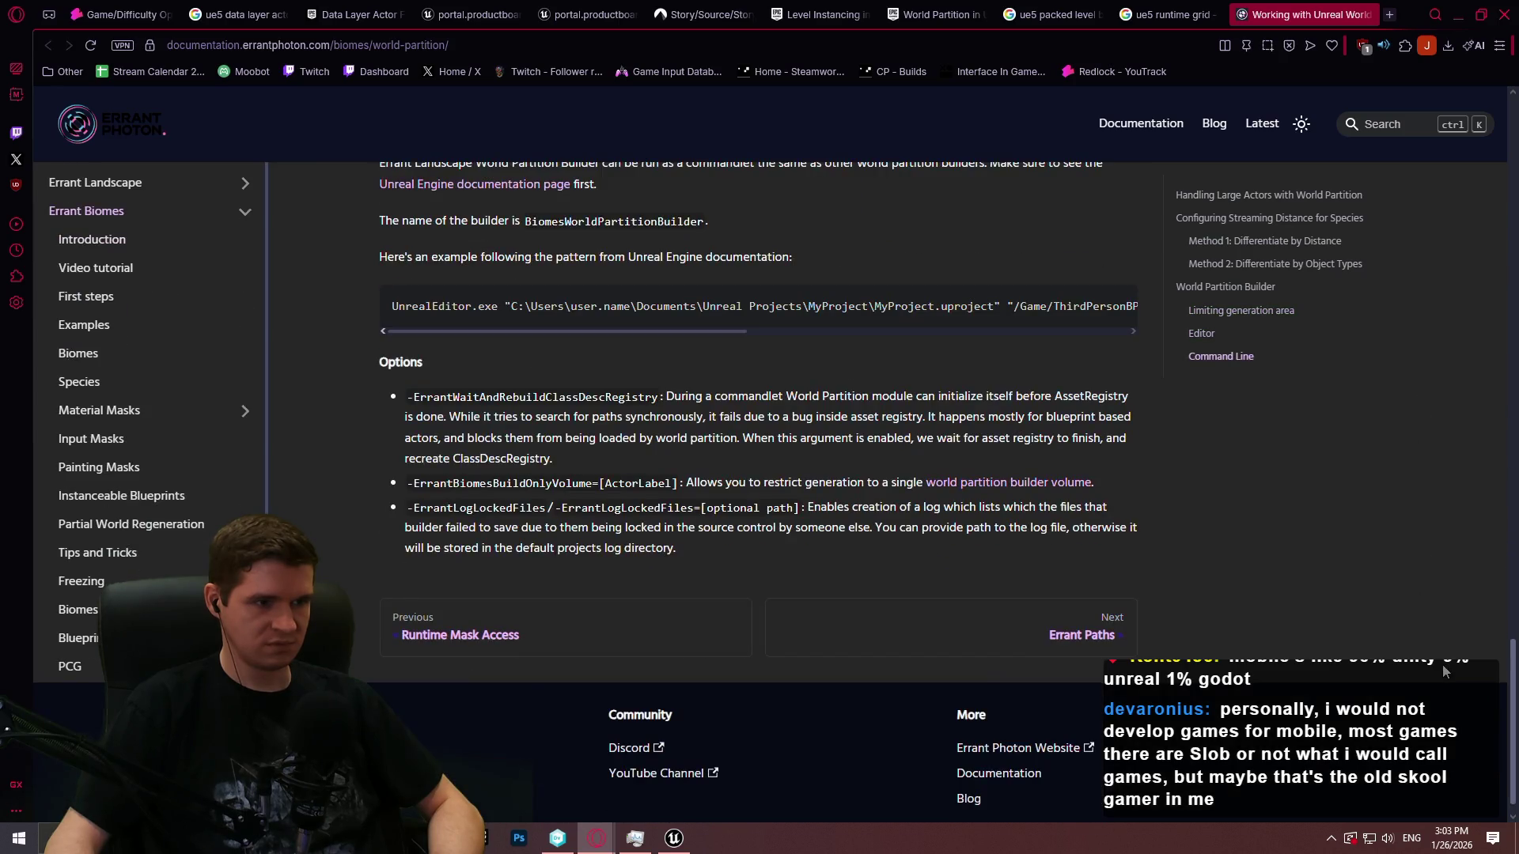
scroll(1441, 657, "up", 1)
scroll(1441, 653, "up", 10)
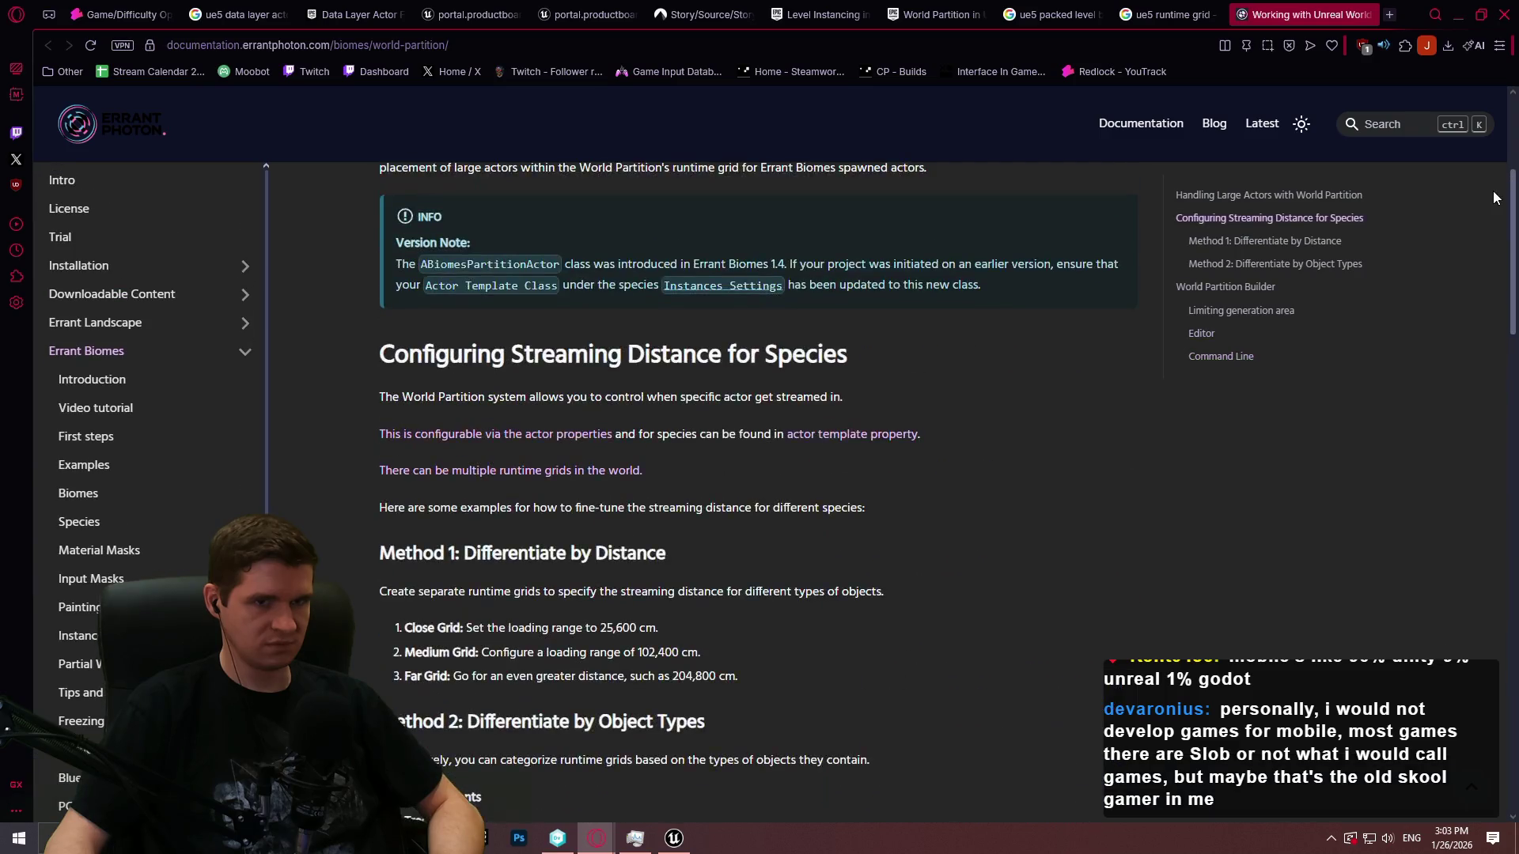
left_click(1183, 15)
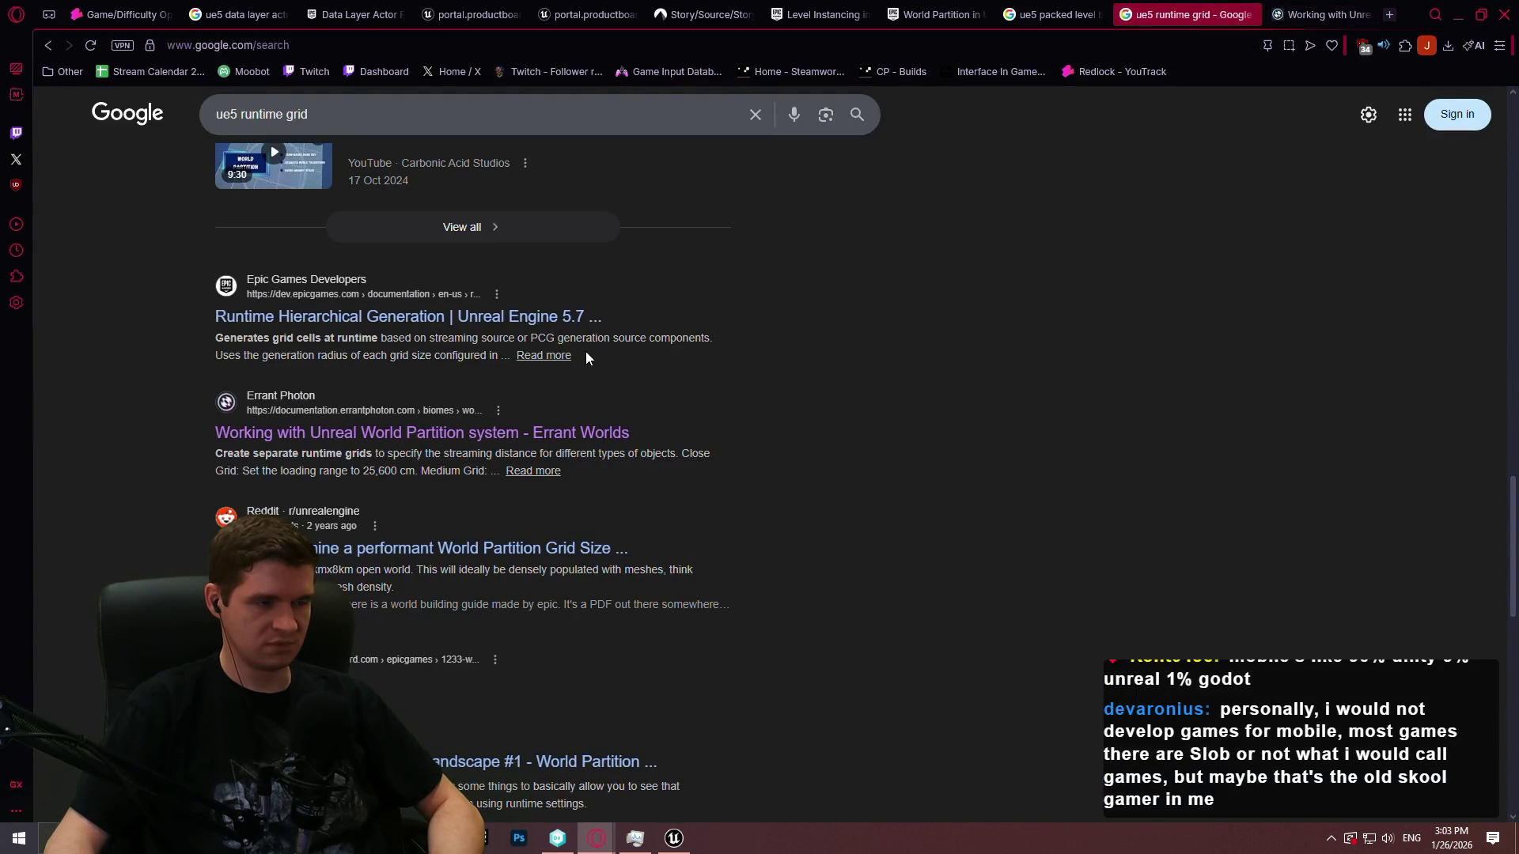
Skim Epic's Runtime Hierarchical Generation docs, then return to the 'ue5 runtime grid' Google results
left_click(501, 318)
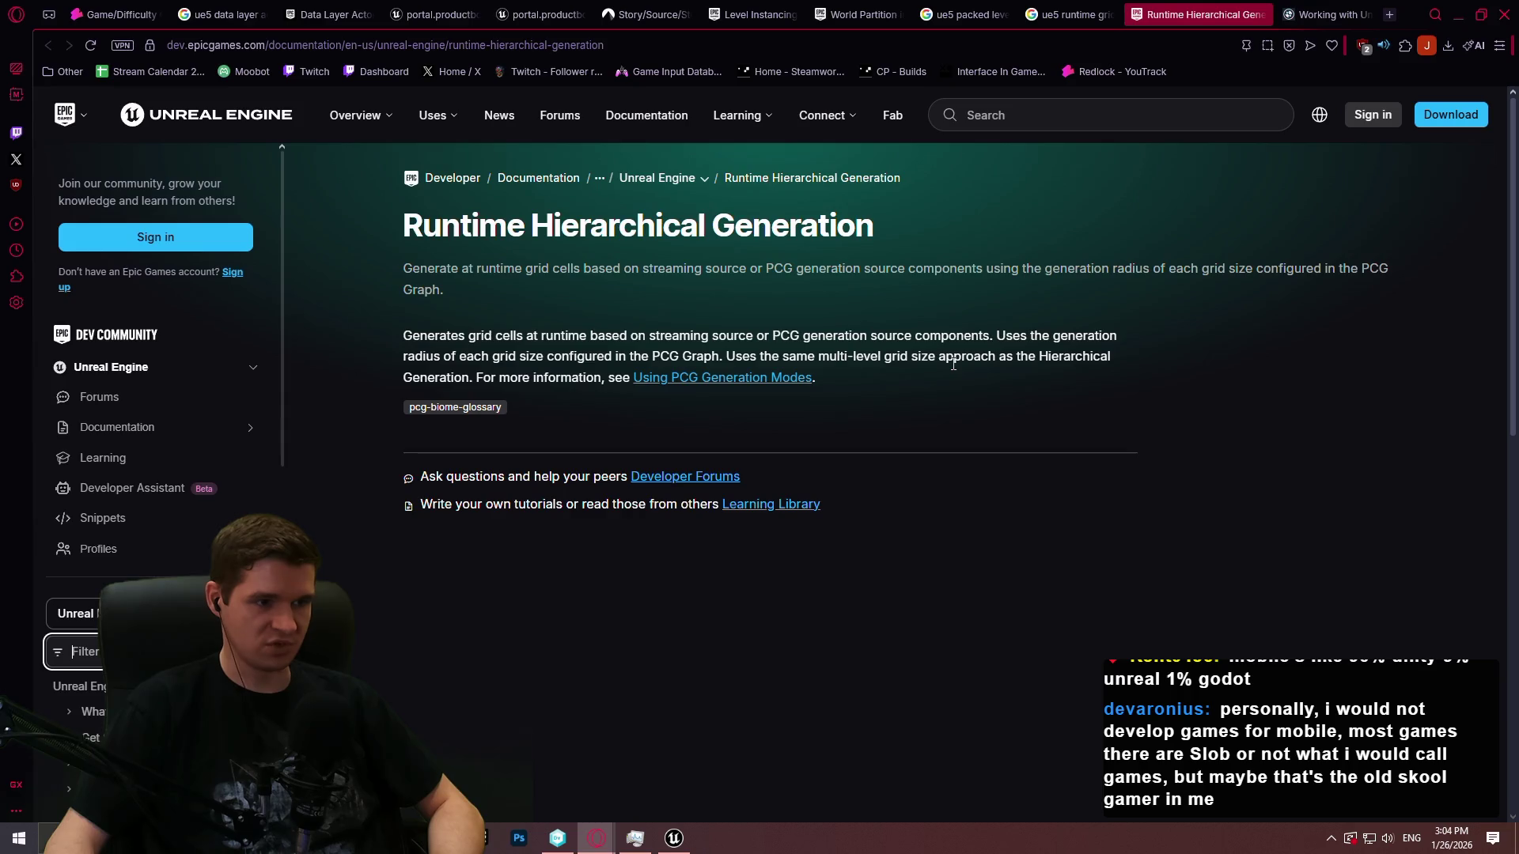
scroll(919, 377, "down", 3)
scroll(899, 383, "up", 3)
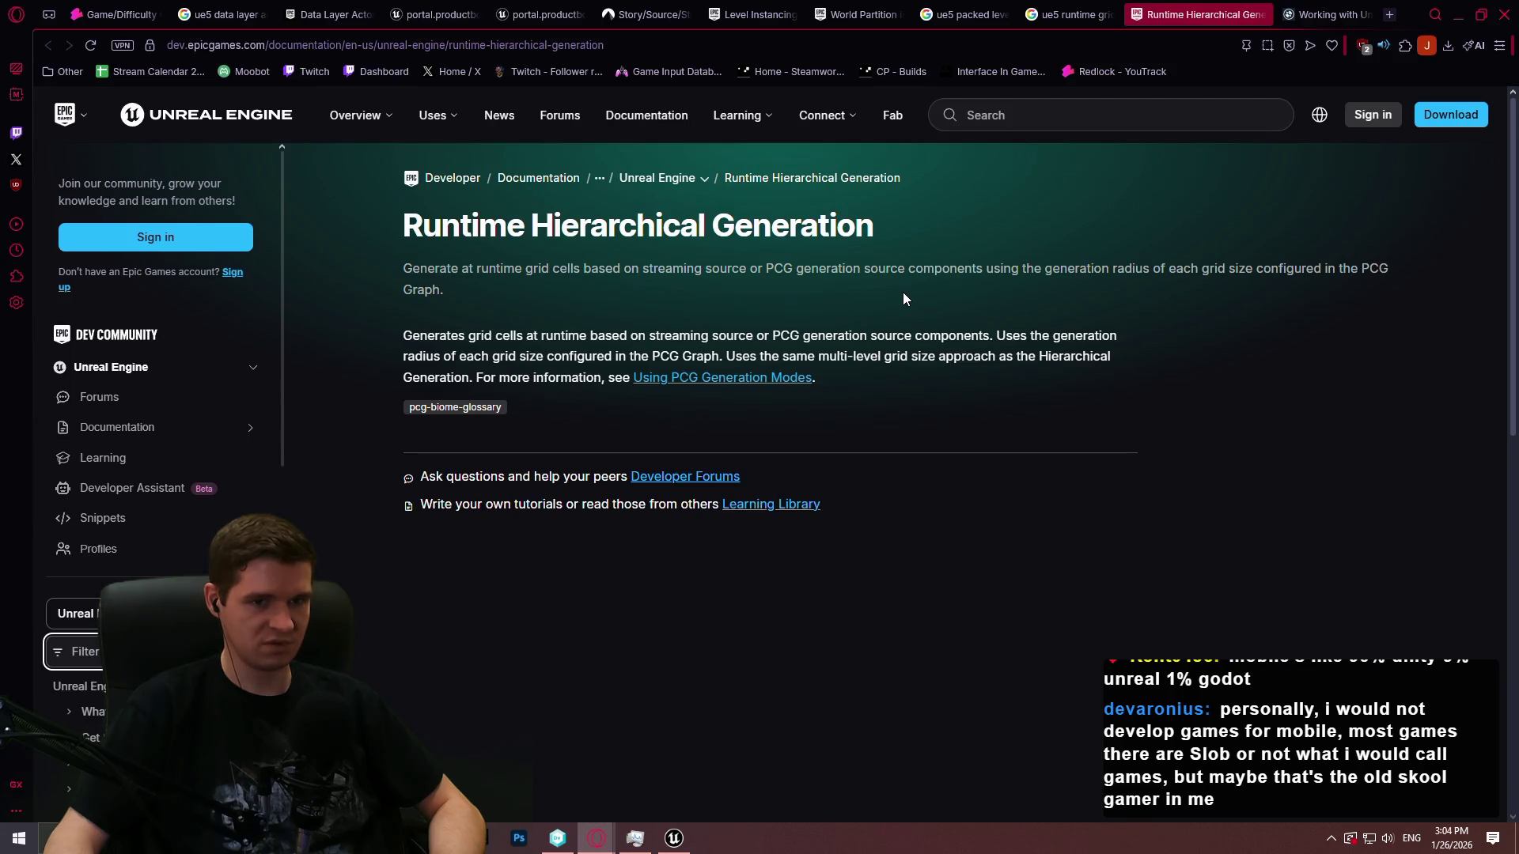
left_click(1070, 17)
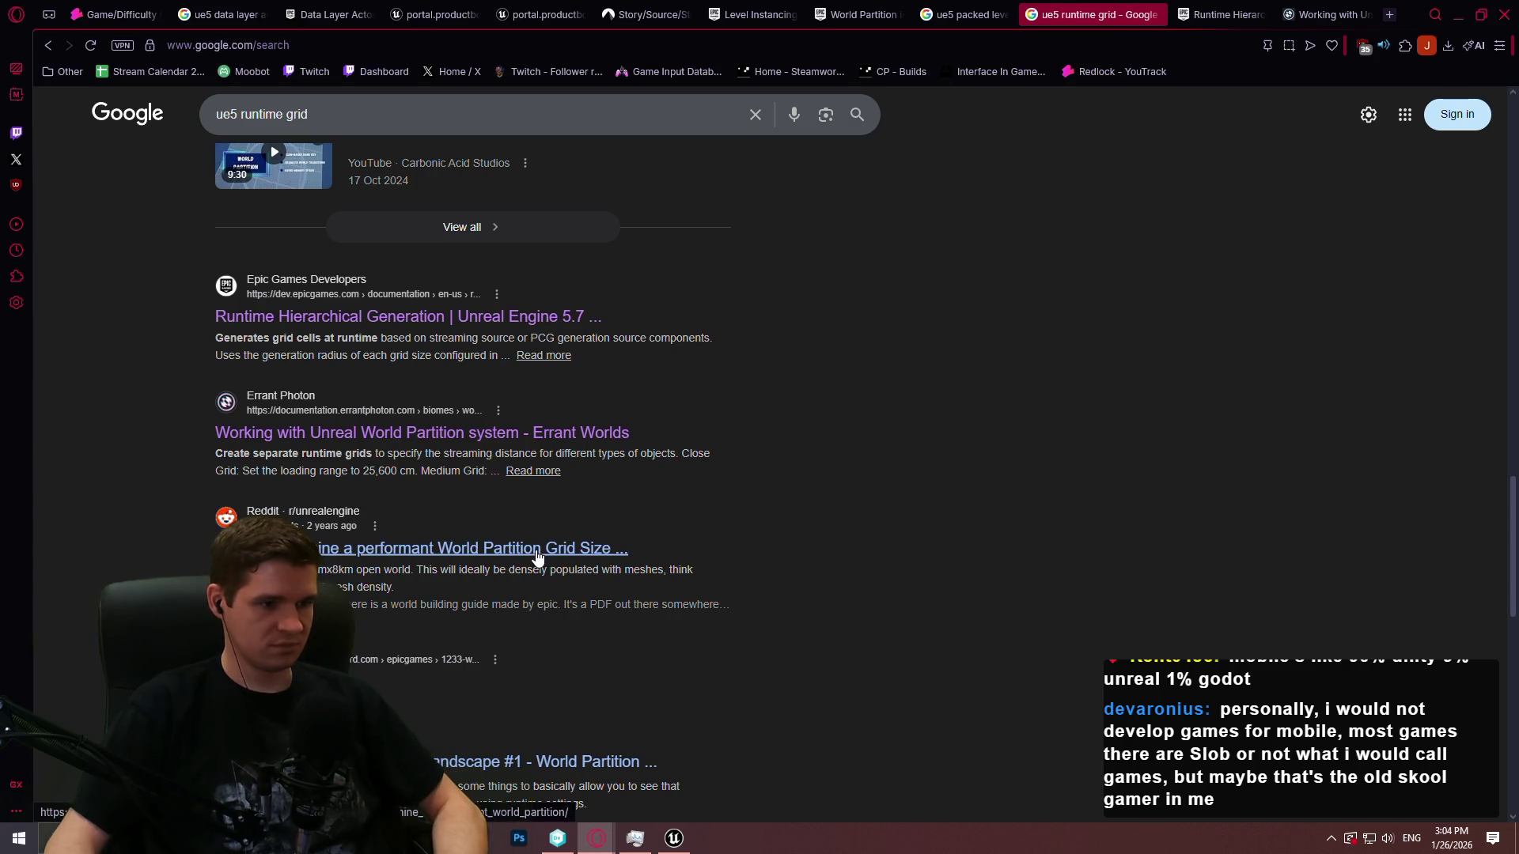
Open the 'new grid hash' Productboard result in a new tab and view its roadmap page
scroll(536, 519, "down", 3)
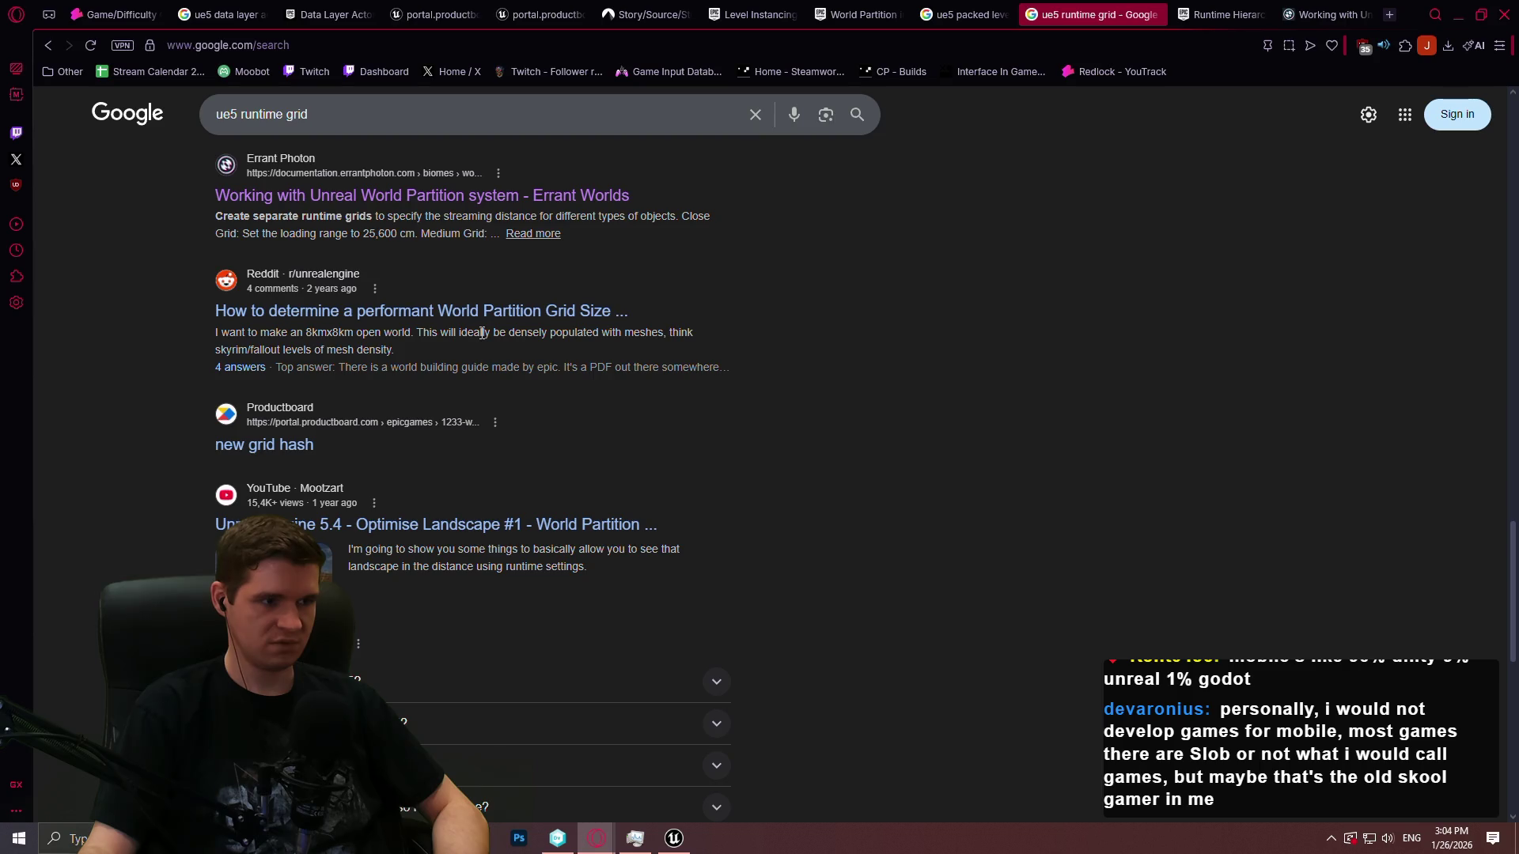
scroll(481, 334, "down", 1)
middle_click(271, 376)
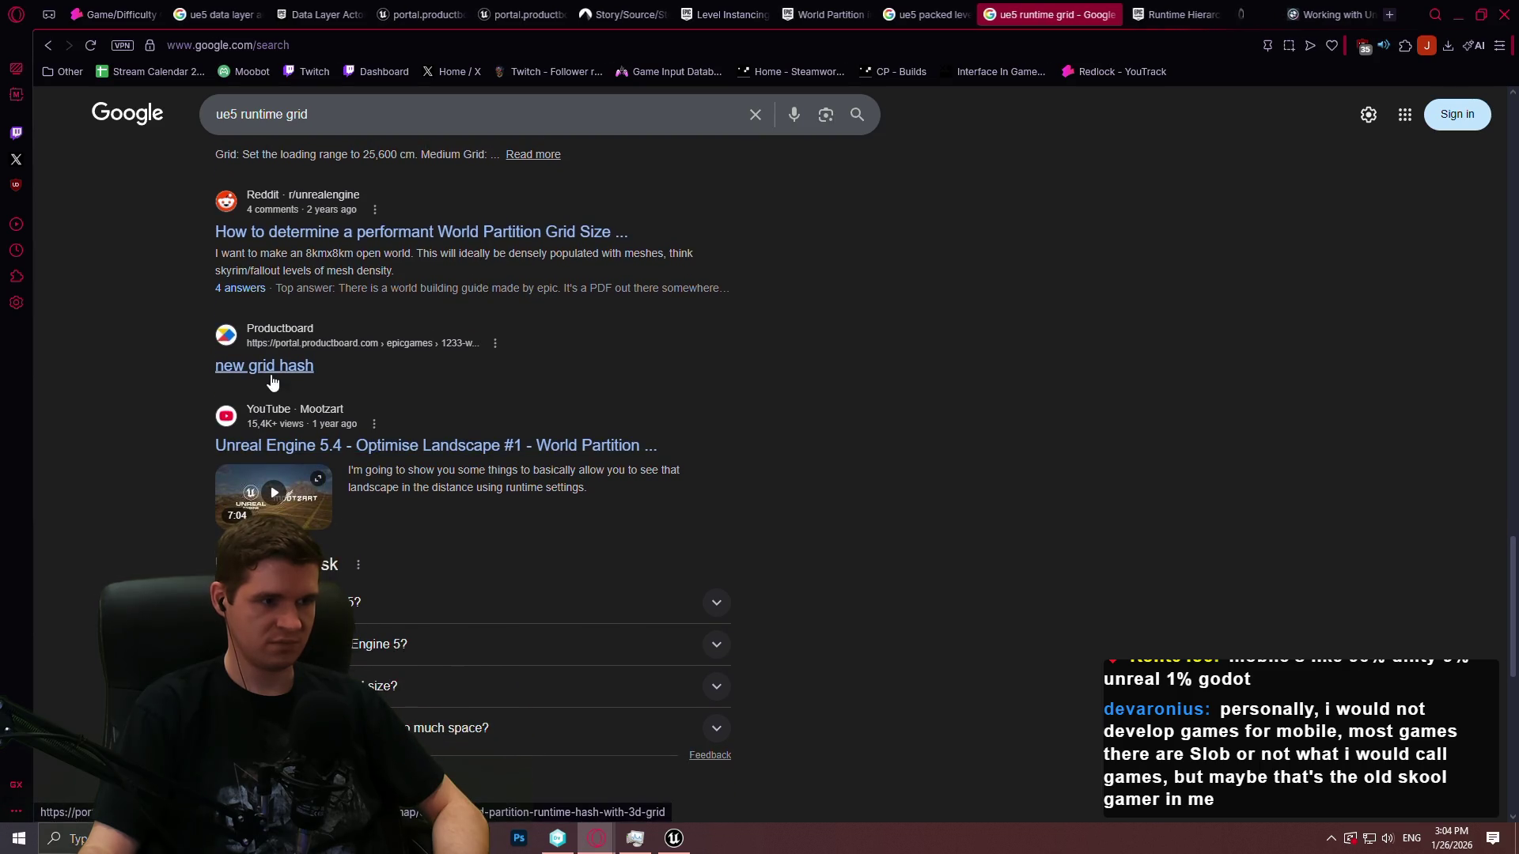
left_click(1210, 14)
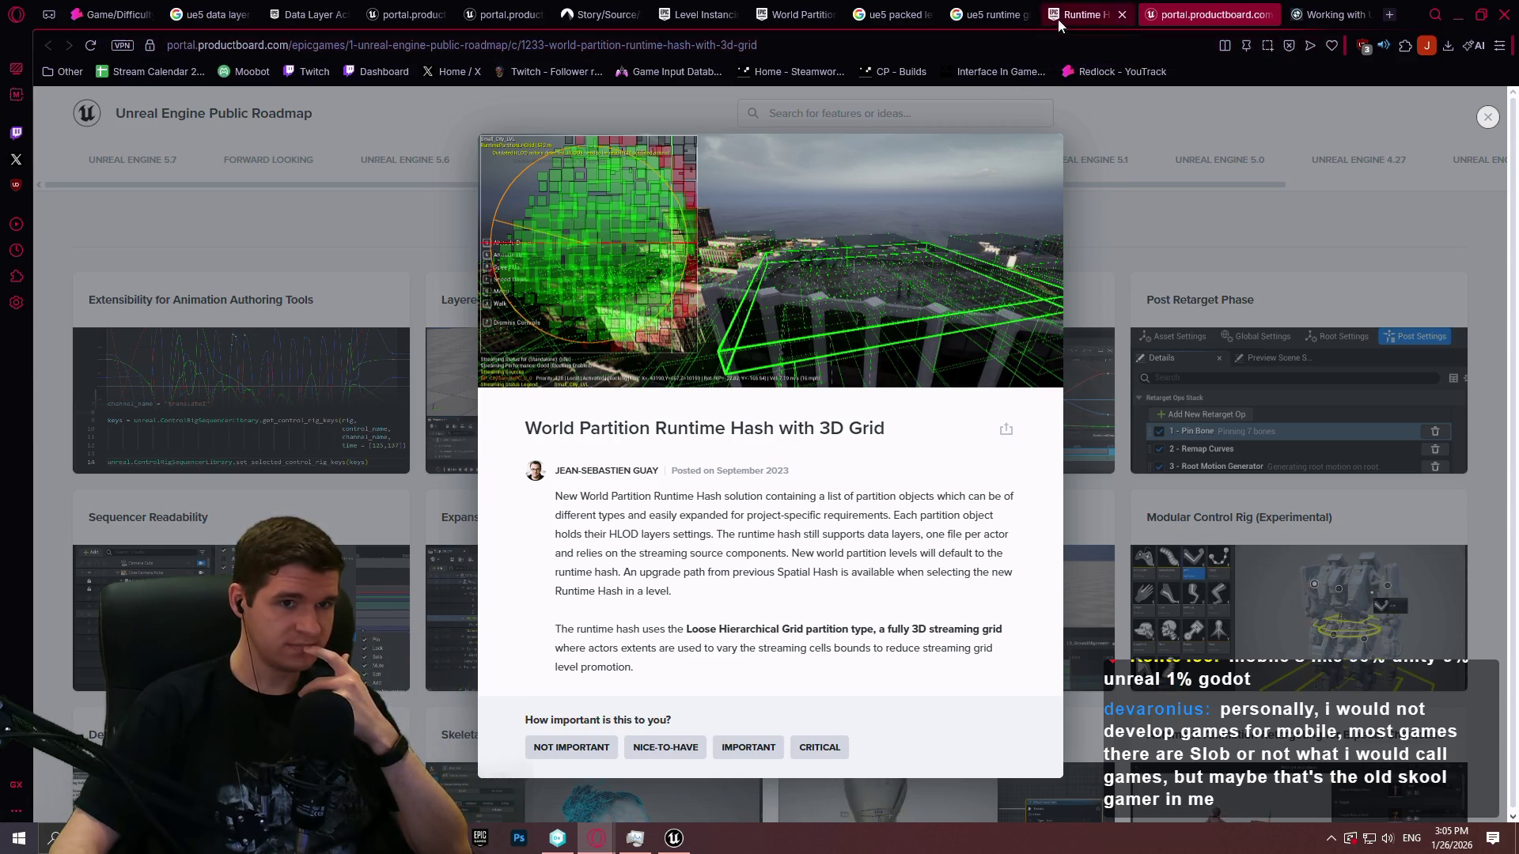
Return to the 'ue5 runtime grid' results and scroll to the related World Partition searches
left_click(993, 14)
scroll(875, 391, "down", 10)
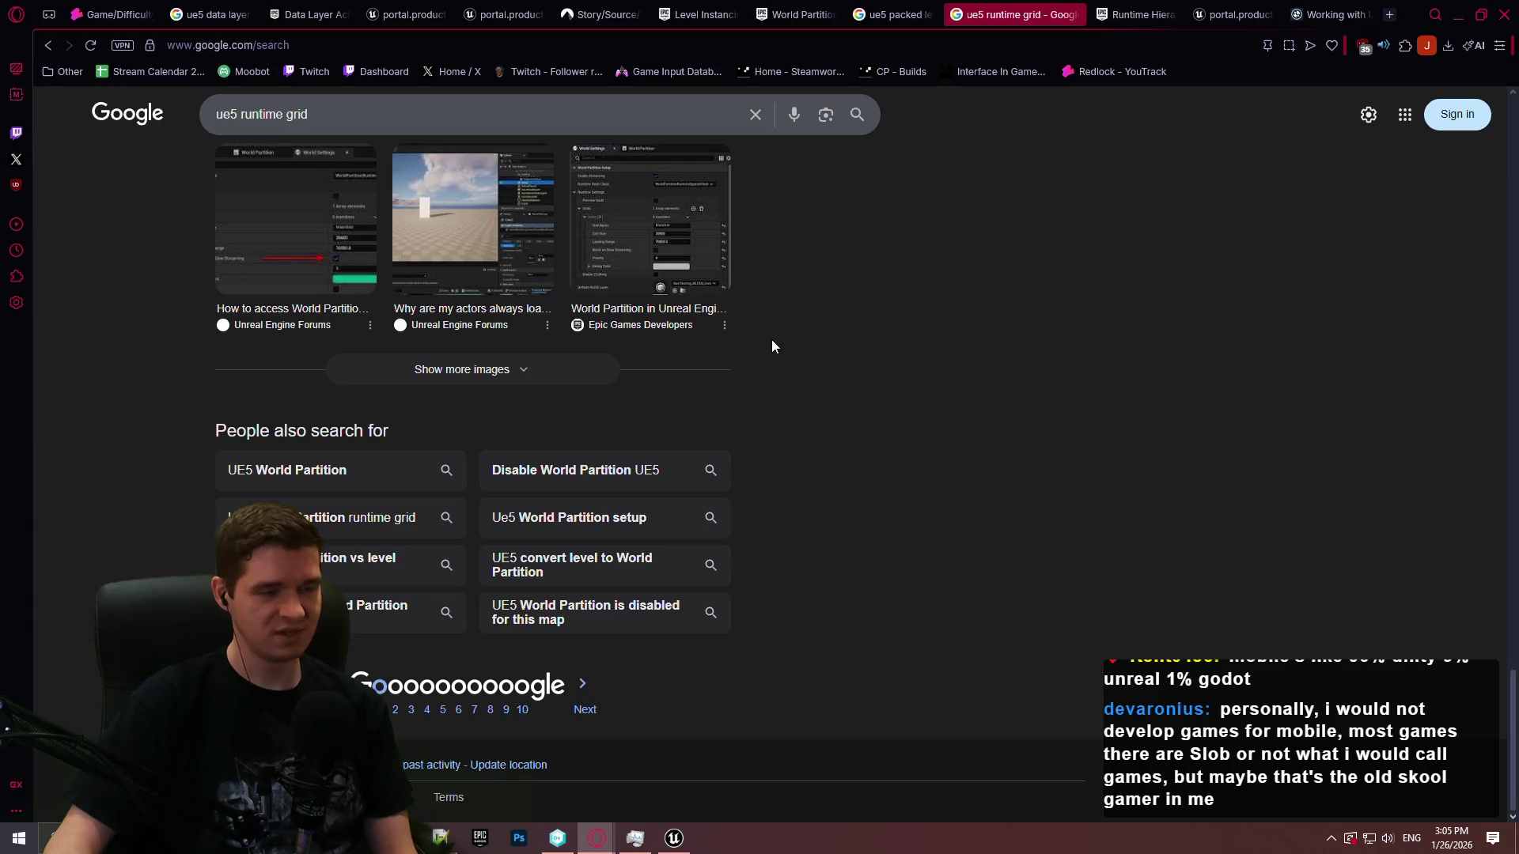
scroll(827, 319, "up", 2)
left_click(673, 838)
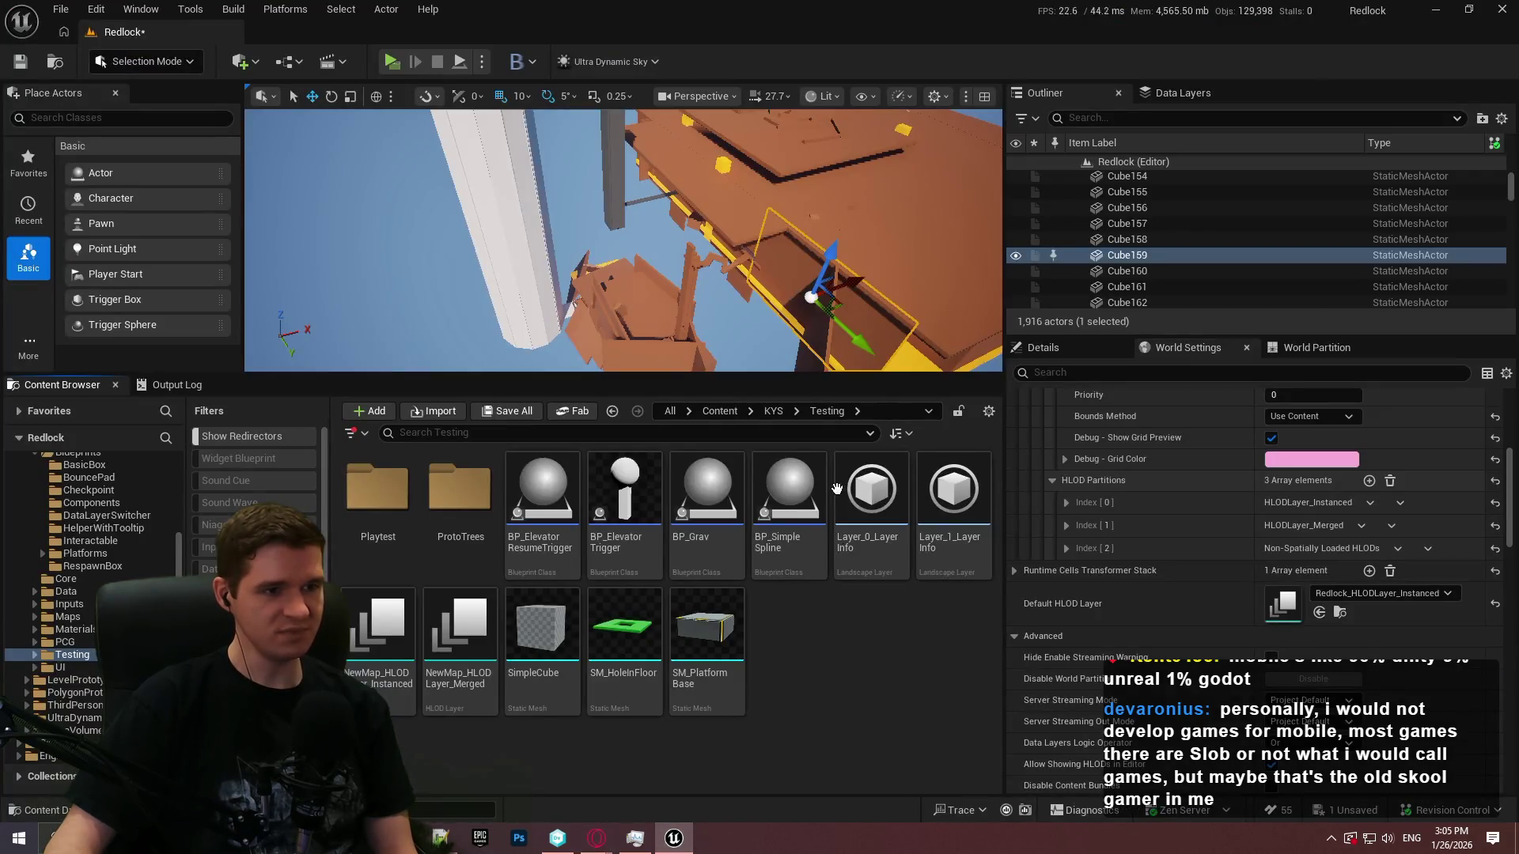
key("F11")
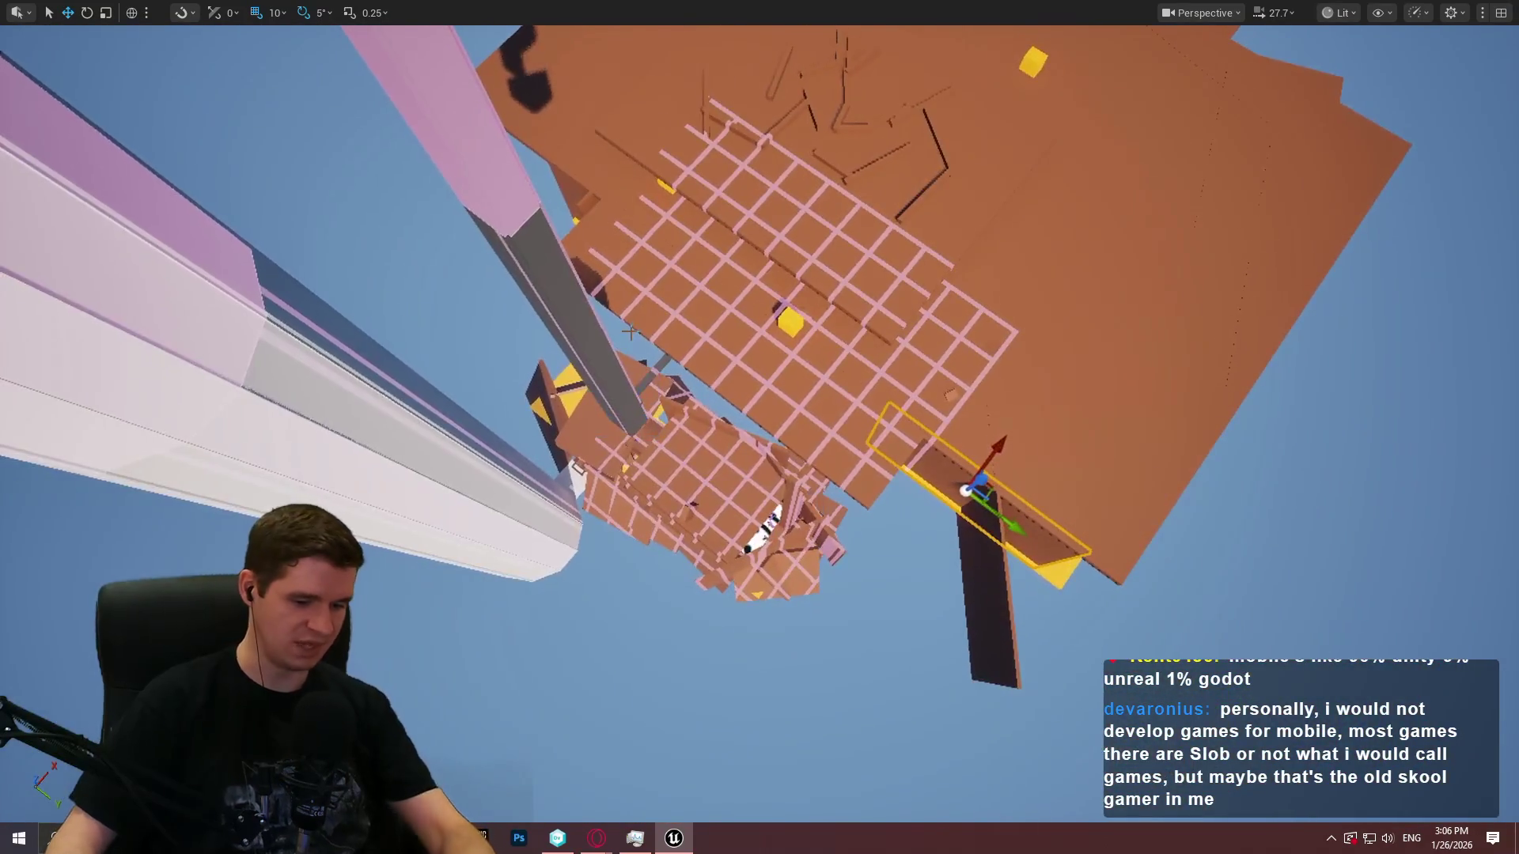
key("F11")
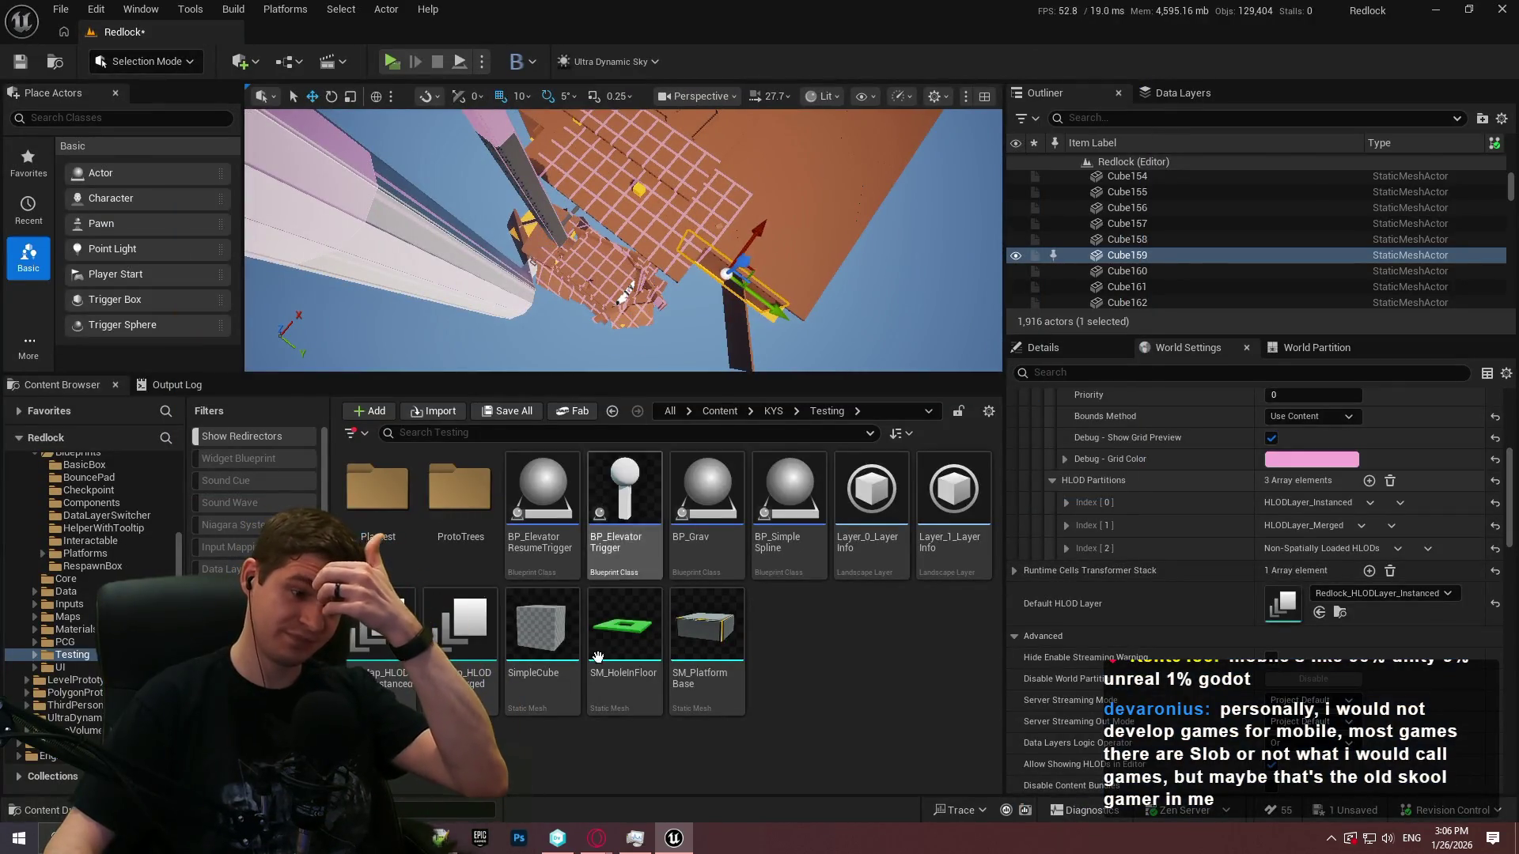
mouse_move(596, 839)
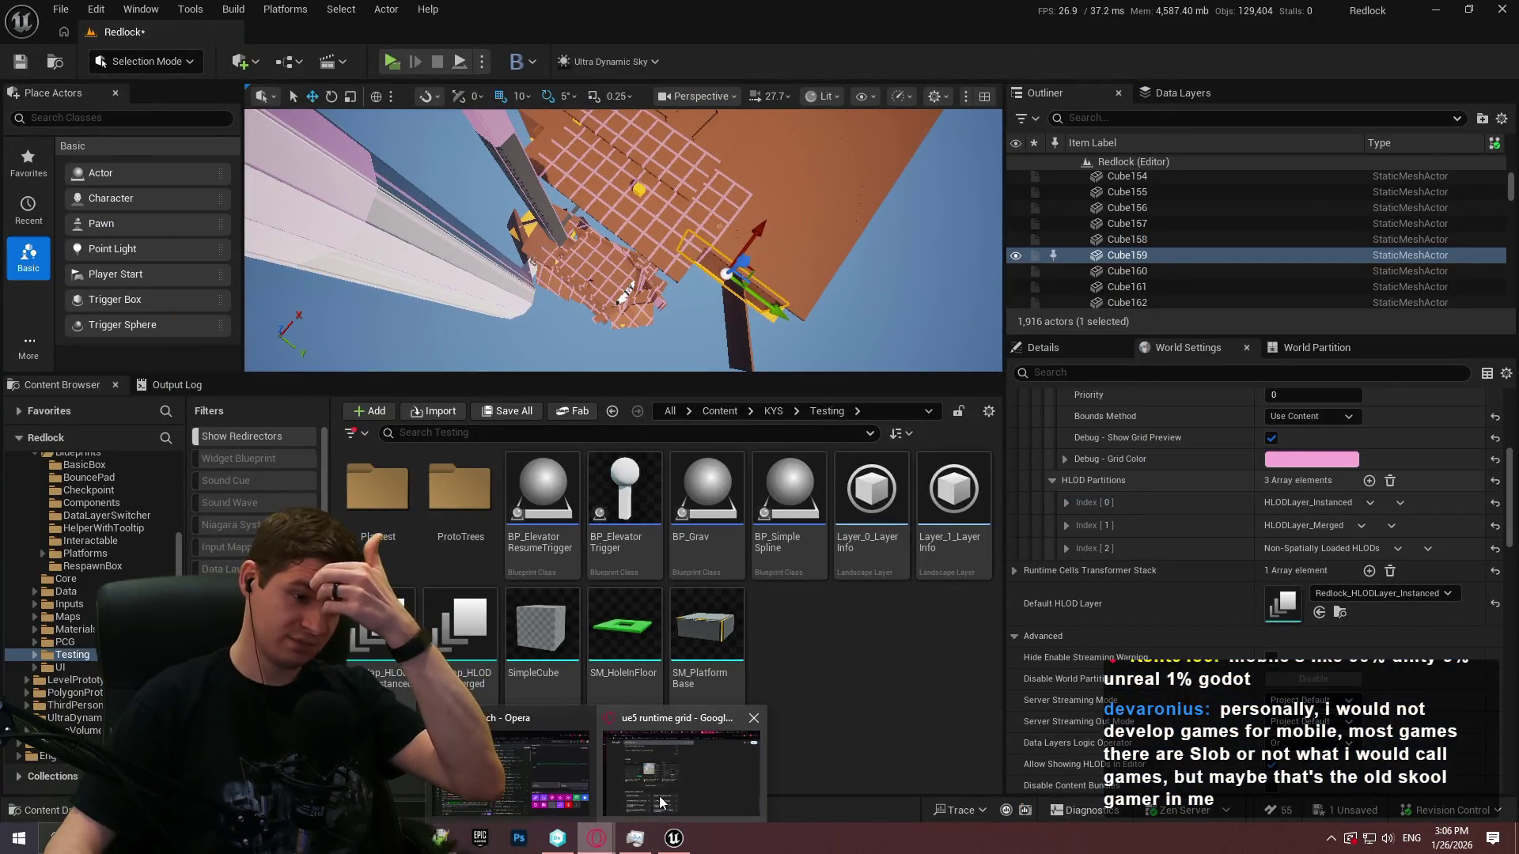
left_click(658, 796)
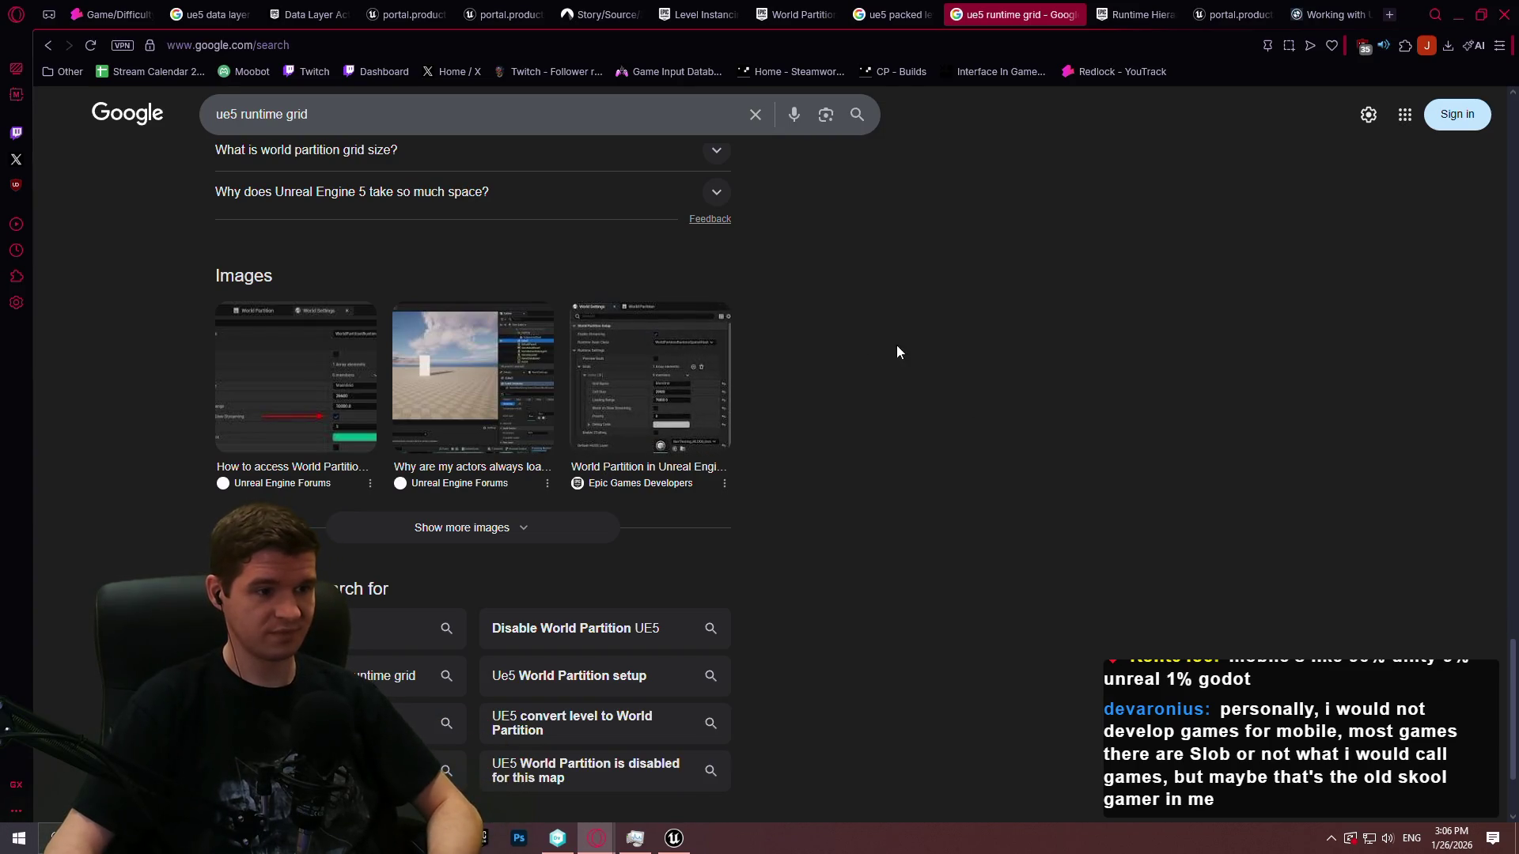
scroll(919, 420, "up", 10)
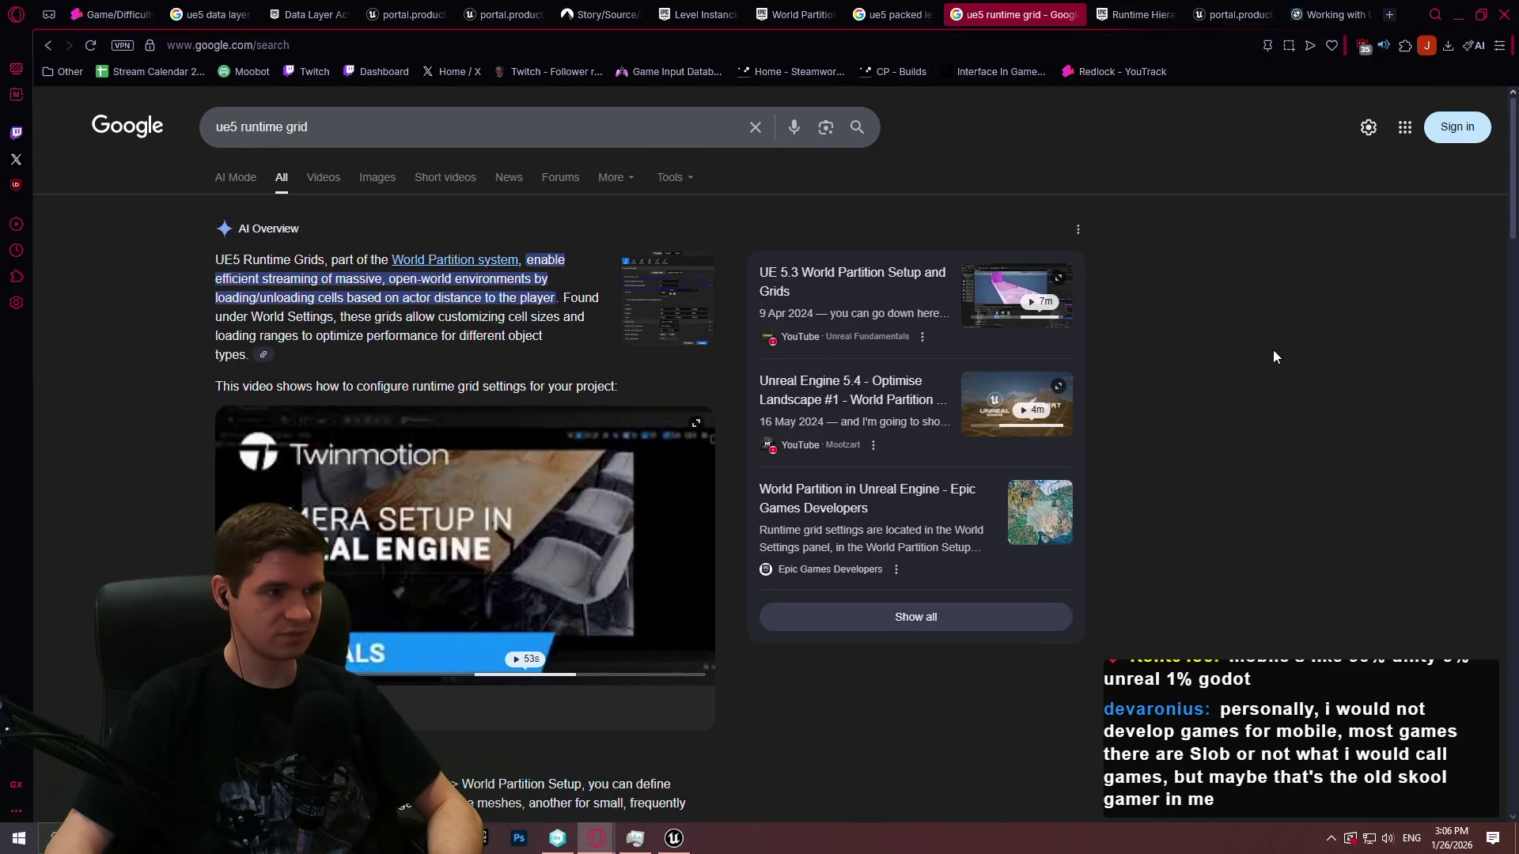
scroll(1269, 353, "down", 5)
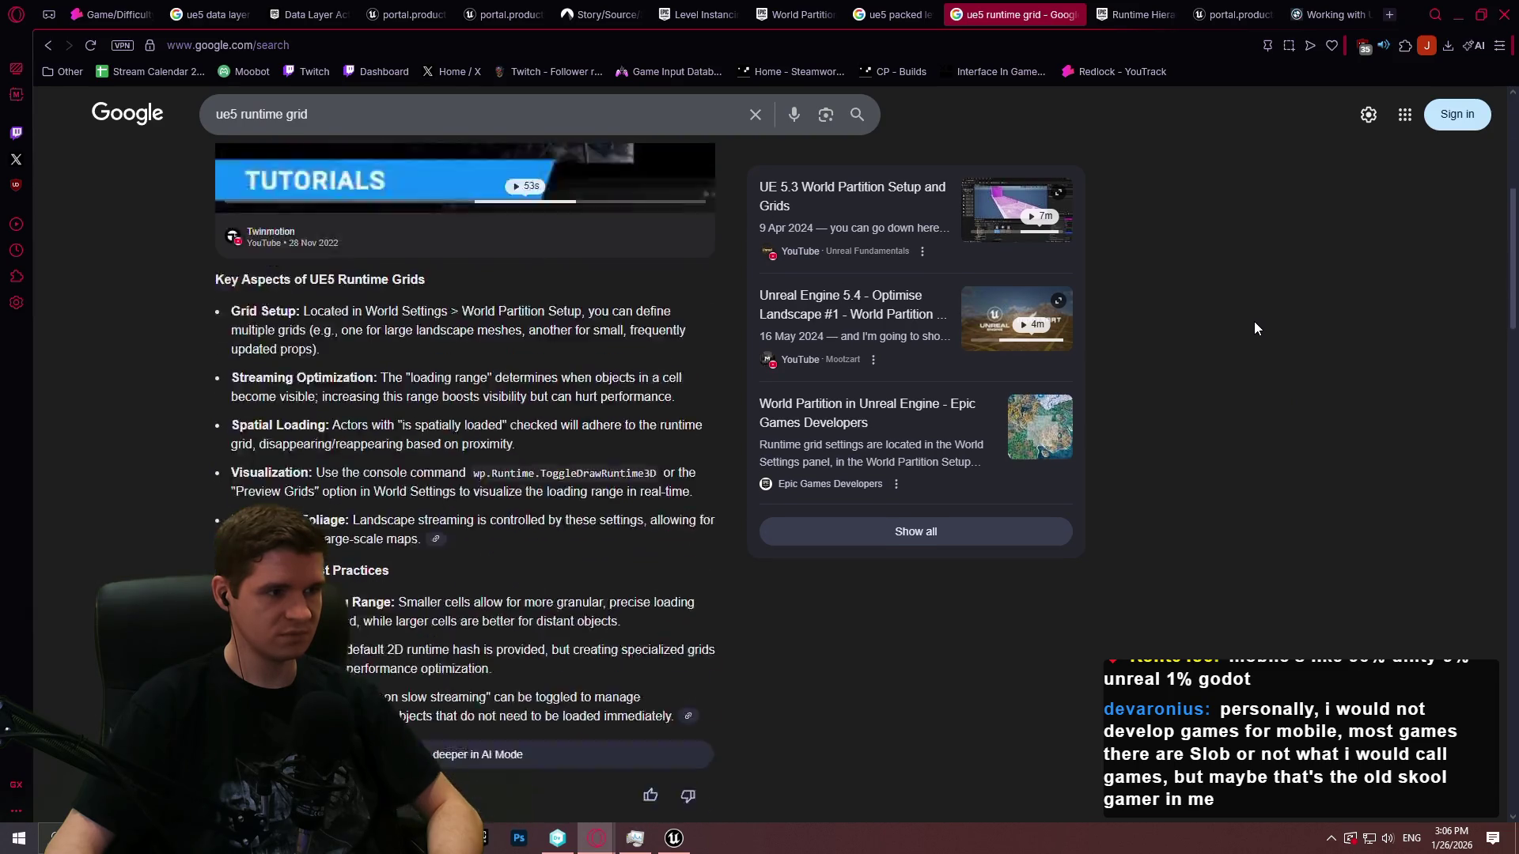
scroll(1254, 322, "down", 3)
scroll(1239, 318, "up", 2)
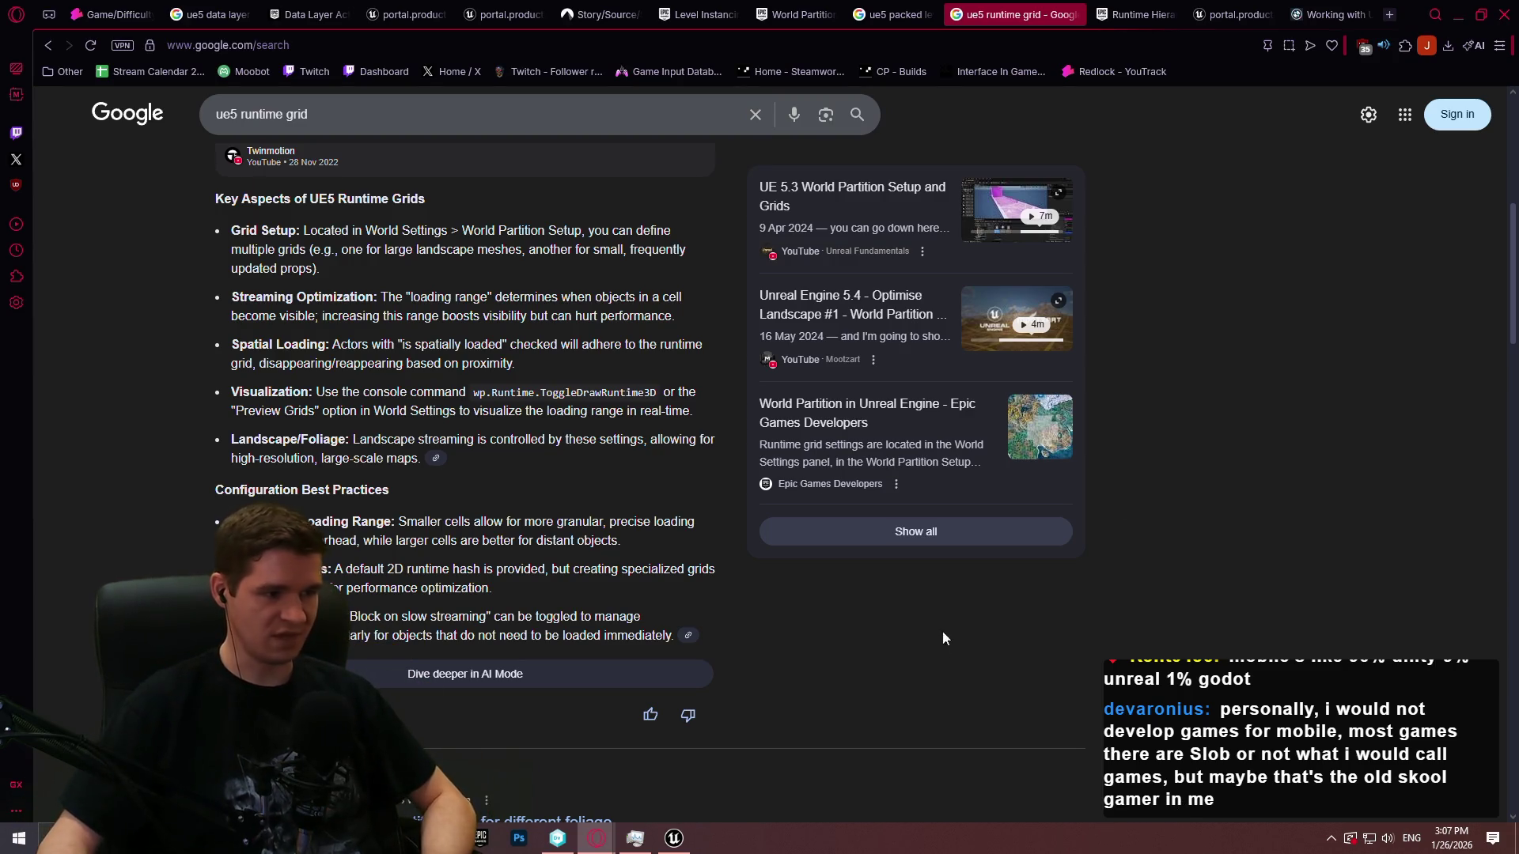
scroll(463, 331, "down", 2)
scroll(461, 331, "down", 4)
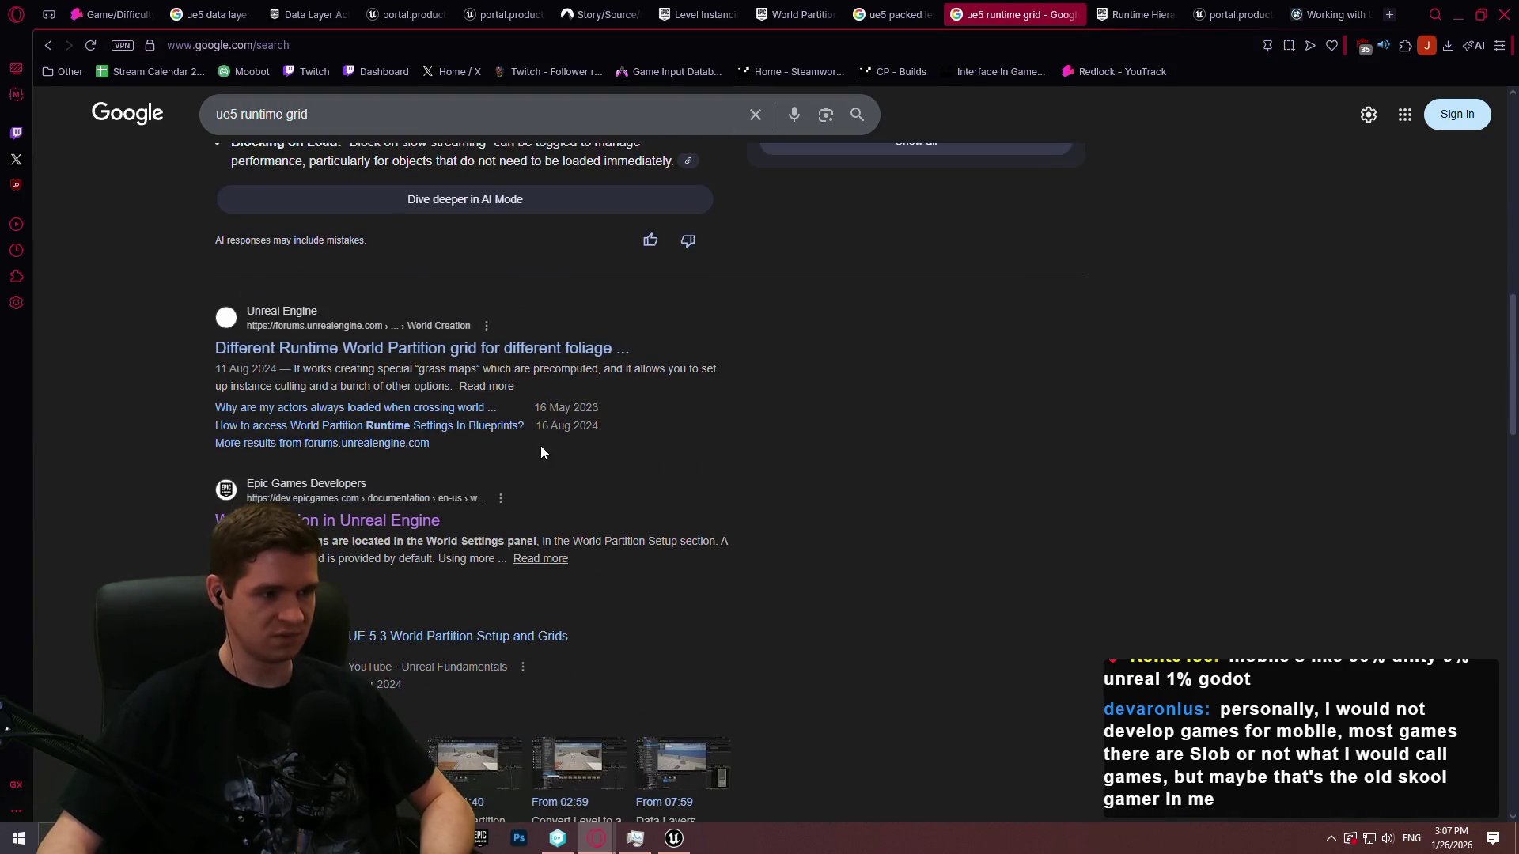
scroll(592, 454, "down", 4)
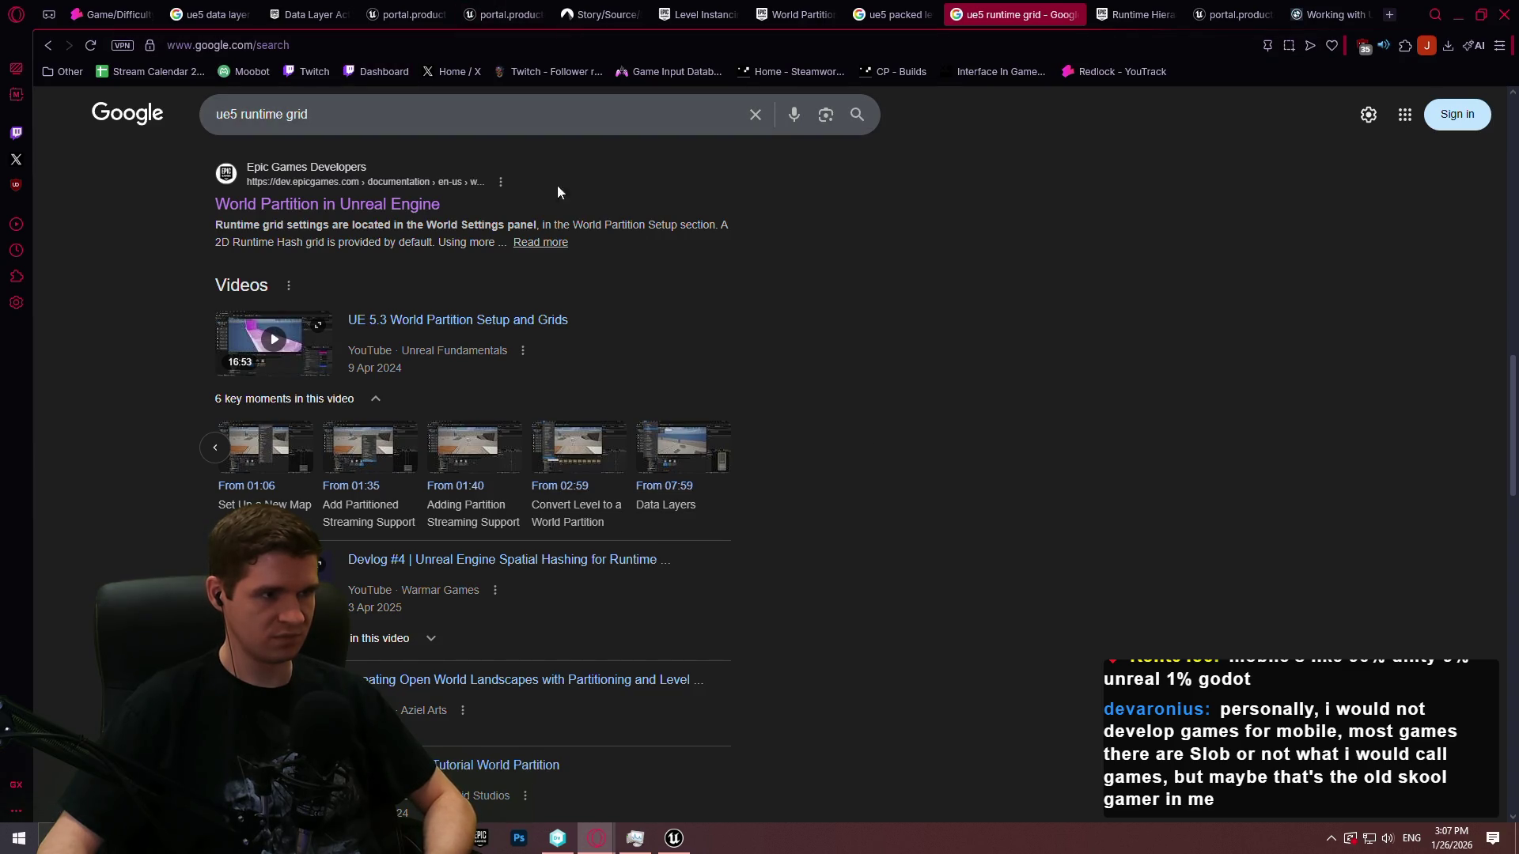
scroll(1061, 450, "down", 10)
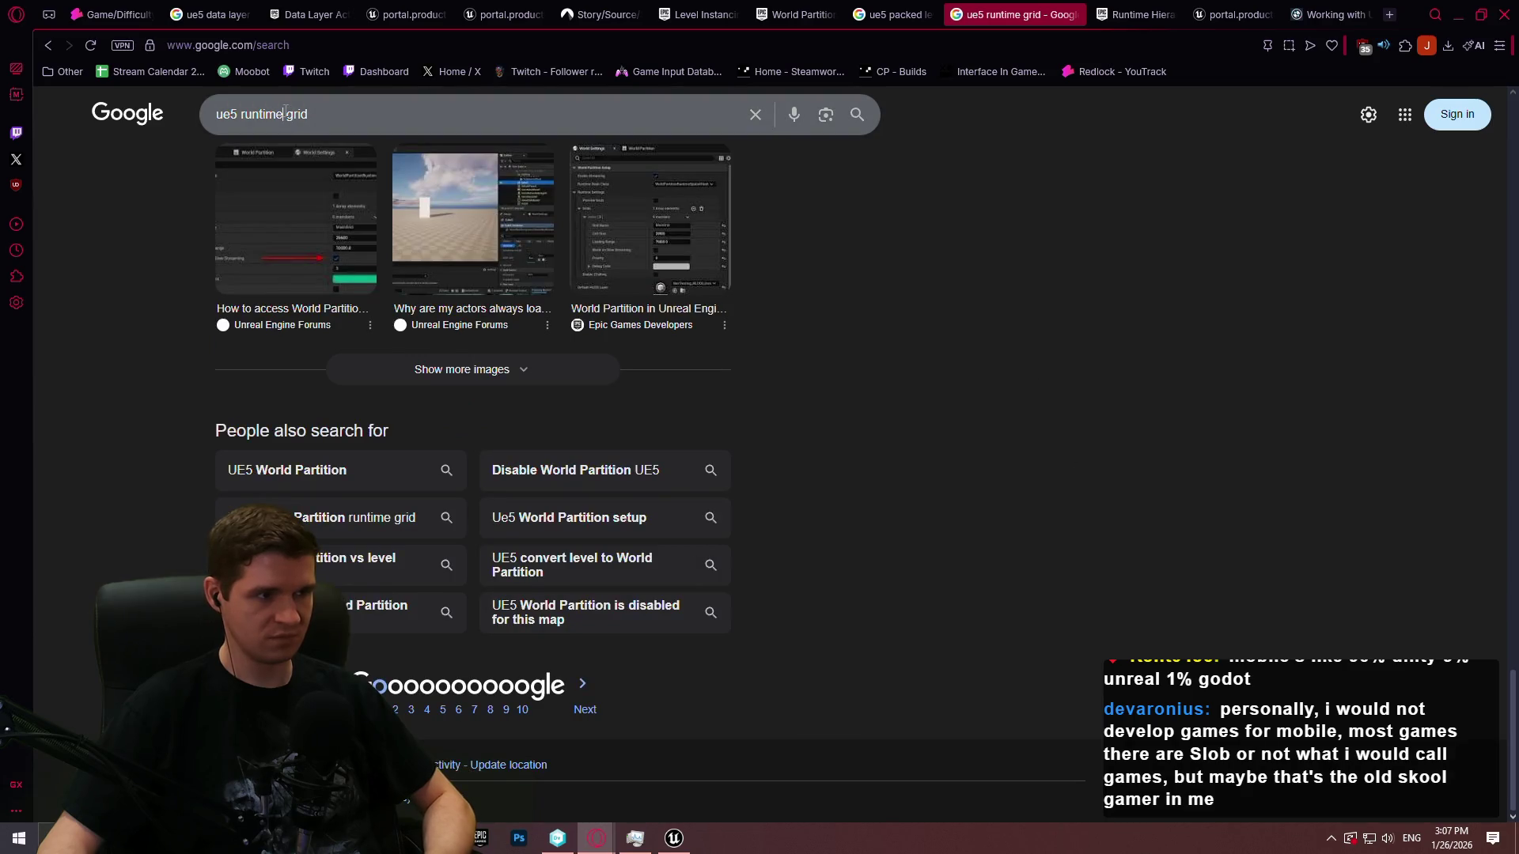
Change the search to 'ue5 world partition grid' and run it
left_click(285, 113)
left_click_drag(309, 115, 248, 115)
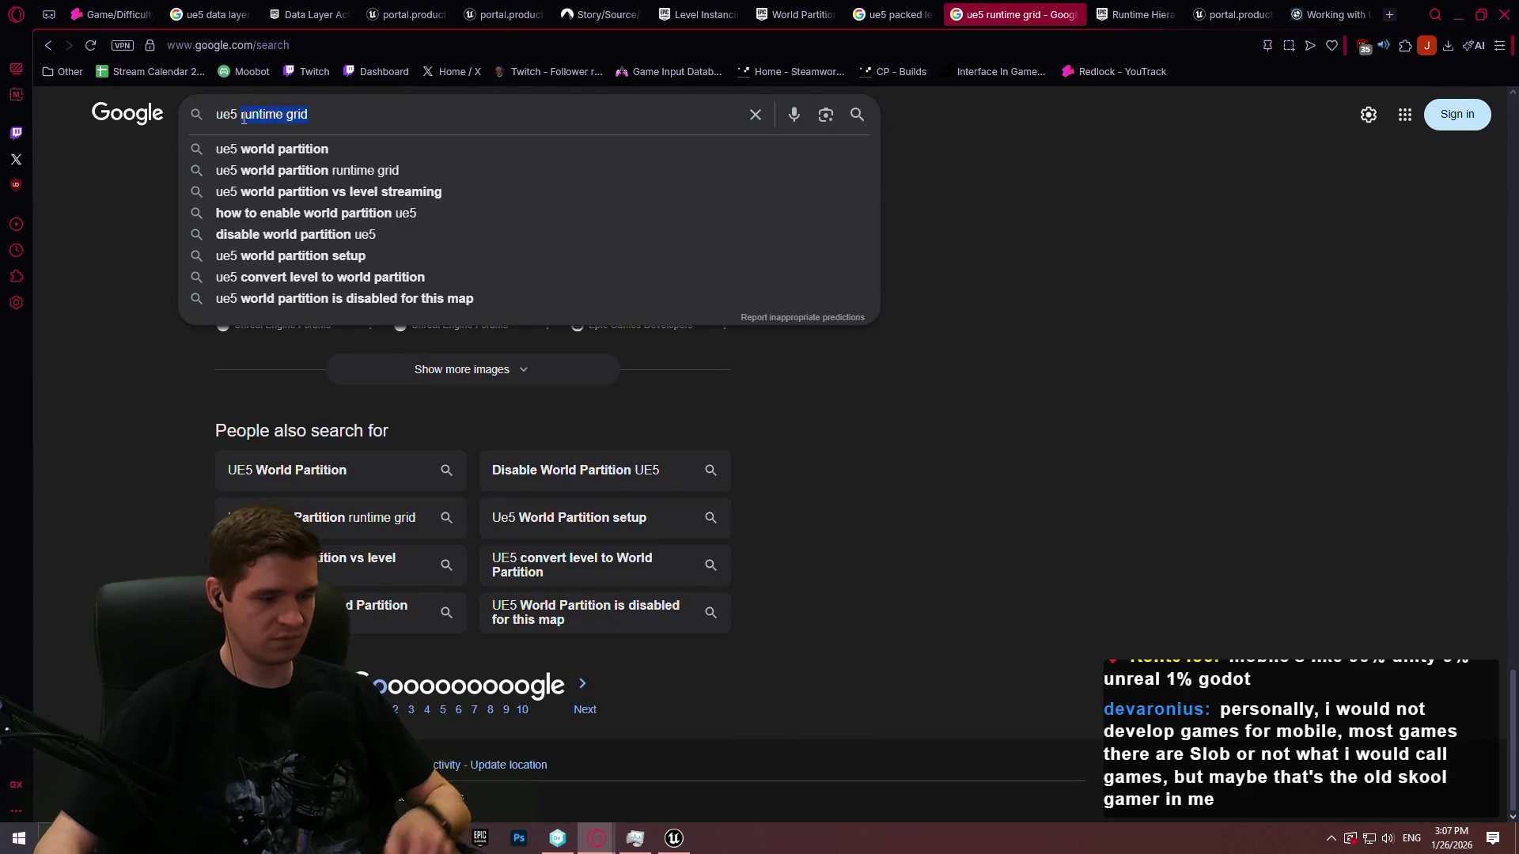
type("world partition grid")
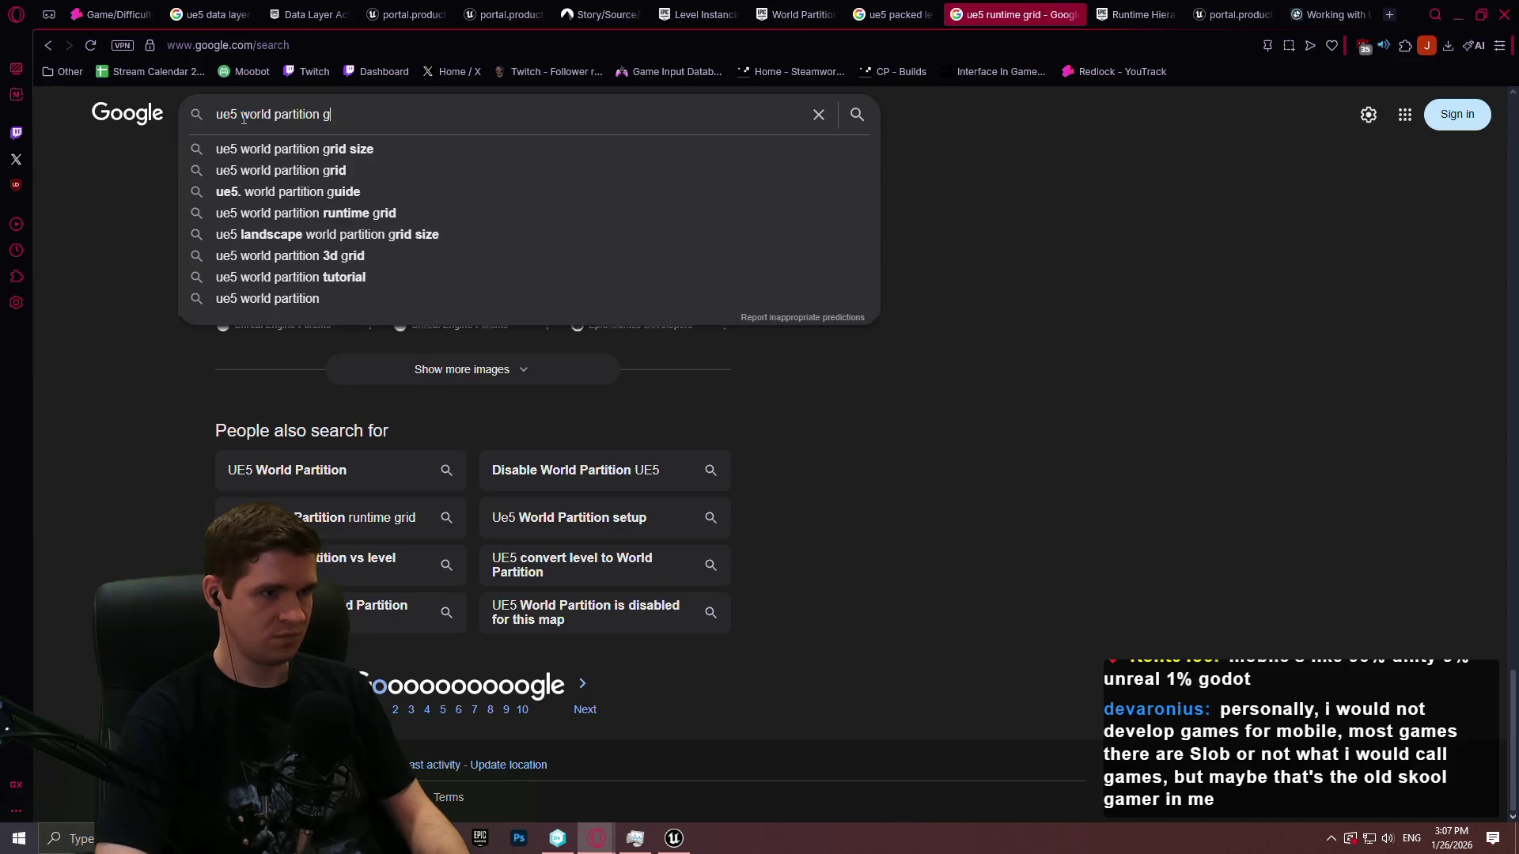
key("Return")
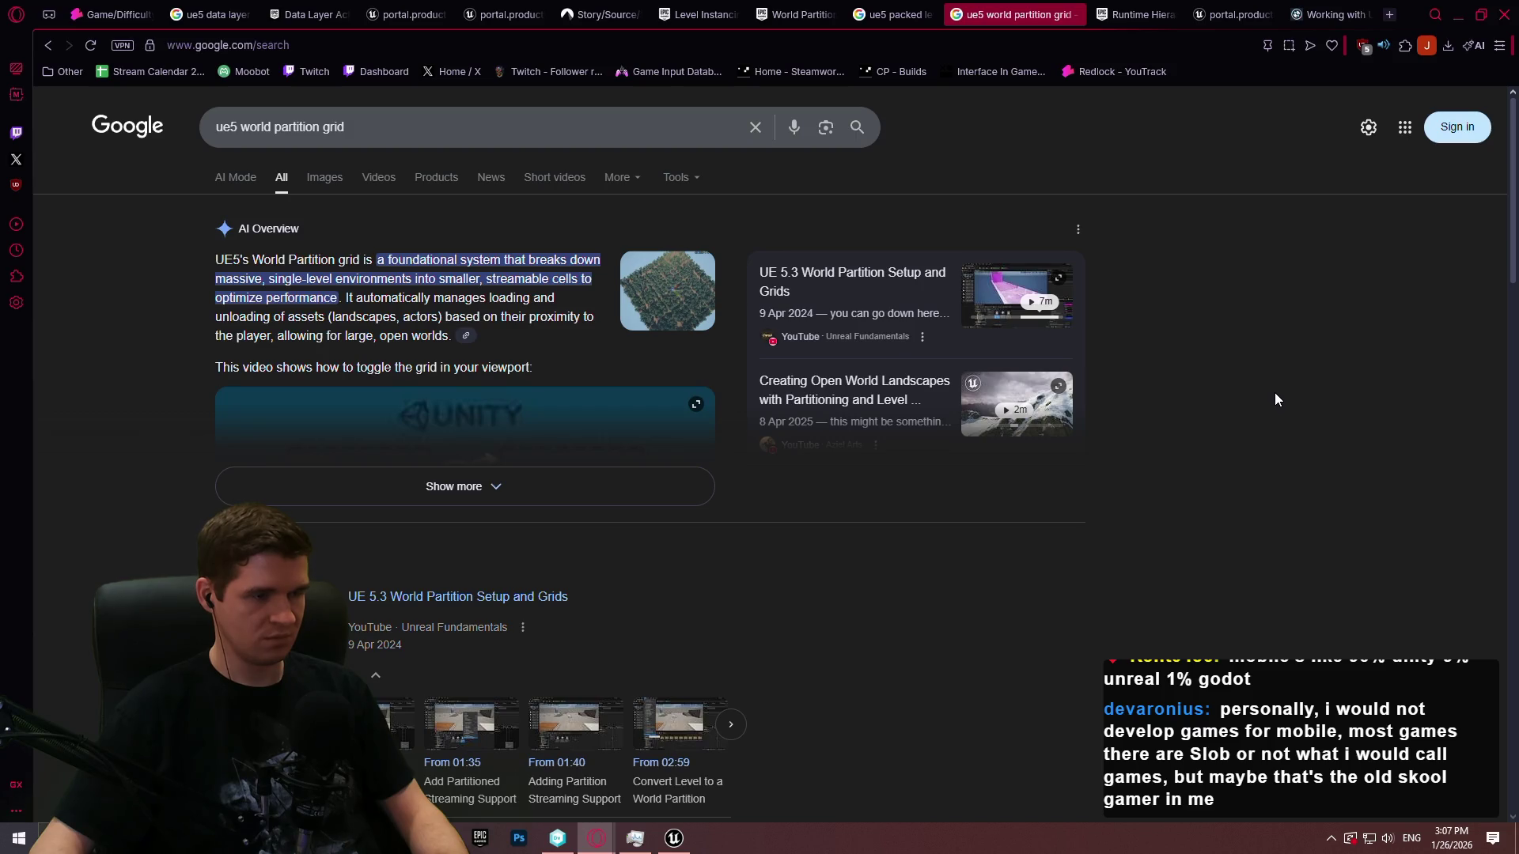
Expand the full AI Overview for the world partition grid results
scroll(1273, 395, "down", 5)
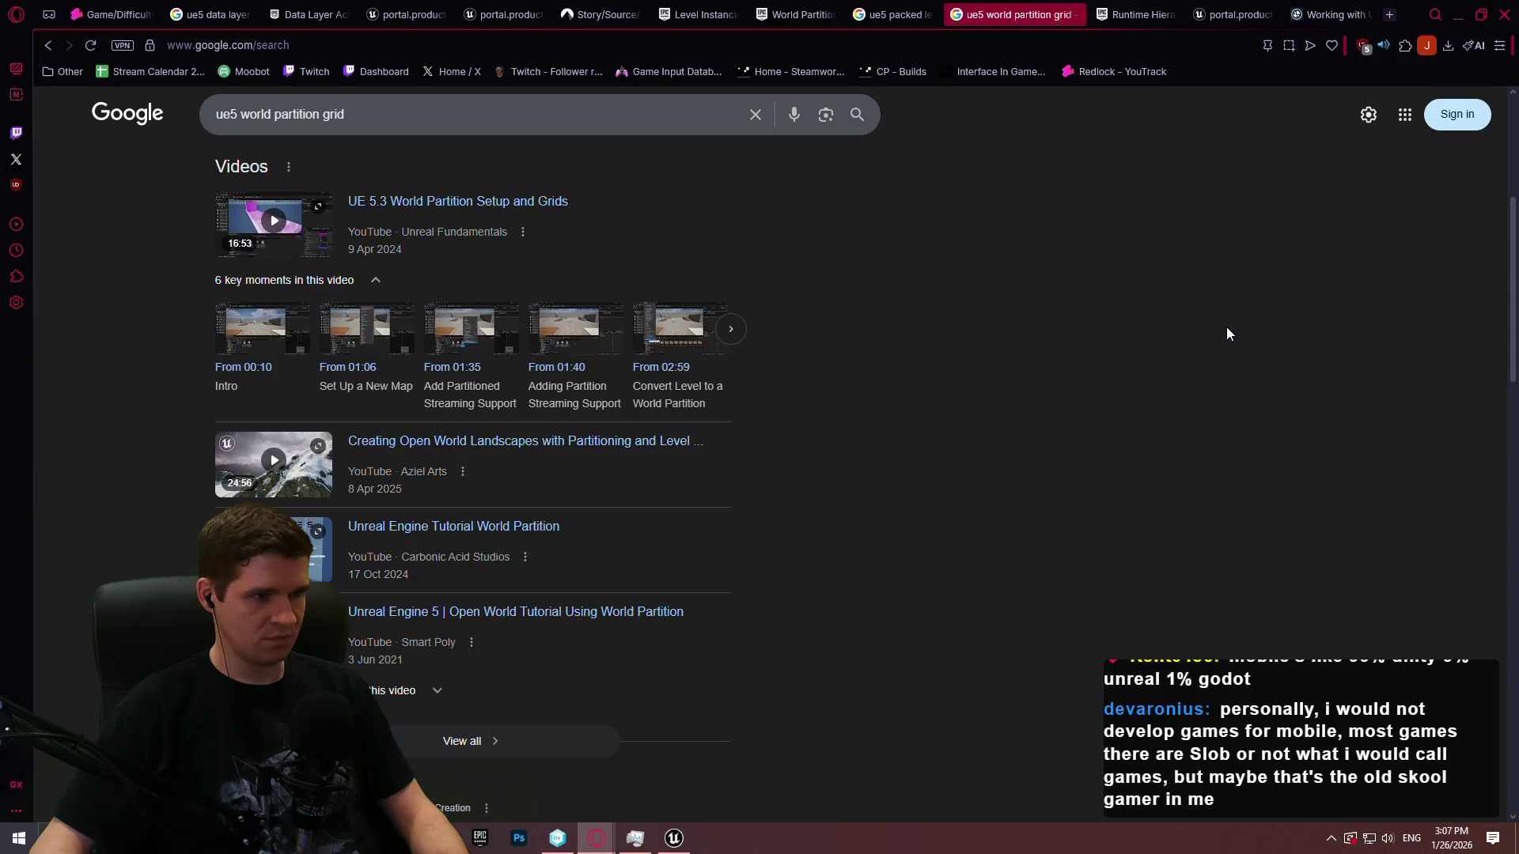
scroll(1228, 323, "up", 2)
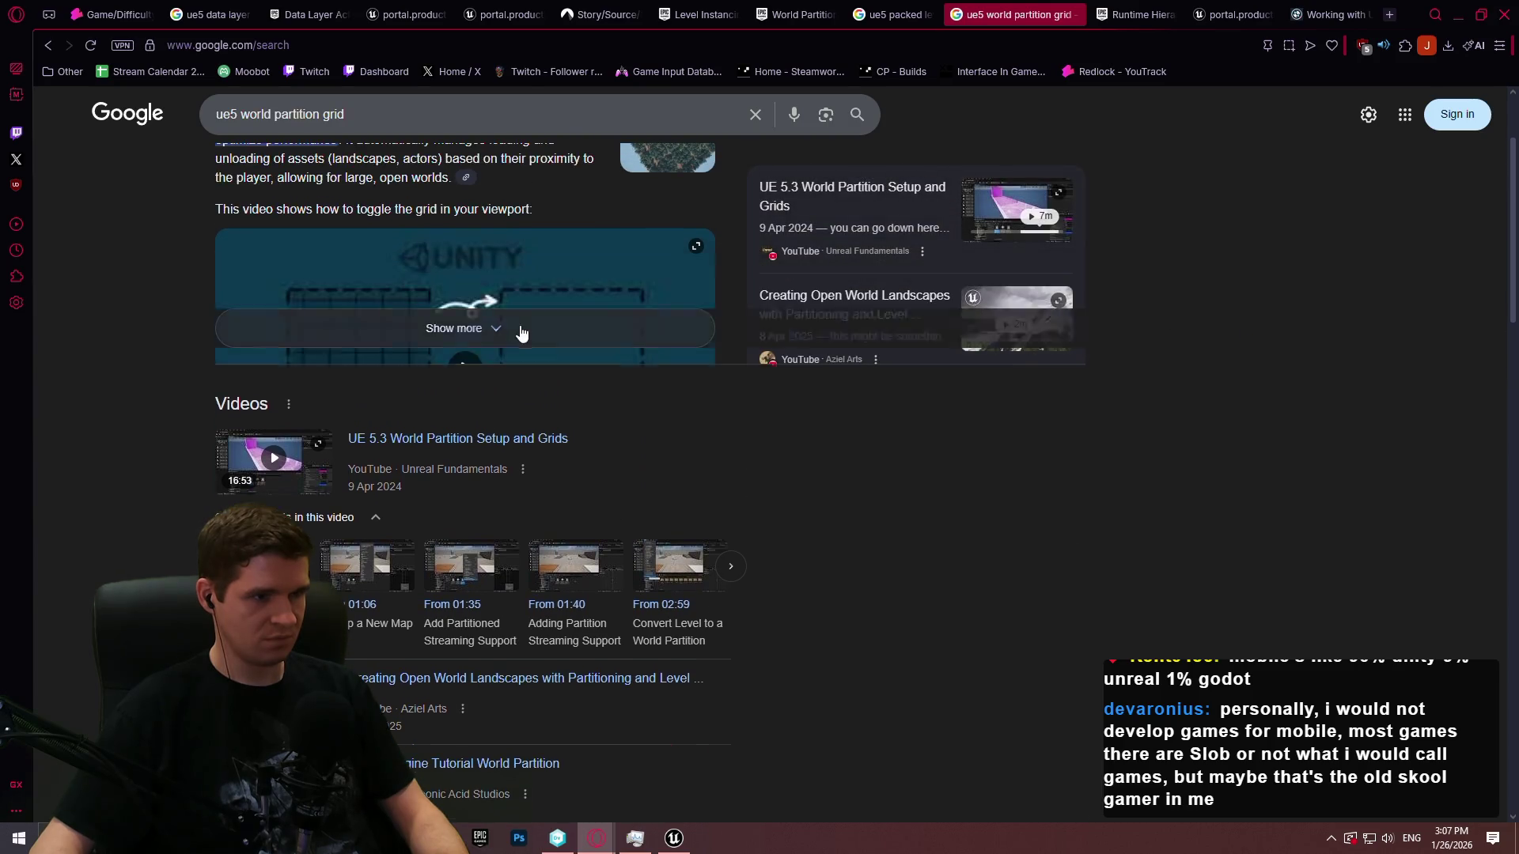
left_click(478, 327)
scroll(678, 356, "up", 2)
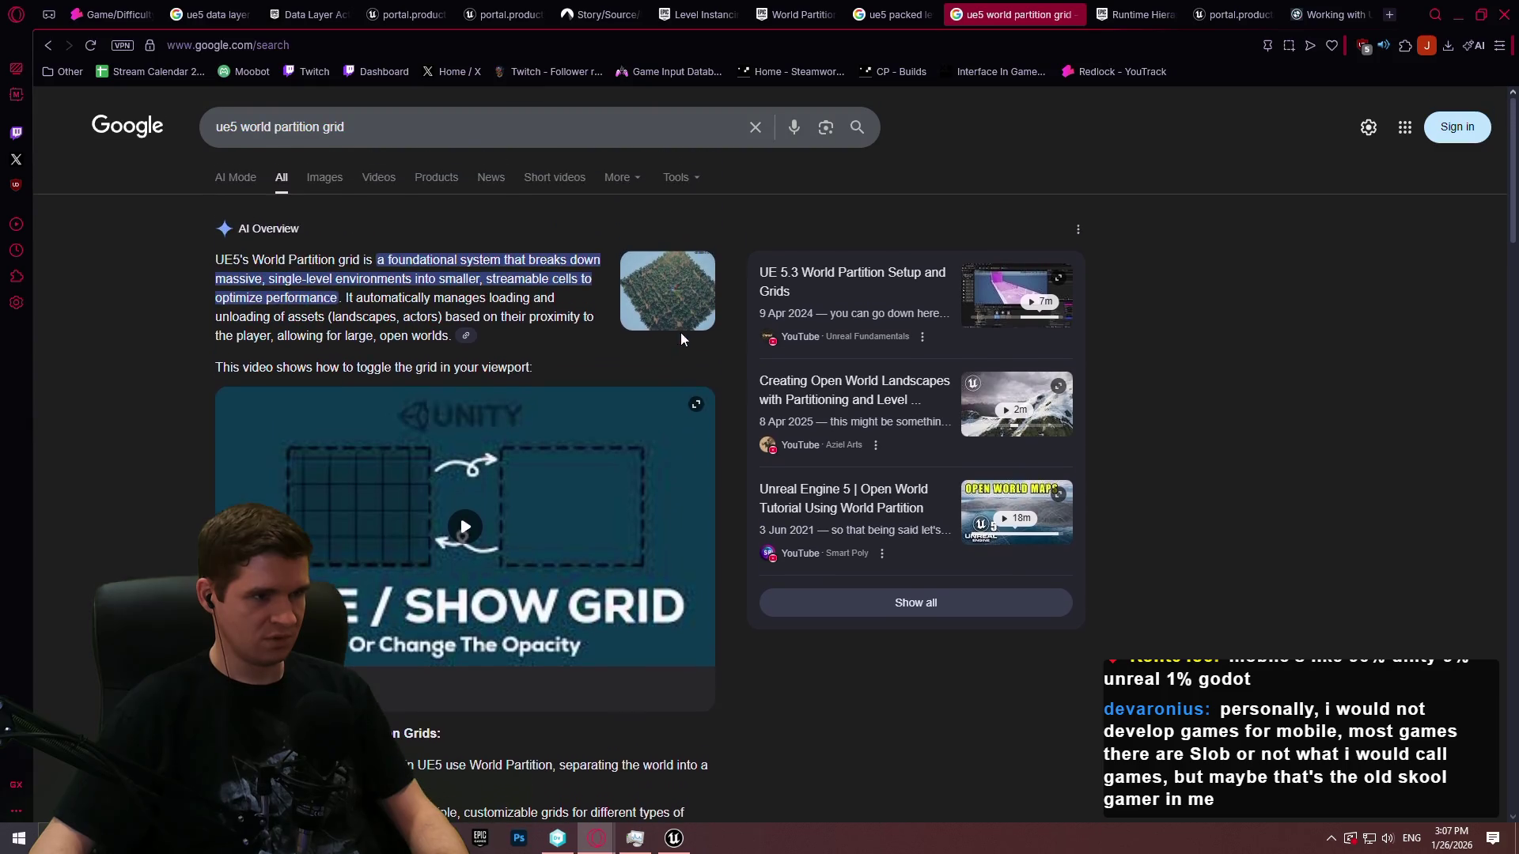
scroll(368, 280, "down", 2)
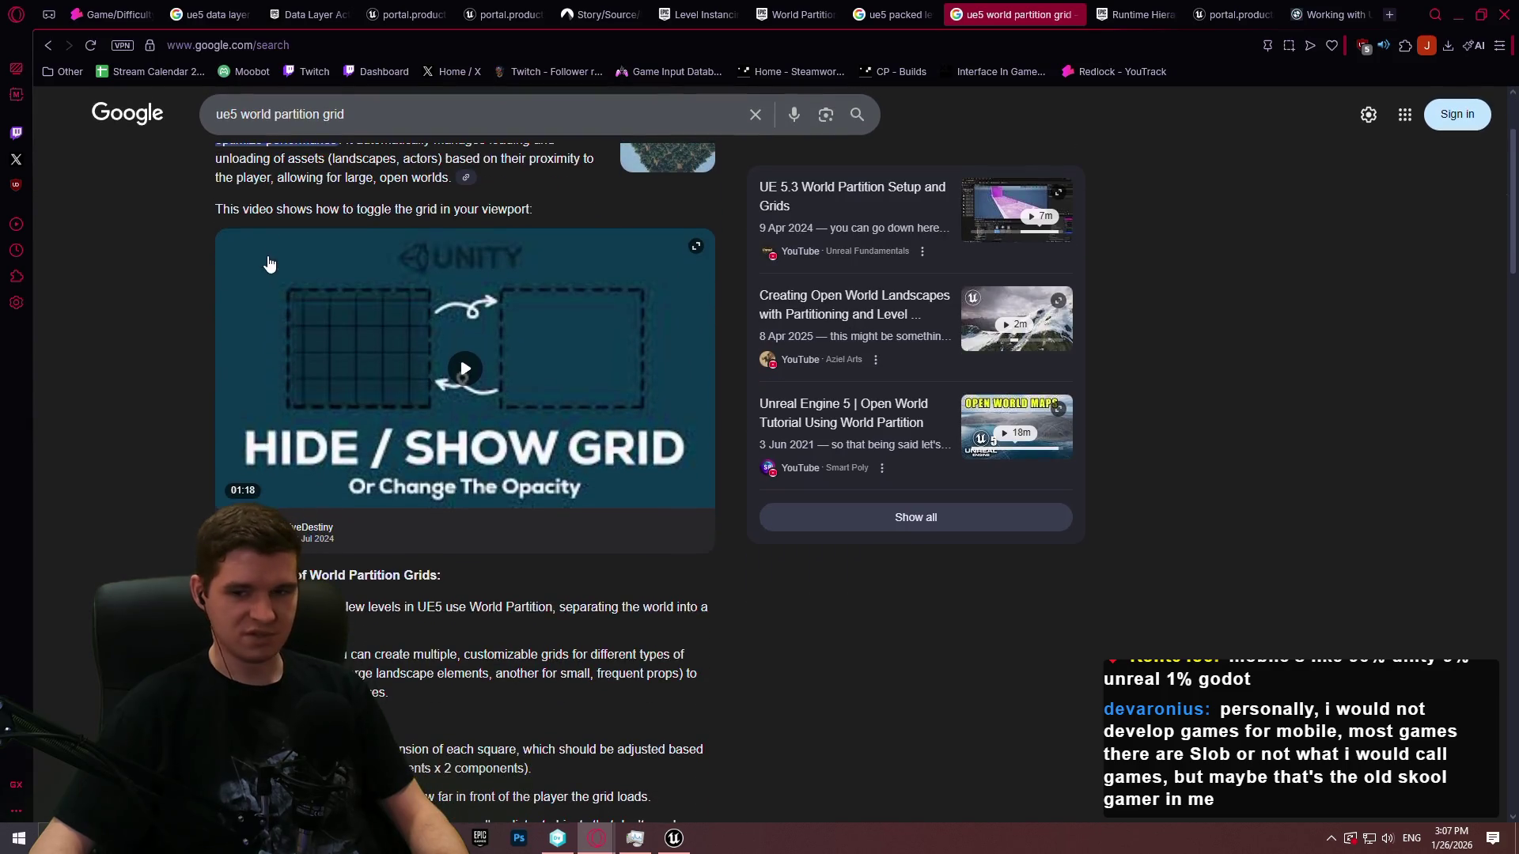
Open the forum thread on using different Runtime World Partition grids for procedural foliage
scroll(233, 195, "up", 1)
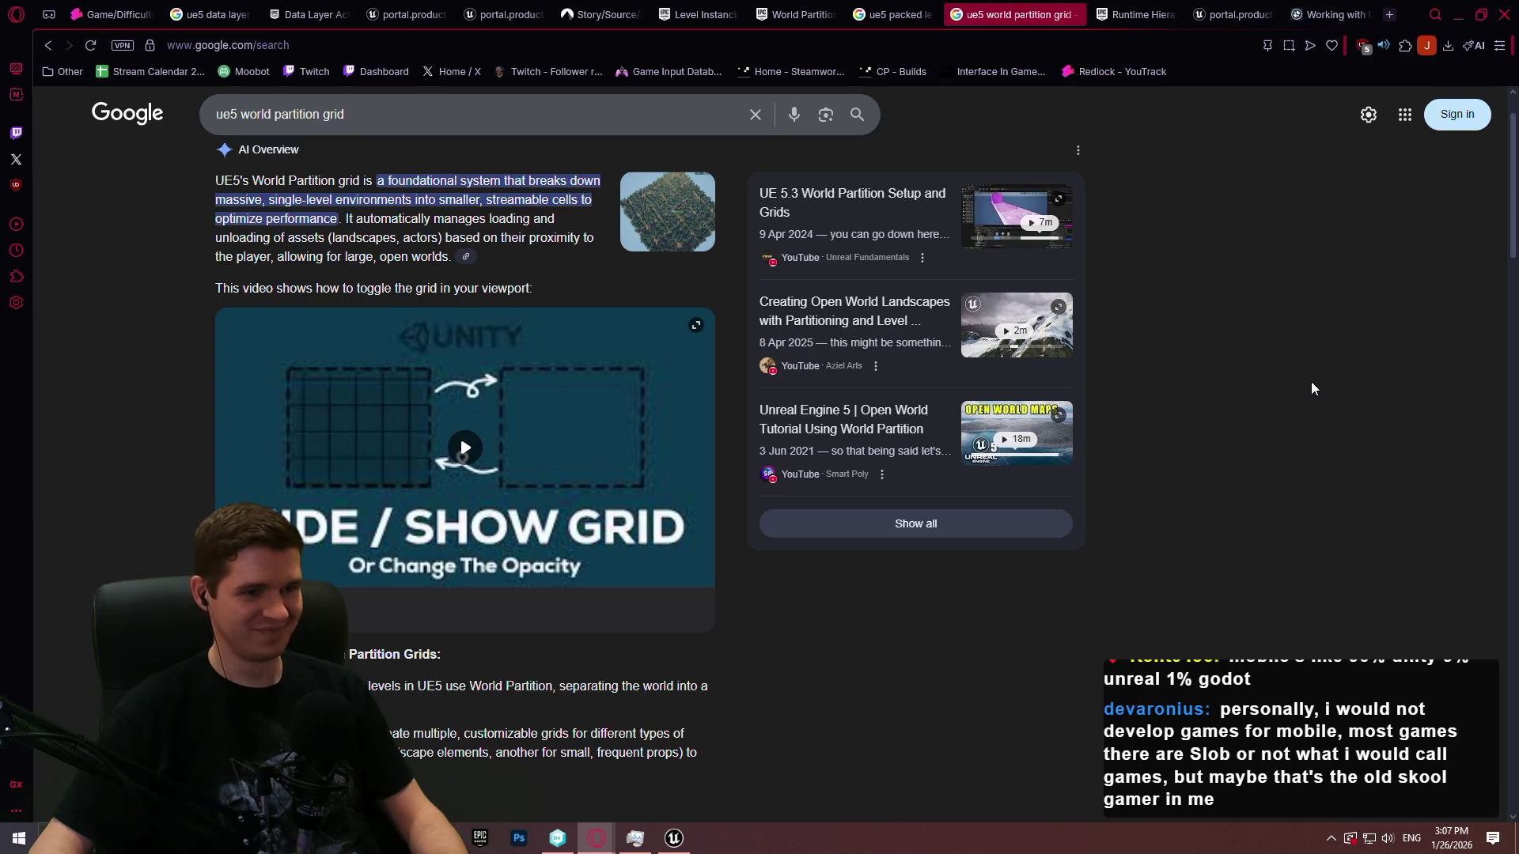
scroll(1310, 373, "down", 10)
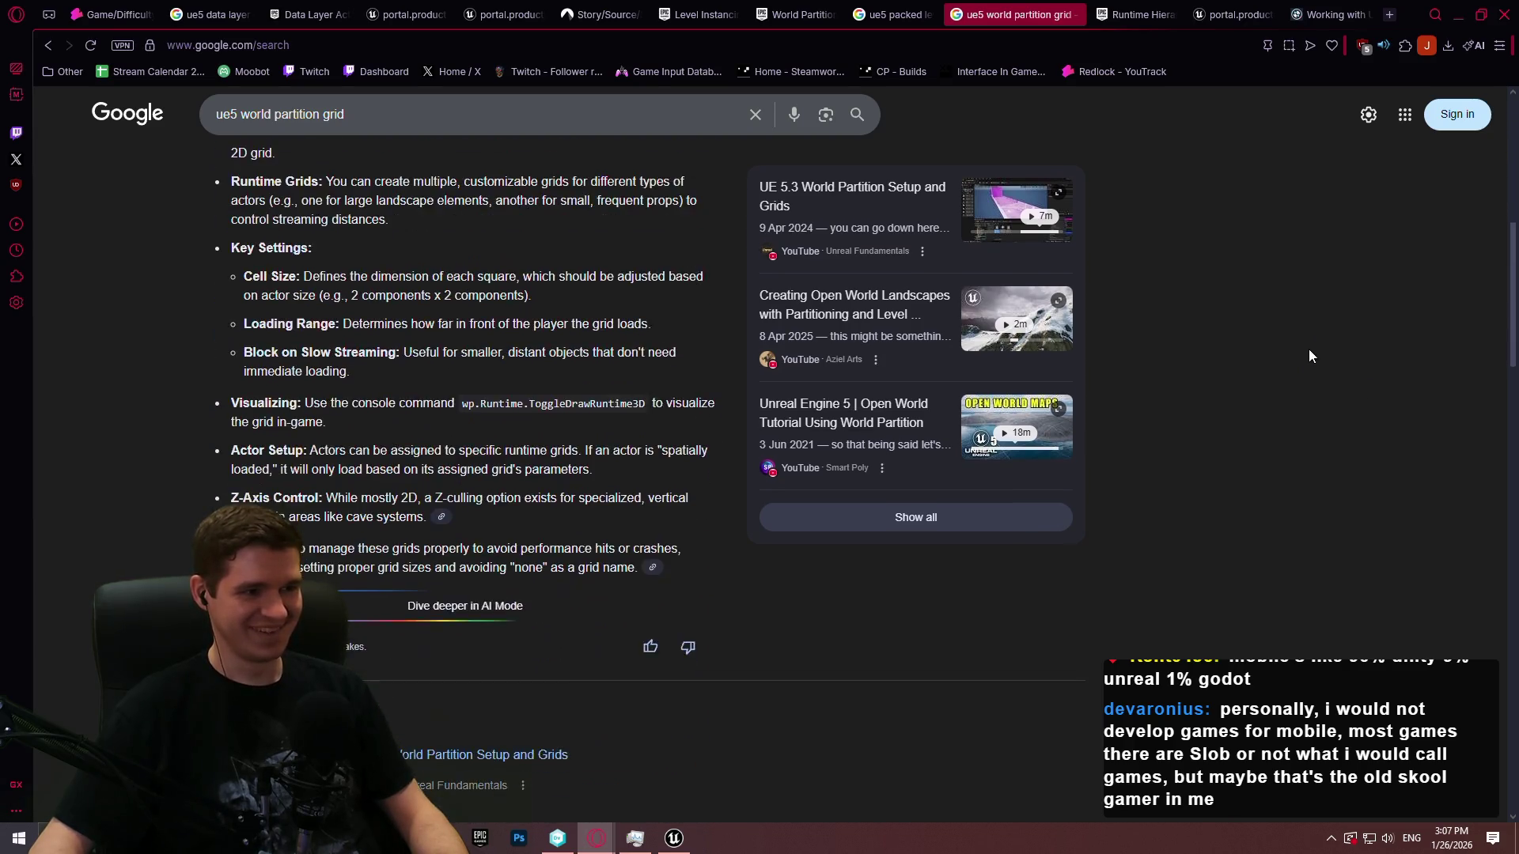
scroll(1265, 352, "down", 8)
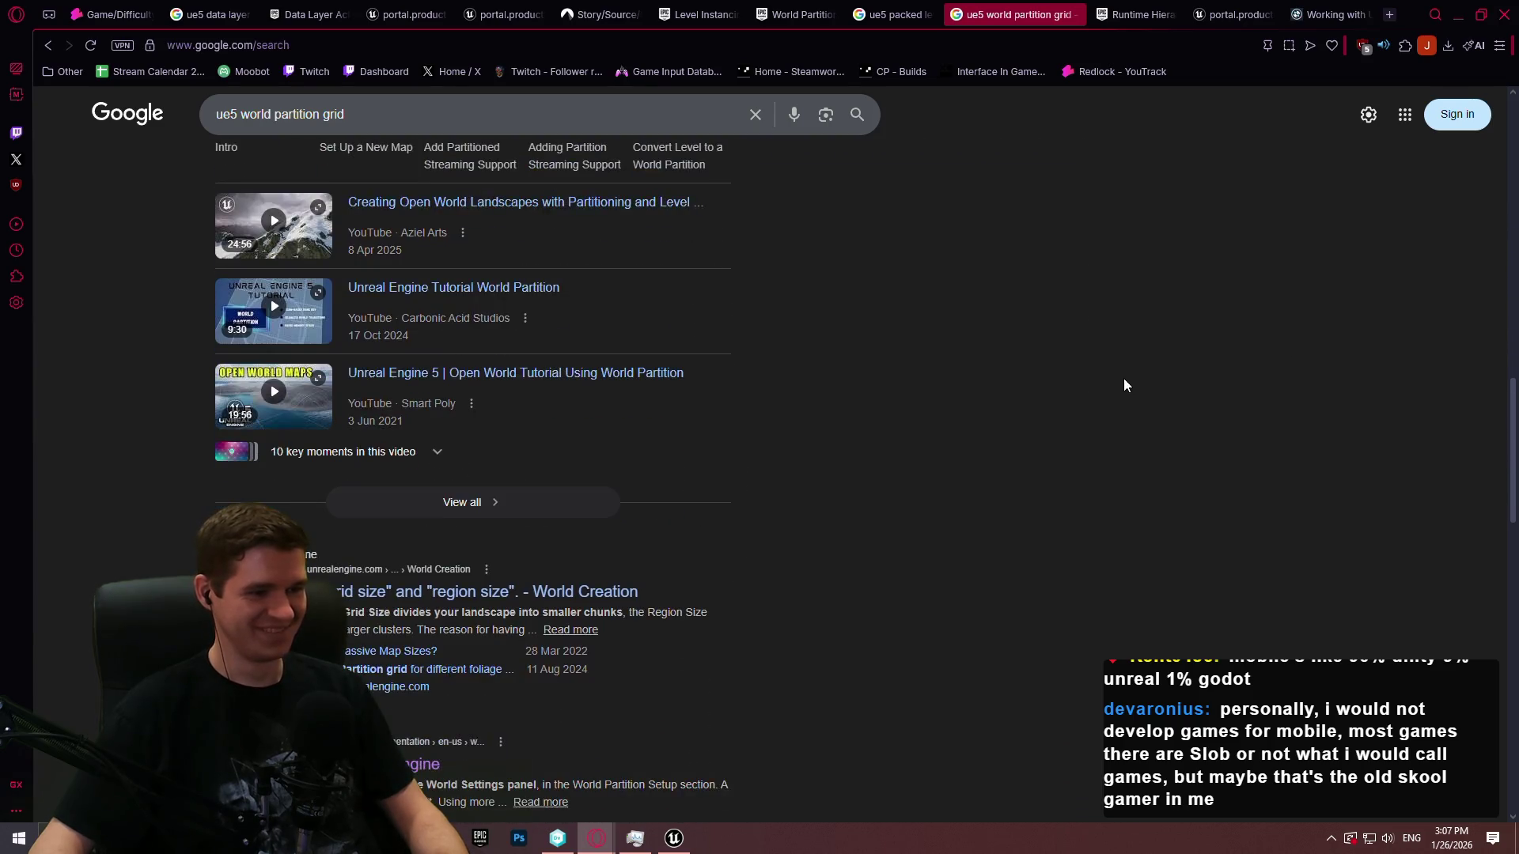
scroll(1068, 372, "down", 4)
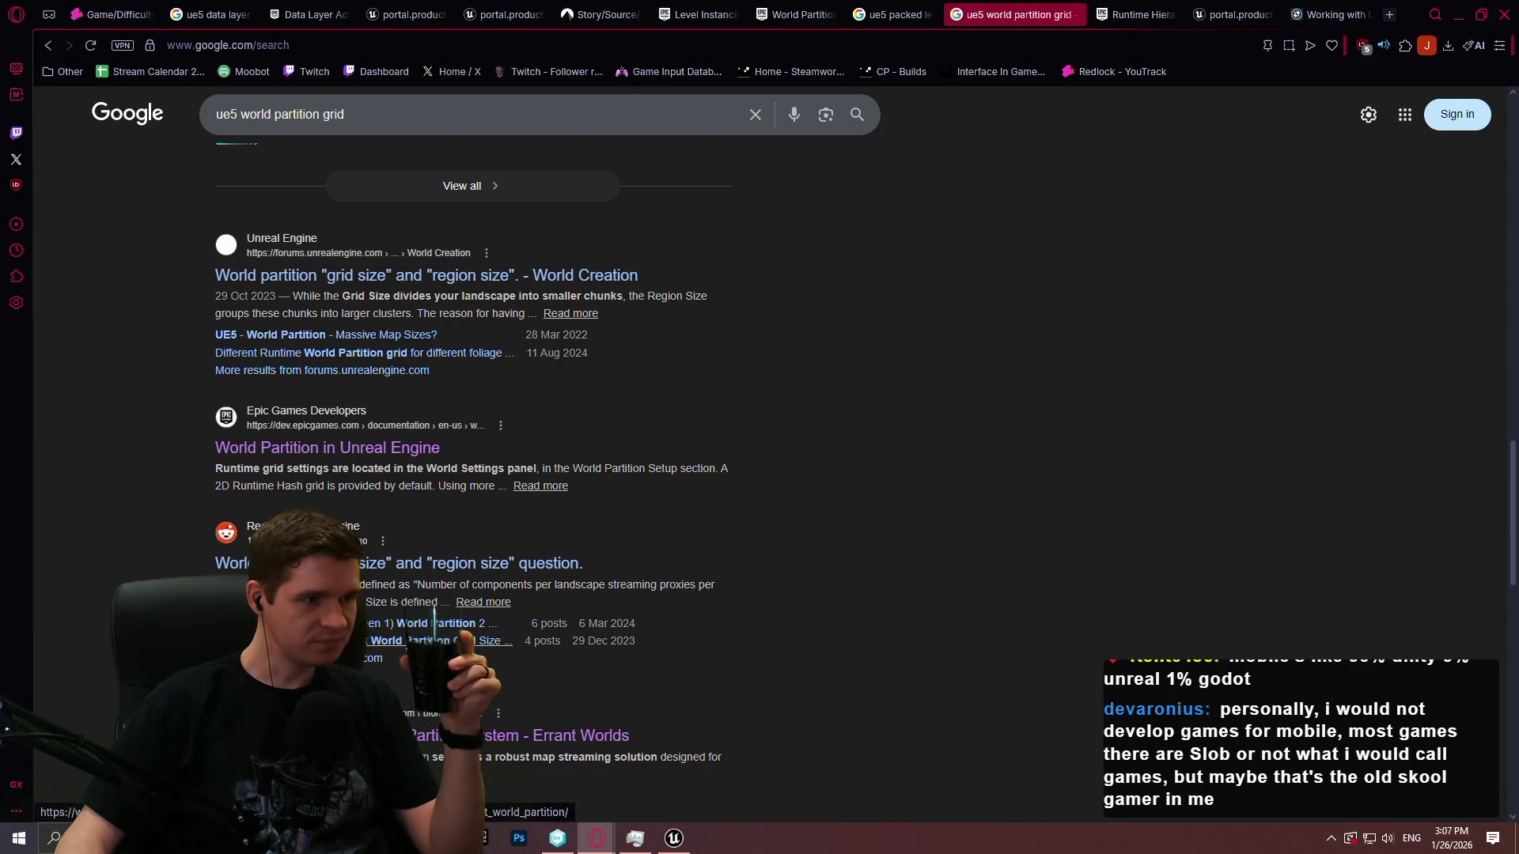
left_click(413, 353)
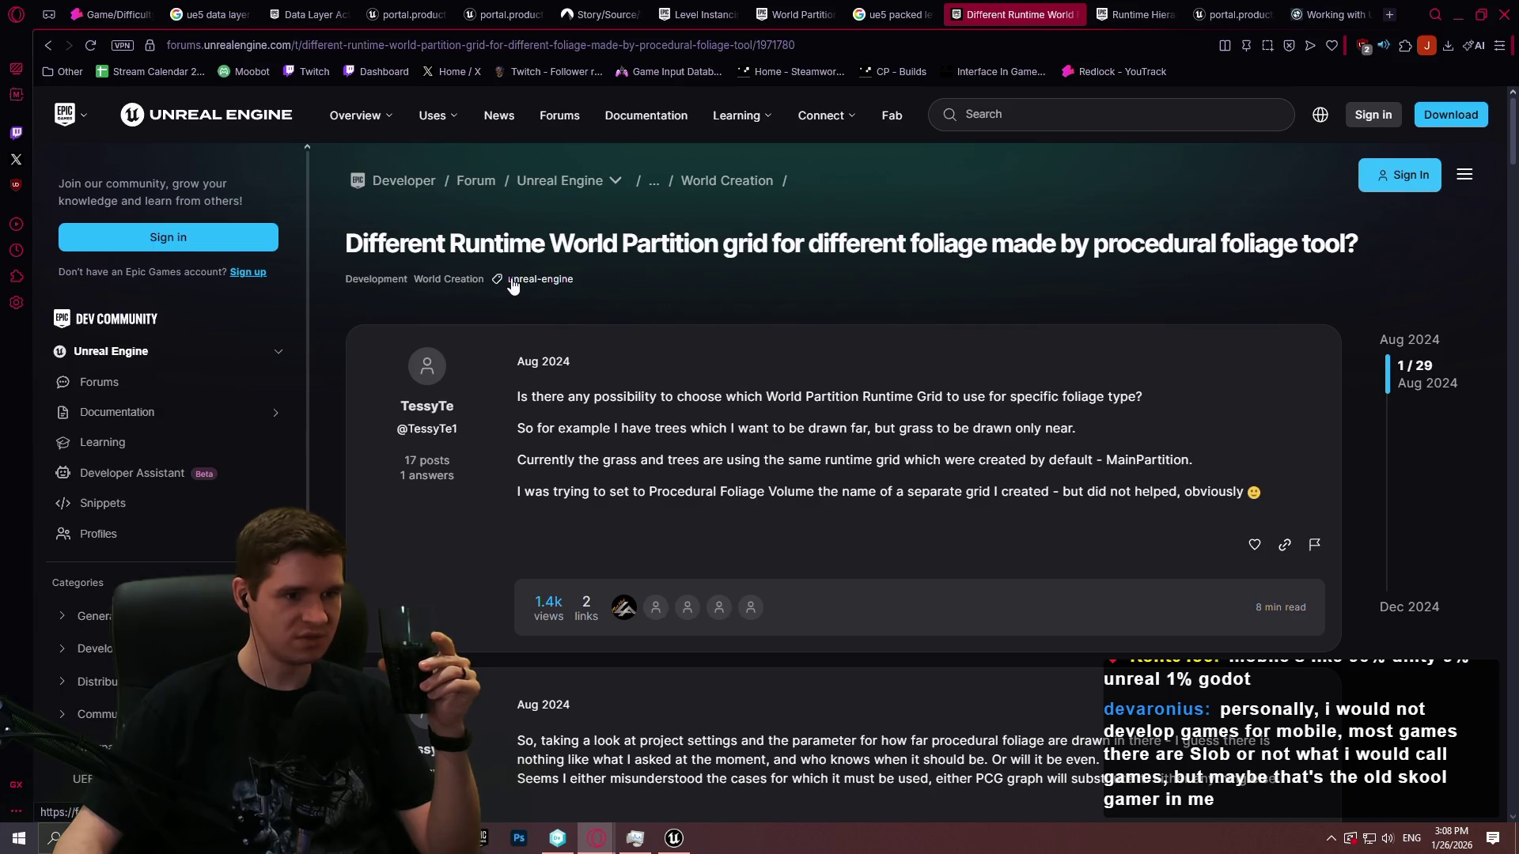
scroll(1039, 357, "down", 5)
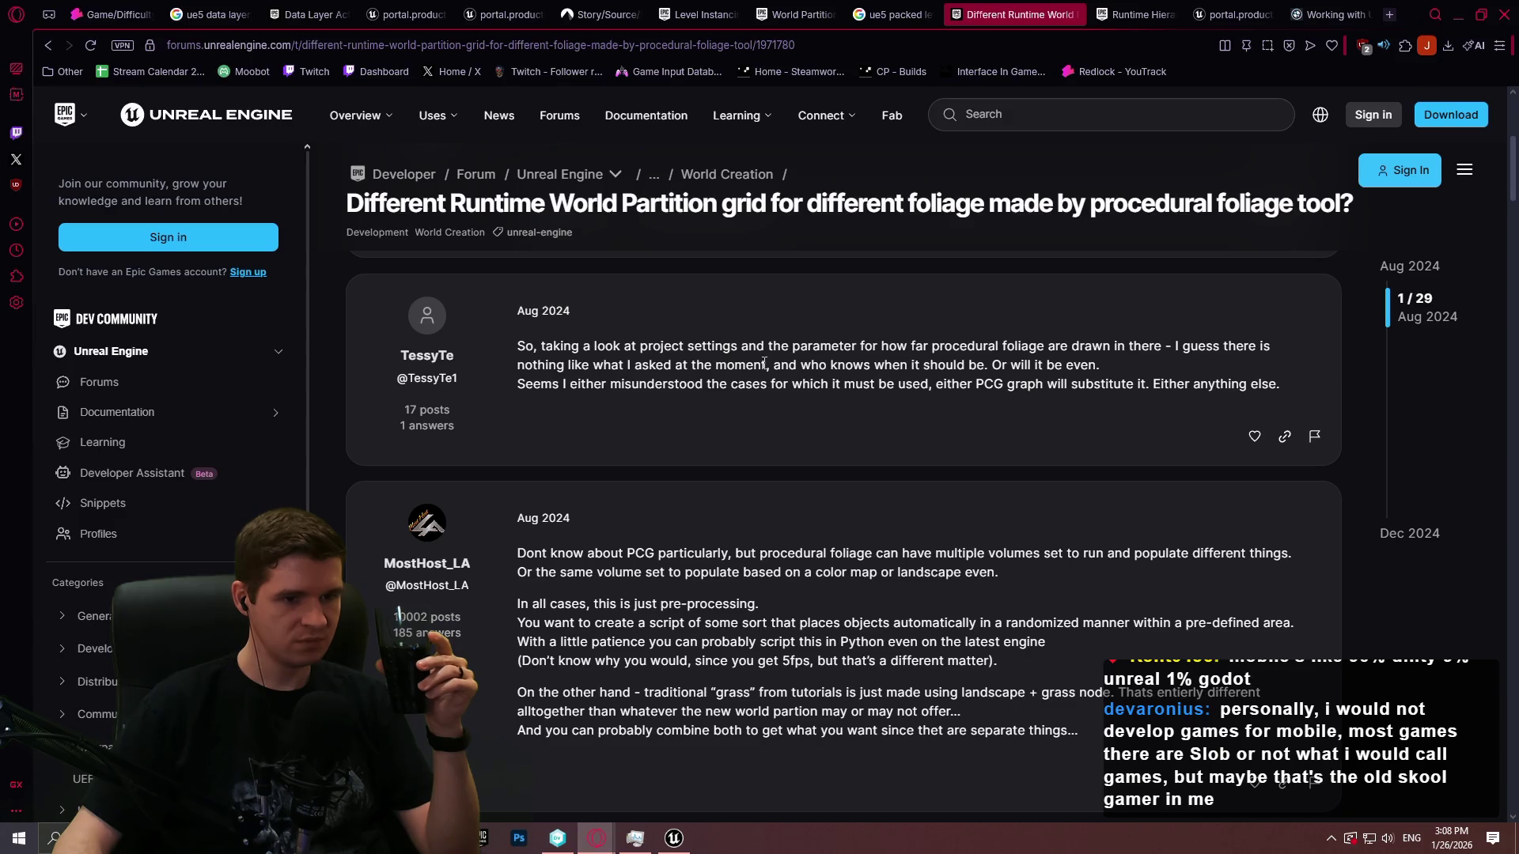
scroll(764, 363, "down", 8)
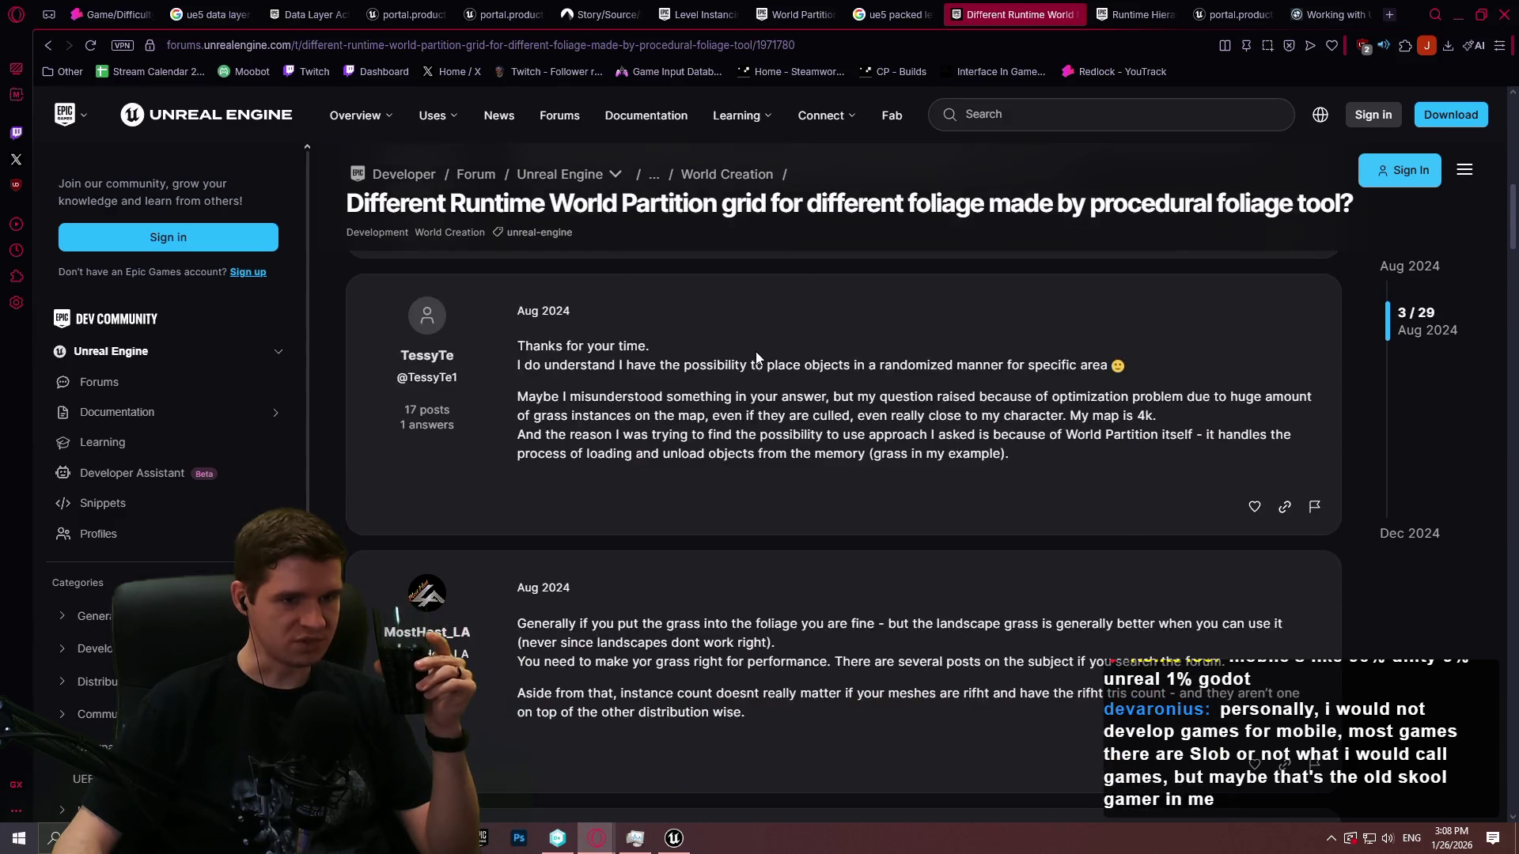
scroll(756, 350, "down", 6)
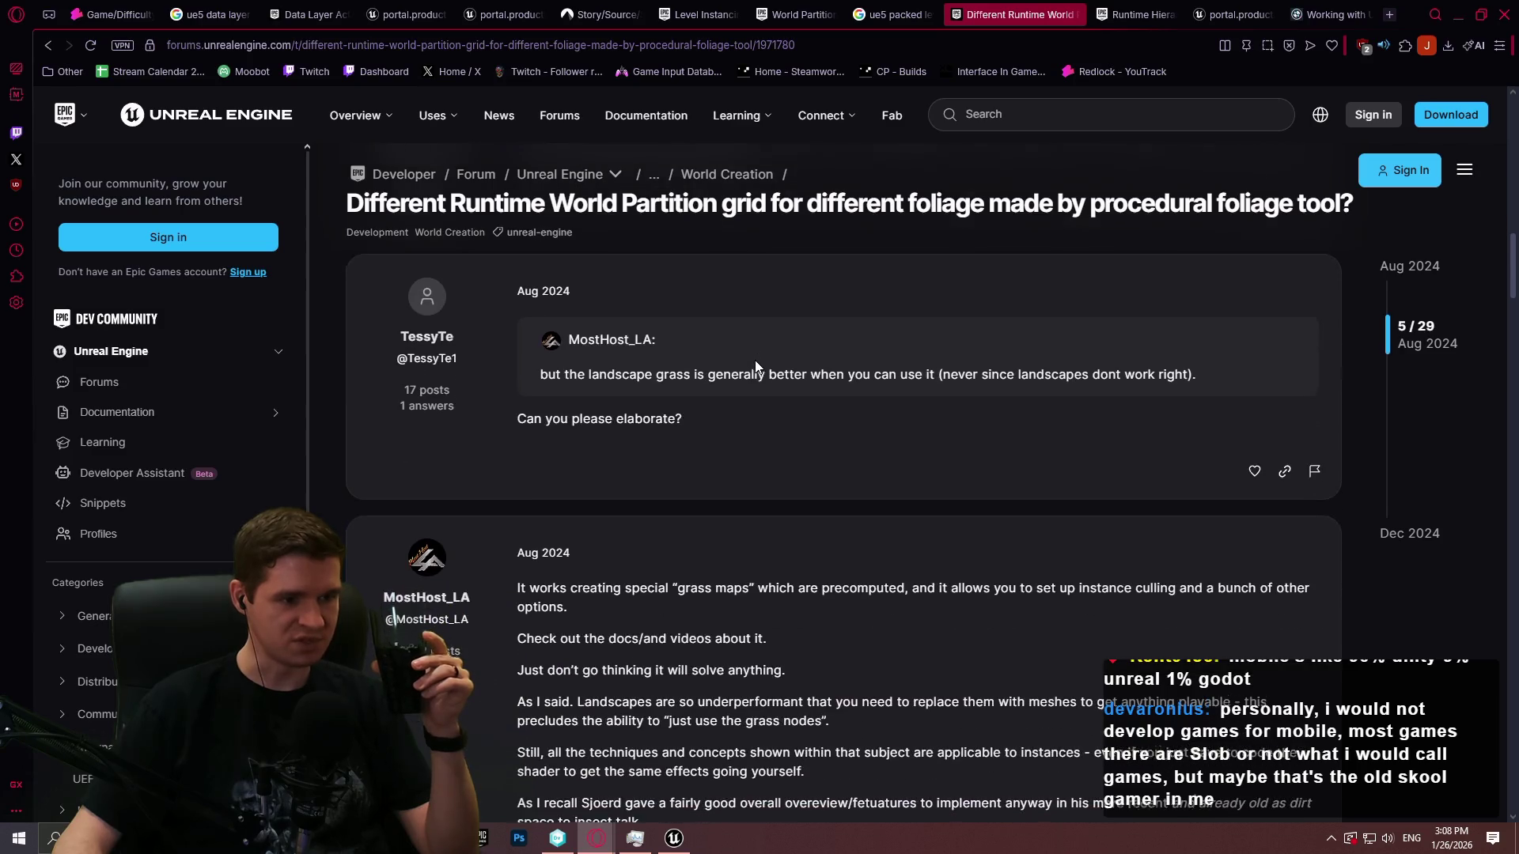
scroll(753, 357, "down", 4)
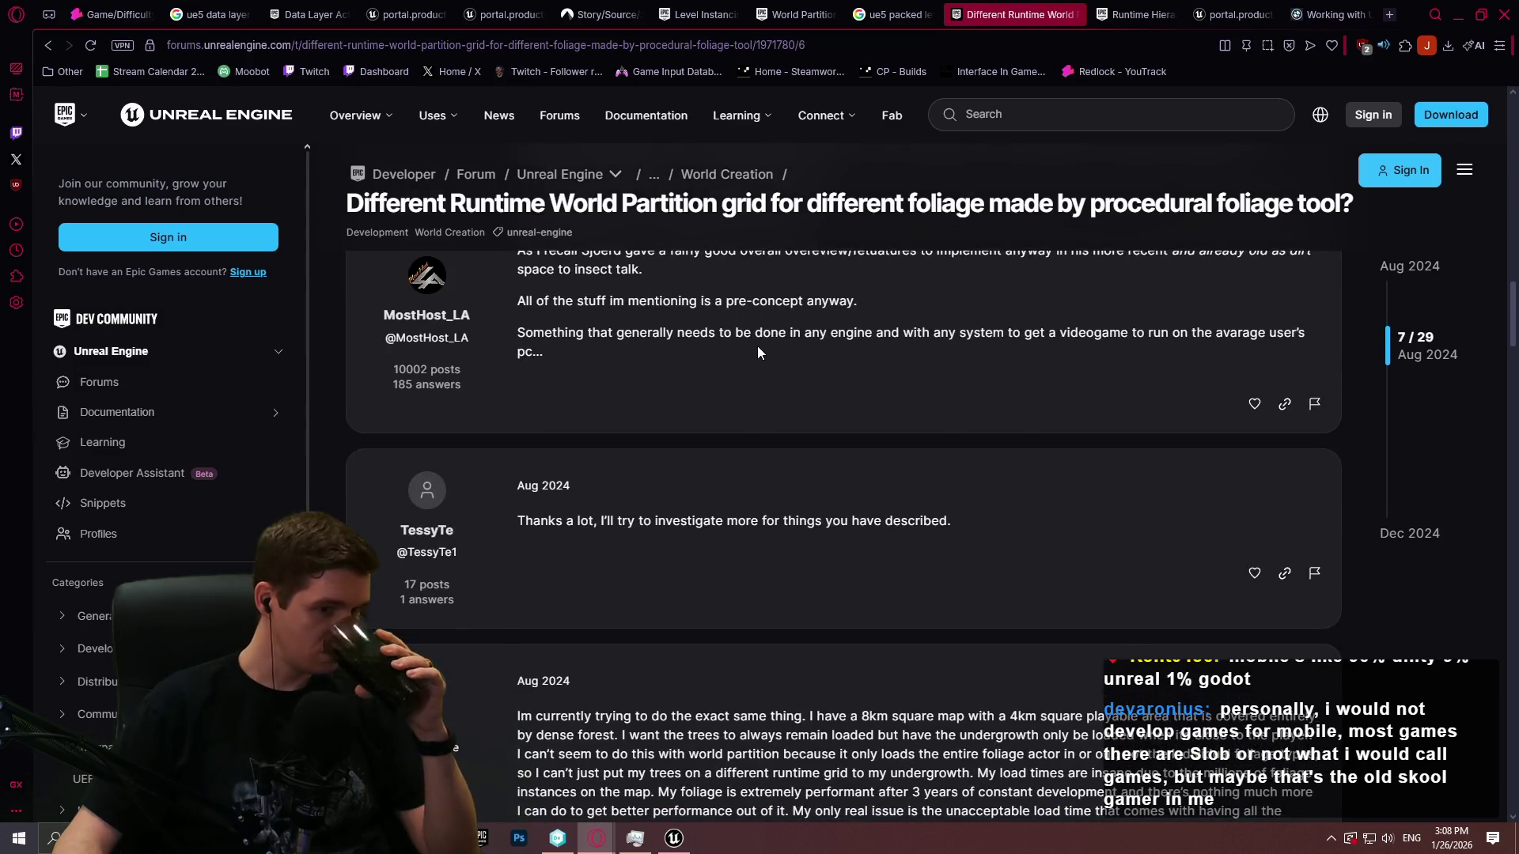
scroll(759, 348, "down", 5)
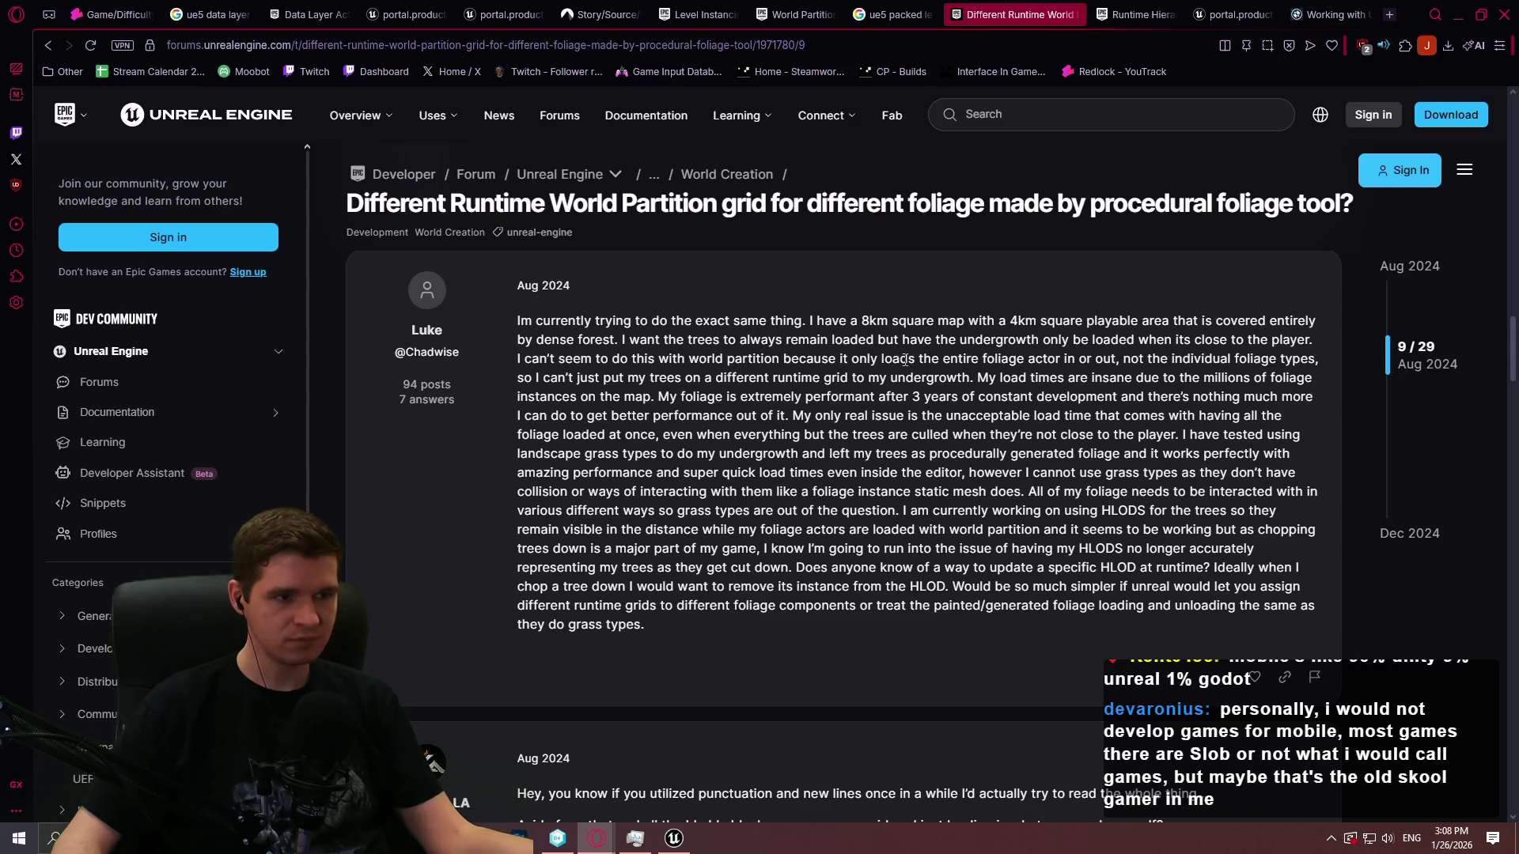
scroll(905, 364, "down", 2)
scroll(902, 369, "down", 3)
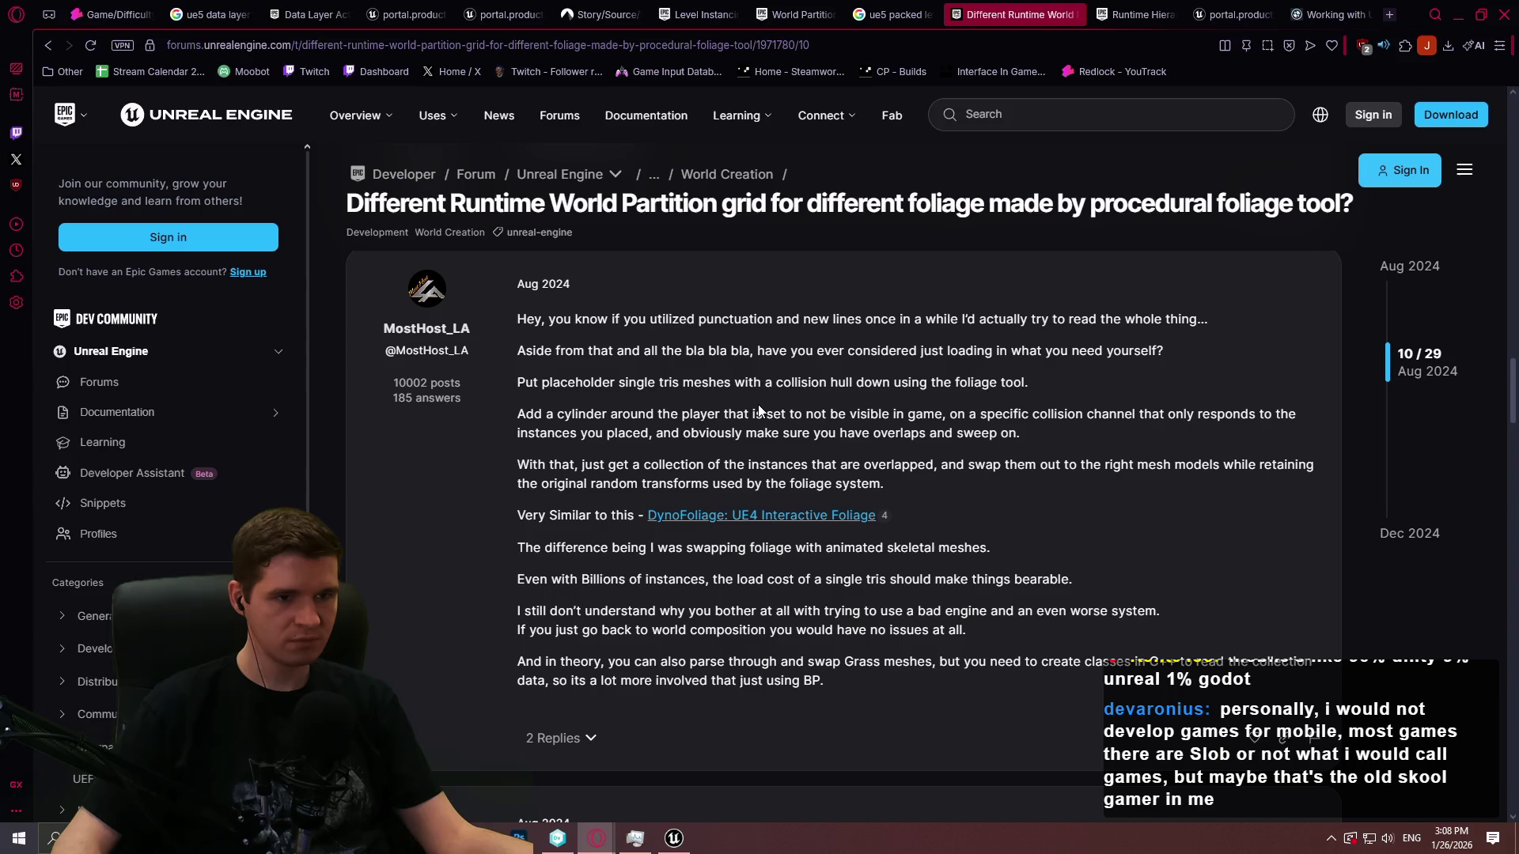
scroll(759, 403, "up", 4)
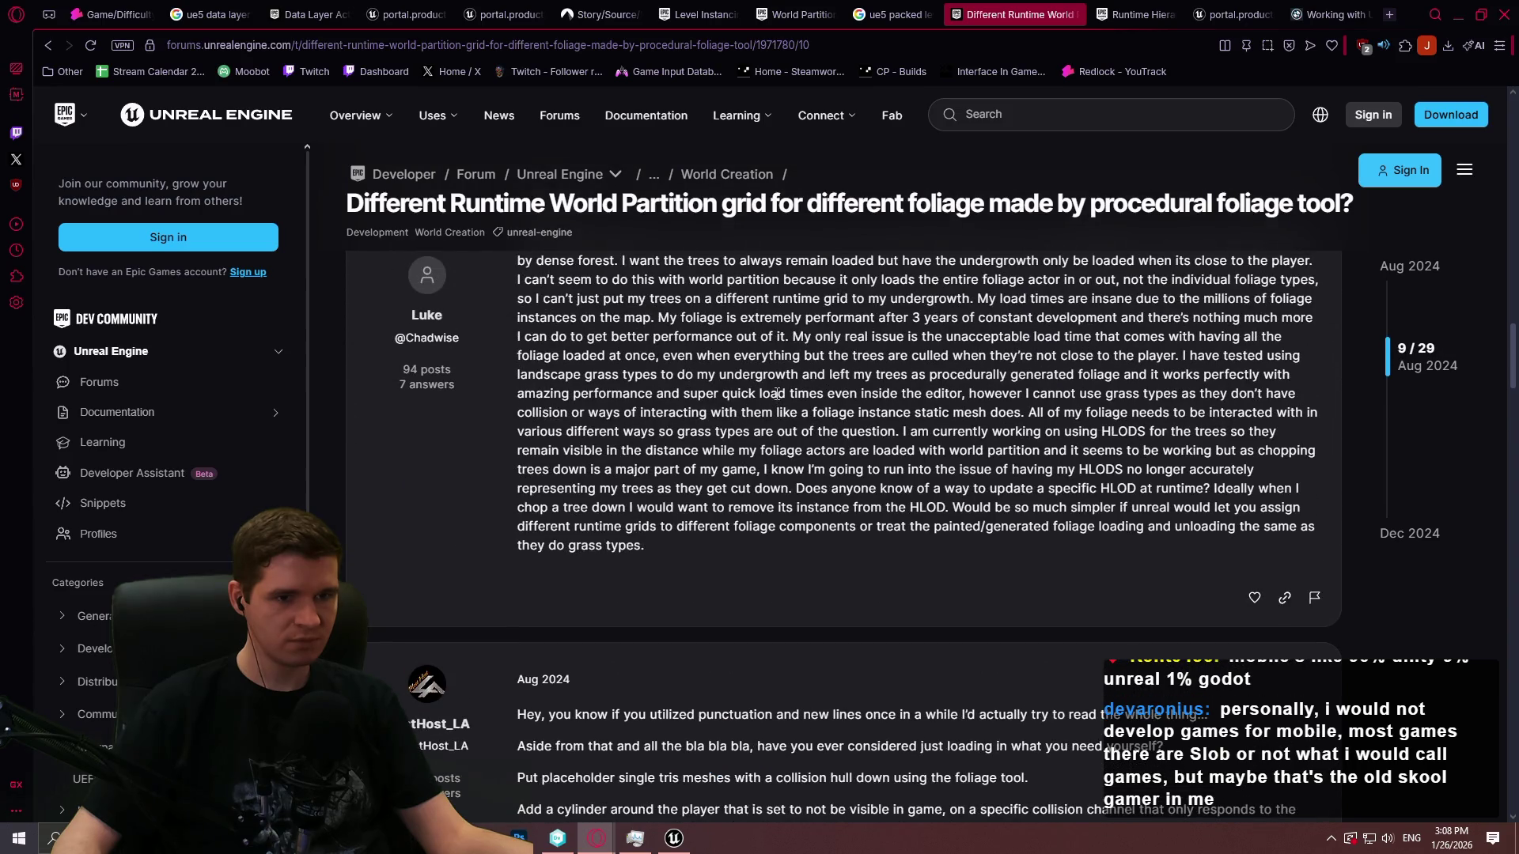
scroll(776, 400, "down", 8)
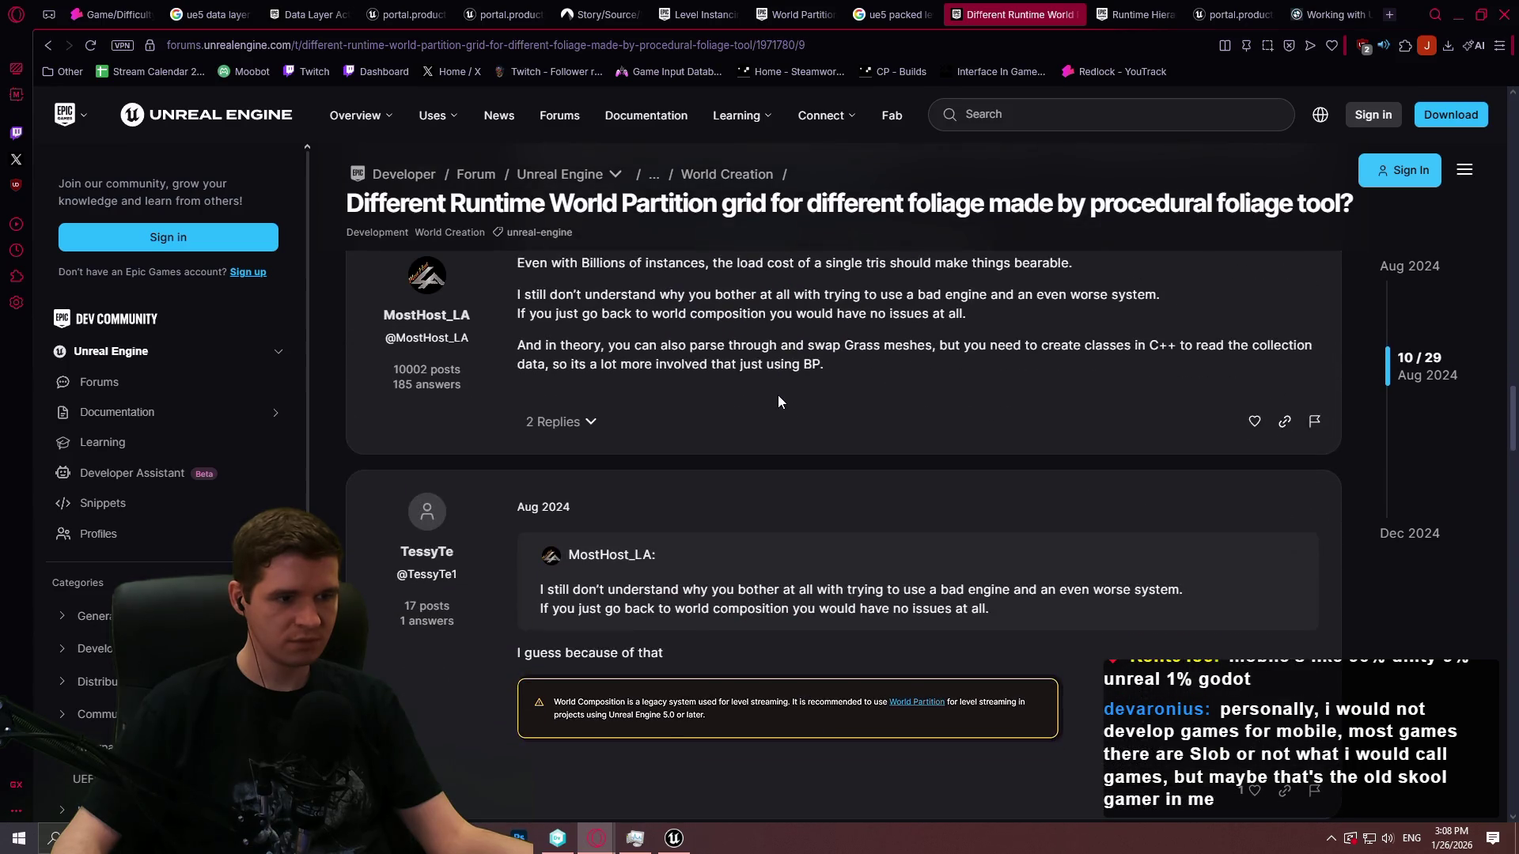
scroll(777, 392, "down", 2)
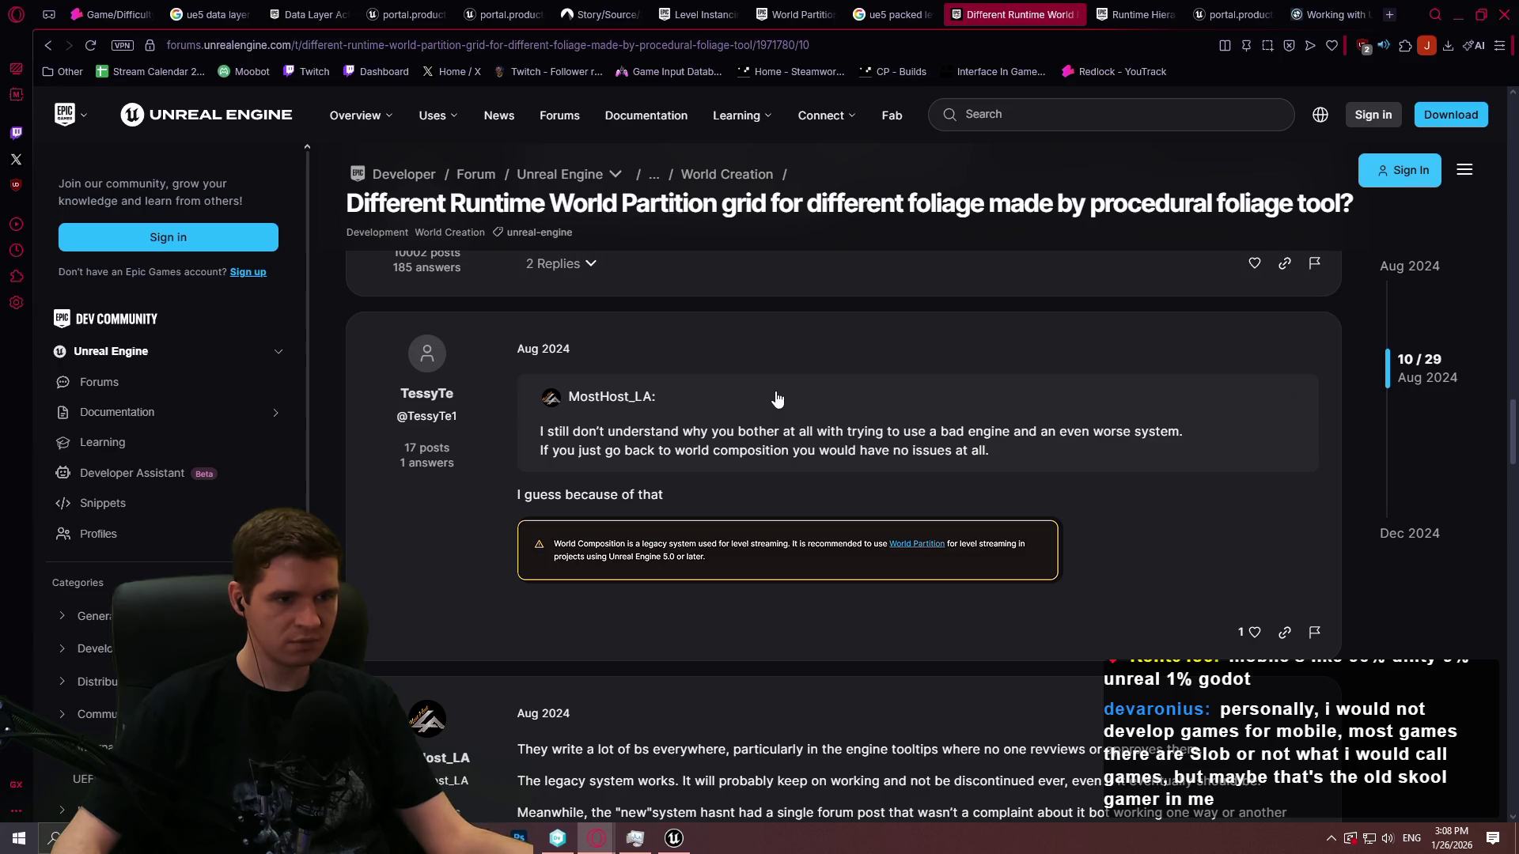
scroll(775, 397, "down", 4)
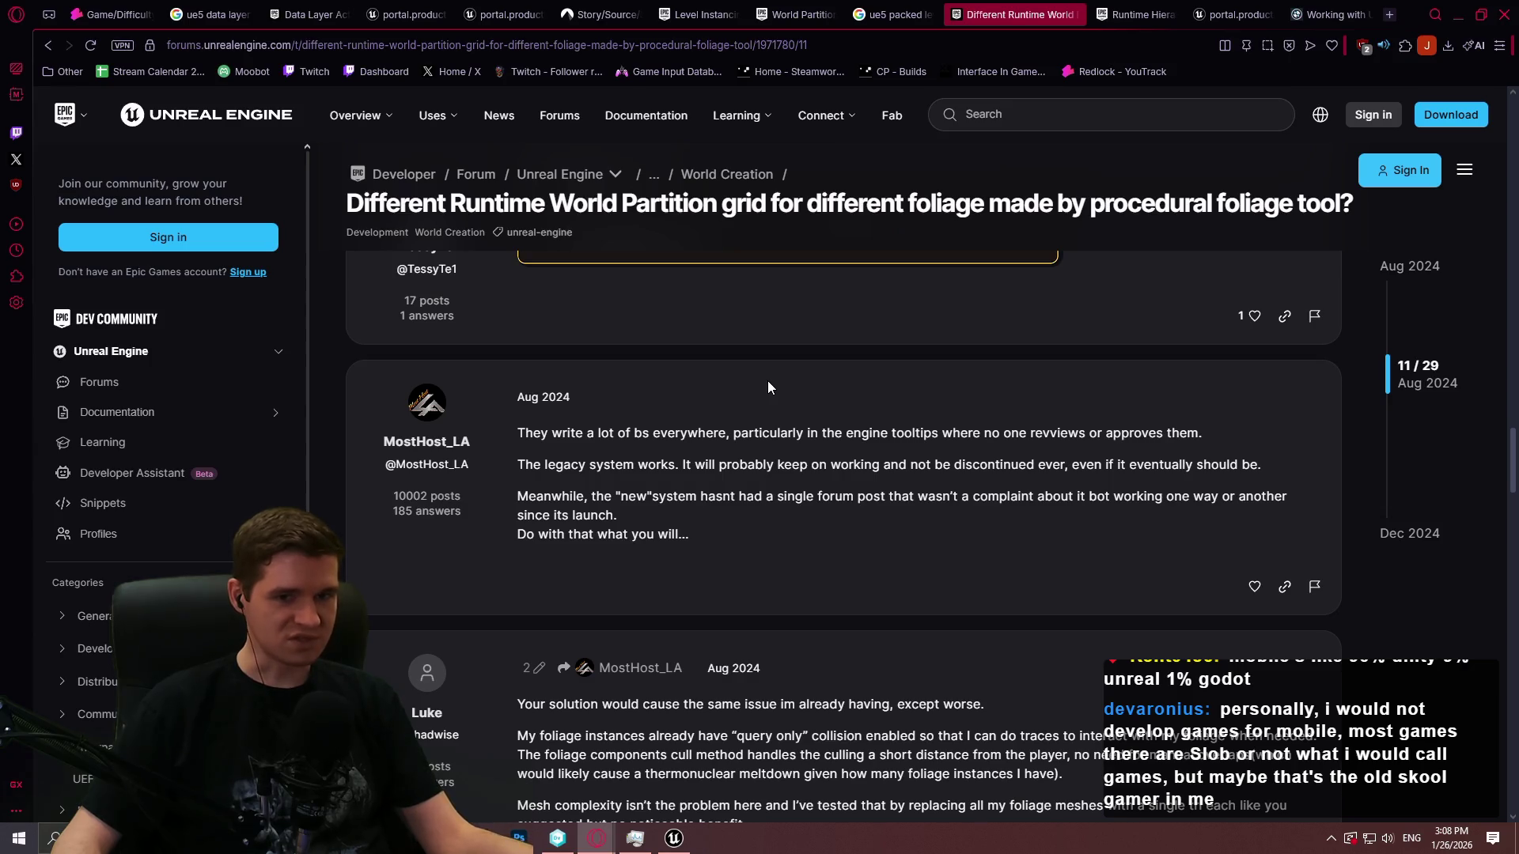
Scroll to the November 2024 reply about trees and select the word HLOD
scroll(767, 381, "down", 4)
scroll(734, 392, "up", 4)
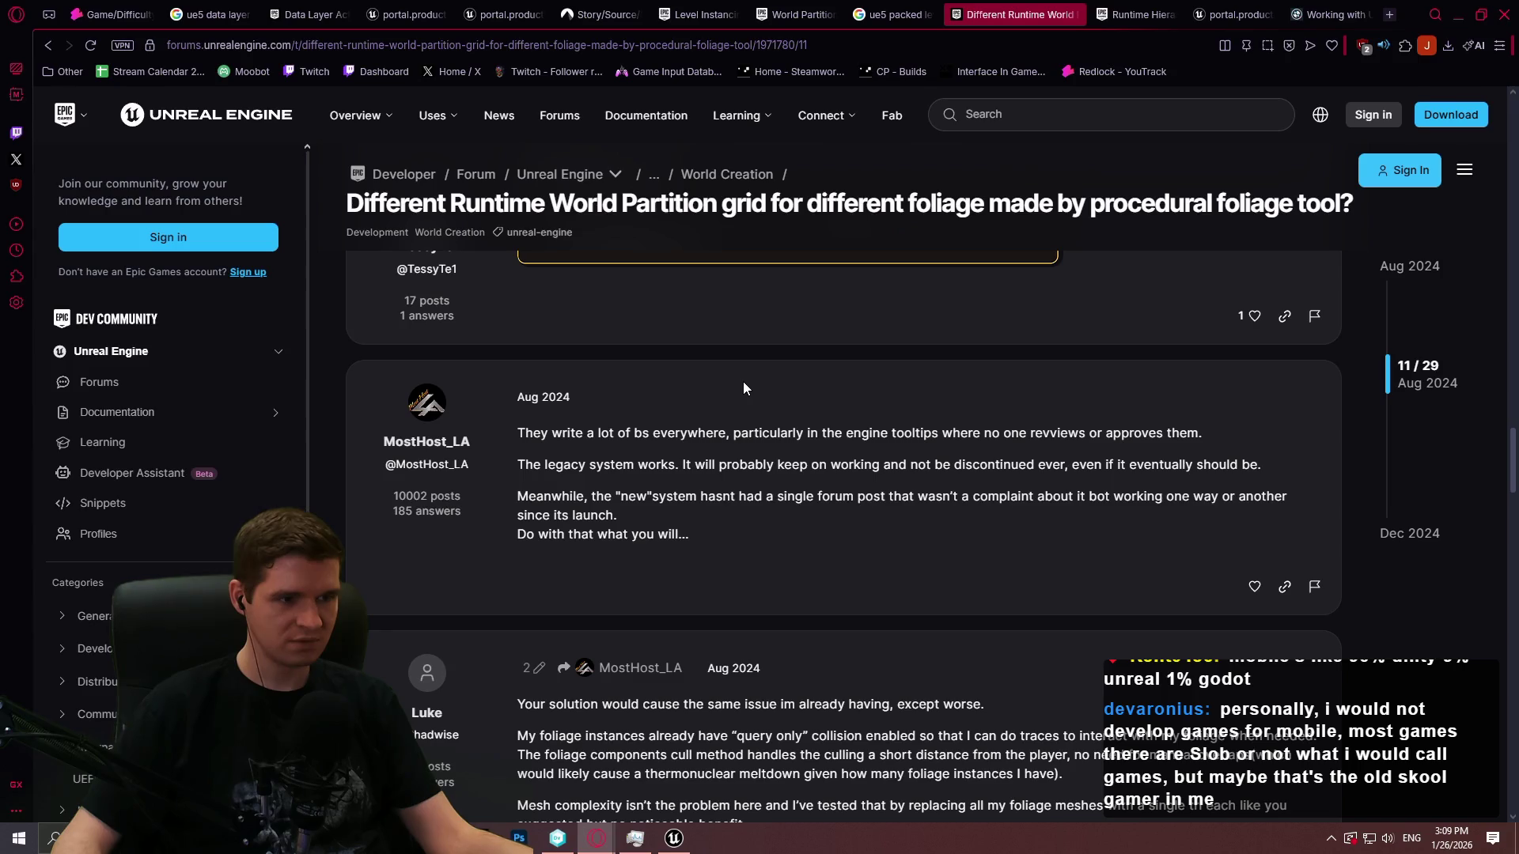
scroll(743, 381, "down", 10)
scroll(742, 387, "down", 7)
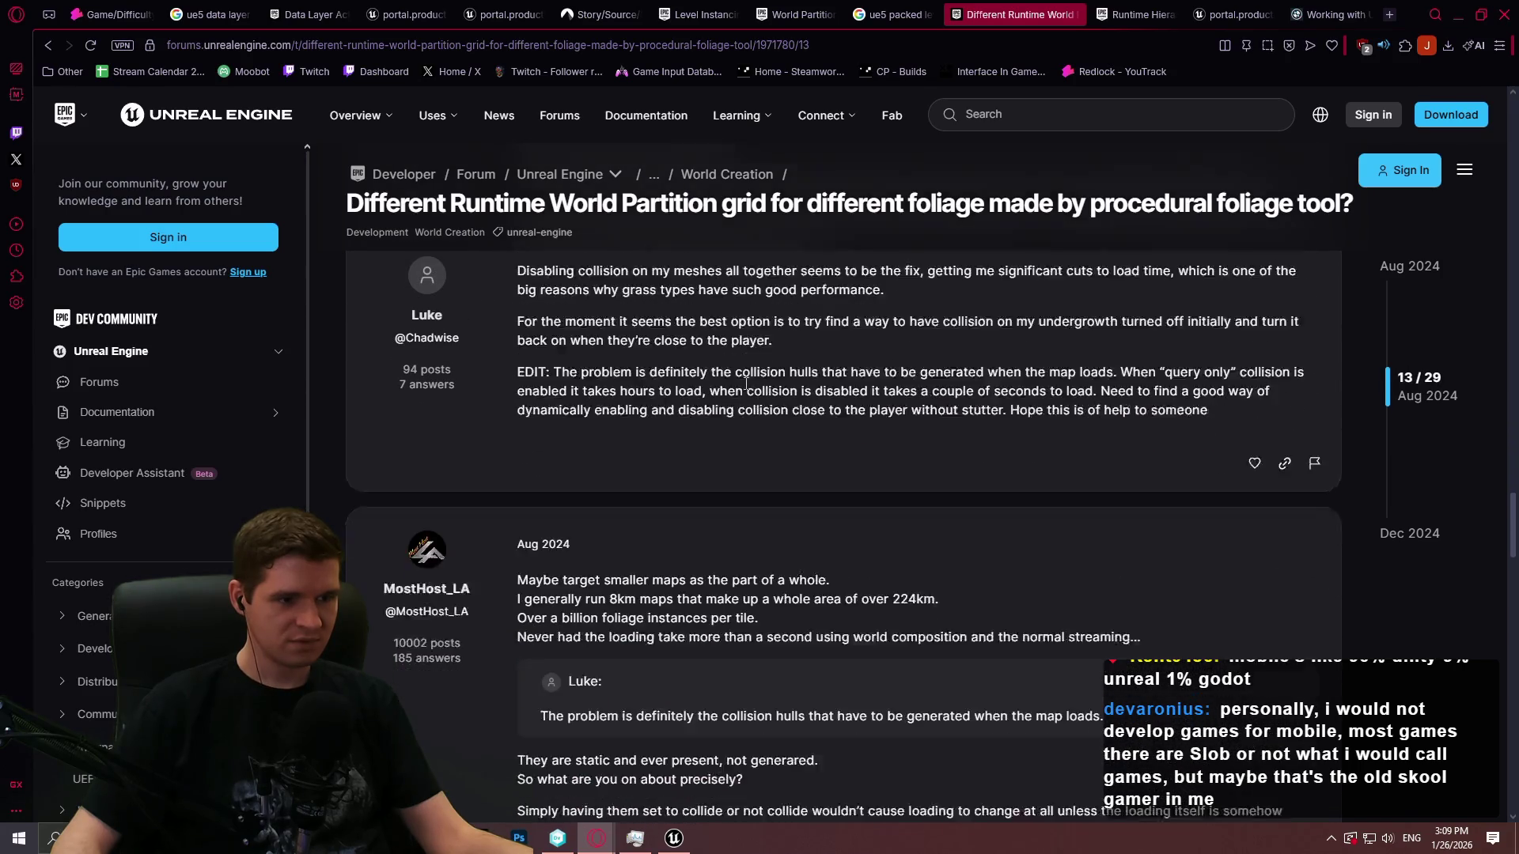
scroll(829, 409, "down", 6)
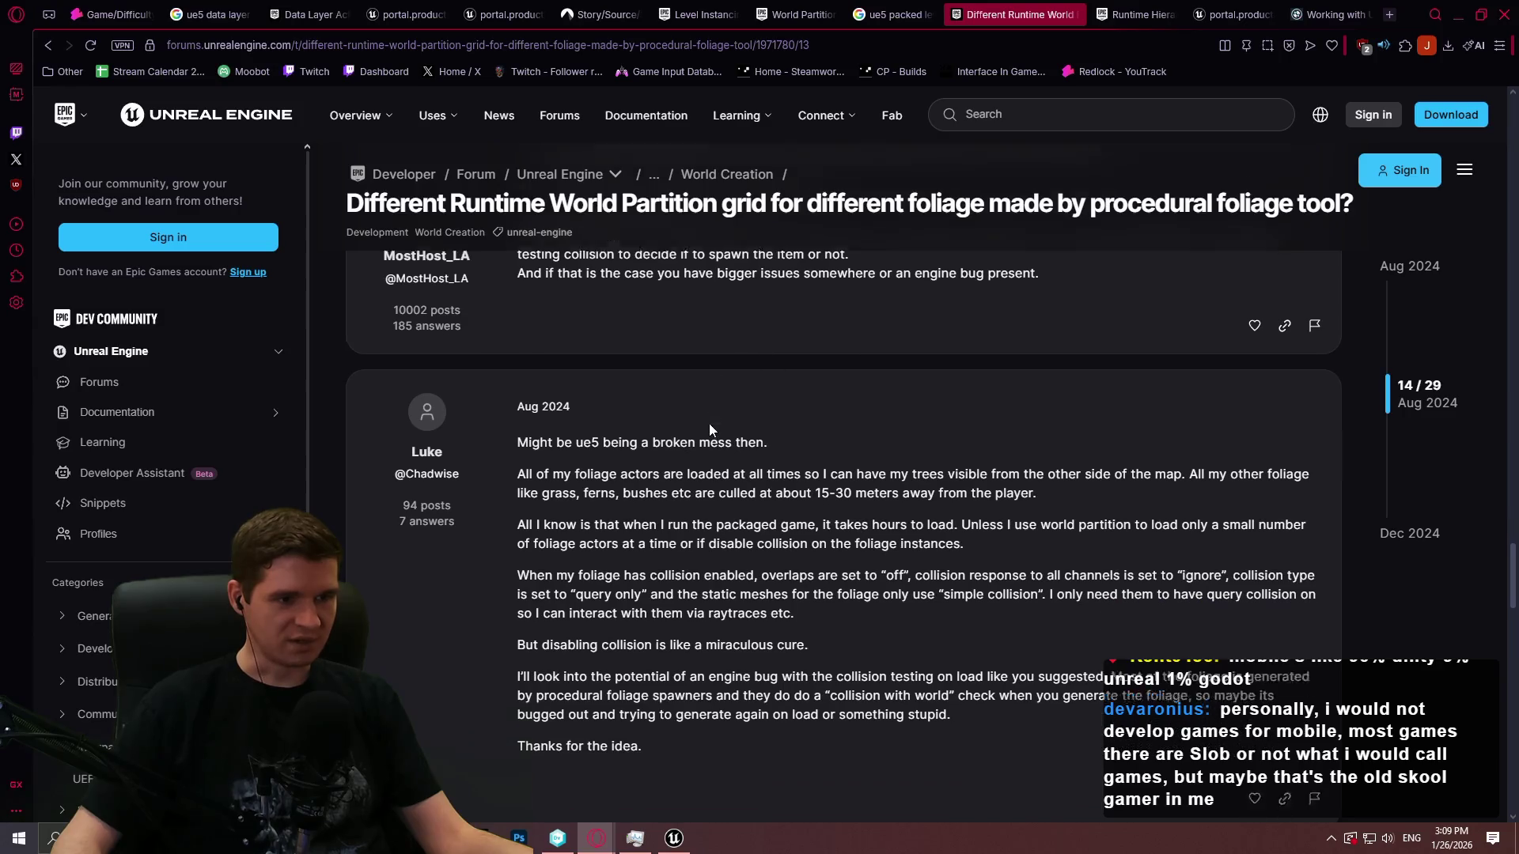
scroll(783, 412, "down", 4)
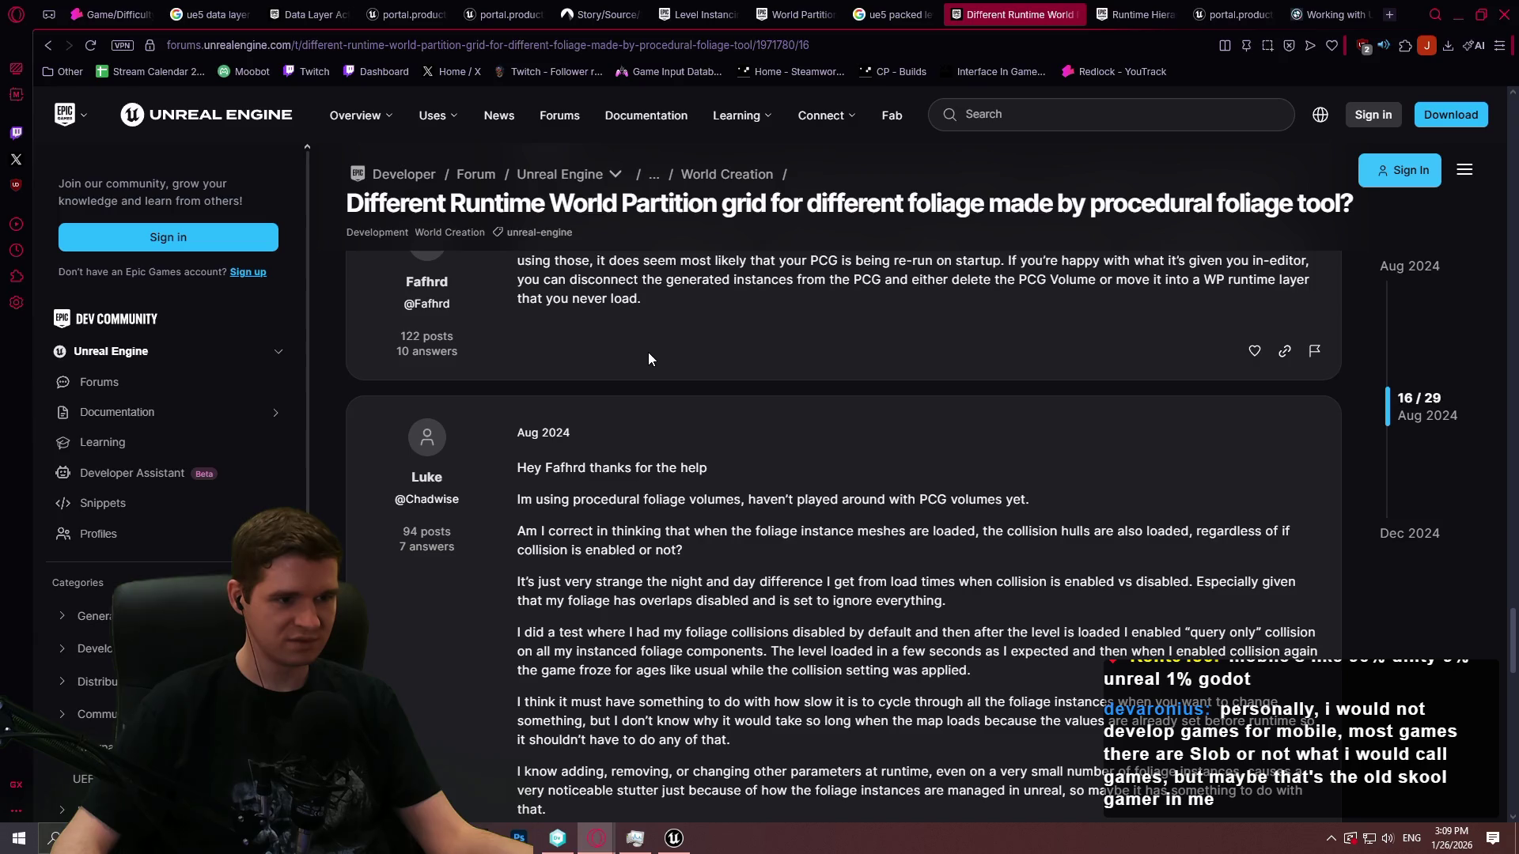
scroll(648, 354, "down", 10)
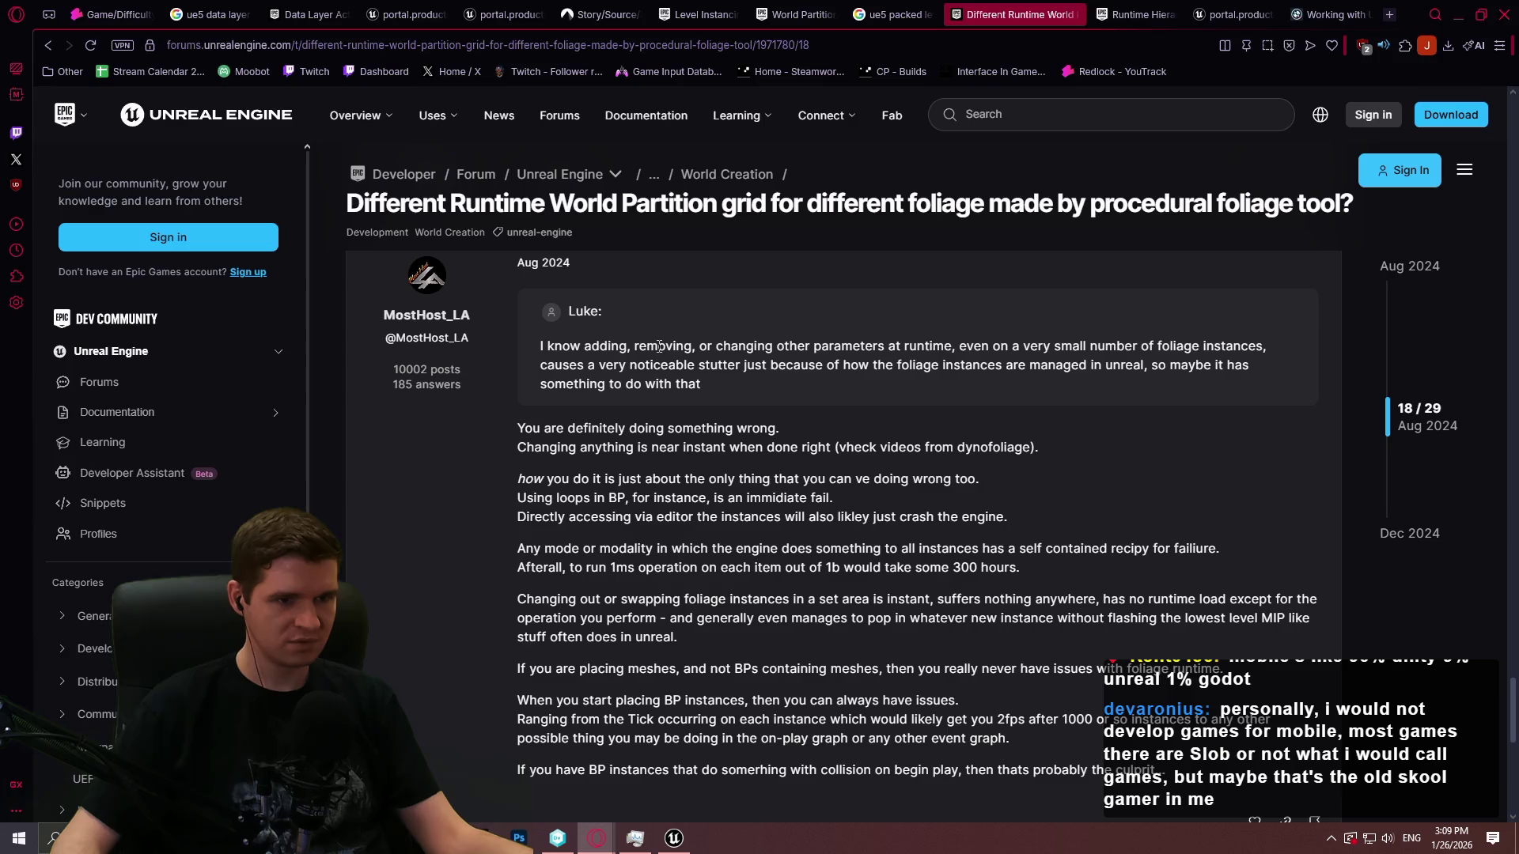
scroll(1145, 435, "down", 10)
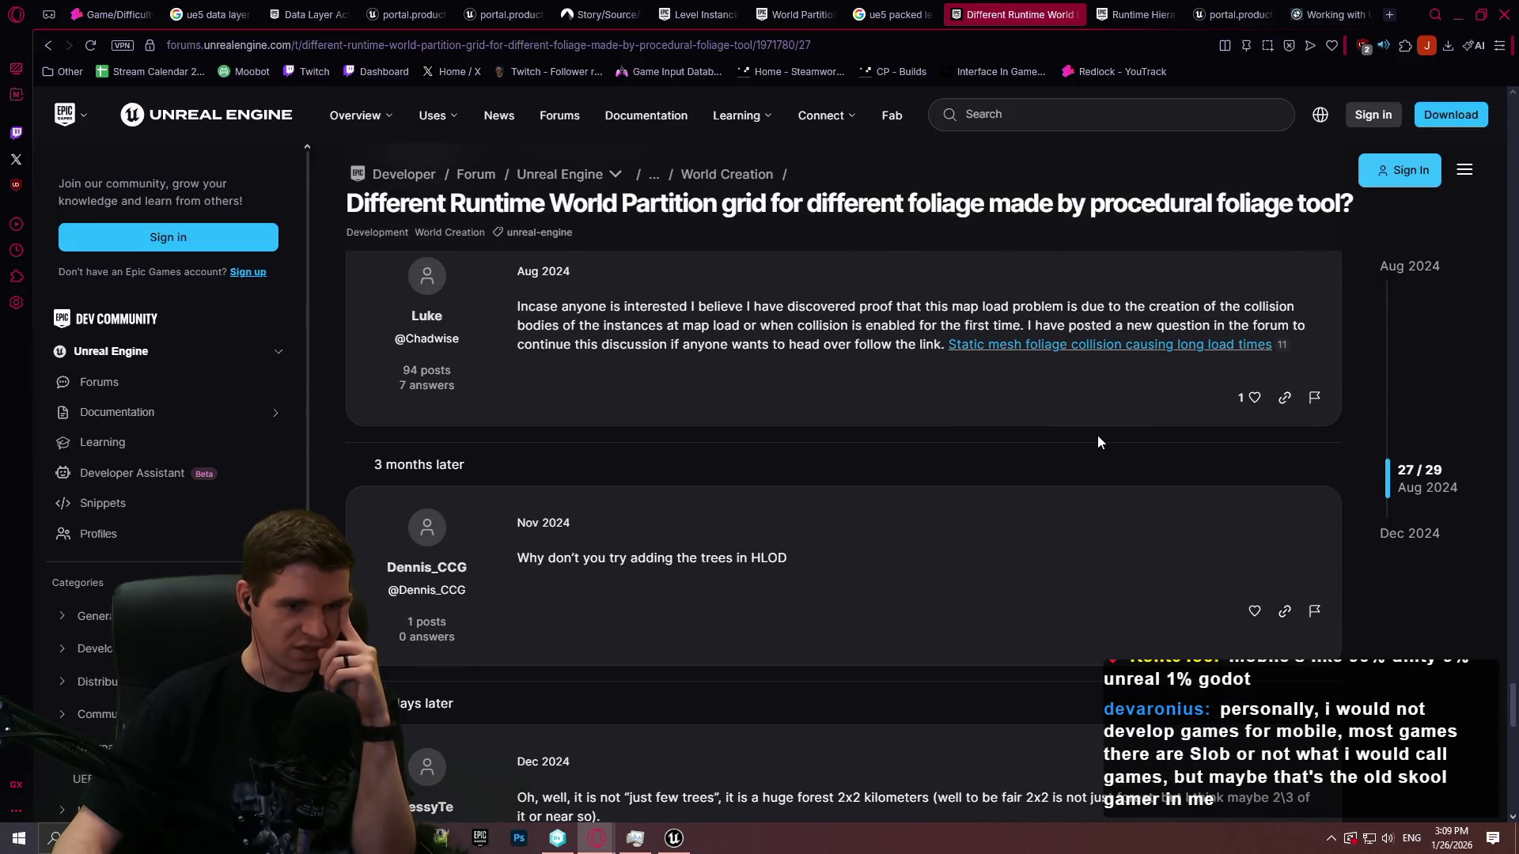
left_click_drag(790, 562, 752, 559)
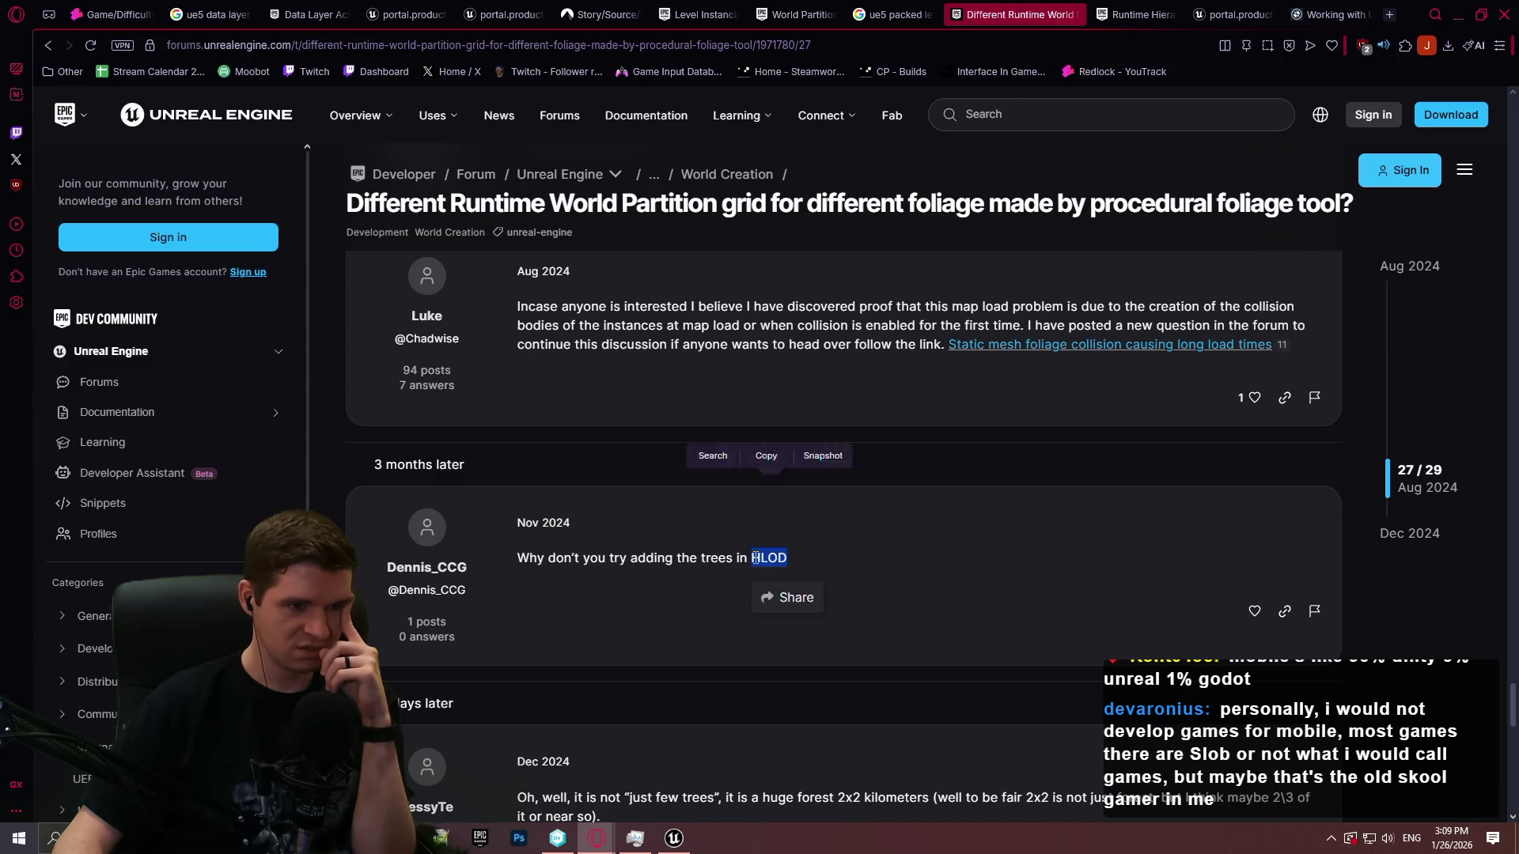
Search the web for HLOD and scroll through the results
left_click(727, 524)
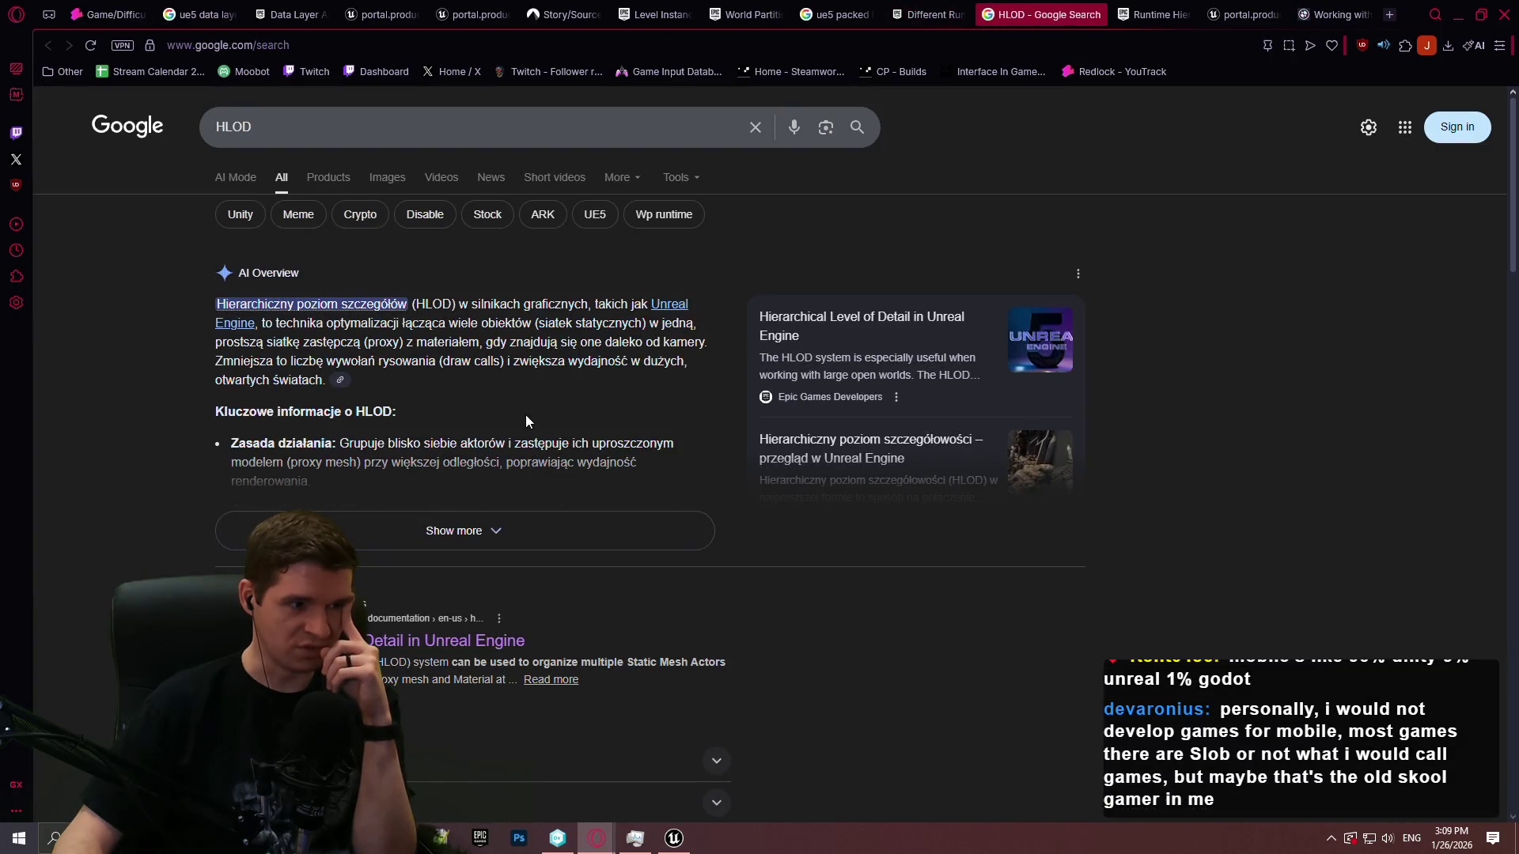
scroll(527, 421, "down", 4)
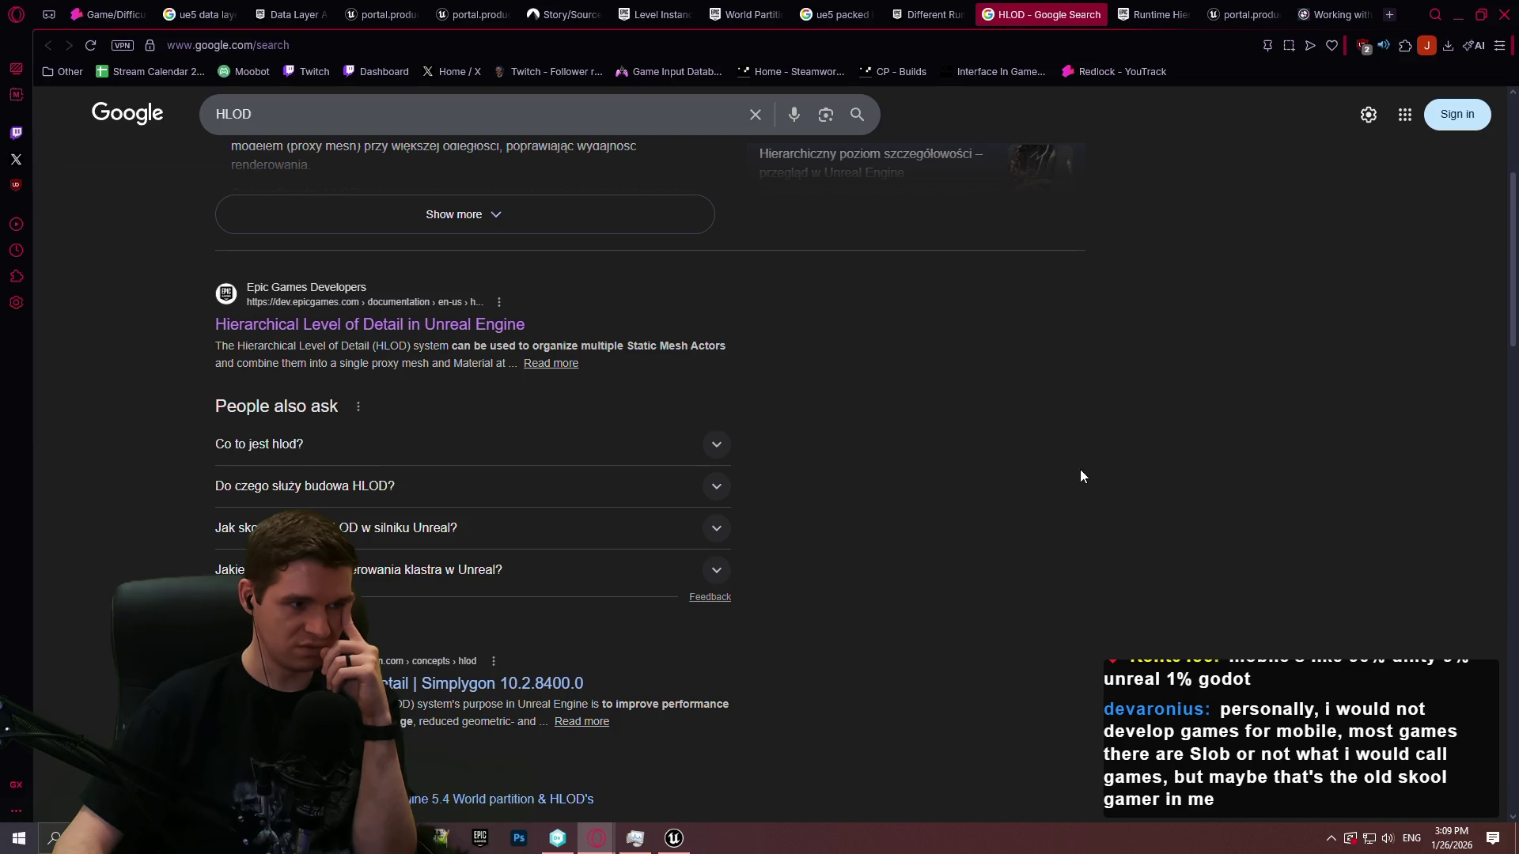
scroll(1081, 475, "down", 3)
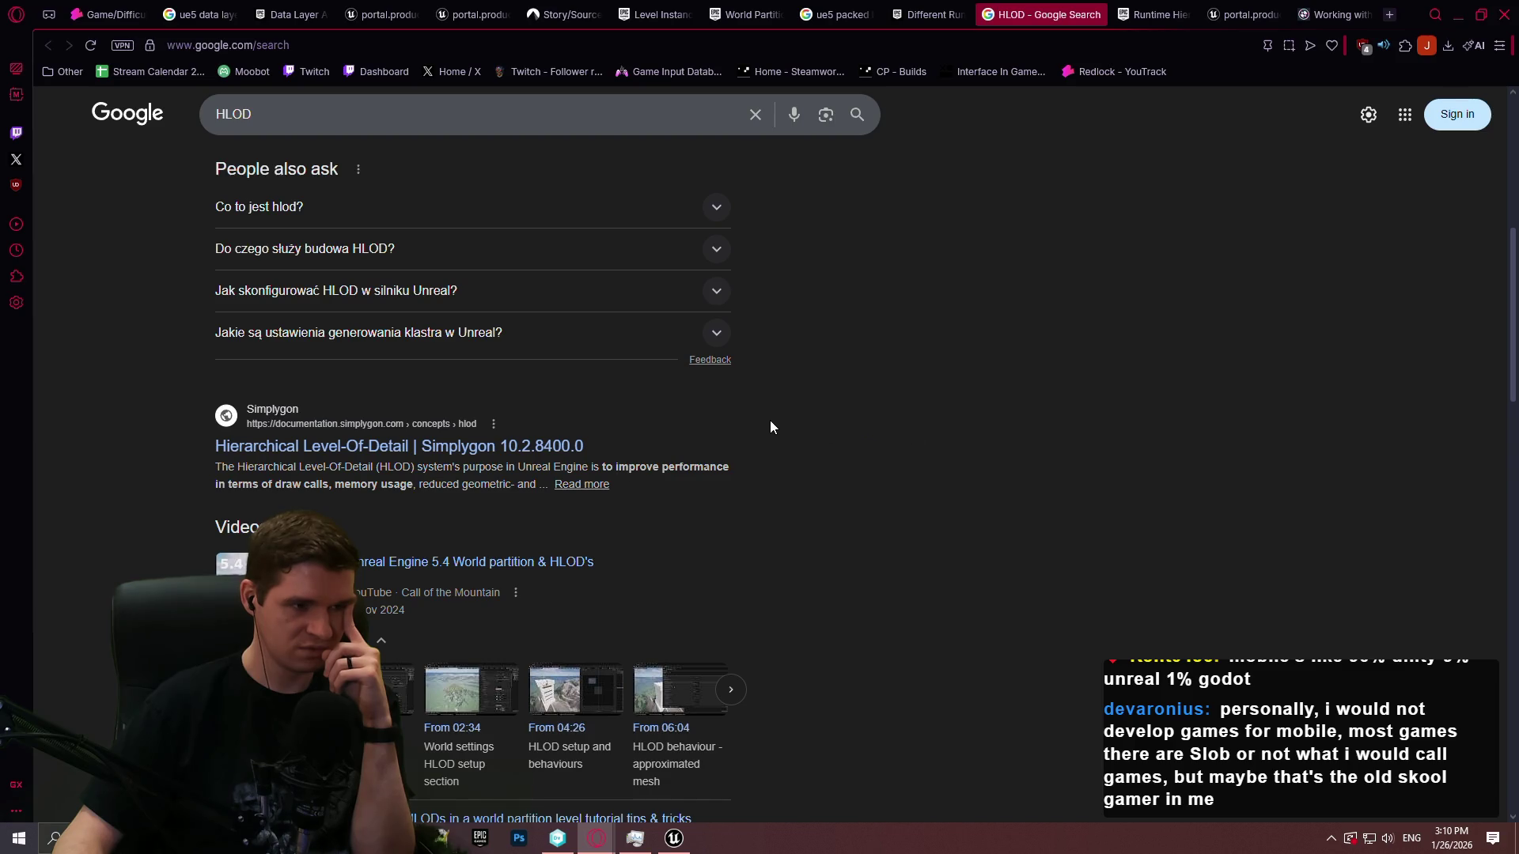
scroll(767, 427, "down", 3)
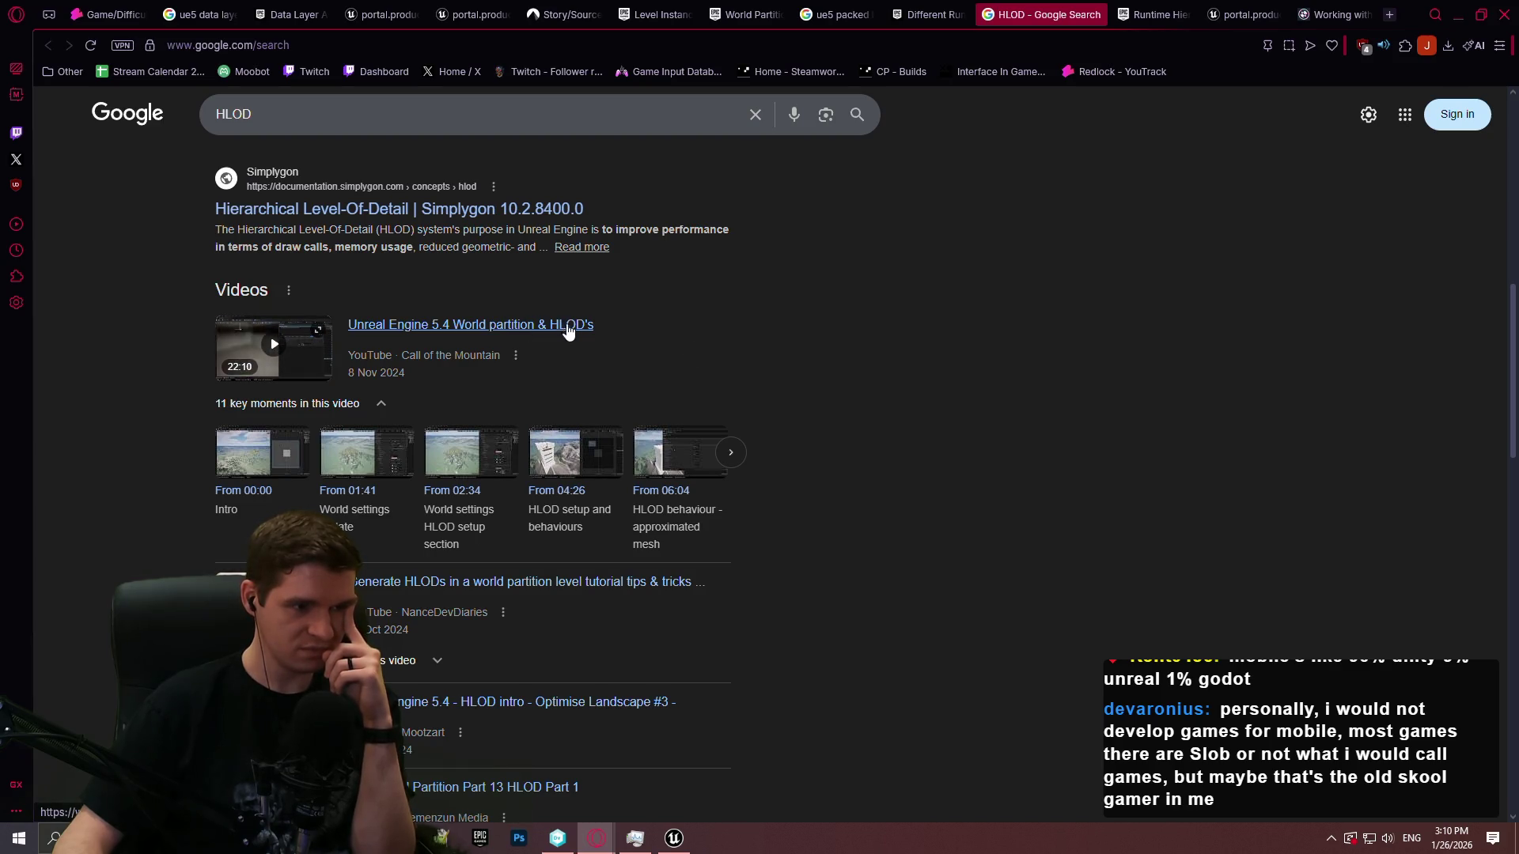
scroll(831, 368, "down", 2)
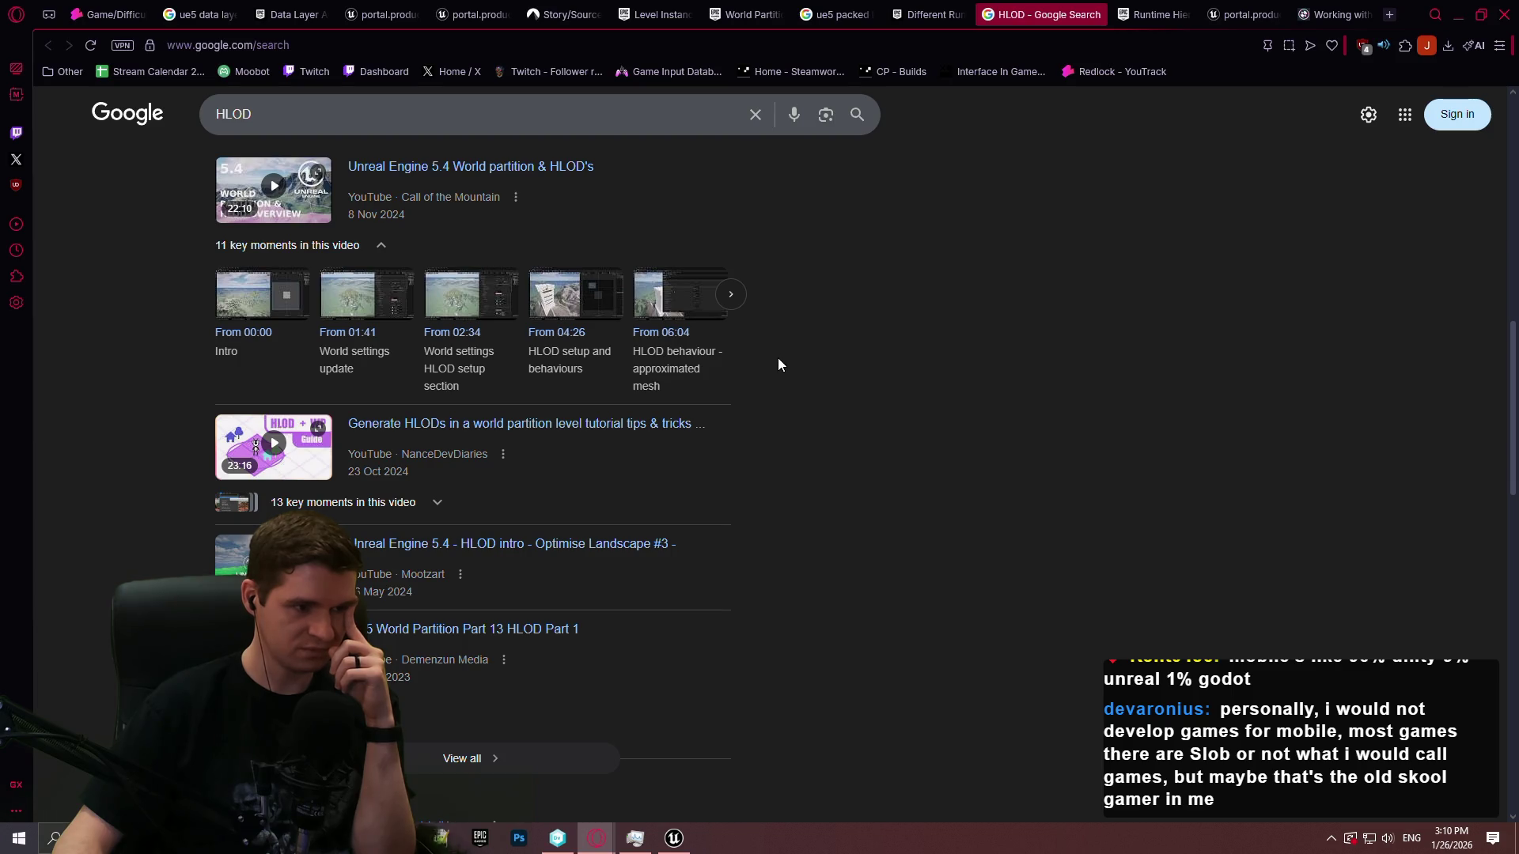
scroll(776, 360, "down", 4)
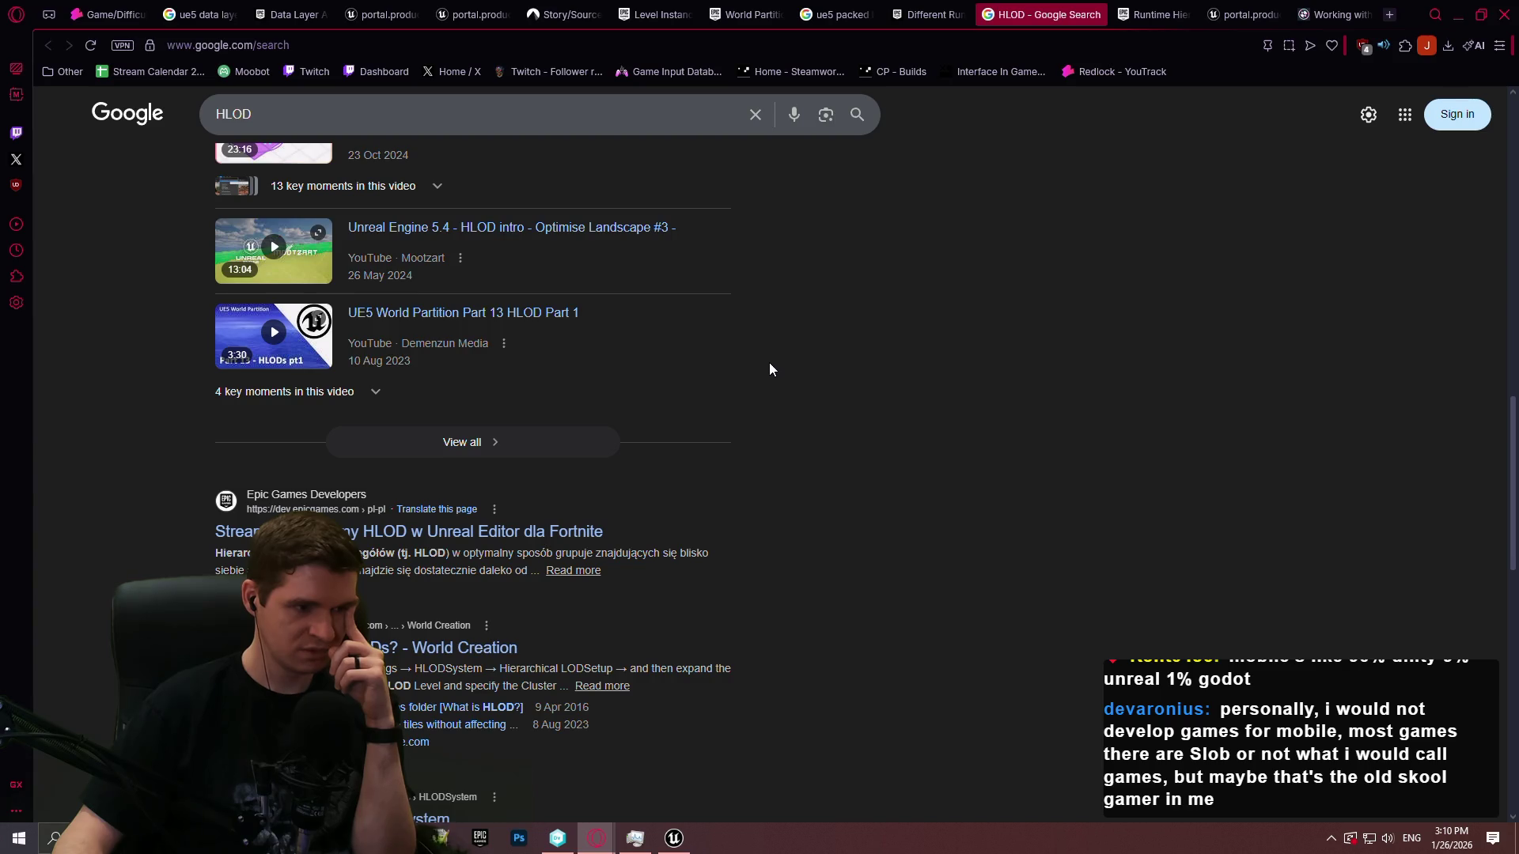
scroll(771, 370, "down", 2)
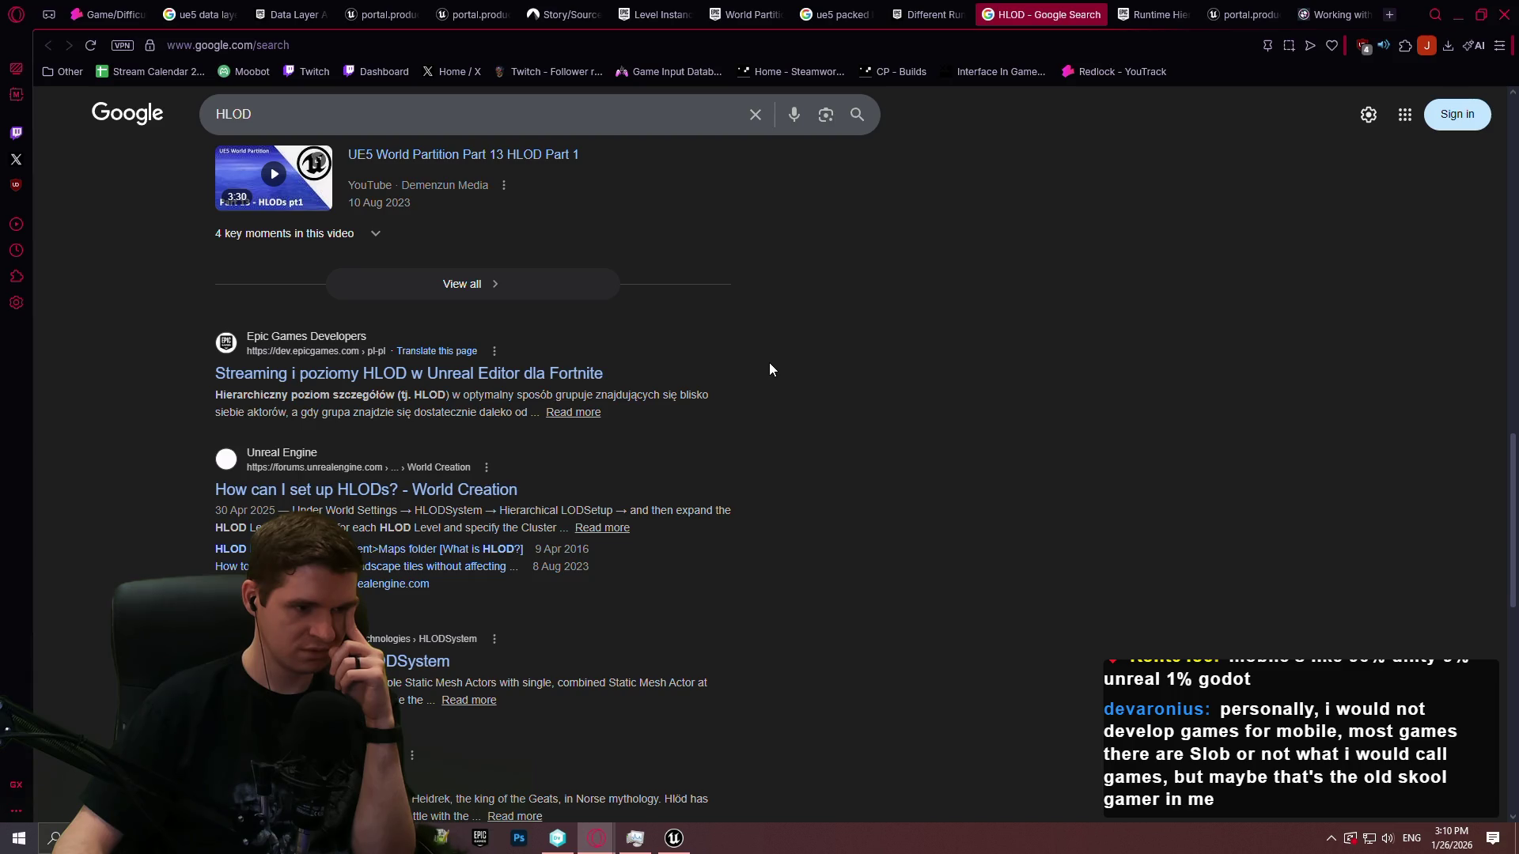
scroll(766, 354, "down", 3)
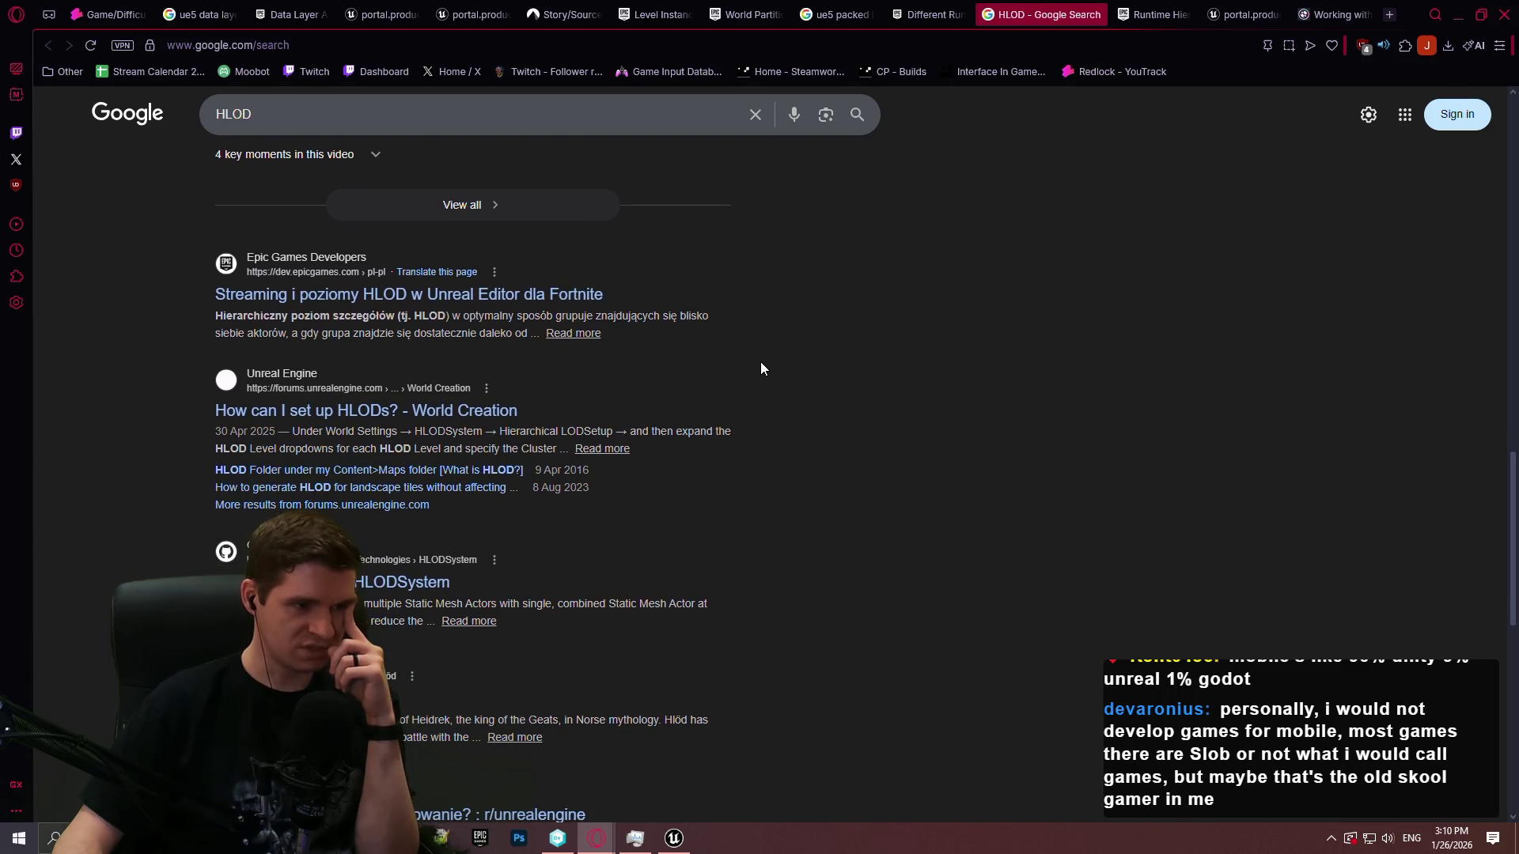
Highlight the GitHub result's snippet, scroll back up, and bring up the 'ue5 packed level blueprint' image results
left_click_drag(565, 445, 818, 439)
triple_click(818, 439)
left_click(808, 438)
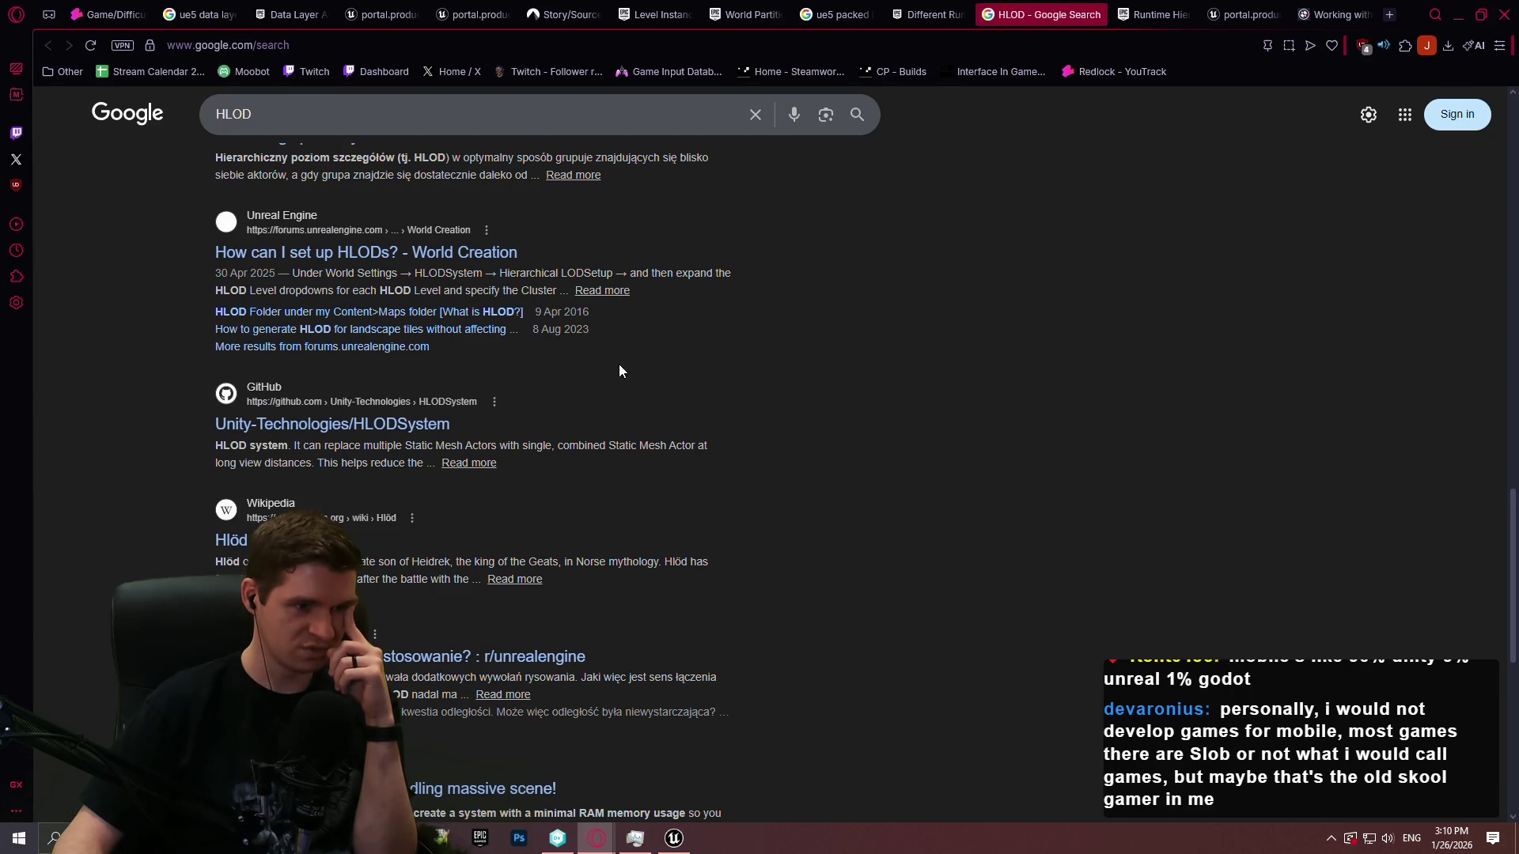
scroll(957, 405, "down", 3)
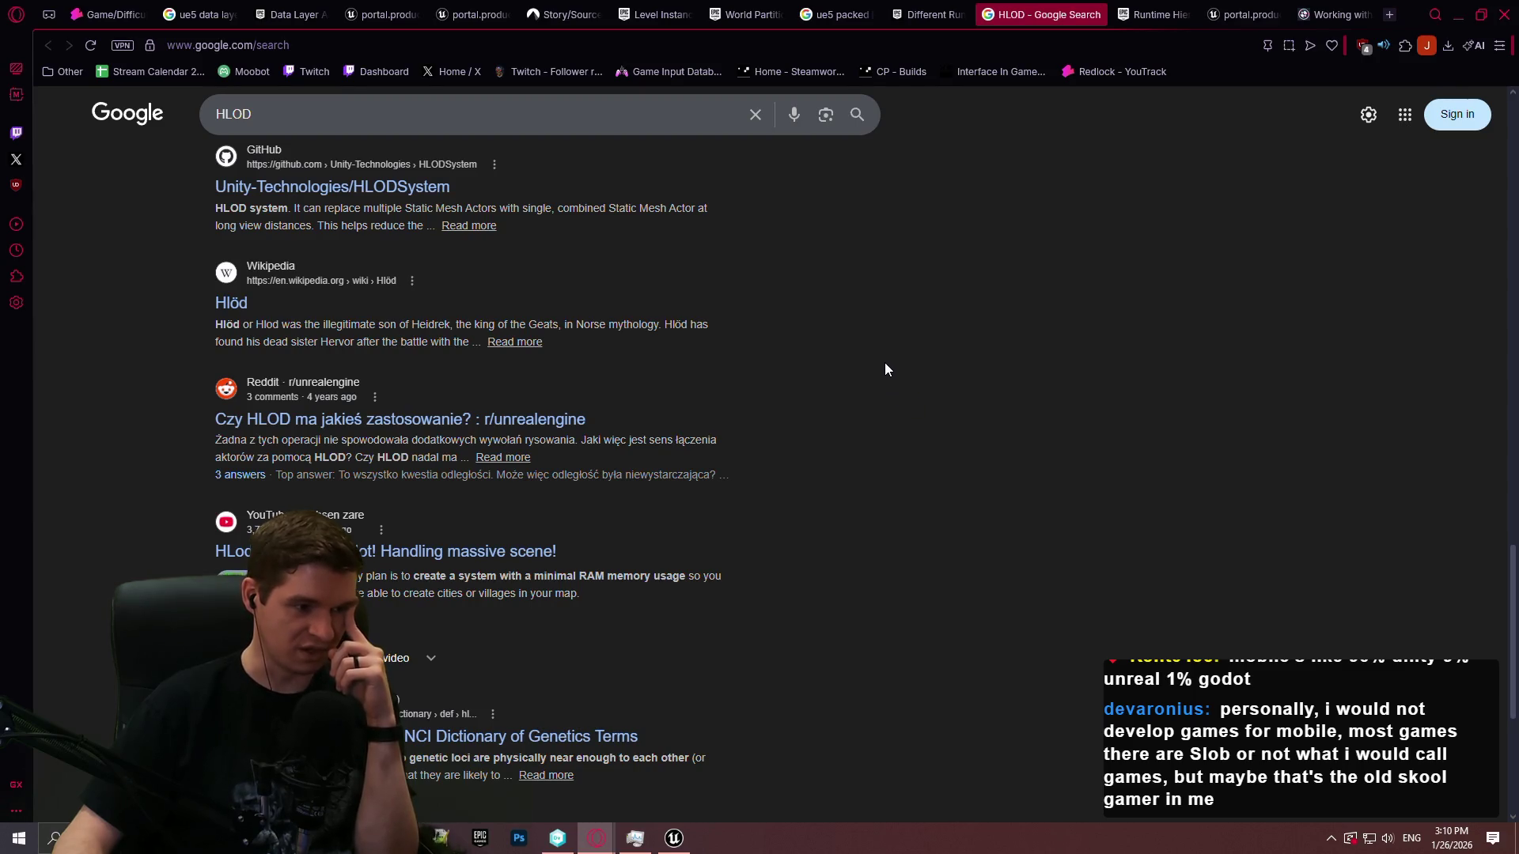
scroll(862, 341, "down", 8)
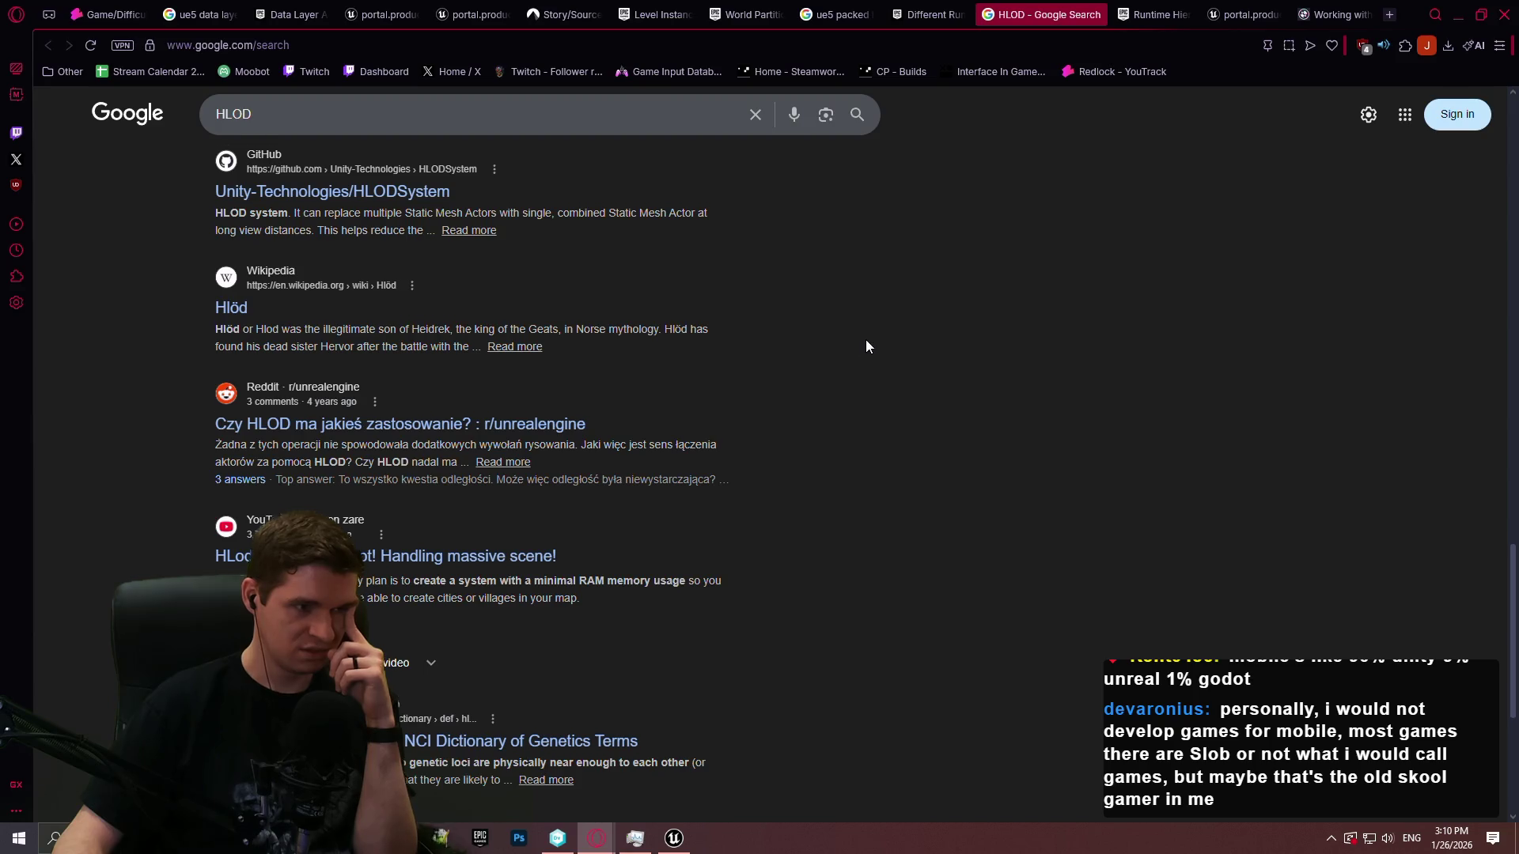
scroll(848, 333, "up", 4)
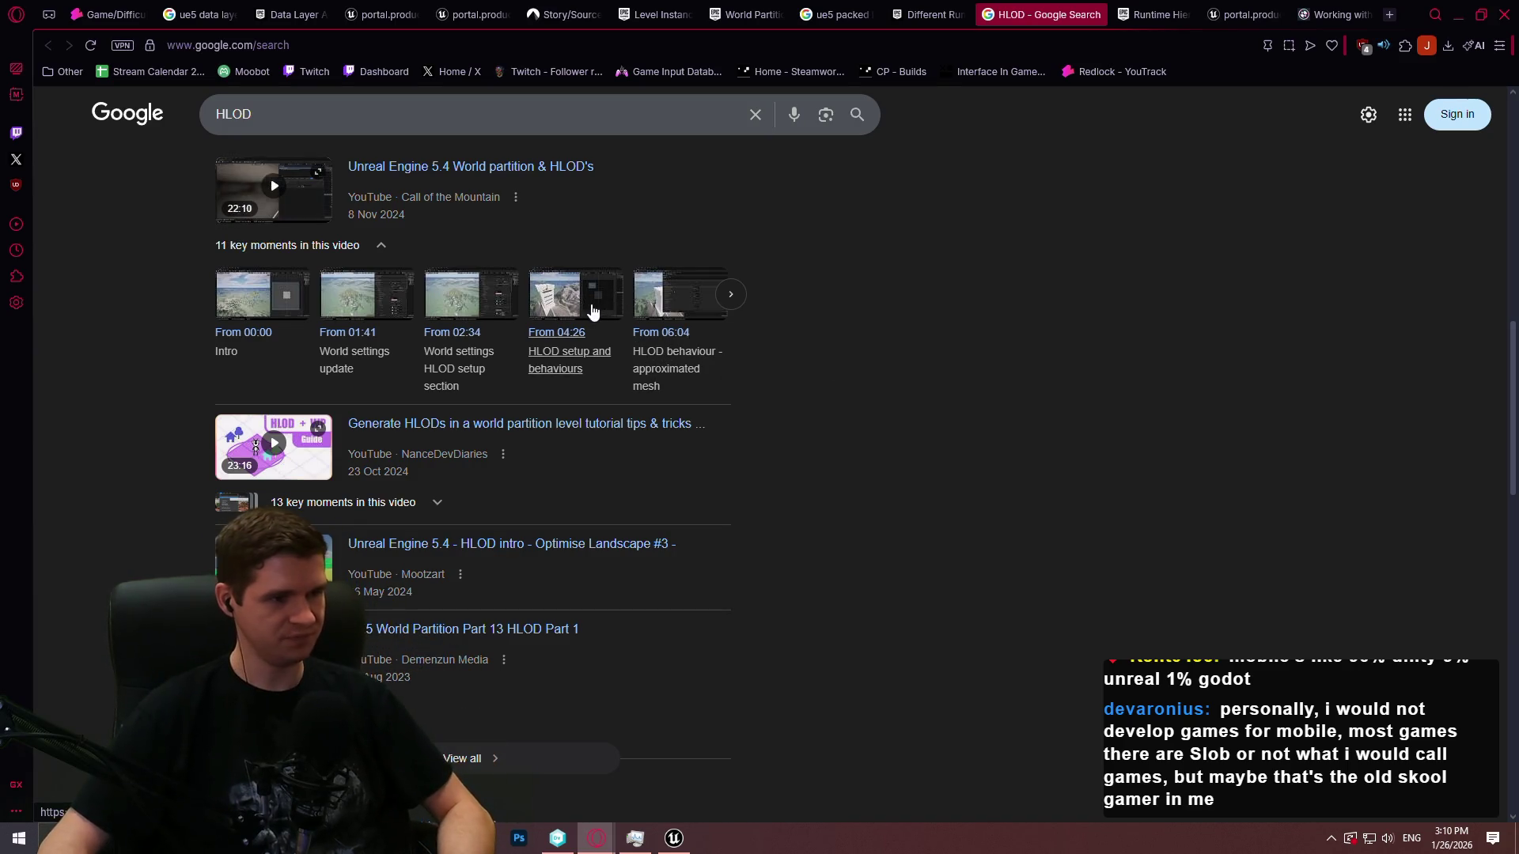
scroll(839, 473, "up", 5)
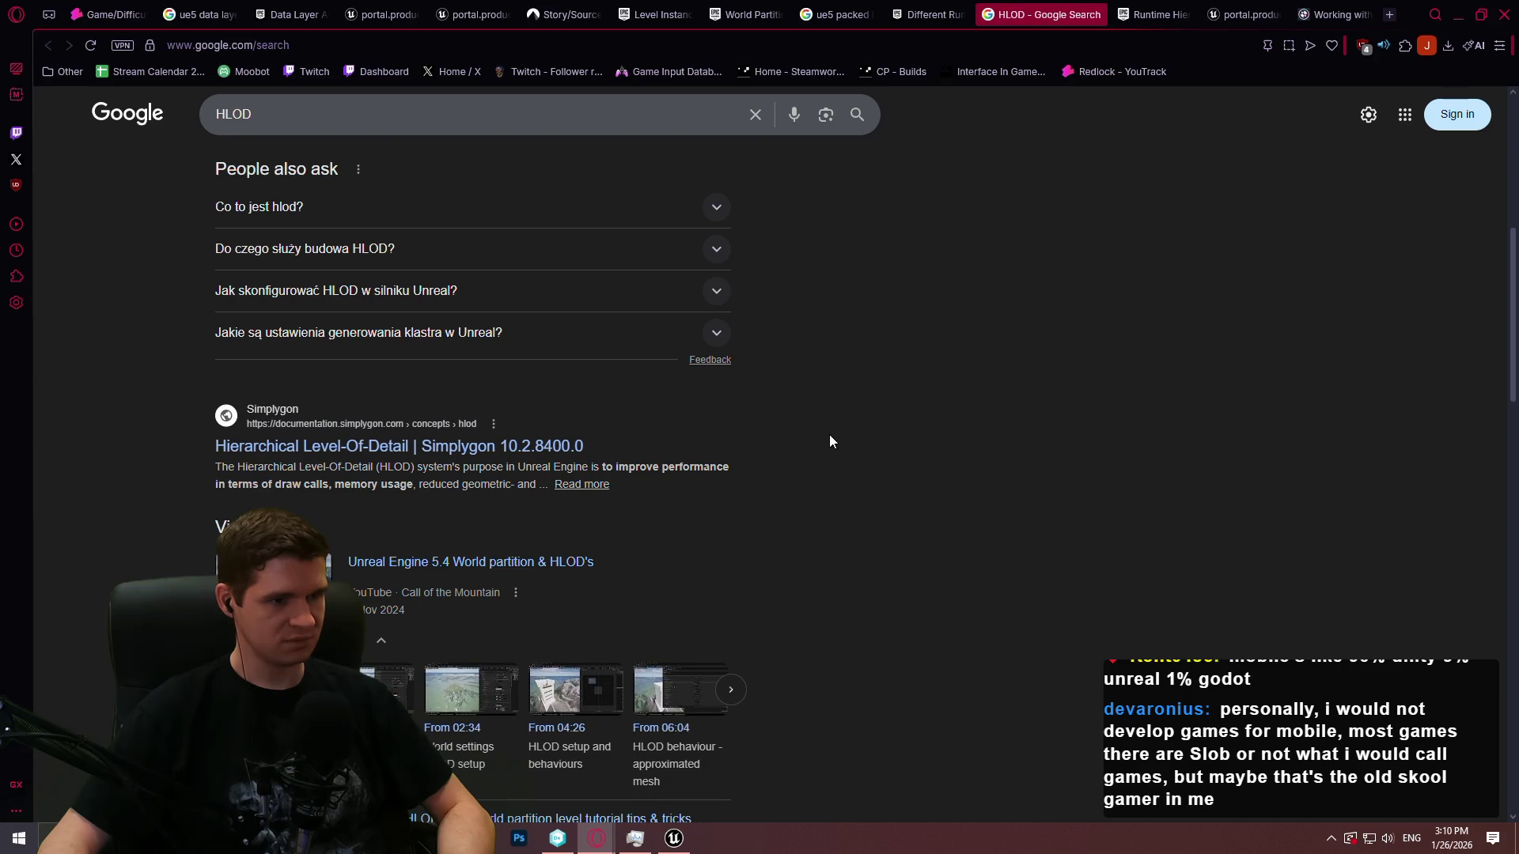
scroll(807, 411, "up", 5)
scroll(796, 401, "up", 2)
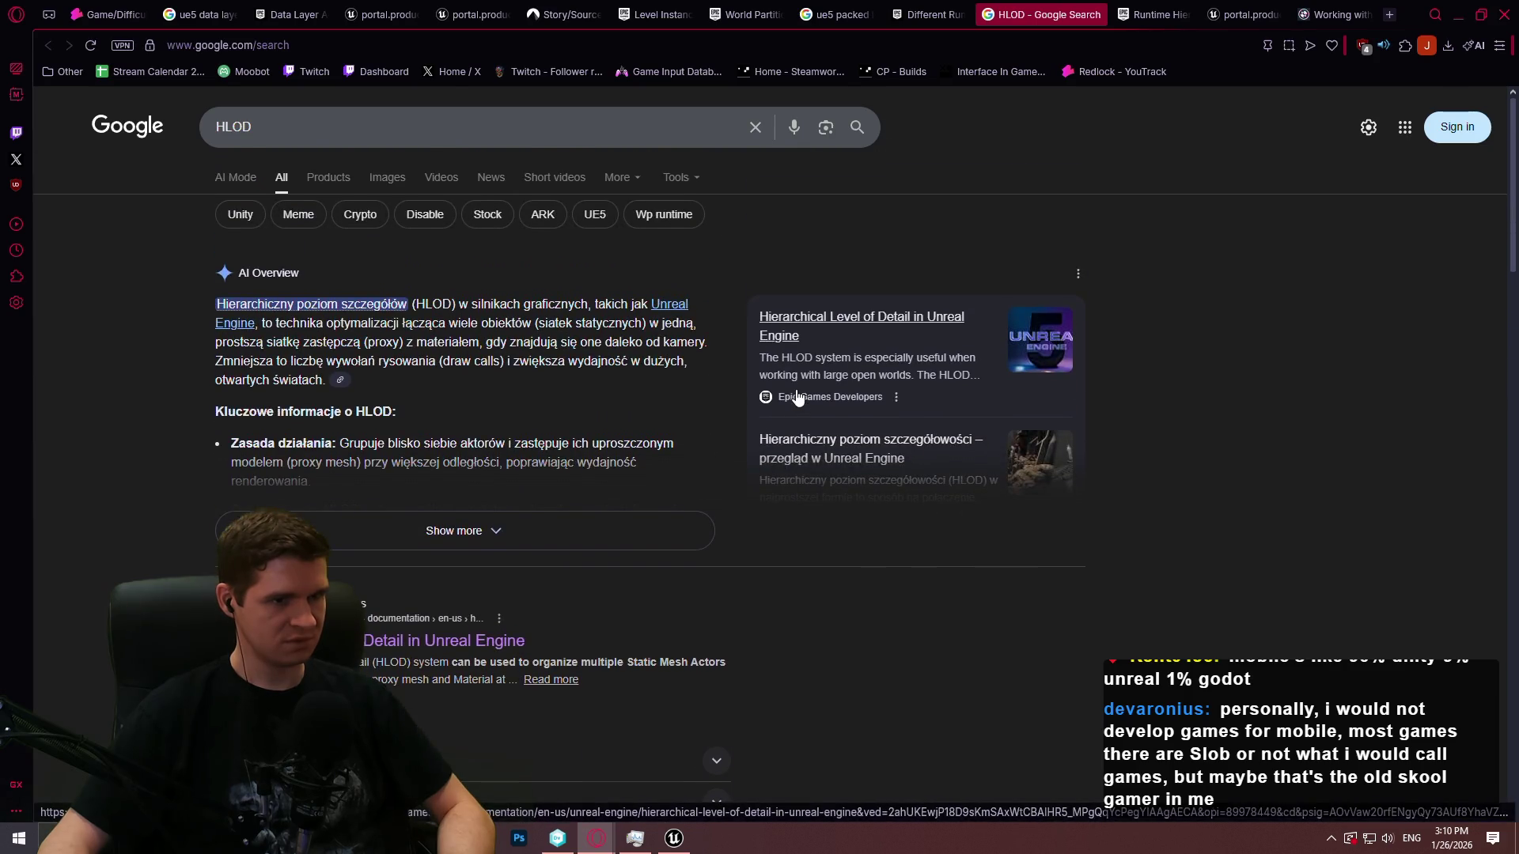
left_click(942, 13)
left_click(838, 13)
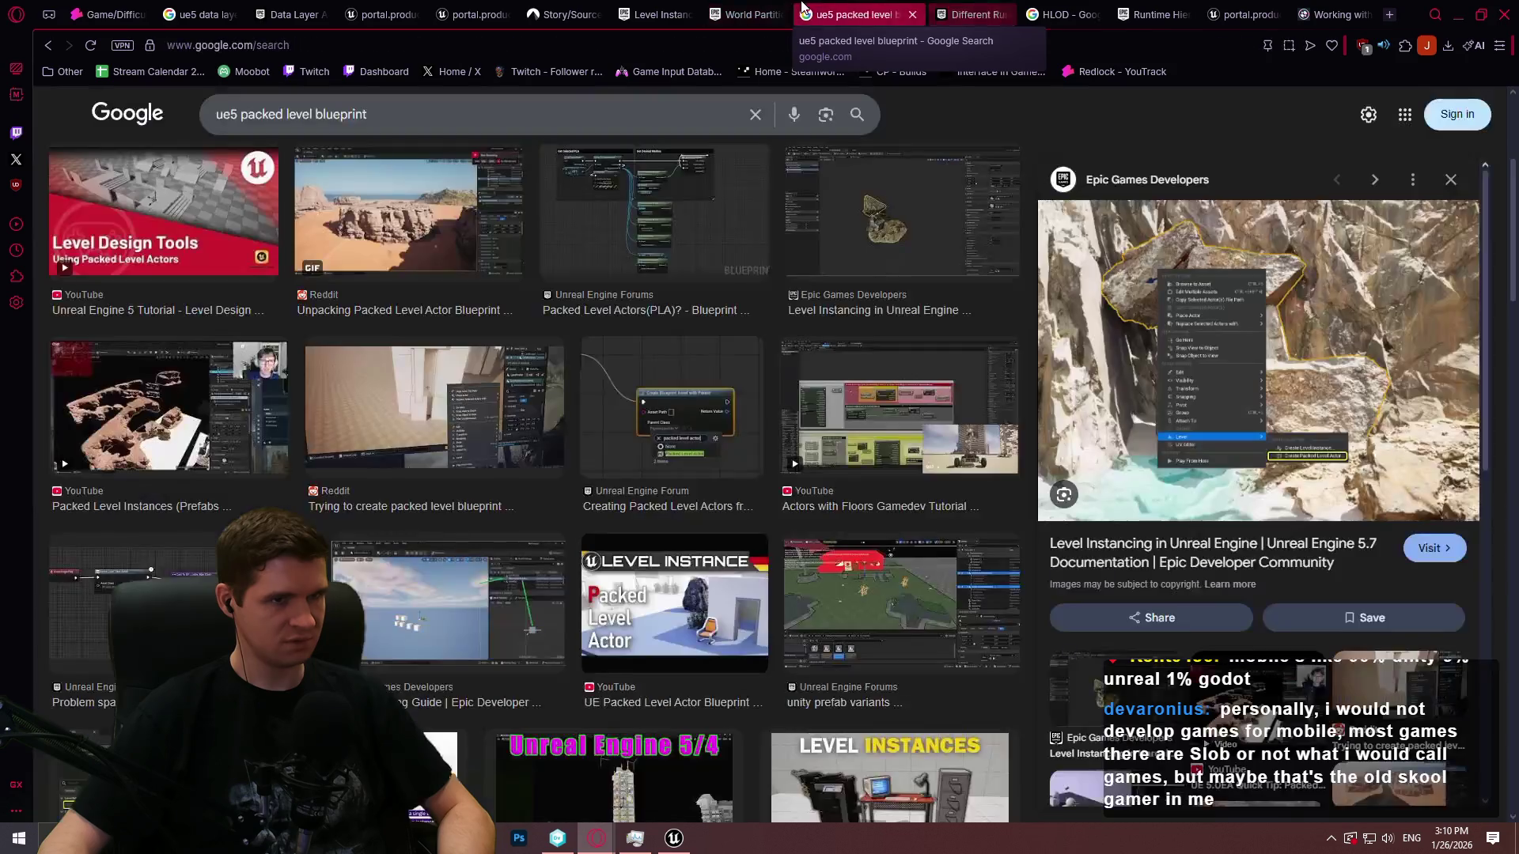
Cycle through the Level Instancing, HLOD, roadmap and Errant Photon pages, then return to Unreal Editor
left_click(655, 8)
left_click(1021, 13)
left_click(1111, 14)
left_click(1242, 6)
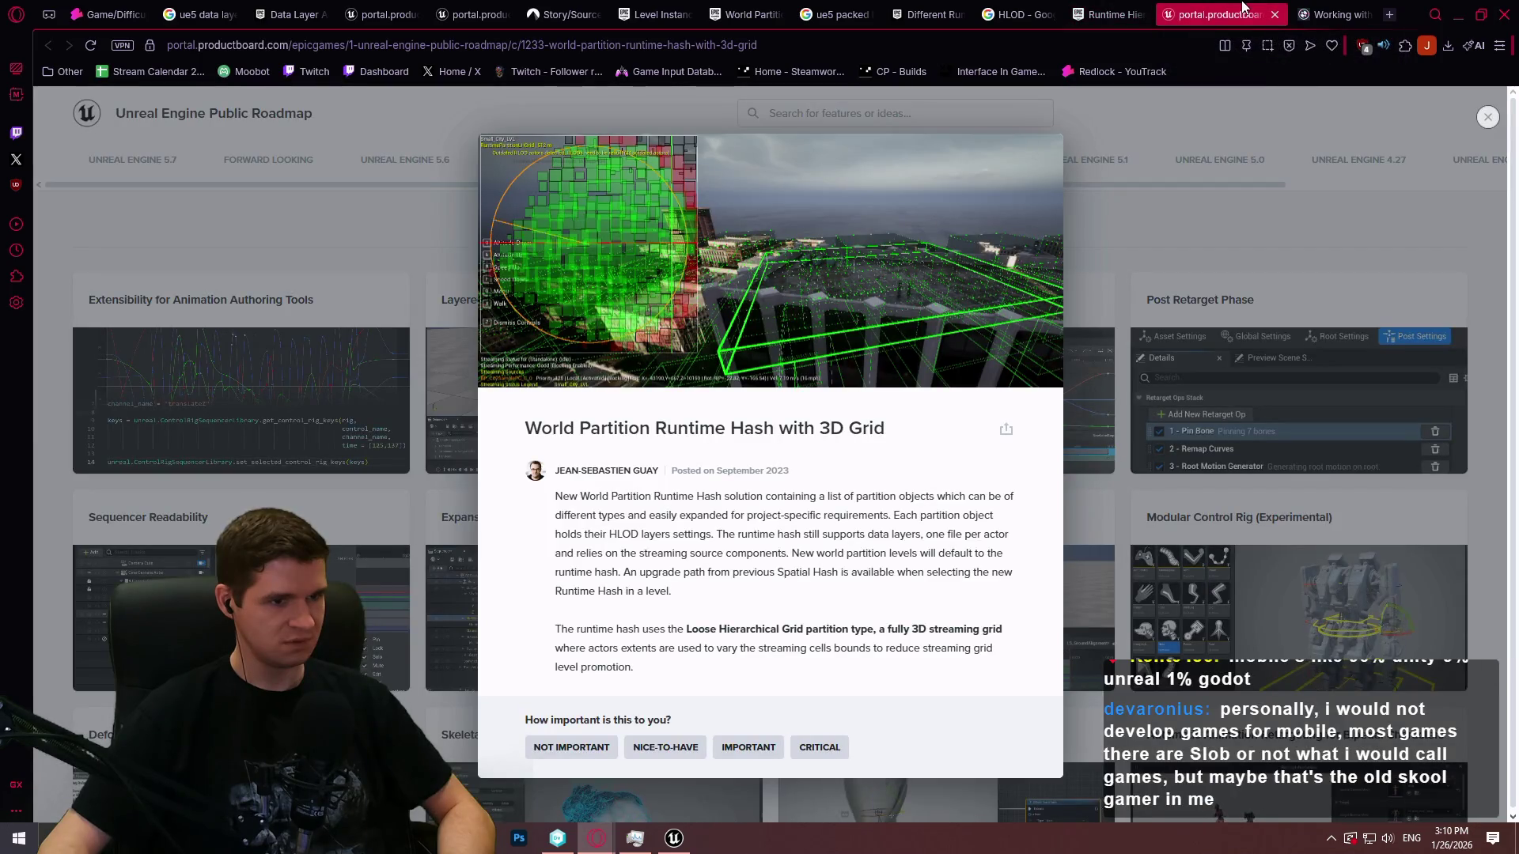
left_click(1317, 11)
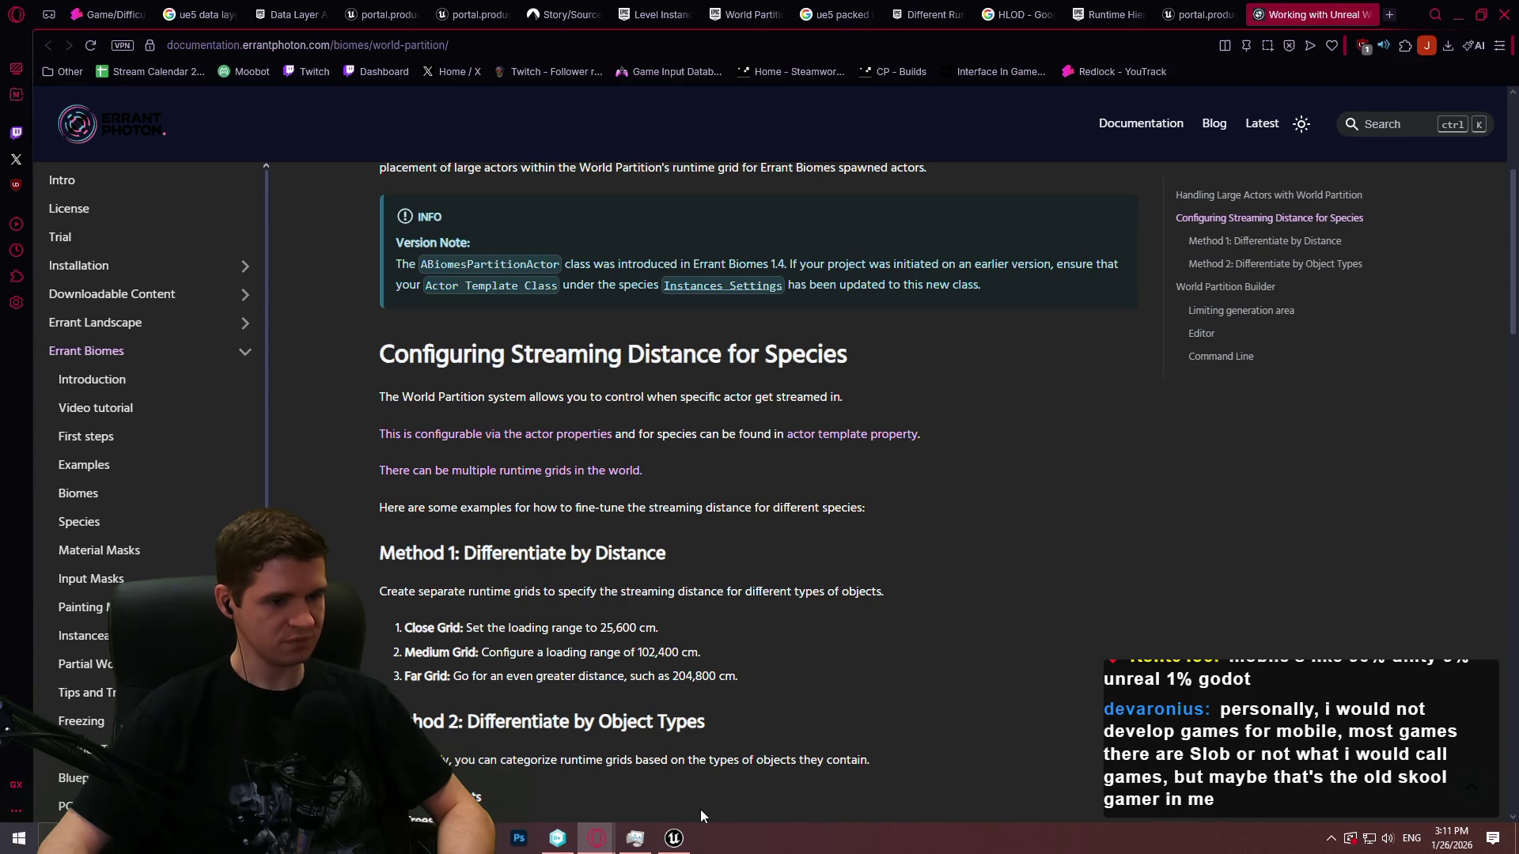
left_click(673, 838)
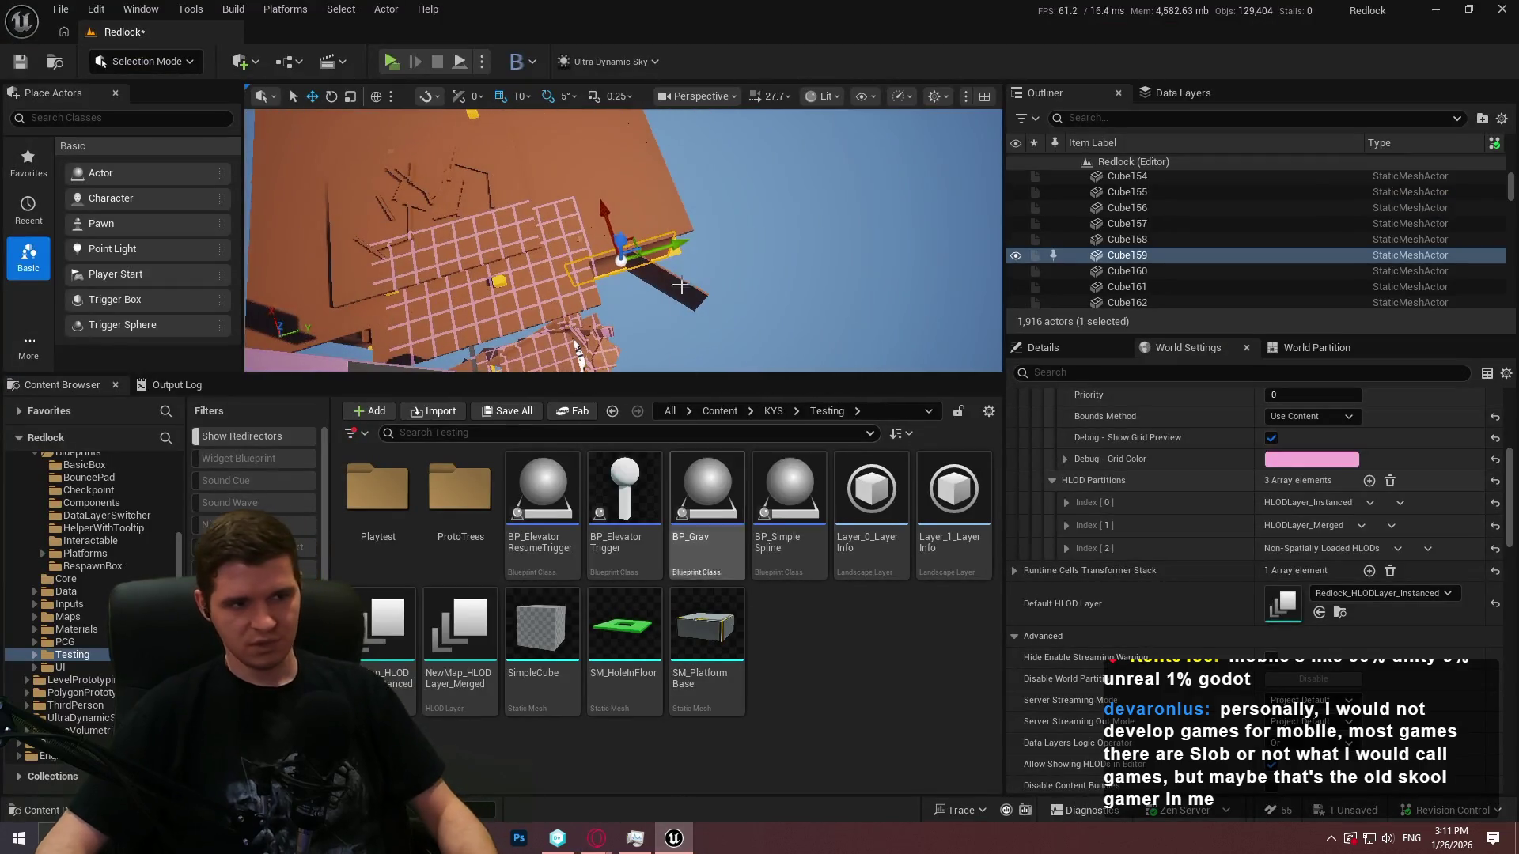
key("F11")
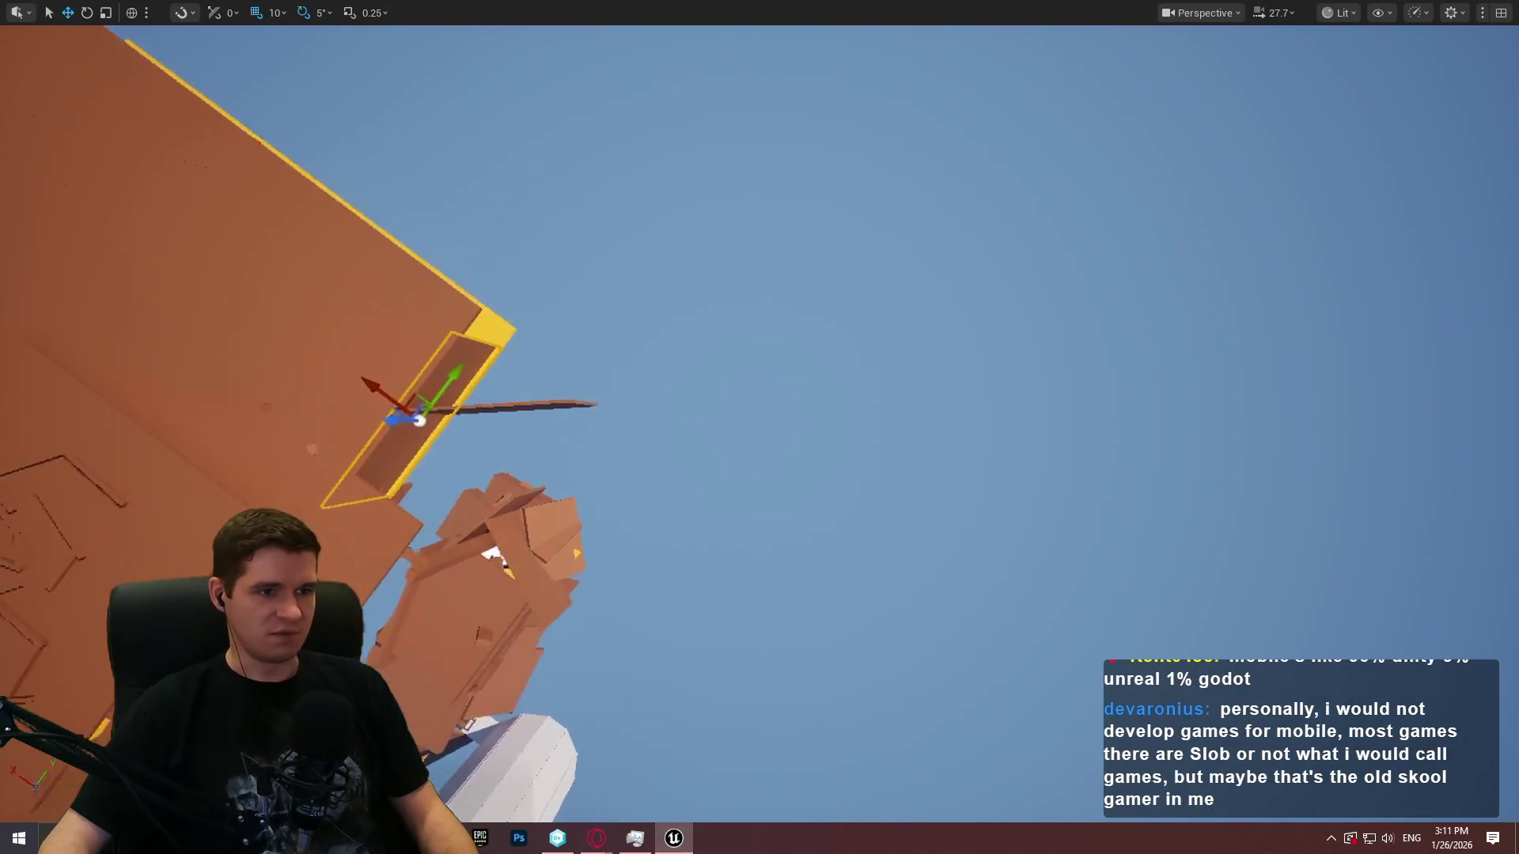
key("f")
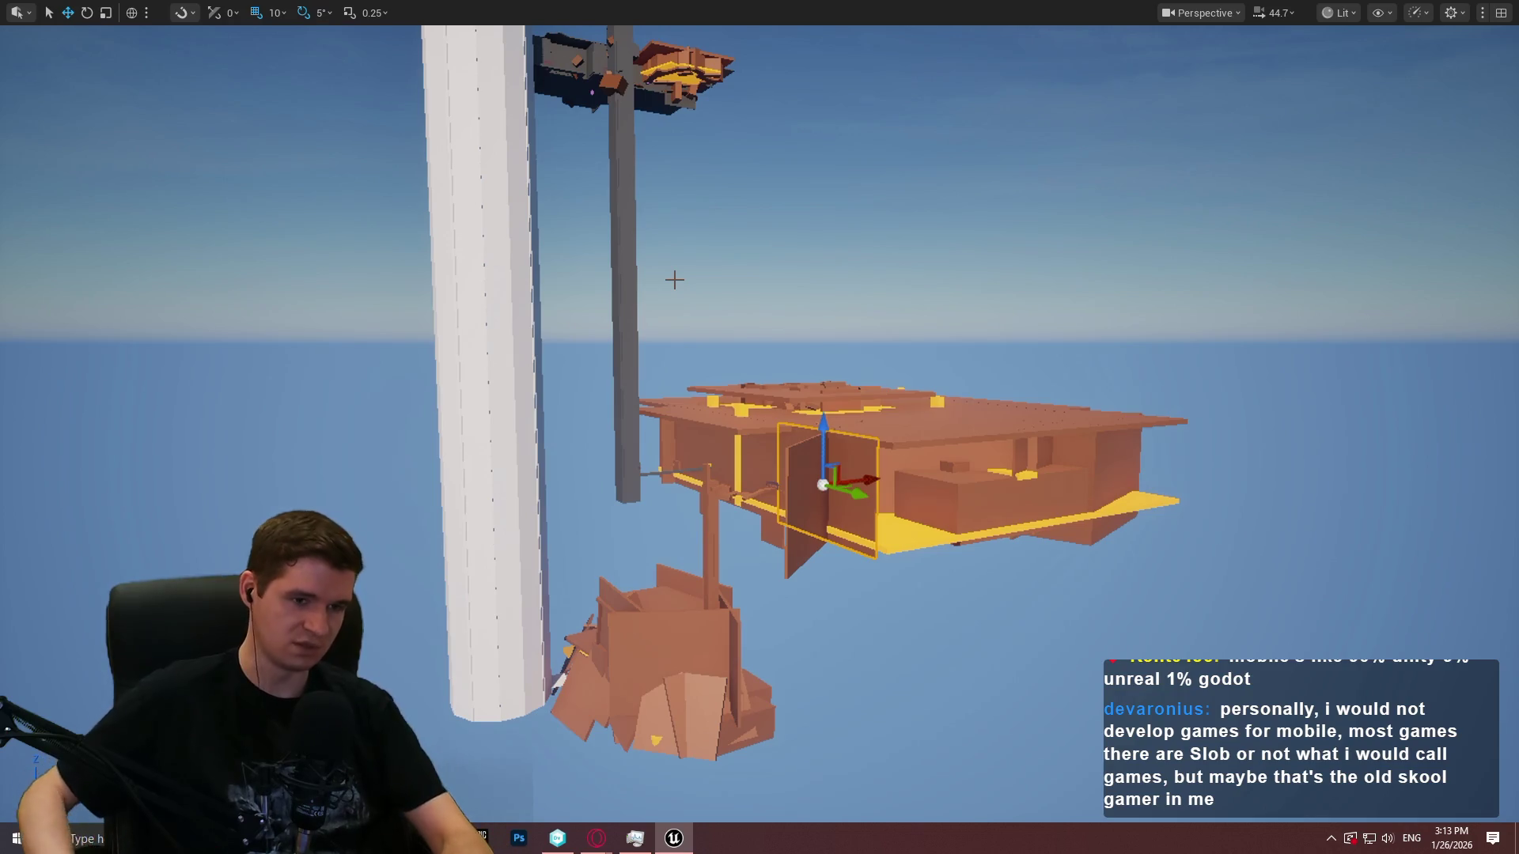
key("F11")
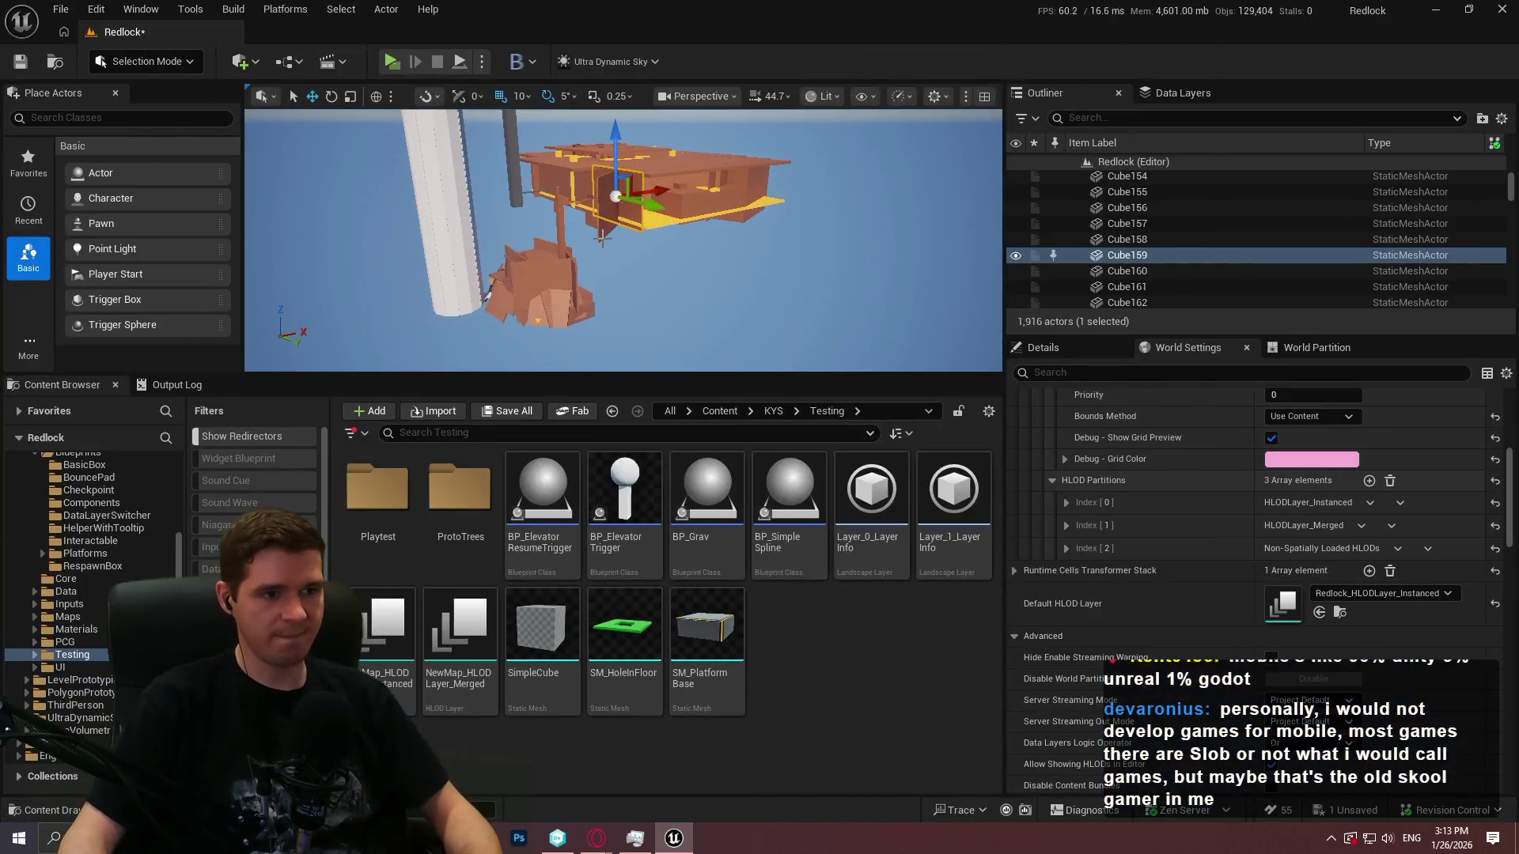
Enlarge the viewport and fly the camera inside the structure
left_click_drag(679, 383, 676, 536)
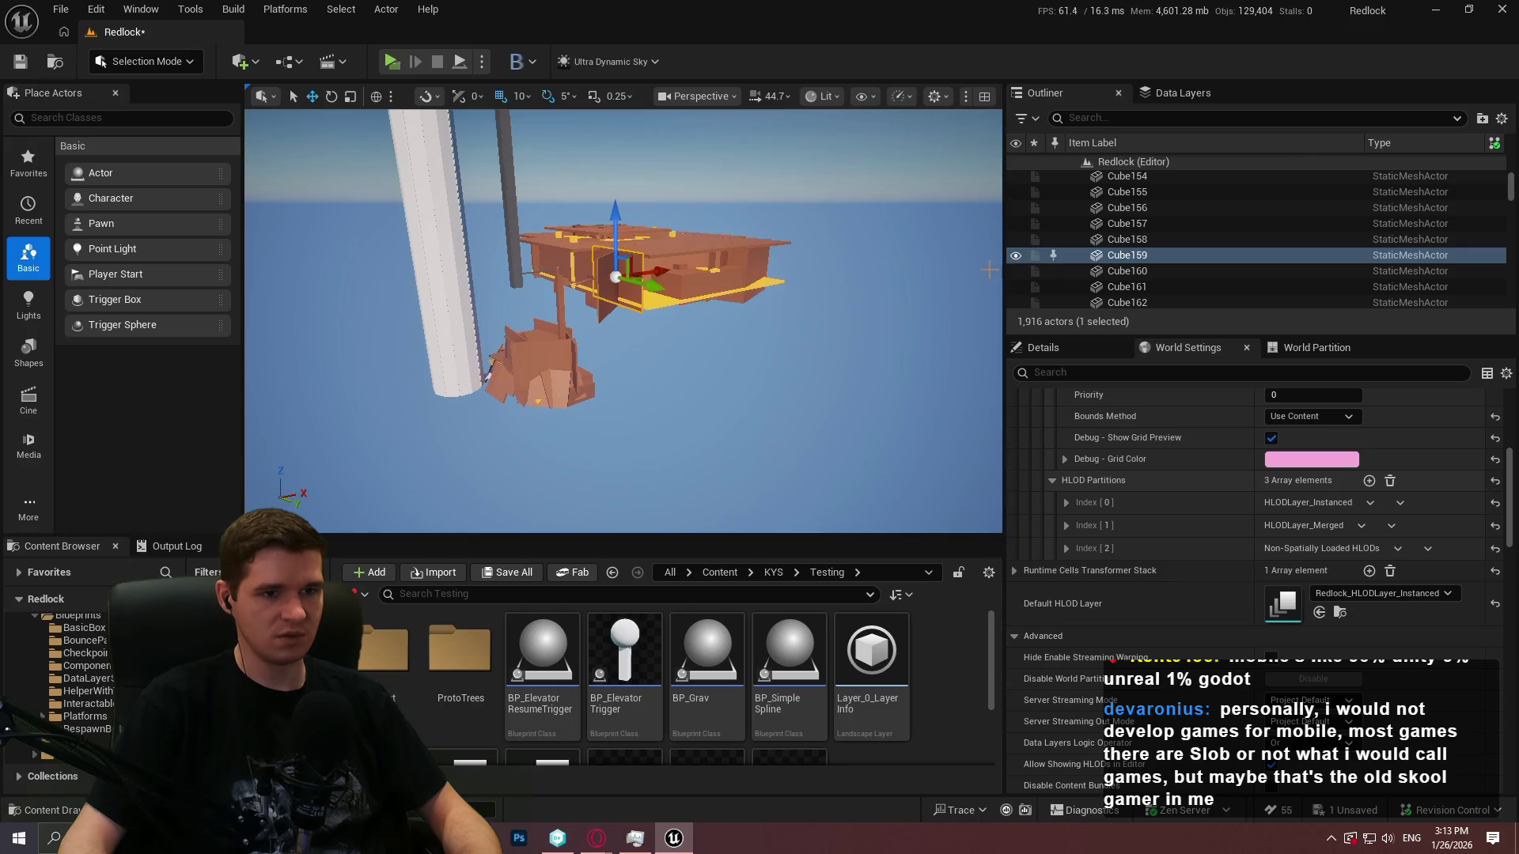
left_click_drag(1004, 255, 1086, 255)
key("f")
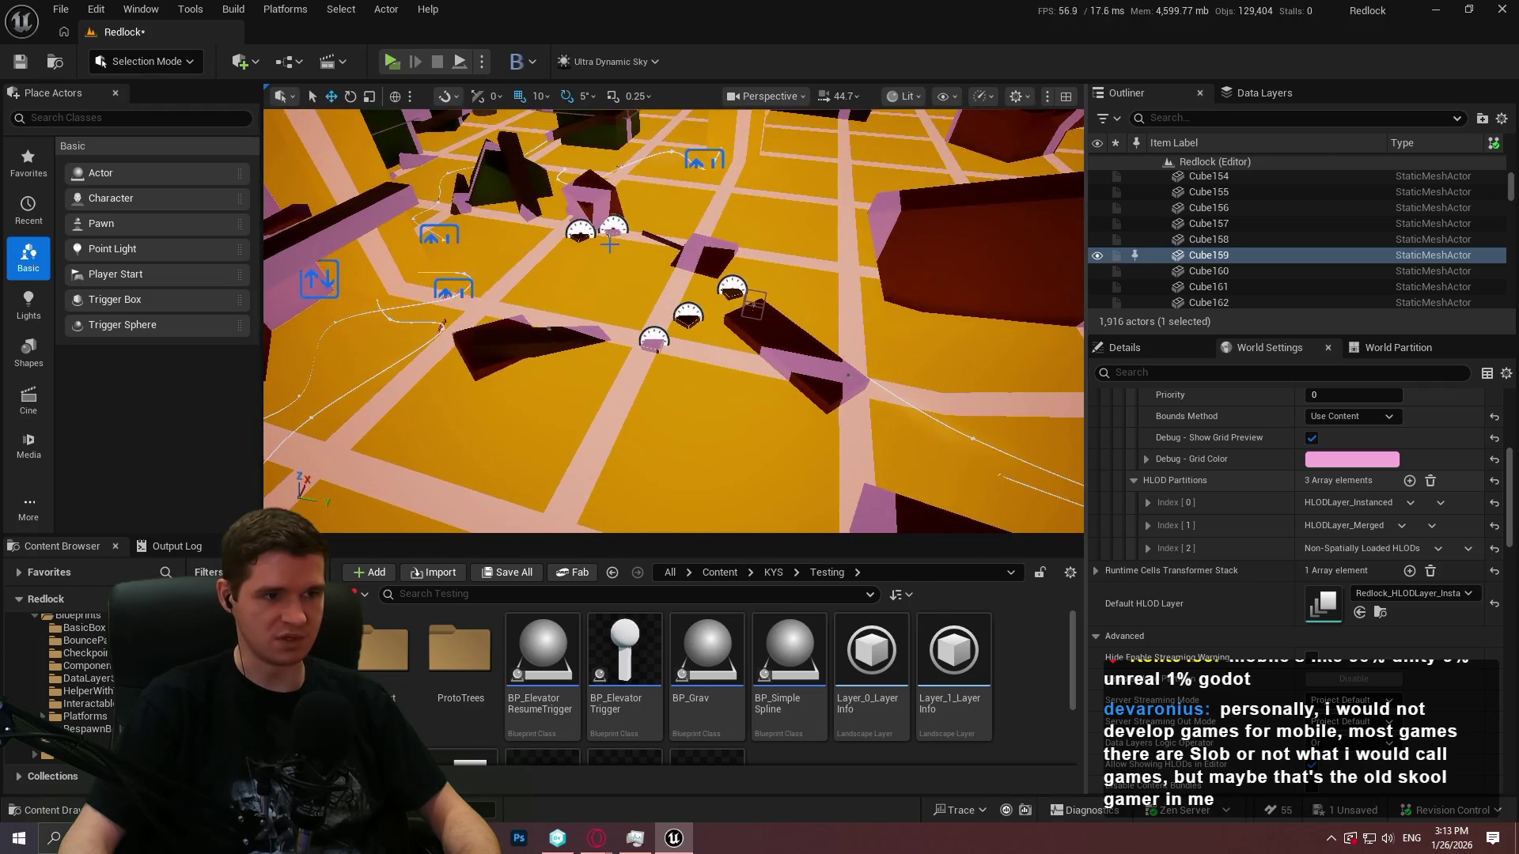
Select the BP_TimedPlatform_Disappear clock platforms together and show the Data Layers list
left_click(612, 228)
left_click(580, 231, "ctrl")
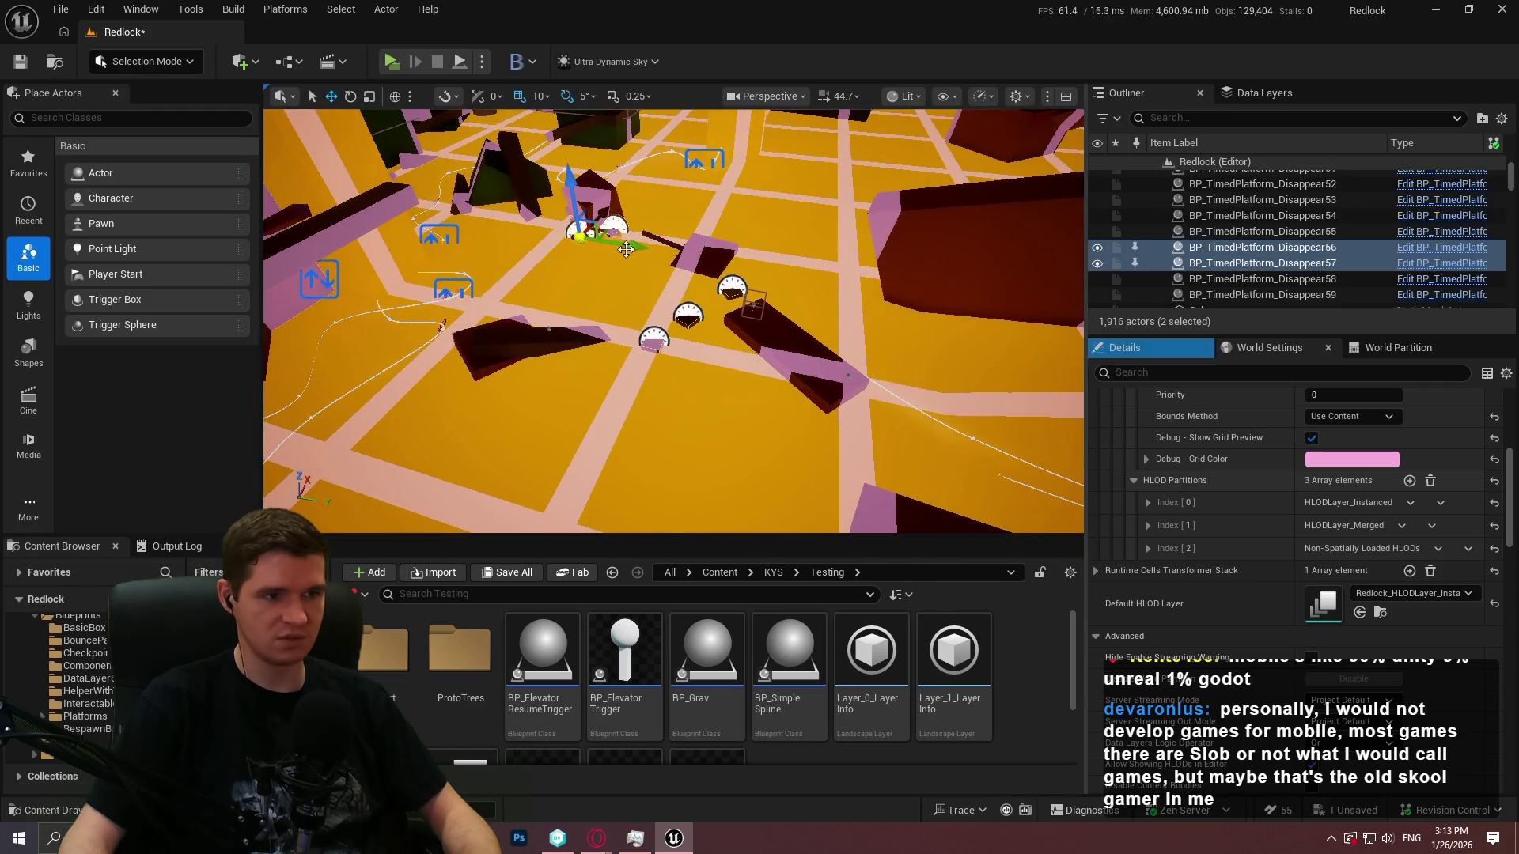
left_click(733, 290, "ctrl")
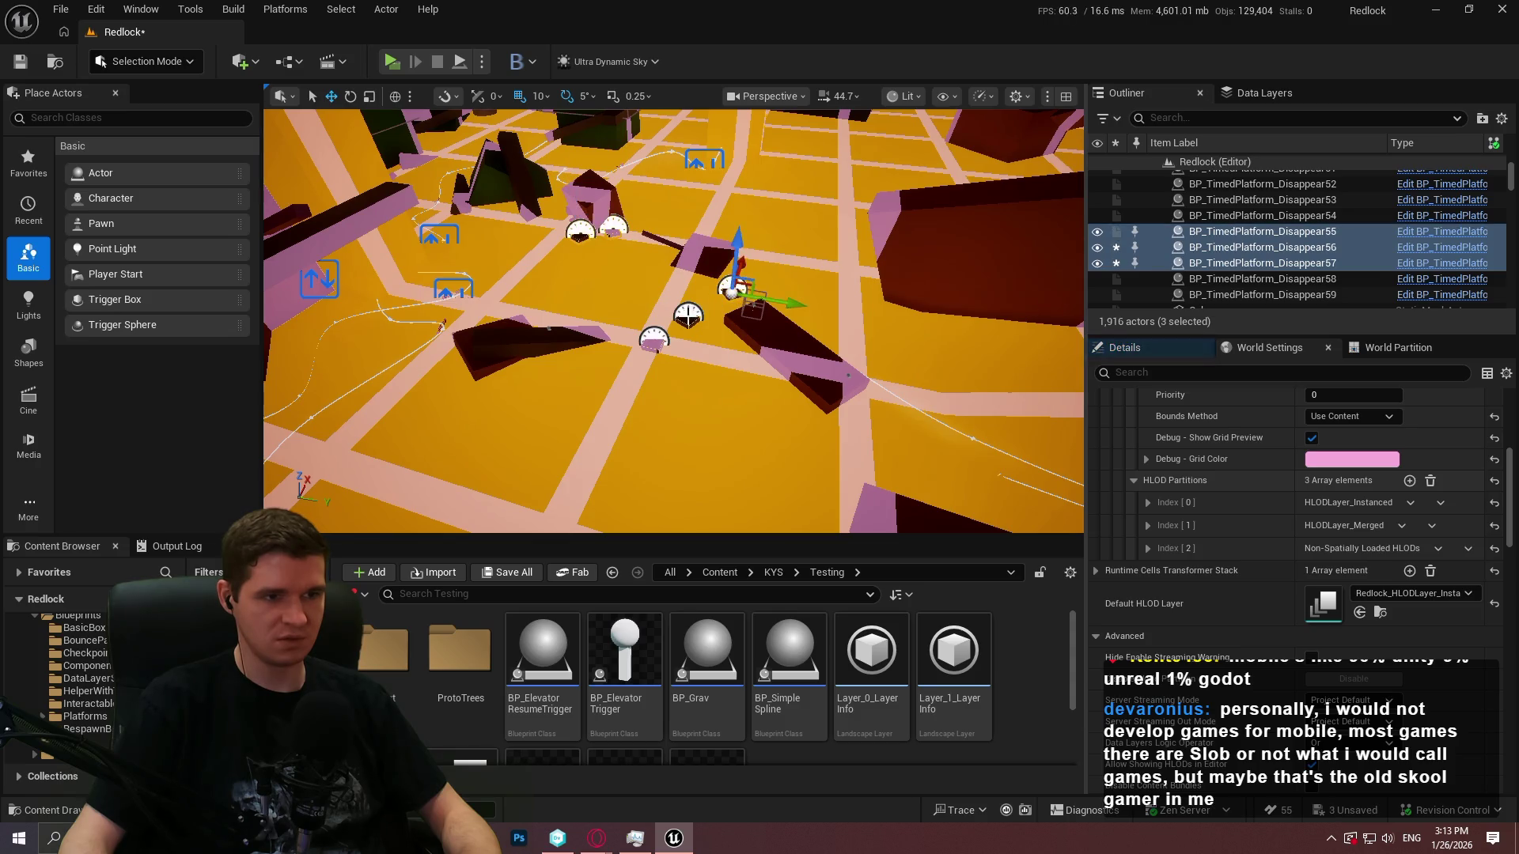
left_click(688, 315, "ctrl")
left_click(654, 339, "ctrl")
left_click(1244, 93)
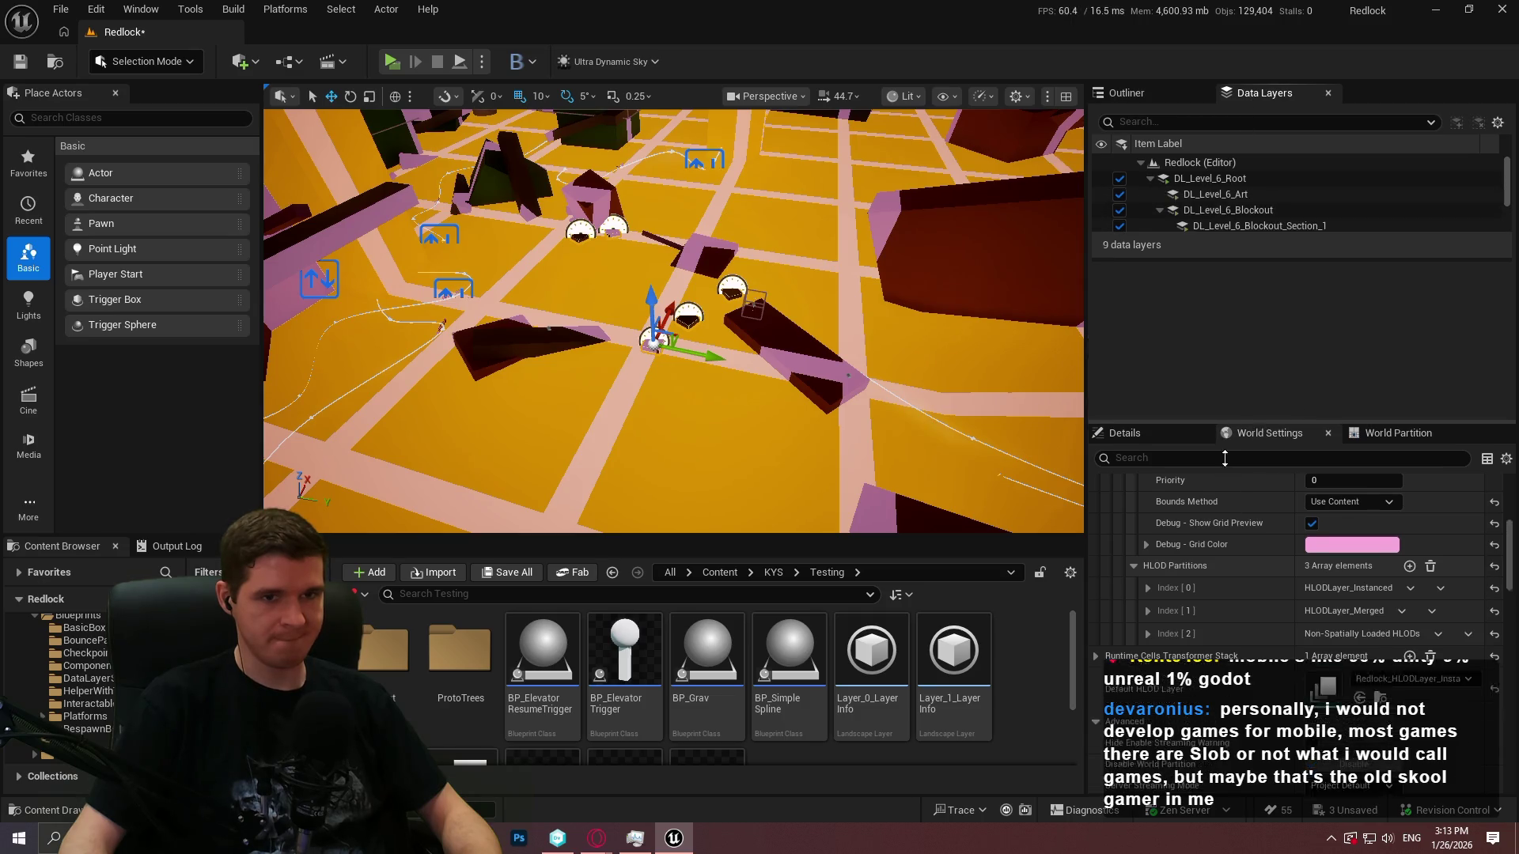
Add the selected clock platforms to the DL_Level_6_Art data layer
mouse_move(1252, 318)
left_mouse_down()
mouse_move(1252, 427)
mouse_move(1252, 377)
left_mouse_up()
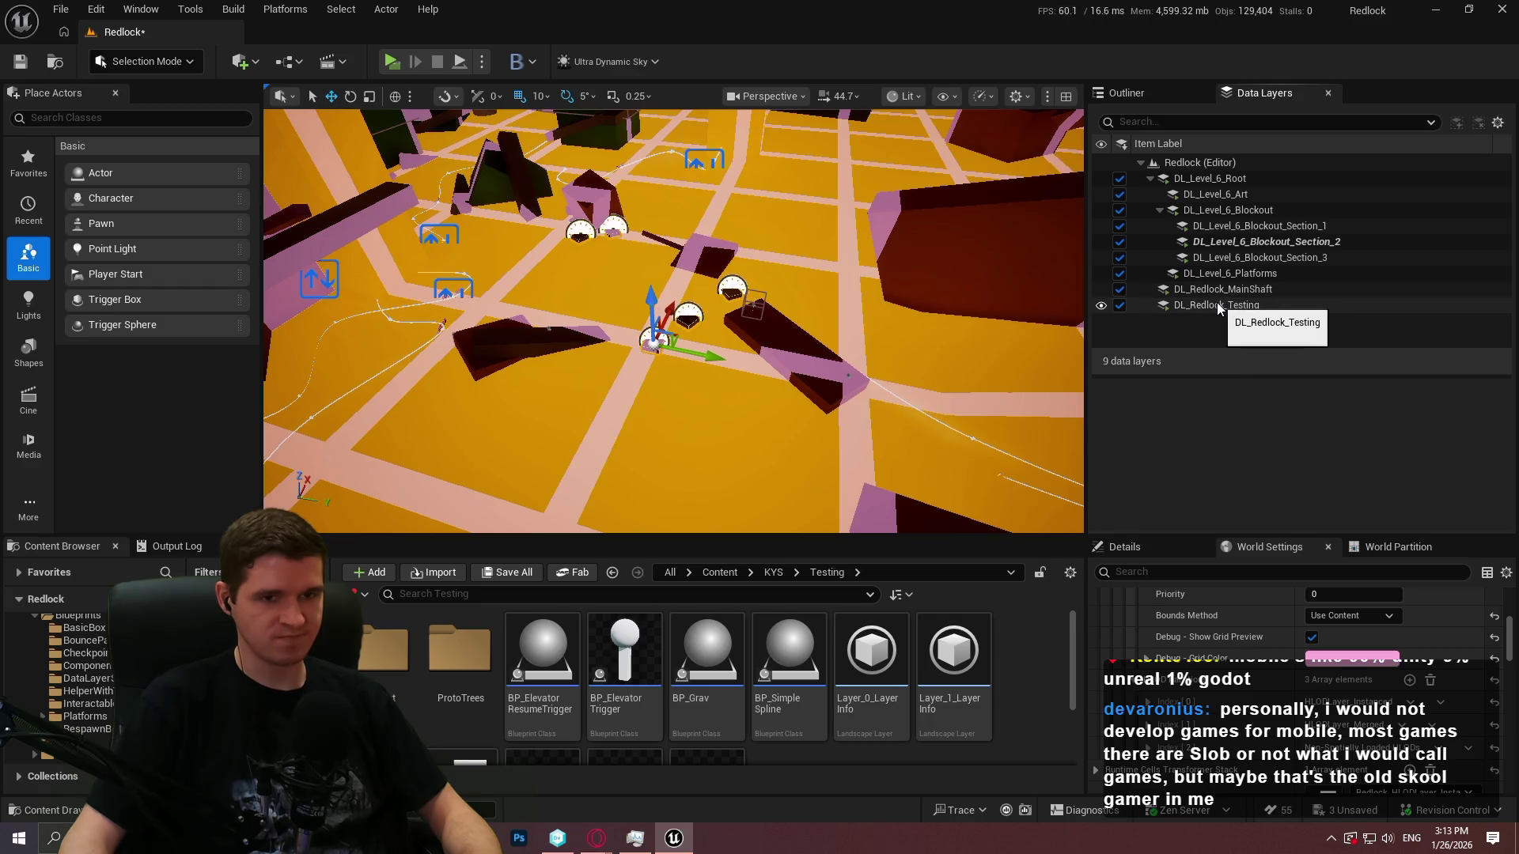
right_click(1211, 196)
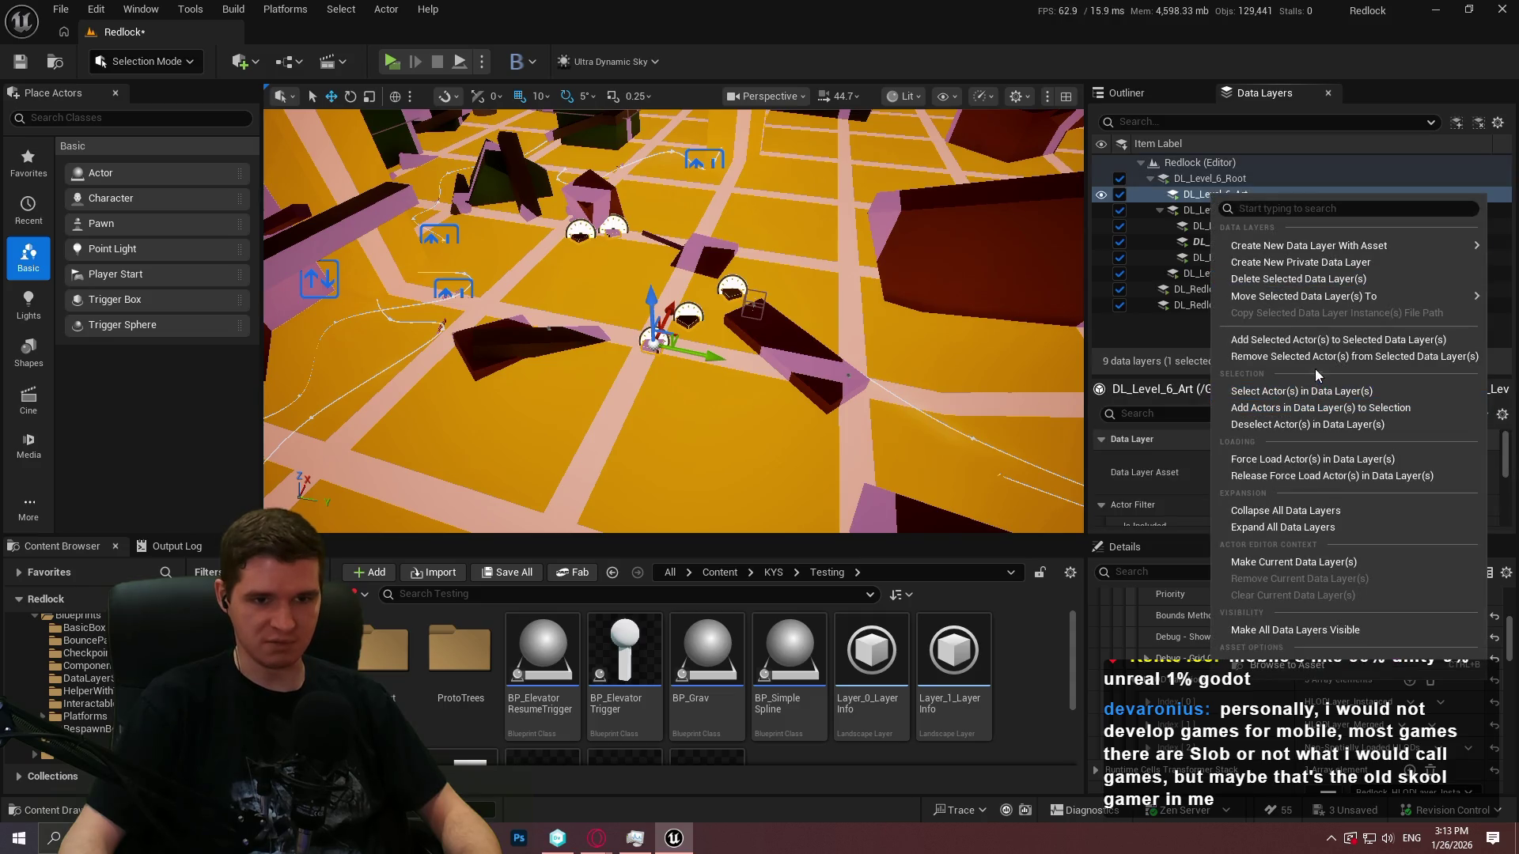
left_click(1308, 343)
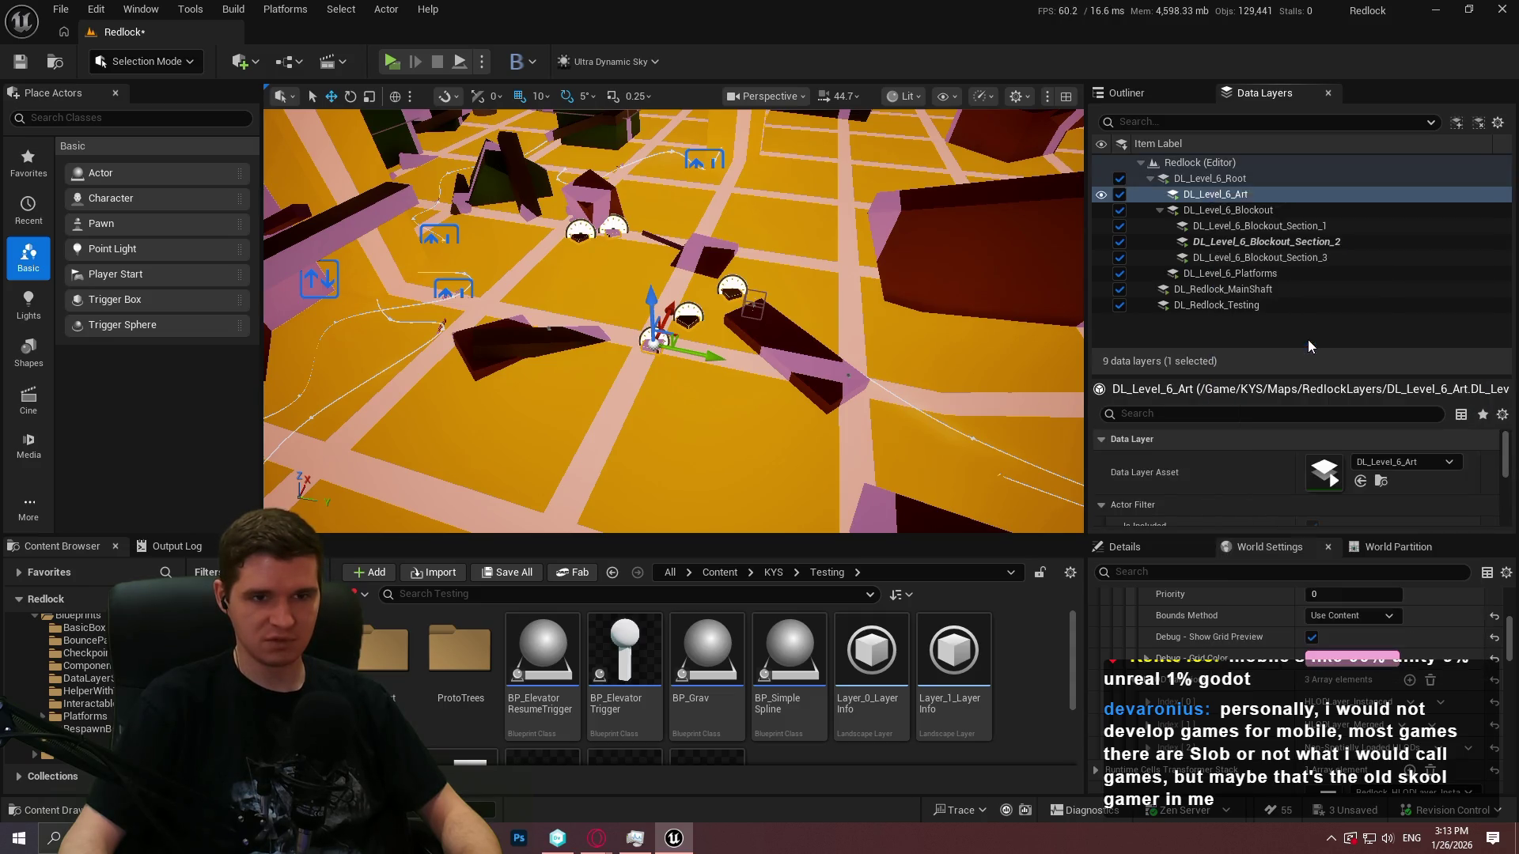
Remove the platforms from DL_Level_6_Blockout_Section_2 and start a play test
right_click(1244, 242)
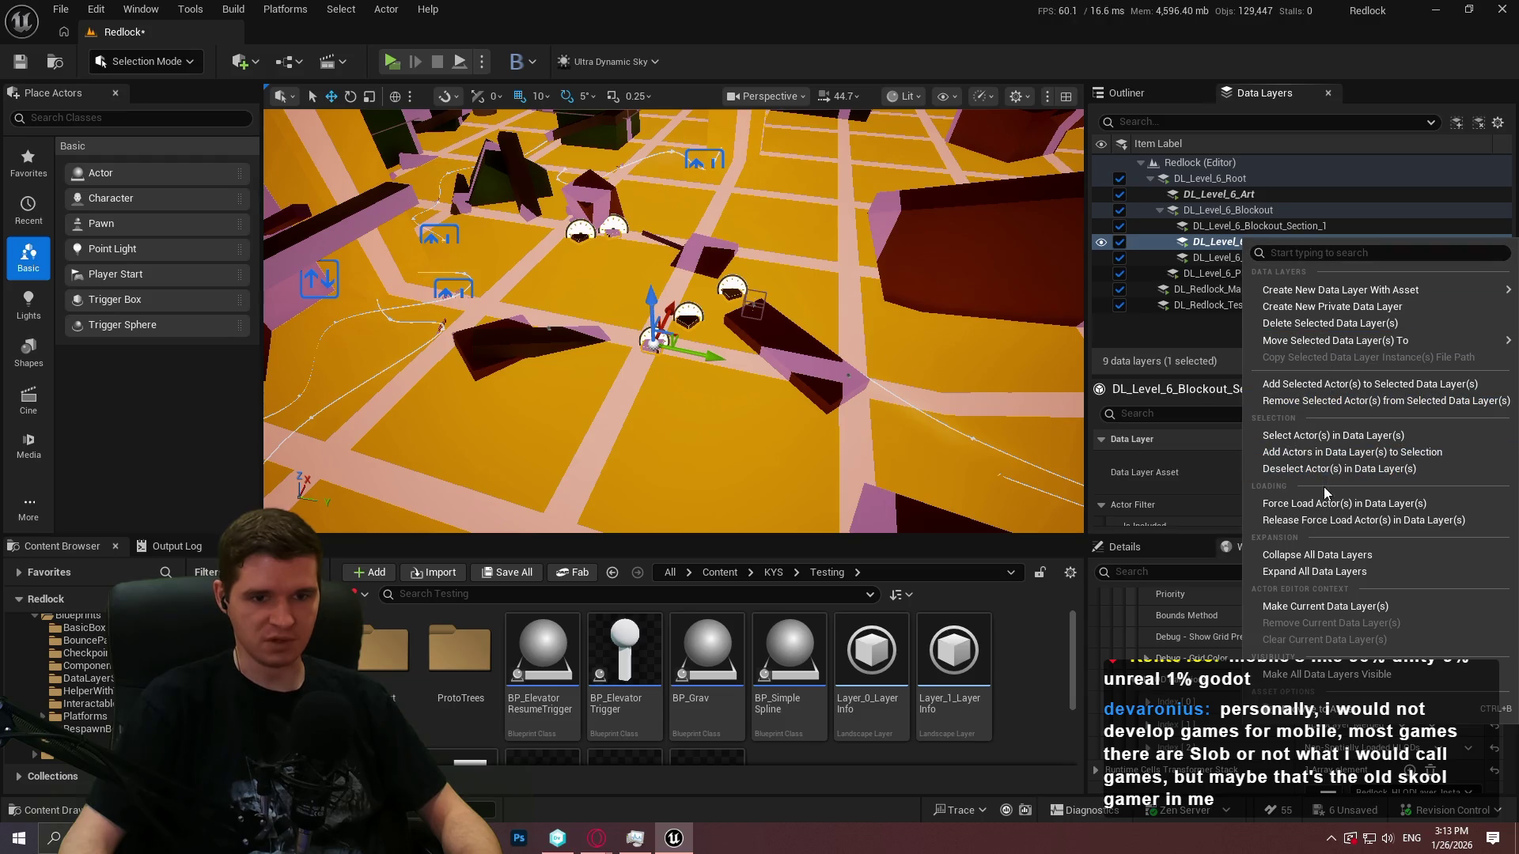
left_click(1313, 401)
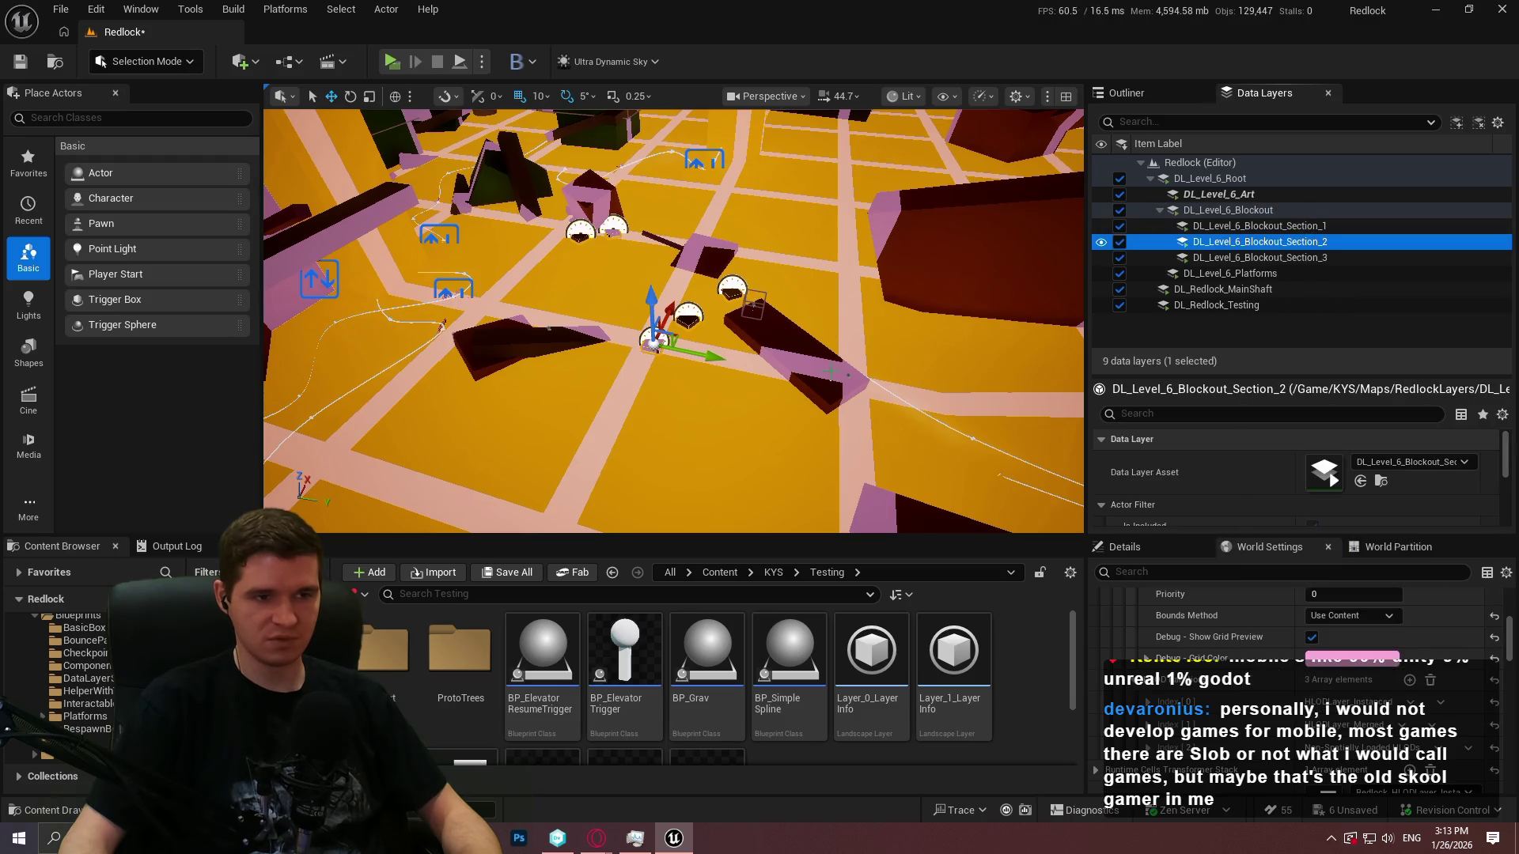
right_click(822, 332)
left_click(924, 781)
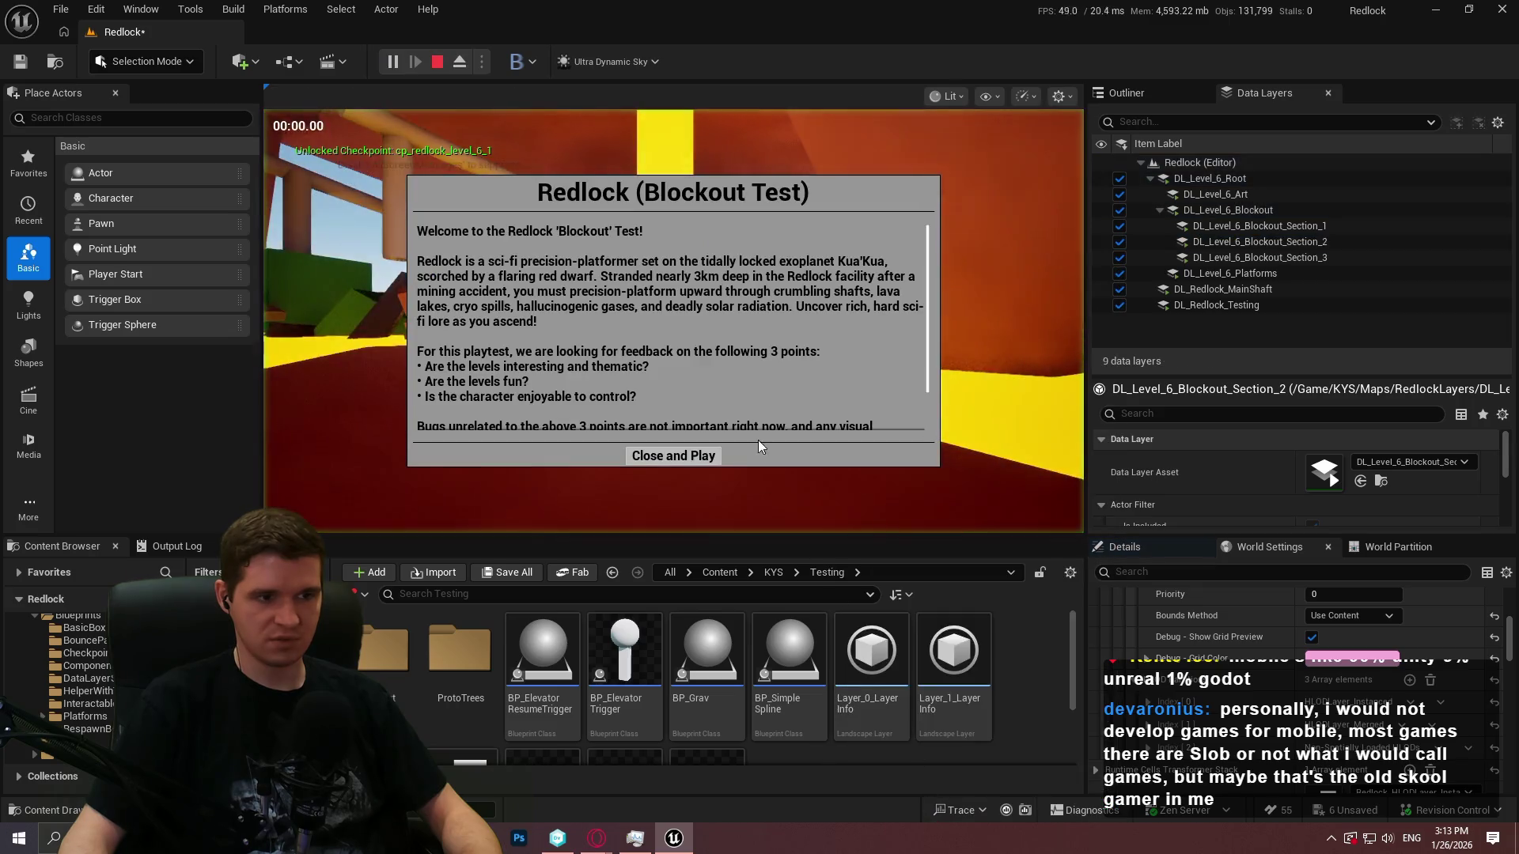
Run a brief play test, then check DL_Level_6_Art's initial runtime state, leaving it unchanged
left_click(676, 450)
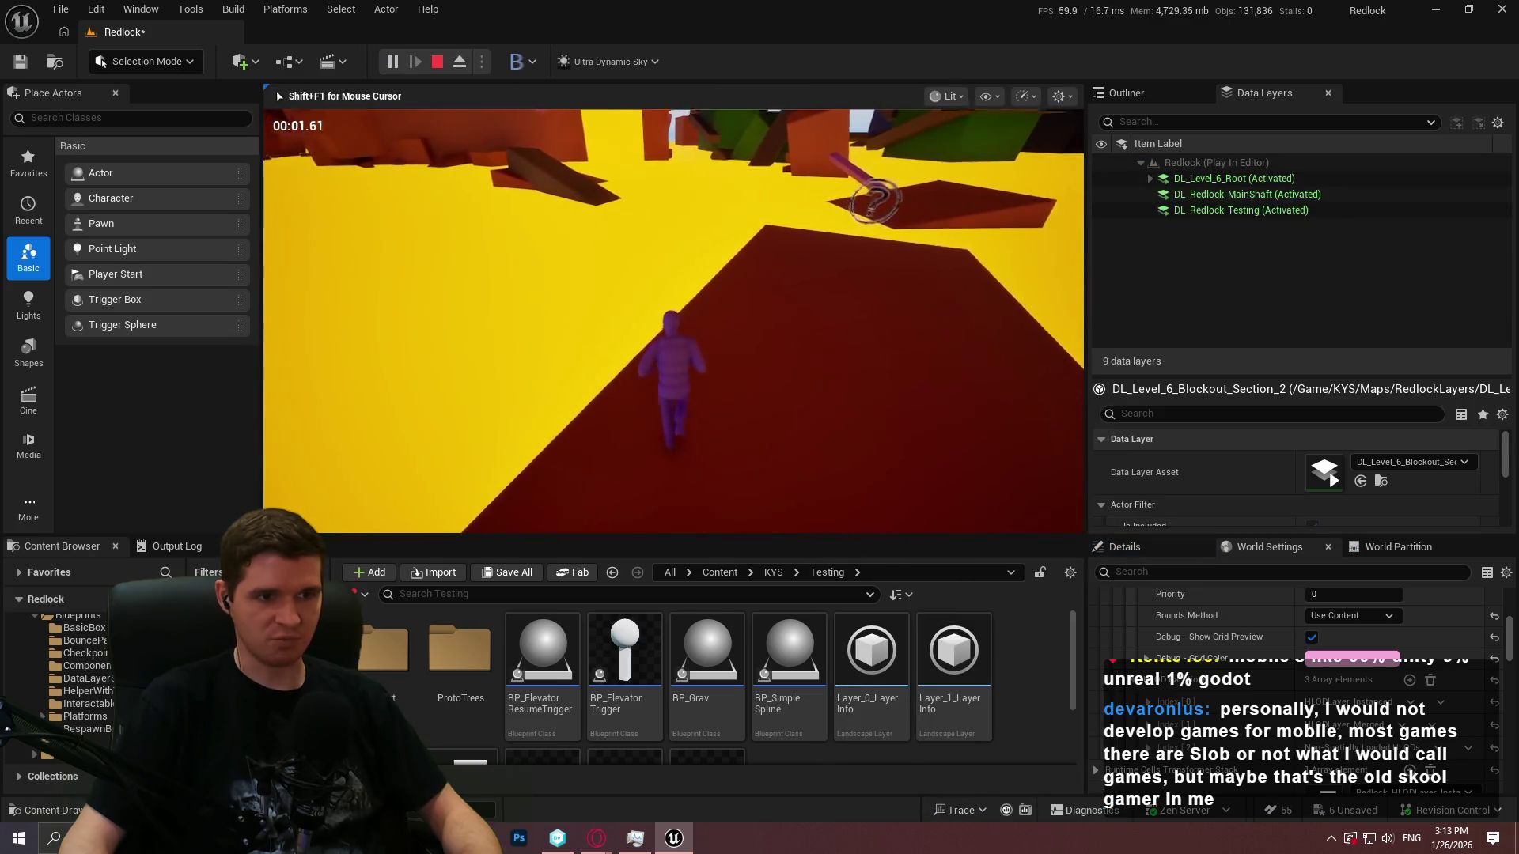
key("Escape")
left_click(1222, 194)
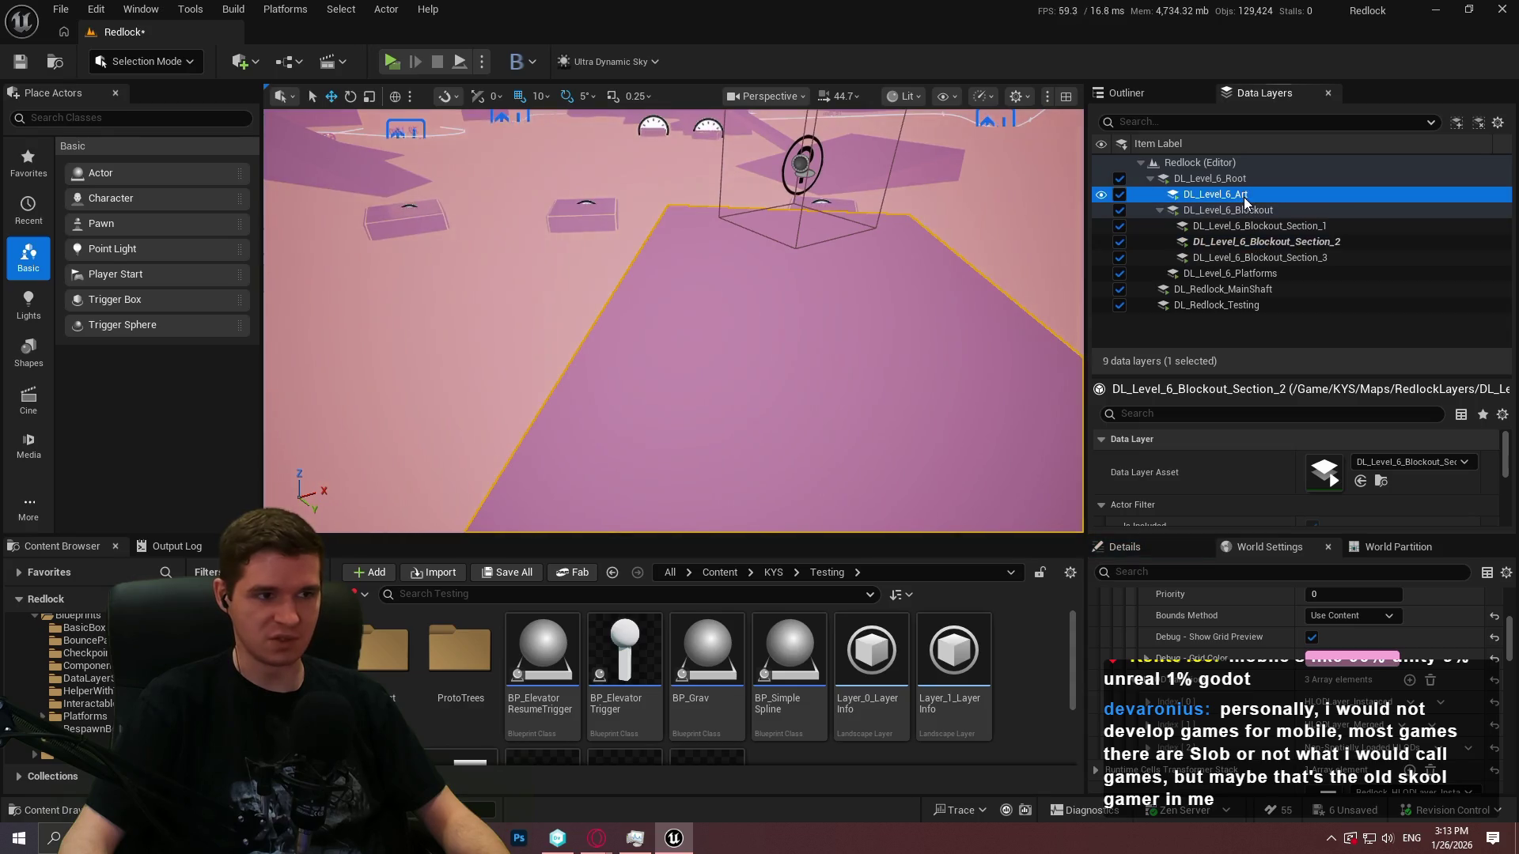
scroll(1265, 499, "down", 2)
scroll(1339, 496, "down", 2)
left_click(1349, 457)
left_click(1305, 500)
Play from a spot on the floor, stop, and fly the camera up the pink shaft
right_click(889, 474)
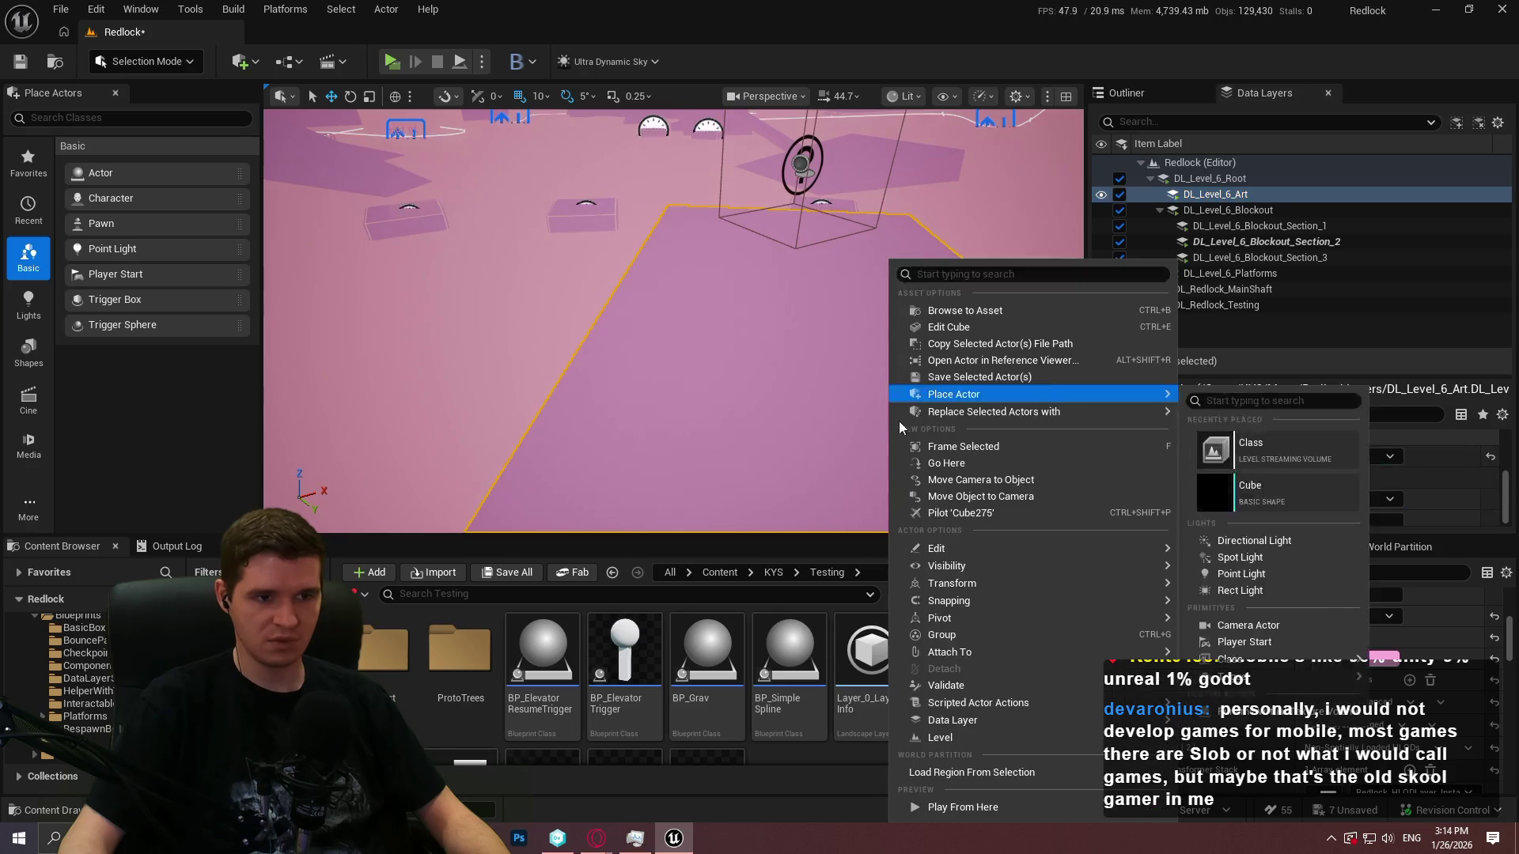
left_click(981, 803)
left_click(673, 456)
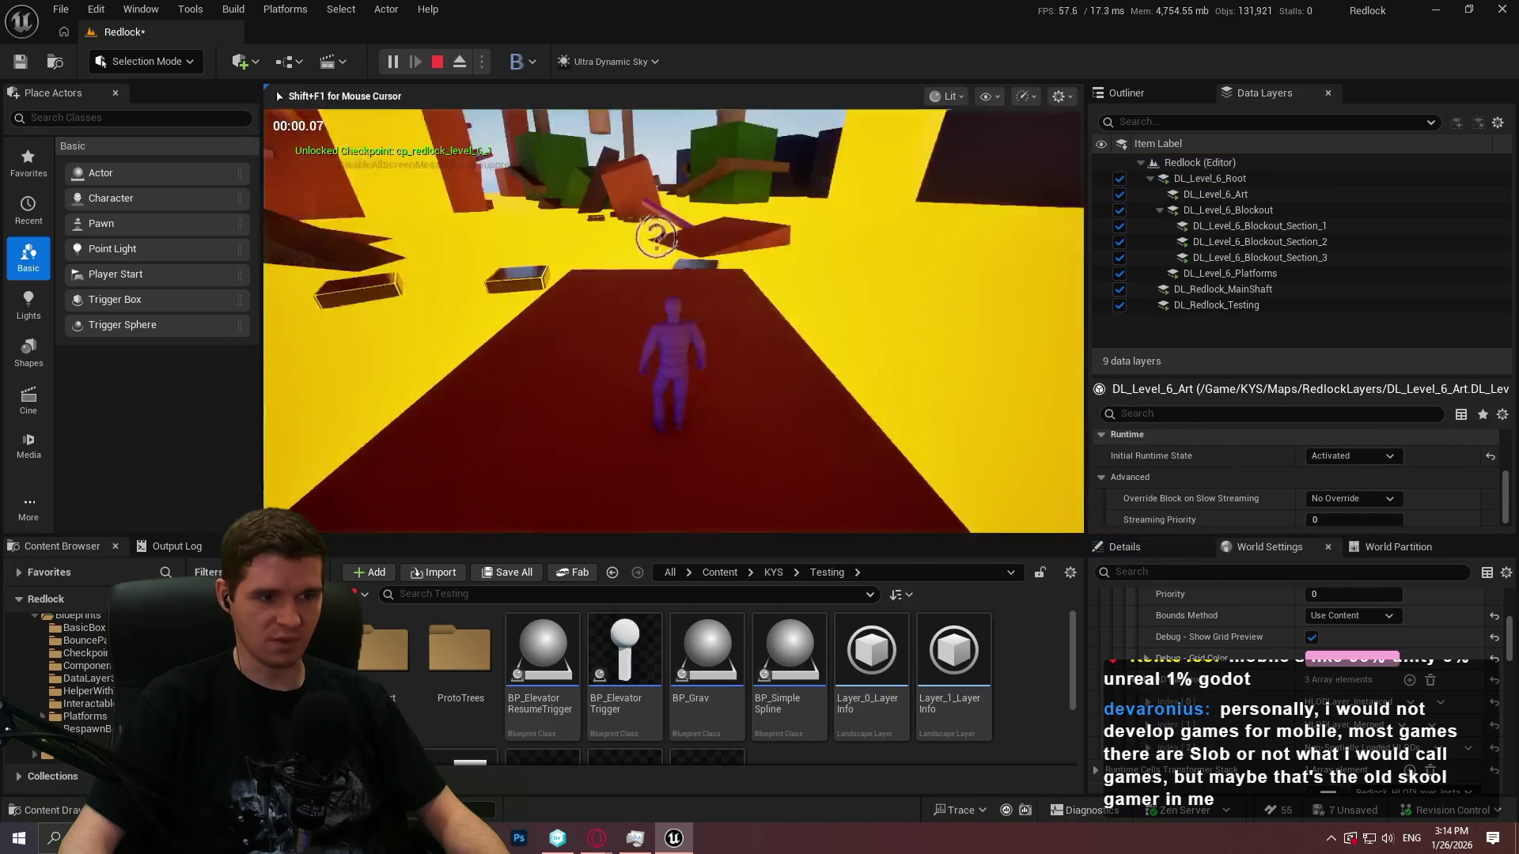
key("Escape")
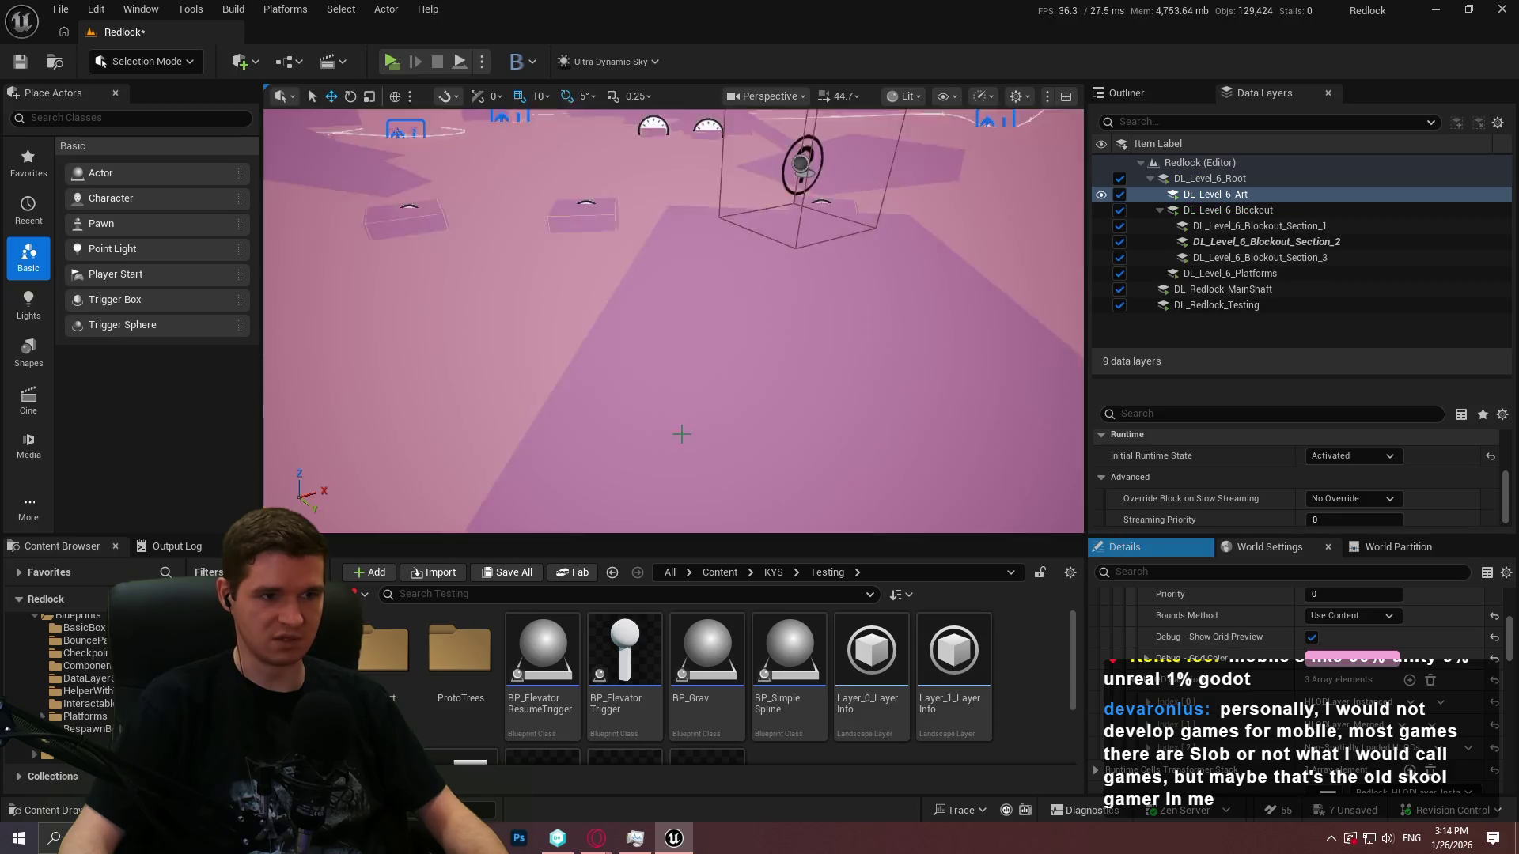
left_click_drag(673, 321, 768, 264)
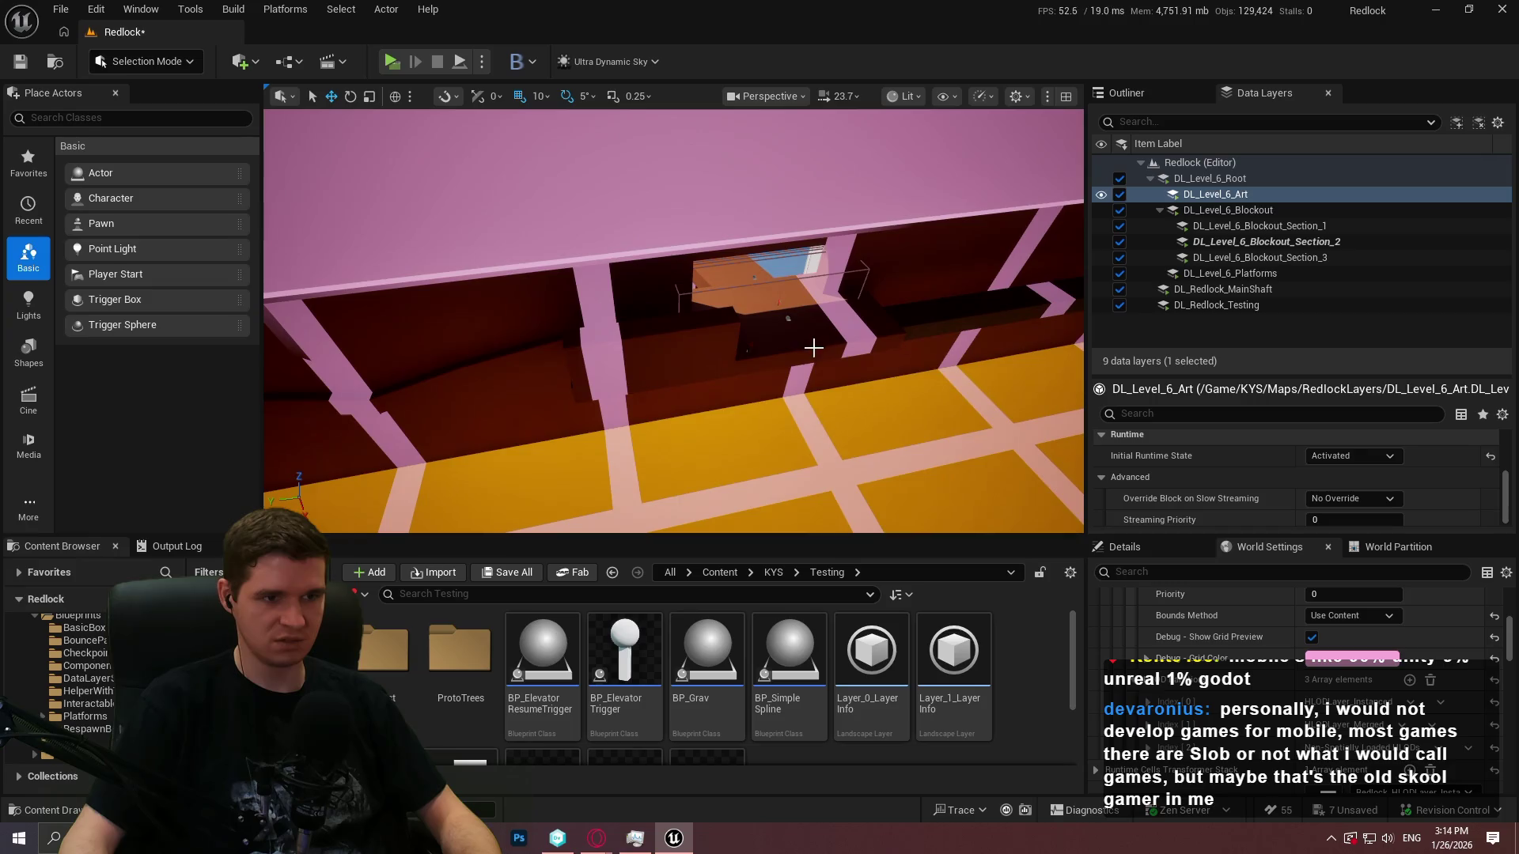
Play-test from the shaft running forward in fullscreen, then stop and restore the editor layout
right_click(814, 342)
left_click(884, 812)
key("alt+p")
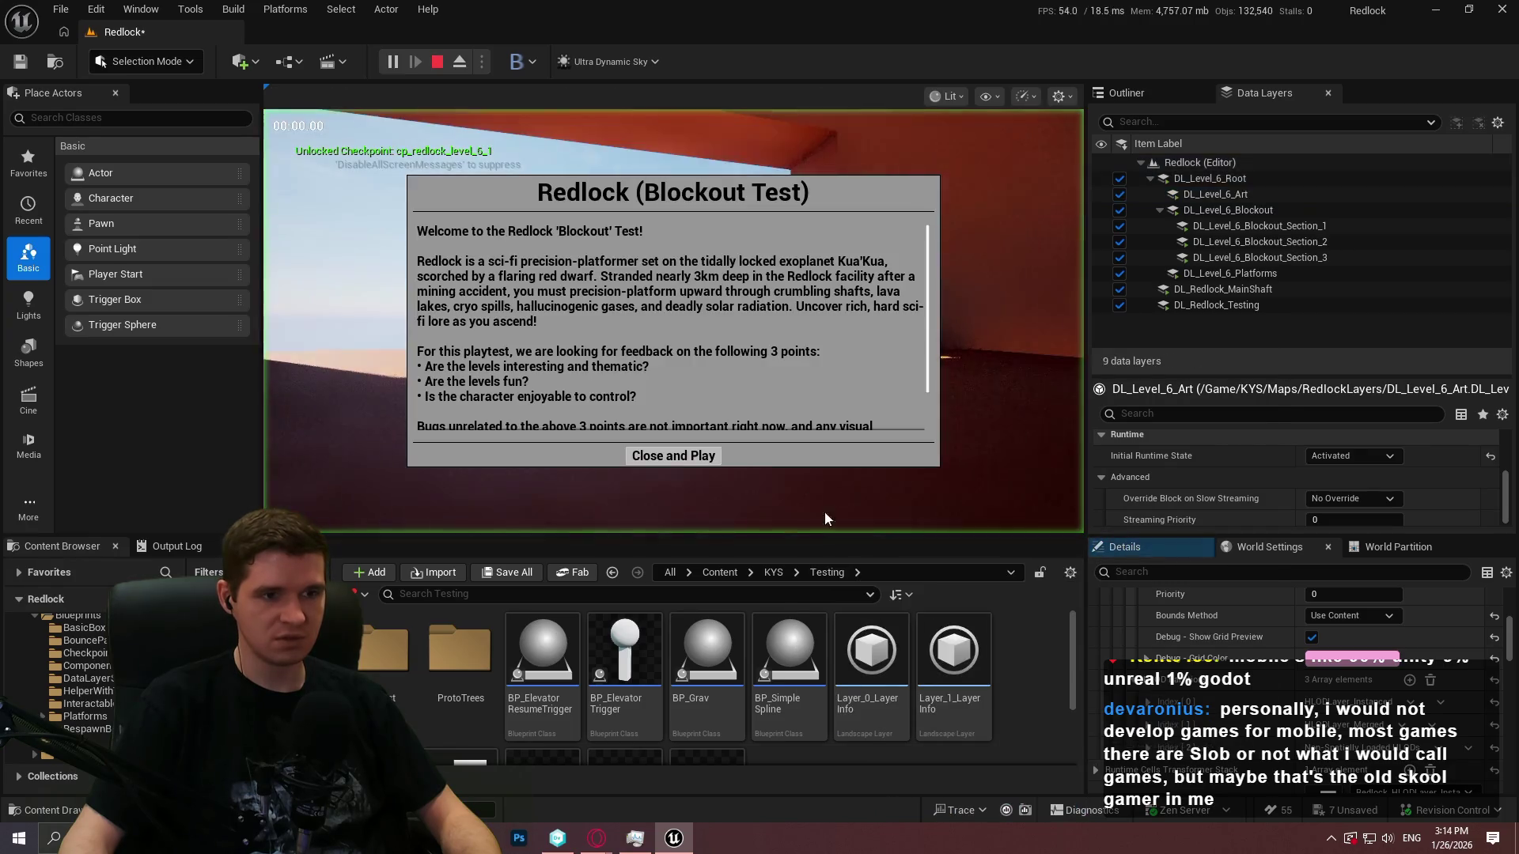
left_click(681, 453)
key("w")
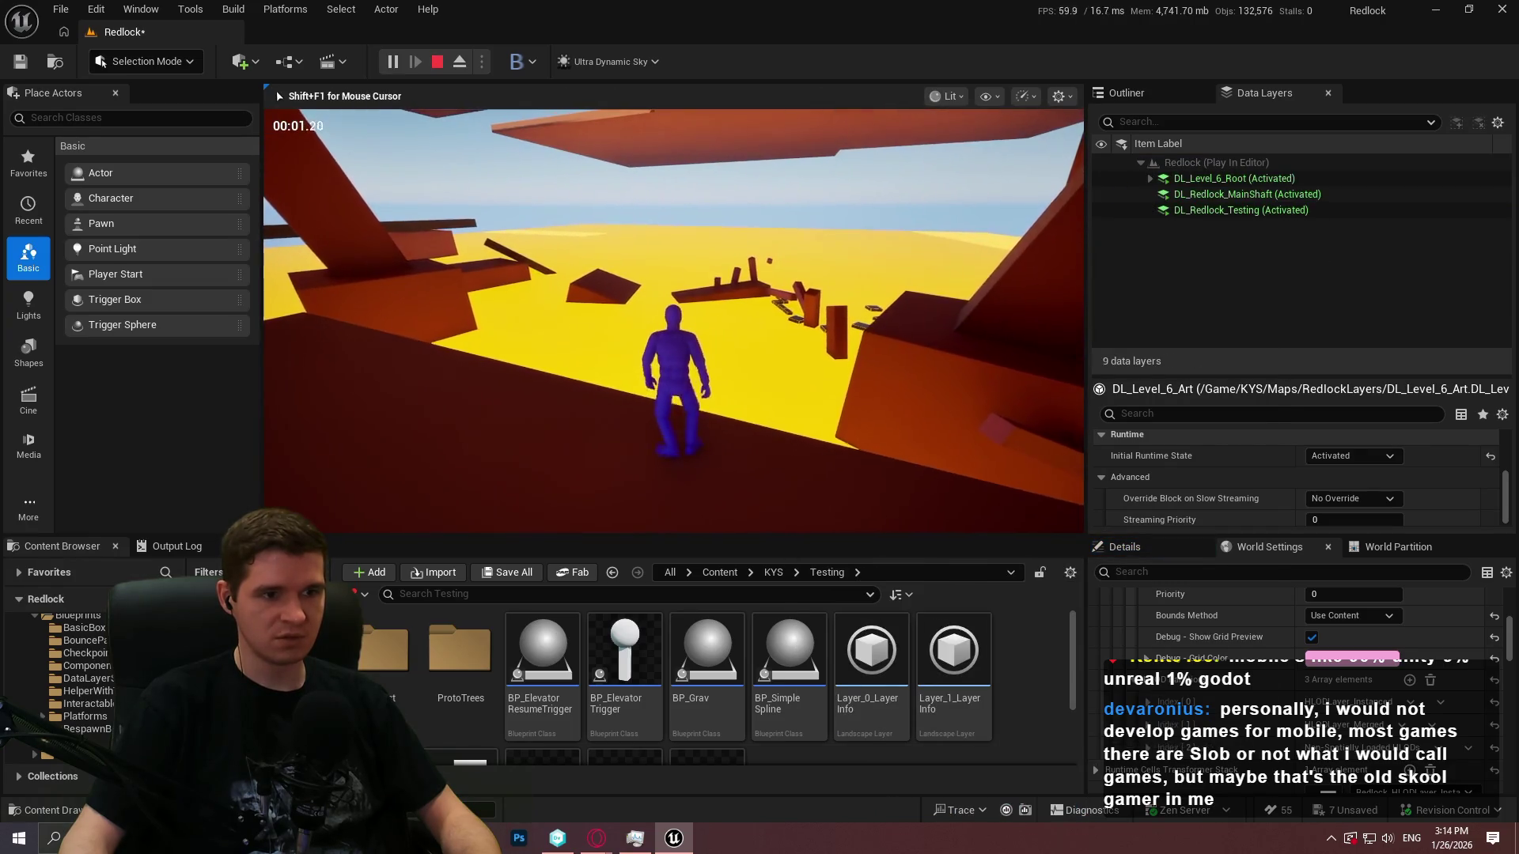
key("w")
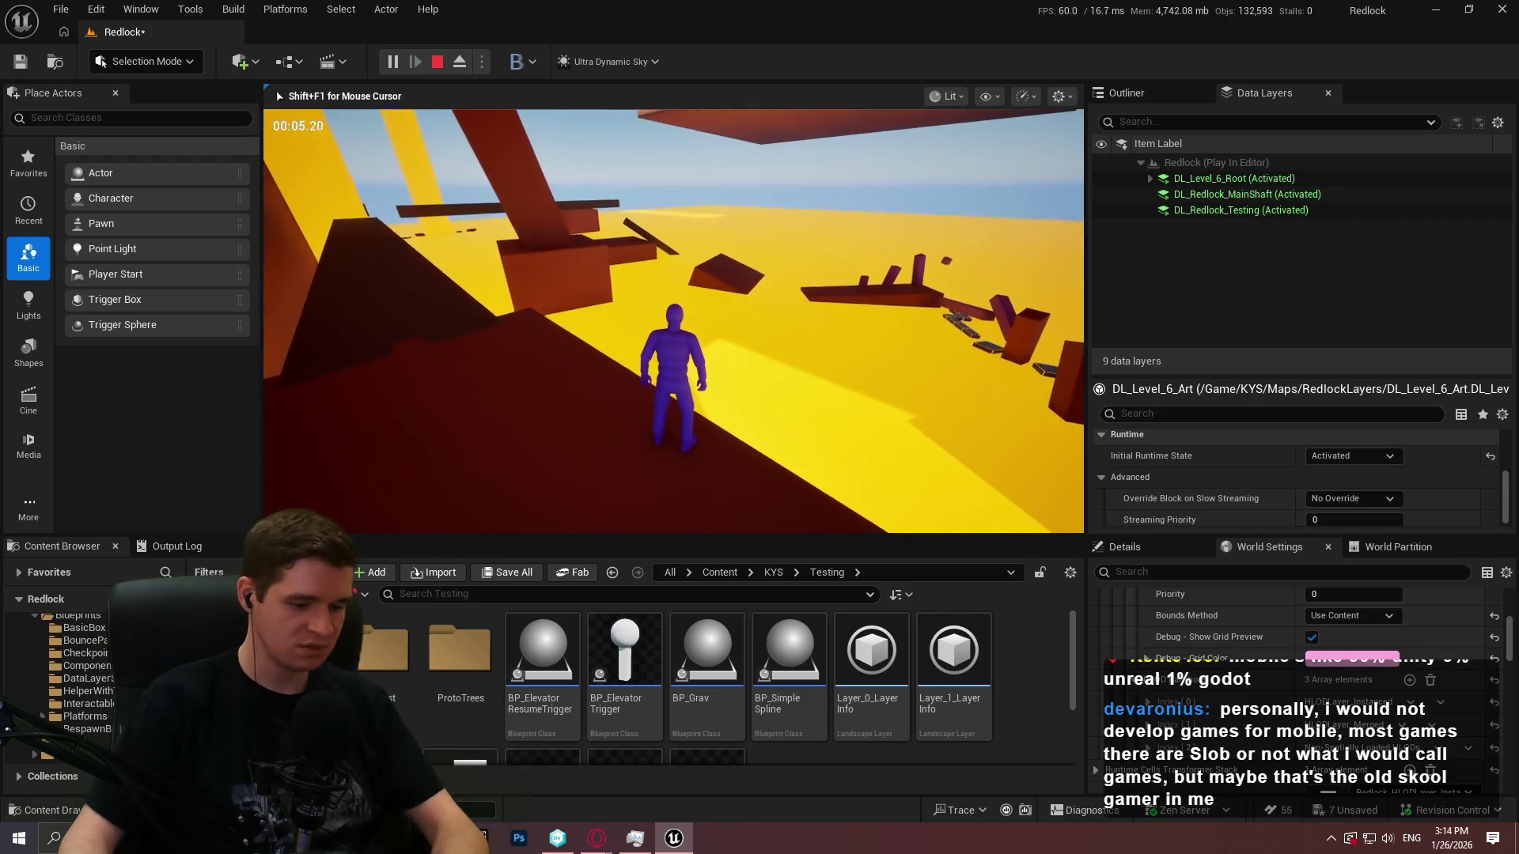
key("F11")
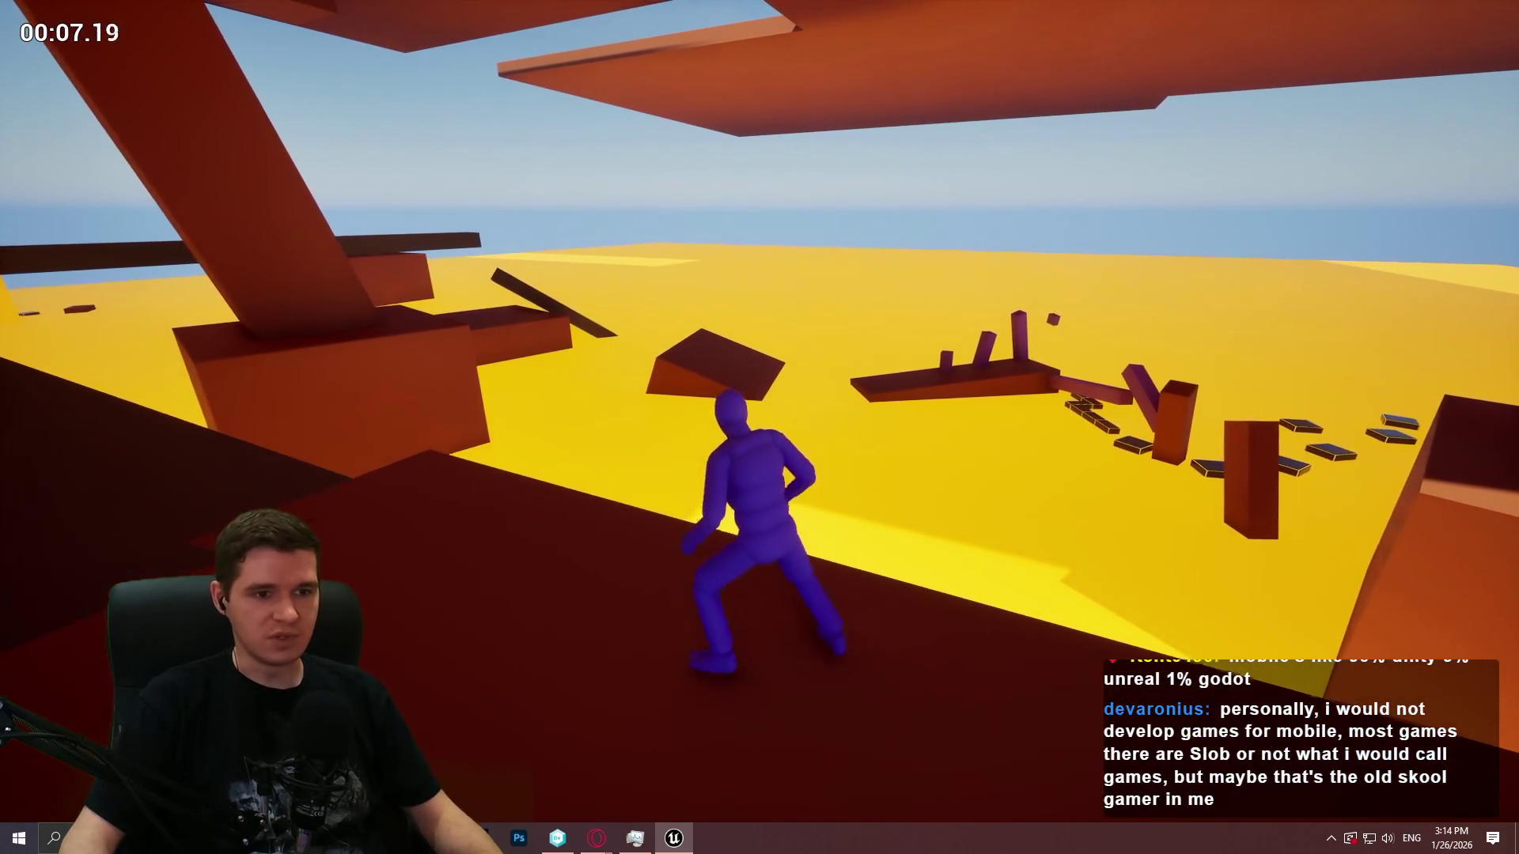
key("Escape")
left_click_drag(1196, 345, 1065, 299)
key("F11")
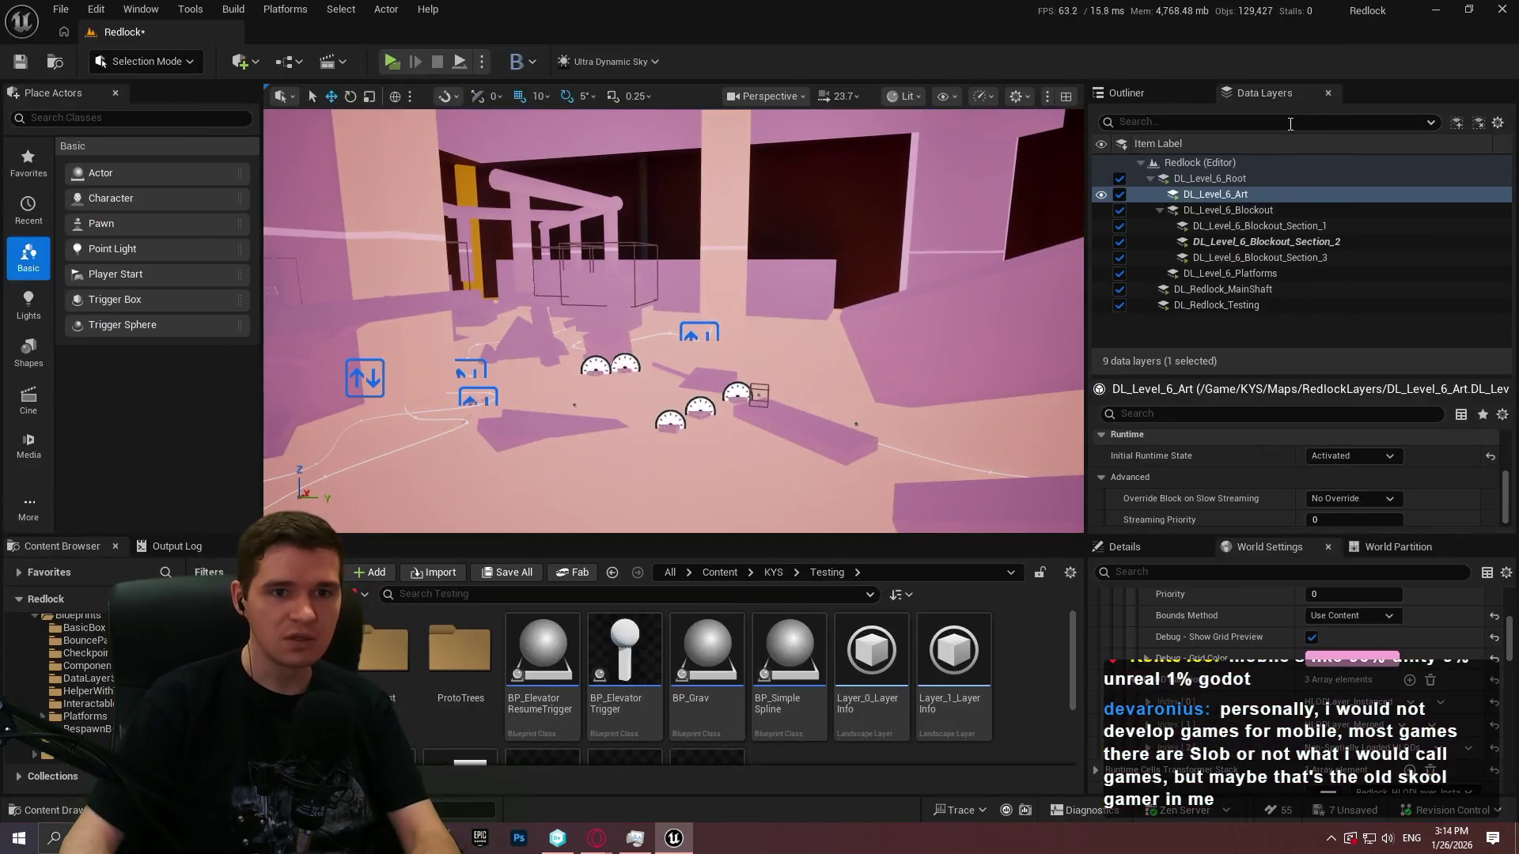
Select the five DL_Level_6_Art actors via Select Actor(s) in Data Layer(s) and enlarge the Details panel
right_click(1241, 196)
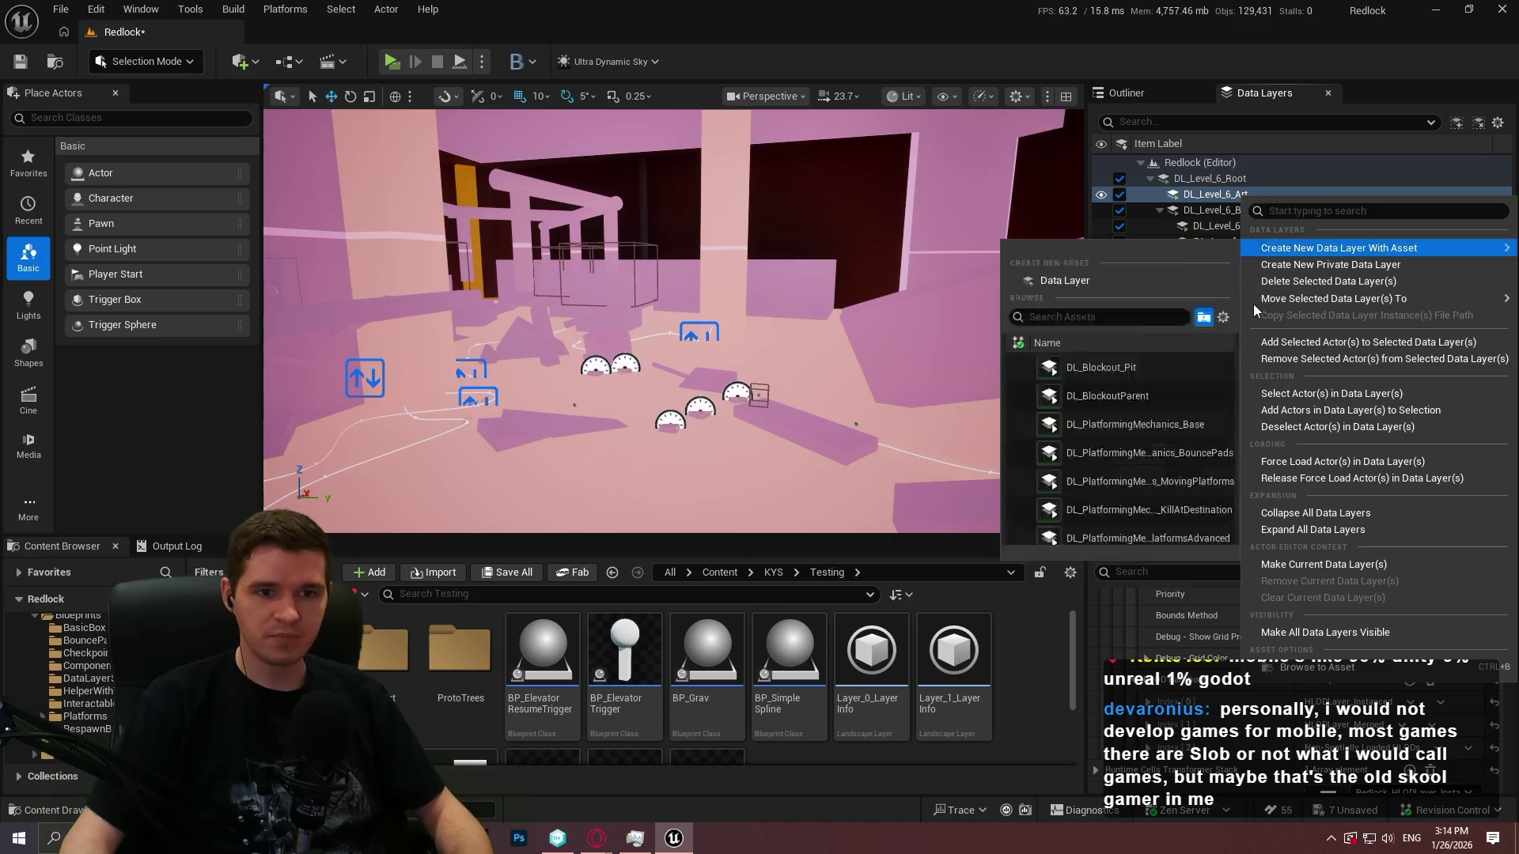
left_click(1346, 397)
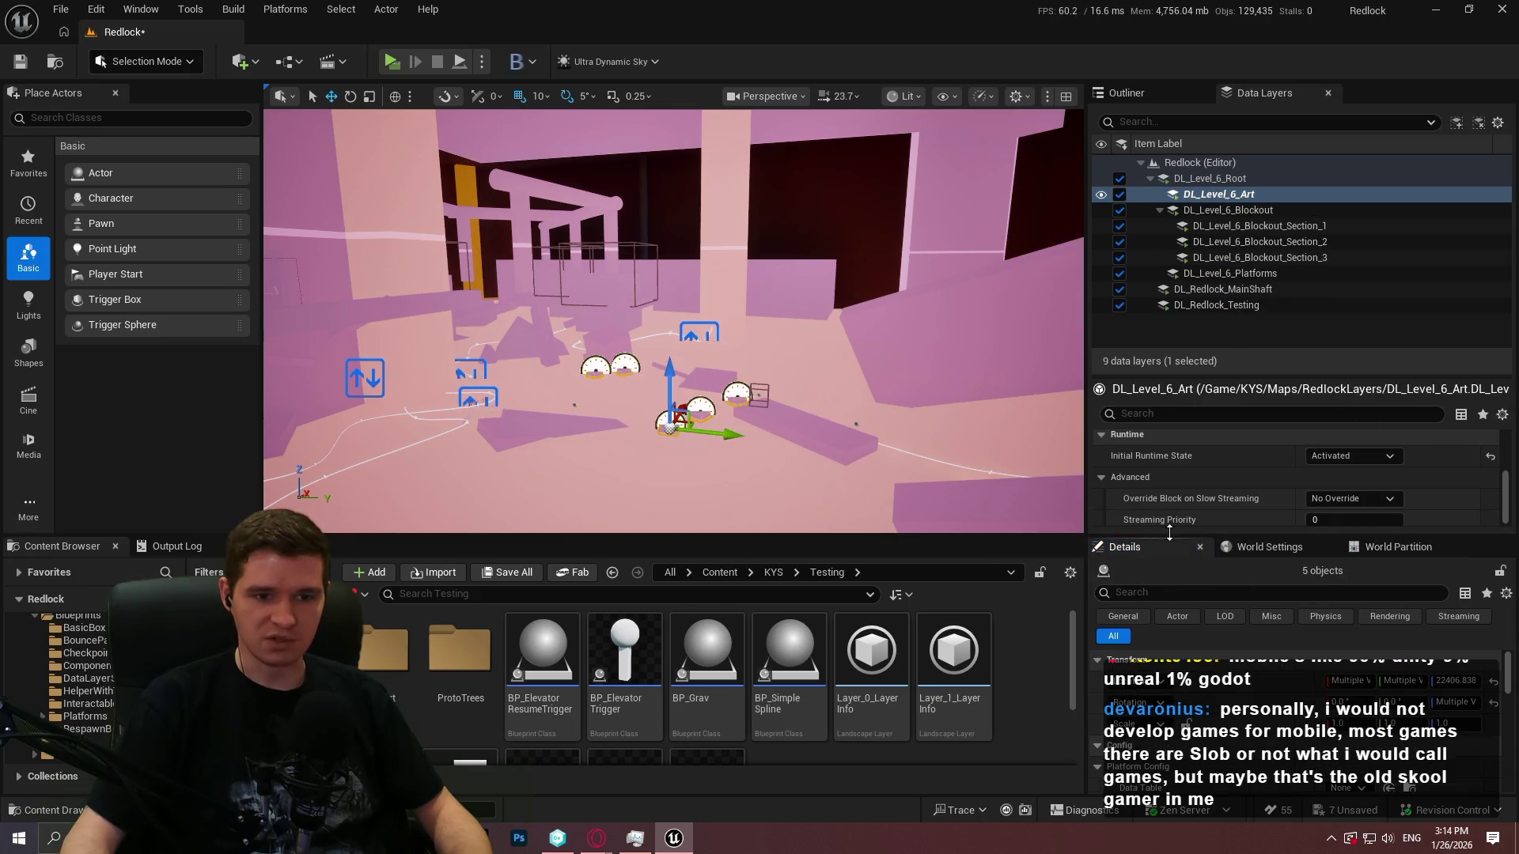
left_click_drag(1423, 536, 1424, 266)
left_click_drag(1510, 413, 1511, 650)
scroll(1102, 720, "down", 2)
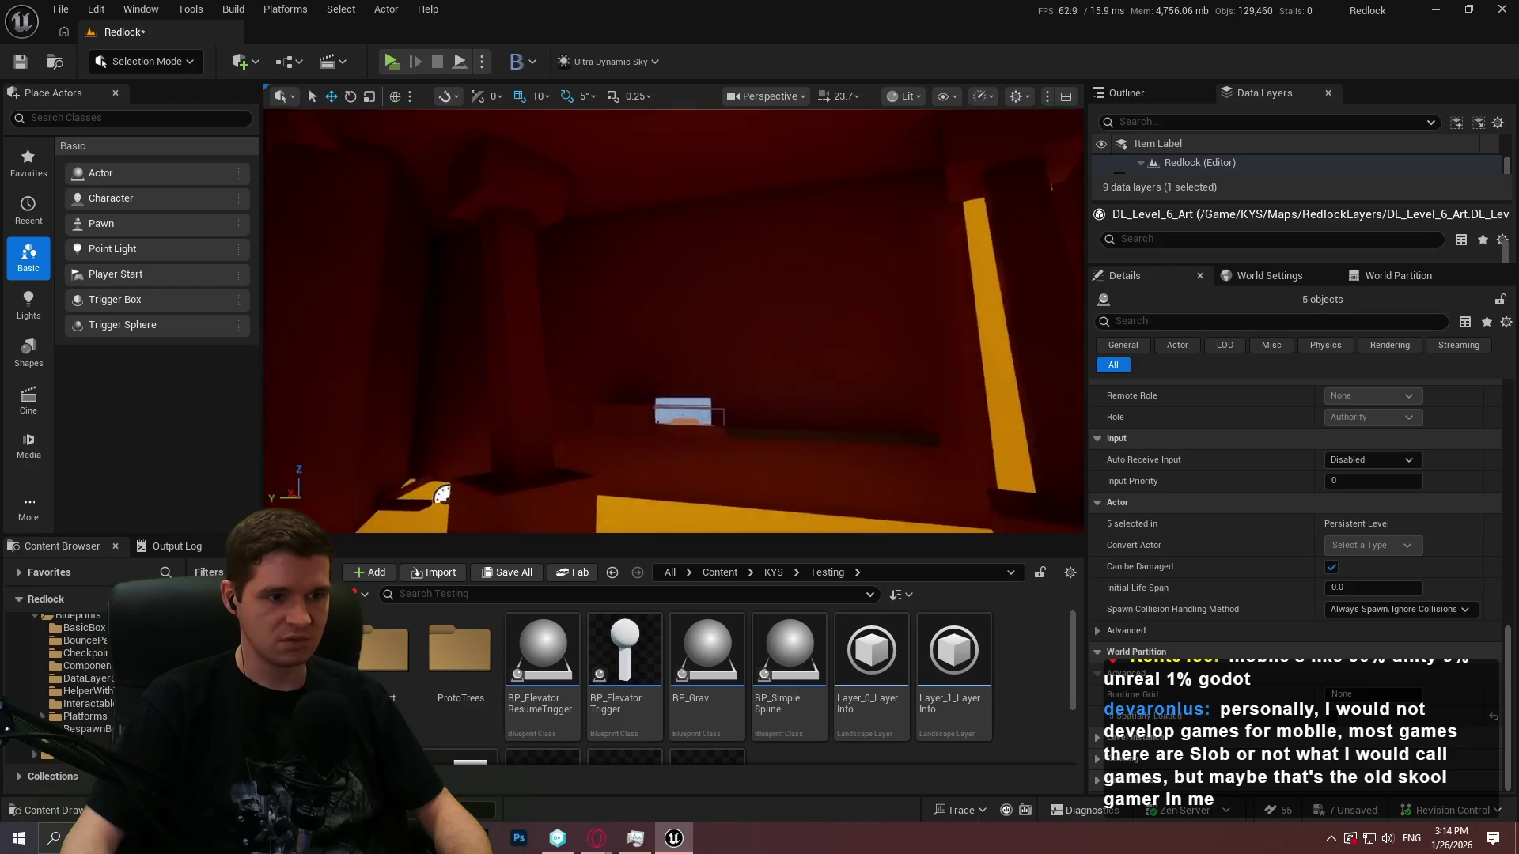
Play-test Redlock fullscreen from Cube208, then stop and bring up the Save Content list
right_click(648, 316)
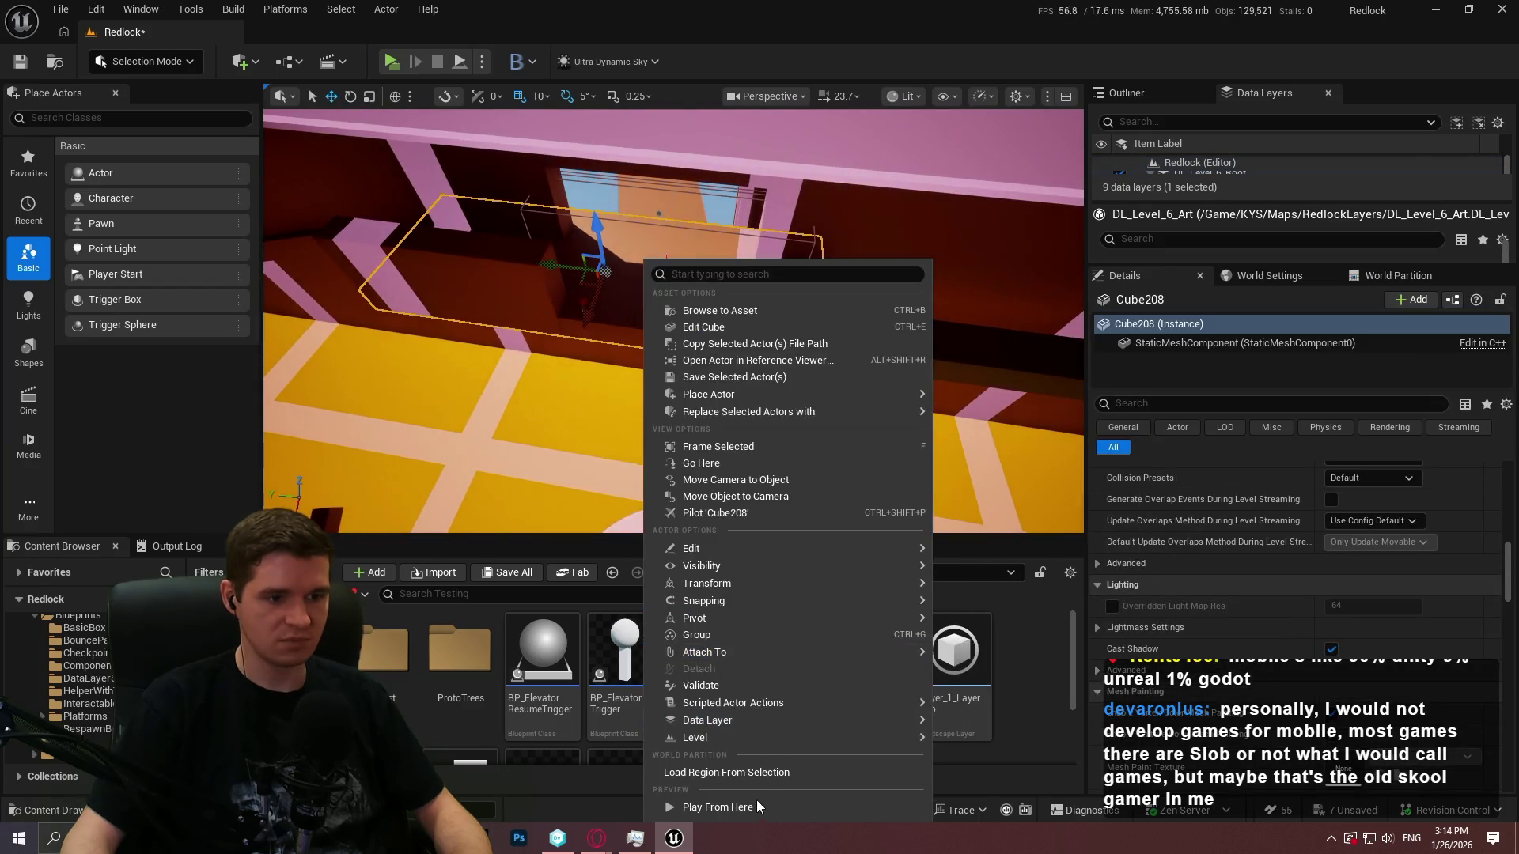
left_click(752, 807)
left_click(673, 456)
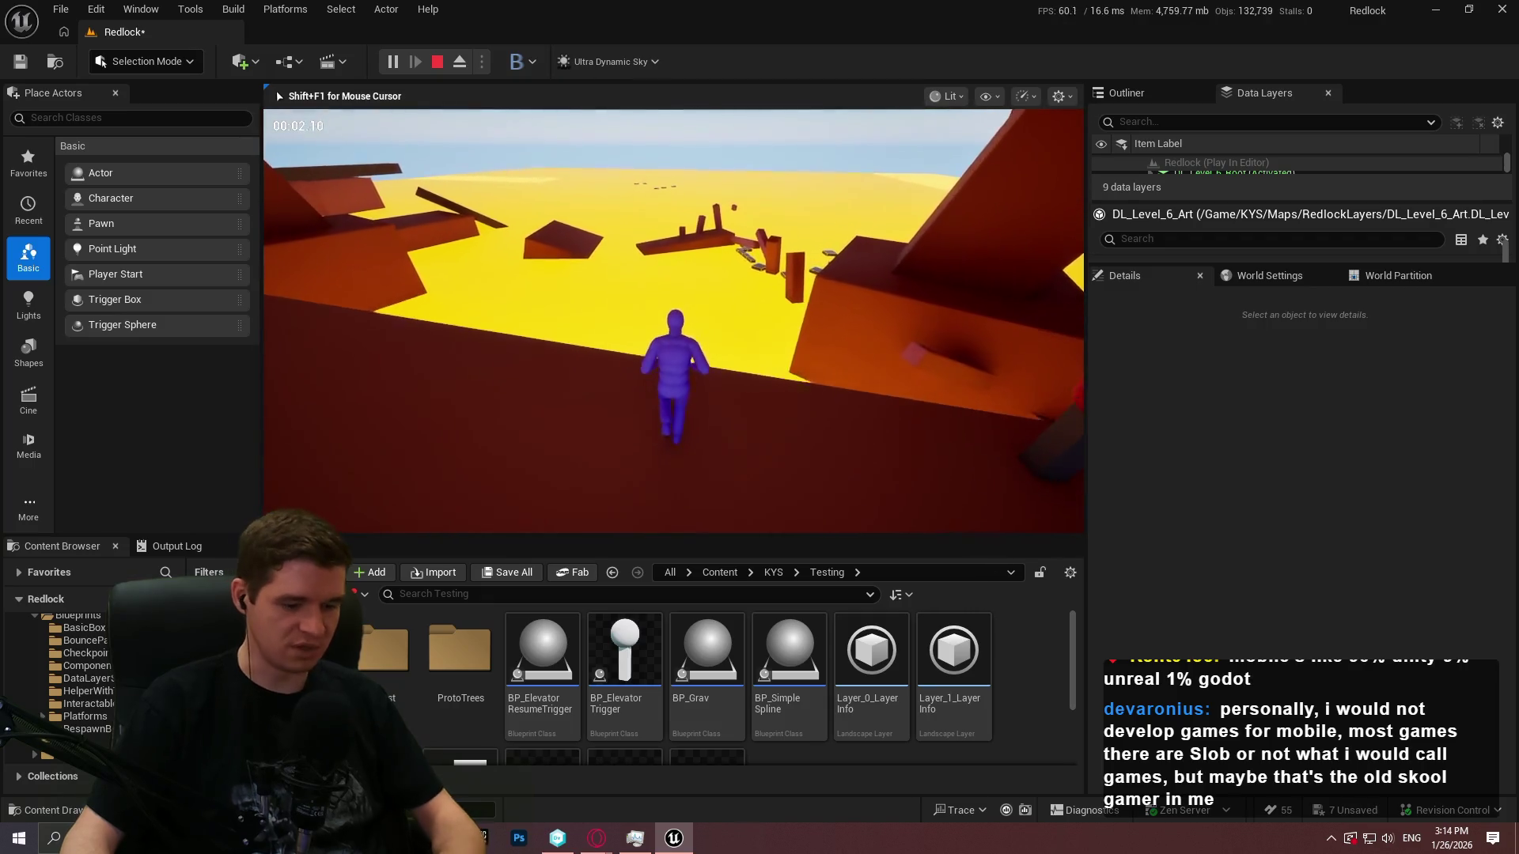
key("F11")
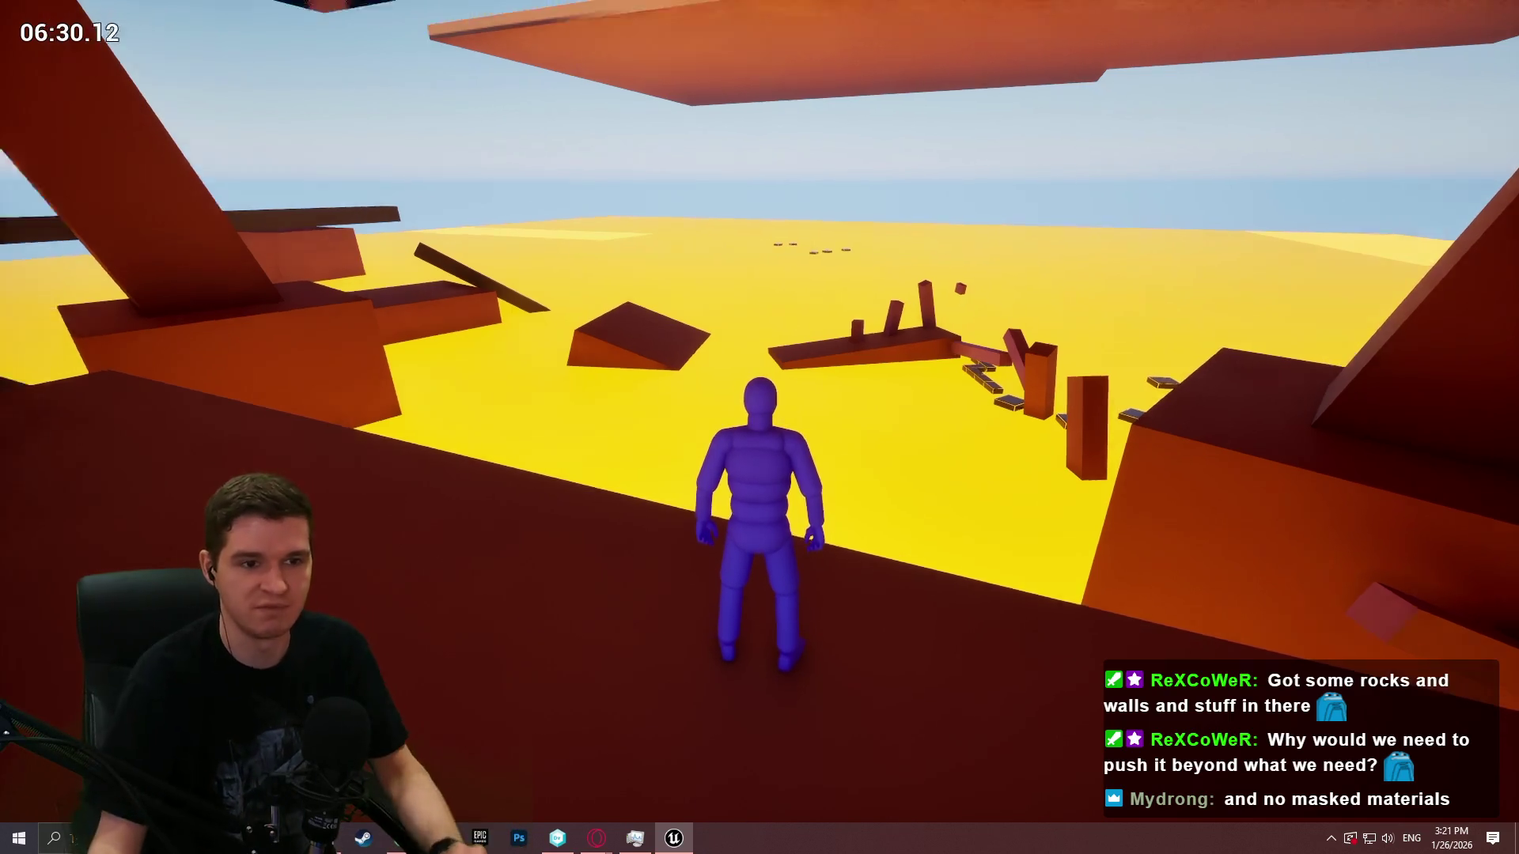
key("Escape")
key("ctrl+s")
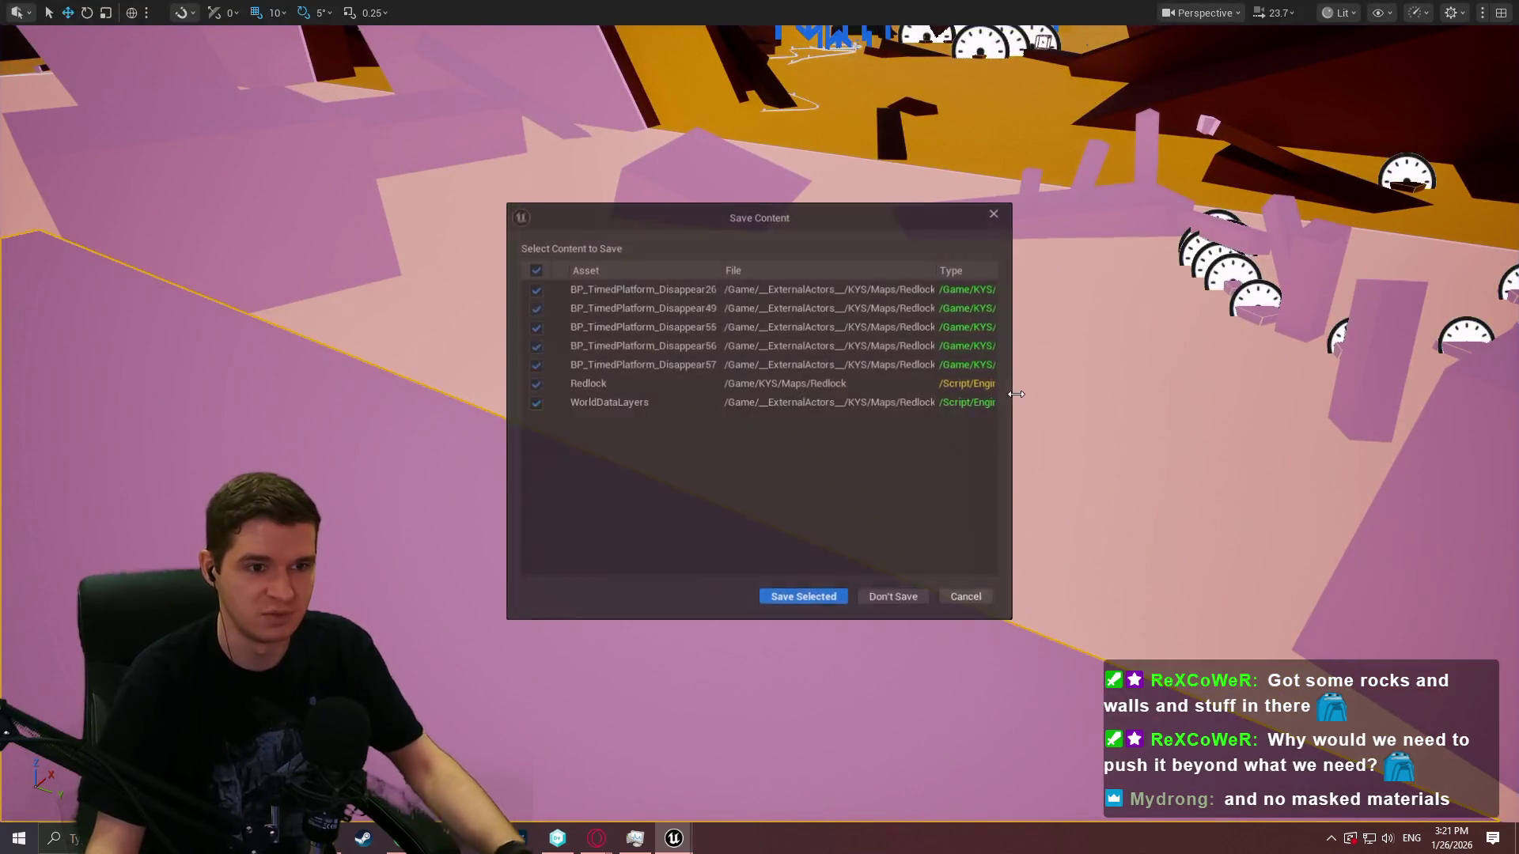
Discard the unsaved level changes and switch to Unity DevOps Version Control
left_click(870, 593)
key("alt+Tab")
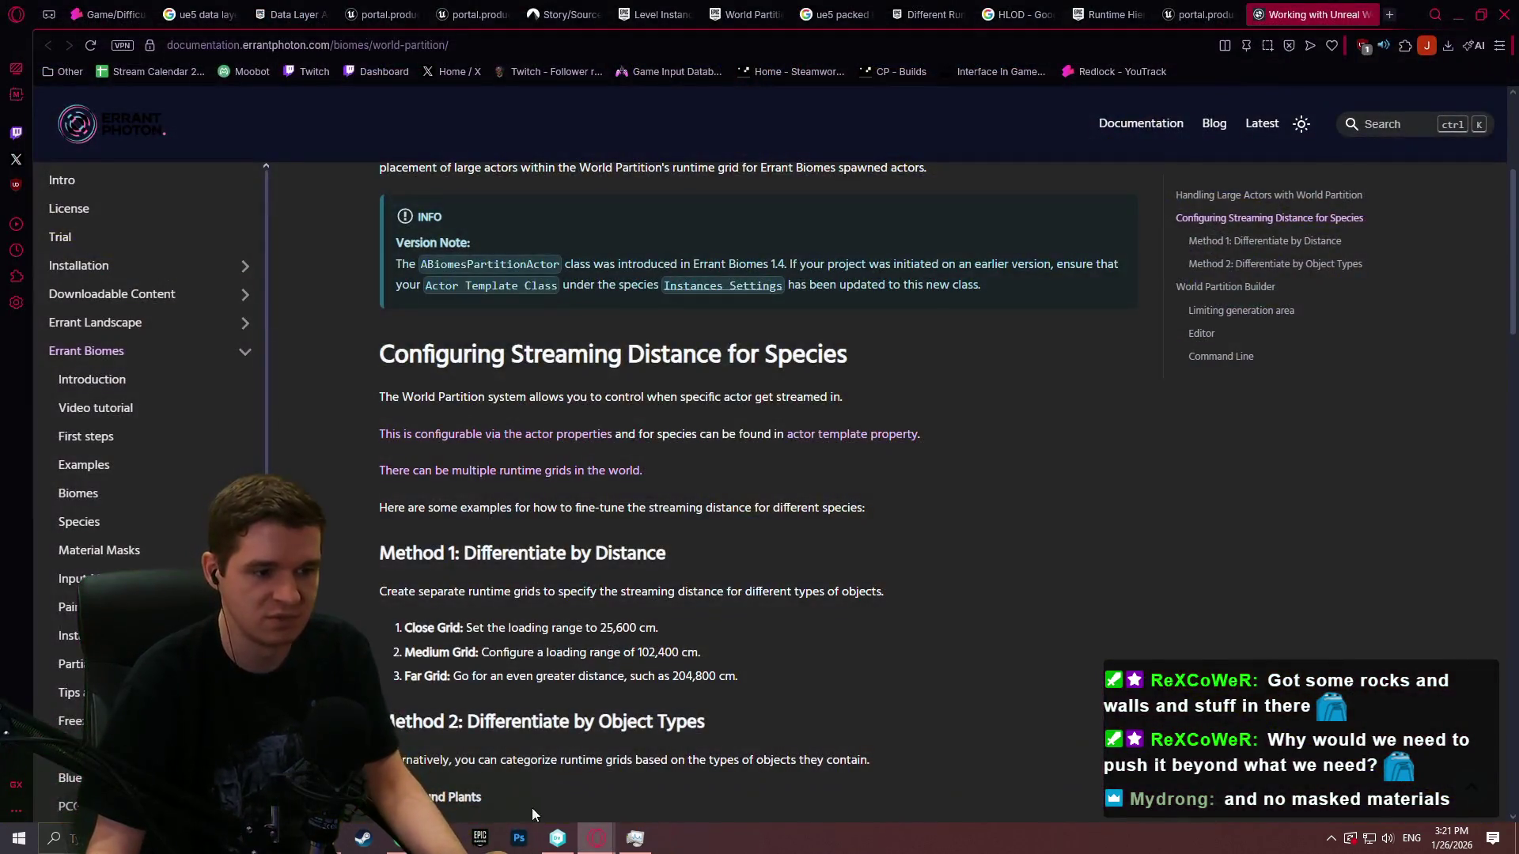
left_click(556, 840)
Undo the pending change to Redlock.uproject and return to Workspace Explorer
left_click(73, 99)
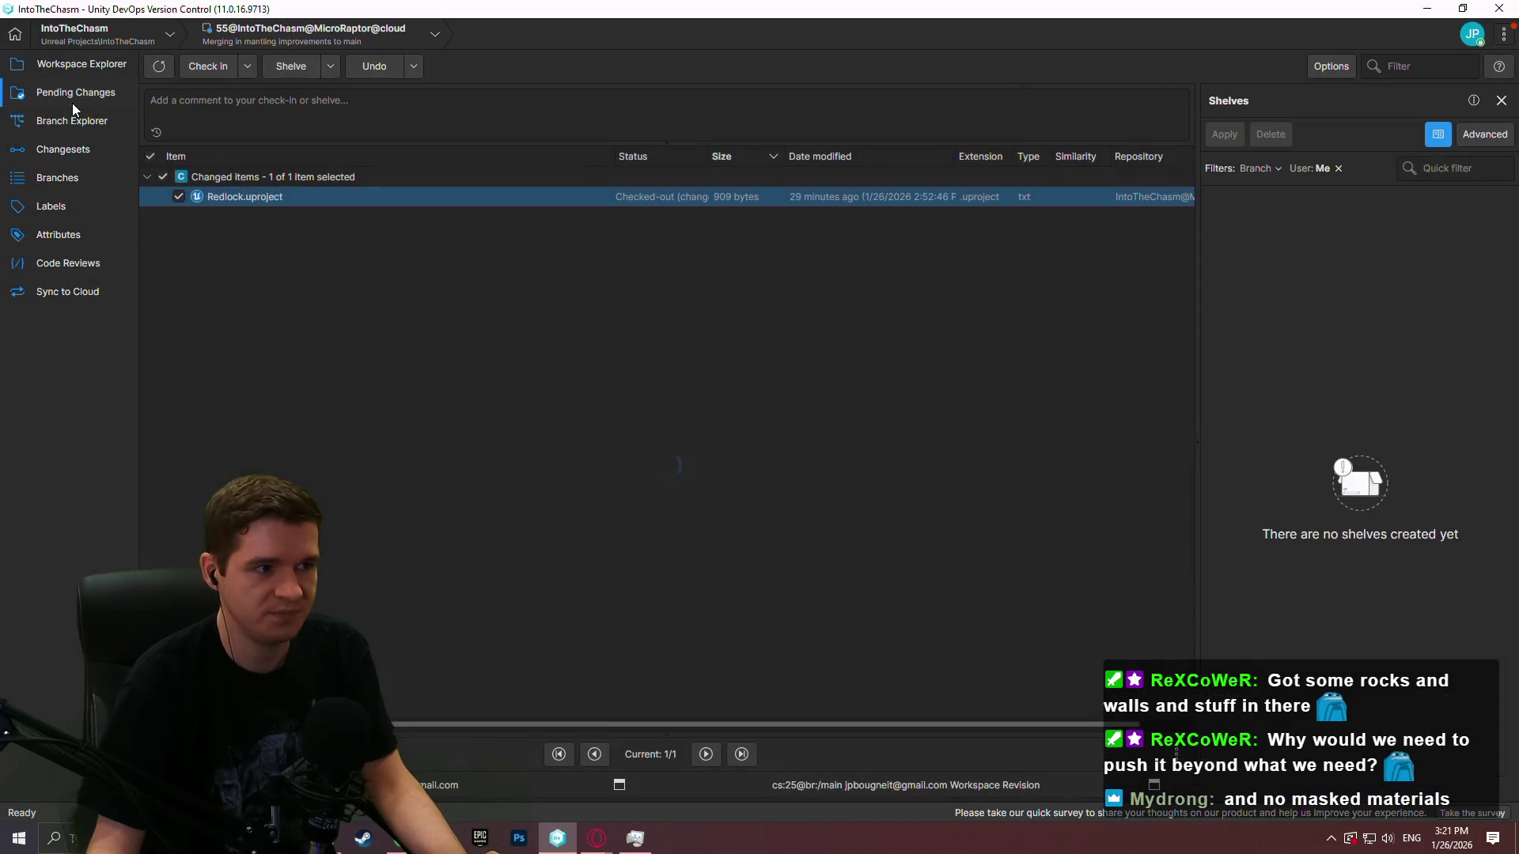
right_click(248, 197)
left_click(317, 258)
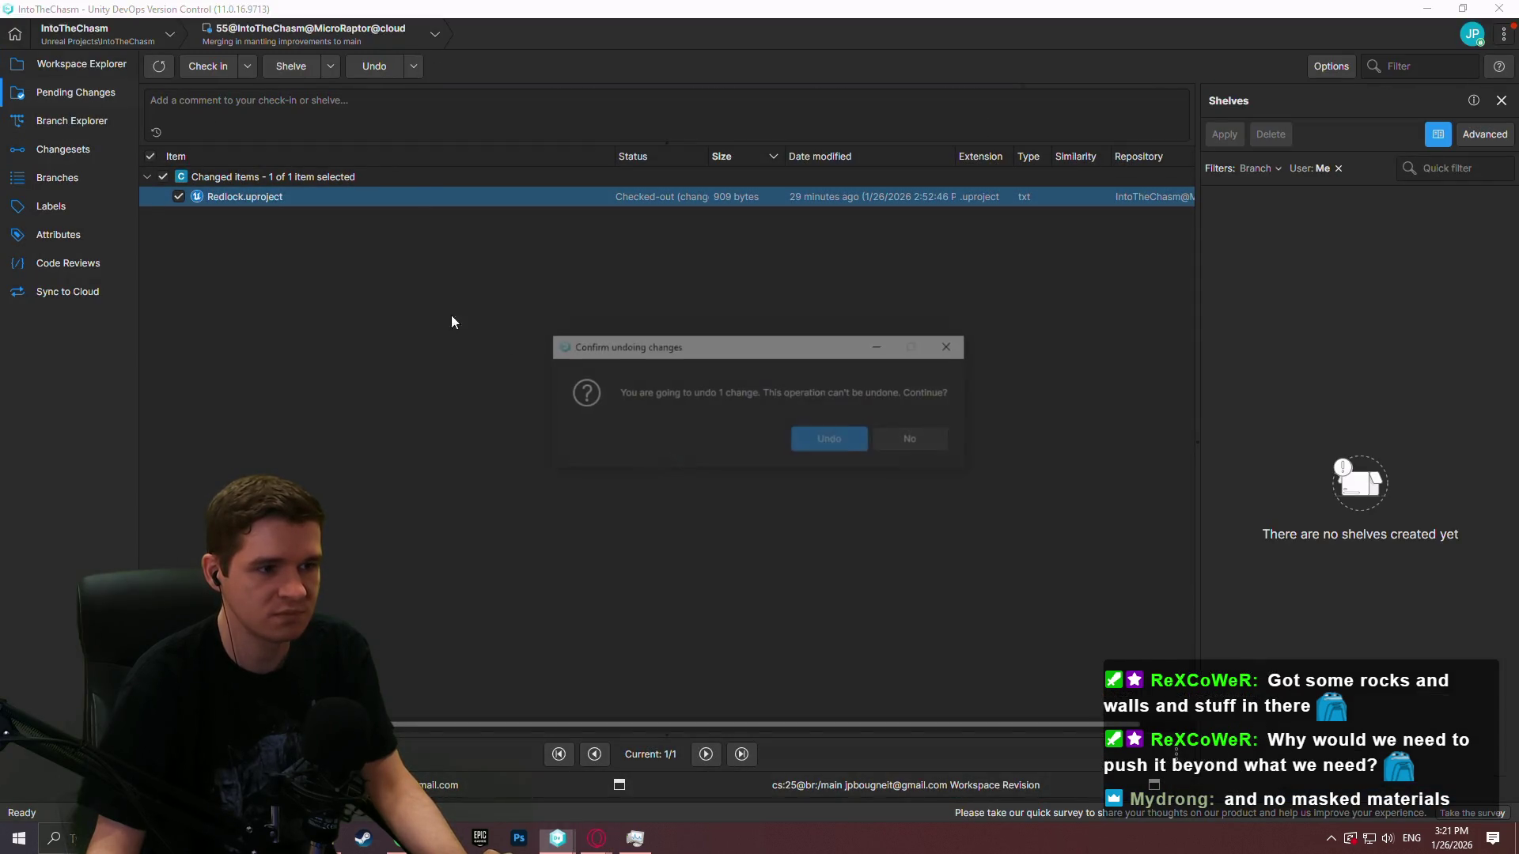
left_click(821, 441)
left_click(87, 63)
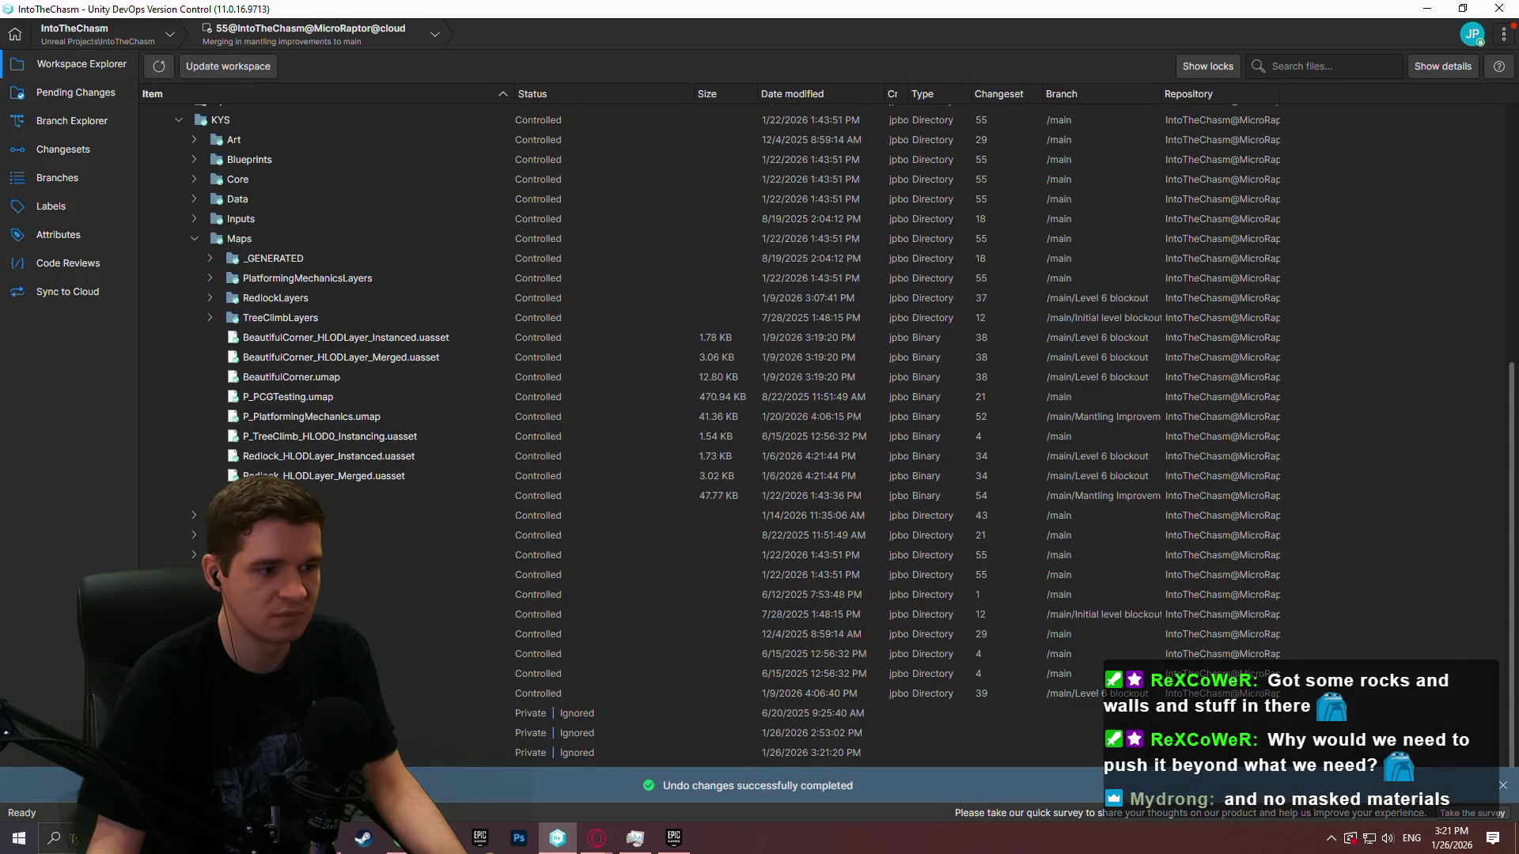
Dismiss the undo notification, check running processes, and return to the reopened Unreal editor
left_click(1502, 786)
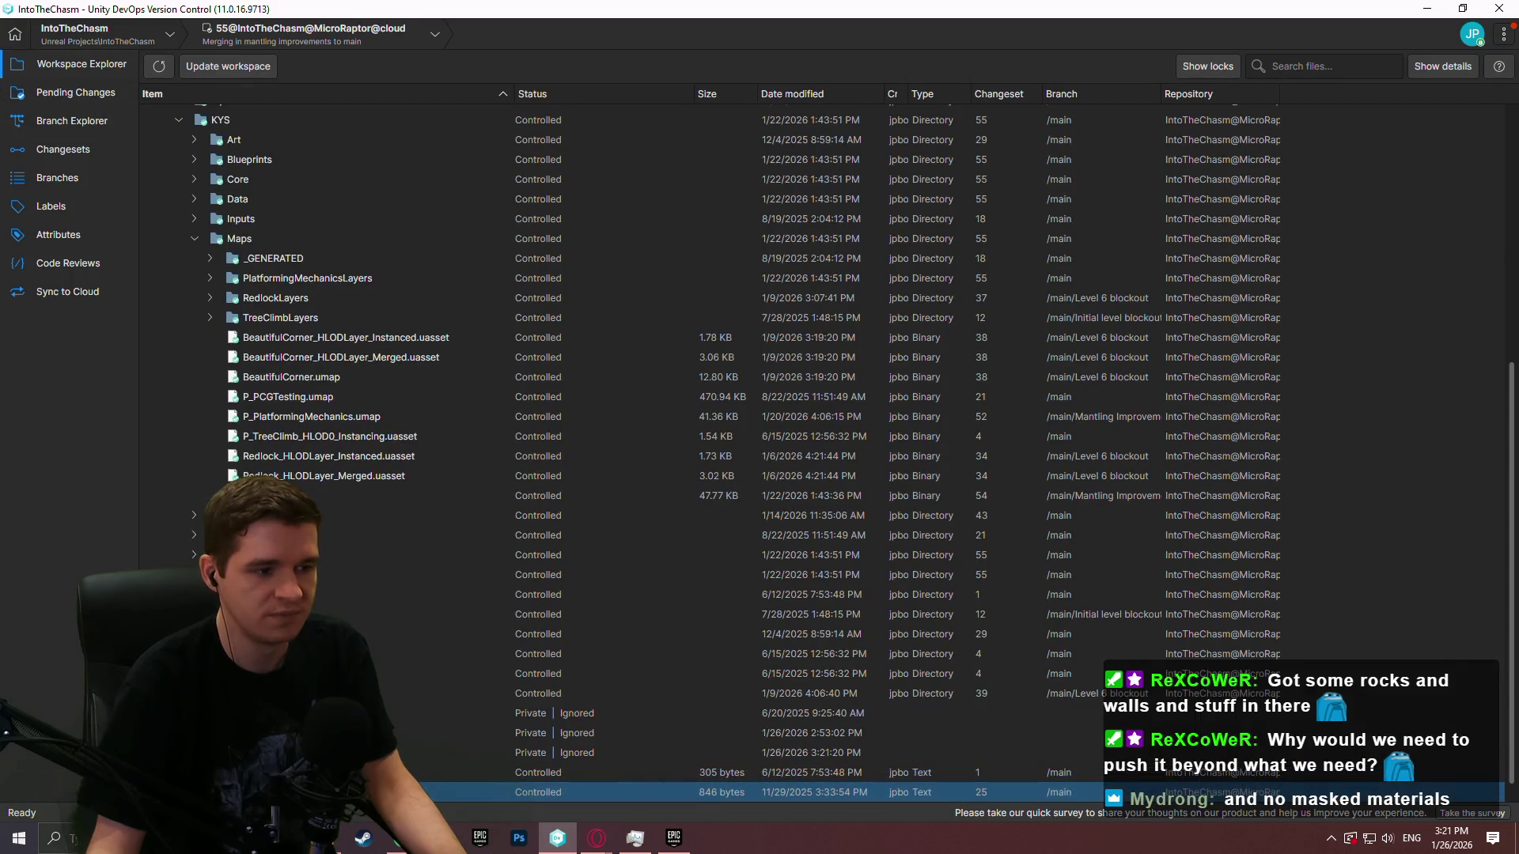
left_click(635, 837)
left_click(1003, 119)
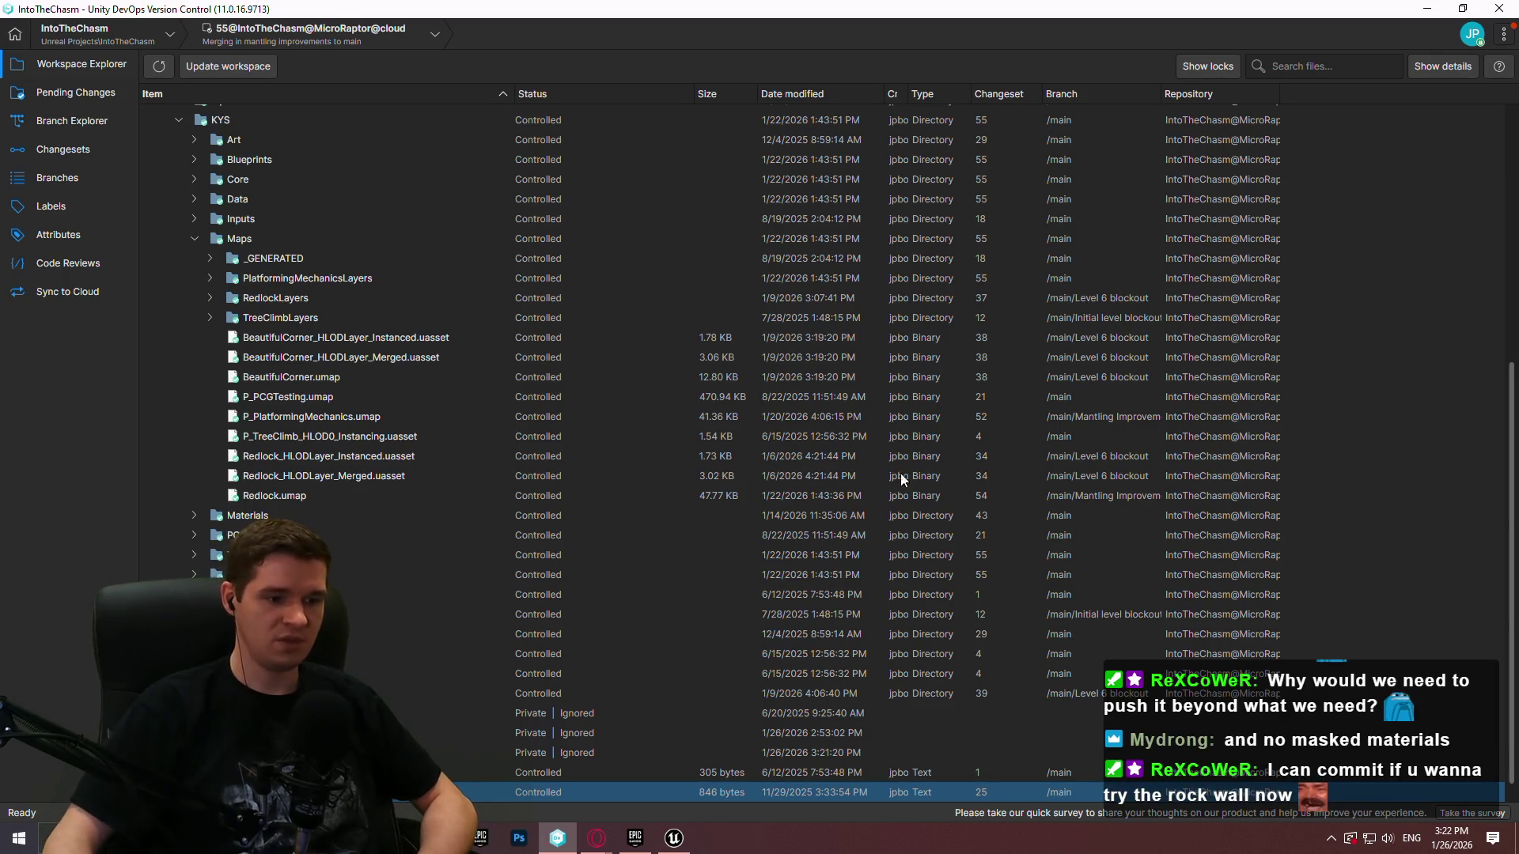
left_click(685, 840)
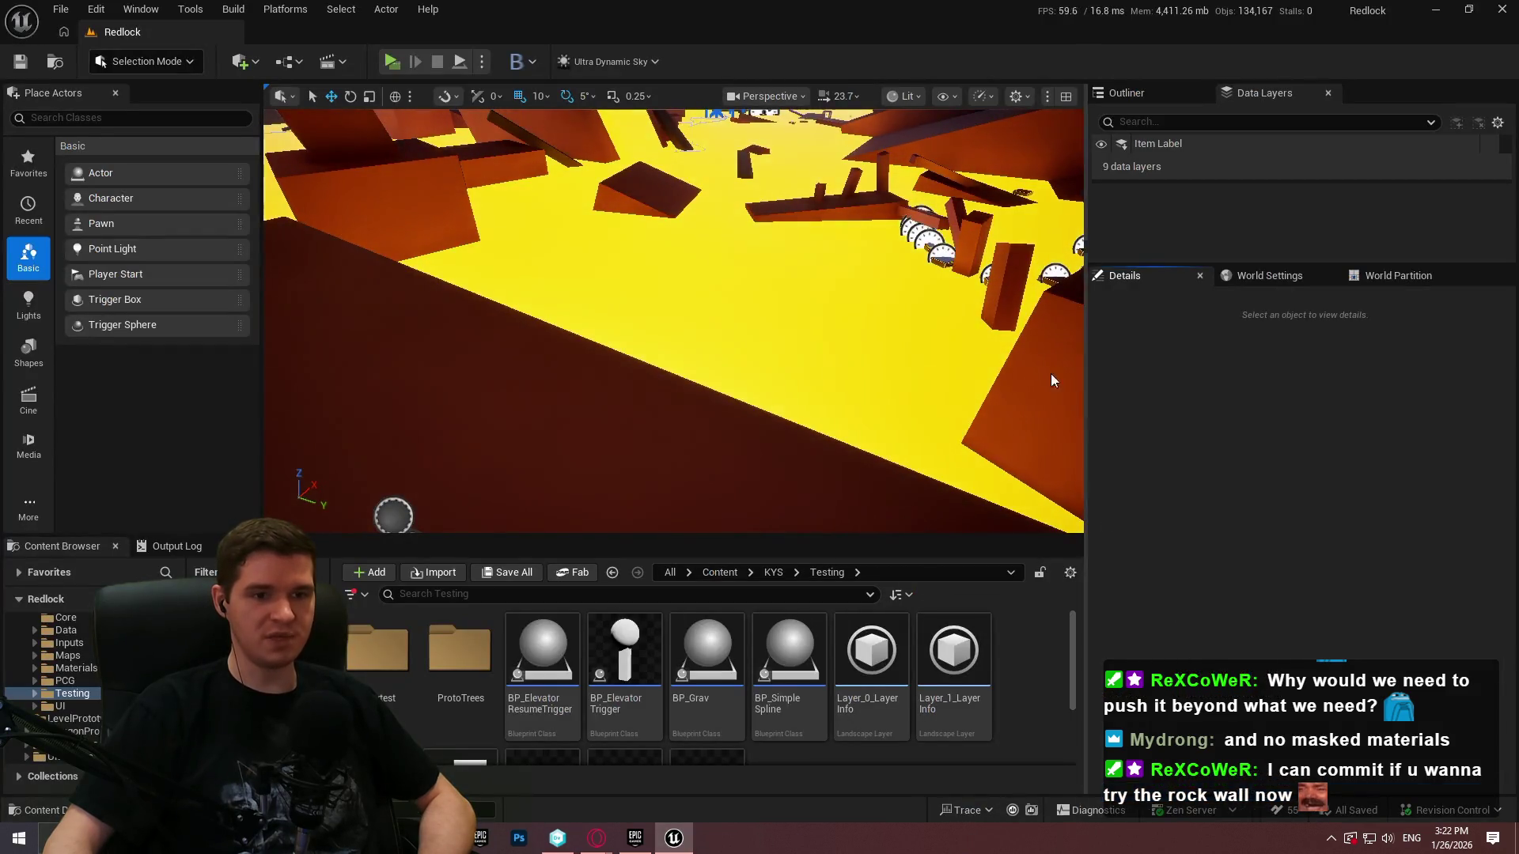
Enlarge the Data Layers list to show DL_Level_6_Root, DL_Redlock_MainShaft and DL_Redlock_Testing
left_click_drag(1051, 380, 1051, 380)
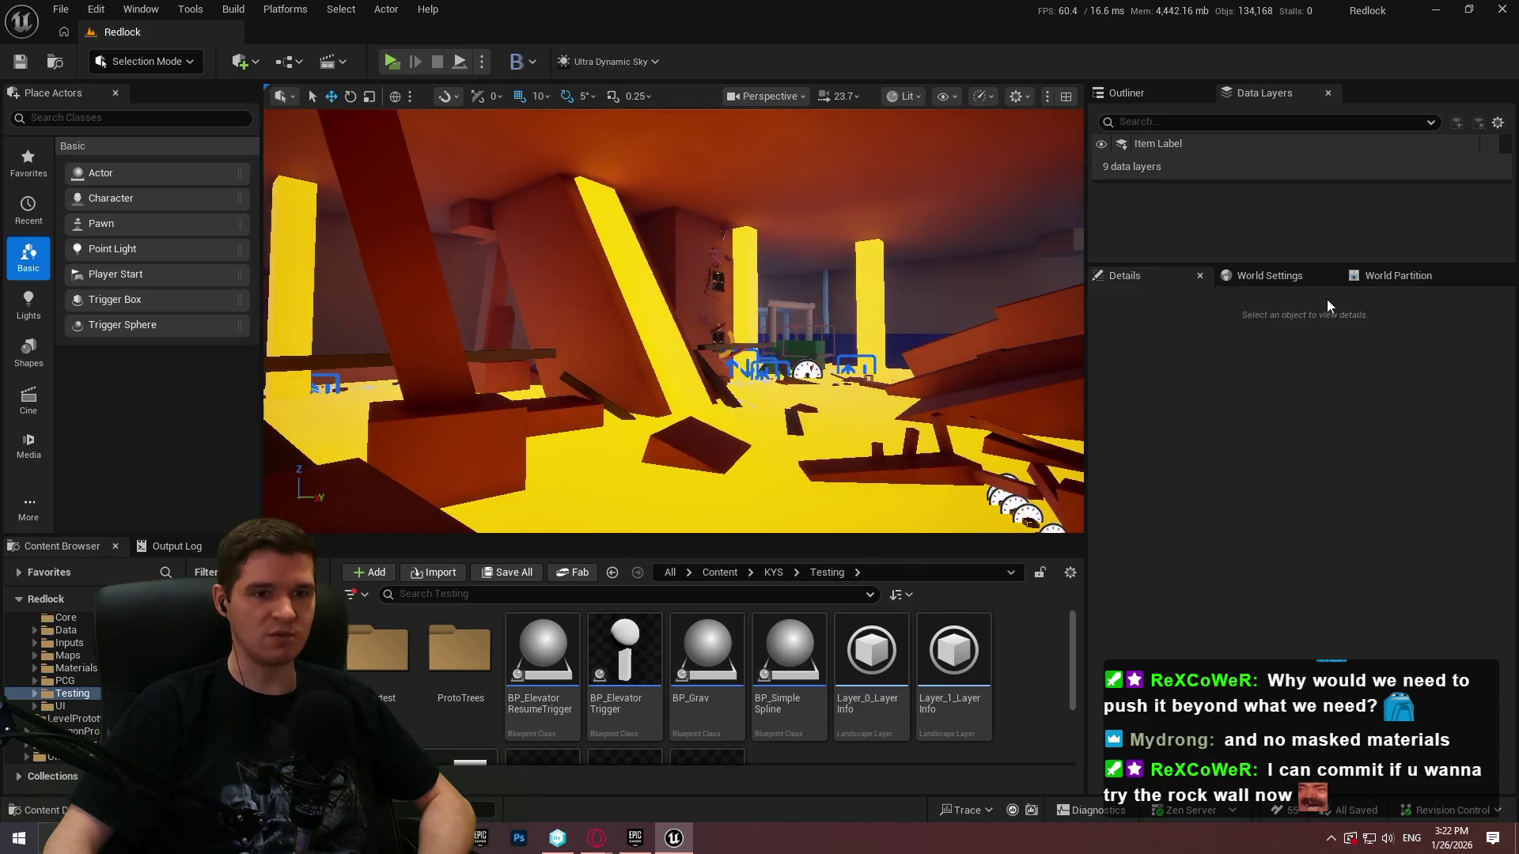
left_click_drag(1199, 265, 1171, 469)
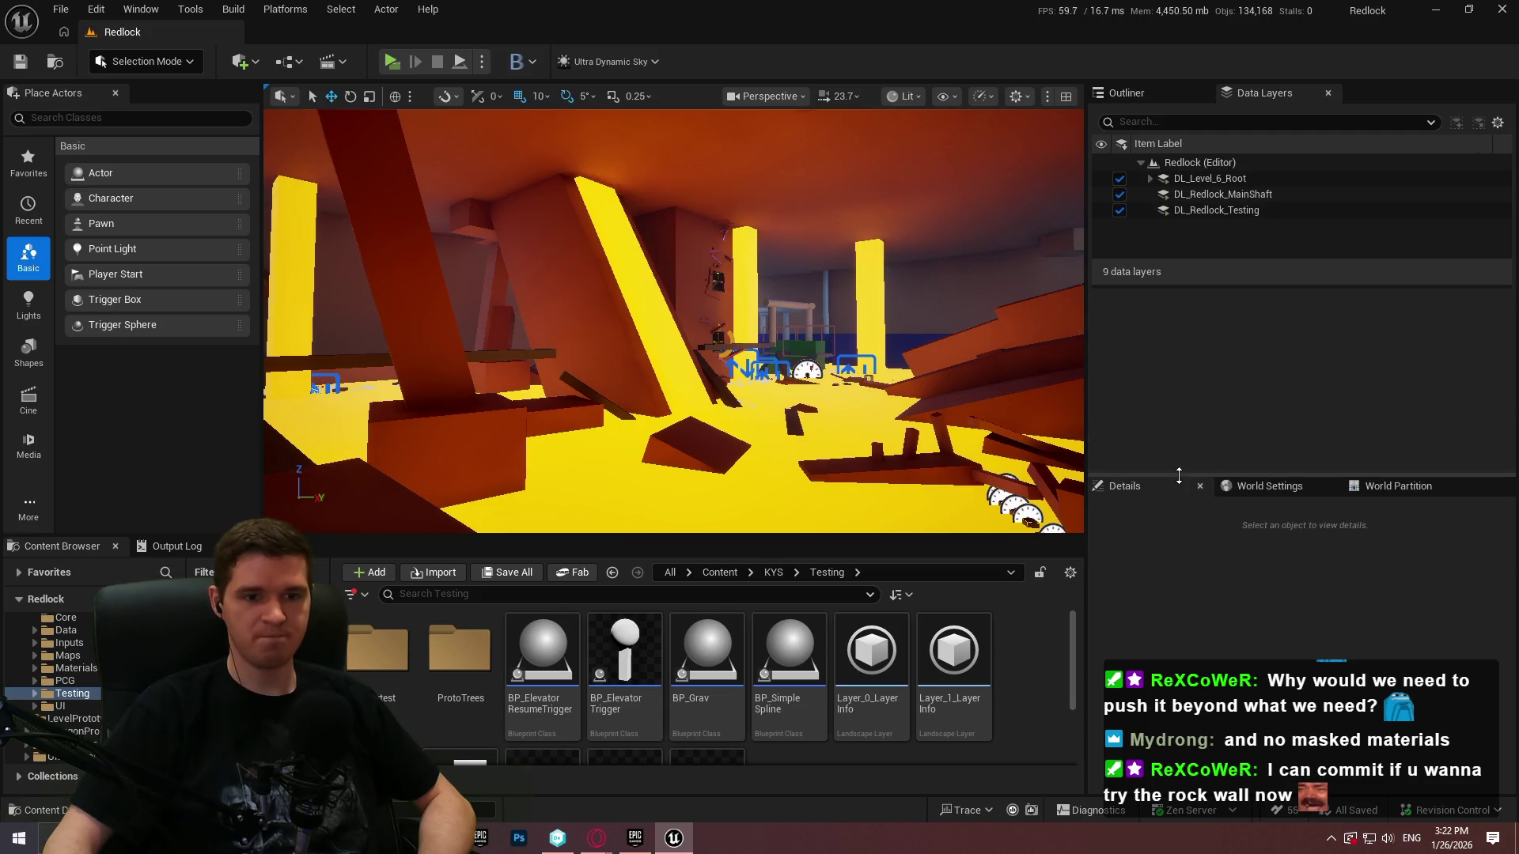
left_click(1270, 485)
key("alt+Tab")
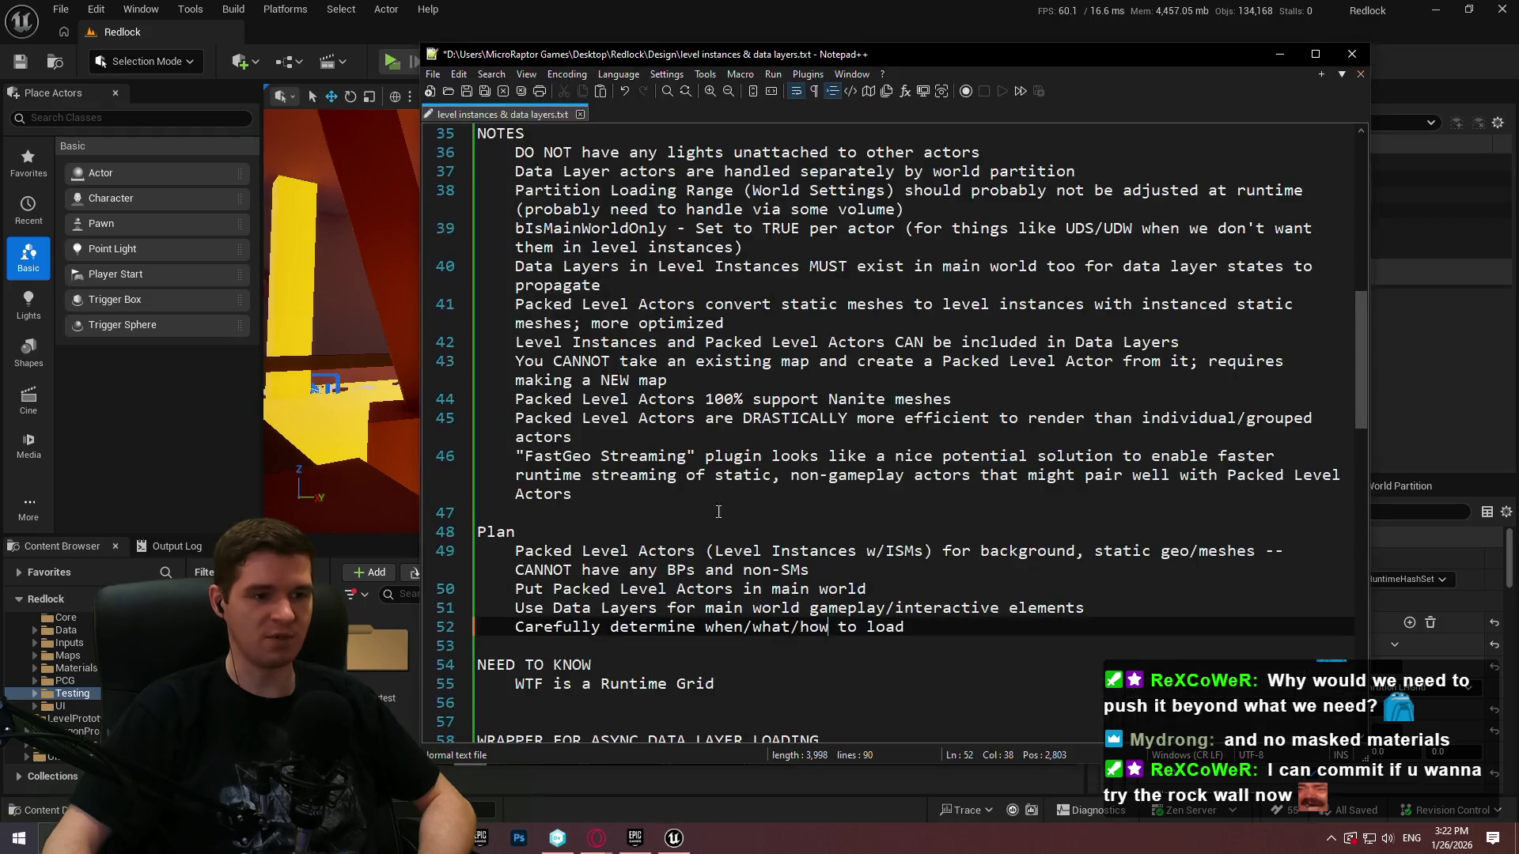
Look through the notes and save 'level instances & data layers.txt'
scroll(1030, 427, "up", 2)
scroll(1030, 427, "up", 5)
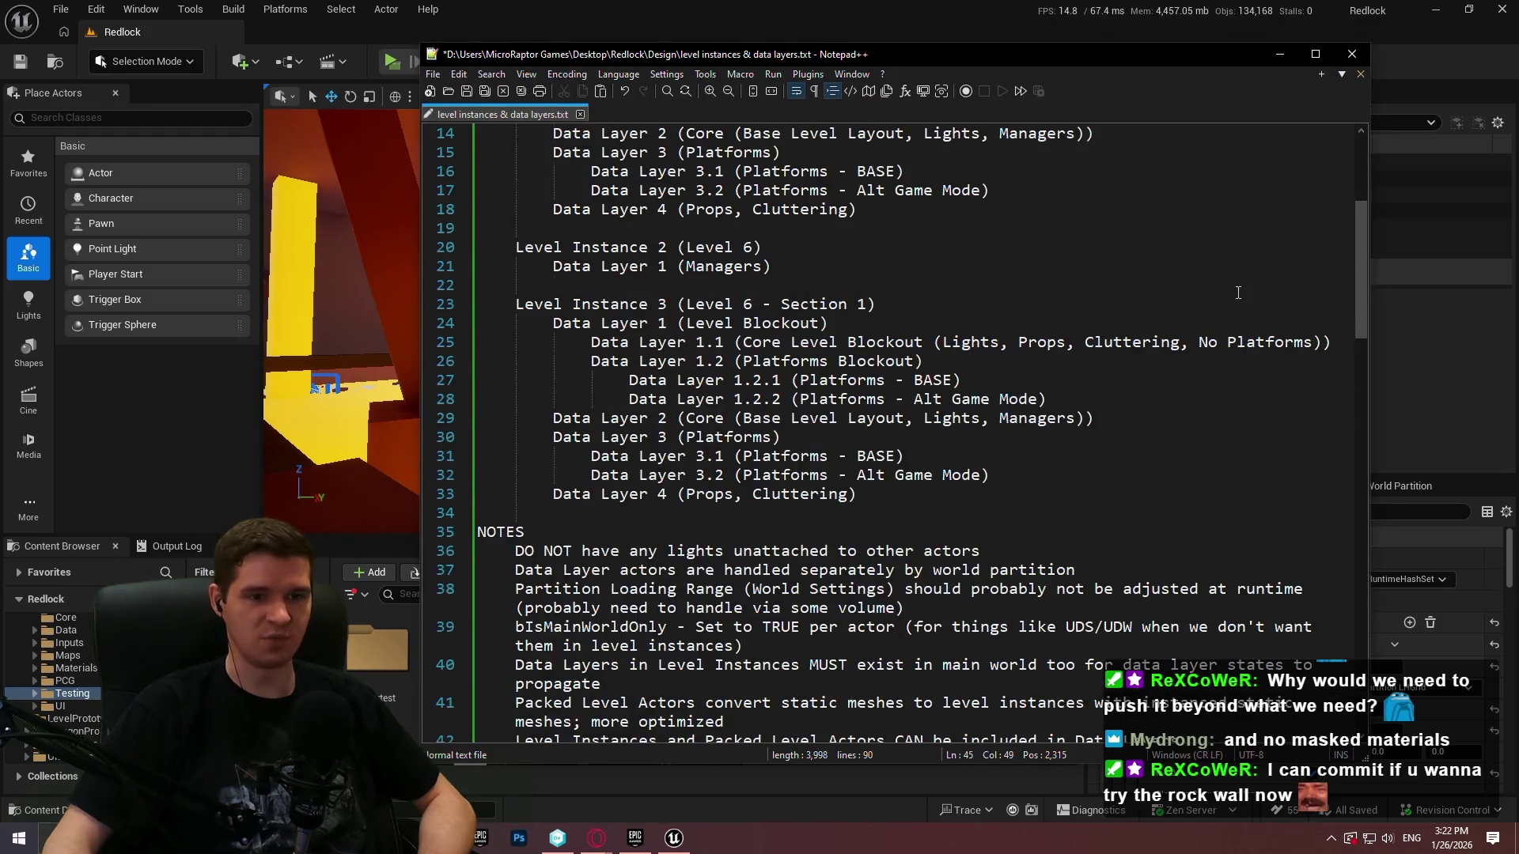
mouse_move(1359, 230)
left_mouse_down()
mouse_move(1383, 87)
mouse_move(1337, 312)
mouse_move(1316, 325)
mouse_move(1330, 126)
mouse_move(1231, 364)
left_mouse_up()
mouse_move(1195, 506)
left_mouse_down()
mouse_move(1358, 383)
mouse_move(1353, 397)
mouse_move(1287, 522)
mouse_move(1298, 268)
left_mouse_up()
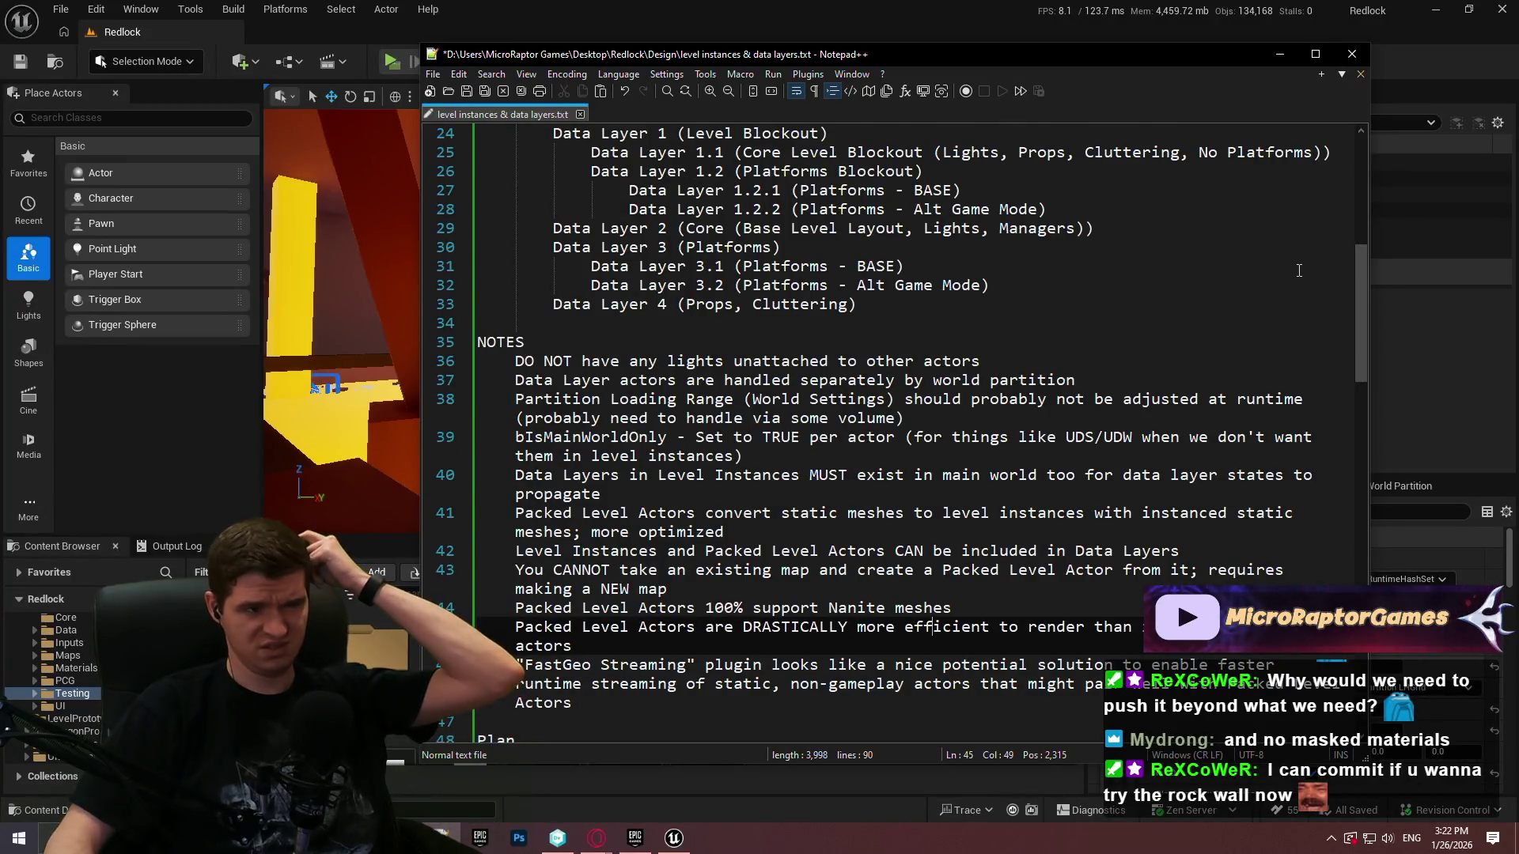
left_click(467, 92)
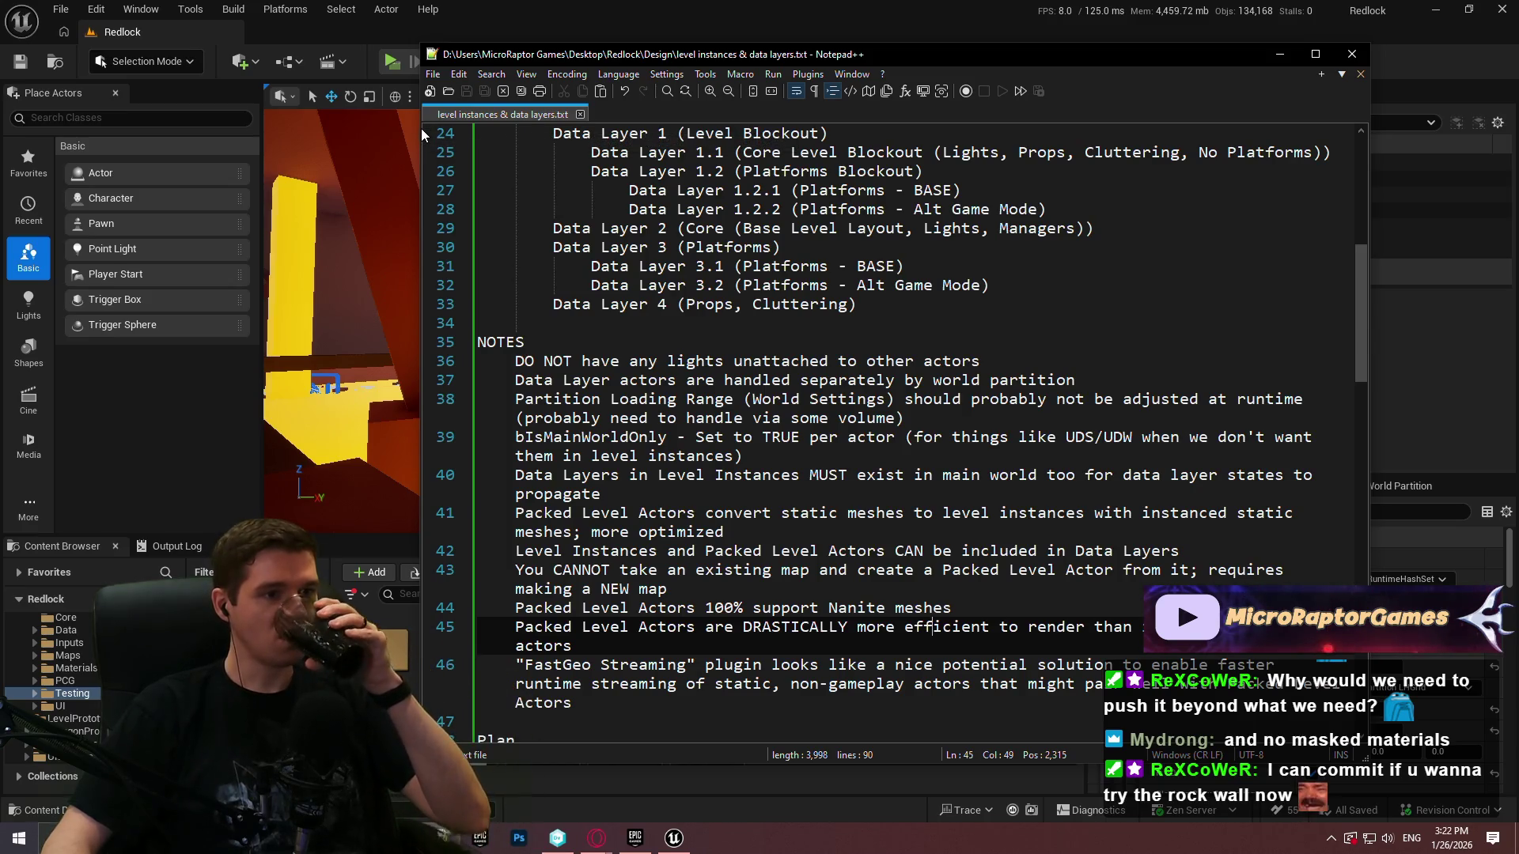
Review the plan from the top, marking the Main Shaft level instance and Core Lights lines
left_click_drag(1361, 286, 1383, 211)
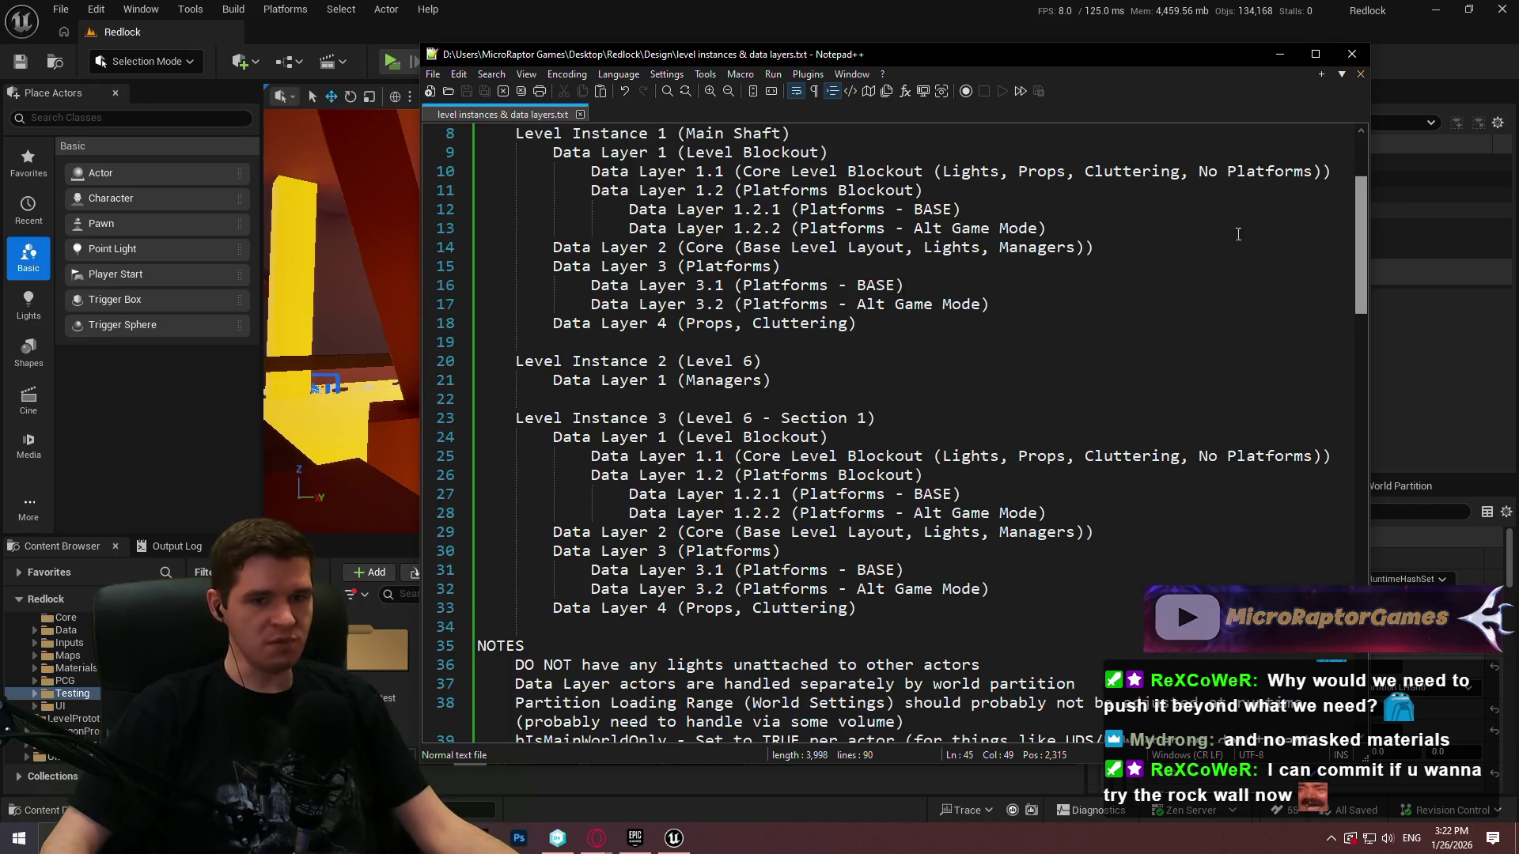
scroll(981, 277, "up", 3)
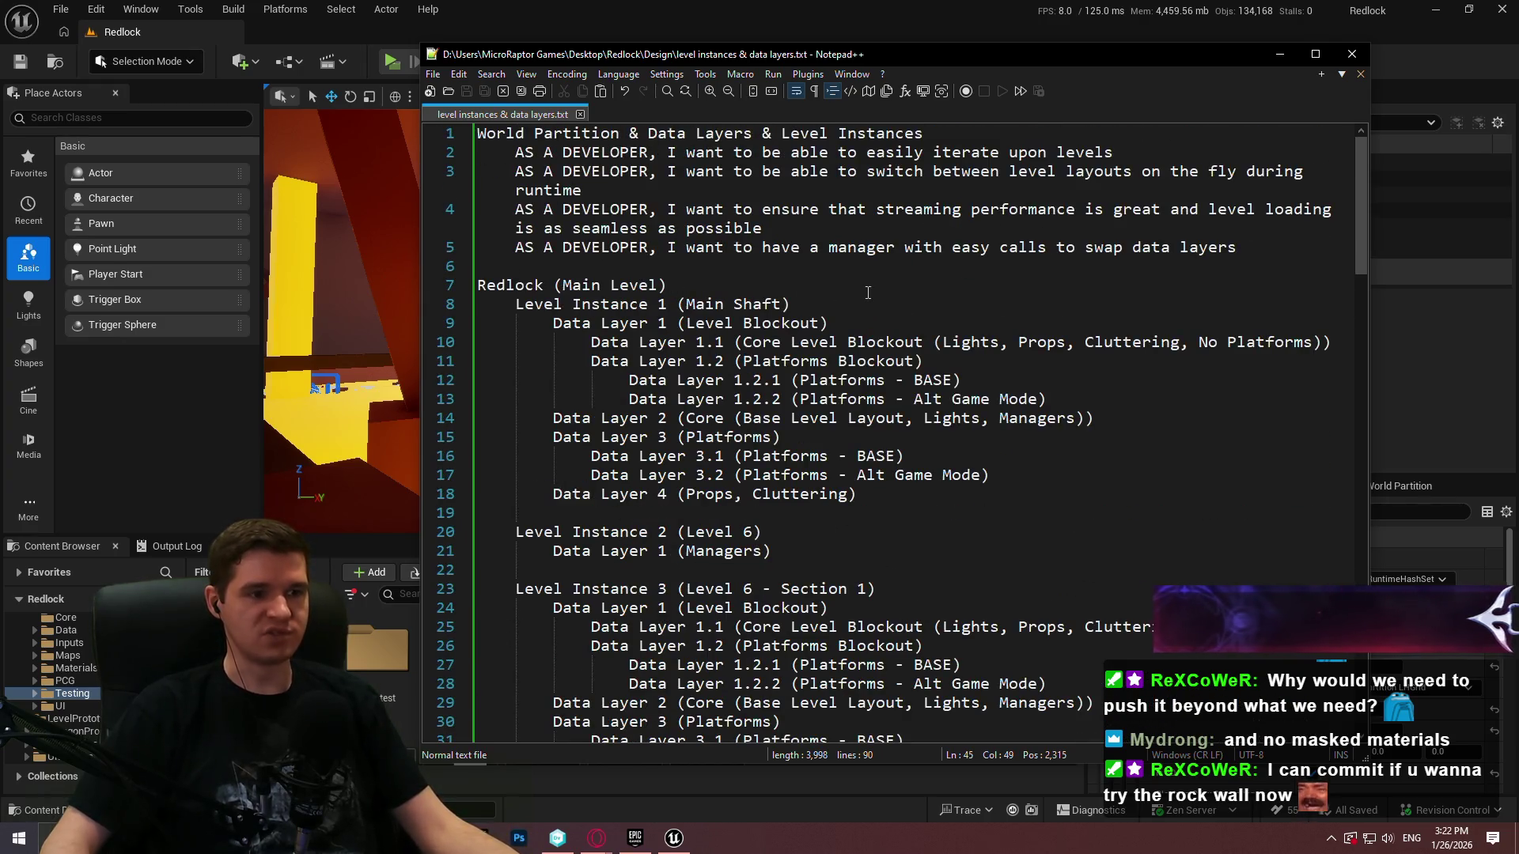
left_click(927, 298)
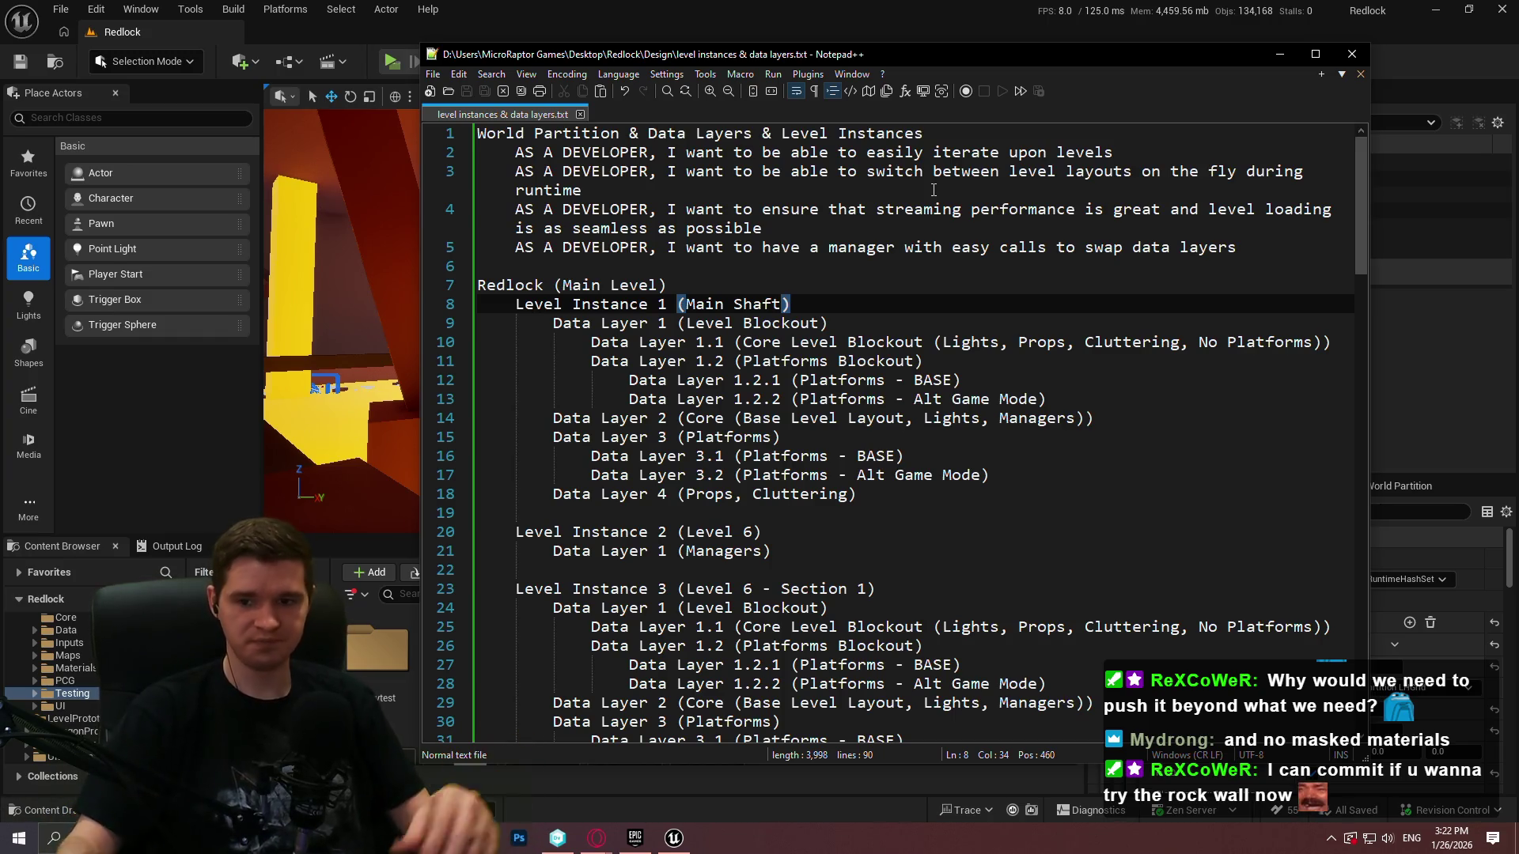
left_click(989, 421)
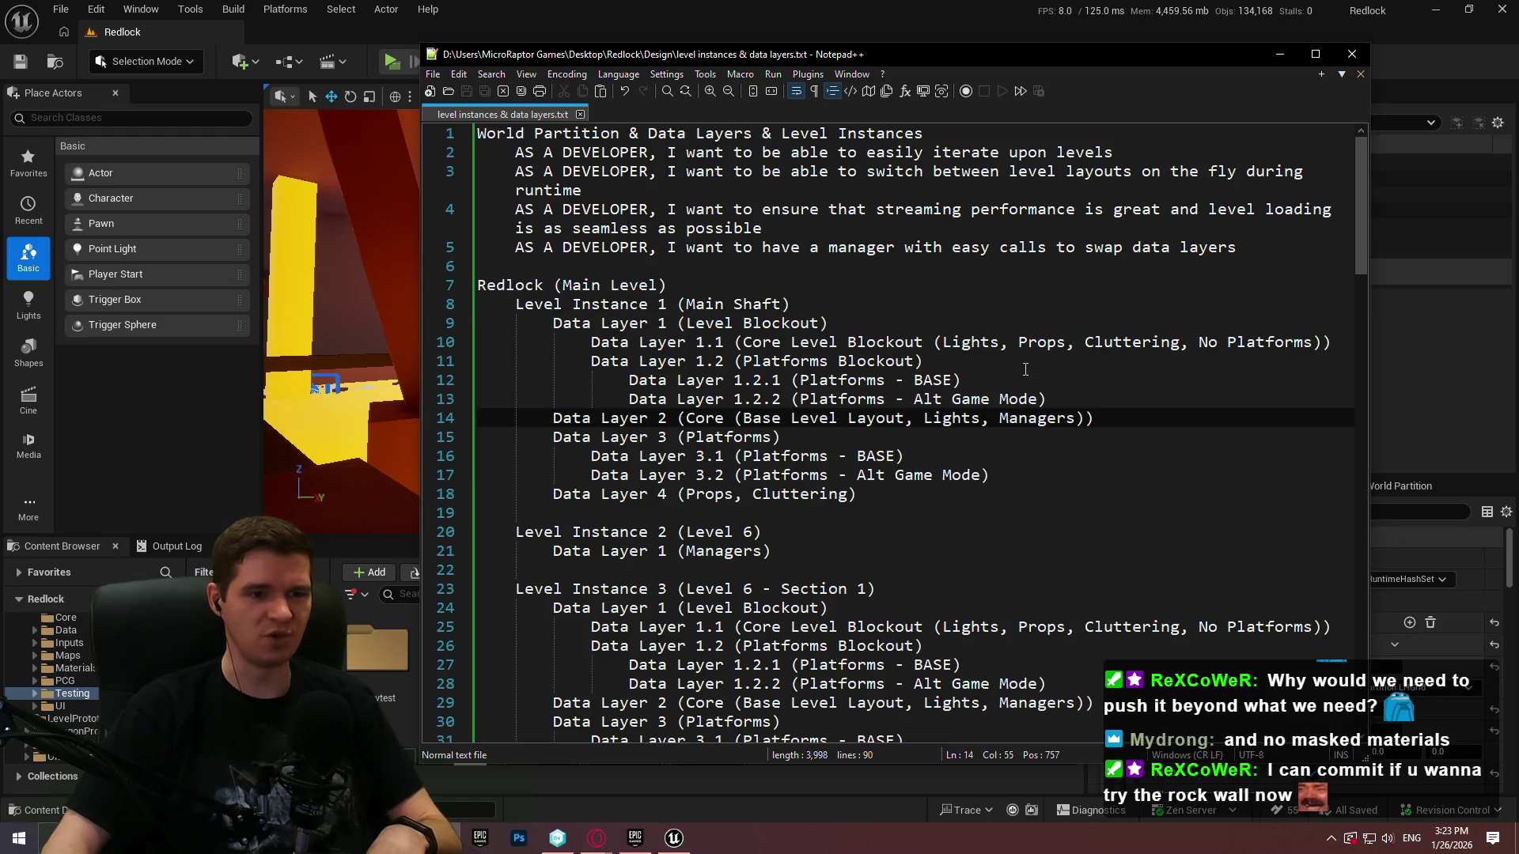